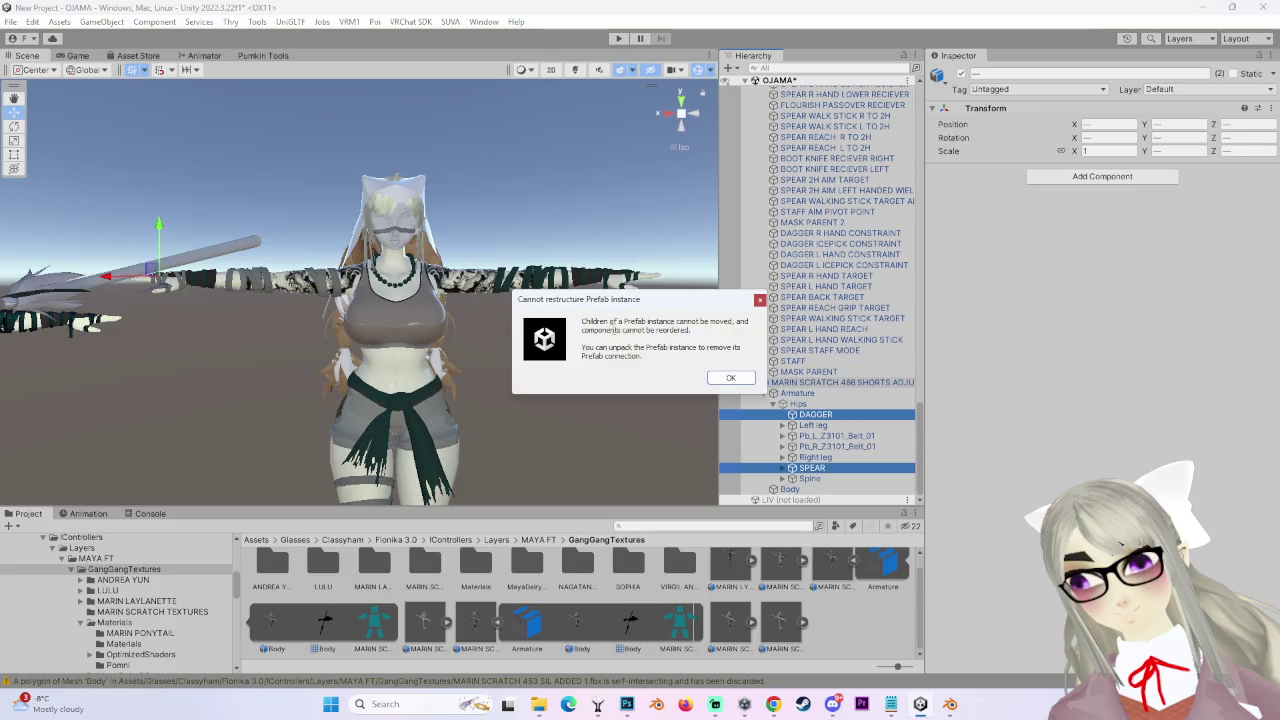
# - Dismiss the restructure error and Unpack Completely the 466 shorts avatar prefab despite the VRCFury warning
pyautogui.click(730, 379)
pyautogui.rightClick(838, 383)
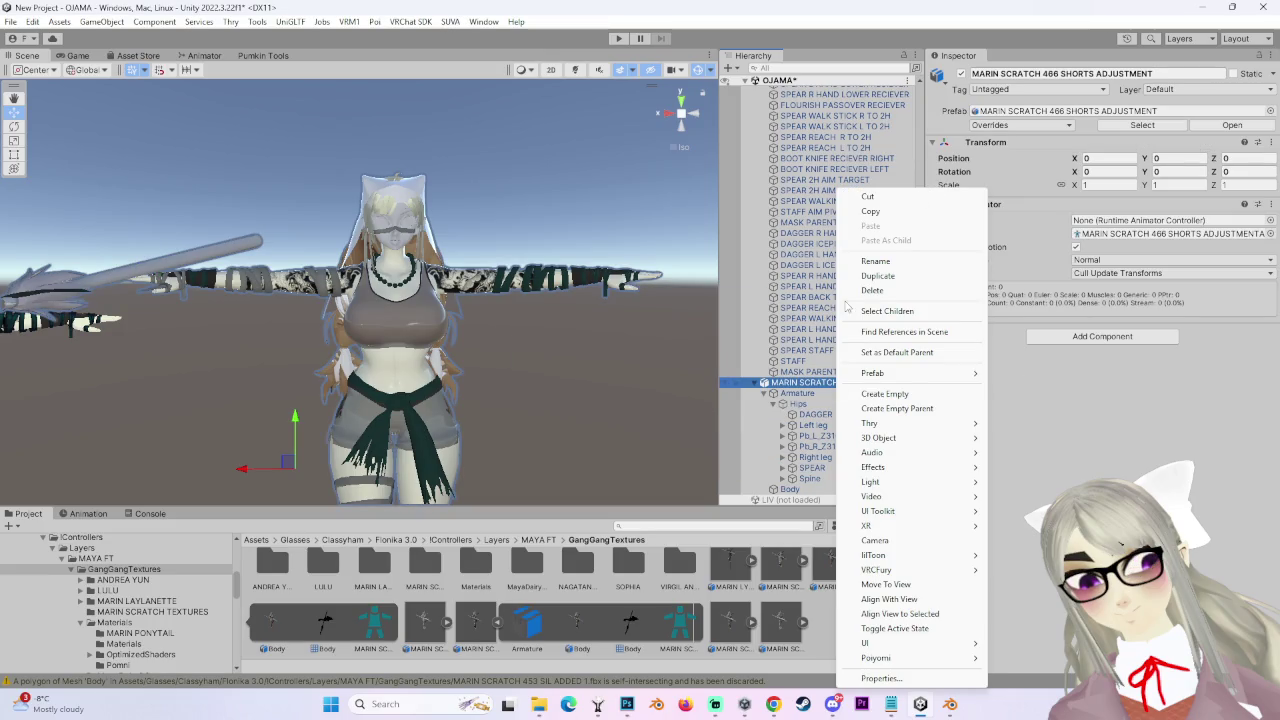
pyautogui.moveTo(903, 378)
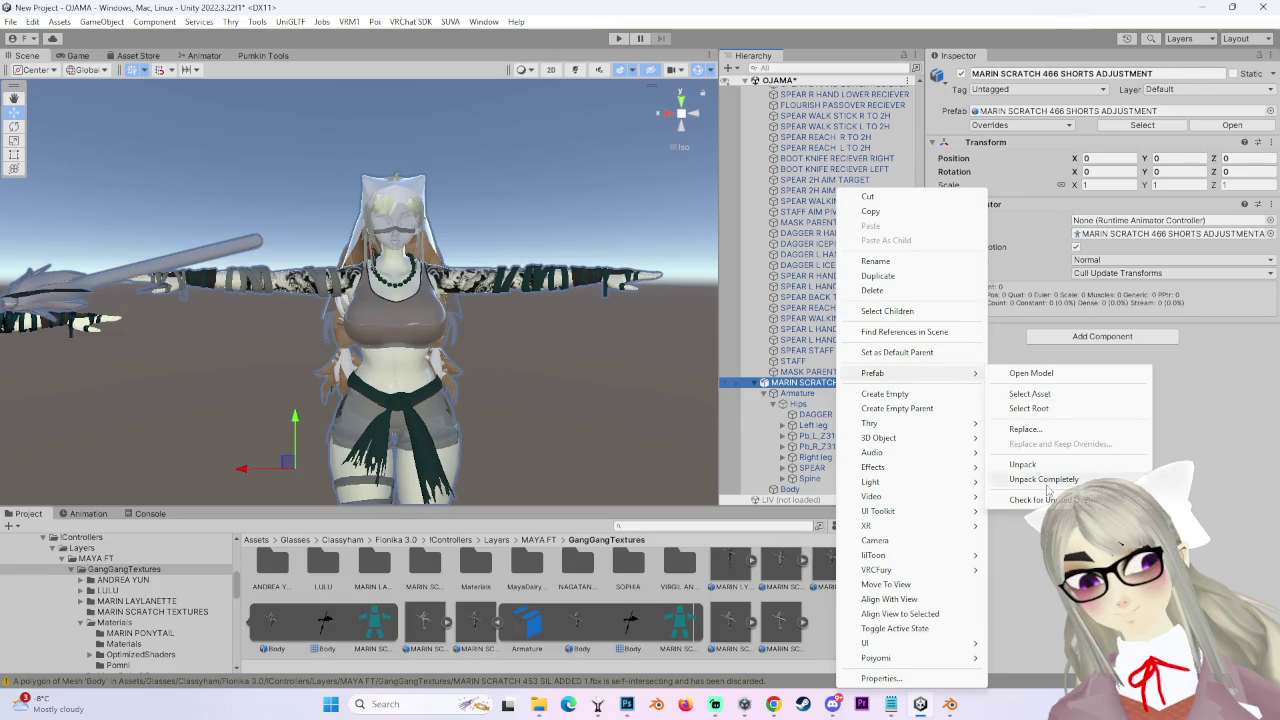
pyautogui.click(1050, 468)
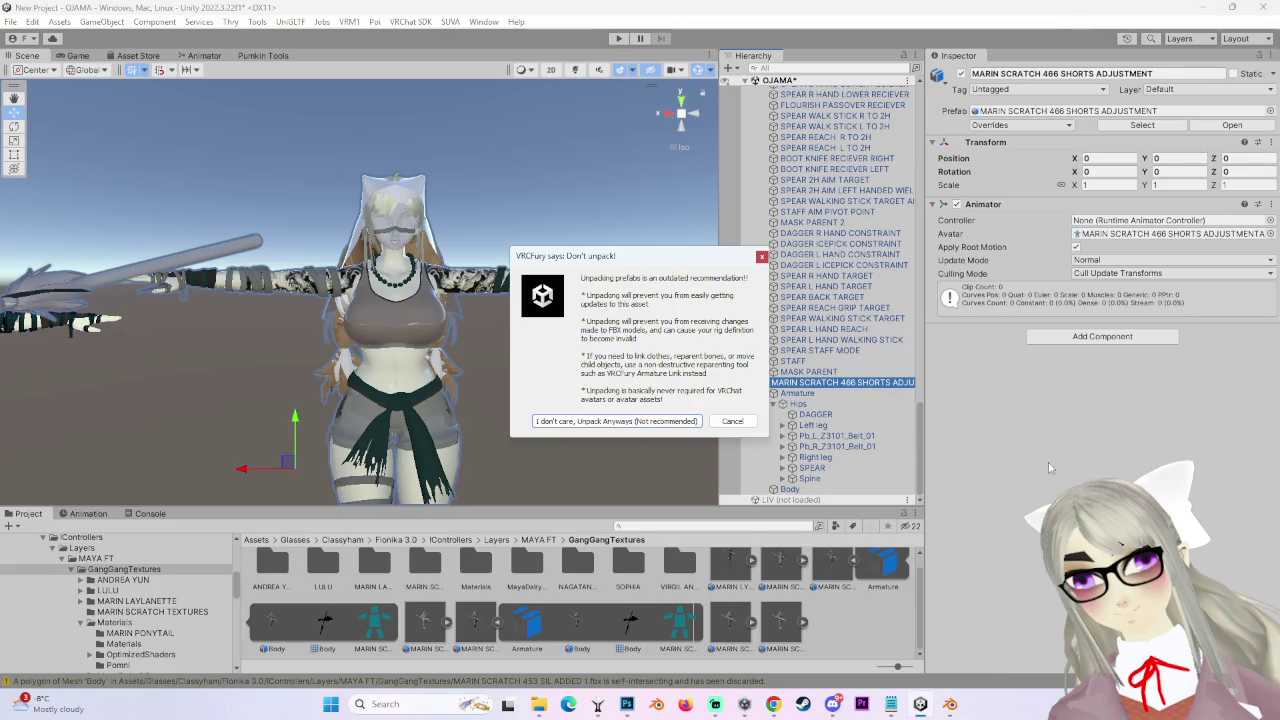
pyautogui.click(640, 421)
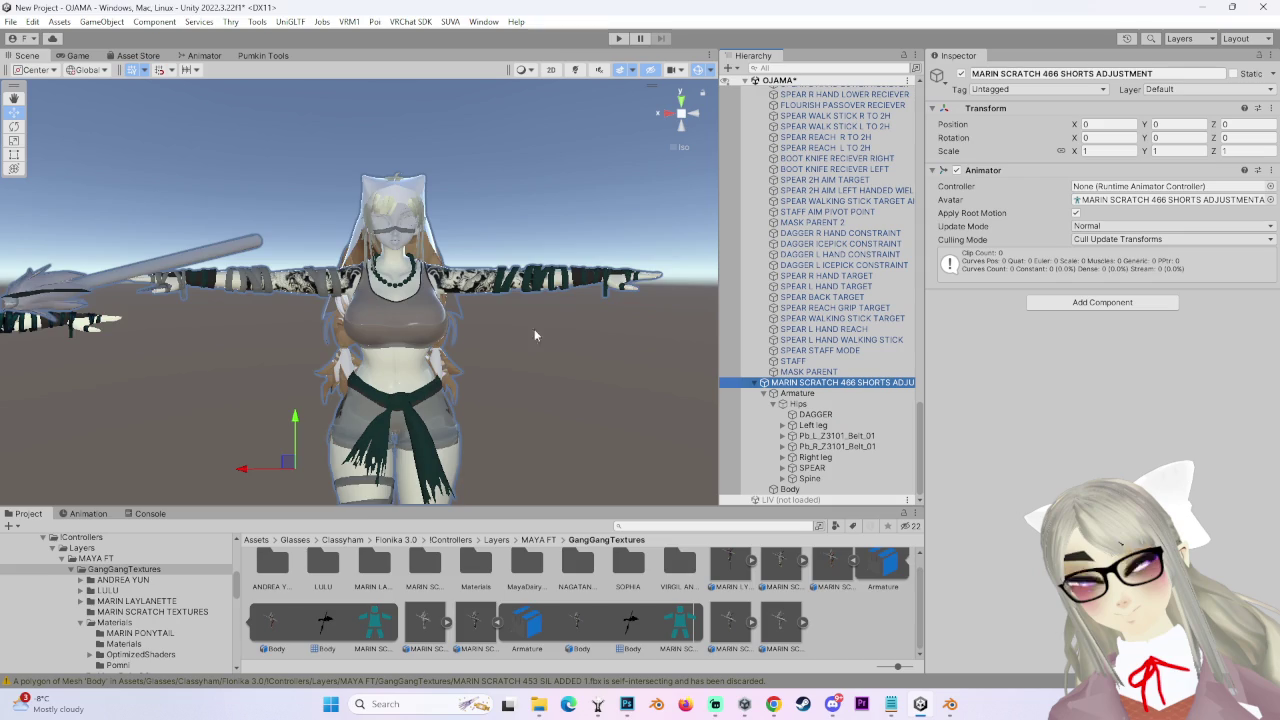
pyautogui.click(515, 336)
pyautogui.scroll(-3, 496, 344)
# - Move the spear-constraints avatar sideways along X with the gizmo, undoing the upward raise
pyautogui.moveTo(462, 333); pyautogui.dragTo(640, 333)
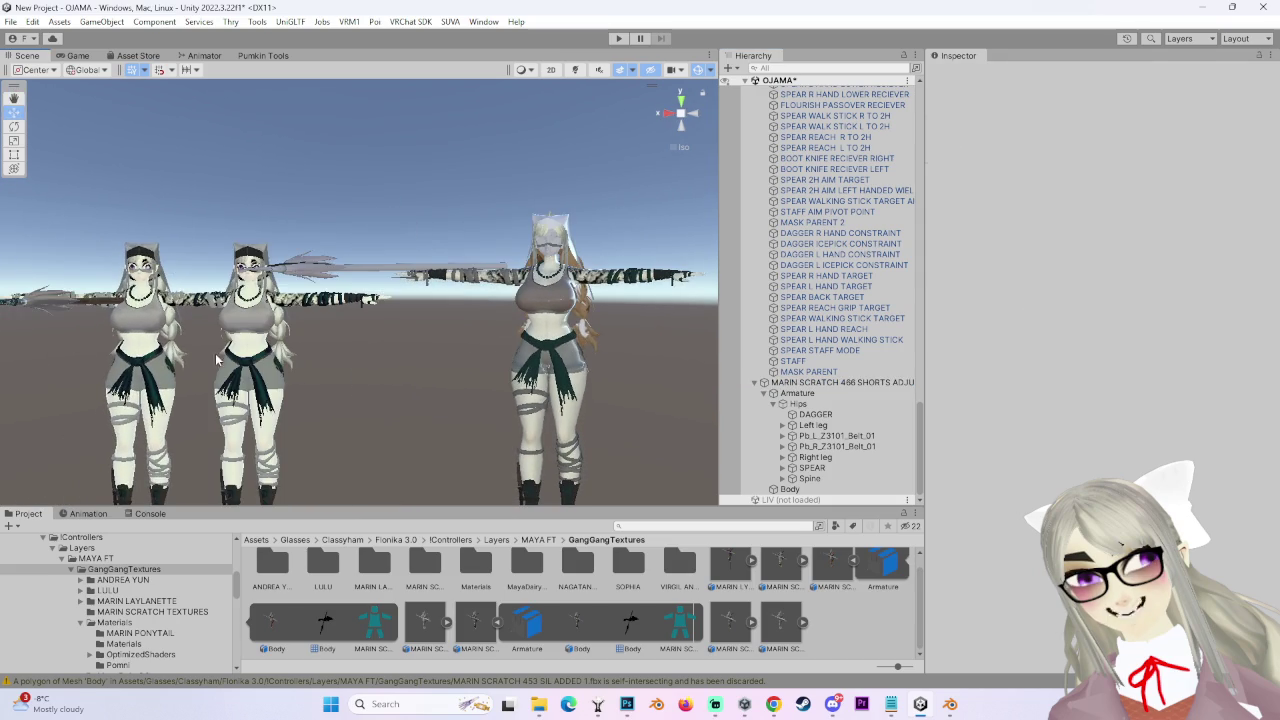
pyautogui.click(135, 330)
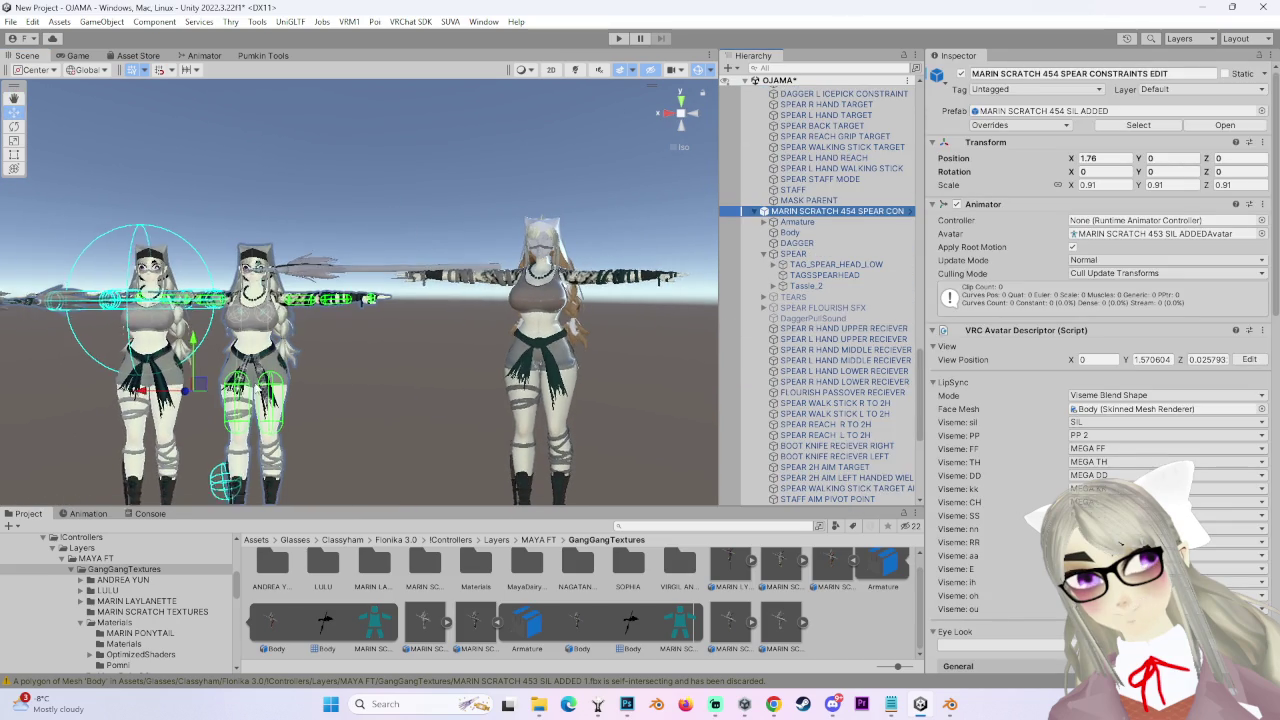
pyautogui.moveTo(185, 360)
pyautogui.mouseDown()
pyautogui.moveTo(157, 232)
pyautogui.moveTo(389, 257)
pyautogui.mouseUp()
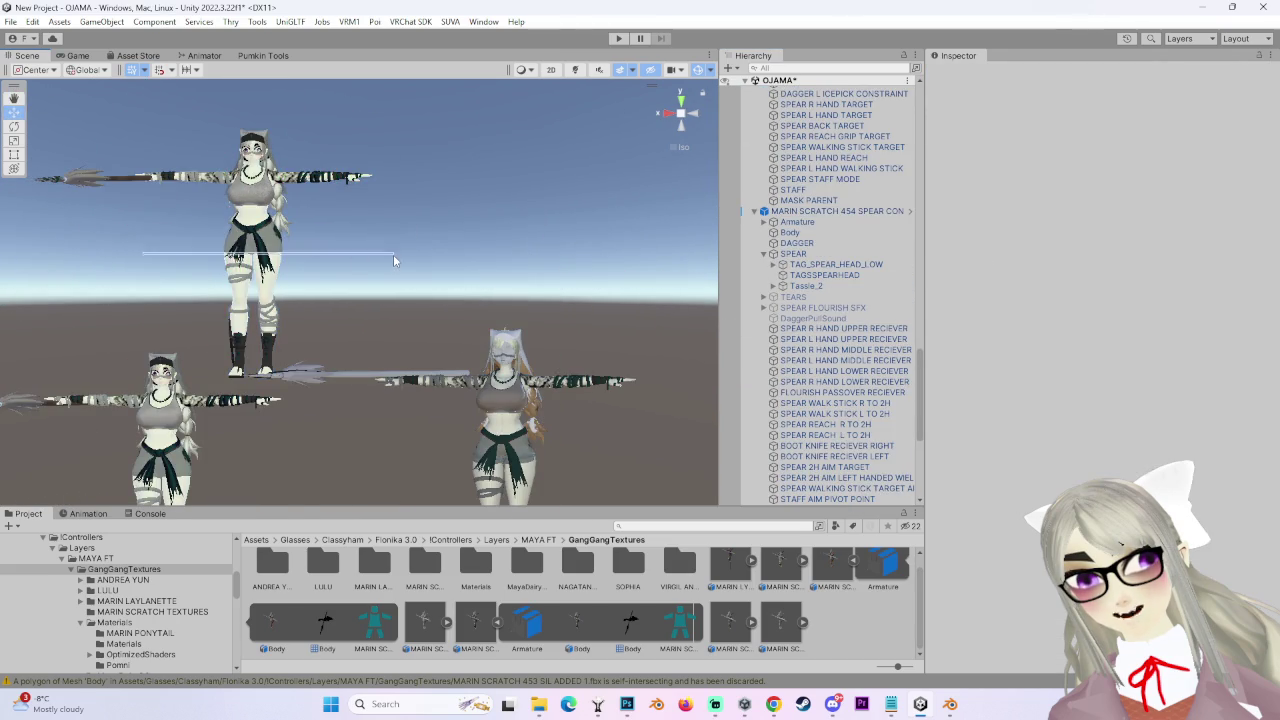
pyautogui.hotkey('ctrl', 'z')
pyautogui.moveTo(180, 257); pyautogui.dragTo(368, 248)
pyautogui.scroll(2, 368, 248)
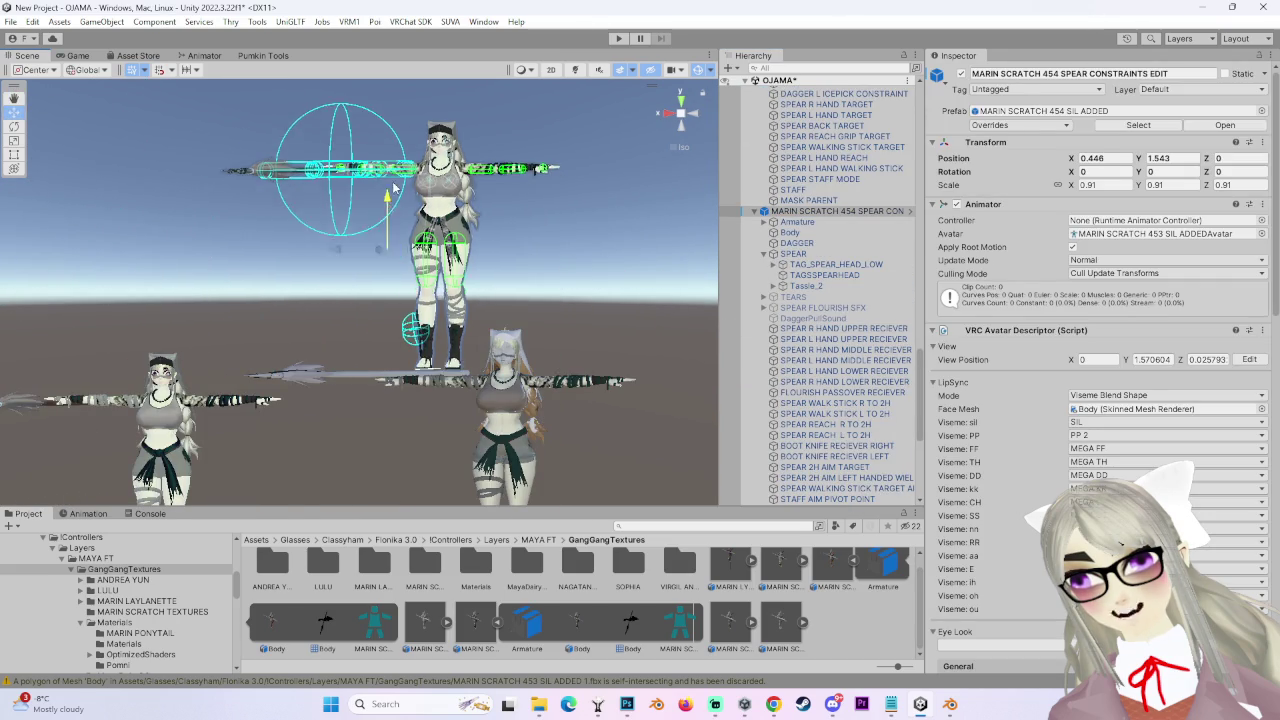
pyautogui.click(560, 420)
# - Orbit around both avatars to check the shorts-adjustment avatar's placement
pyautogui.moveTo(560, 420)
pyautogui.mouseDown()
pyautogui.moveTo(470, 304)
pyautogui.moveTo(504, 355)
pyautogui.mouseUp()
pyautogui.scroll(2, 504, 355)
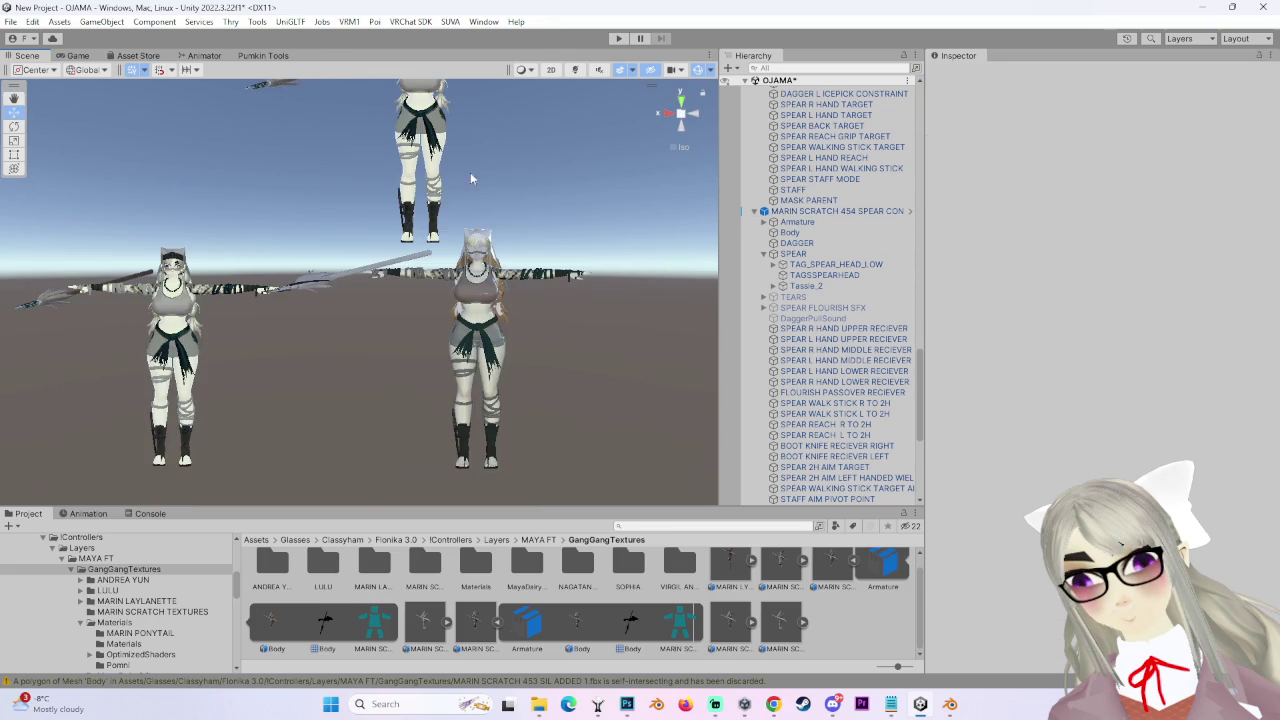
pyautogui.scroll(3, 476, 390)
pyautogui.moveTo(423, 412)
pyautogui.mouseDown()
pyautogui.moveTo(403, 340)
pyautogui.moveTo(537, 327)
pyautogui.mouseUp()
pyautogui.click(538, 285)
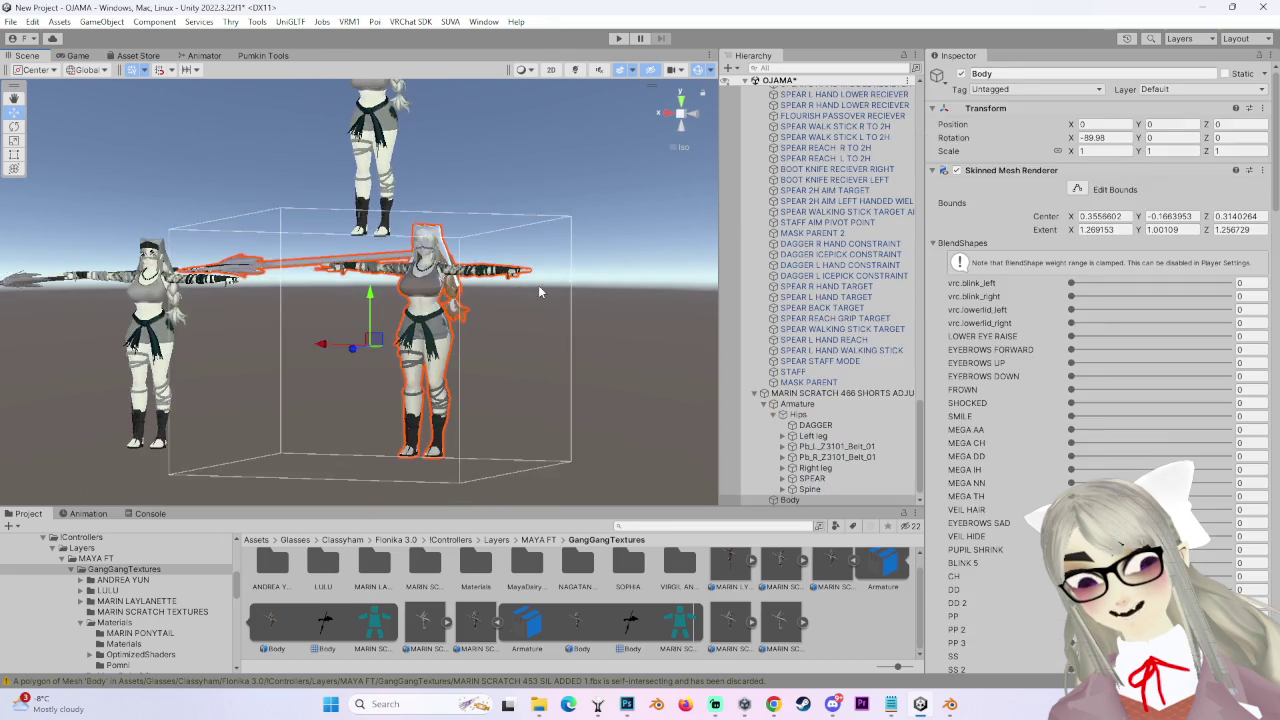
pyautogui.click(670, 323)
pyautogui.moveTo(560, 305); pyautogui.dragTo(588, 310)
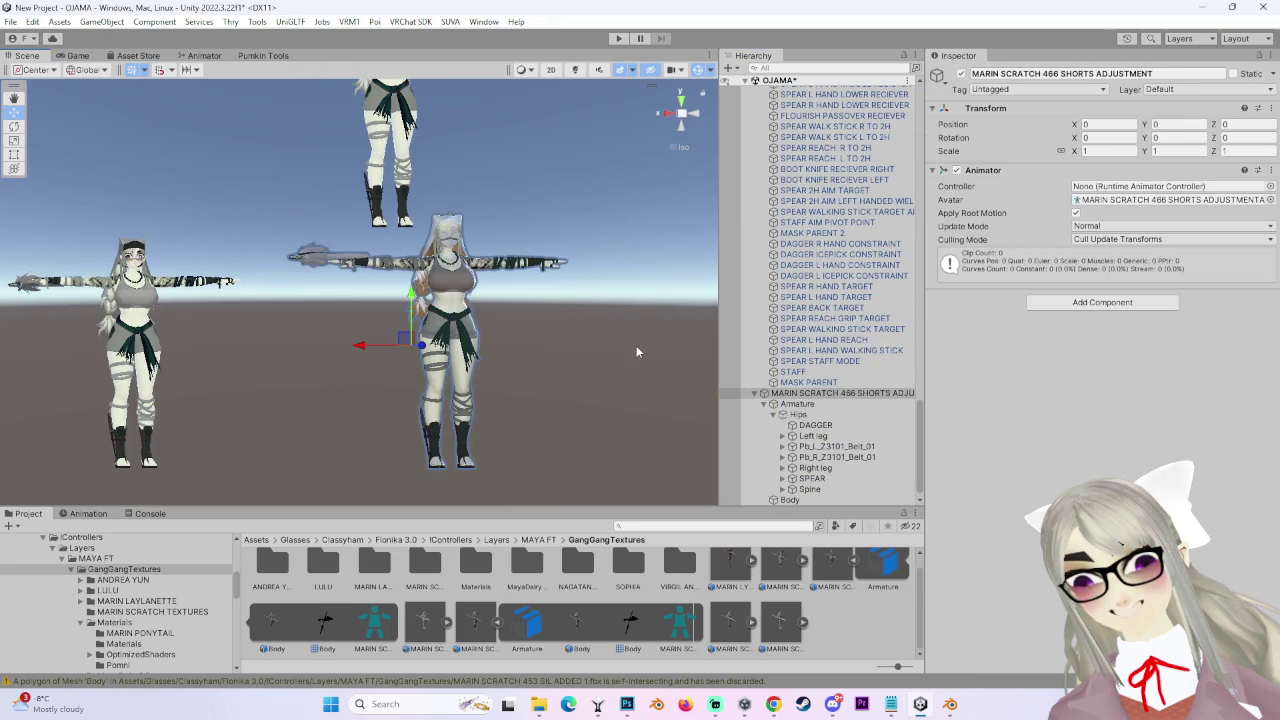
pyautogui.click(594, 328)
pyautogui.moveTo(340, 361); pyautogui.dragTo(287, 159)
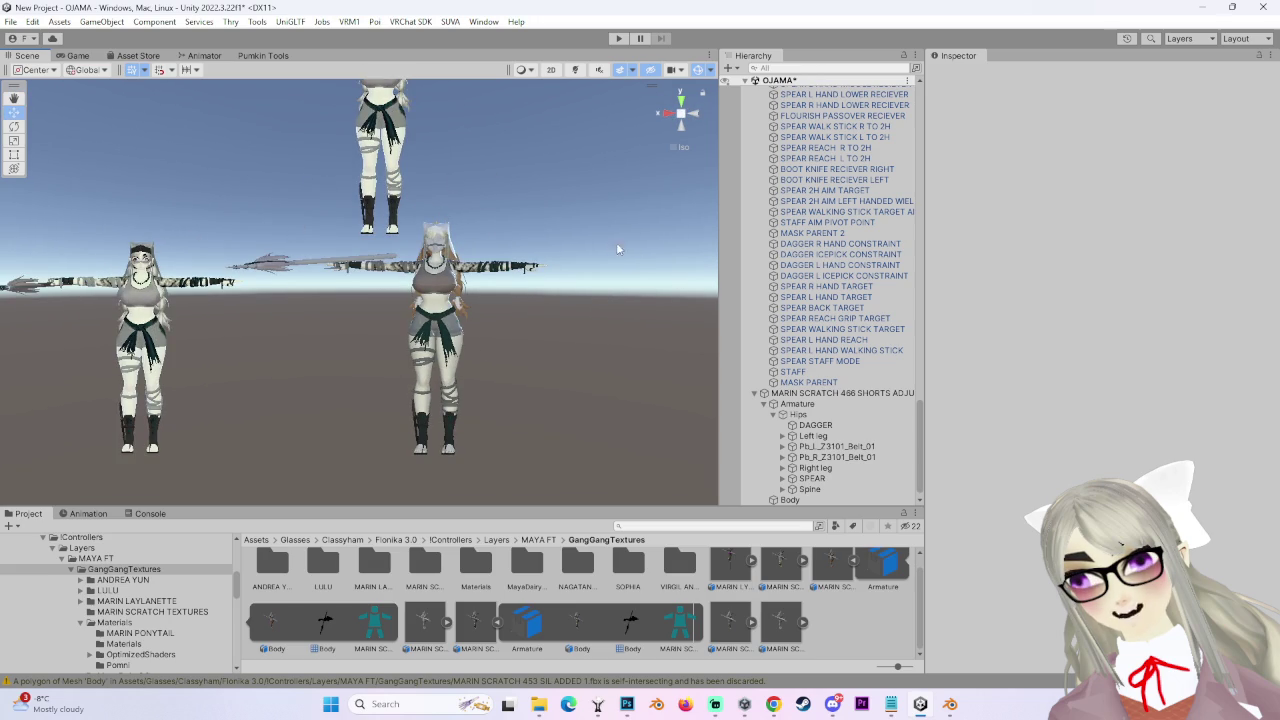
# - Set two of the spear-constraints avatar's Transform Position fields to 0 so it stands on the ground
pyautogui.click(404, 160)
pyautogui.scroll(4, 798, 346)
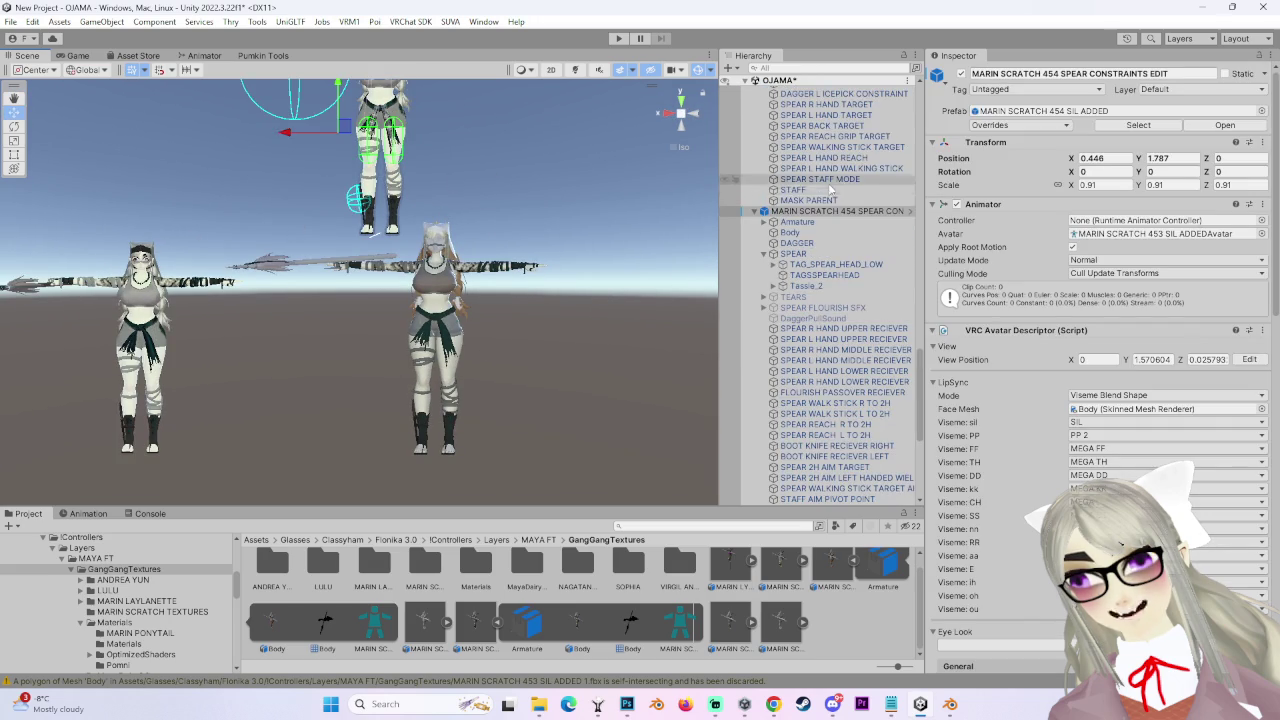
pyautogui.doubleClick(838, 213)
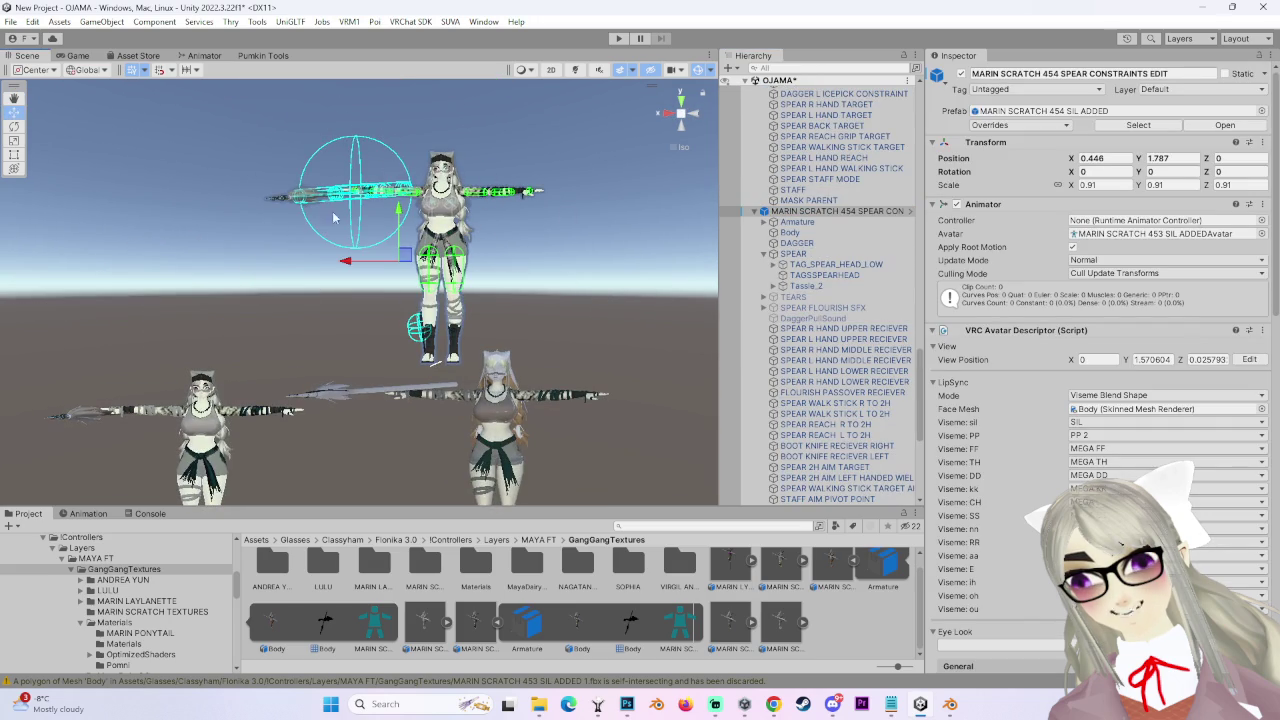
pyautogui.write('0')
pyautogui.press('Return')
pyautogui.doubleClick(1092, 158)
pyautogui.write('0')
pyautogui.press('Return')
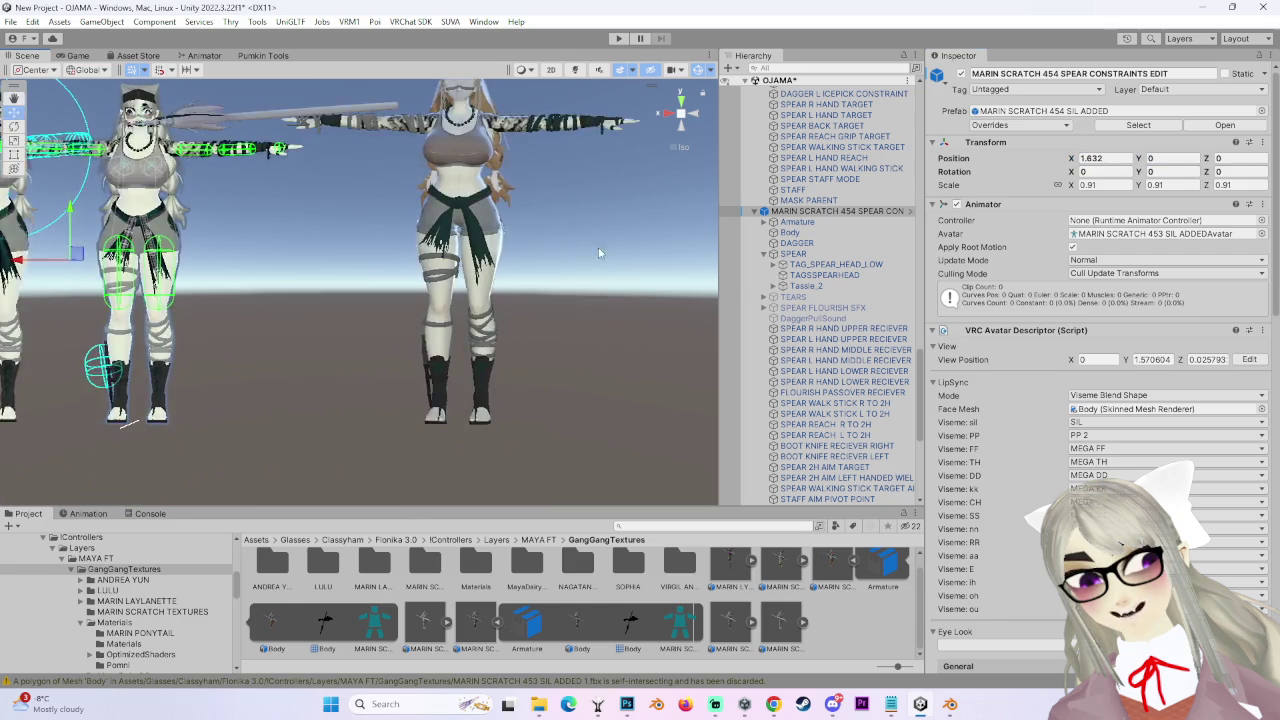
pyautogui.click(546, 243)
# - Drag DAGGER and SPEAR out of Hips onto the MARIN SCRATCH 466 SHORTS ADJUSTMENT root
pyautogui.press('f')
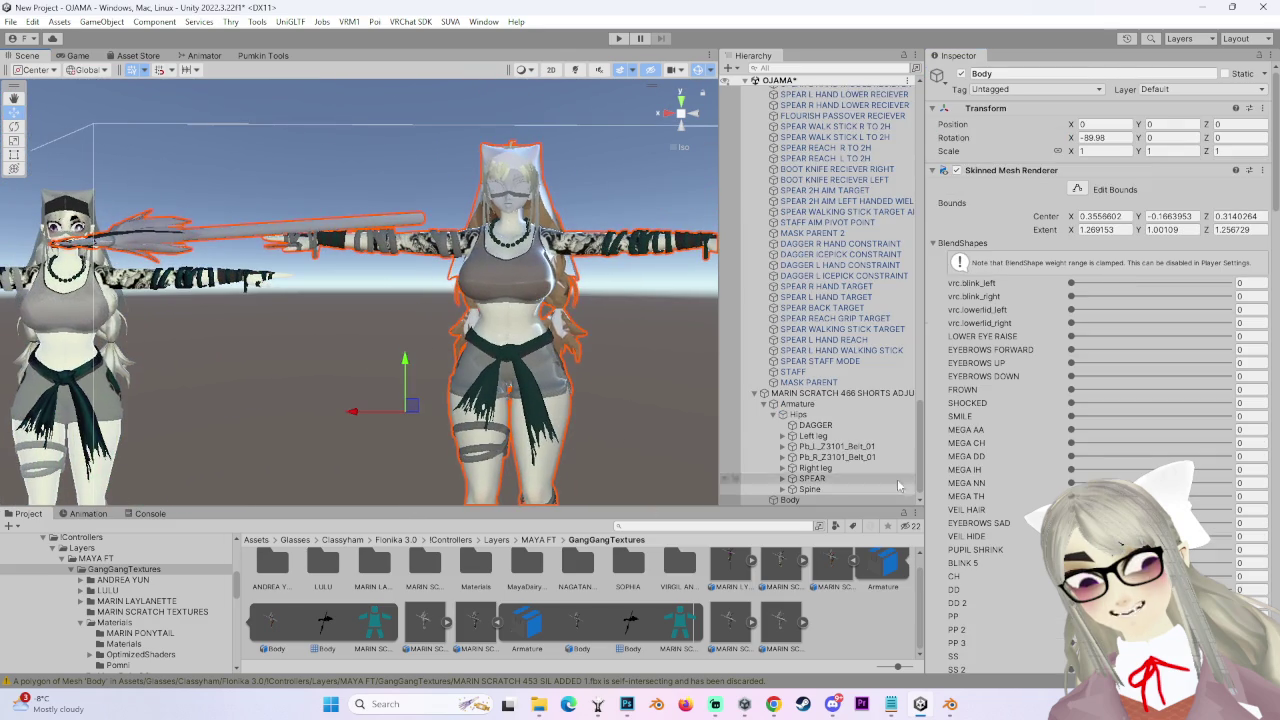
pyautogui.click(847, 425)
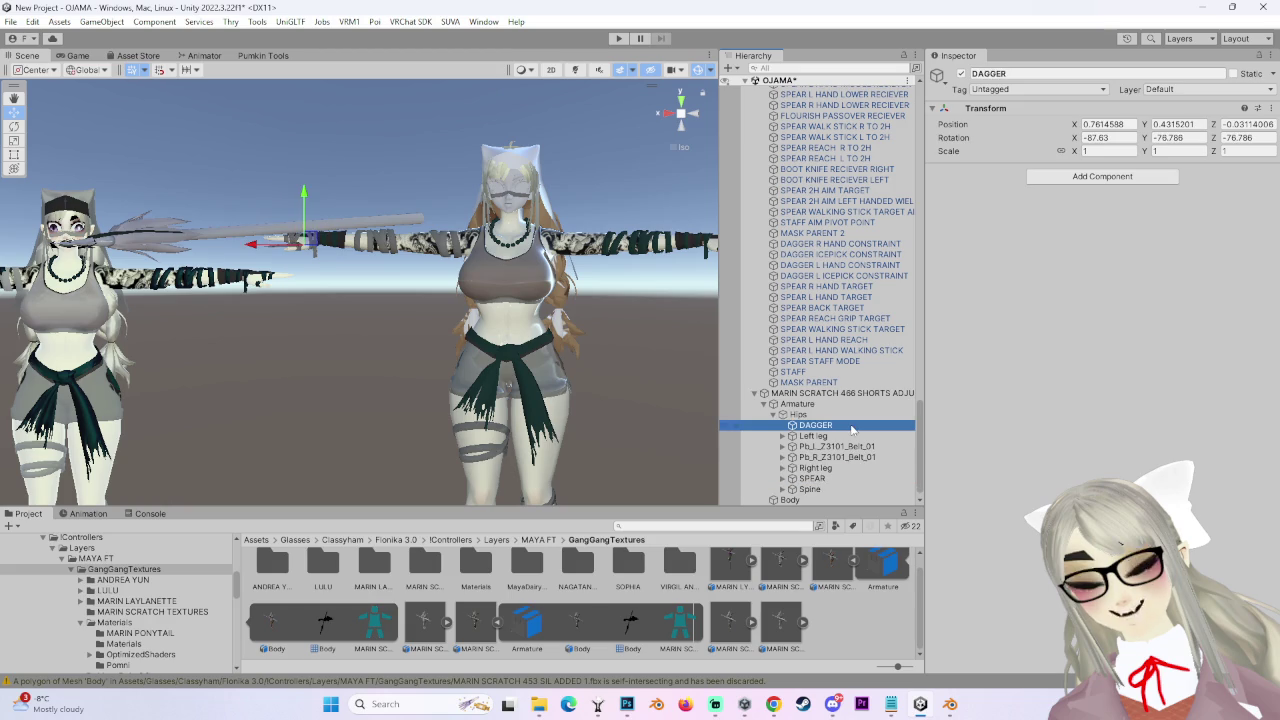
pyautogui.keyDown('ctrl'); pyautogui.click(826, 480); pyautogui.keyUp('ctrl')
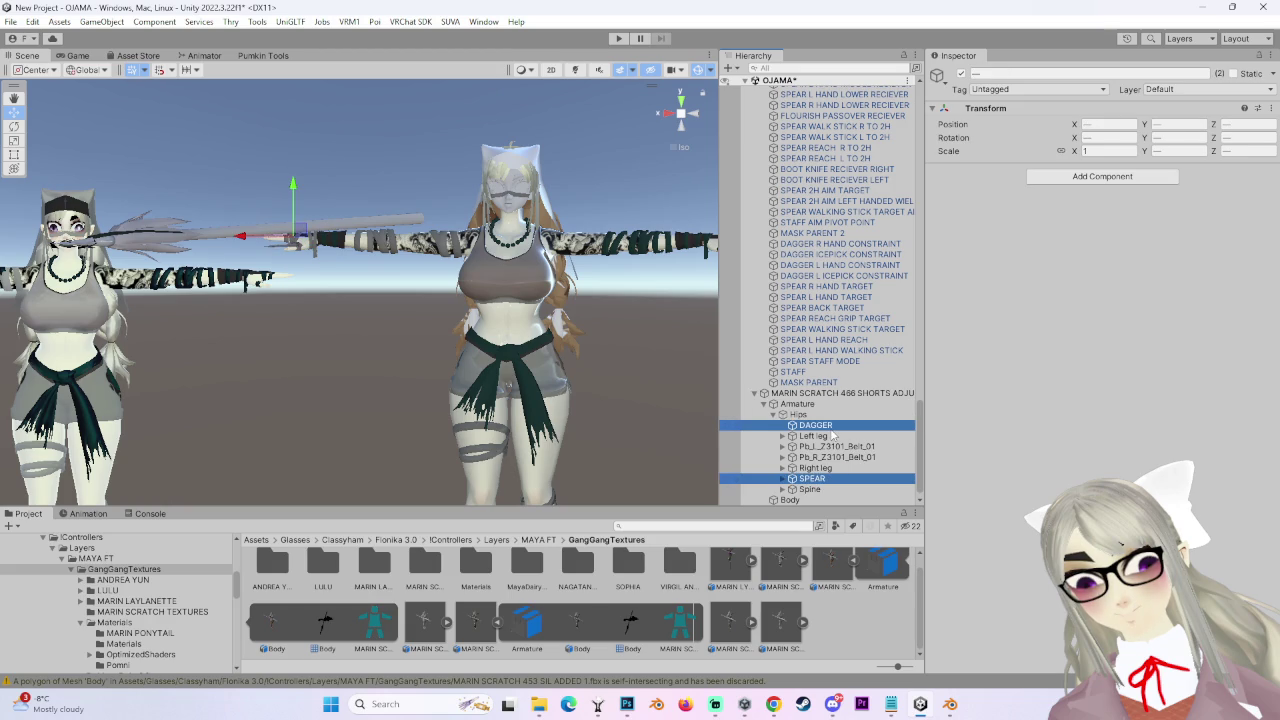
pyautogui.moveTo(836, 401); pyautogui.dragTo(838, 393)
pyautogui.doubleClick(850, 402)
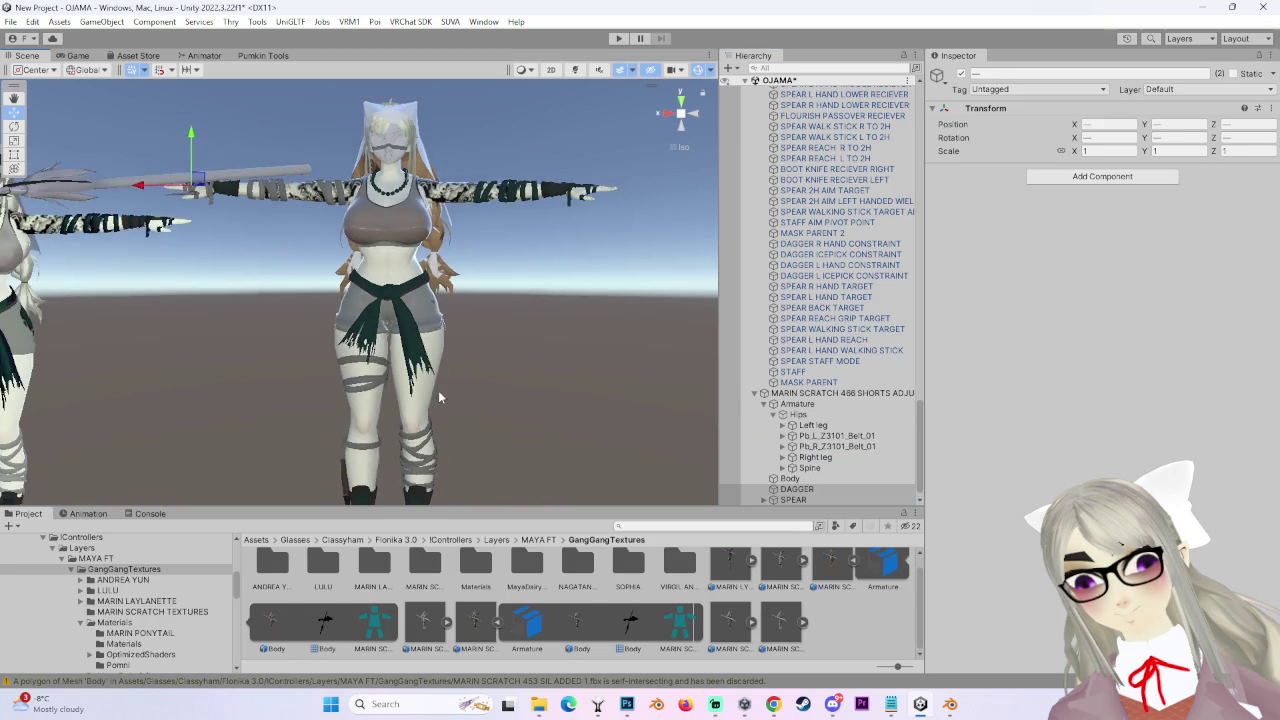
pyautogui.doubleClick(858, 394)
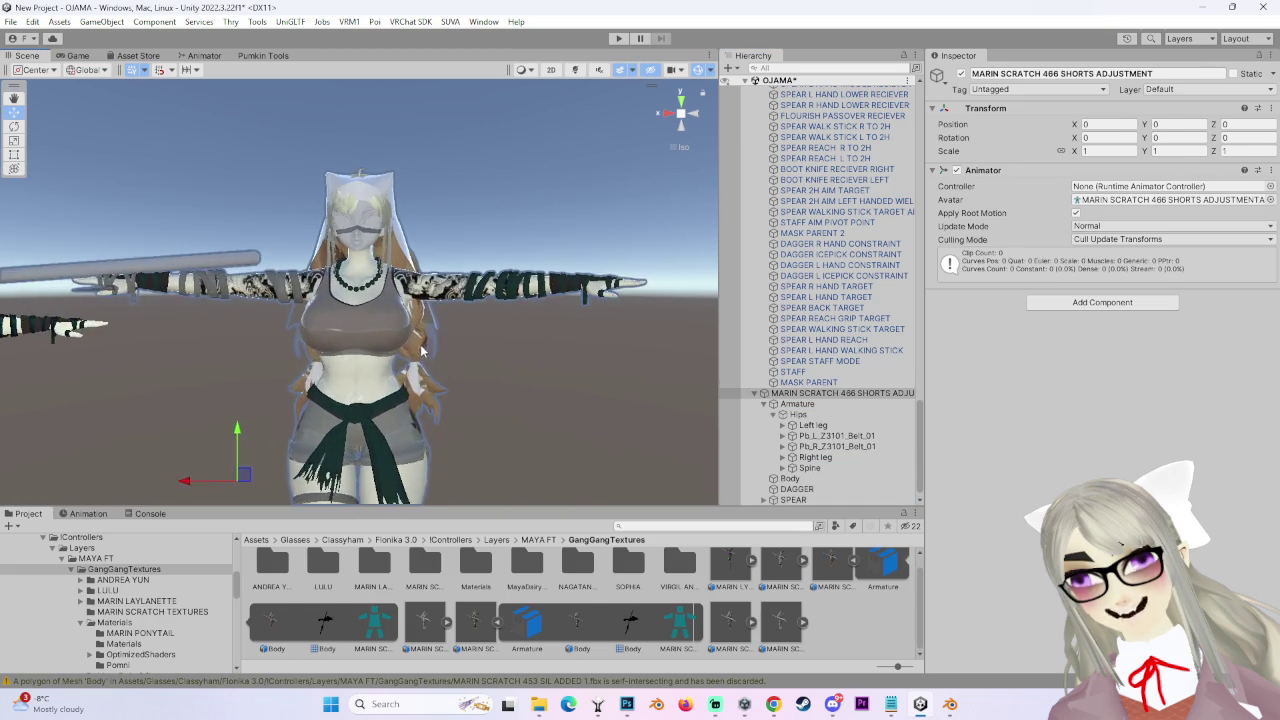
pyautogui.moveTo(528, 352); pyautogui.dragTo(525, 297)
pyautogui.scroll(5, 528, 301)
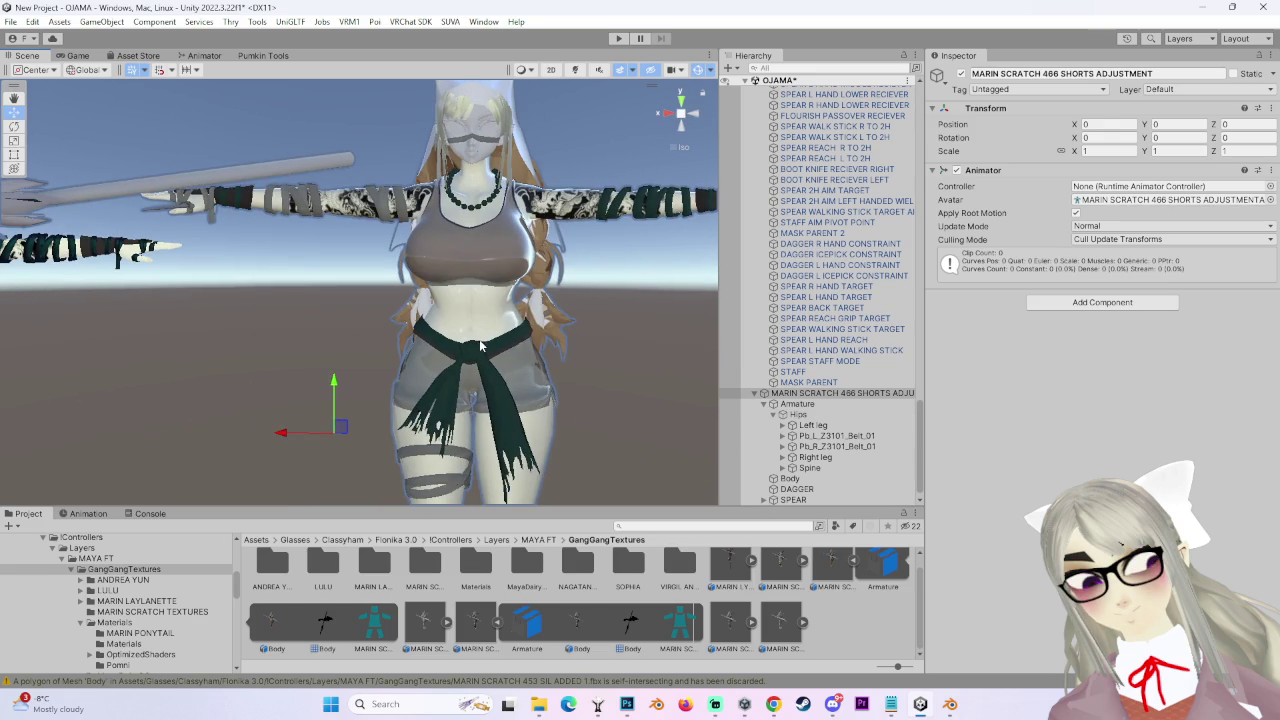
pyautogui.scroll(-3, 480, 345)
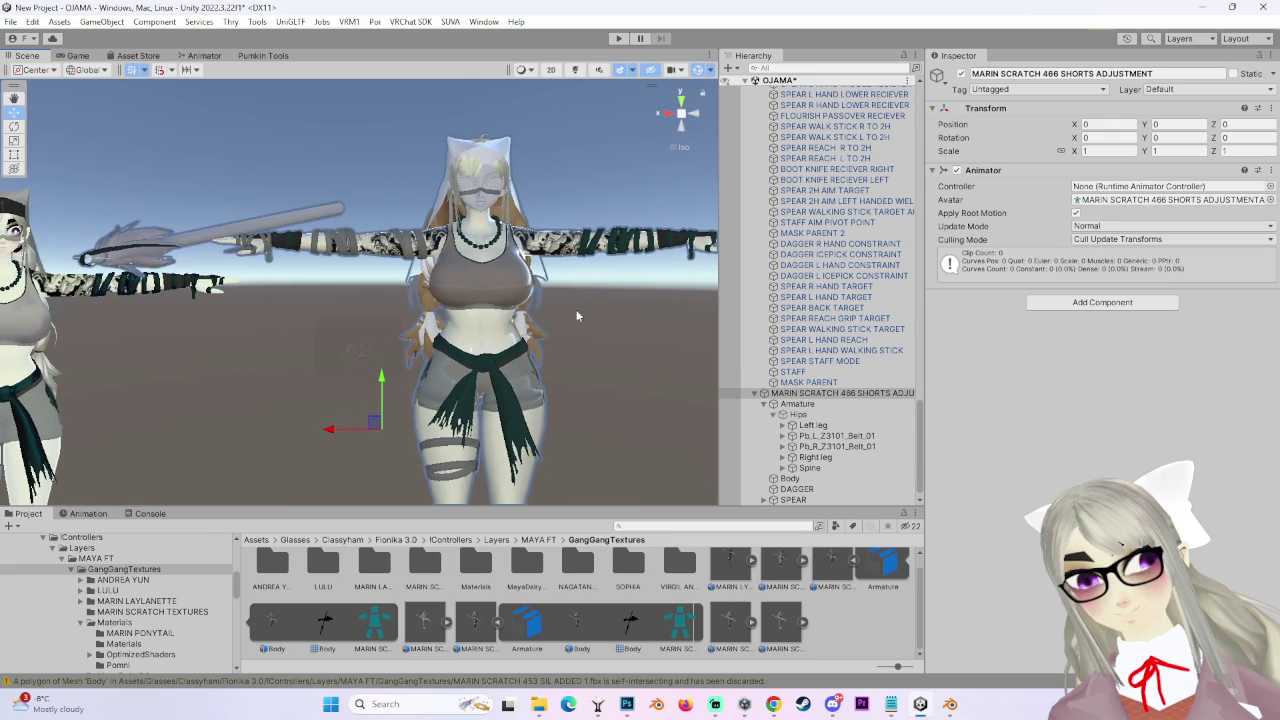
pyautogui.doubleClick(840, 393)
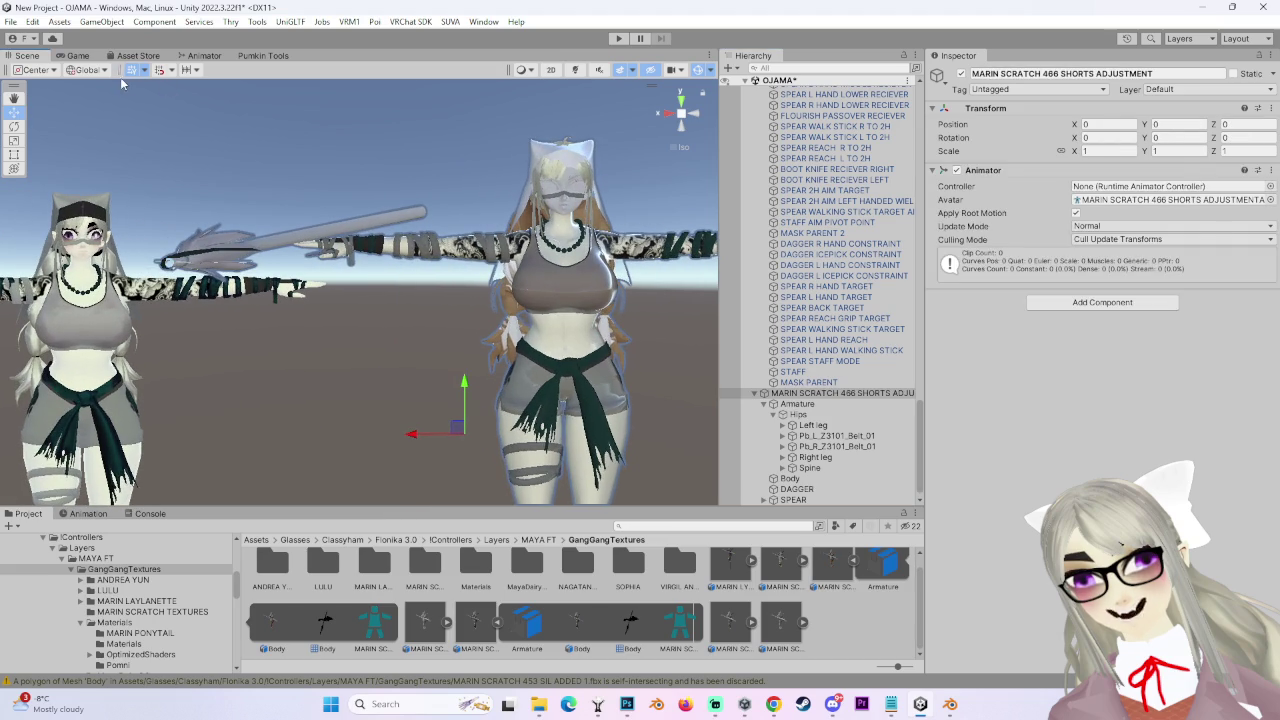
# - In Pumkin's Avatar Tools, set Copy From to the 454 spear avatar and run Copy Selected
pyautogui.click(262, 55)
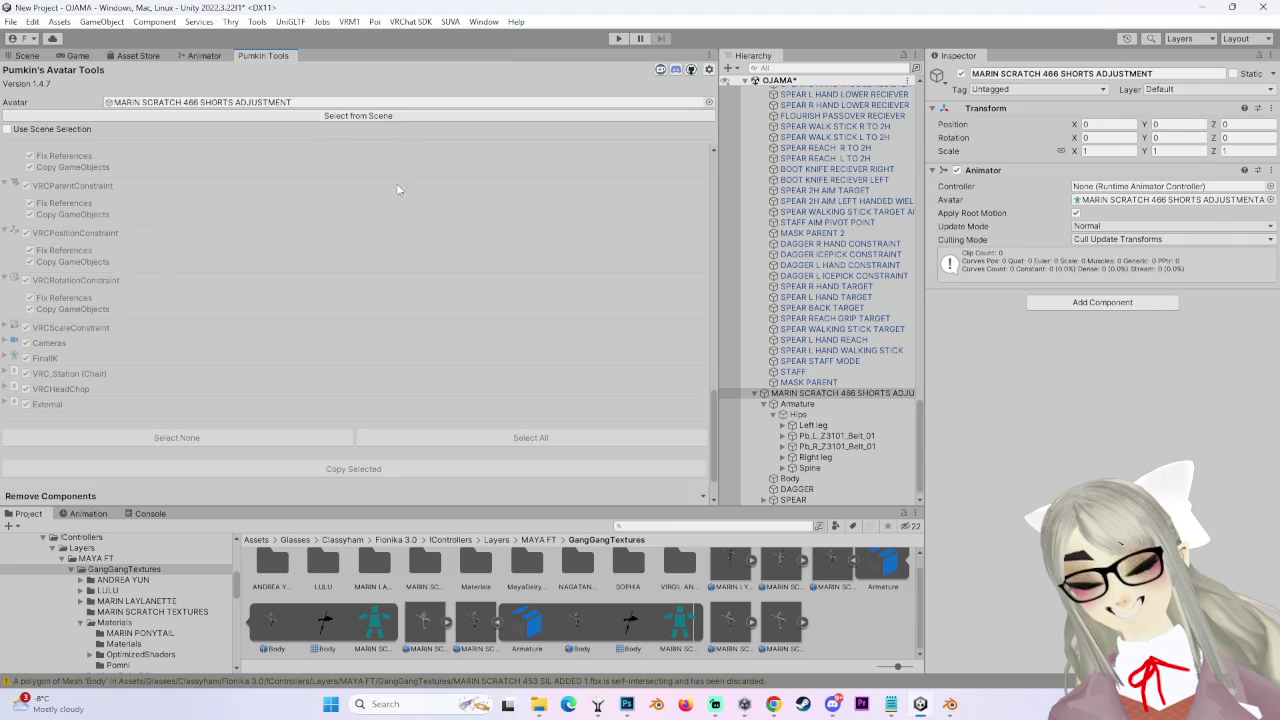
pyautogui.scroll(10, 396, 183)
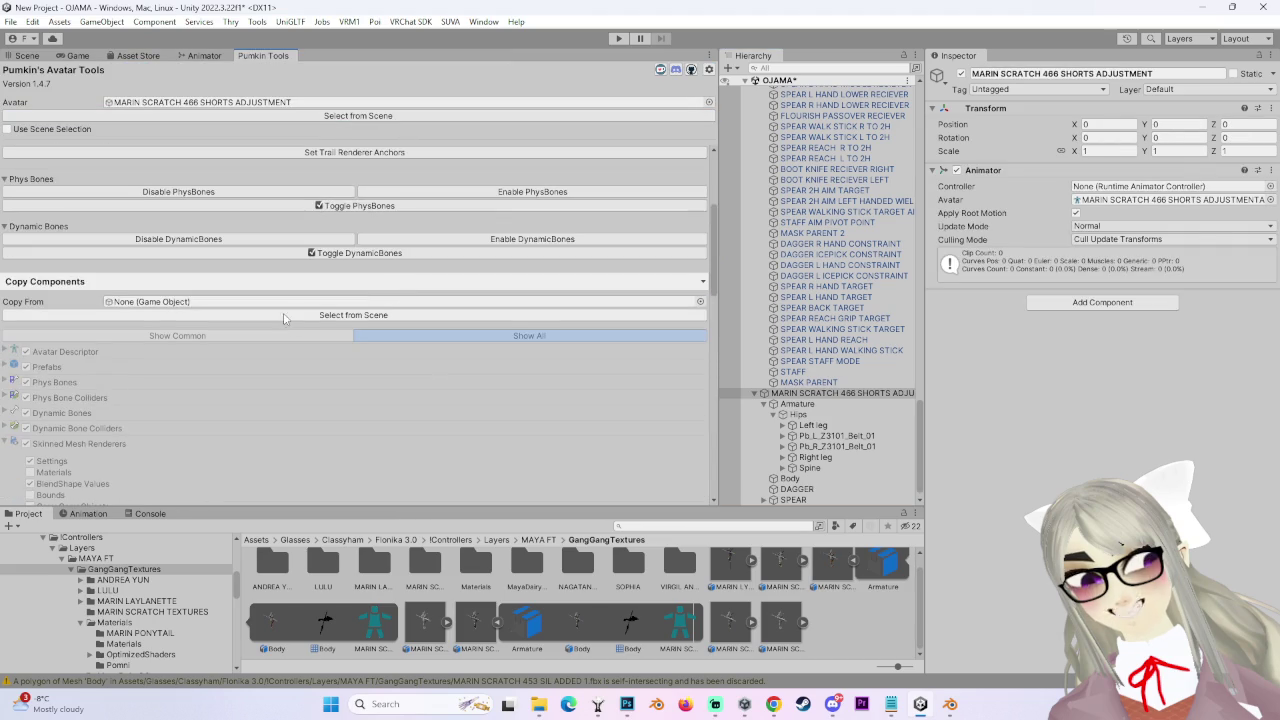
pyautogui.scroll(5, 848, 333)
pyautogui.click(835, 174)
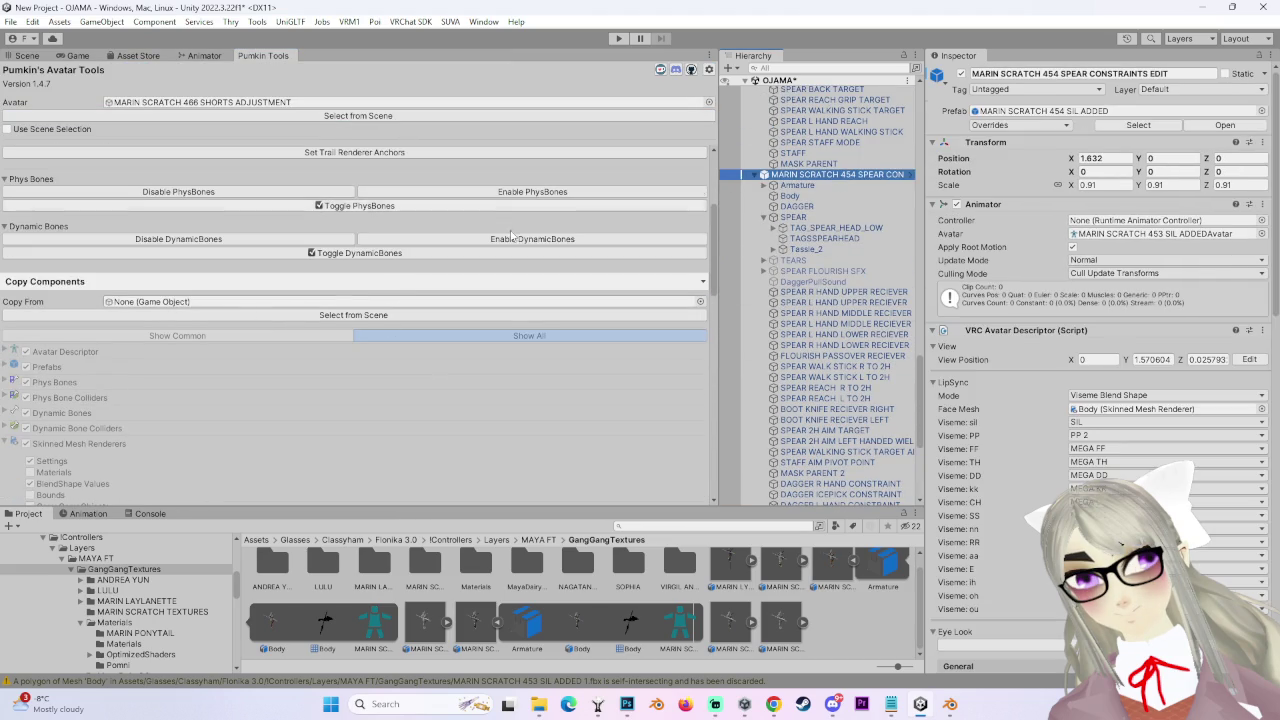
pyautogui.moveTo(718, 191); pyautogui.dragTo(668, 191)
pyautogui.scroll(3, 815, 240)
pyautogui.moveTo(787, 255); pyautogui.dragTo(390, 301)
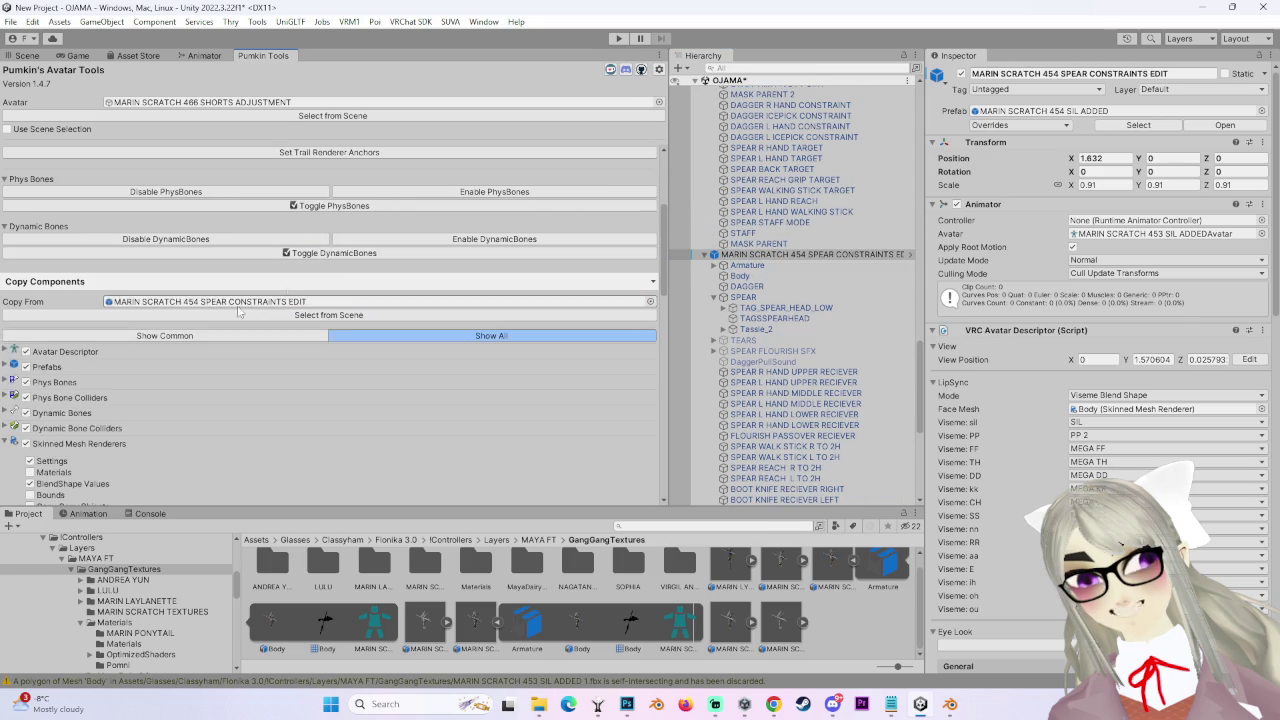
pyautogui.scroll(-3, 389, 324)
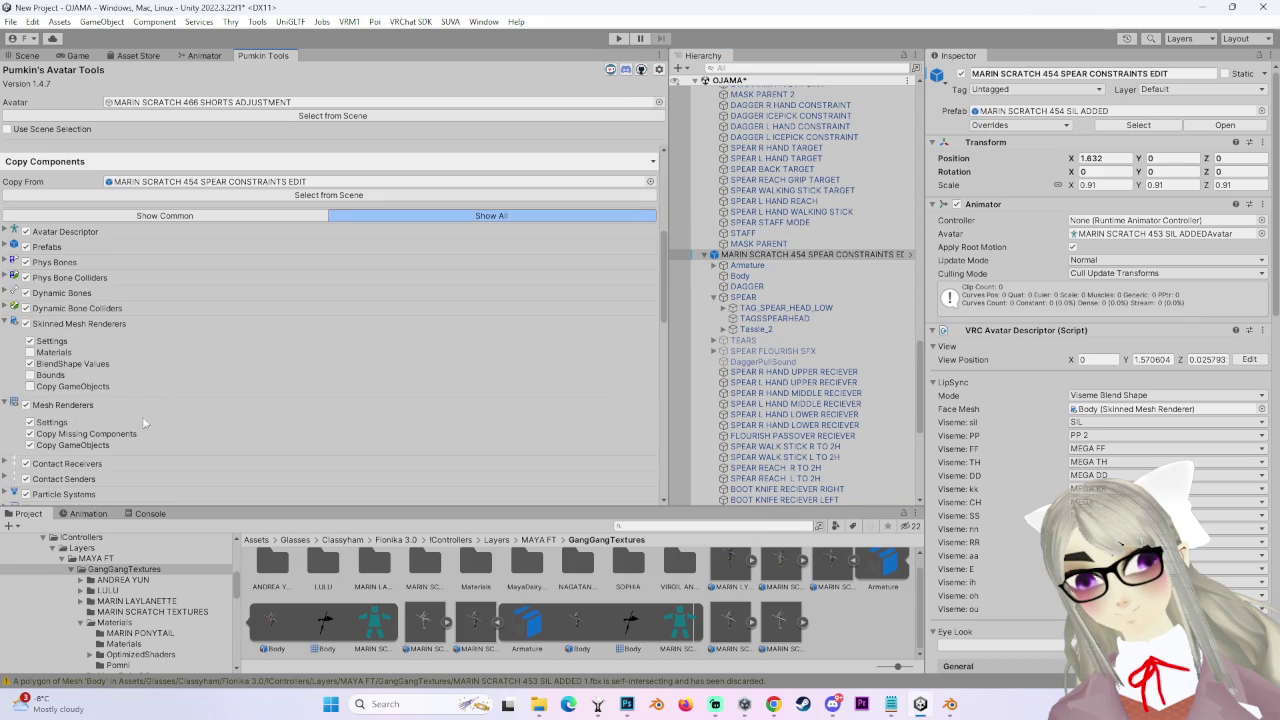
pyautogui.scroll(-6, 189, 392)
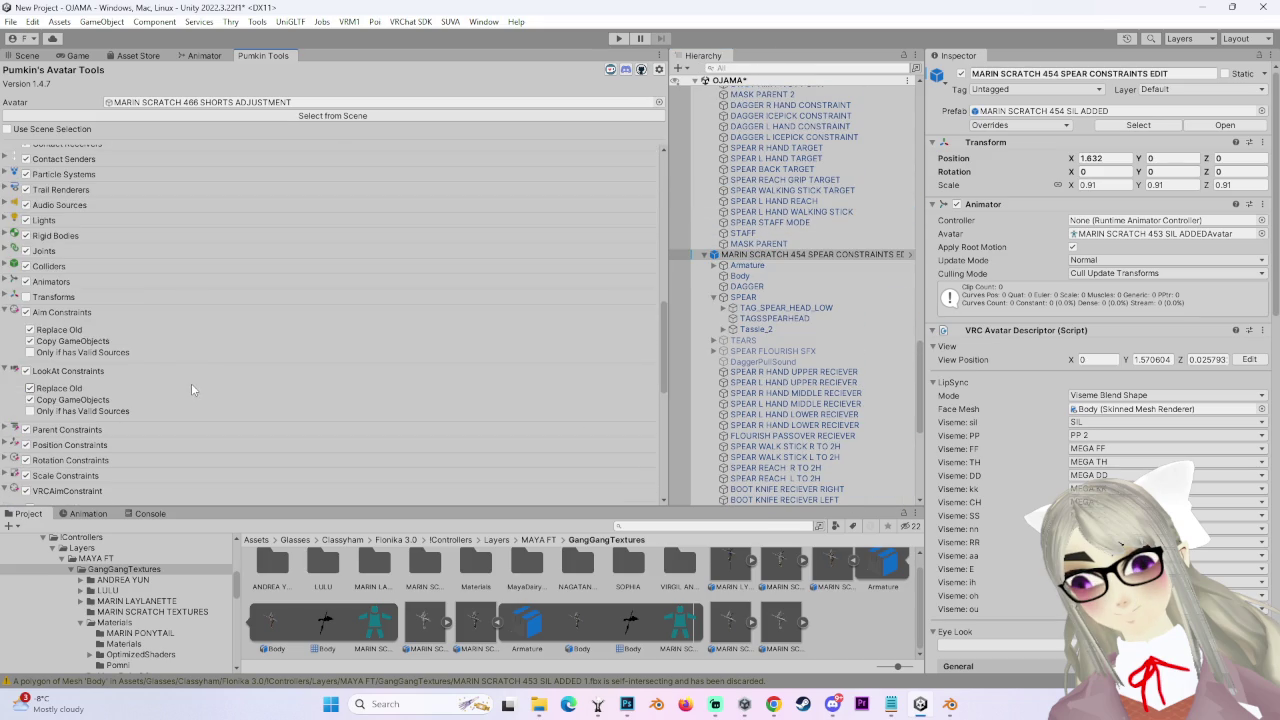
pyautogui.scroll(-10, 167, 400)
pyautogui.click(305, 413)
pyautogui.click(76, 55)
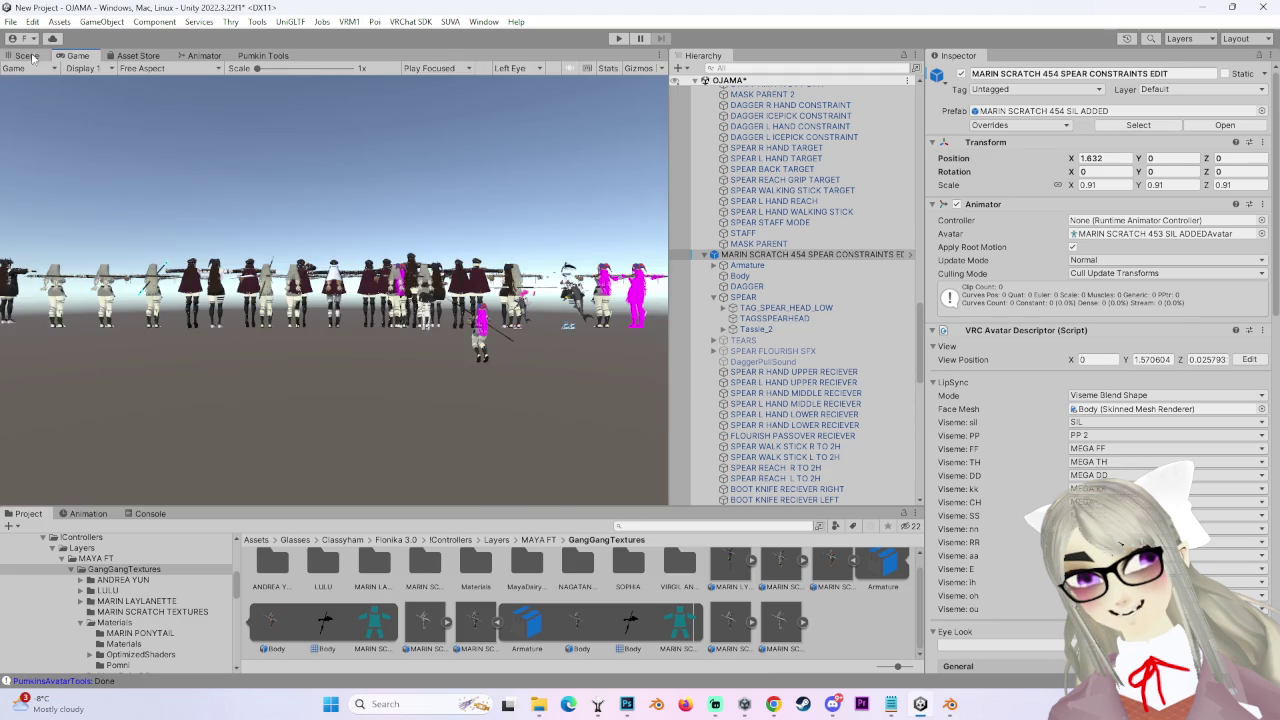
# - Review the copied SPEAR constraints and its walking-stick, reach-grip and aim-anchor targets
pyautogui.click(31, 57)
pyautogui.click(447, 203)
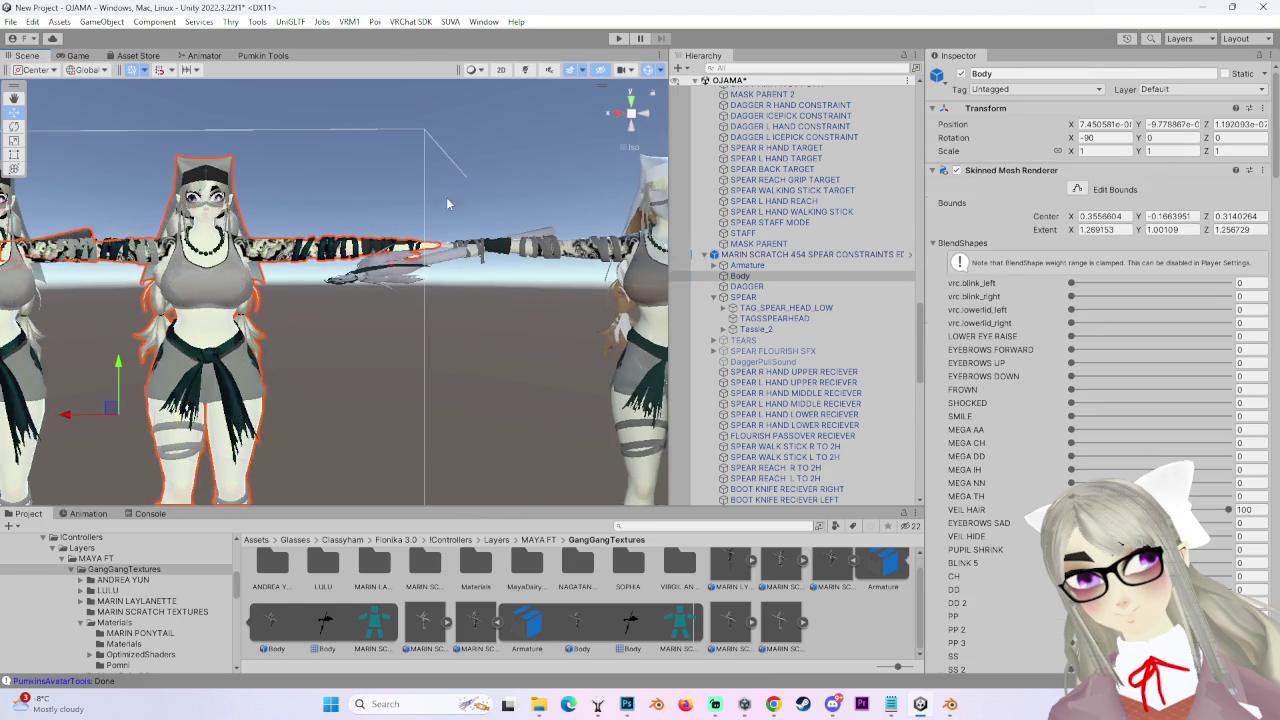
pyautogui.click(430, 320)
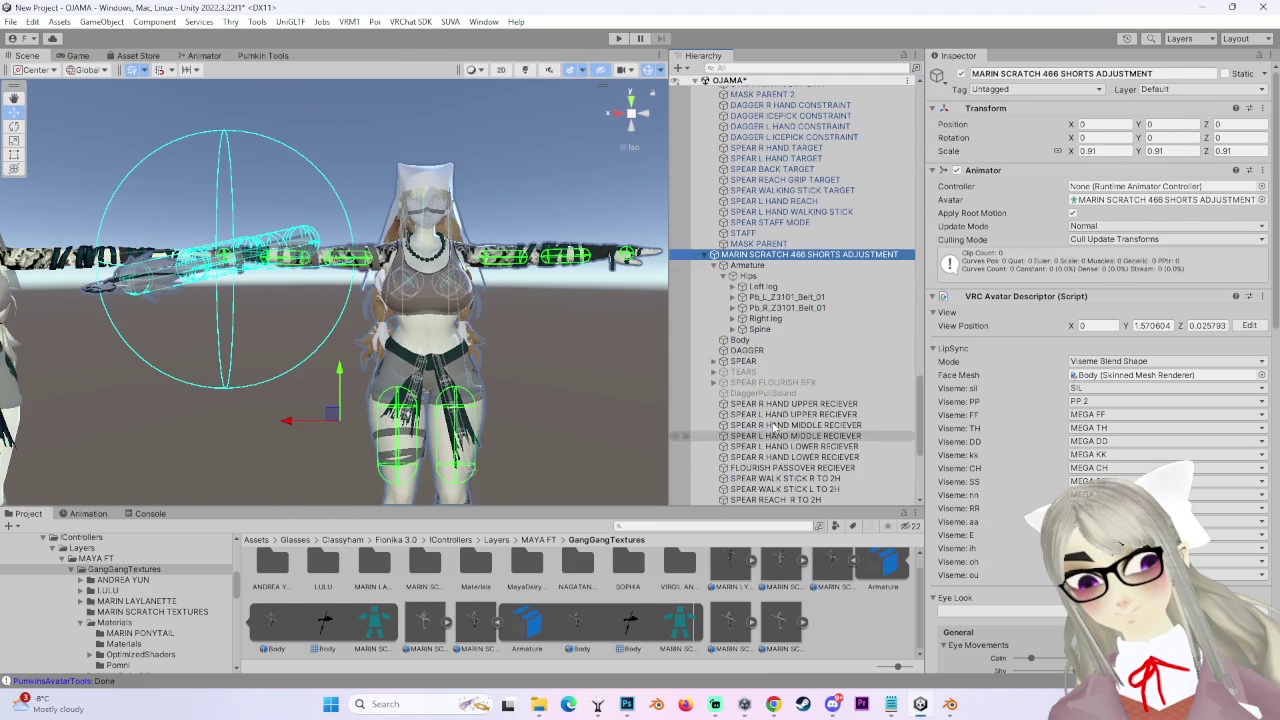
pyautogui.click(764, 359)
pyautogui.scroll(-6, 790, 400)
pyautogui.click(811, 437)
pyautogui.click(806, 426)
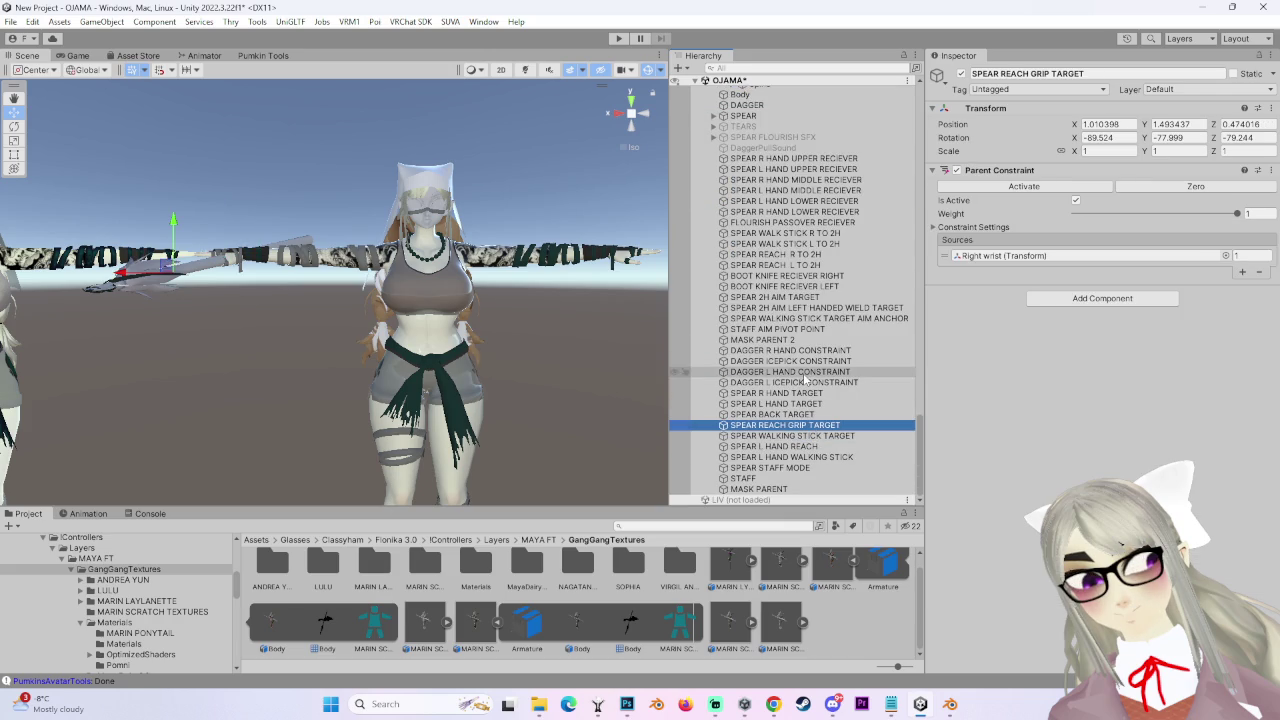
pyautogui.click(797, 317)
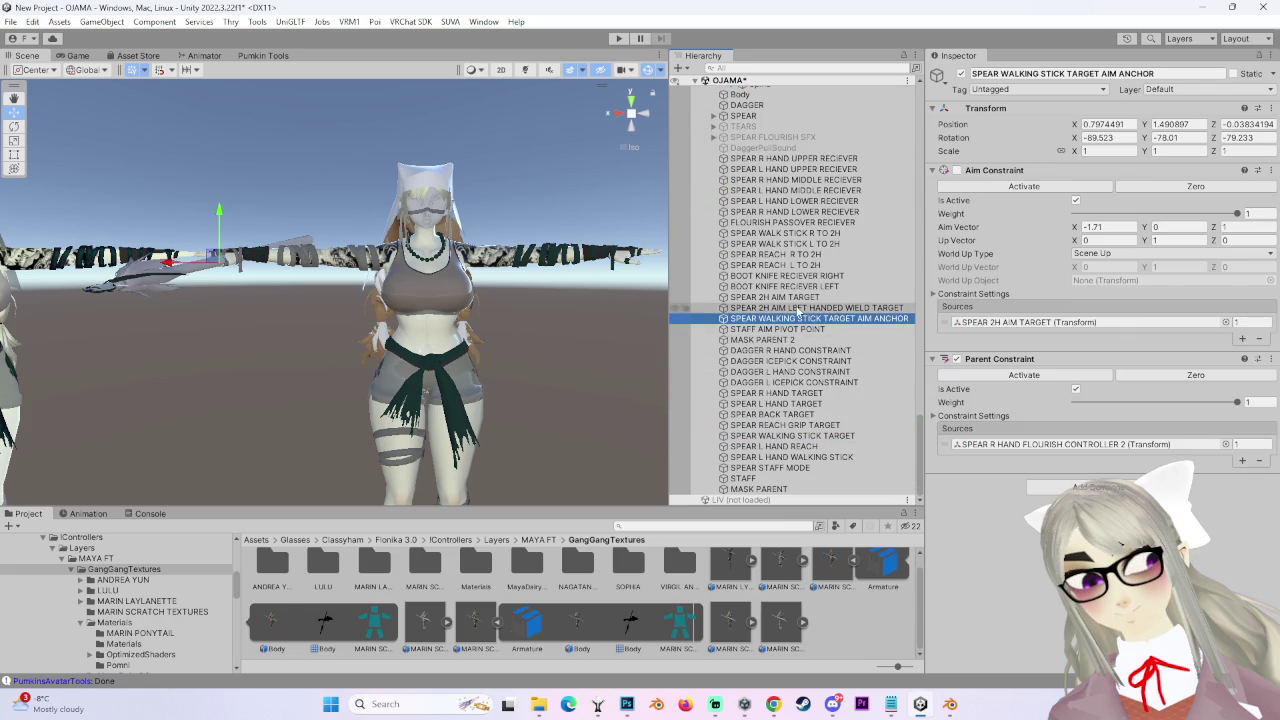
pyautogui.scroll(-10, 800, 300)
# - Select the 454 spear avatar's Body mesh and scroll to its material slots
pyautogui.click(800, 169)
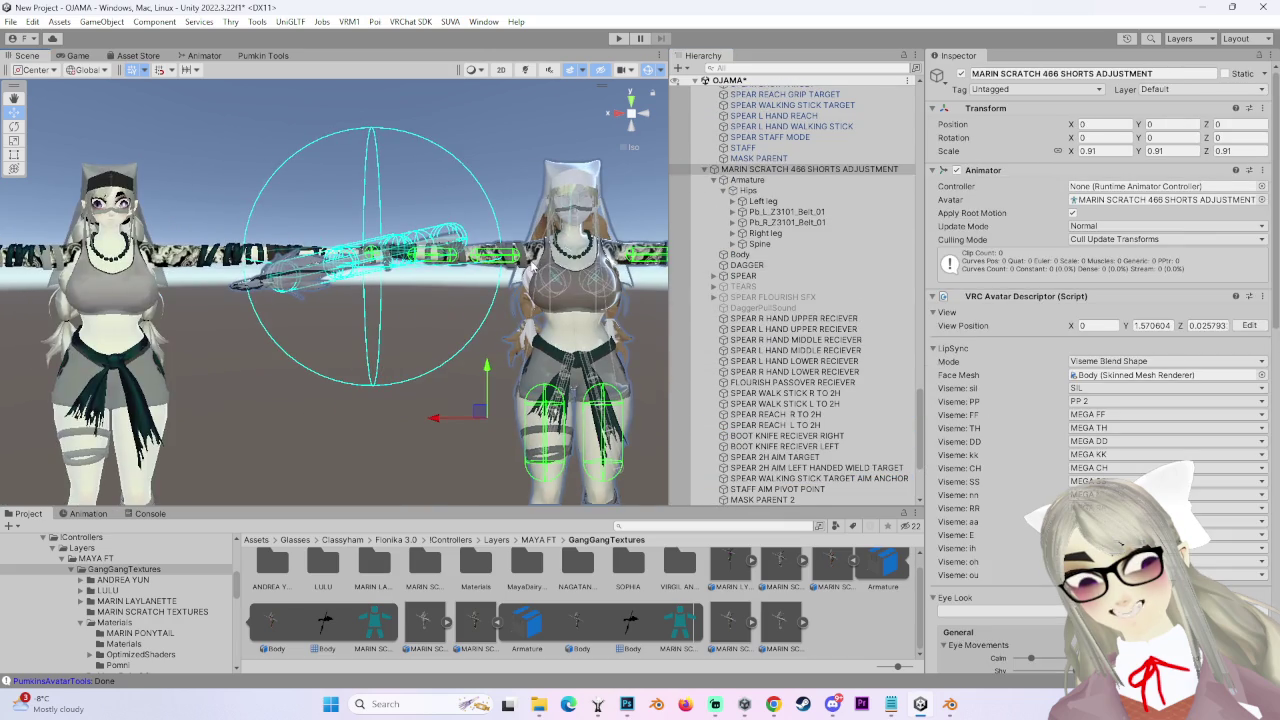
pyautogui.click(465, 215)
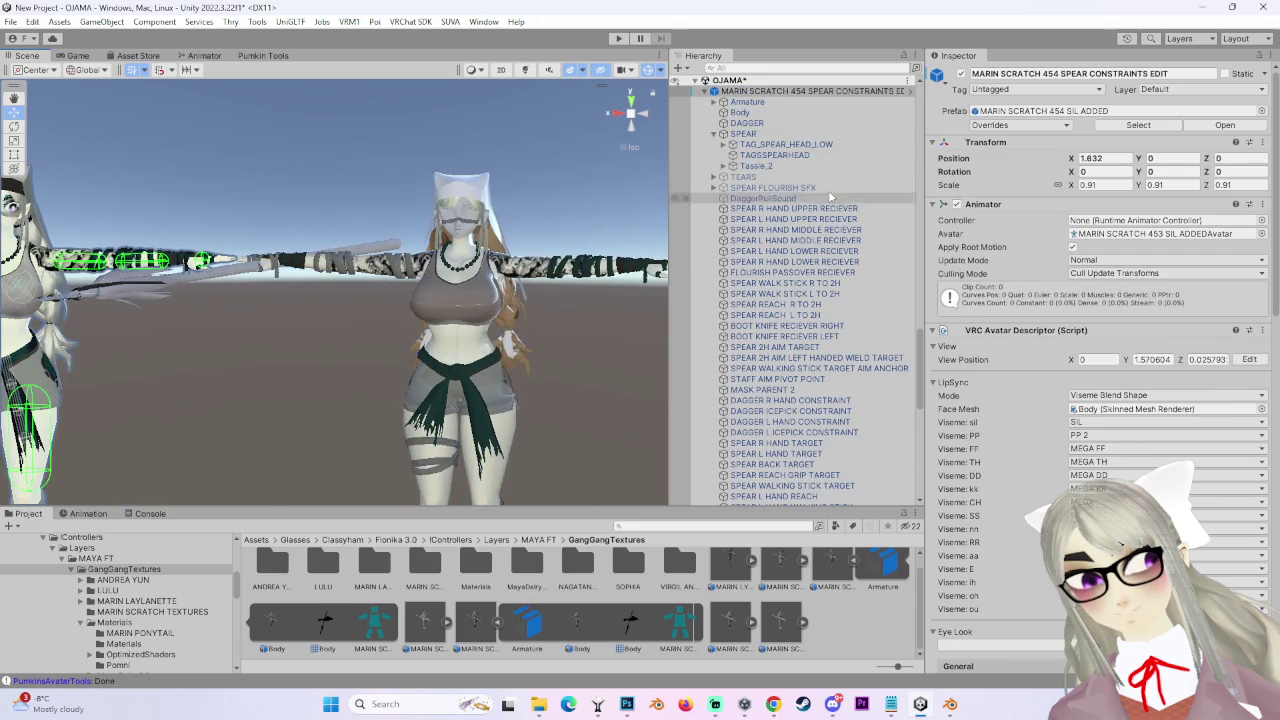
pyautogui.click(740, 112)
pyautogui.scroll(-10, 1023, 478)
pyautogui.scroll(-15, 1023, 478)
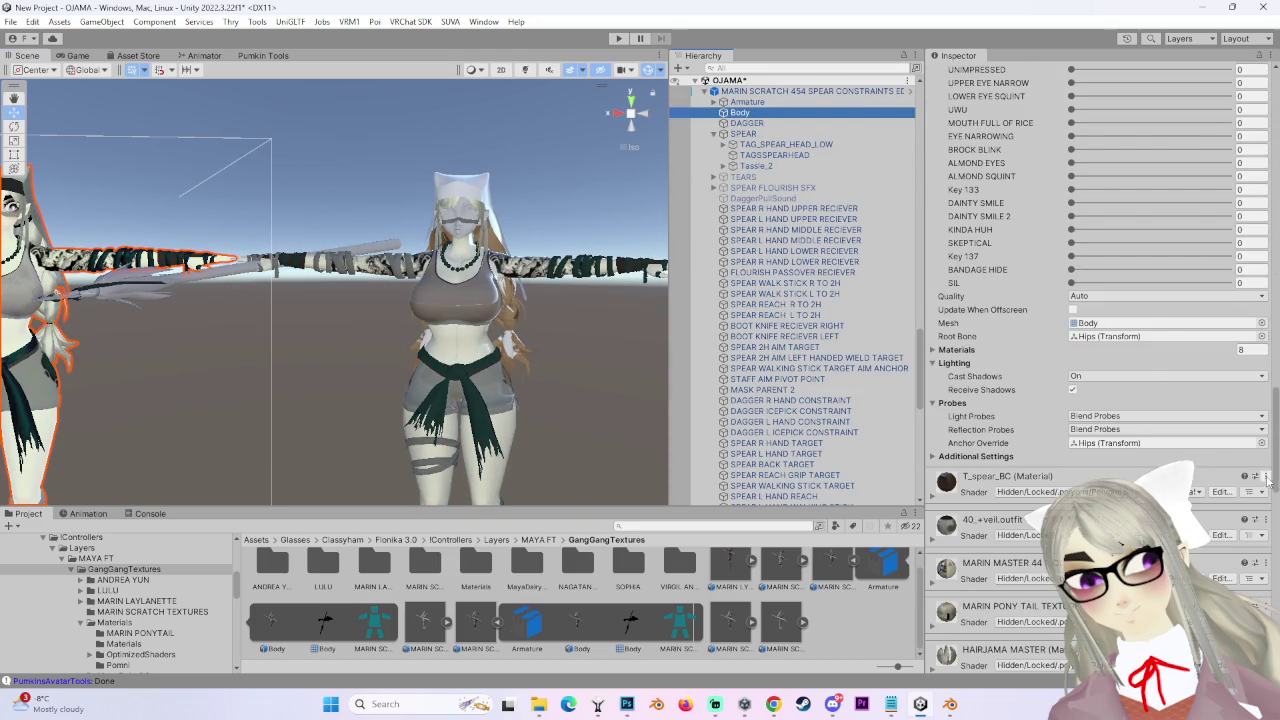
# - Locate the T_spear_BC, 40_+veil.outfit and MARIN MASTER 44 materials in the project
pyautogui.click(1267, 477)
pyautogui.click(1160, 330)
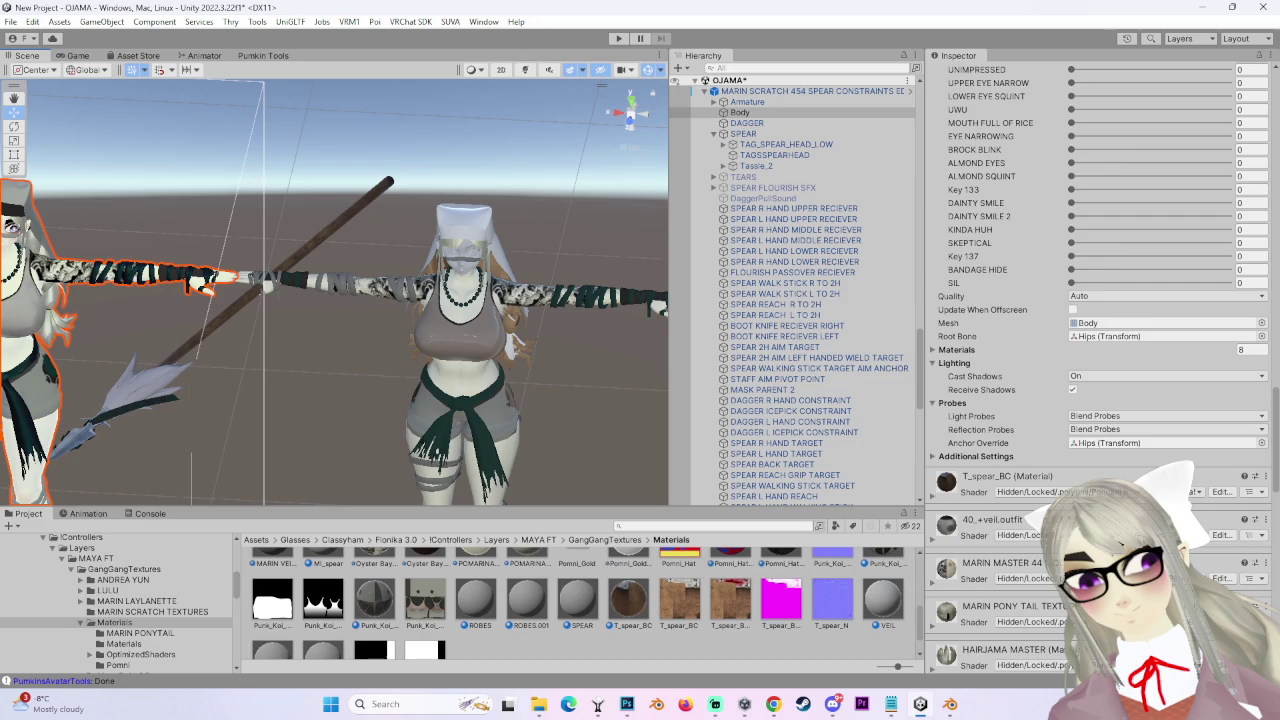
pyautogui.click(1268, 521)
pyautogui.click(1170, 374)
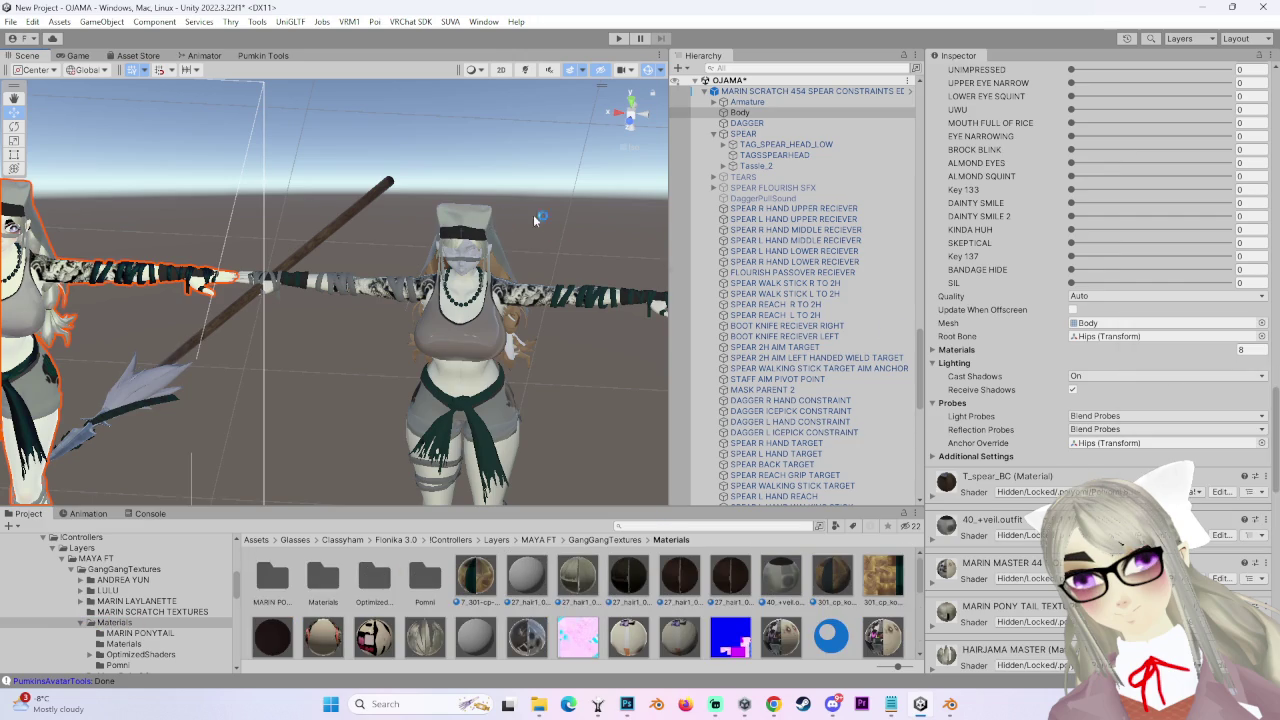
pyautogui.click(1257, 563)
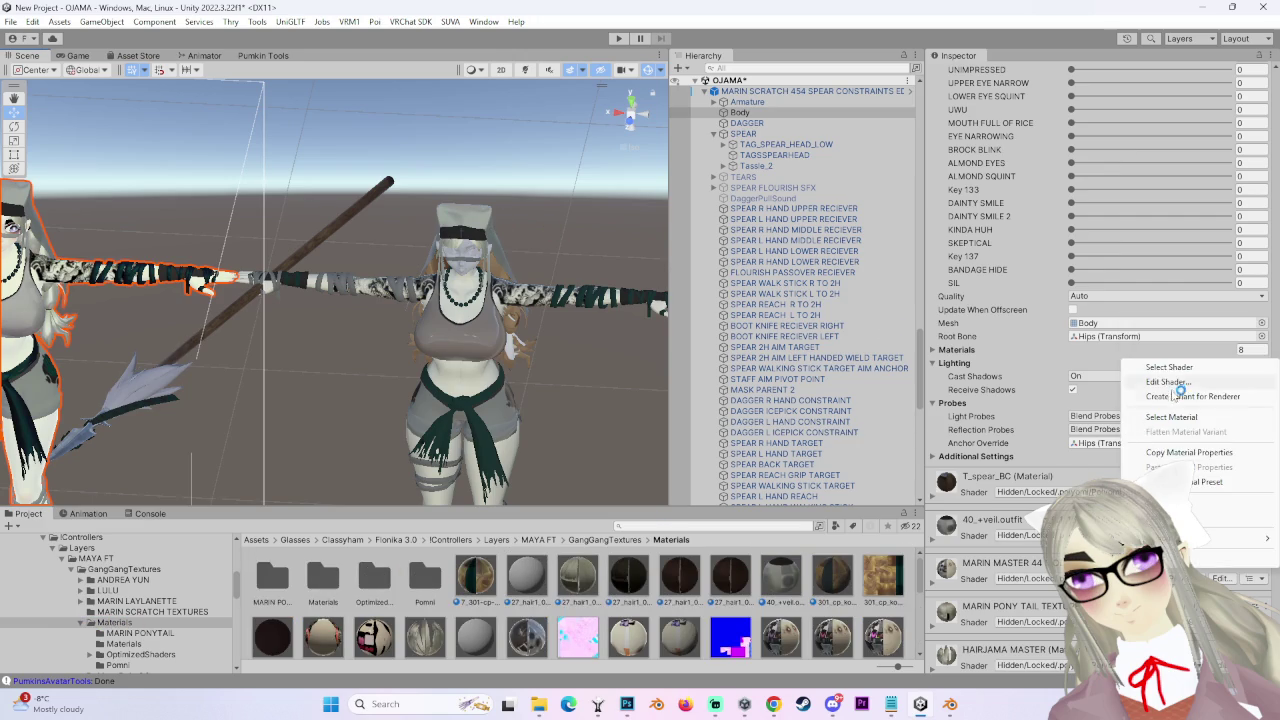
pyautogui.click(1170, 422)
# - Preview materials on the avatar's arm, braid and shorts, including Punk_Koi
pyautogui.moveTo(318, 601)
pyautogui.mouseDown()
pyautogui.moveTo(514, 282)
pyautogui.moveTo(499, 244)
pyautogui.moveTo(566, 230)
pyautogui.moveTo(555, 228)
pyautogui.mouseUp()
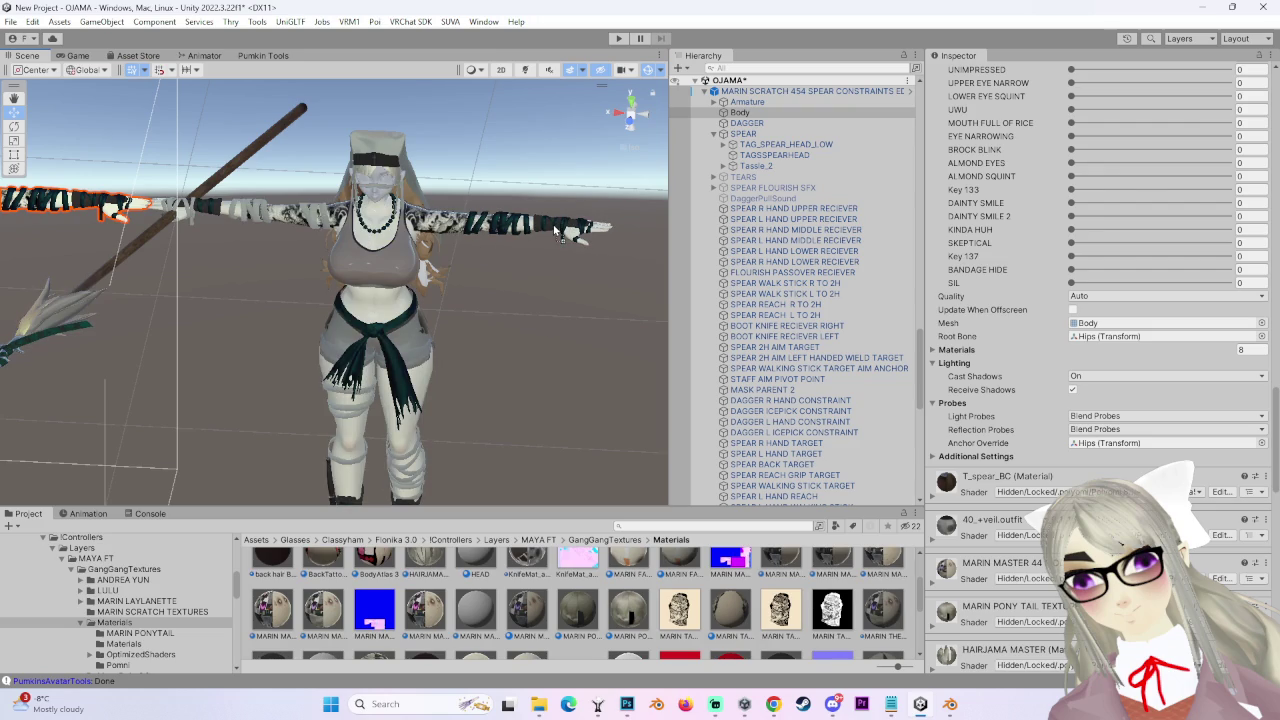
pyautogui.scroll(5, 510, 357)
pyautogui.moveTo(510, 357)
pyautogui.mouseDown()
pyautogui.moveTo(516, 385)
pyautogui.moveTo(495, 382)
pyautogui.mouseUp()
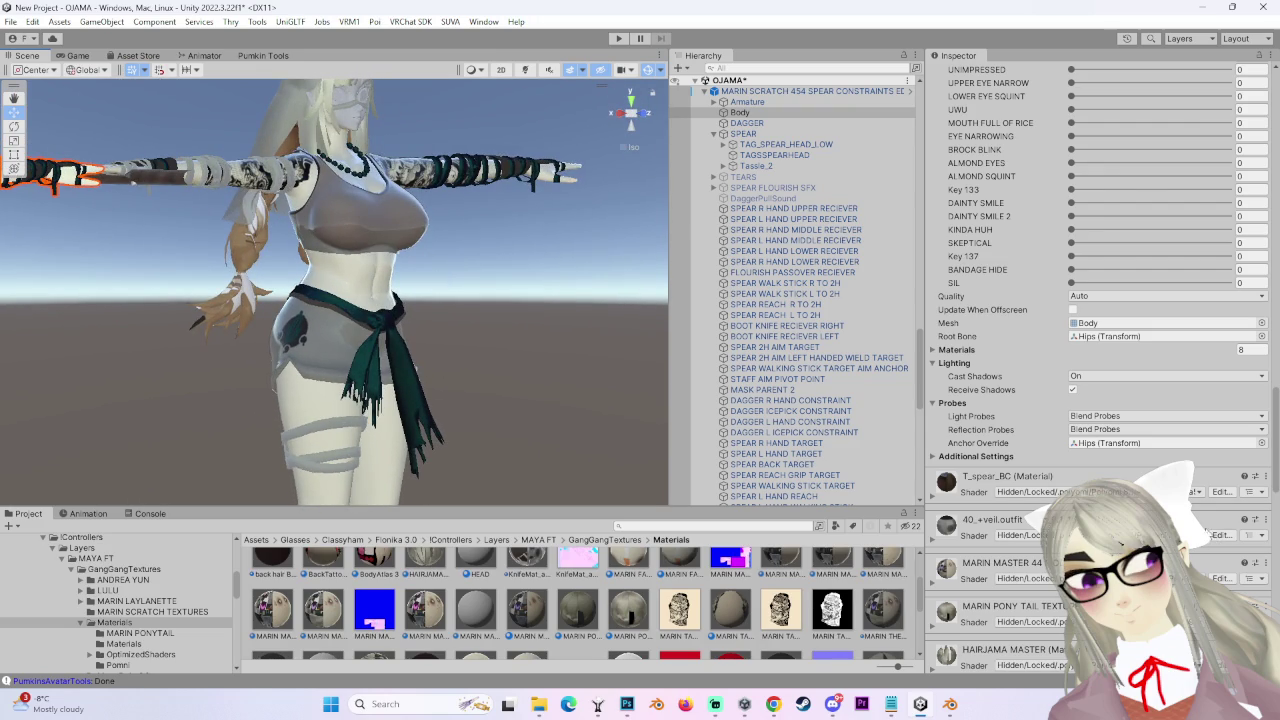
pyautogui.scroll(-2, 1265, 597)
pyautogui.rightClick(1270, 546)
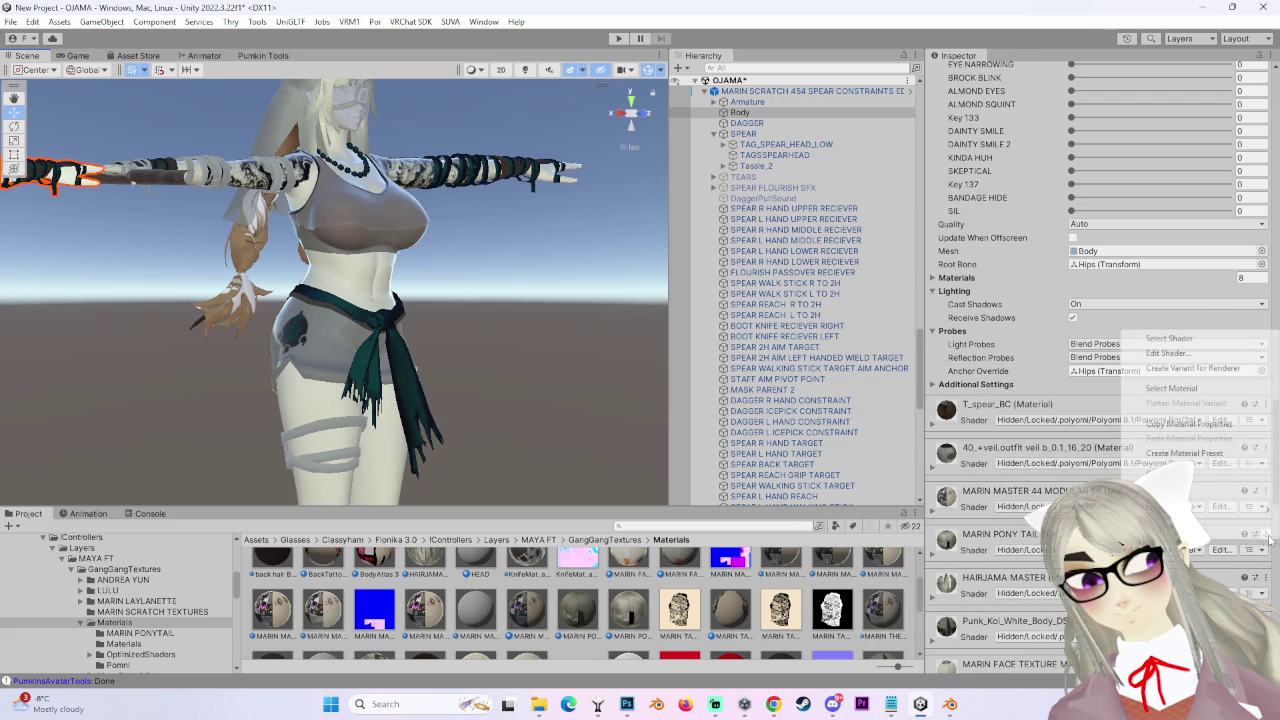
pyautogui.click(1200, 390)
pyautogui.moveTo(71, 406); pyautogui.dragTo(258, 265)
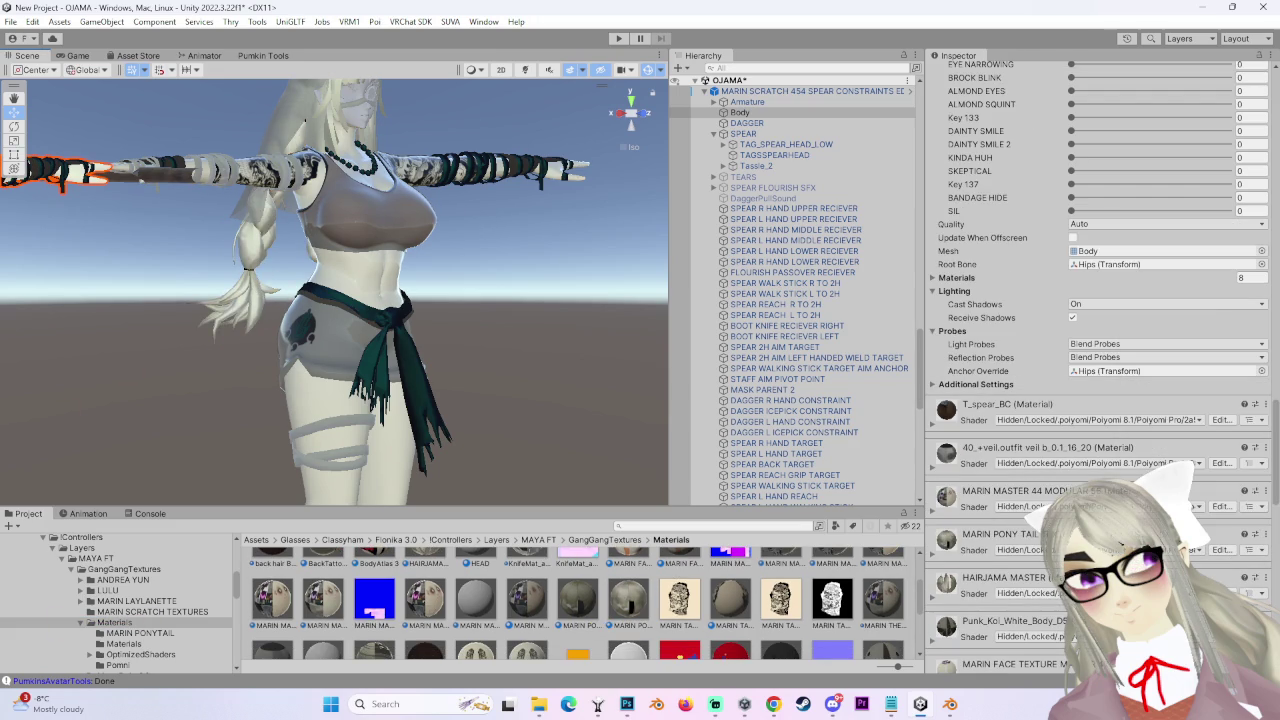
pyautogui.click(1265, 404)
pyautogui.click(1190, 474)
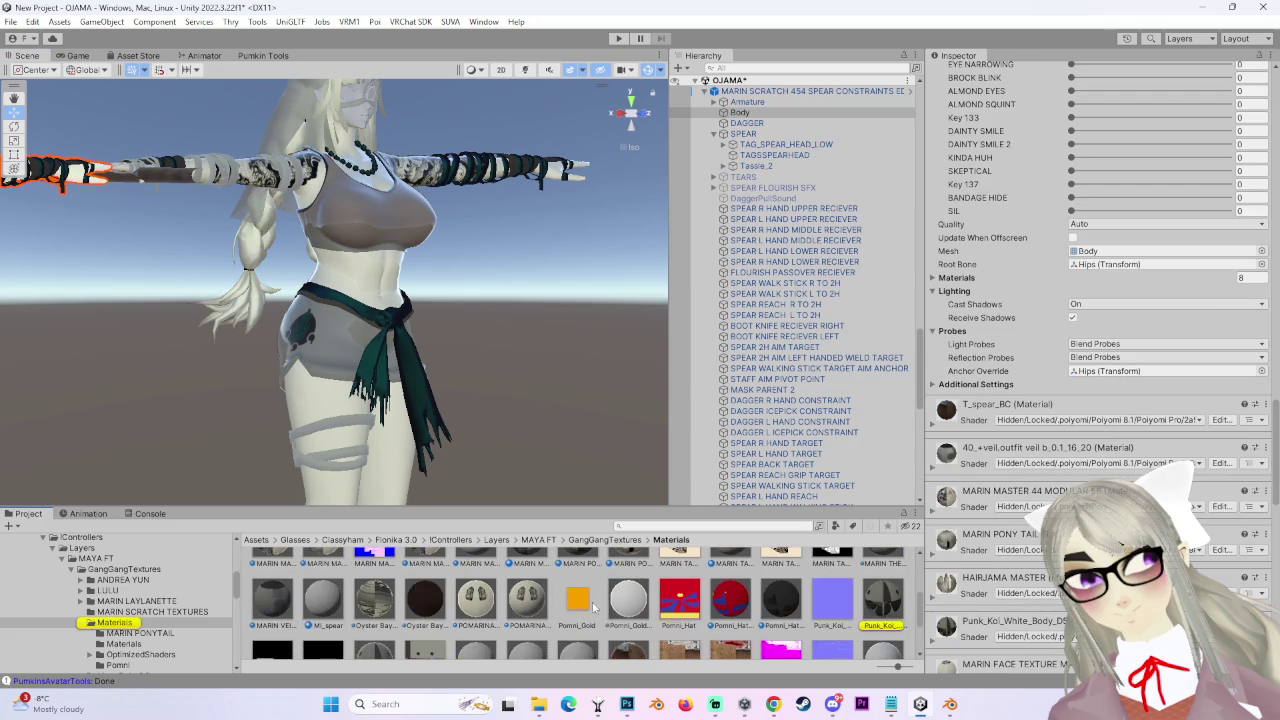
pyautogui.moveTo(868, 608)
pyautogui.mouseDown()
pyautogui.moveTo(322, 315)
pyautogui.moveTo(365, 373)
pyautogui.moveTo(417, 376)
pyautogui.moveTo(228, 383)
pyautogui.moveTo(495, 384)
pyautogui.moveTo(479, 368)
pyautogui.moveTo(400, 358)
pyautogui.moveTo(406, 371)
pyautogui.moveTo(527, 370)
pyautogui.moveTo(220, 351)
pyautogui.moveTo(417, 358)
pyautogui.moveTo(360, 345)
pyautogui.mouseUp()
pyautogui.scroll(-3, 1248, 537)
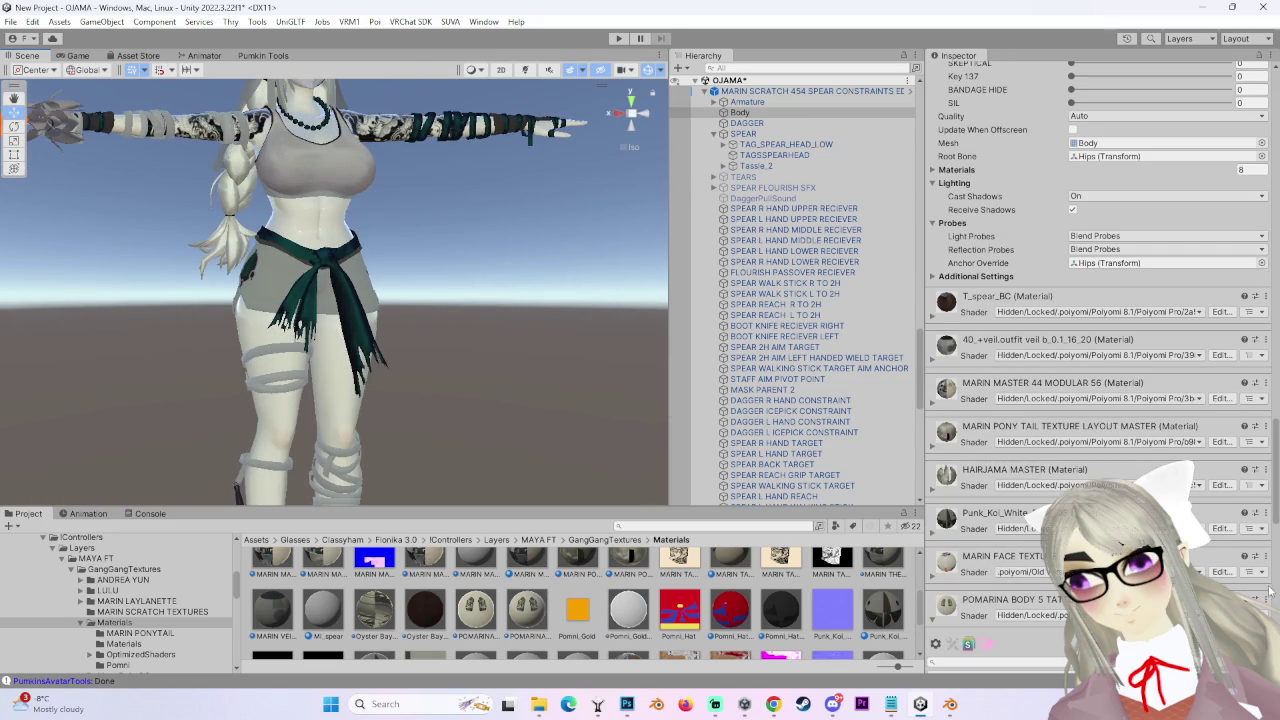
# - Locate the remaining lower Body material slots in the project
pyautogui.click(1266, 597)
pyautogui.moveTo(300, 330)
pyautogui.mouseDown()
pyautogui.moveTo(286, 323)
pyautogui.moveTo(328, 330)
pyautogui.mouseUp()
pyautogui.moveTo(470, 412)
pyautogui.mouseDown()
pyautogui.moveTo(531, 334)
pyautogui.moveTo(480, 429)
pyautogui.moveTo(531, 334)
pyautogui.moveTo(1117, 446)
pyautogui.mouseUp()
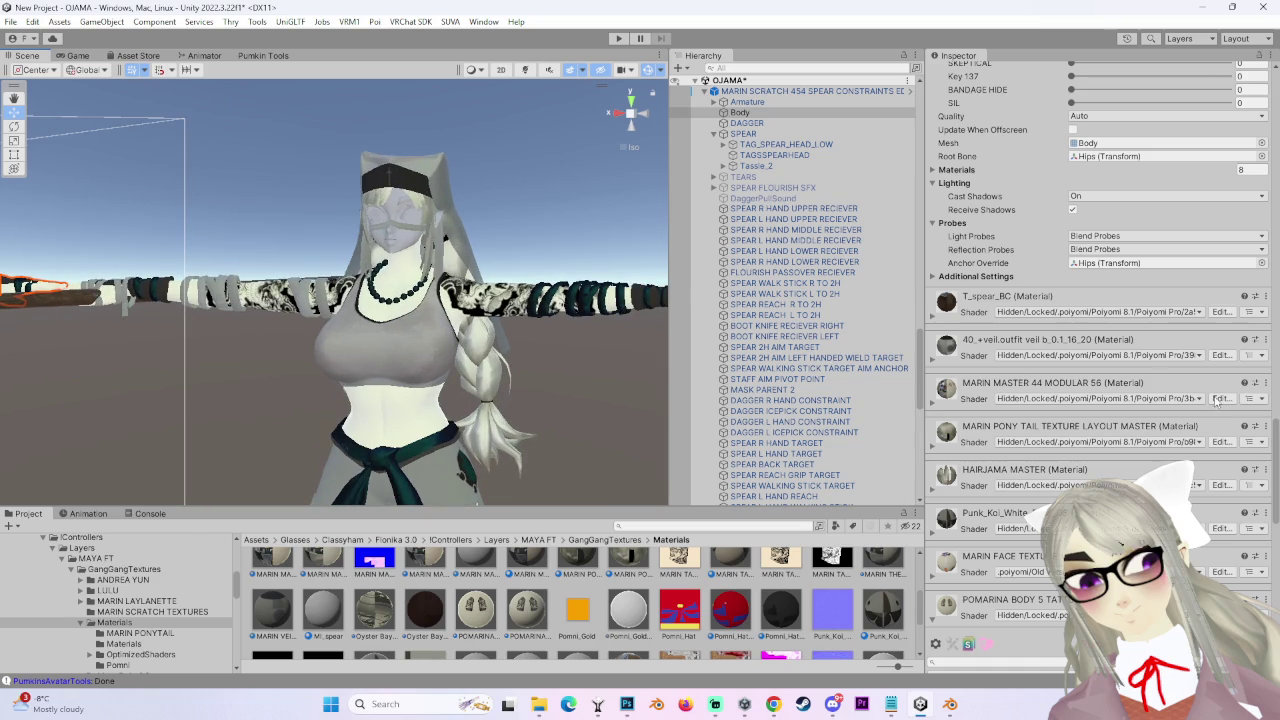
pyautogui.click(1266, 558)
pyautogui.click(1170, 411)
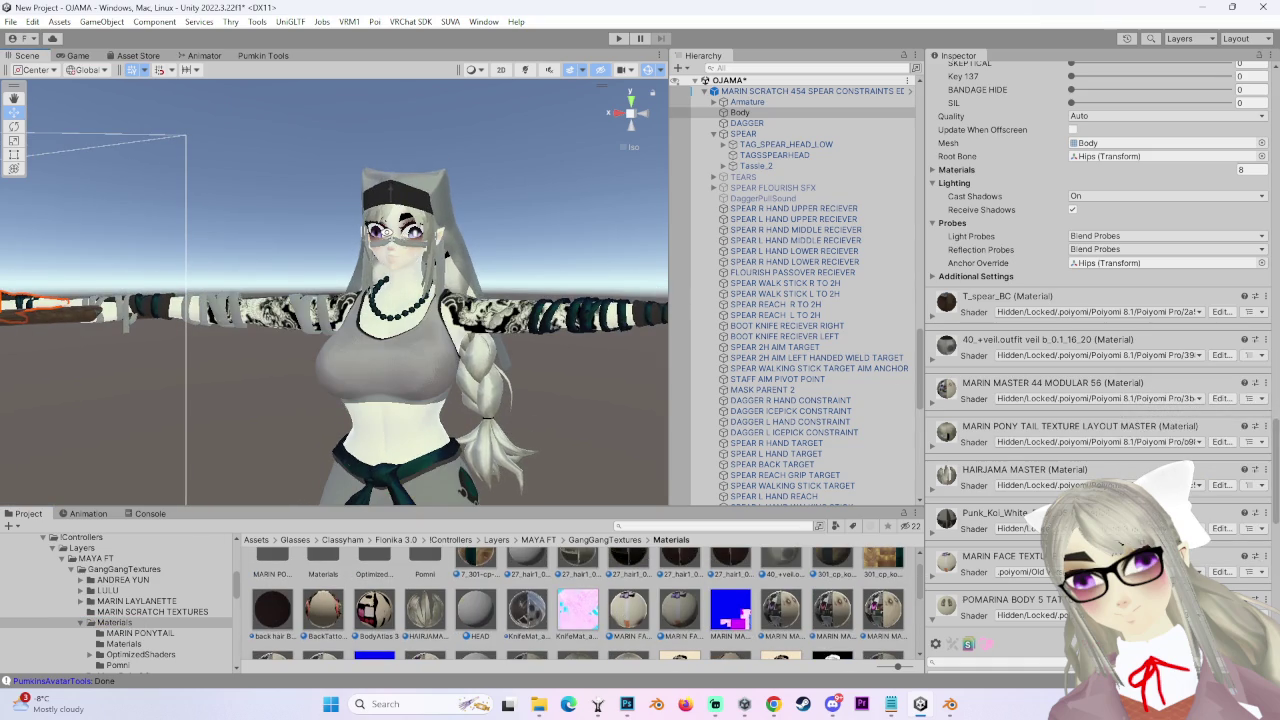
pyautogui.moveTo(440, 324); pyautogui.dragTo(493, 324)
pyautogui.scroll(5, 222, 170)
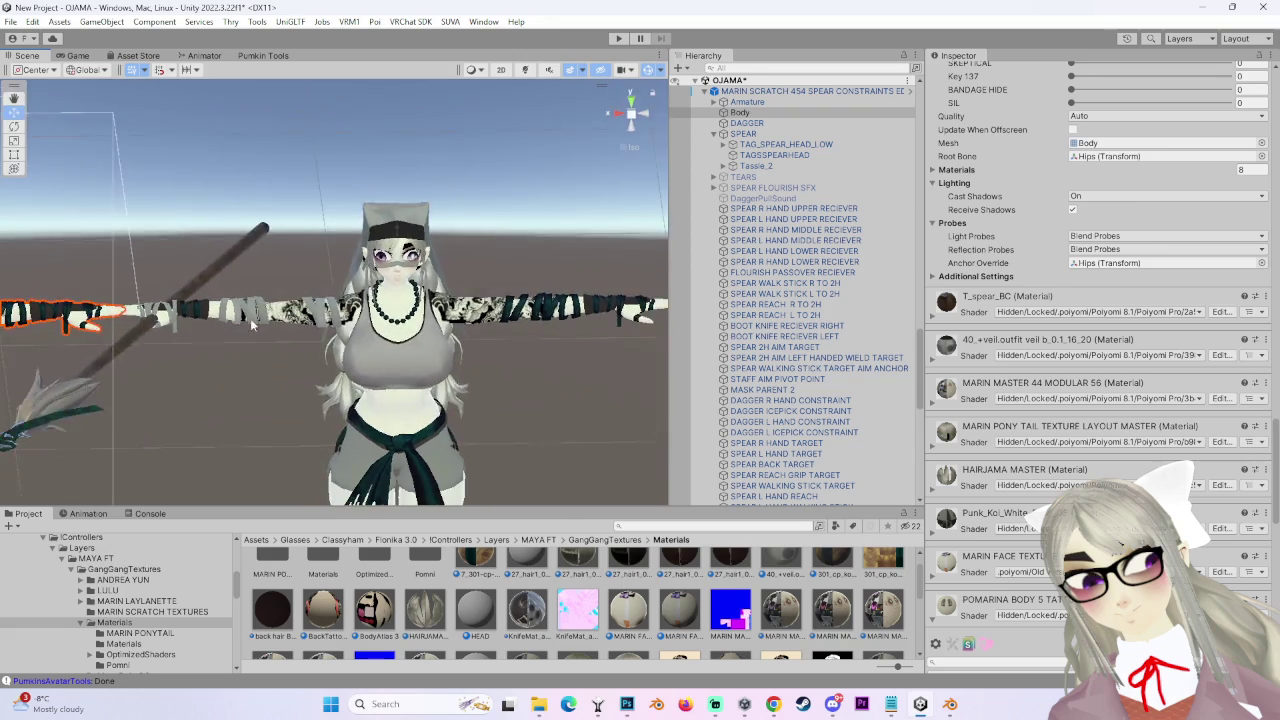
# - Rotate the shorts avatar's Left leg outward to about 50.673 on Z
pyautogui.click(275, 300)
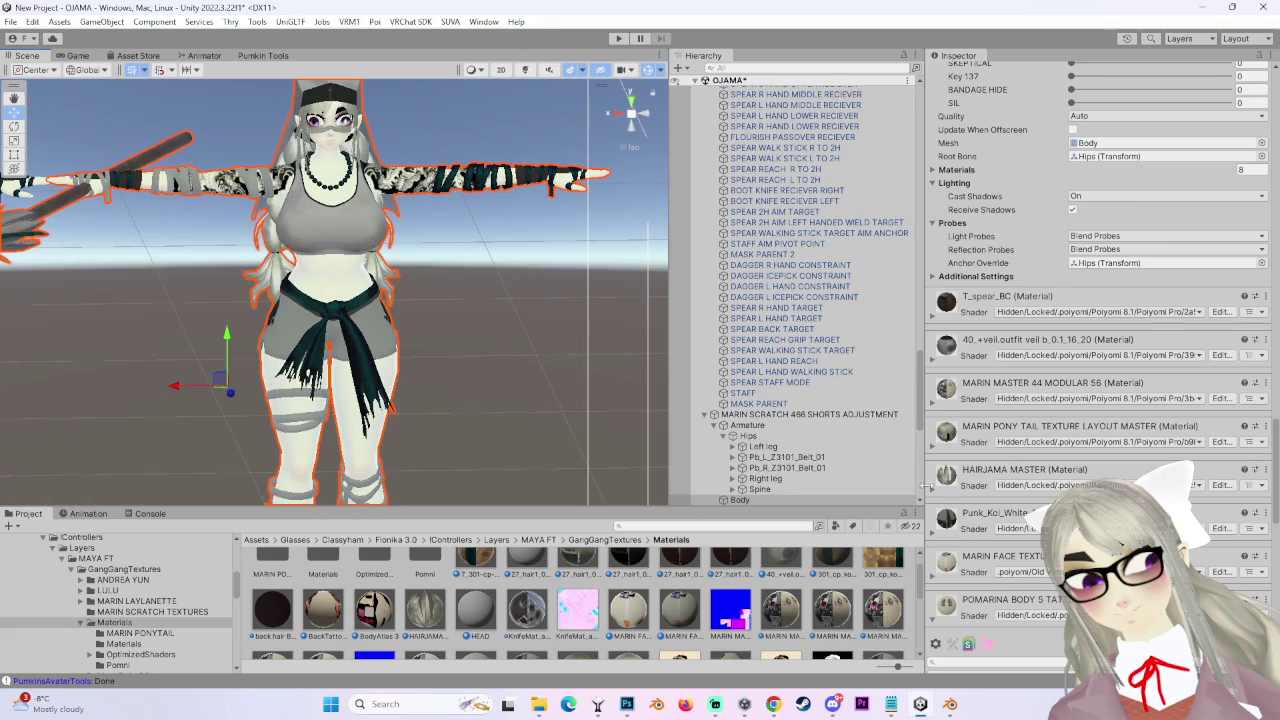
pyautogui.scroll(-5, 930, 500)
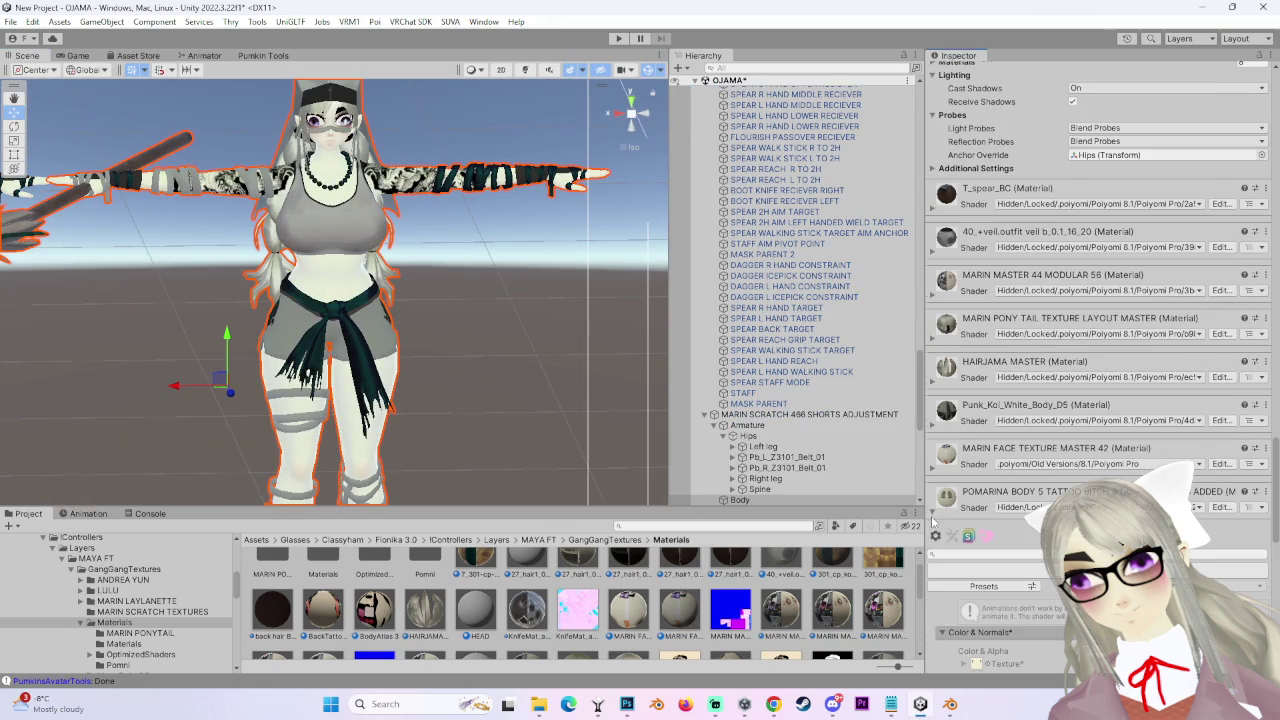
pyautogui.scroll(5, 933, 520)
pyautogui.scroll(4, 400, 330)
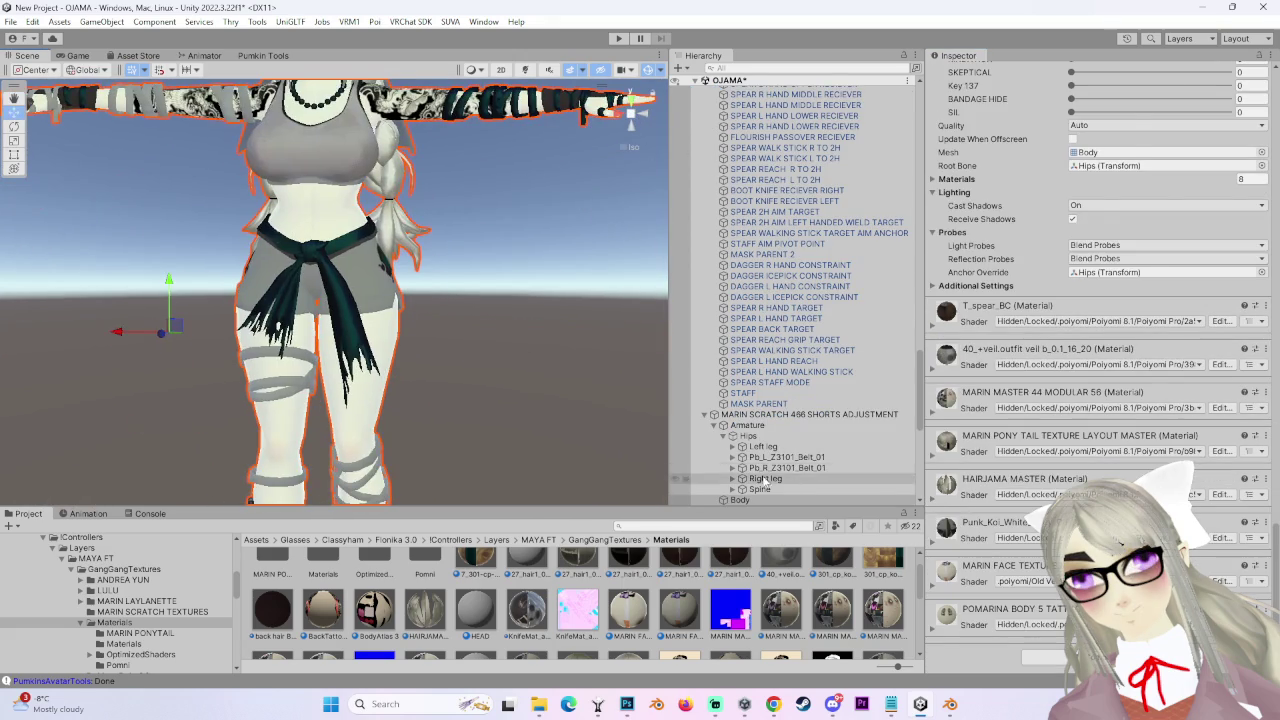
pyautogui.click(730, 446)
pyautogui.press('e')
pyautogui.moveTo(388, 332)
pyautogui.mouseDown()
pyautogui.moveTo(463, 299)
pyautogui.moveTo(512, 306)
pyautogui.moveTo(397, 363)
pyautogui.moveTo(416, 352)
pyautogui.moveTo(250, 310)
pyautogui.mouseUp()
pyautogui.click(120, 300)
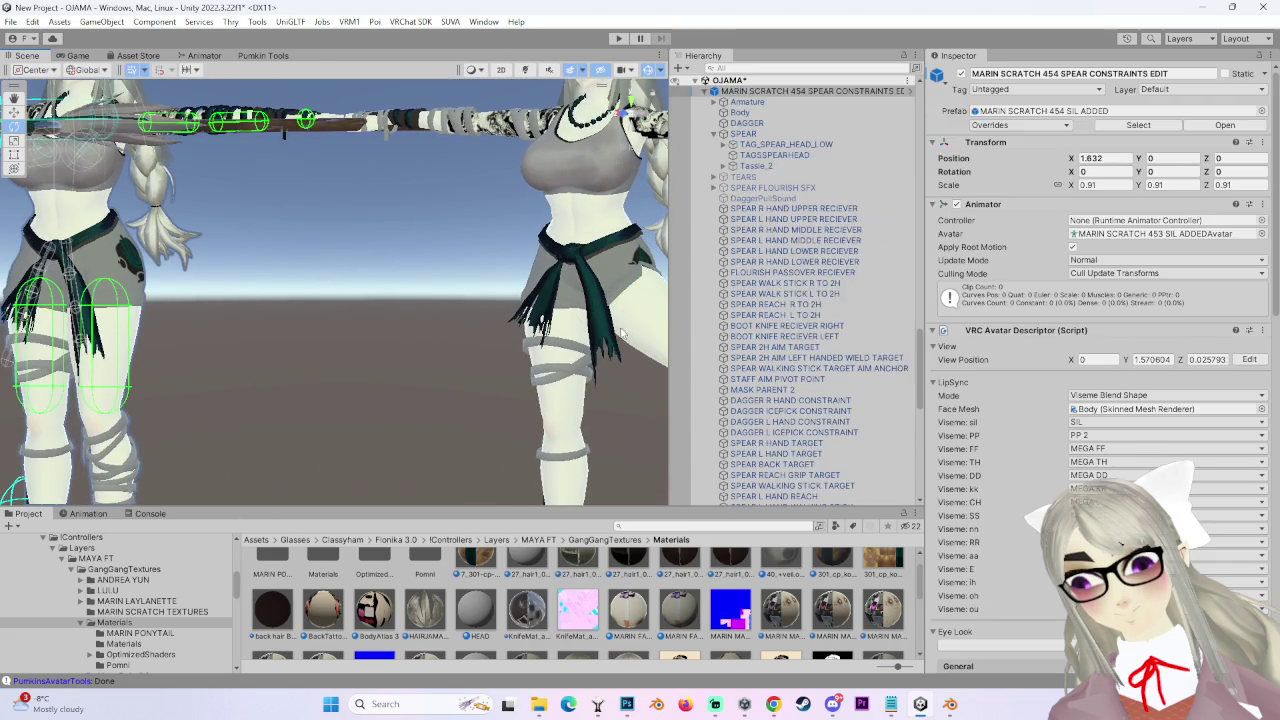
# - Swing the spear avatar's Left leg out to about 55°, undoing the shorts leg rotation
pyautogui.scroll(3, 752, 242)
pyautogui.click(714, 221)
pyautogui.click(748, 232)
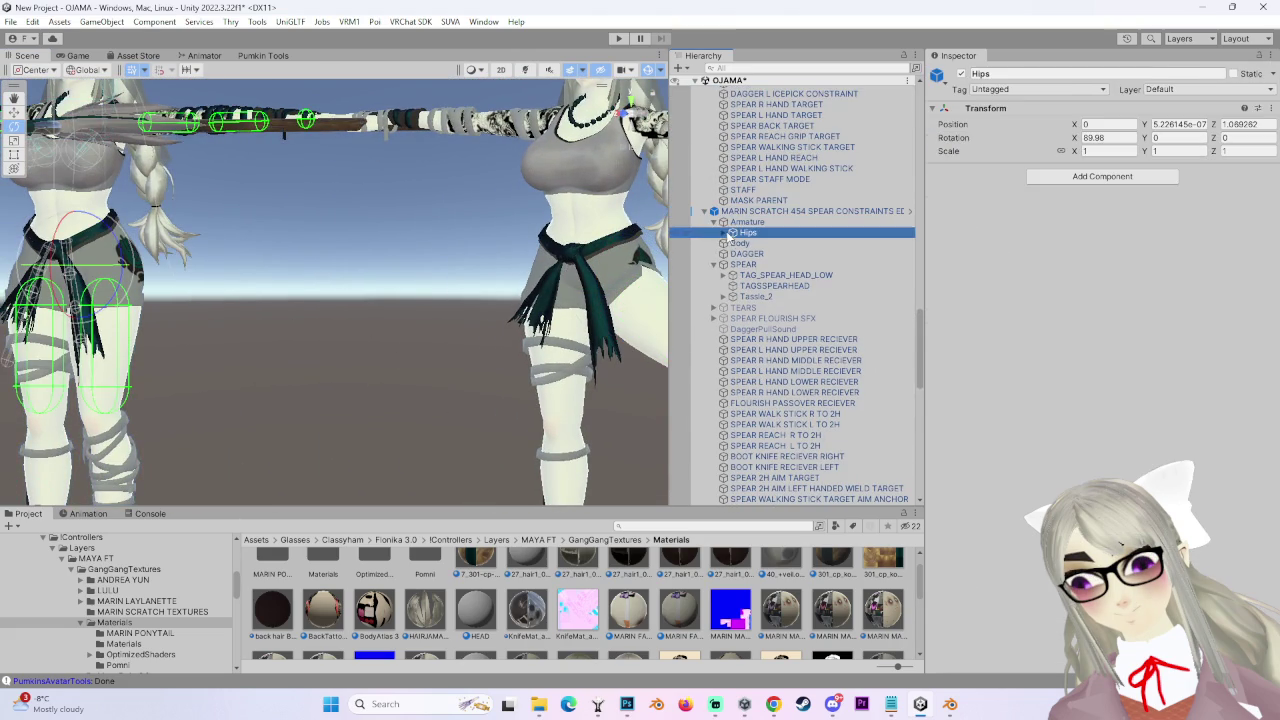
pyautogui.click(732, 232)
pyautogui.click(762, 264)
pyautogui.moveTo(120, 335)
pyautogui.mouseDown()
pyautogui.moveTo(178, 300)
pyautogui.moveTo(240, 290)
pyautogui.moveTo(363, 315)
pyautogui.mouseUp()
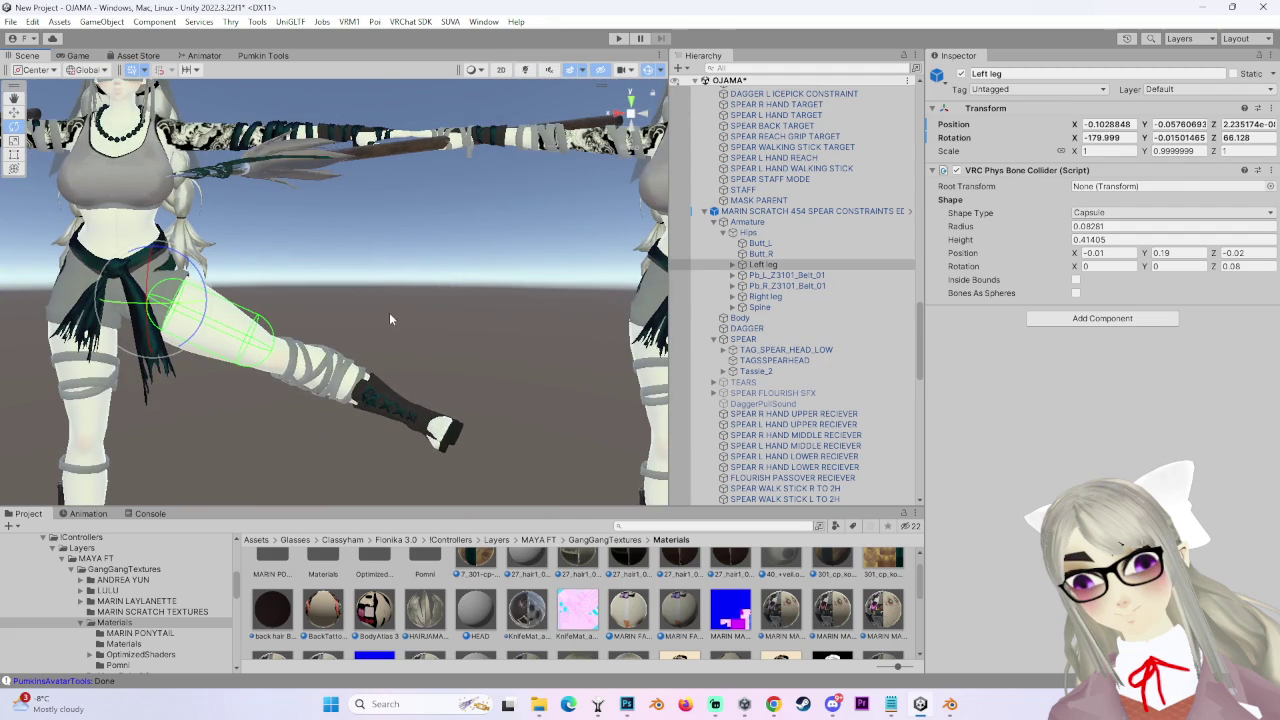
pyautogui.hotkey('ctrl', 'z')
pyautogui.moveTo(183, 346)
pyautogui.mouseDown()
pyautogui.moveTo(268, 300)
pyautogui.moveTo(492, 350)
pyautogui.moveTo(329, 368)
pyautogui.moveTo(481, 369)
pyautogui.moveTo(387, 330)
pyautogui.moveTo(290, 328)
pyautogui.moveTo(367, 333)
pyautogui.mouseUp()
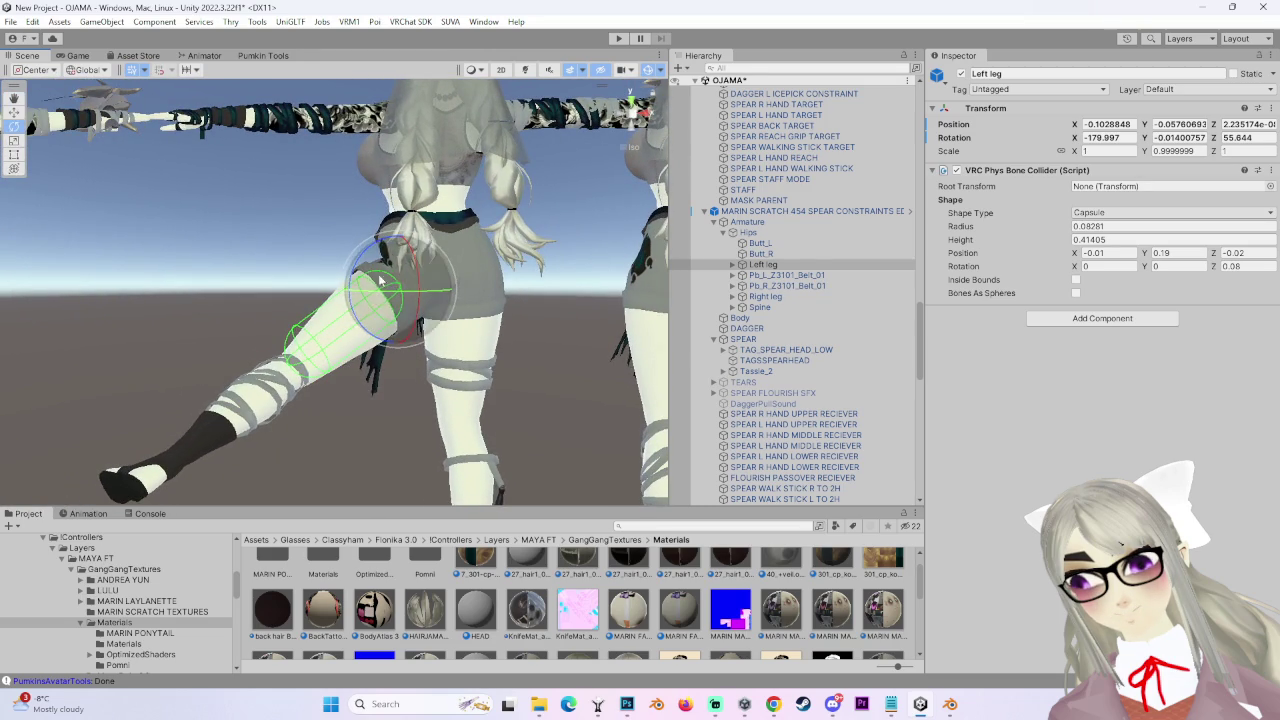
# - Frame the shorts avatar's Left leg collider in Front view, then select the whole shorts avatar
pyautogui.moveTo(381, 255)
pyautogui.mouseDown()
pyautogui.moveTo(366, 323)
pyautogui.moveTo(529, 354)
pyautogui.mouseUp()
pyautogui.click(367, 328)
pyautogui.click(367, 328)
pyautogui.press('f')
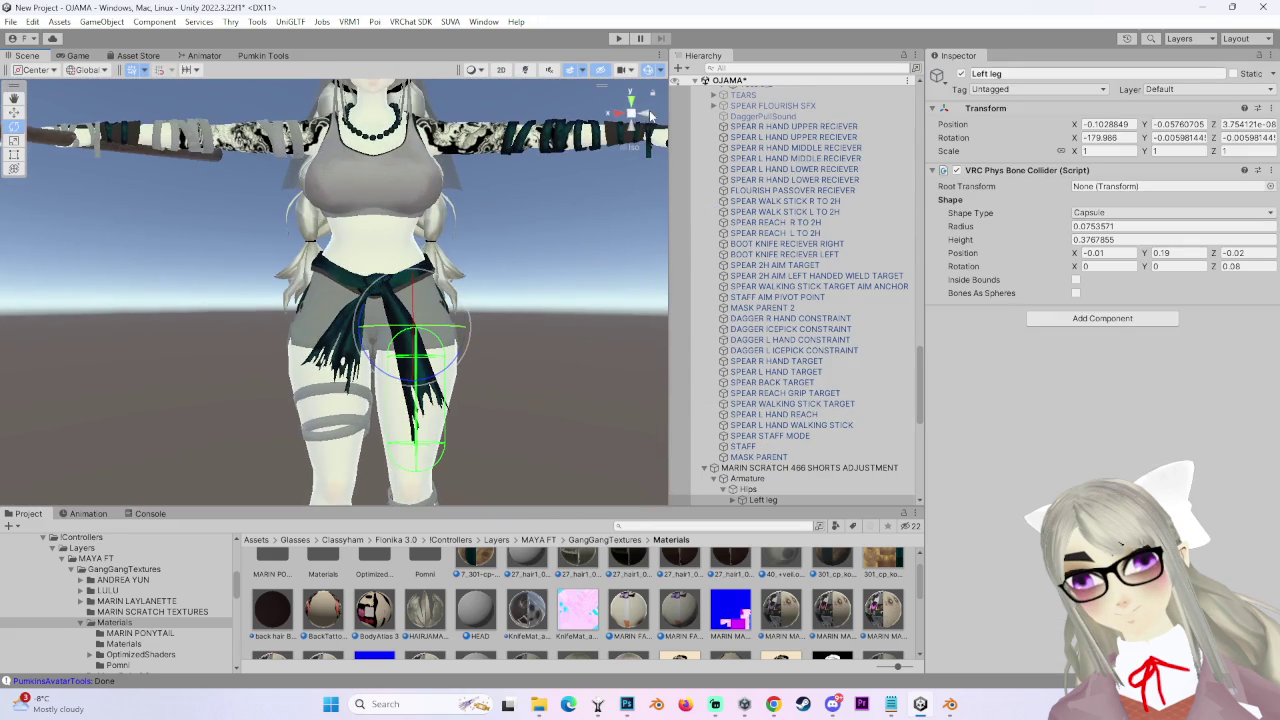
pyautogui.click(651, 116)
pyautogui.moveTo(384, 368); pyautogui.dragTo(264, 353)
pyautogui.scroll(5, 455, 410)
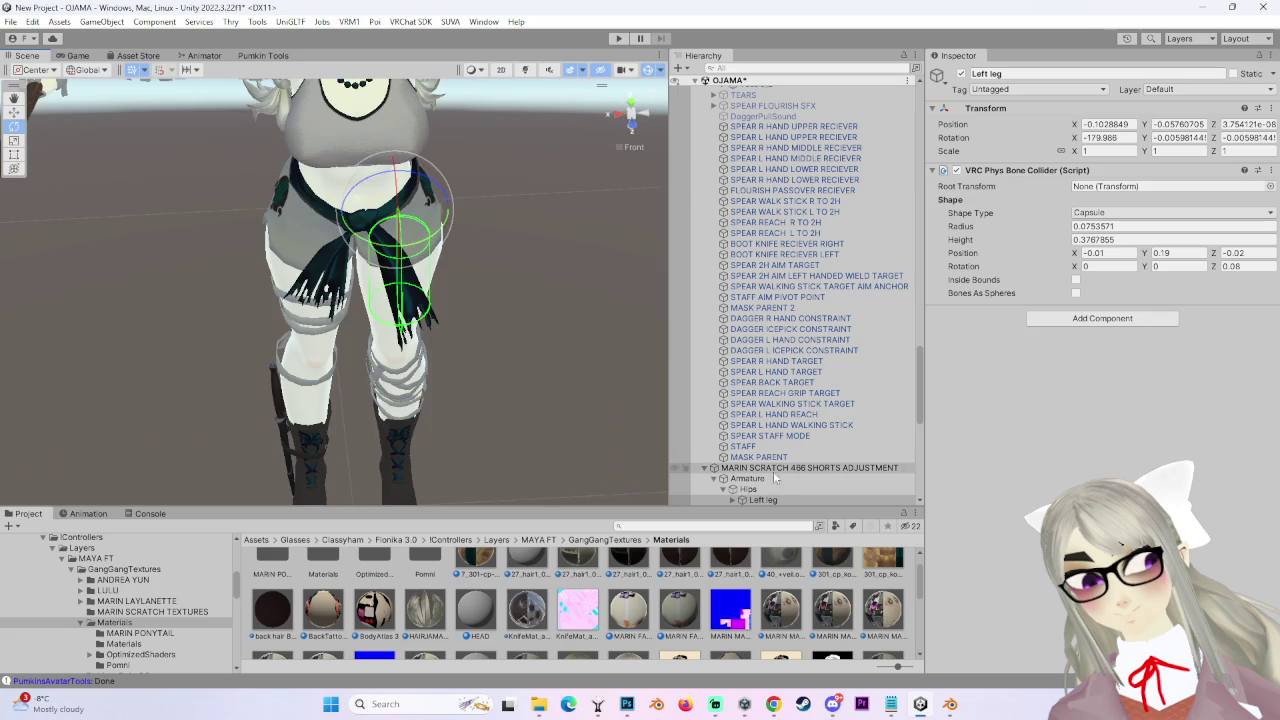
pyautogui.doubleClick(774, 468)
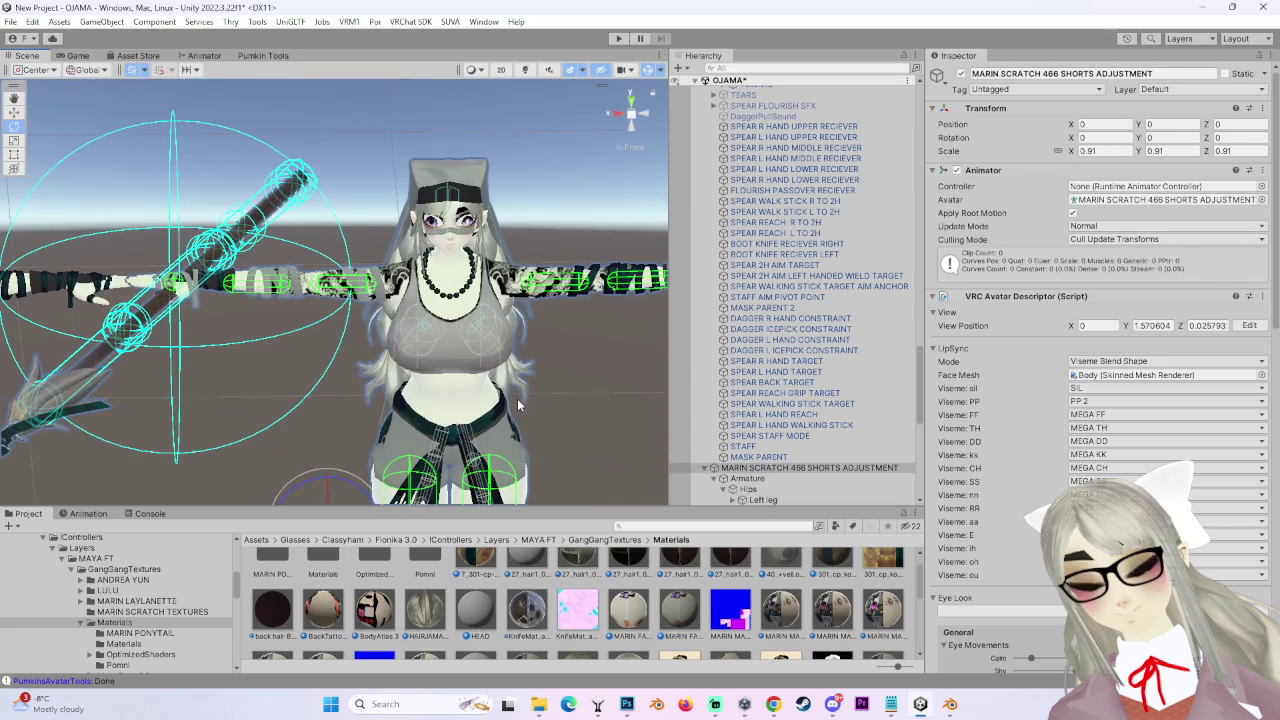
# - Zoom and orbit down to the avatar's legs and boots, then bring up the Assets menu
pyautogui.scroll(-10, 1022, 465)
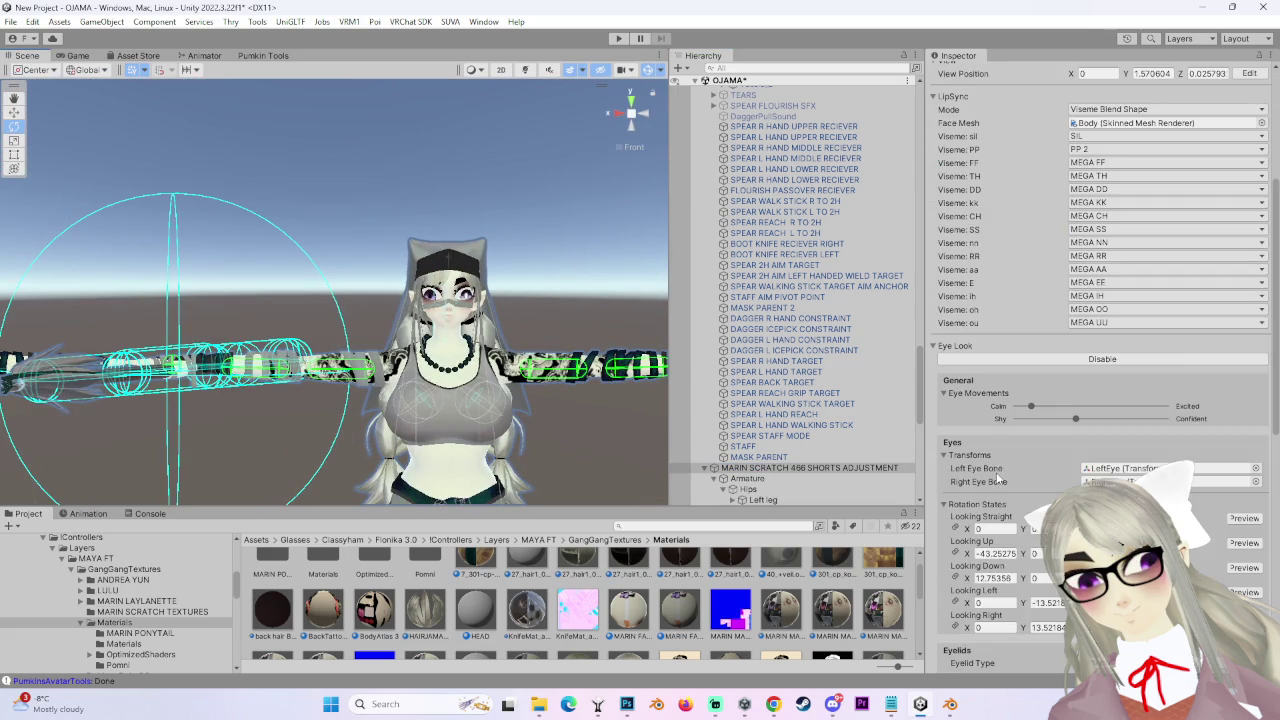
pyautogui.scroll(-5, 1003, 523)
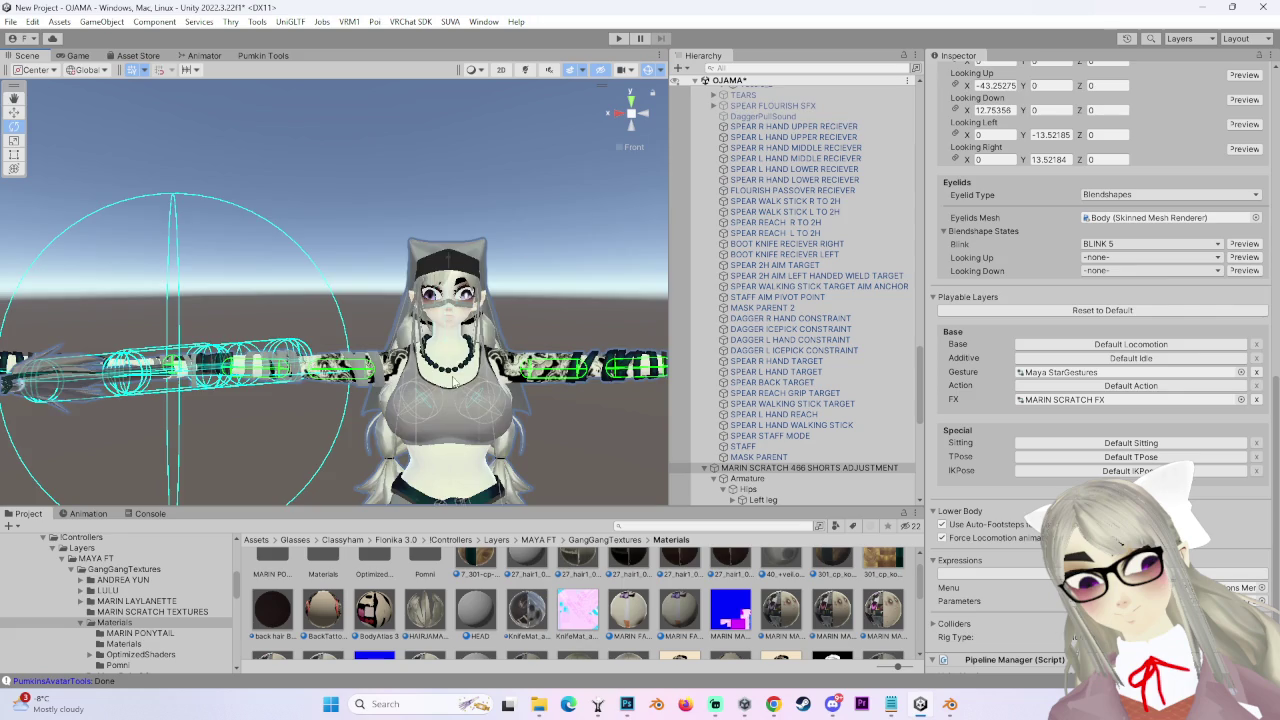
pyautogui.scroll(2, 453, 382)
pyautogui.moveTo(557, 283)
pyautogui.mouseDown()
pyautogui.moveTo(520, 290)
pyautogui.moveTo(600, 270)
pyautogui.mouseUp()
pyautogui.moveTo(640, 160)
pyautogui.mouseDown()
pyautogui.moveTo(600, 170)
pyautogui.moveTo(632, 152)
pyautogui.moveTo(517, 300)
pyautogui.moveTo(605, 187)
pyautogui.mouseUp()
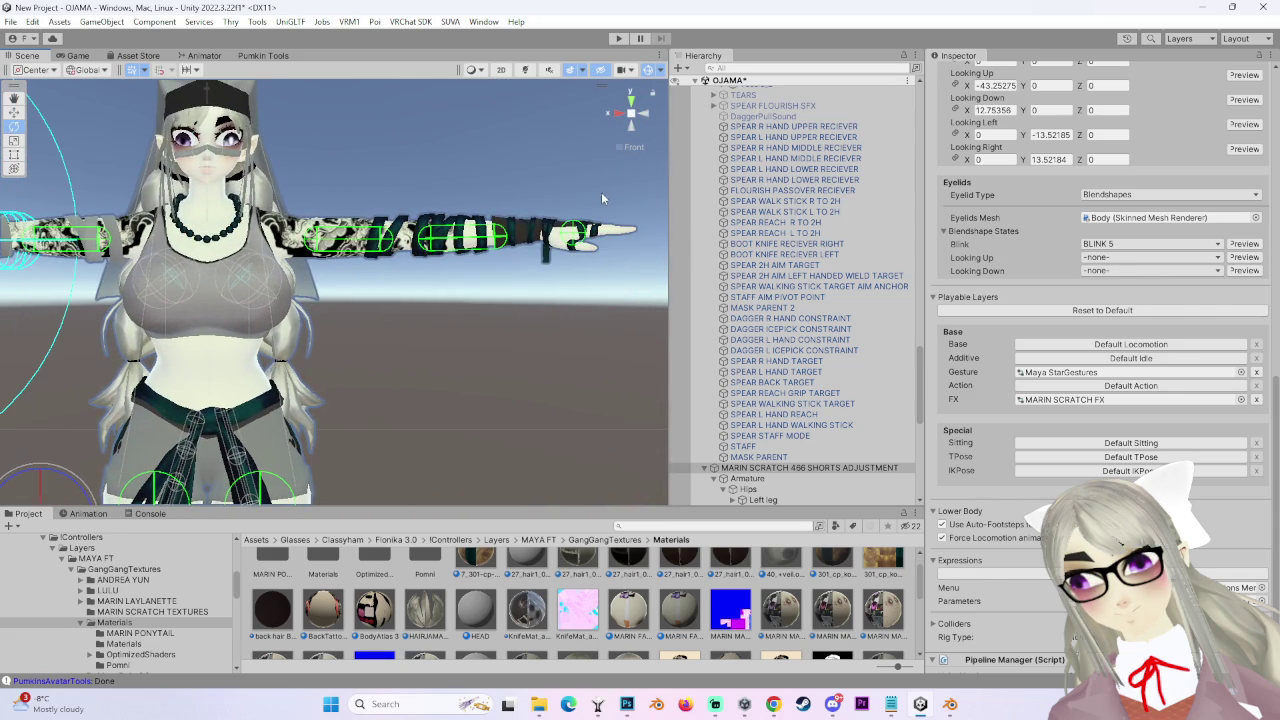
pyautogui.moveTo(638, 283); pyautogui.dragTo(586, 309)
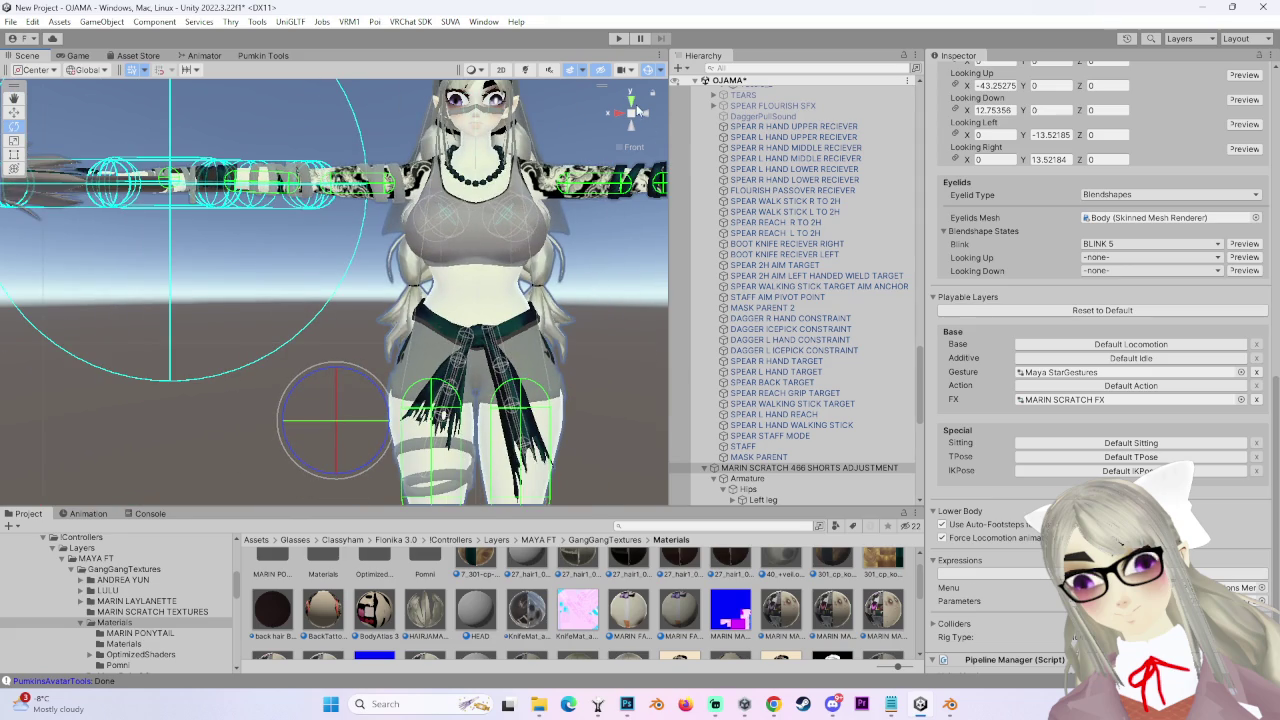
pyautogui.moveTo(620, 113)
pyautogui.mouseDown()
pyautogui.moveTo(508, 279)
pyautogui.moveTo(526, 327)
pyautogui.moveTo(520, 245)
pyautogui.mouseUp()
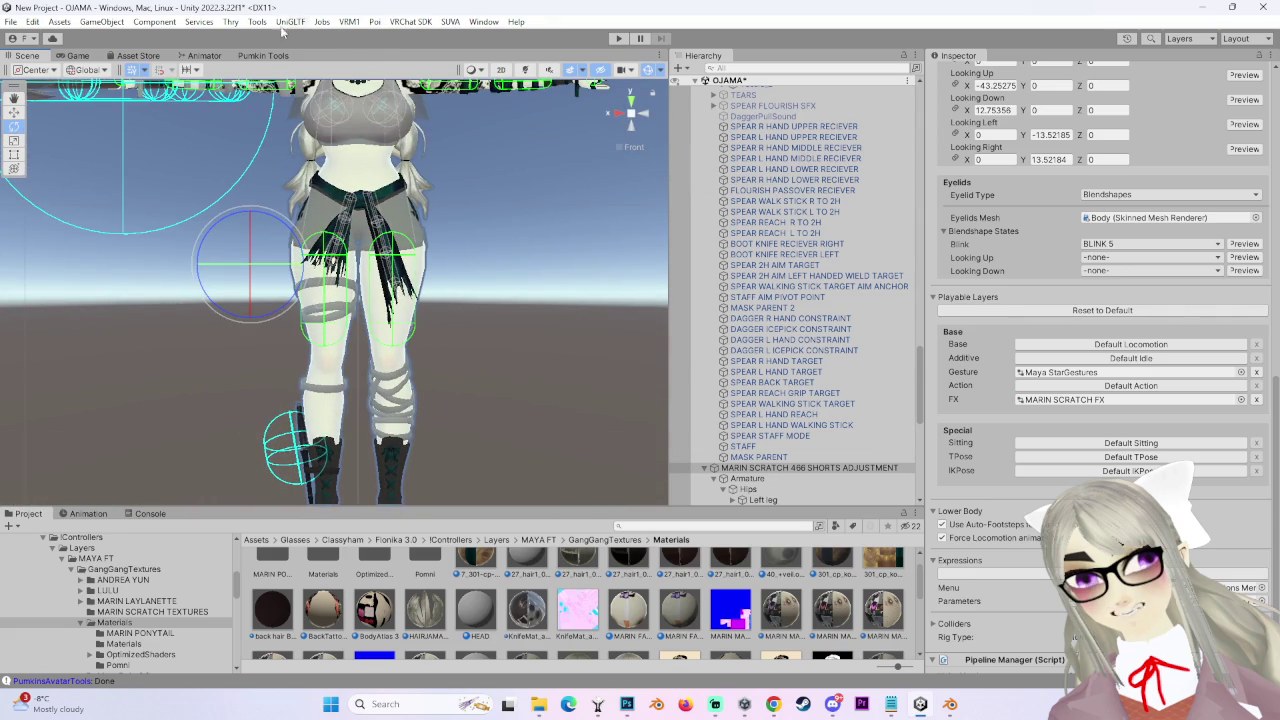
pyautogui.click(100, 22)
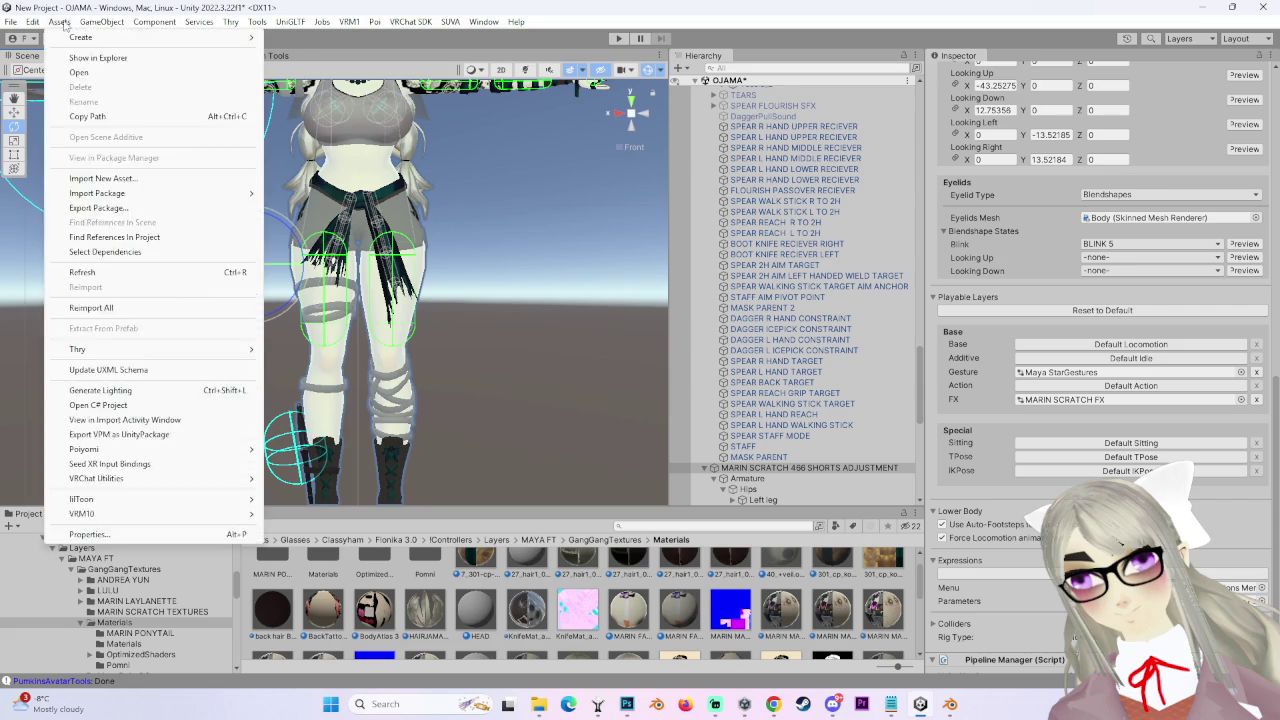
# - Close the Assets and VRChat SDK menus, deselect Body, and orbit to show the legs and spear avatar
pyautogui.moveTo(216, 27)
pyautogui.click(606, 230)
pyautogui.click(420, 271)
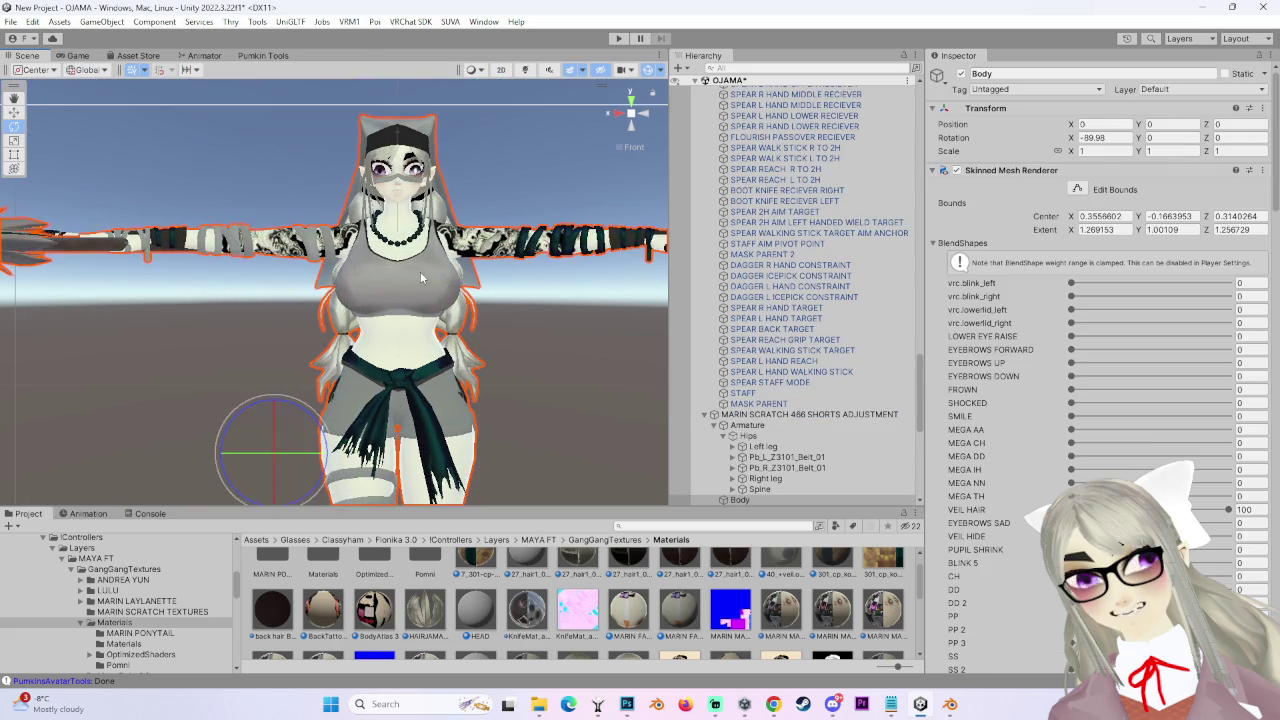
pyautogui.scroll(3, 420, 271)
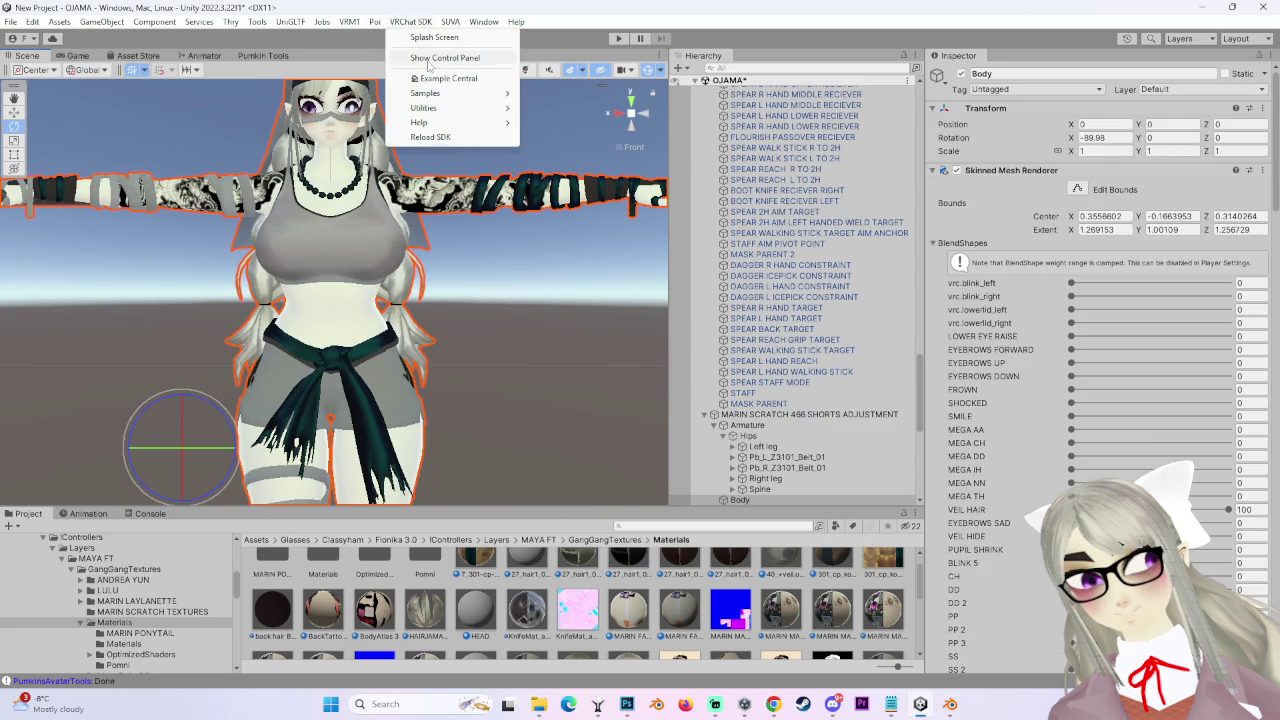
pyautogui.click(586, 363)
pyautogui.moveTo(586, 363)
pyautogui.mouseDown()
pyautogui.moveTo(534, 340)
pyautogui.moveTo(510, 357)
pyautogui.moveTo(259, 279)
pyautogui.moveTo(183, 327)
pyautogui.moveTo(438, 329)
pyautogui.moveTo(290, 375)
pyautogui.moveTo(357, 344)
pyautogui.moveTo(288, 333)
pyautogui.moveTo(445, 302)
pyautogui.moveTo(520, 230)
pyautogui.mouseUp()
pyautogui.moveTo(593, 140)
pyautogui.mouseDown()
pyautogui.moveTo(618, 139)
pyautogui.moveTo(363, 410)
pyautogui.moveTo(312, 390)
pyautogui.moveTo(449, 282)
pyautogui.moveTo(486, 285)
pyautogui.moveTo(412, 346)
pyautogui.moveTo(602, 348)
pyautogui.moveTo(576, 342)
pyautogui.moveTo(478, 182)
pyautogui.moveTo(366, 300)
pyautogui.moveTo(334, 371)
pyautogui.moveTo(417, 377)
pyautogui.moveTo(470, 286)
pyautogui.moveTo(530, 313)
pyautogui.moveTo(585, 366)
pyautogui.moveTo(342, 335)
pyautogui.moveTo(310, 352)
pyautogui.moveTo(336, 347)
pyautogui.moveTo(336, 316)
pyautogui.mouseUp()
pyautogui.moveTo(439, 346)
pyautogui.mouseDown()
pyautogui.moveTo(510, 322)
pyautogui.moveTo(400, 347)
pyautogui.moveTo(491, 291)
pyautogui.moveTo(372, 320)
pyautogui.moveTo(292, 276)
pyautogui.moveTo(187, 107)
pyautogui.mouseUp()
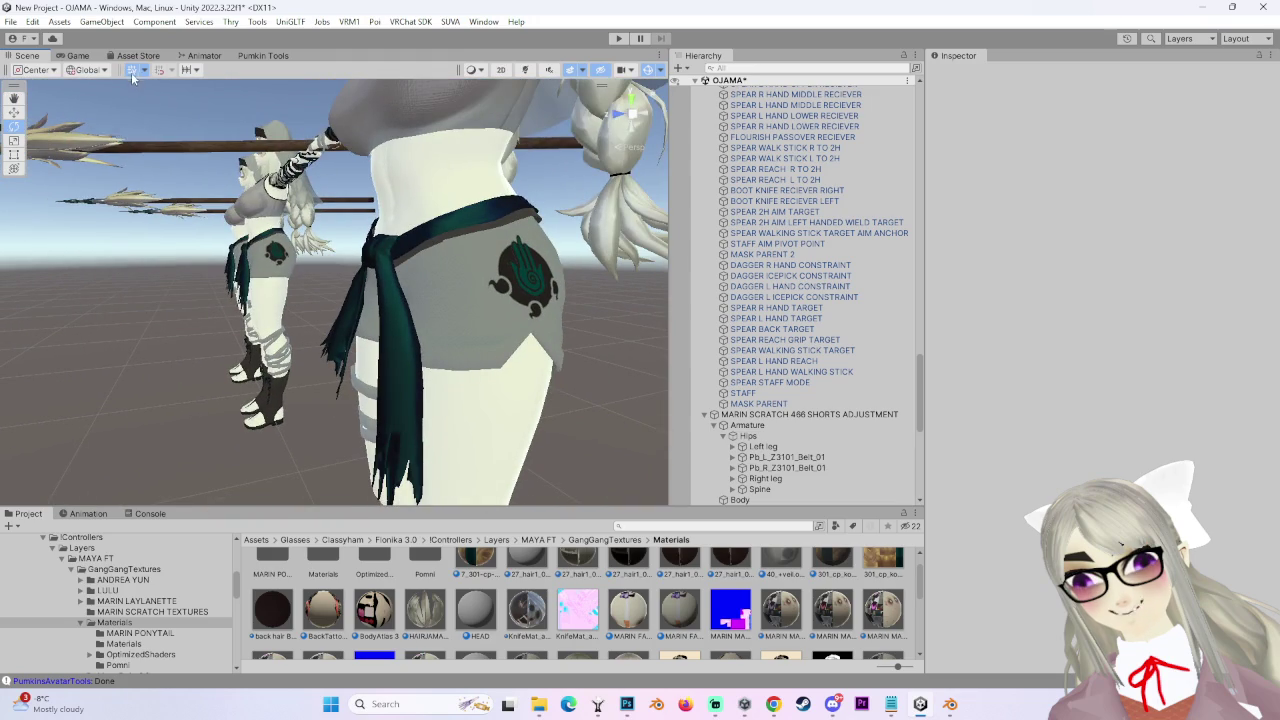
# - Turn on scene lighting and orbit to a new angle on the avatars
pyautogui.click(526, 72)
pyautogui.moveTo(430, 230)
pyautogui.mouseDown()
pyautogui.moveTo(387, 270)
pyautogui.moveTo(320, 297)
pyautogui.moveTo(531, 271)
pyautogui.moveTo(410, 289)
pyautogui.moveTo(465, 302)
pyautogui.moveTo(459, 291)
pyautogui.moveTo(15, 271)
pyautogui.moveTo(650, 178)
pyautogui.mouseUp()
pyautogui.scroll(-3, 410, 289)
# - Inspect the shorts emblem, waist sash and face, ending on a head-on front view
pyautogui.moveTo(329, 352)
pyautogui.mouseDown()
pyautogui.moveTo(420, 329)
pyautogui.moveTo(488, 369)
pyautogui.moveTo(467, 367)
pyautogui.mouseUp()
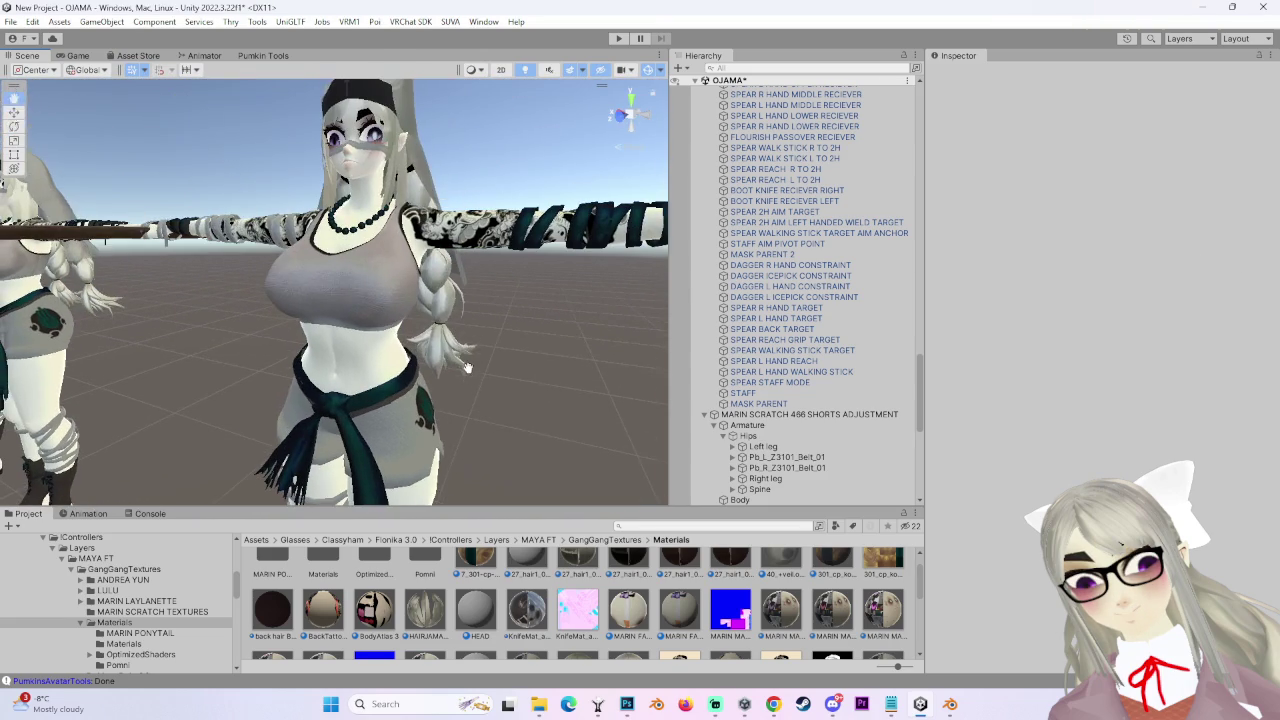
pyautogui.moveTo(259, 296)
pyautogui.mouseDown()
pyautogui.moveTo(515, 265)
pyautogui.moveTo(504, 372)
pyautogui.mouseUp()
pyautogui.moveTo(501, 287)
pyautogui.mouseDown()
pyautogui.moveTo(506, 234)
pyautogui.moveTo(488, 308)
pyautogui.moveTo(536, 316)
pyautogui.moveTo(481, 314)
pyautogui.moveTo(510, 330)
pyautogui.moveTo(525, 362)
pyautogui.moveTo(544, 348)
pyautogui.moveTo(497, 300)
pyautogui.moveTo(418, 325)
pyautogui.moveTo(418, 312)
pyautogui.moveTo(547, 307)
pyautogui.moveTo(548, 321)
pyautogui.moveTo(496, 267)
pyautogui.moveTo(454, 323)
pyautogui.moveTo(457, 297)
pyautogui.moveTo(406, 282)
pyautogui.moveTo(425, 308)
pyautogui.mouseUp()
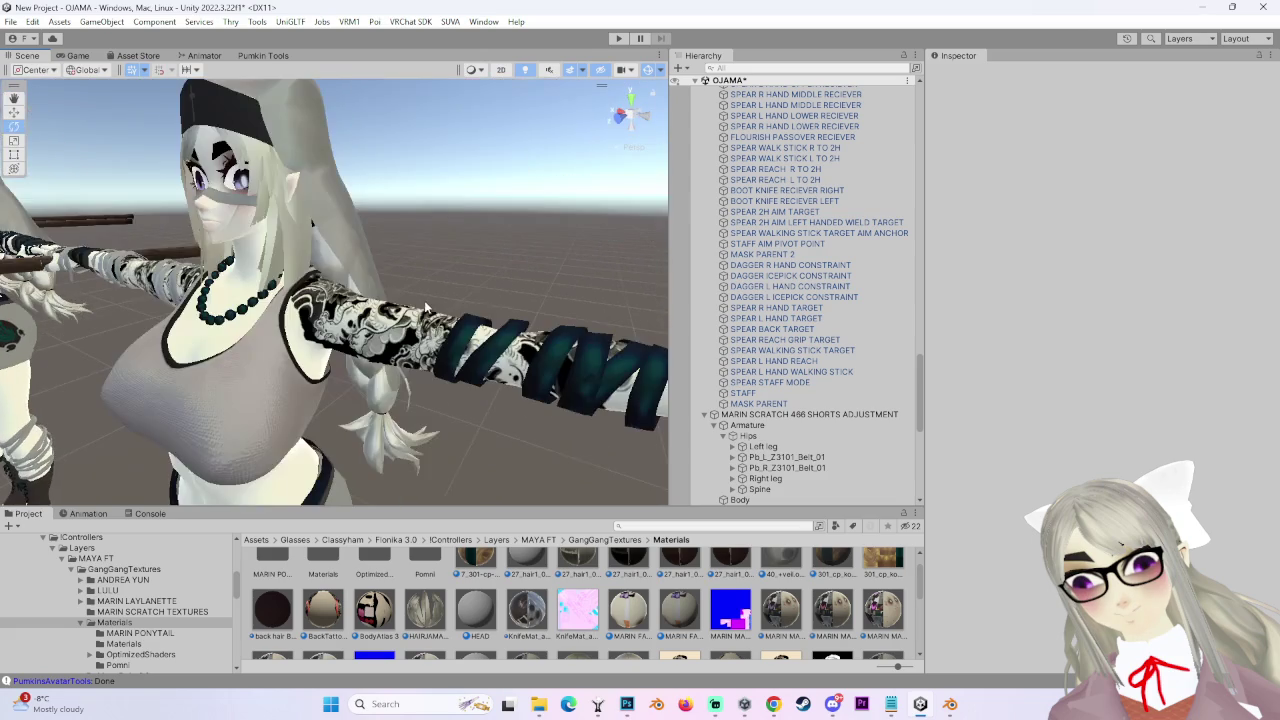
pyautogui.moveTo(345, 277)
pyautogui.mouseDown()
pyautogui.moveTo(433, 254)
pyautogui.moveTo(372, 253)
pyautogui.moveTo(508, 294)
pyautogui.moveTo(492, 282)
pyautogui.moveTo(290, 277)
pyautogui.moveTo(398, 338)
pyautogui.moveTo(424, 316)
pyautogui.moveTo(343, 337)
pyautogui.moveTo(458, 302)
pyautogui.moveTo(443, 295)
pyautogui.moveTo(519, 260)
pyautogui.moveTo(510, 290)
pyautogui.moveTo(520, 285)
pyautogui.moveTo(443, 294)
pyautogui.moveTo(466, 300)
pyautogui.moveTo(428, 322)
pyautogui.mouseUp()
pyautogui.scroll(-3, 466, 307)
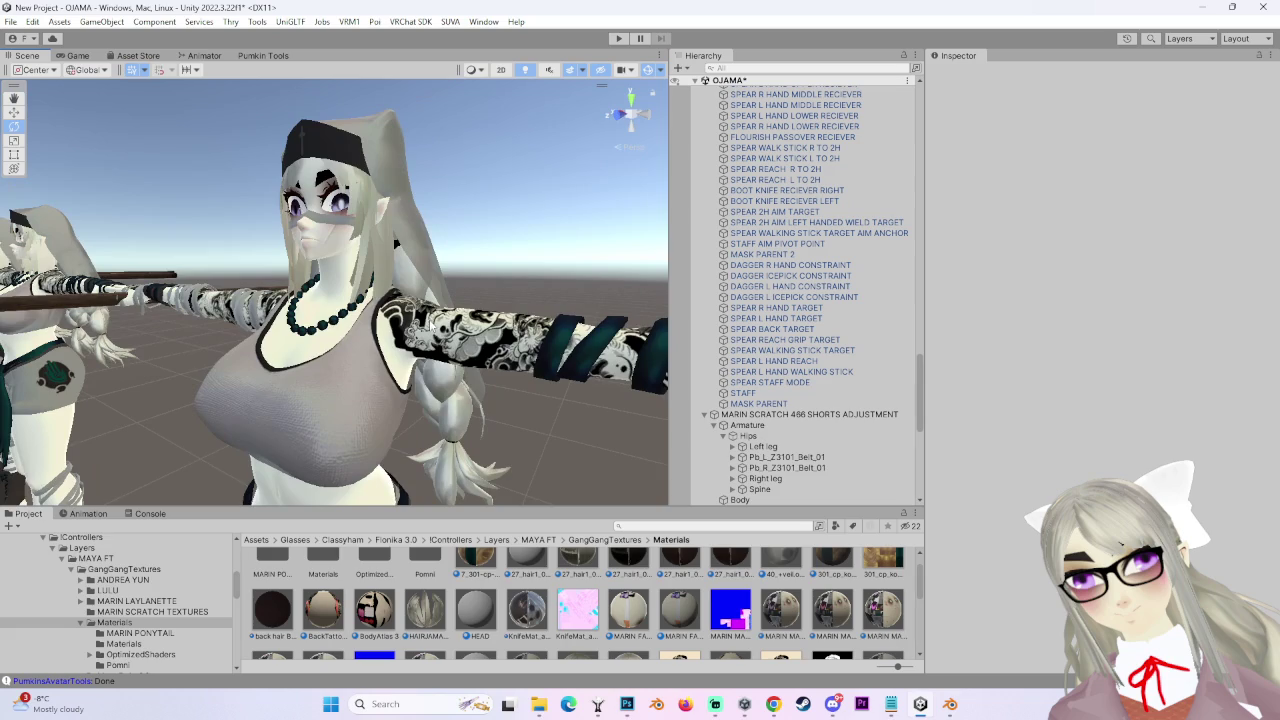
pyautogui.click(626, 120)
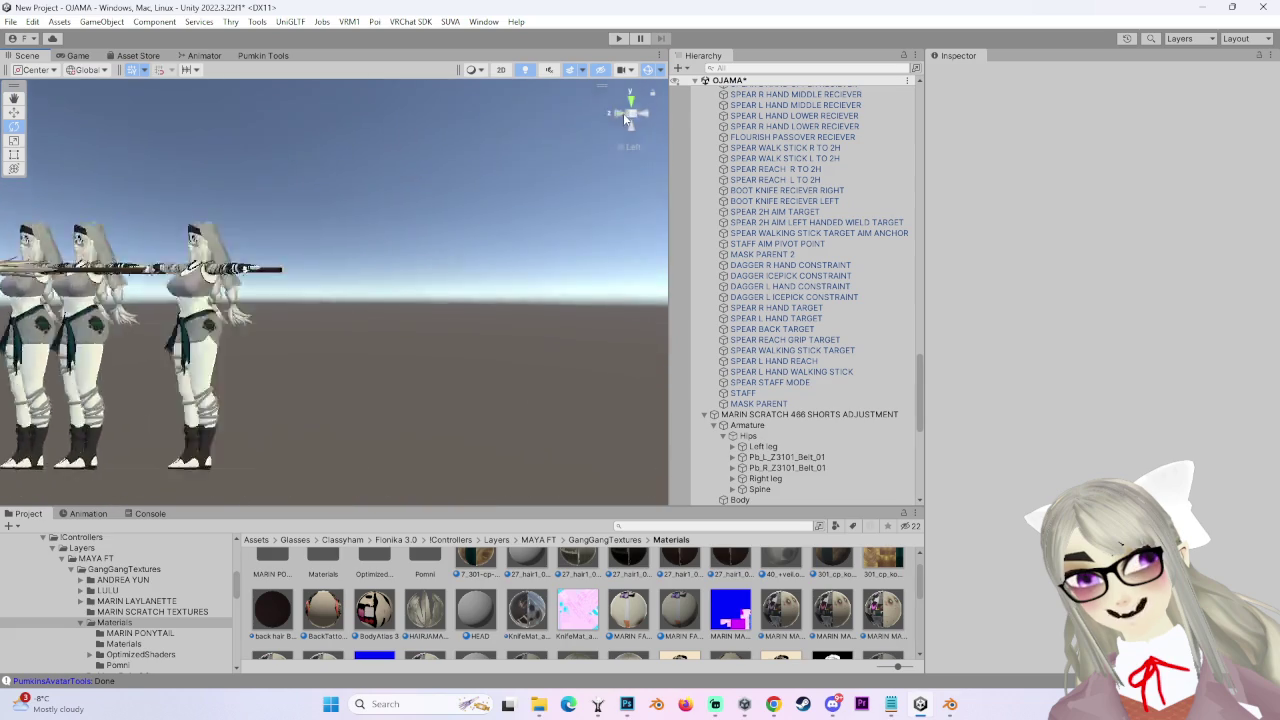
# - Frame the MARIN SCRATCH 466 SHORTS ADJUSTMENT avatar and pan over its body
pyautogui.click(623, 113)
pyautogui.scroll(5, 340, 311)
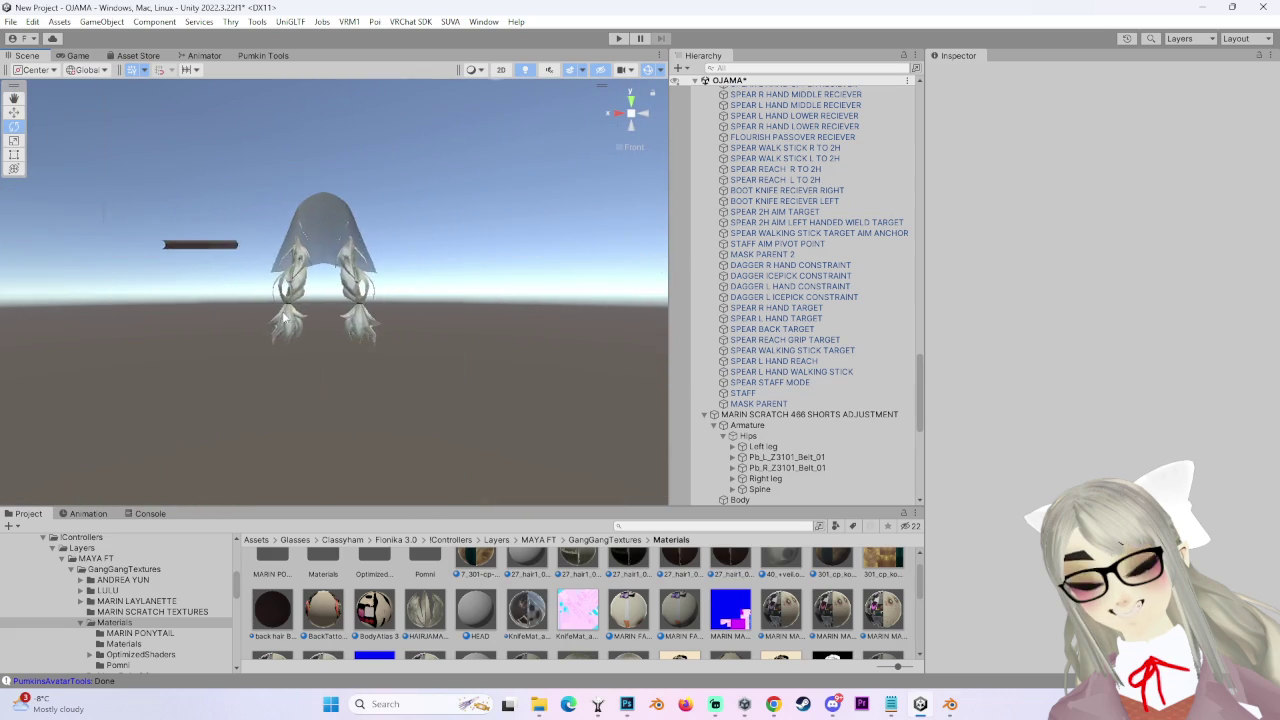
pyautogui.click(346, 314)
pyautogui.doubleClick(829, 416)
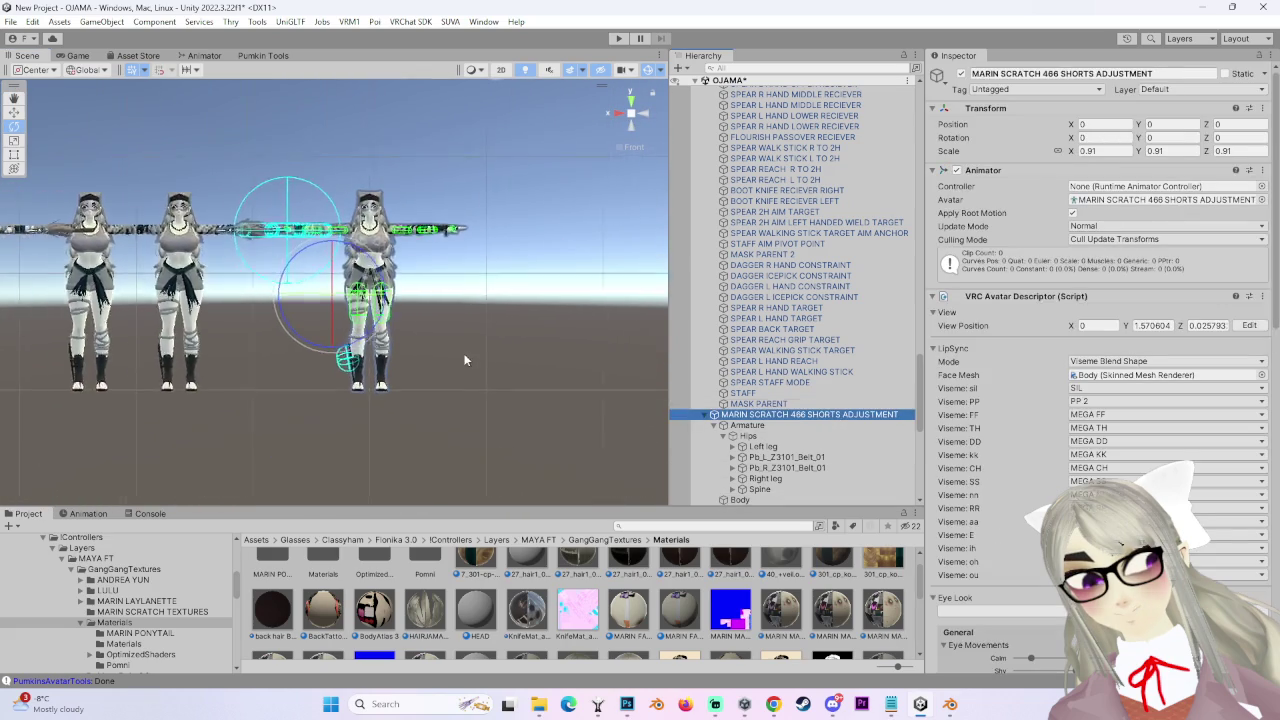
pyautogui.scroll(10, 472, 346)
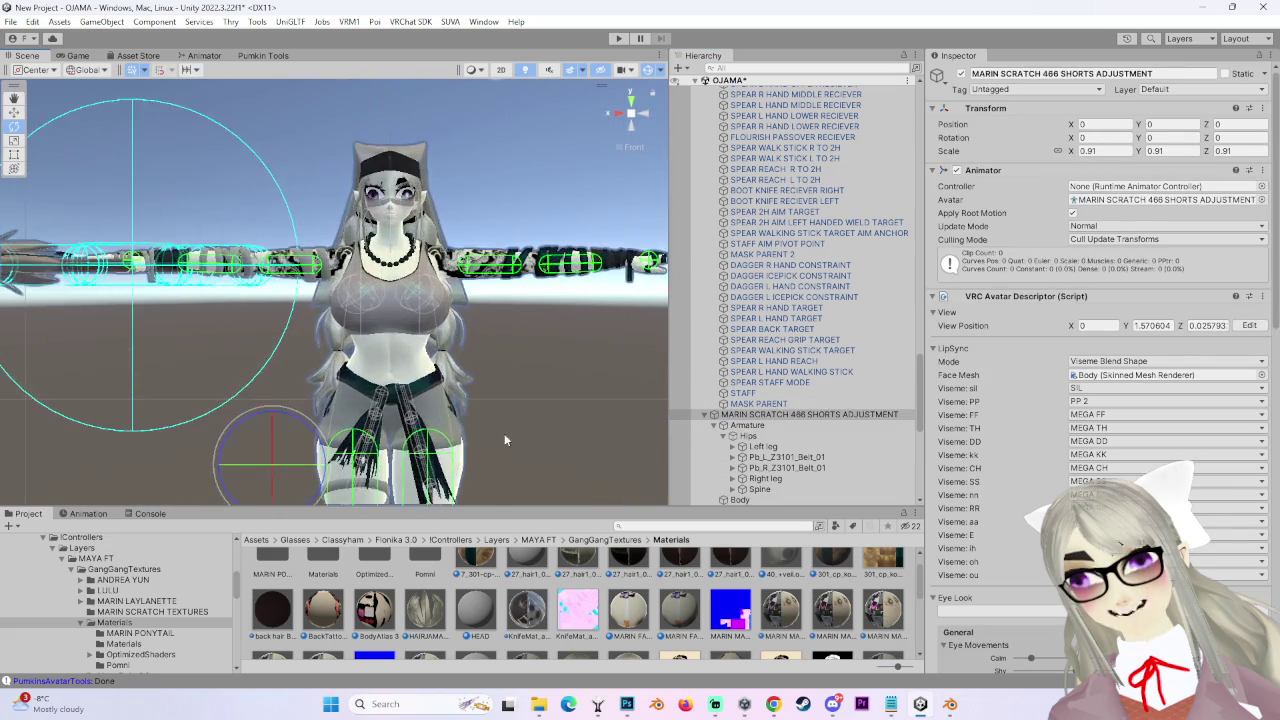
pyautogui.moveTo(508, 465); pyautogui.dragTo(424, 385)
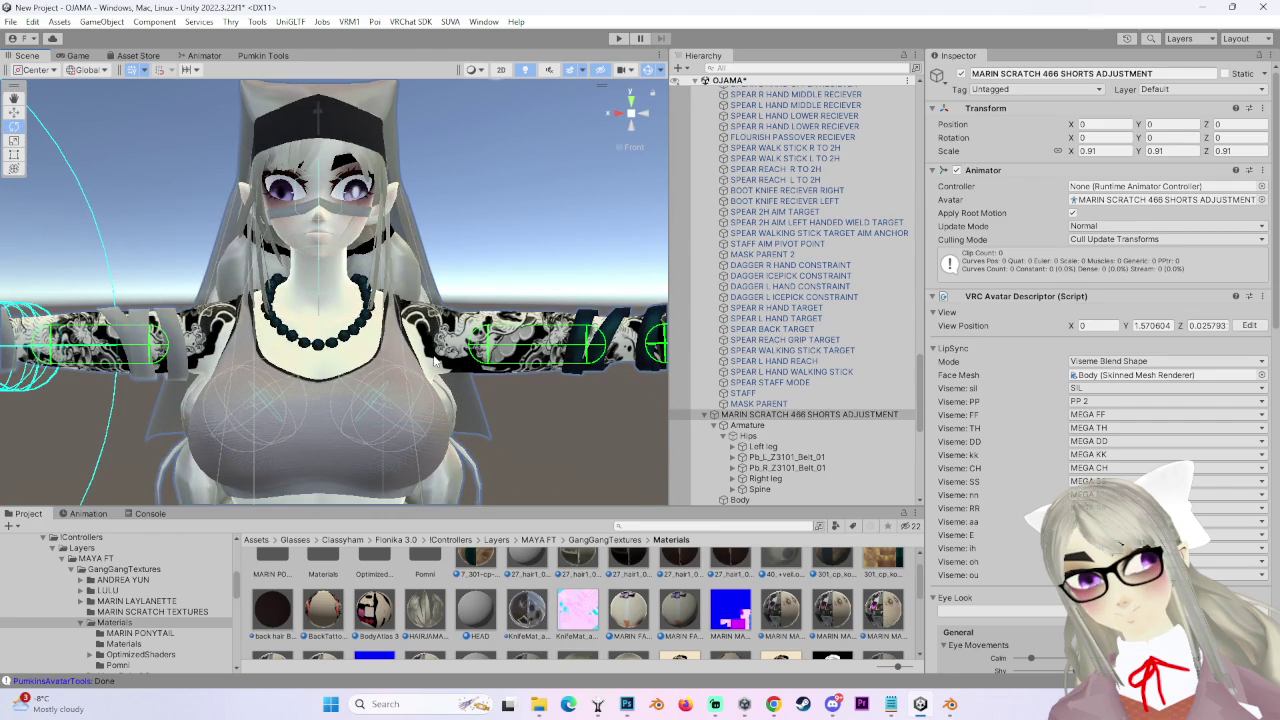
pyautogui.moveTo(422, 332)
pyautogui.mouseDown()
pyautogui.moveTo(516, 334)
pyautogui.moveTo(586, 235)
pyautogui.moveTo(548, 303)
pyautogui.moveTo(539, 388)
pyautogui.moveTo(539, 343)
pyautogui.moveTo(509, 322)
pyautogui.moveTo(485, 388)
pyautogui.moveTo(532, 332)
pyautogui.moveTo(638, 128)
pyautogui.mouseUp()
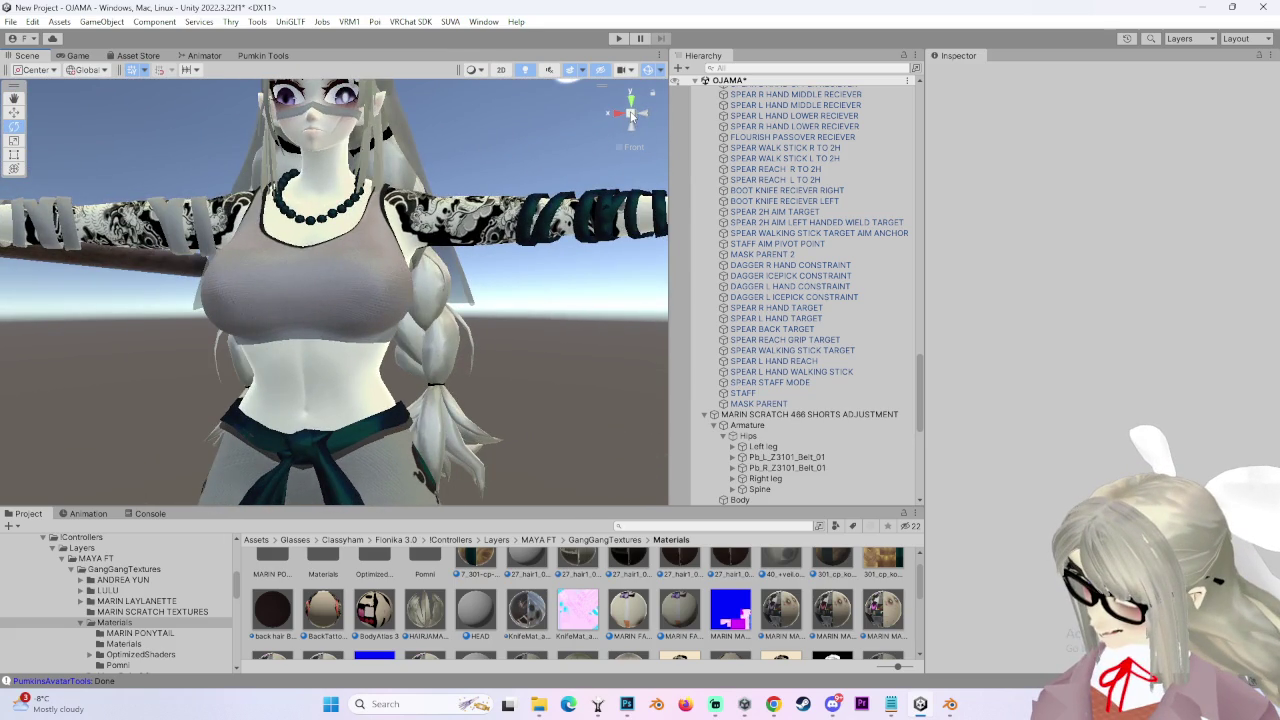
# - Settle on a symmetric front view of the face and select the avatar's Body mesh
pyautogui.click(630, 113)
pyautogui.moveTo(331, 385)
pyautogui.mouseDown()
pyautogui.moveTo(423, 289)
pyautogui.moveTo(487, 360)
pyautogui.mouseUp()
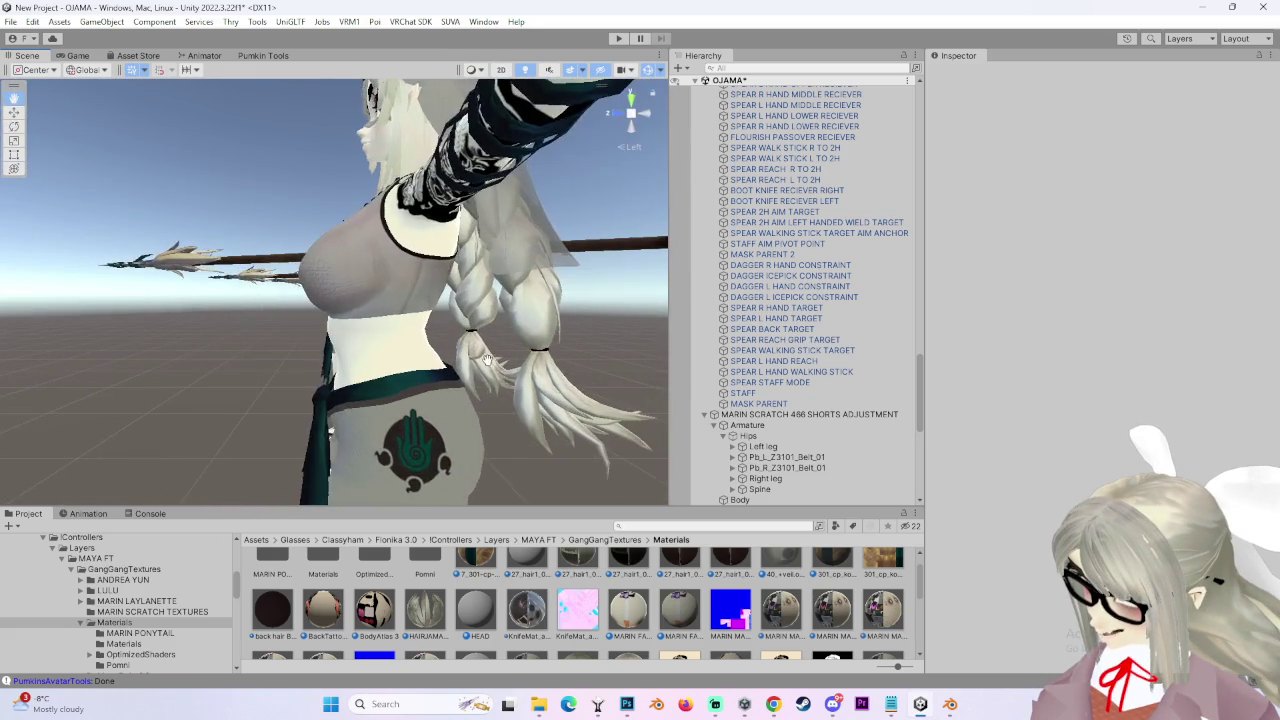
pyautogui.click(640, 116)
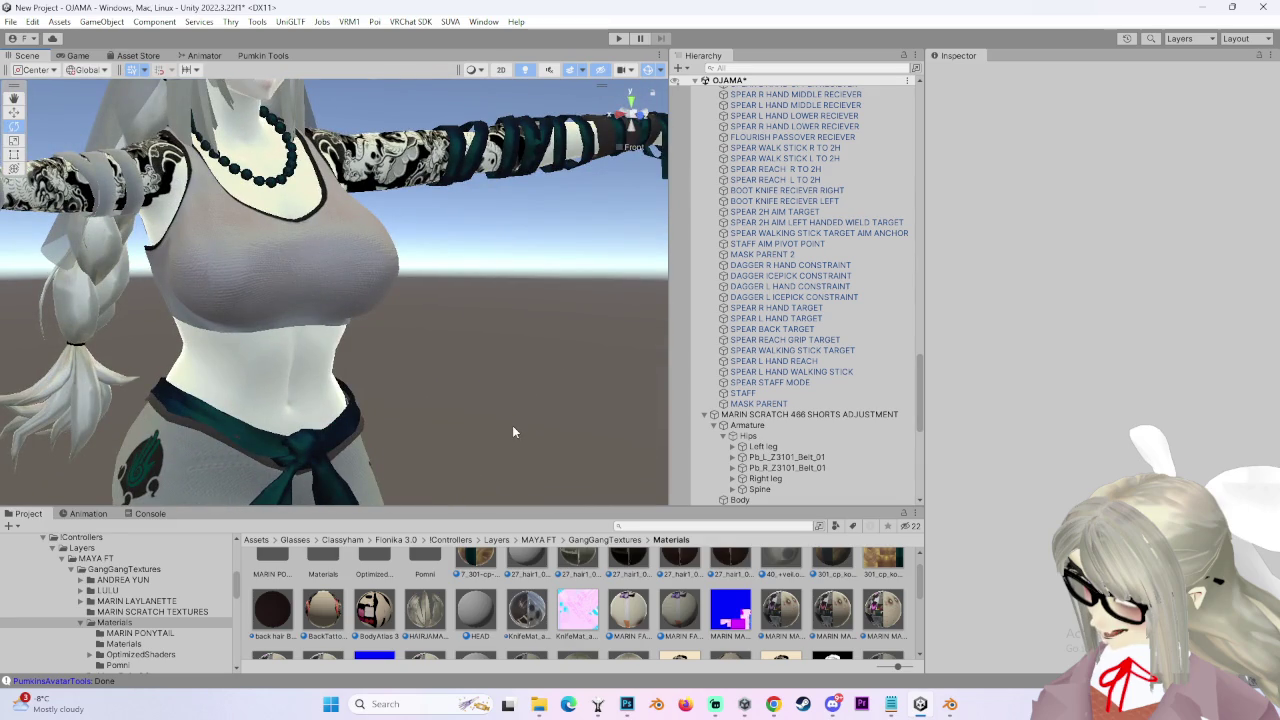
pyautogui.moveTo(471, 423)
pyautogui.mouseDown()
pyautogui.moveTo(360, 416)
pyautogui.moveTo(405, 378)
pyautogui.moveTo(414, 409)
pyautogui.moveTo(398, 429)
pyautogui.moveTo(421, 432)
pyautogui.moveTo(600, 367)
pyautogui.mouseUp()
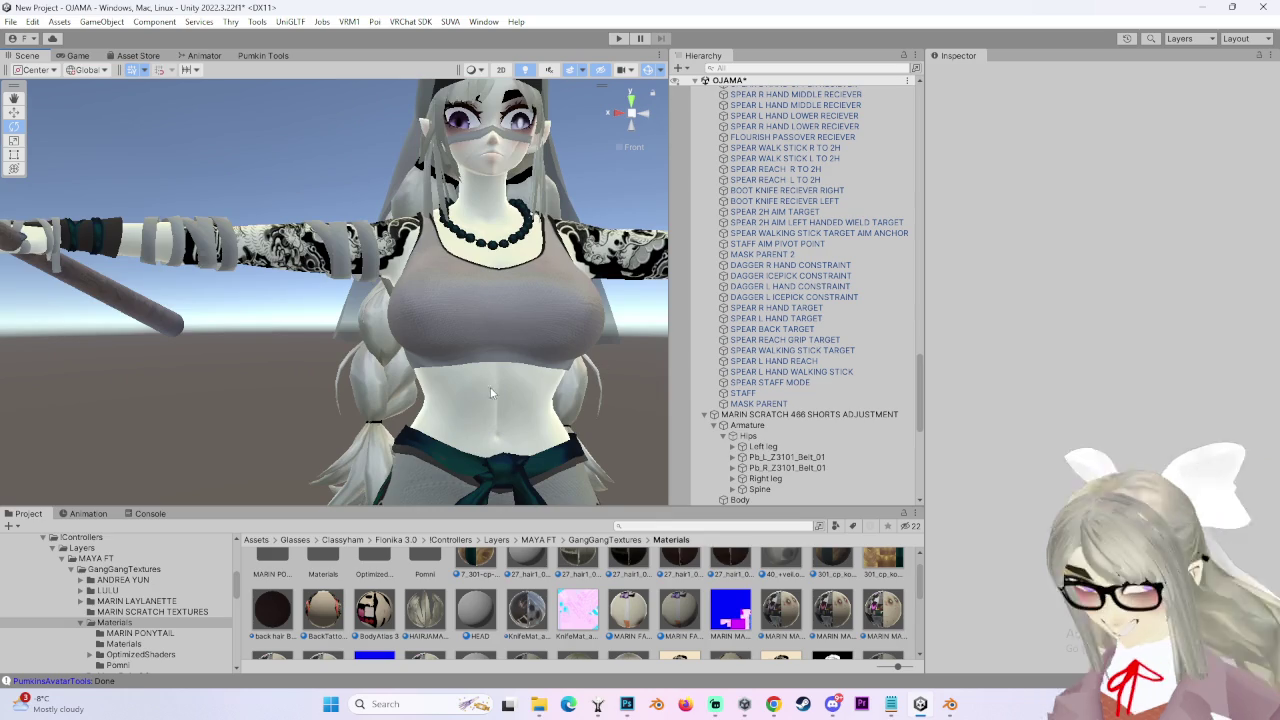
pyautogui.moveTo(490, 392); pyautogui.dragTo(596, 244)
pyautogui.click(645, 116)
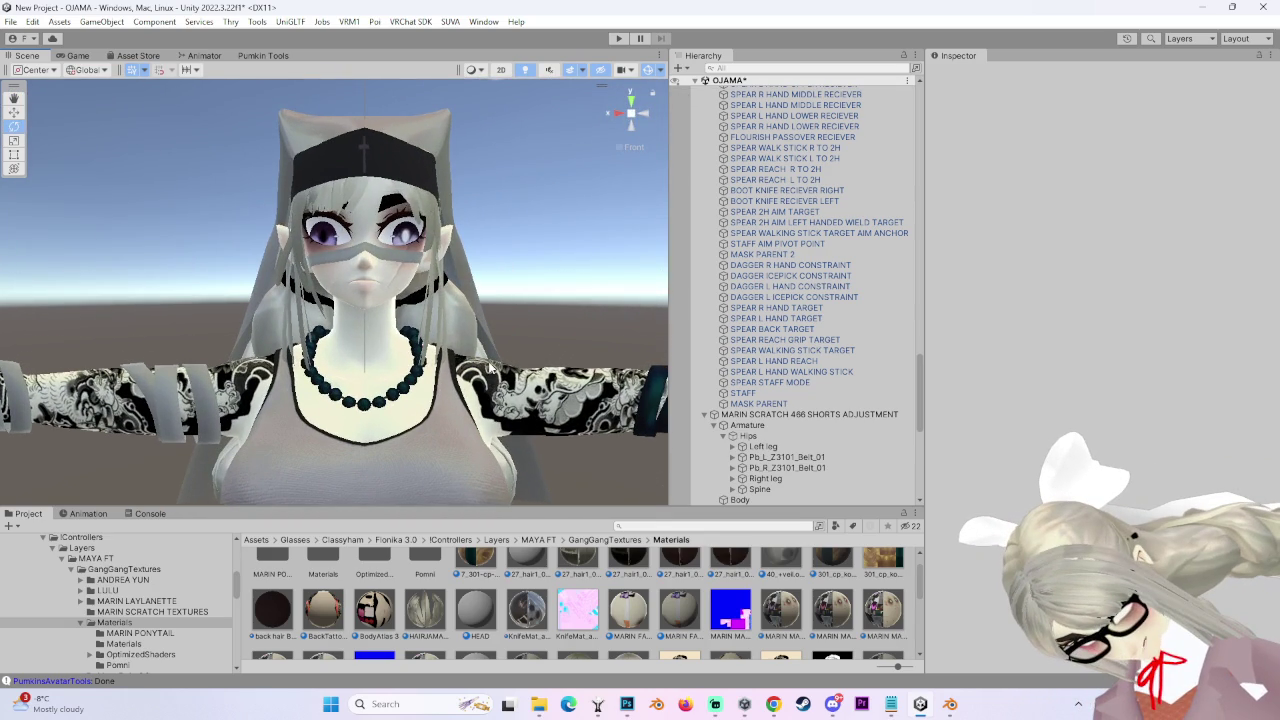
pyautogui.scroll(3, 490, 364)
pyautogui.click(491, 366)
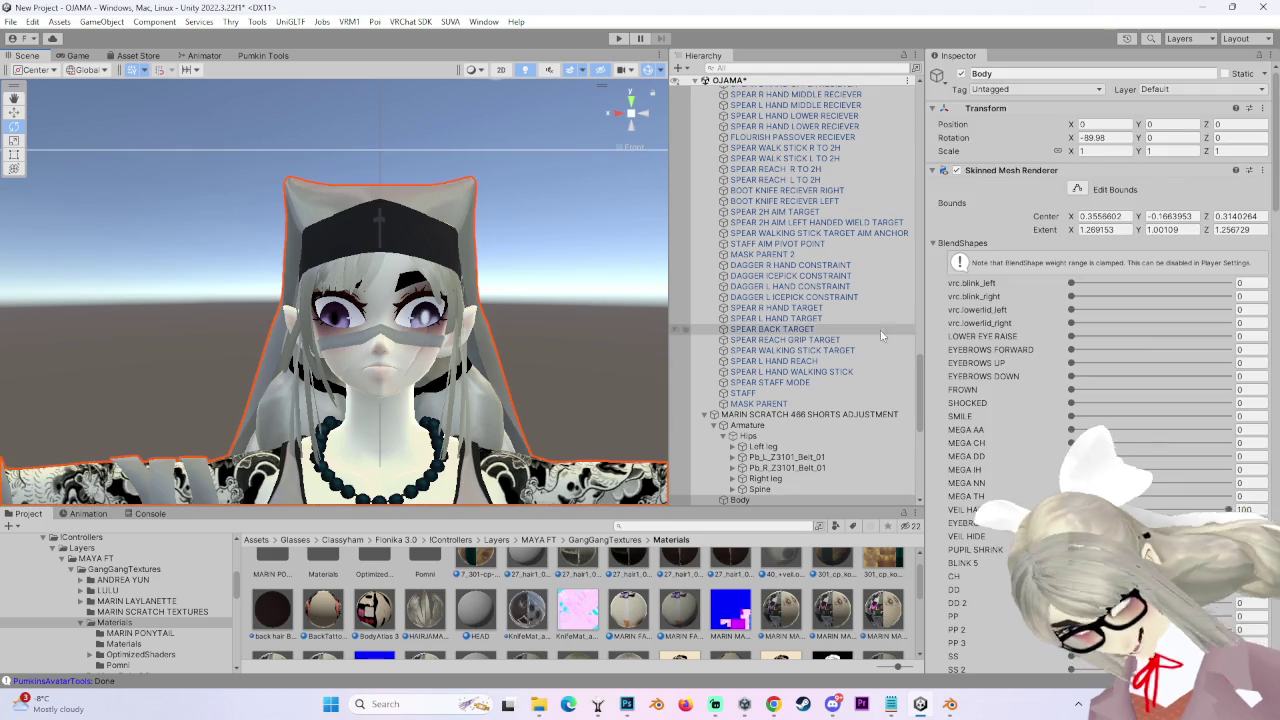
# - Zoom in to face the avatar head-on and look over its left arm and staff
pyautogui.scroll(3, 512, 383)
pyautogui.moveTo(559, 341)
pyautogui.mouseDown()
pyautogui.moveTo(450, 385)
pyautogui.moveTo(488, 367)
pyautogui.moveTo(478, 220)
pyautogui.mouseUp()
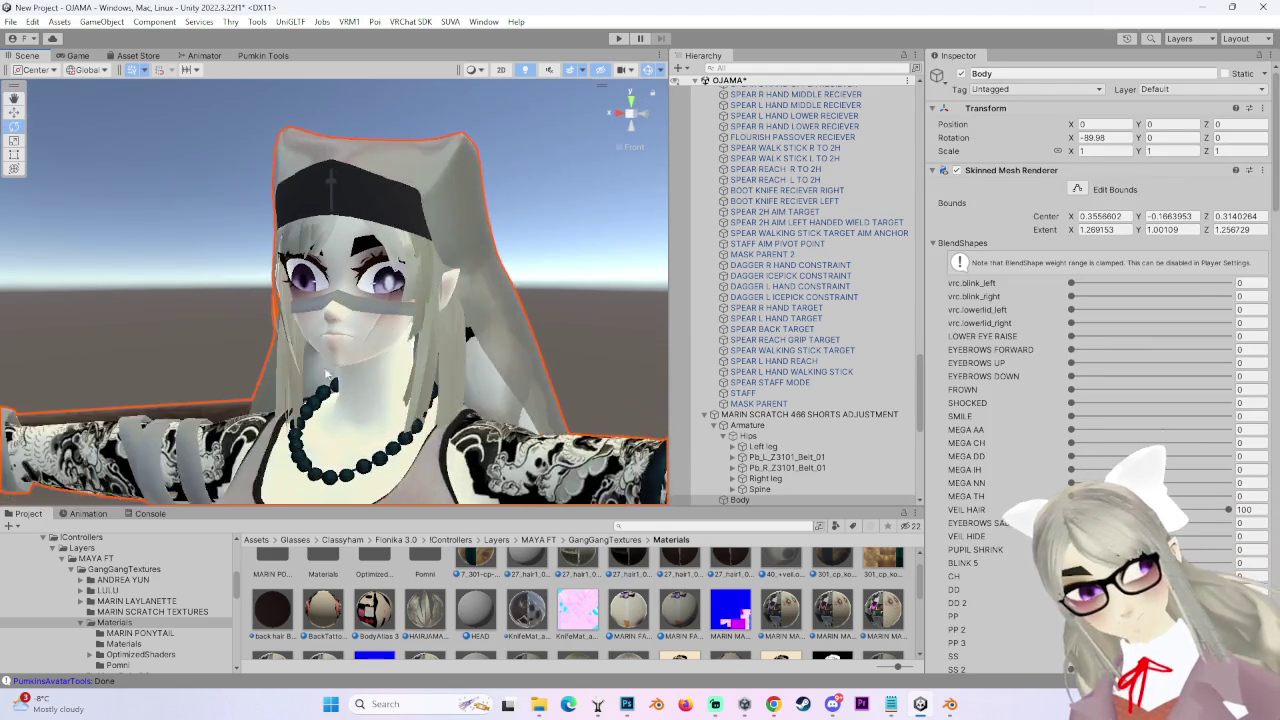
pyautogui.scroll(3, 450, 385)
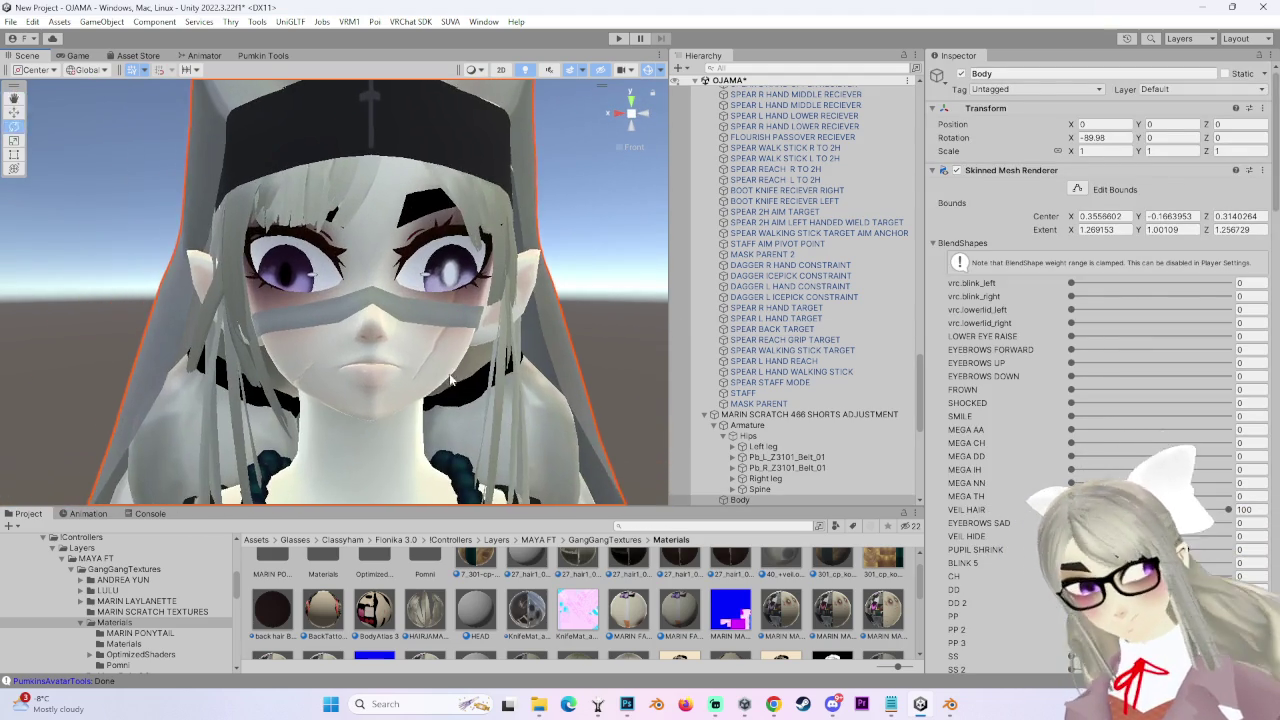
pyautogui.moveTo(490, 353)
pyautogui.mouseDown()
pyautogui.moveTo(421, 361)
pyautogui.moveTo(449, 298)
pyautogui.moveTo(515, 355)
pyautogui.moveTo(457, 305)
pyautogui.moveTo(568, 349)
pyautogui.moveTo(502, 364)
pyautogui.moveTo(439, 252)
pyautogui.moveTo(406, 288)
pyautogui.mouseUp()
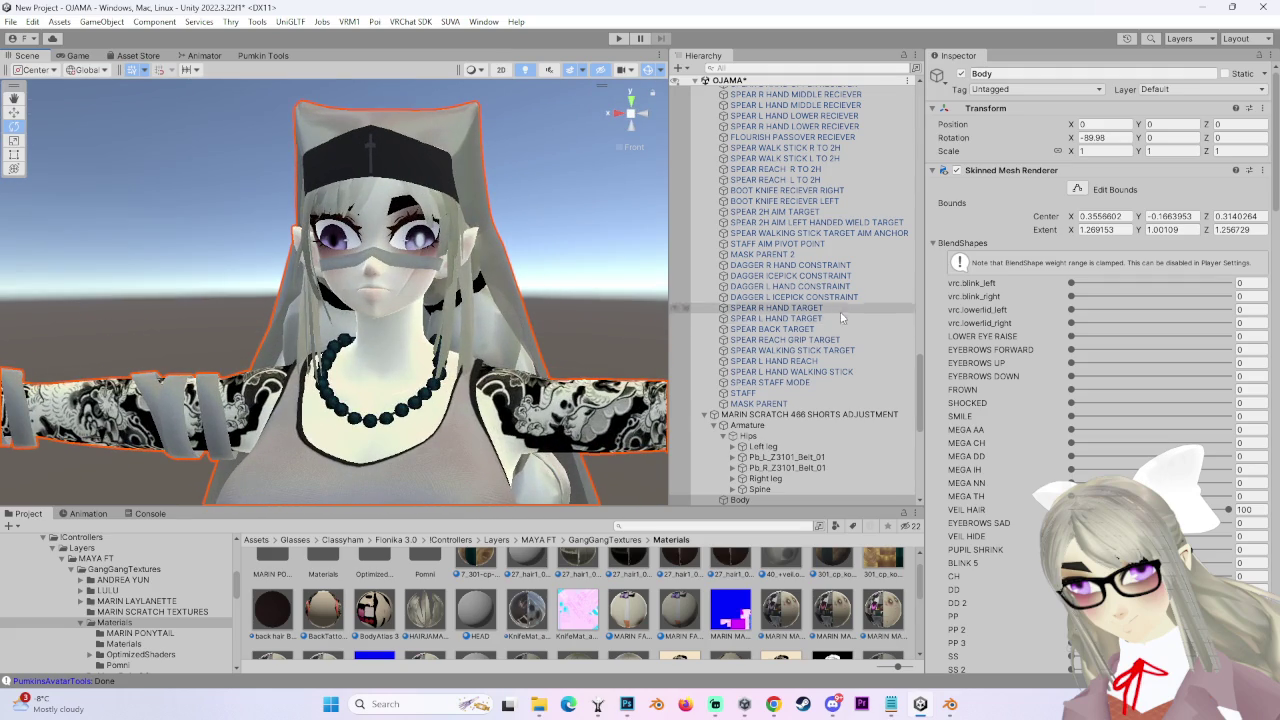
pyautogui.scroll(-3, 1035, 537)
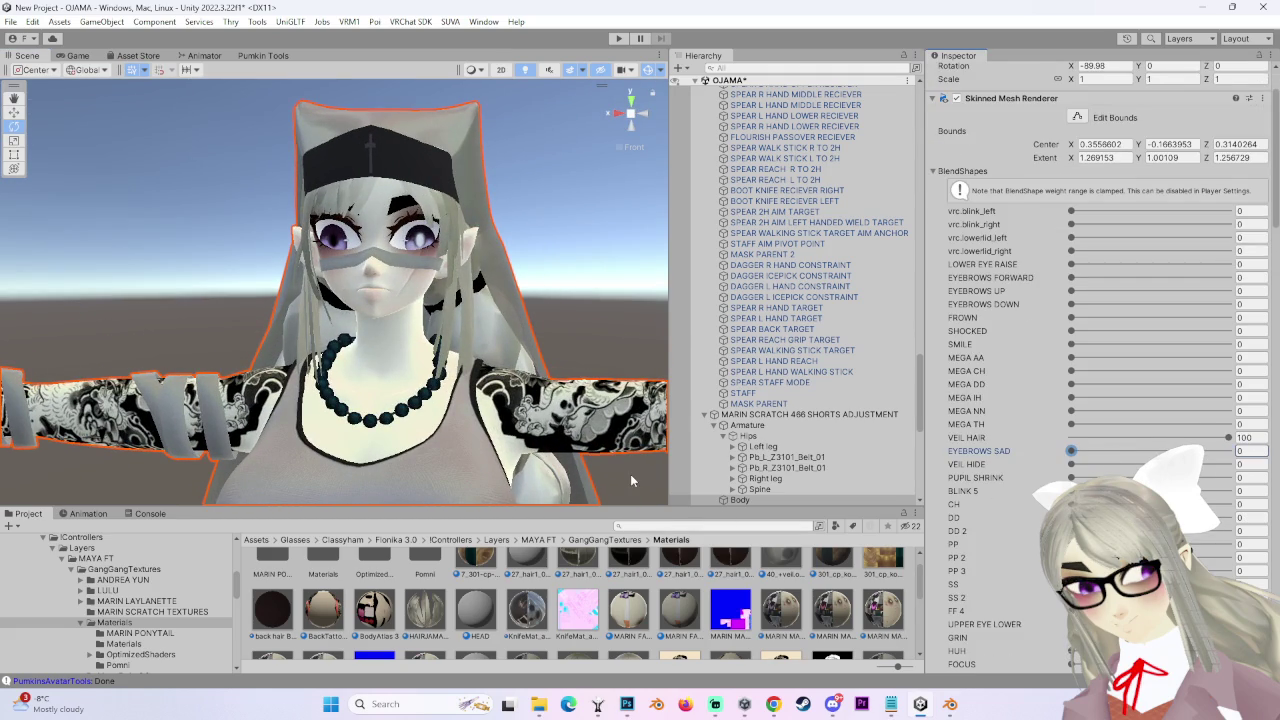
pyautogui.scroll(-3, 630, 474)
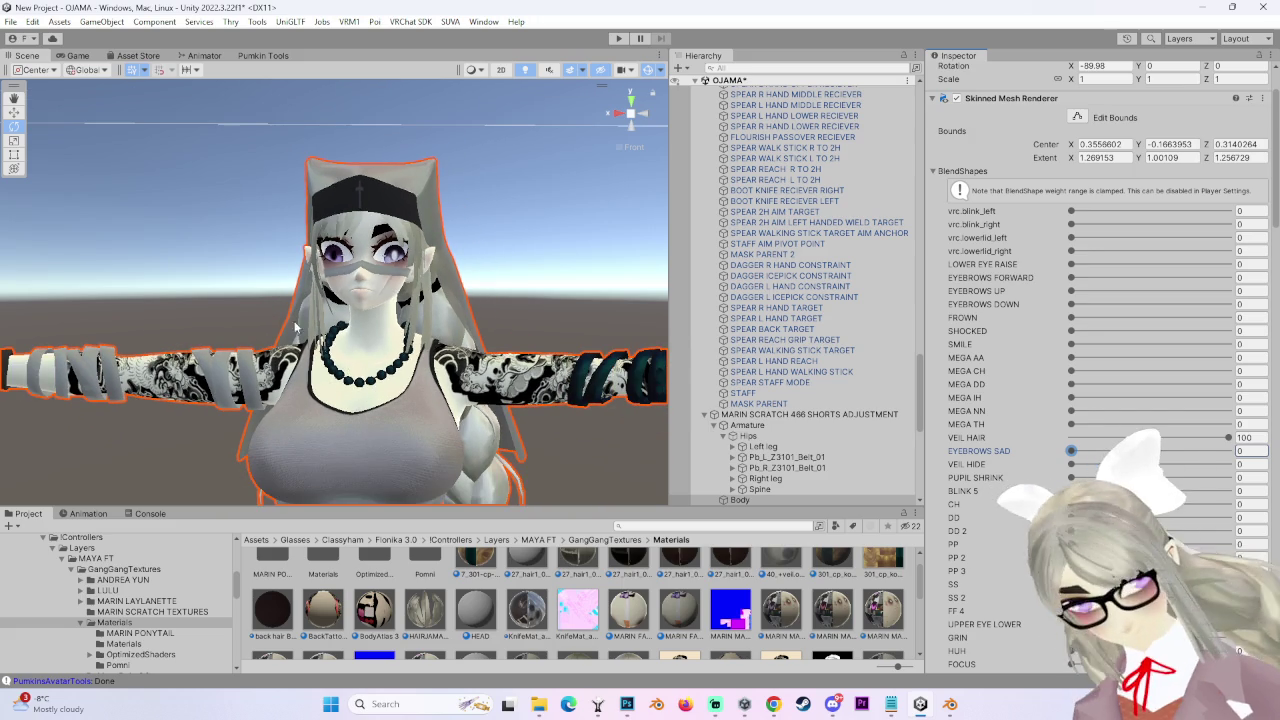
# - Deselect the Body mesh and drag the Inspector's left edge right to widen the scene view
pyautogui.click(489, 230)
pyautogui.scroll(3, 460, 330)
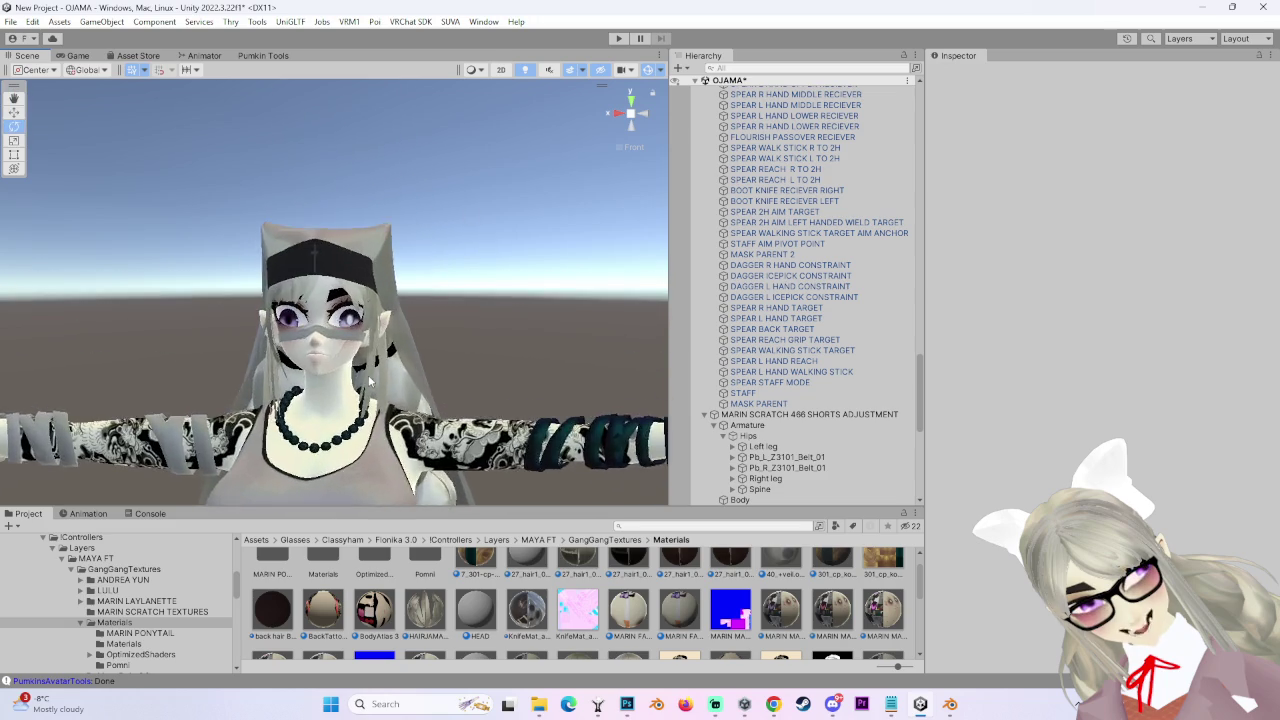
pyautogui.scroll(3, 443, 371)
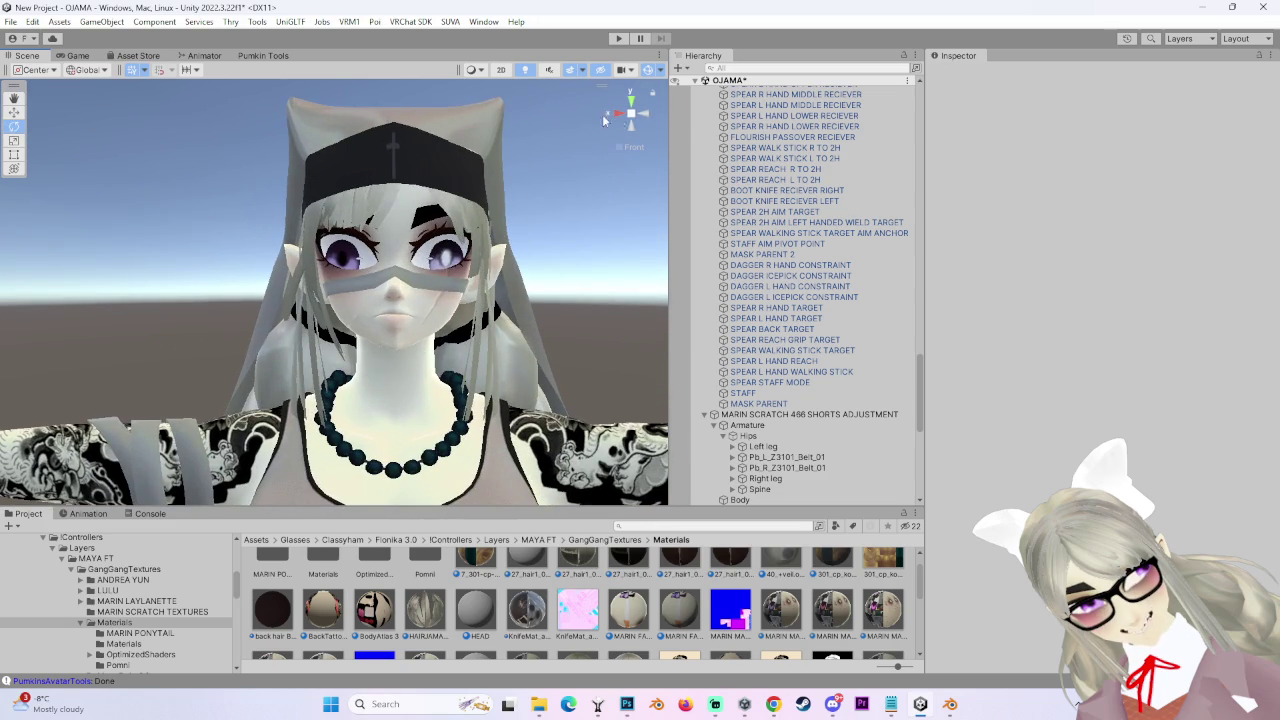
pyautogui.scroll(-5, 518, 160)
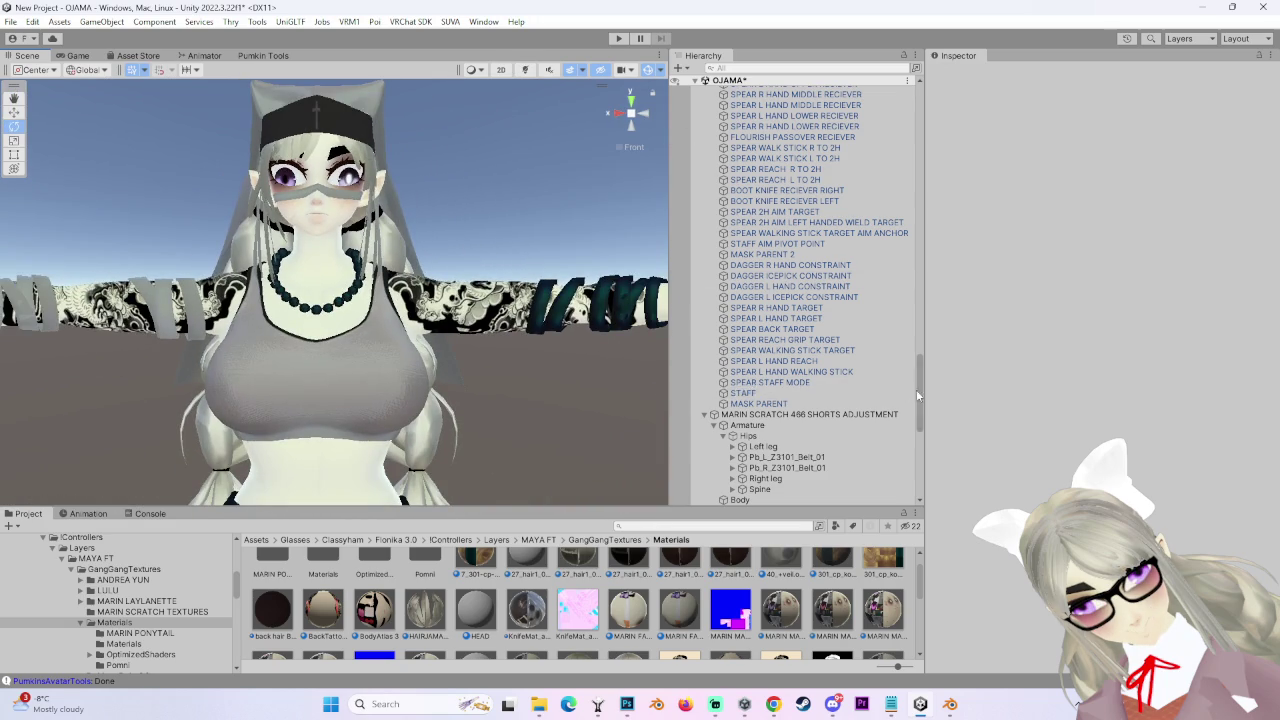
pyautogui.moveTo(920, 395); pyautogui.dragTo(1068, 395)
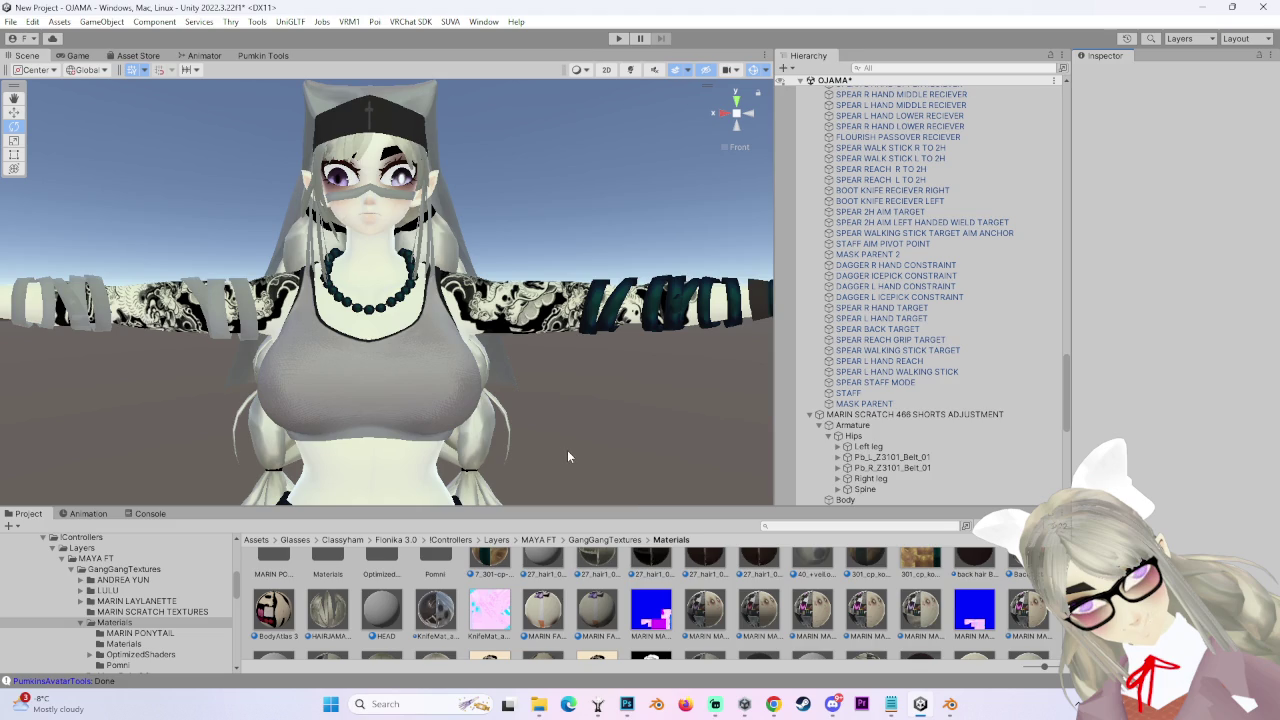
pyautogui.moveTo(567, 456)
pyautogui.mouseDown()
pyautogui.moveTo(566, 372)
pyautogui.moveTo(497, 547)
pyautogui.mouseUp()
pyautogui.moveTo(448, 353)
pyautogui.mouseDown()
pyautogui.moveTo(454, 333)
pyautogui.moveTo(449, 388)
pyautogui.mouseUp()
pyautogui.moveTo(428, 329)
pyautogui.mouseDown()
pyautogui.moveTo(574, 346)
pyautogui.moveTo(555, 390)
pyautogui.moveTo(552, 150)
pyautogui.moveTo(553, 212)
pyautogui.moveTo(527, 290)
pyautogui.moveTo(530, 400)
pyautogui.moveTo(505, 395)
pyautogui.moveTo(537, 397)
pyautogui.moveTo(408, 342)
pyautogui.moveTo(520, 316)
pyautogui.mouseUp()
pyautogui.scroll(5, 548, 406)
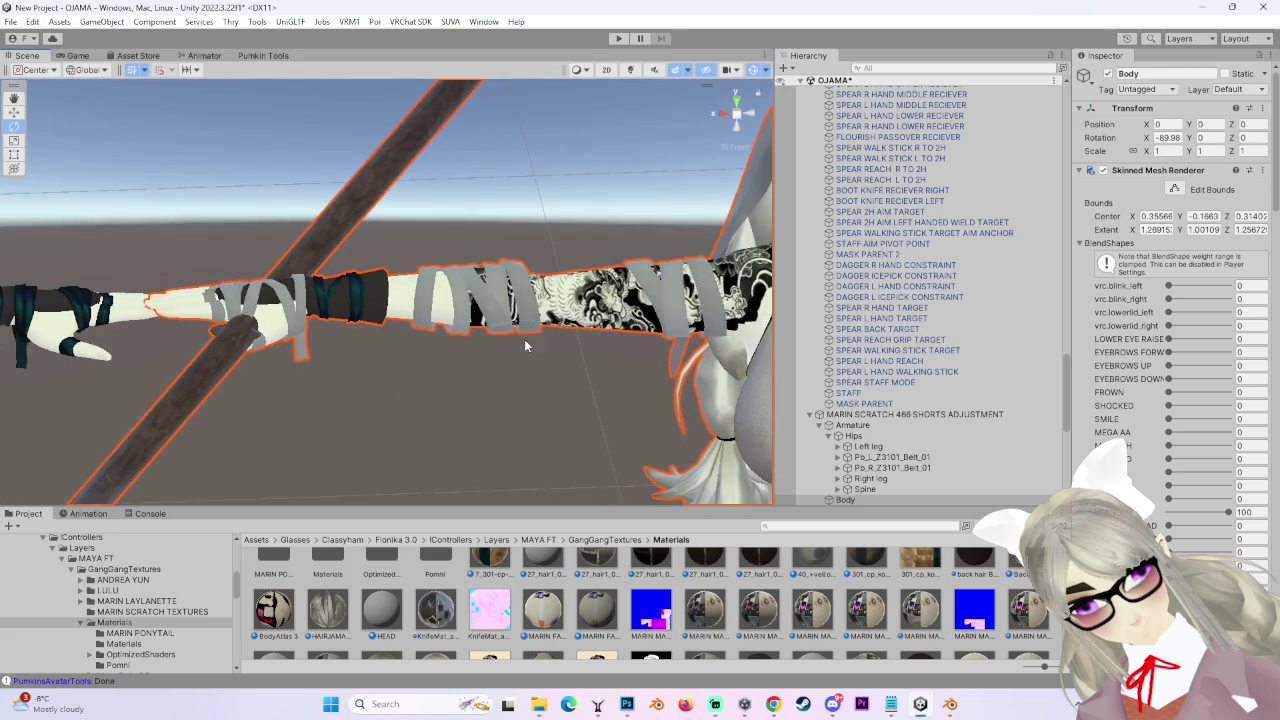
pyautogui.press('f')
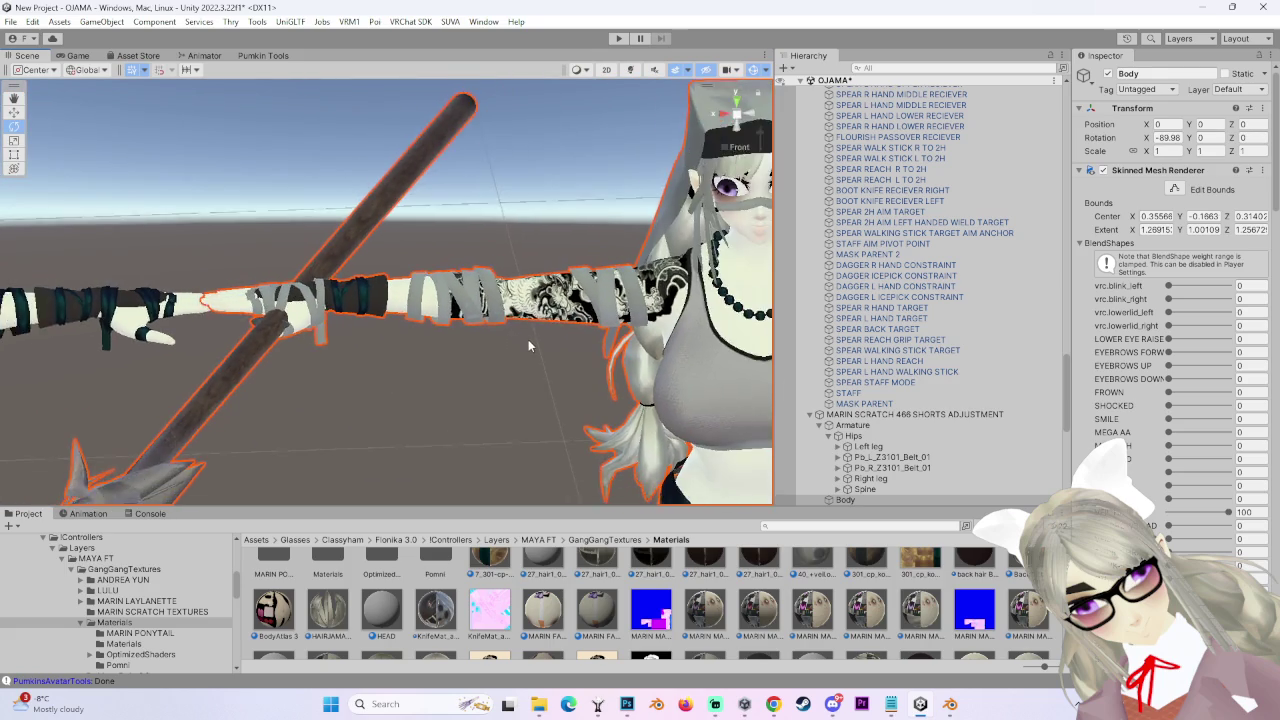
pyautogui.click(750, 121)
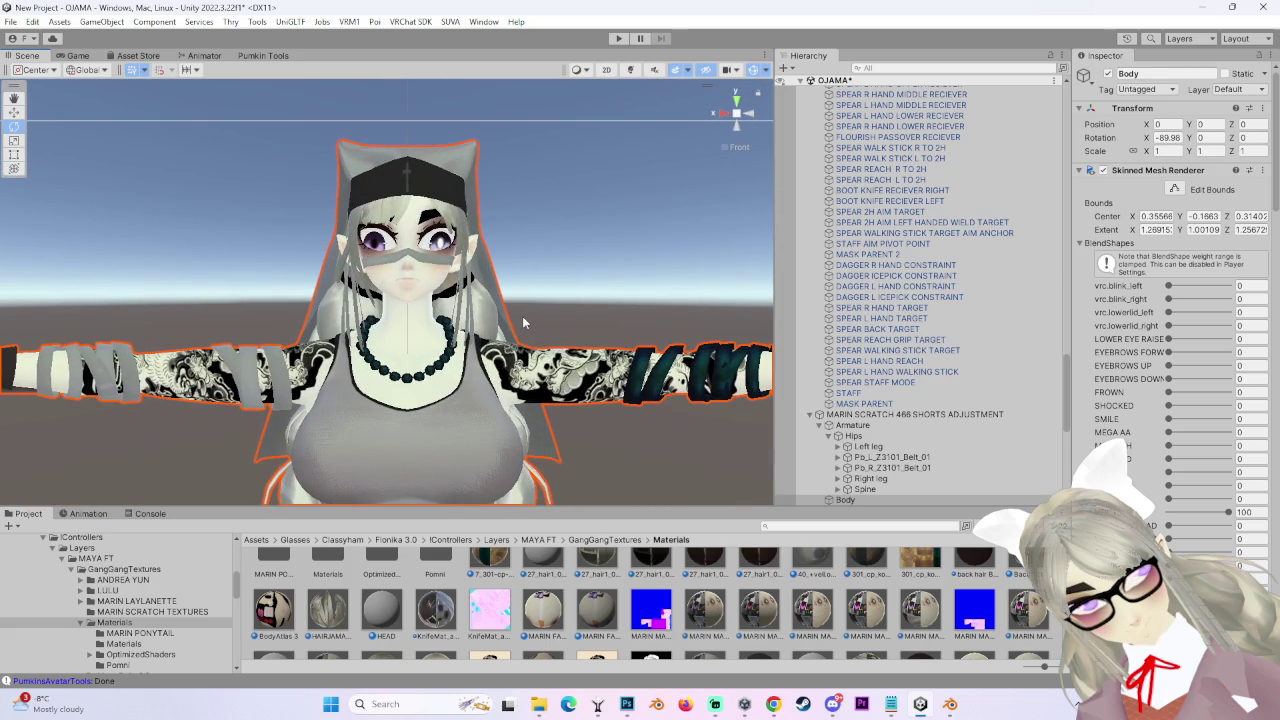
pyautogui.scroll(-10, 1170, 300)
pyautogui.scroll(-5, 1170, 300)
pyautogui.scroll(-3, 466, 323)
pyautogui.scroll(-10, 1170, 300)
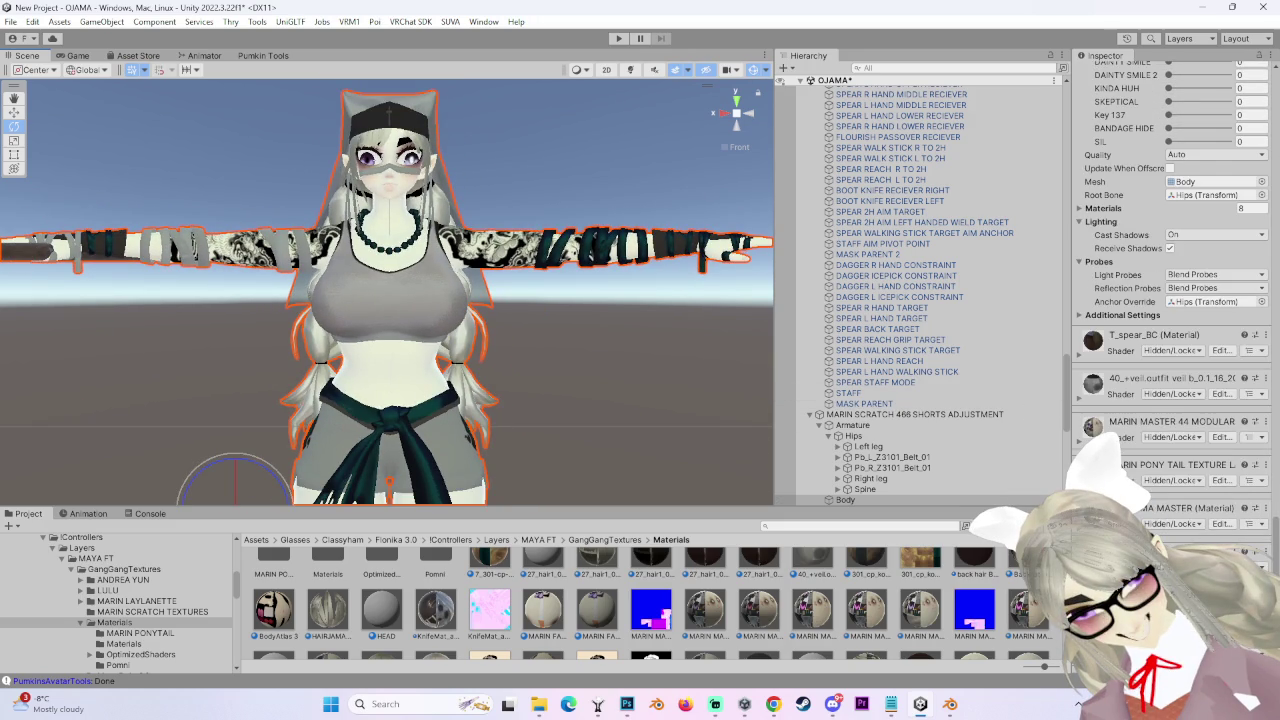
pyautogui.scroll(6, 592, 347)
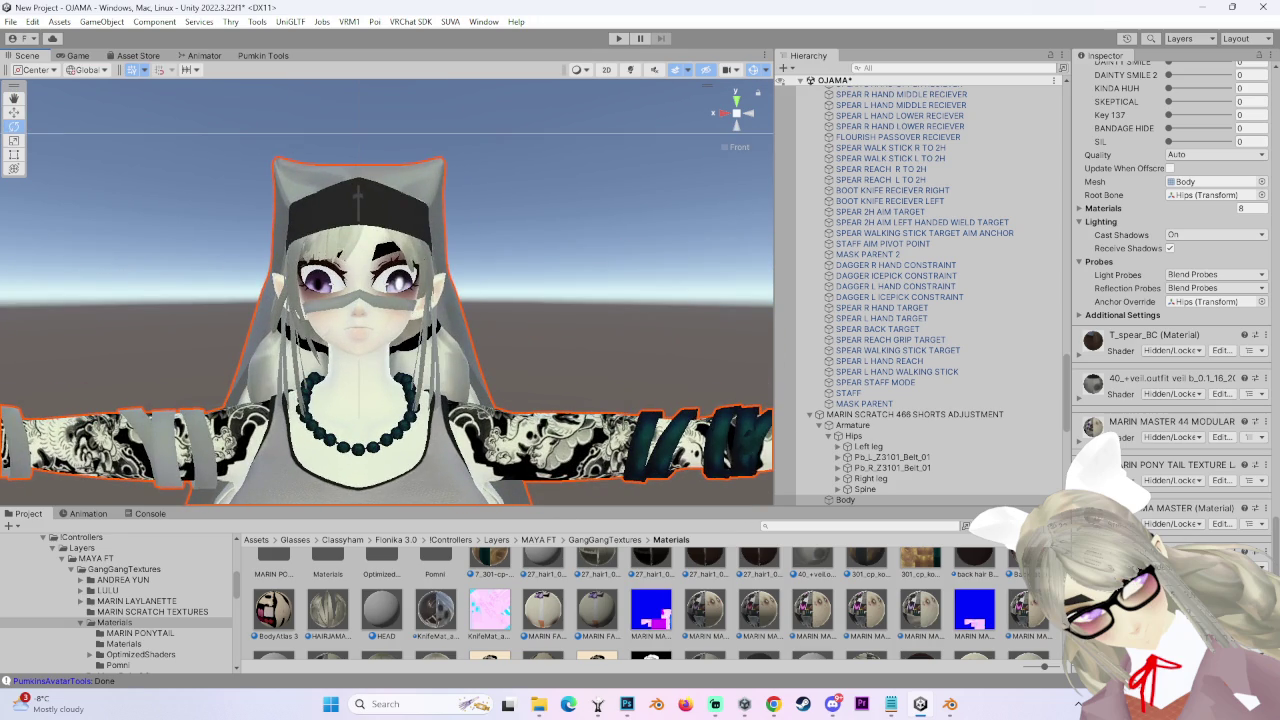
pyautogui.scroll(-1, 370, 298)
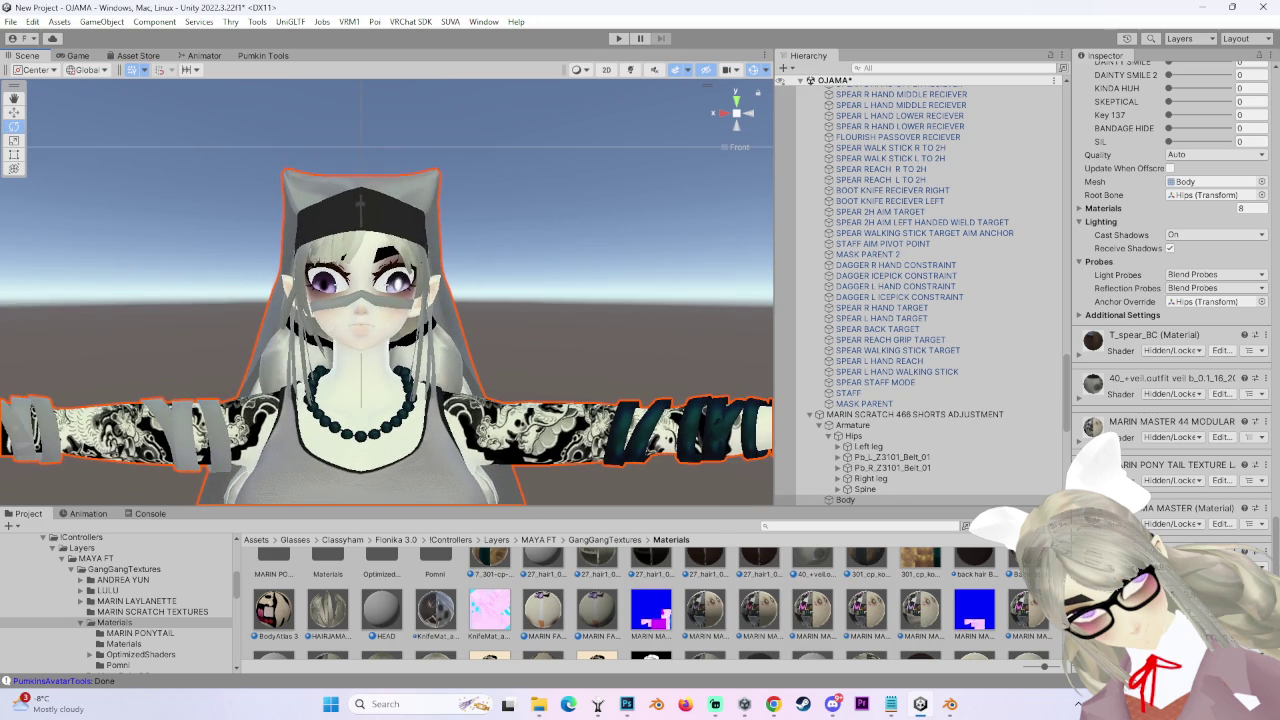
# - Orbit around the whole avatar and snap to a flat front view
pyautogui.moveTo(613, 293)
pyautogui.keyDown('alt'); pyautogui.mouseDown()
pyautogui.moveTo(542, 313)
pyautogui.moveTo(620, 333)
pyautogui.moveTo(458, 338)
pyautogui.moveTo(538, 333)
pyautogui.moveTo(612, 390)
pyautogui.moveTo(575, 420)
pyautogui.moveTo(541, 422)
pyautogui.moveTo(524, 451)
pyautogui.mouseUp(); pyautogui.keyUp('alt')
pyautogui.scroll(3, 458, 338)
pyautogui.scroll(-3, 549, 343)
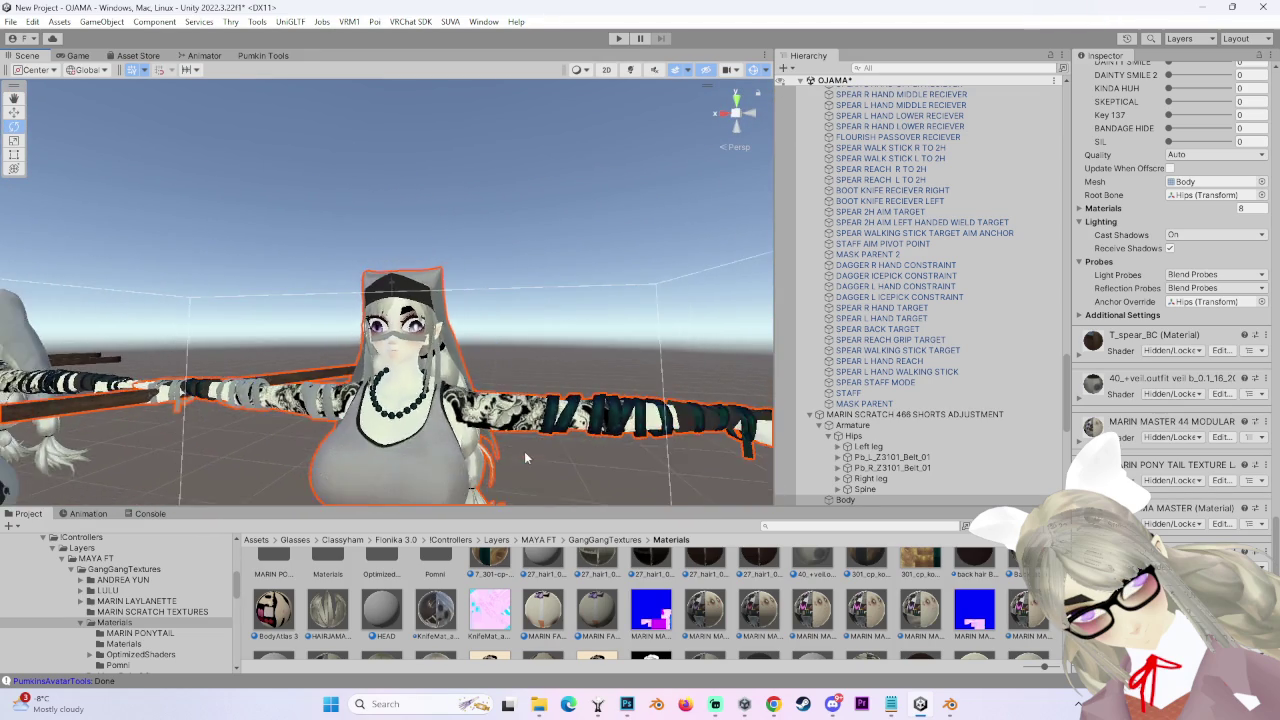
pyautogui.scroll(5, 524, 451)
pyautogui.scroll(-5, 491, 322)
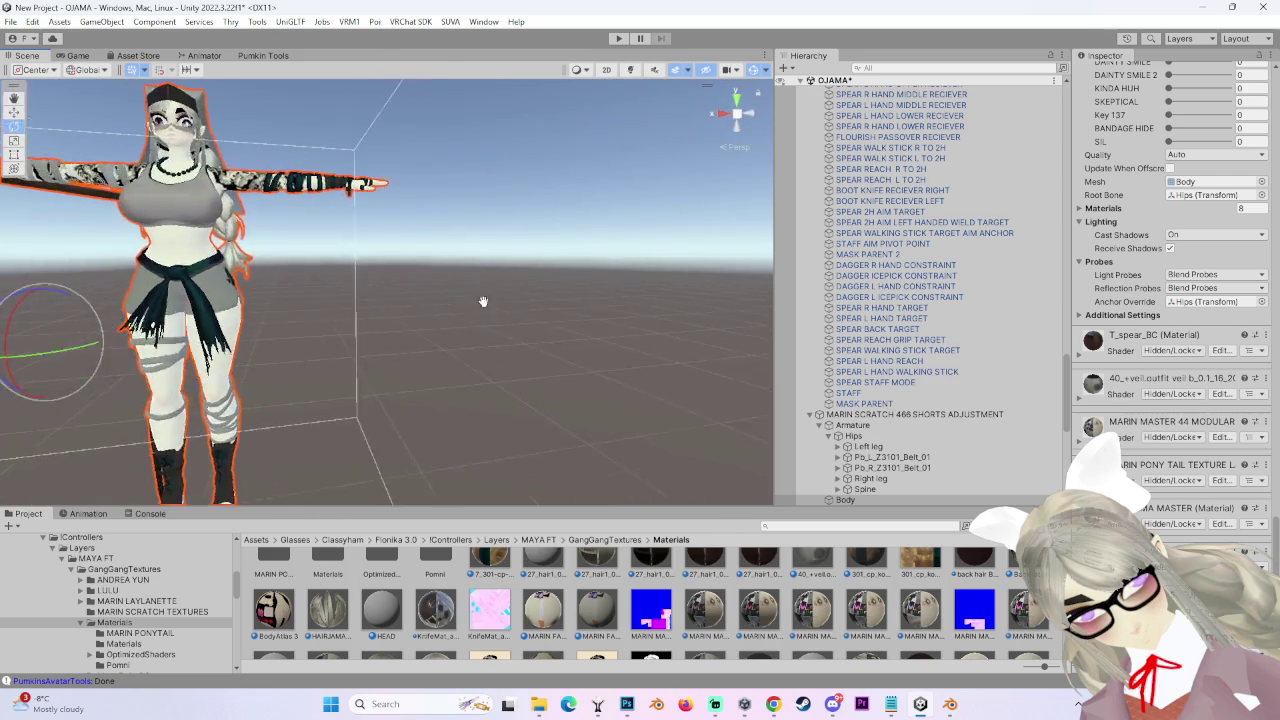
pyautogui.keyDown('alt'); pyautogui.moveTo(629, 318); pyautogui.dragTo(455, 310); pyautogui.keyUp('alt')
pyautogui.click(735, 117)
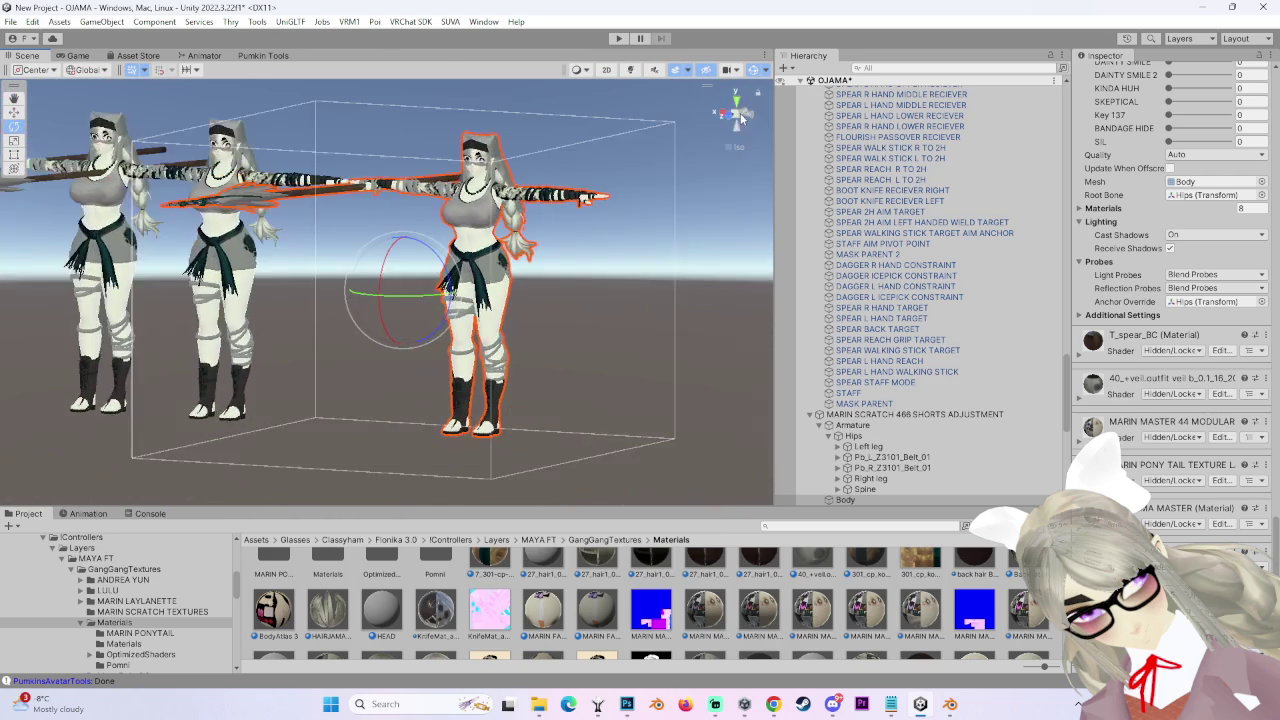
pyautogui.click(723, 112)
pyautogui.scroll(5, 593, 221)
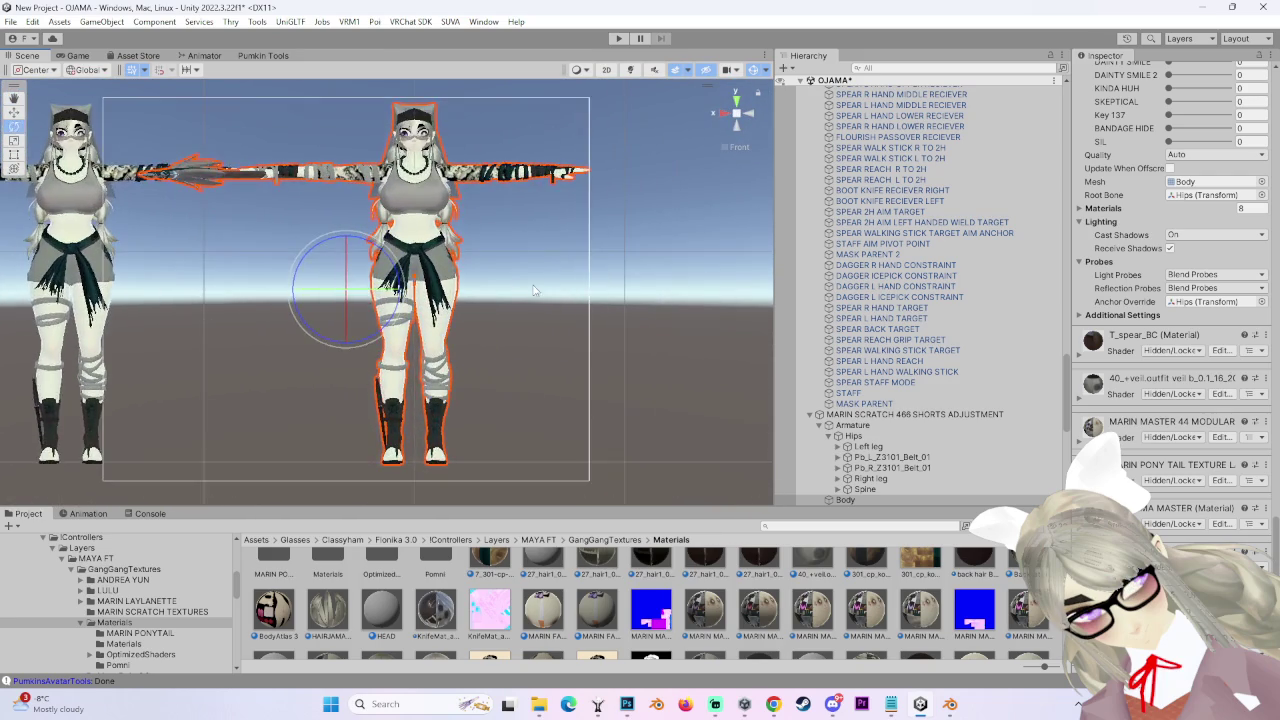
# - Clear the selection, compare front and side views, and move closer to the face
pyautogui.click(472, 300)
pyautogui.moveTo(472, 300)
pyautogui.mouseDown()
pyautogui.moveTo(577, 245)
pyautogui.moveTo(372, 271)
pyautogui.moveTo(455, 253)
pyautogui.mouseUp()
pyautogui.click(735, 112)
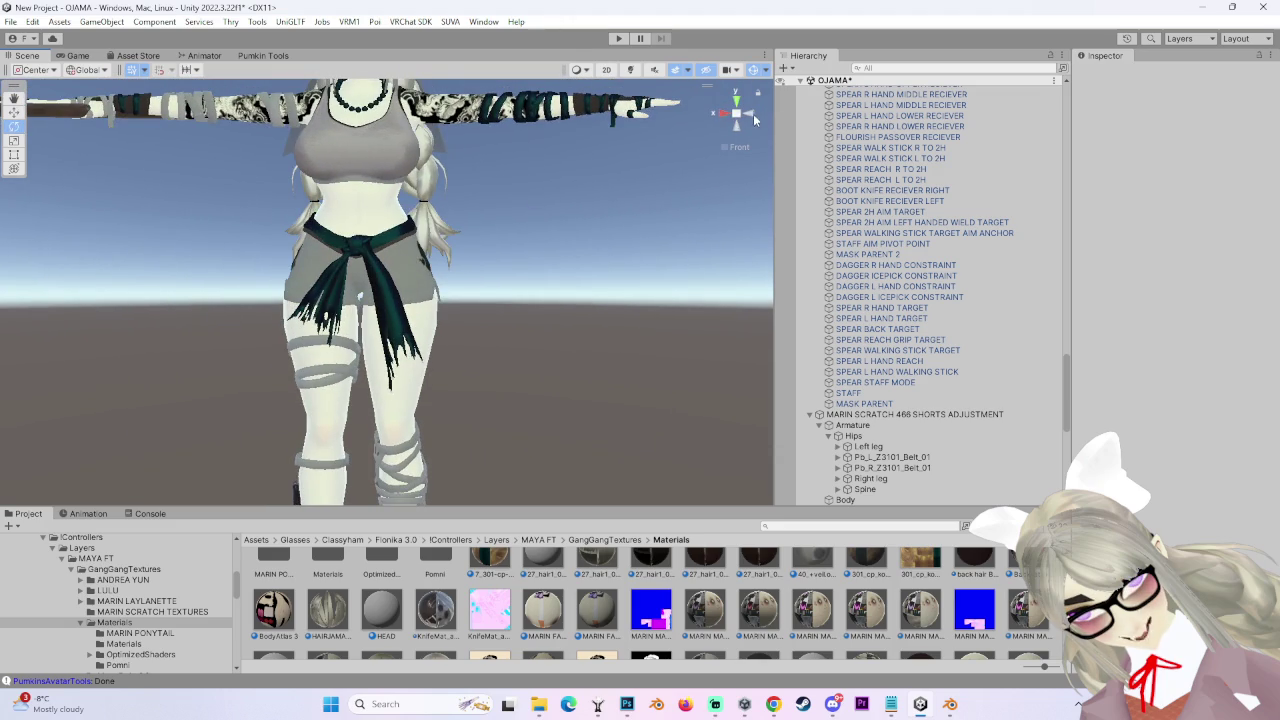
pyautogui.click(722, 113)
pyautogui.moveTo(553, 237)
pyautogui.mouseDown()
pyautogui.moveTo(580, 285)
pyautogui.moveTo(484, 291)
pyautogui.mouseUp()
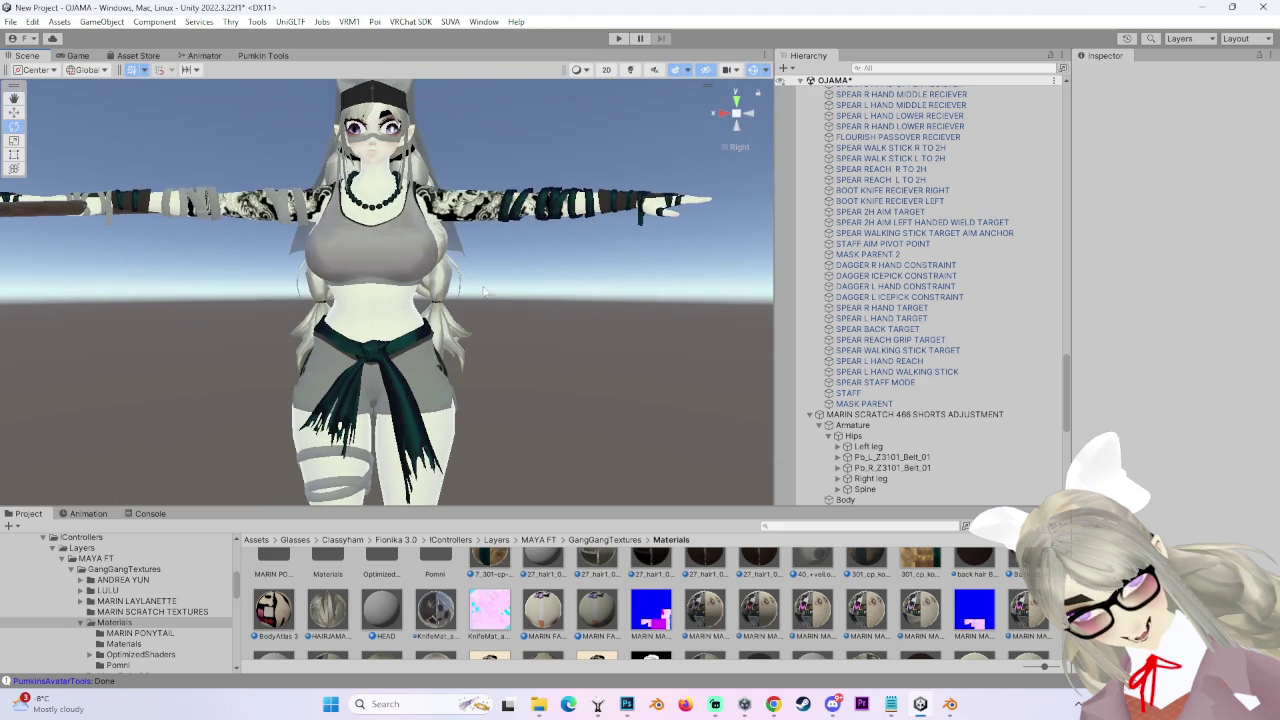
pyautogui.click(720, 115)
pyautogui.click(735, 112)
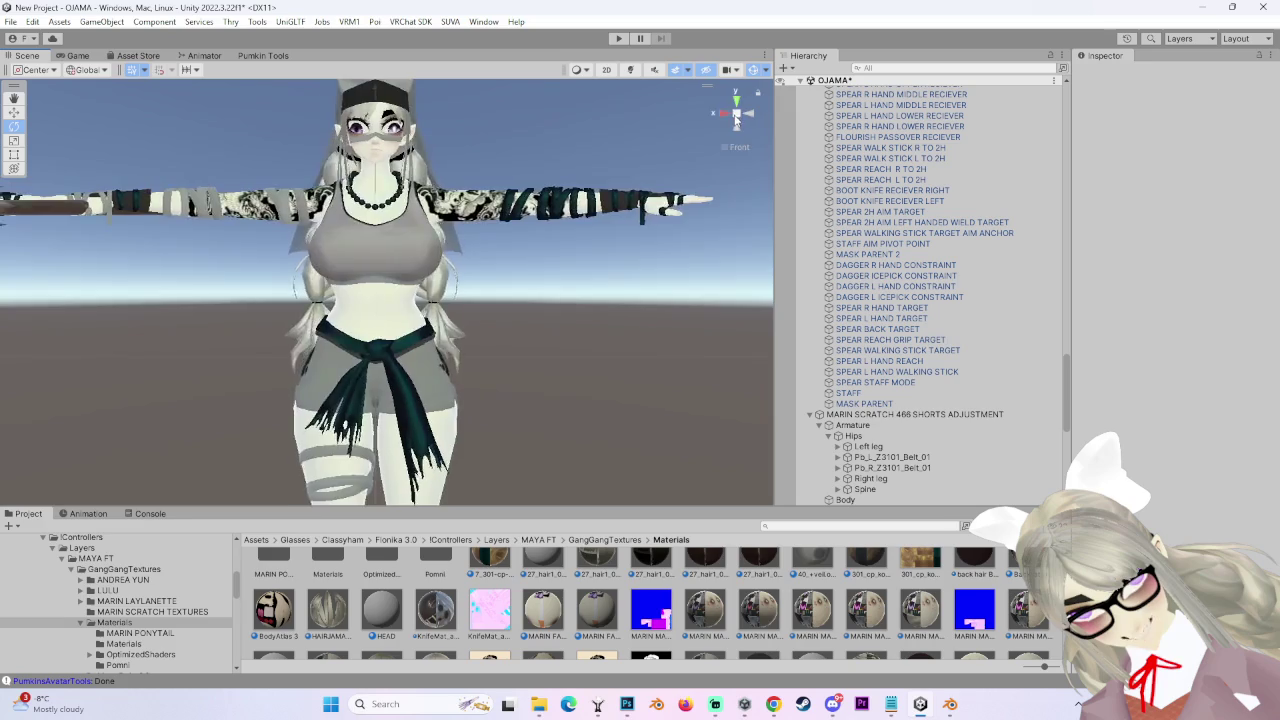
pyautogui.scroll(3, 485, 259)
pyautogui.moveTo(485, 259); pyautogui.dragTo(697, 206)
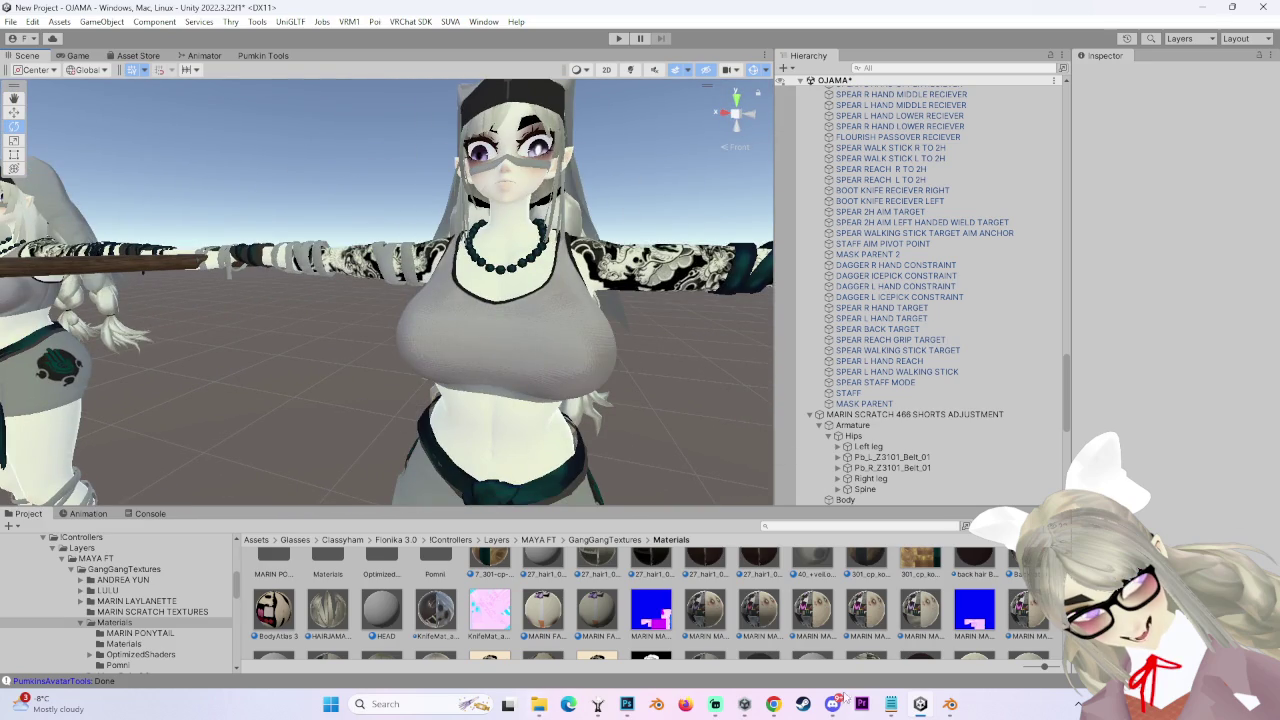
# - Select and frame the Body mesh with F, select the Armature, then switch to Photoshop's face texture
pyautogui.click(775, 704)
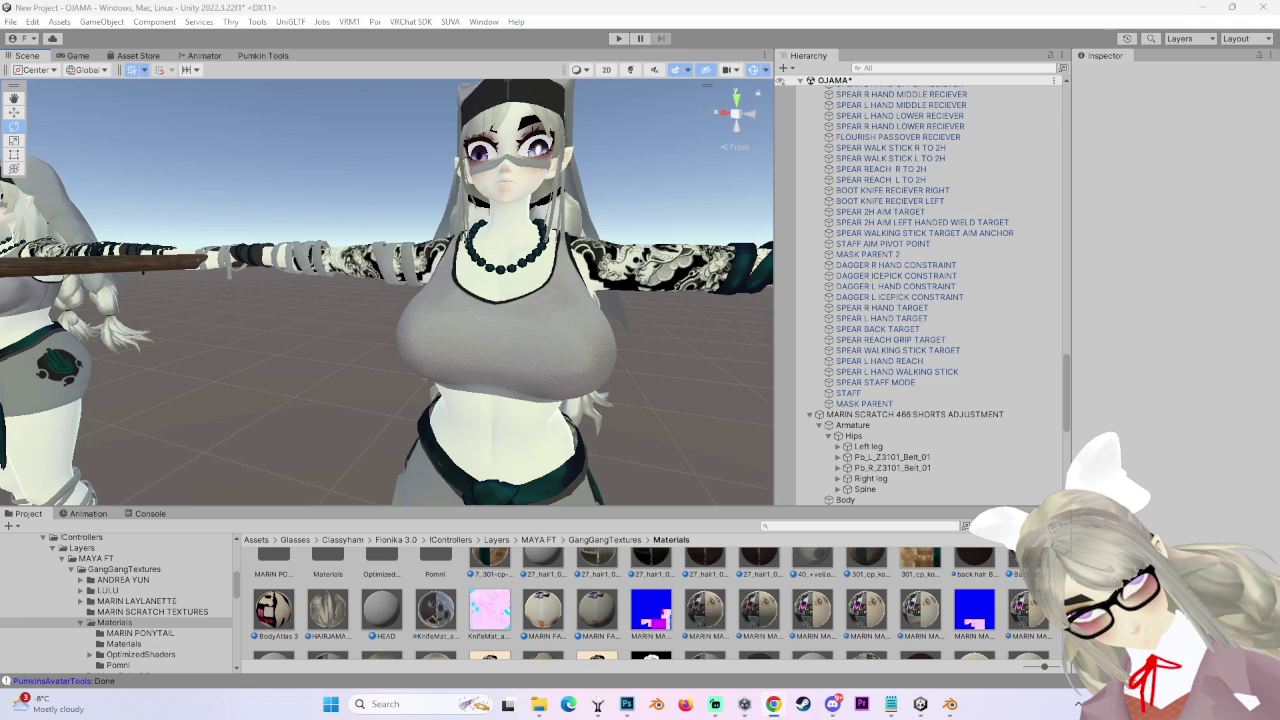
pyautogui.moveTo(543, 299)
pyautogui.mouseDown()
pyautogui.moveTo(499, 338)
pyautogui.moveTo(505, 300)
pyautogui.moveTo(522, 407)
pyautogui.moveTo(560, 365)
pyautogui.mouseUp()
pyautogui.click(736, 116)
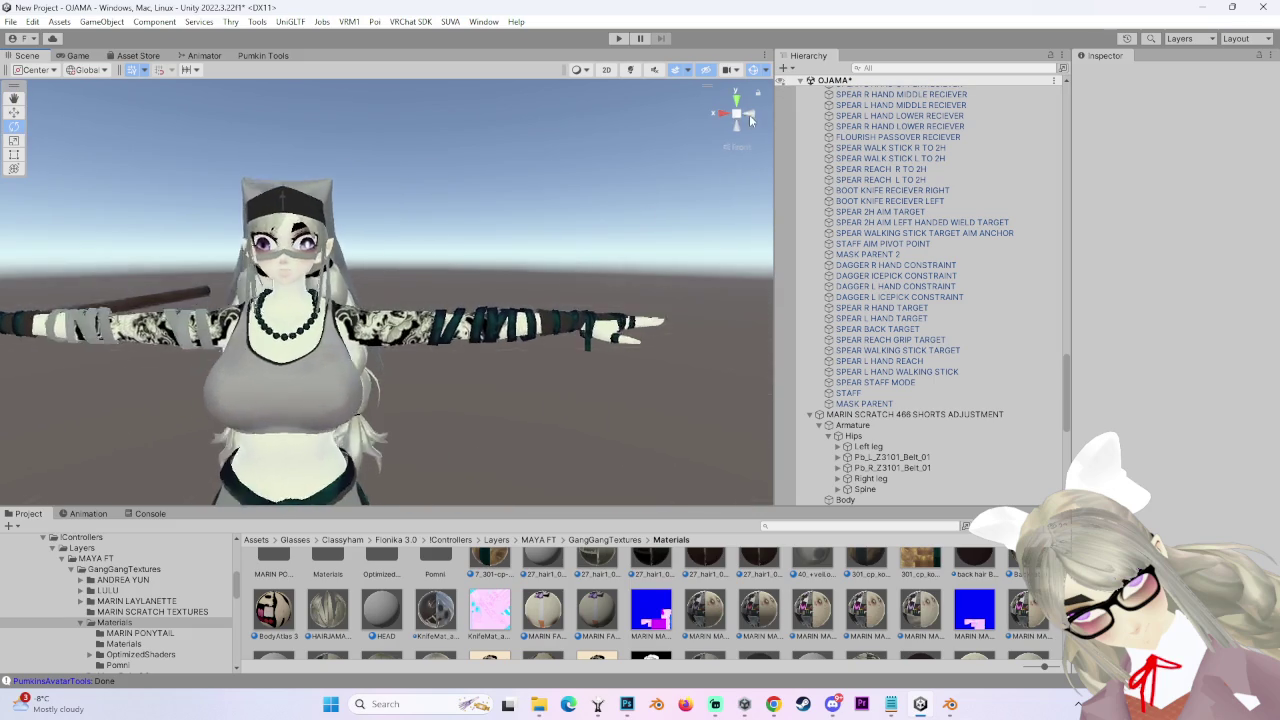
pyautogui.click(736, 117)
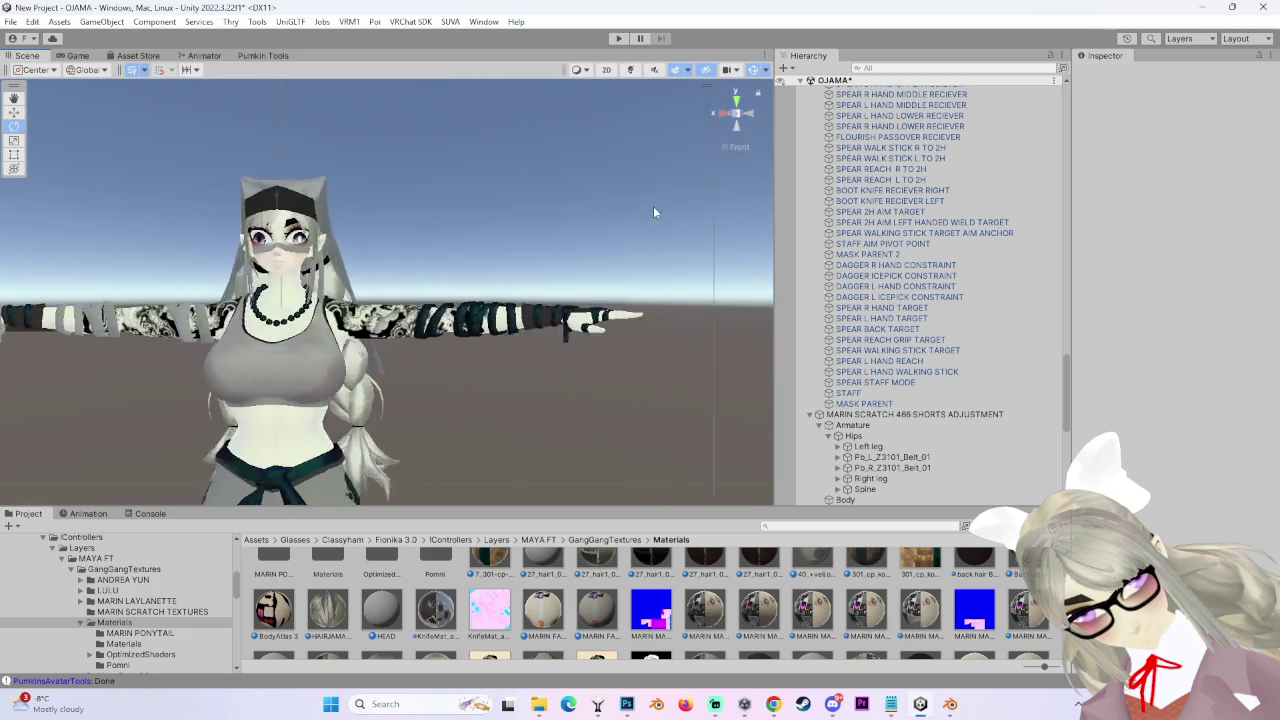
pyautogui.click(504, 342)
pyautogui.press('f')
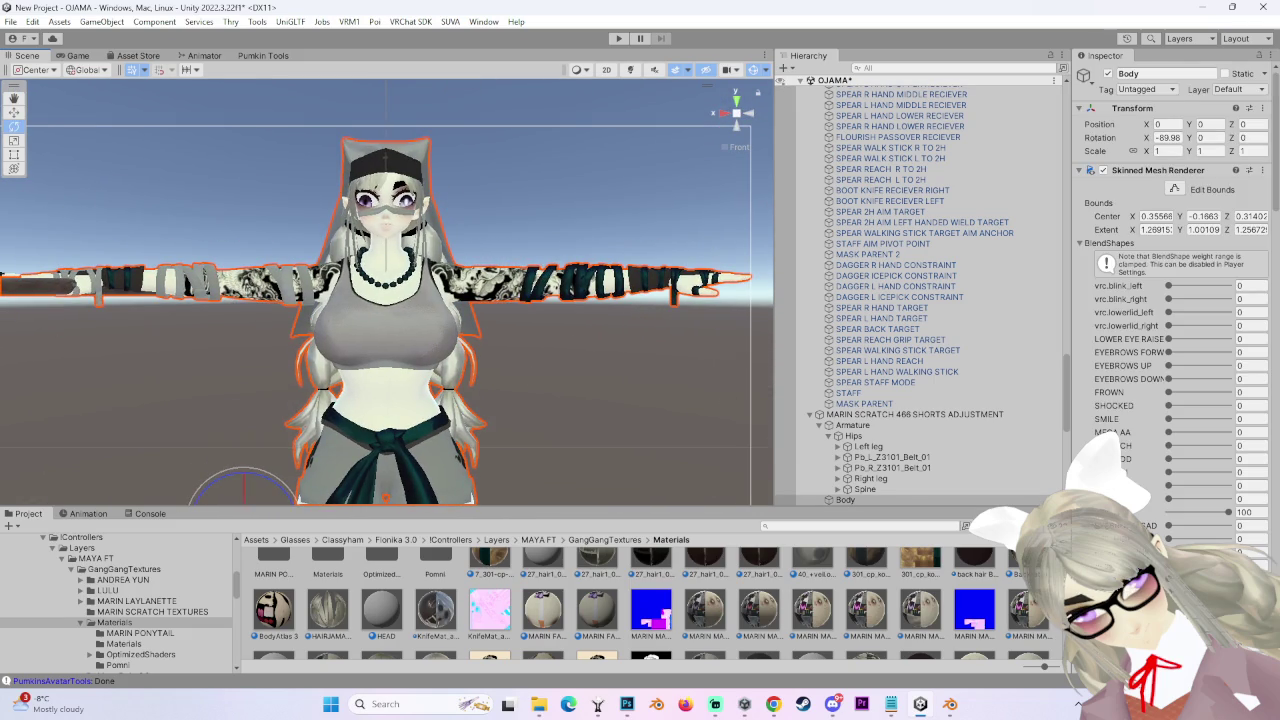
pyautogui.scroll(-3, 1150, 350)
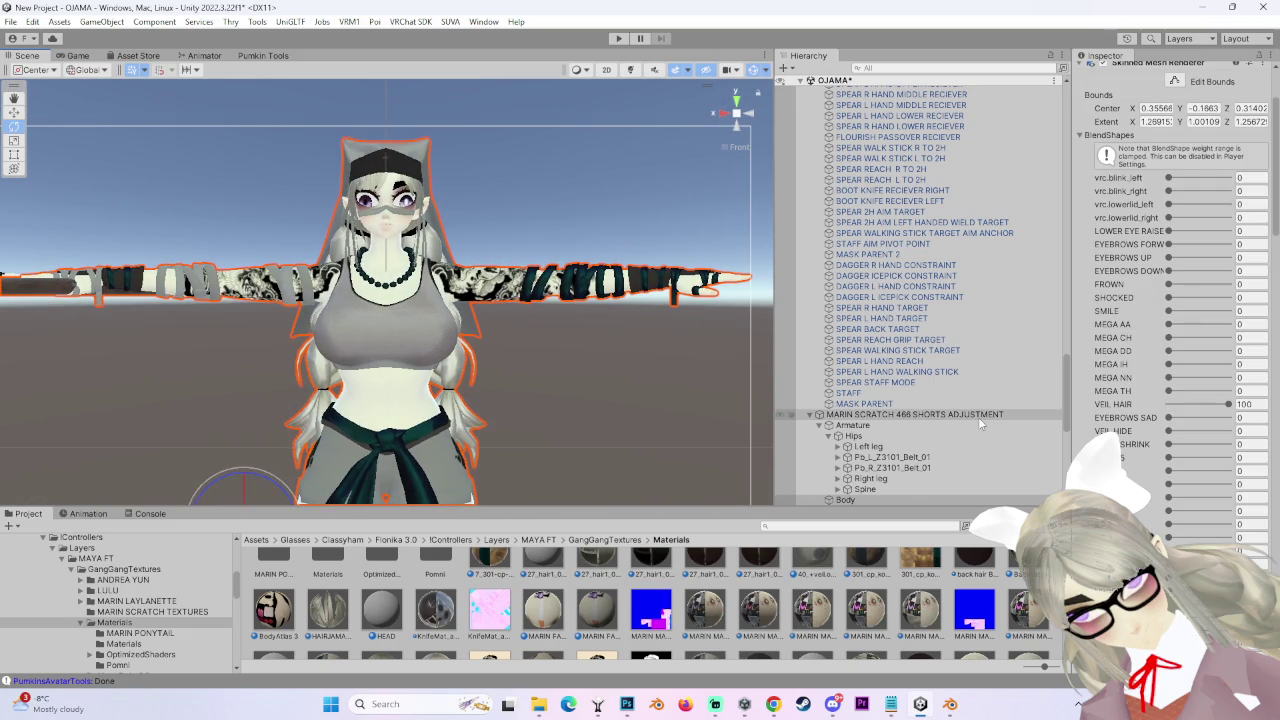
pyautogui.click(892, 414)
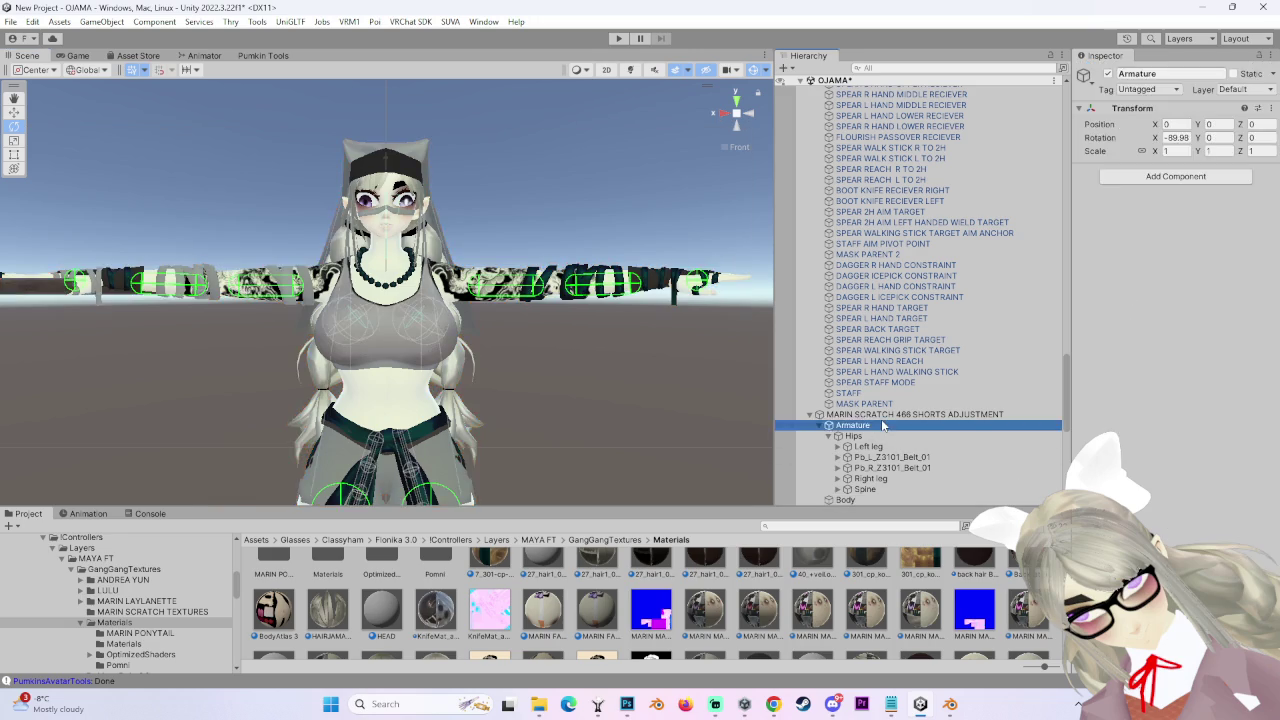
pyautogui.click(627, 704)
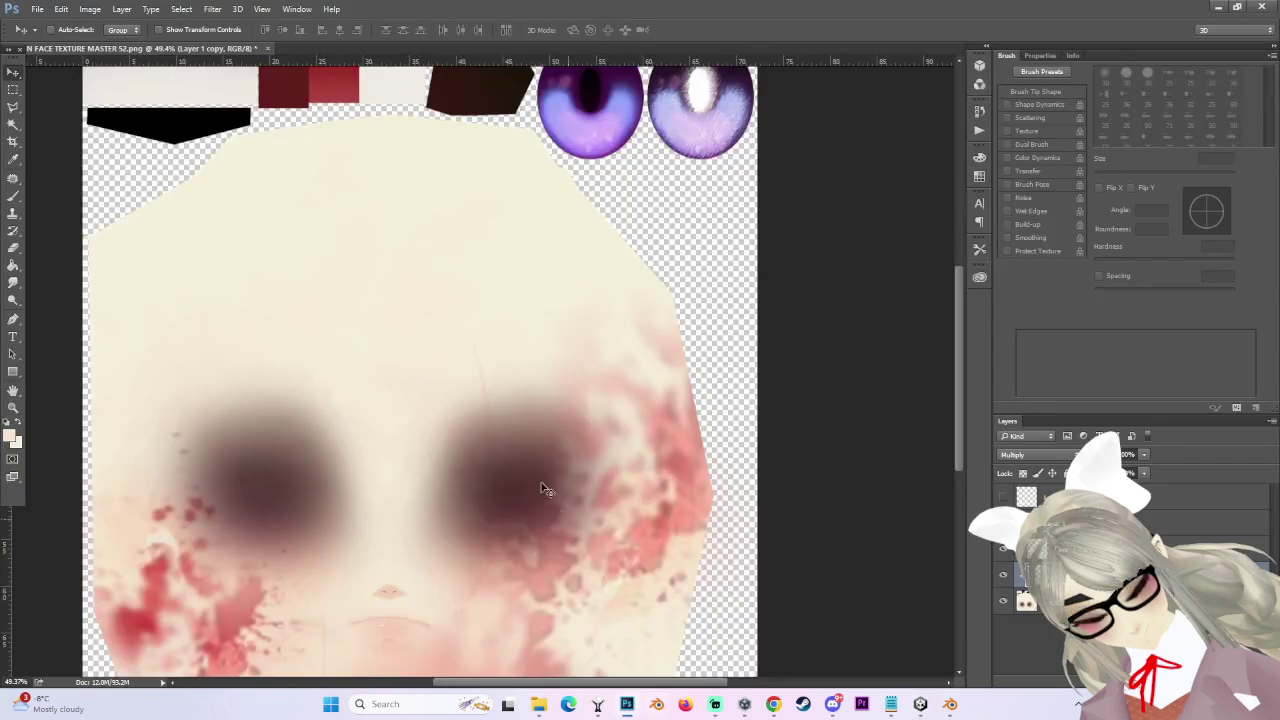
# - Toggle the blood splatter layer on and off to compare, leaving it hidden
pyautogui.scroll(-3, 961, 426)
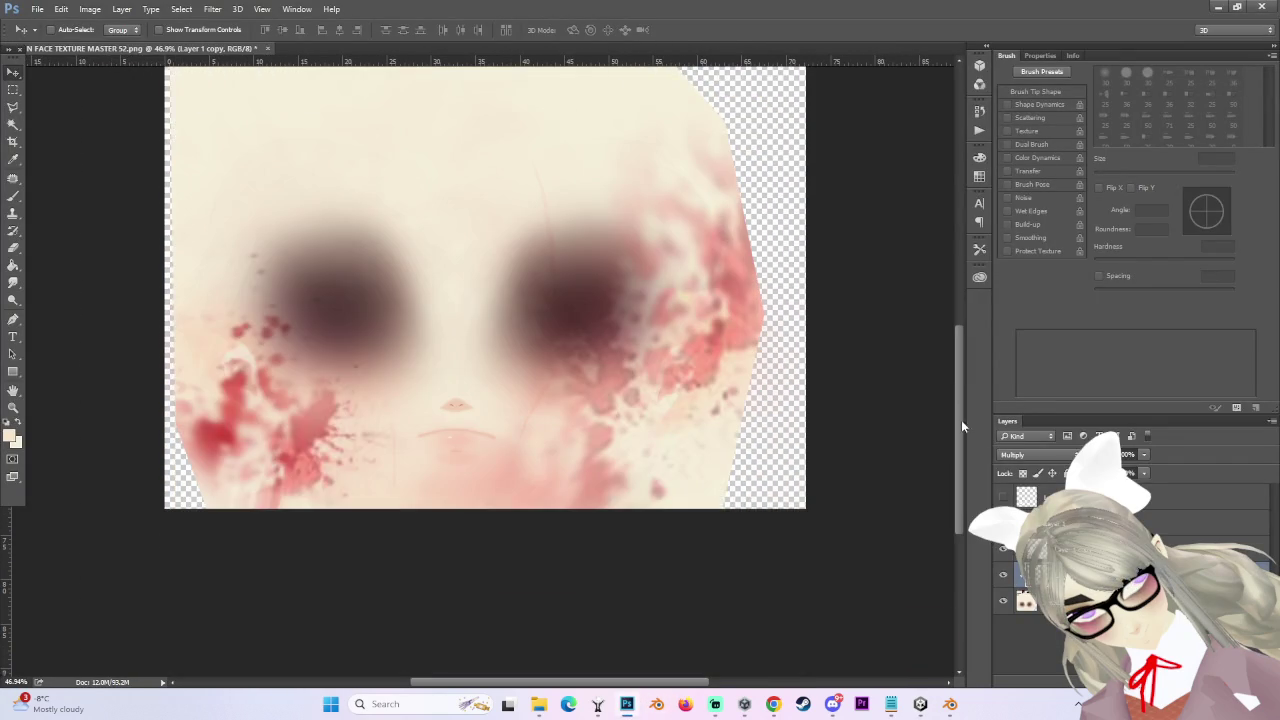
pyautogui.click(1003, 574)
pyautogui.scroll(-2, 474, 480)
pyautogui.scroll(2, 550, 617)
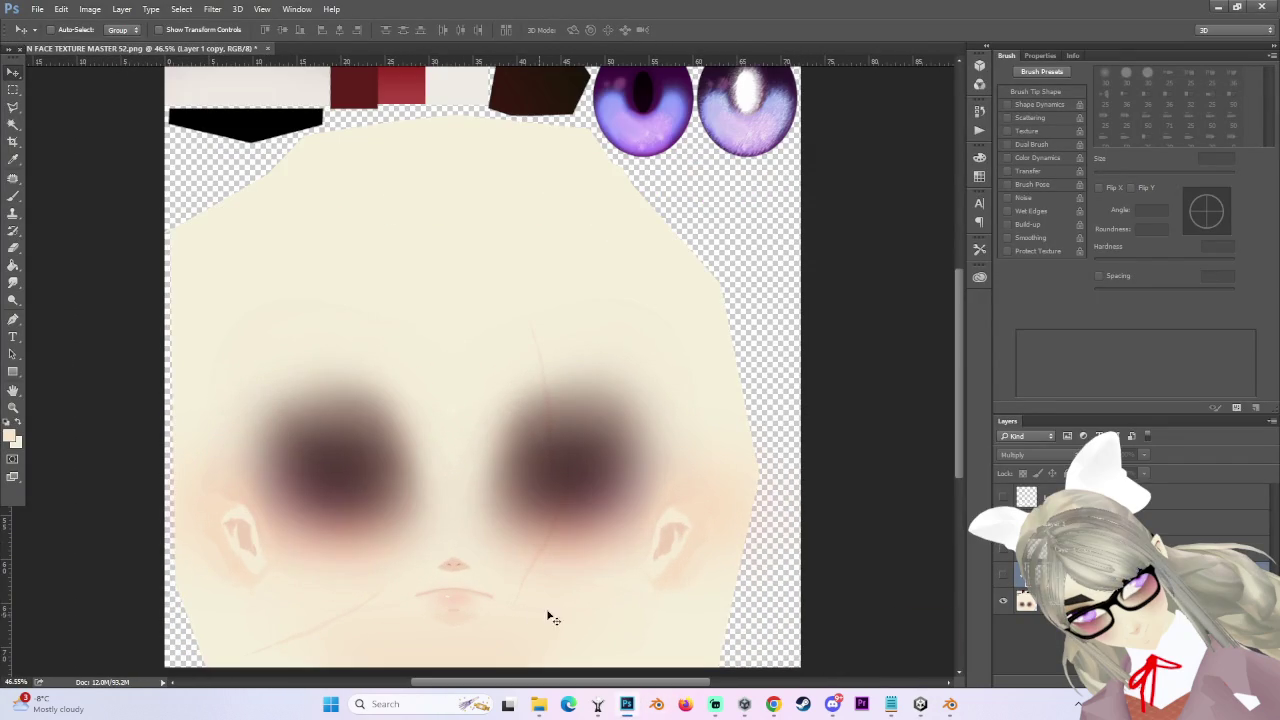
pyautogui.scroll(-3, 962, 362)
pyautogui.click(1003, 574)
pyautogui.click(1003, 574)
pyautogui.scroll(-2, 488, 350)
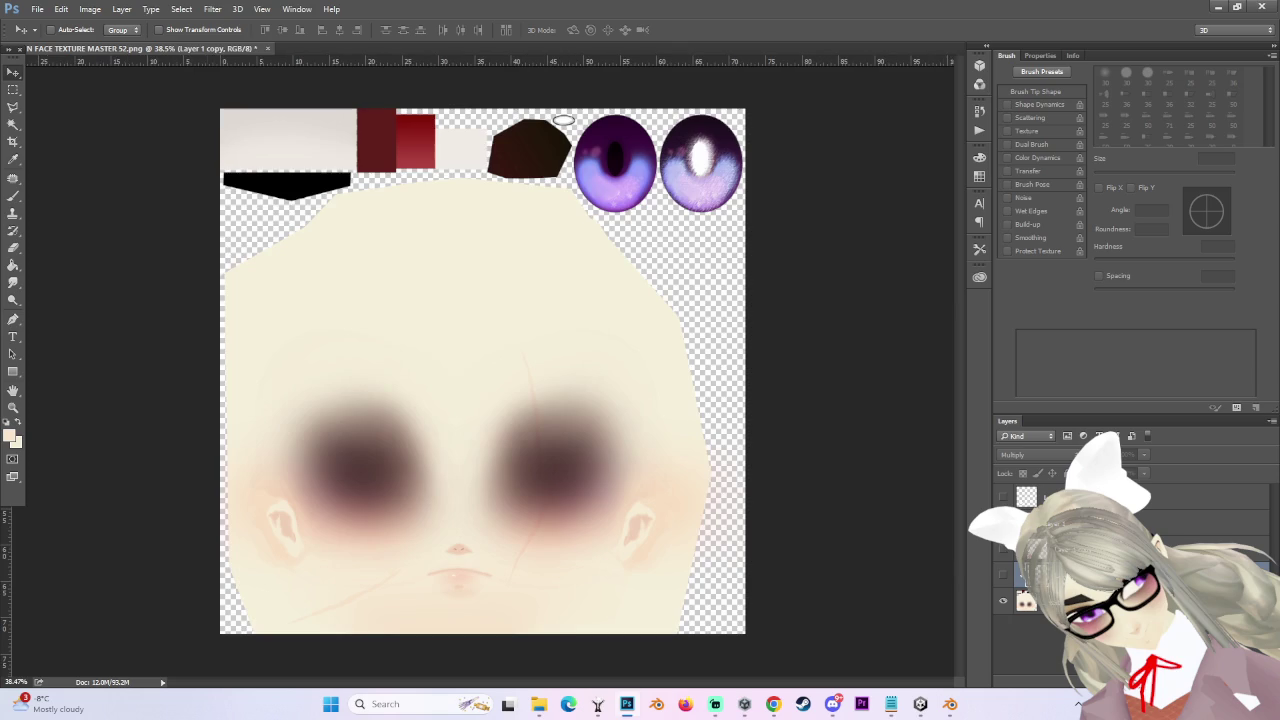
pyautogui.scroll(-2, 480, 395)
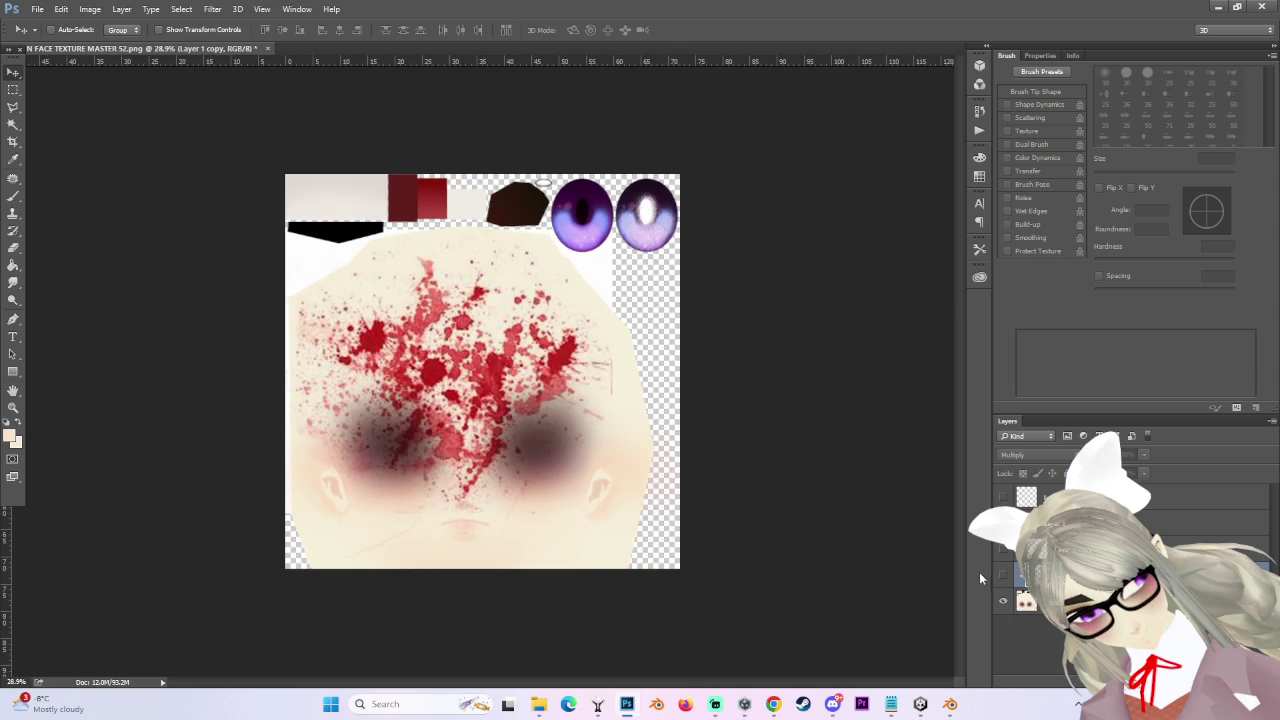
pyautogui.click(1003, 574)
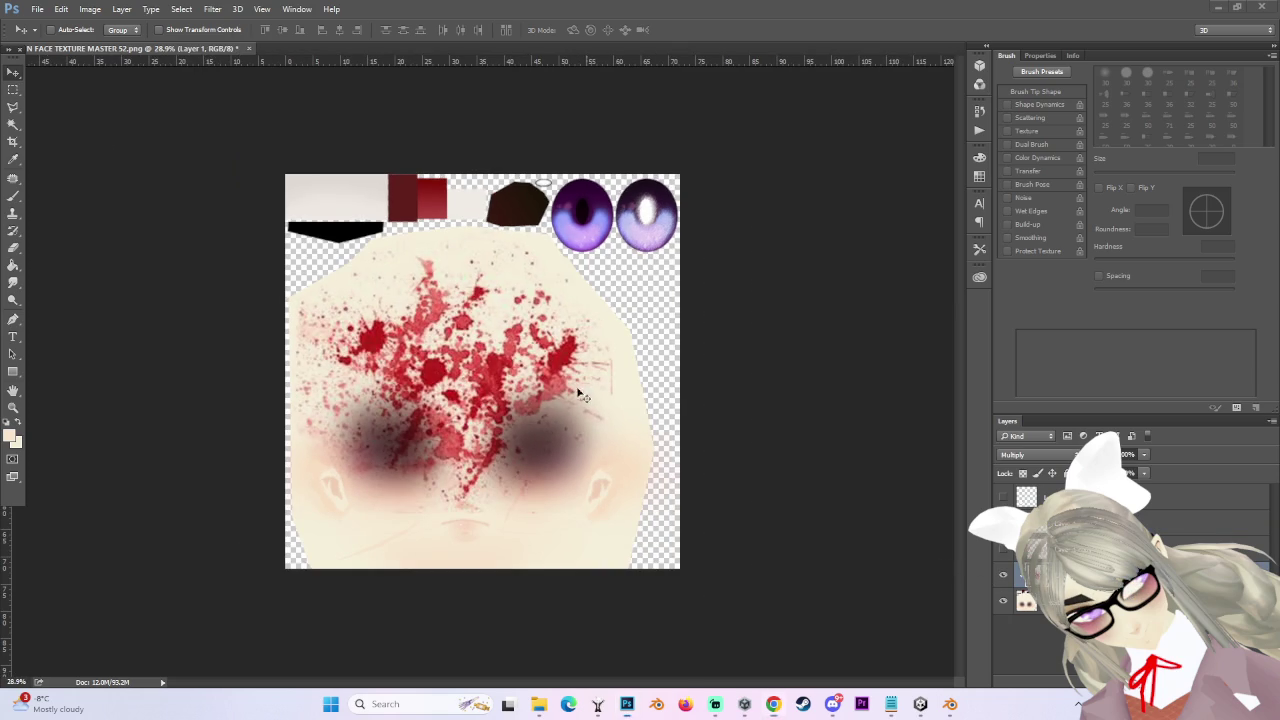
pyautogui.click(1003, 579)
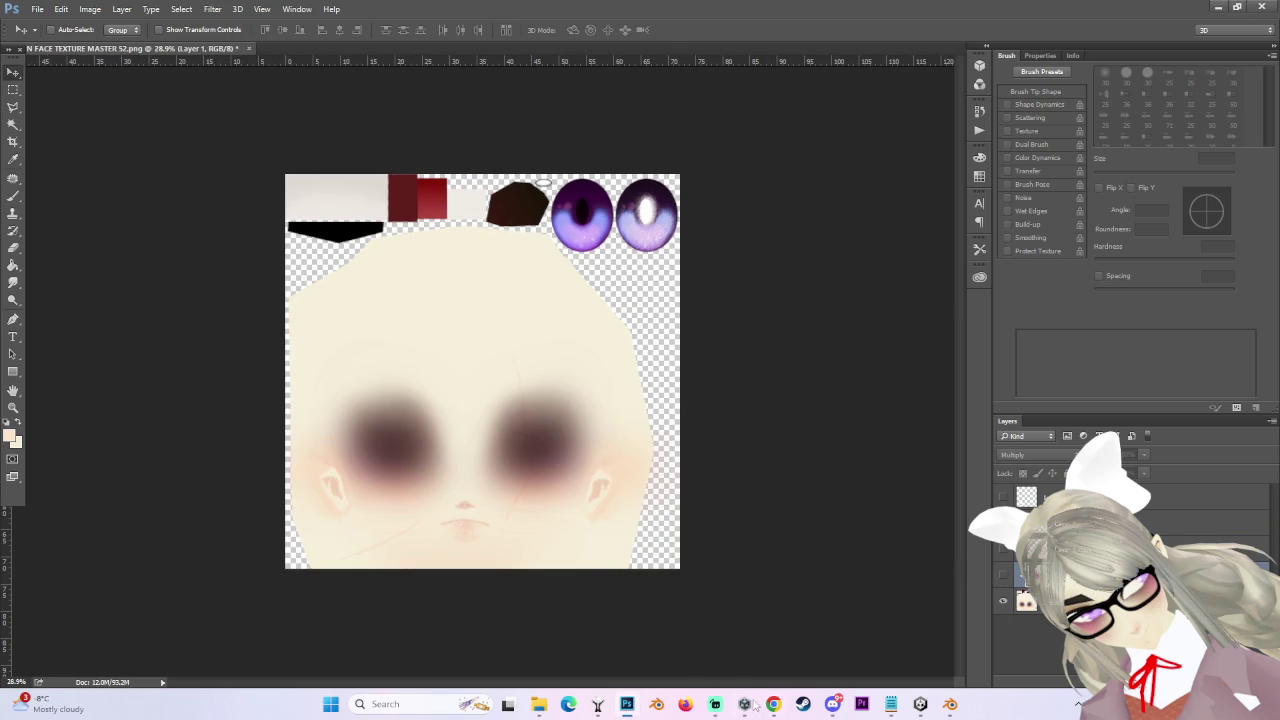
pyautogui.hotkey('alt', 'Tab')
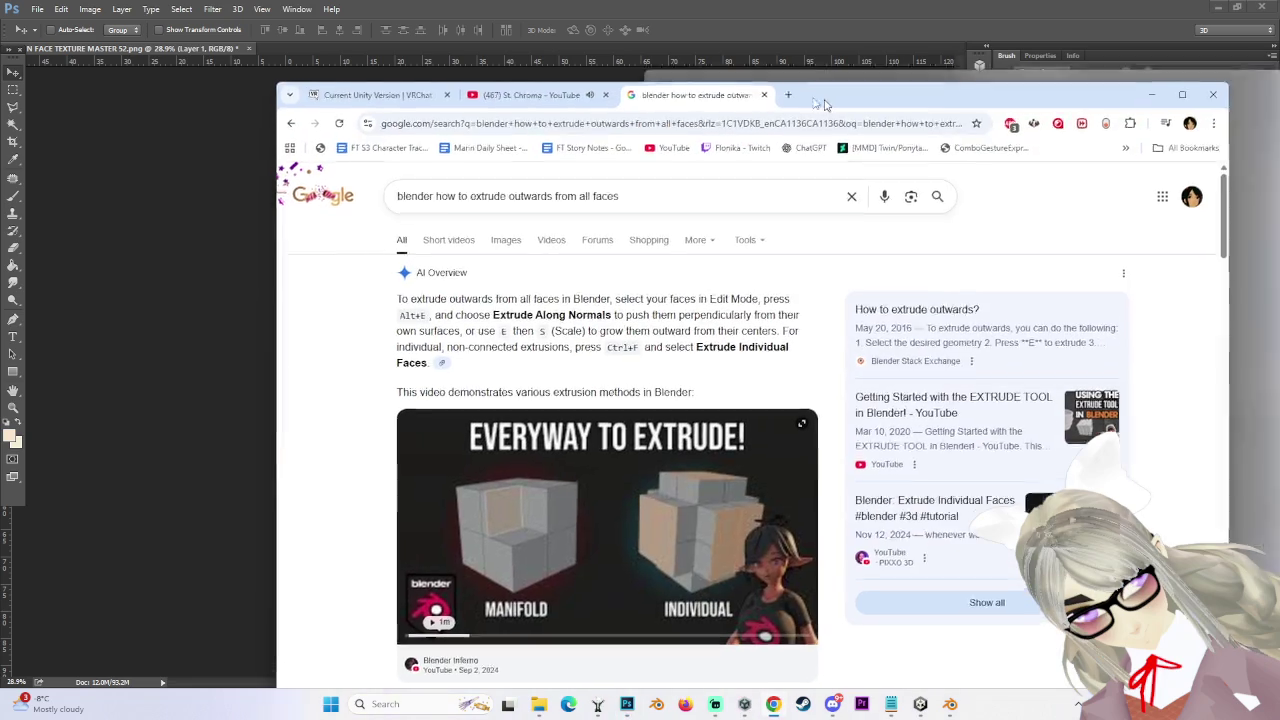
# - Search Google Images for 'blood png'
pyautogui.click(470, 122)
pyautogui.write('blood png')
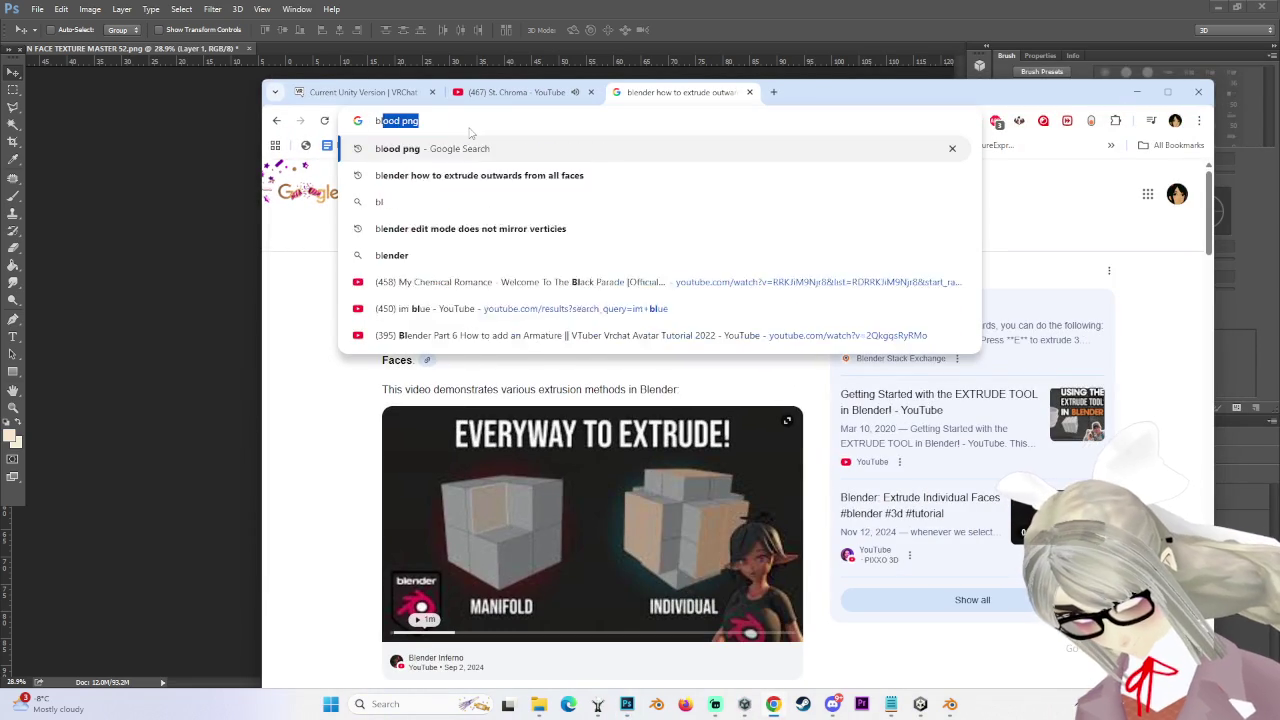
pyautogui.press('Return')
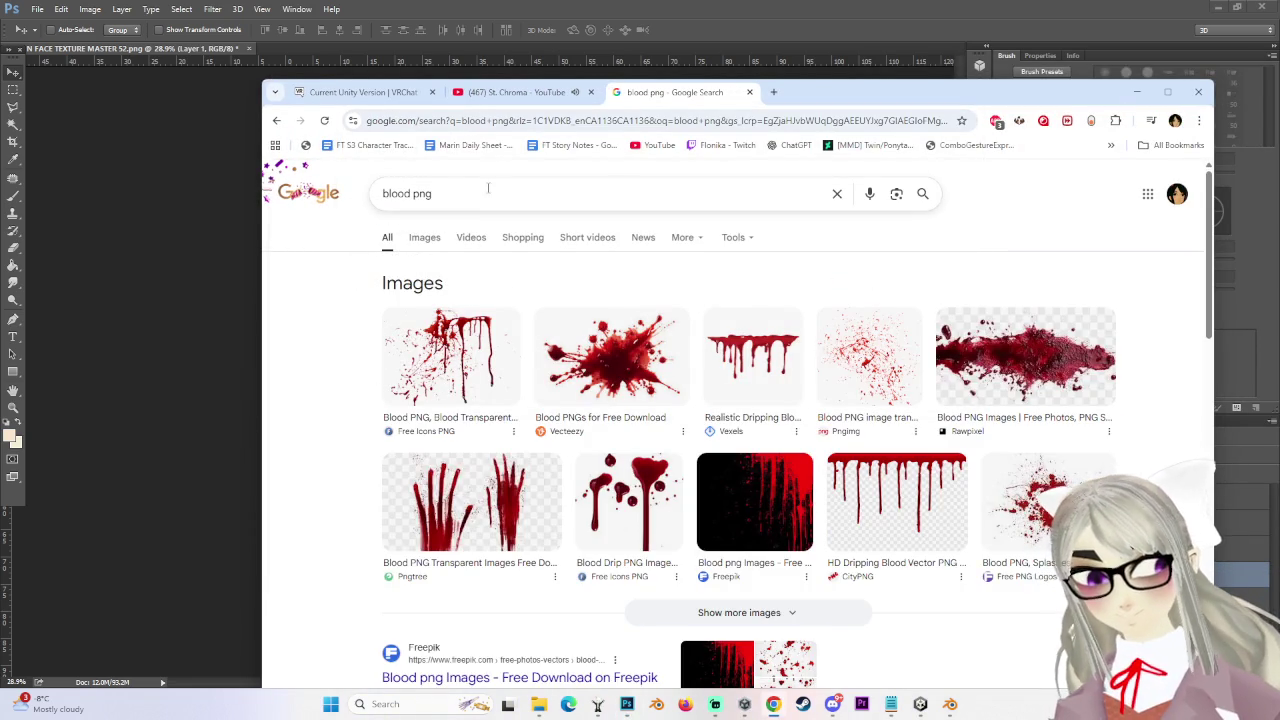
pyautogui.click(424, 237)
# - Browse the blood png image results, then return to the Photoshop face texture
pyautogui.scroll(-3, 775, 497)
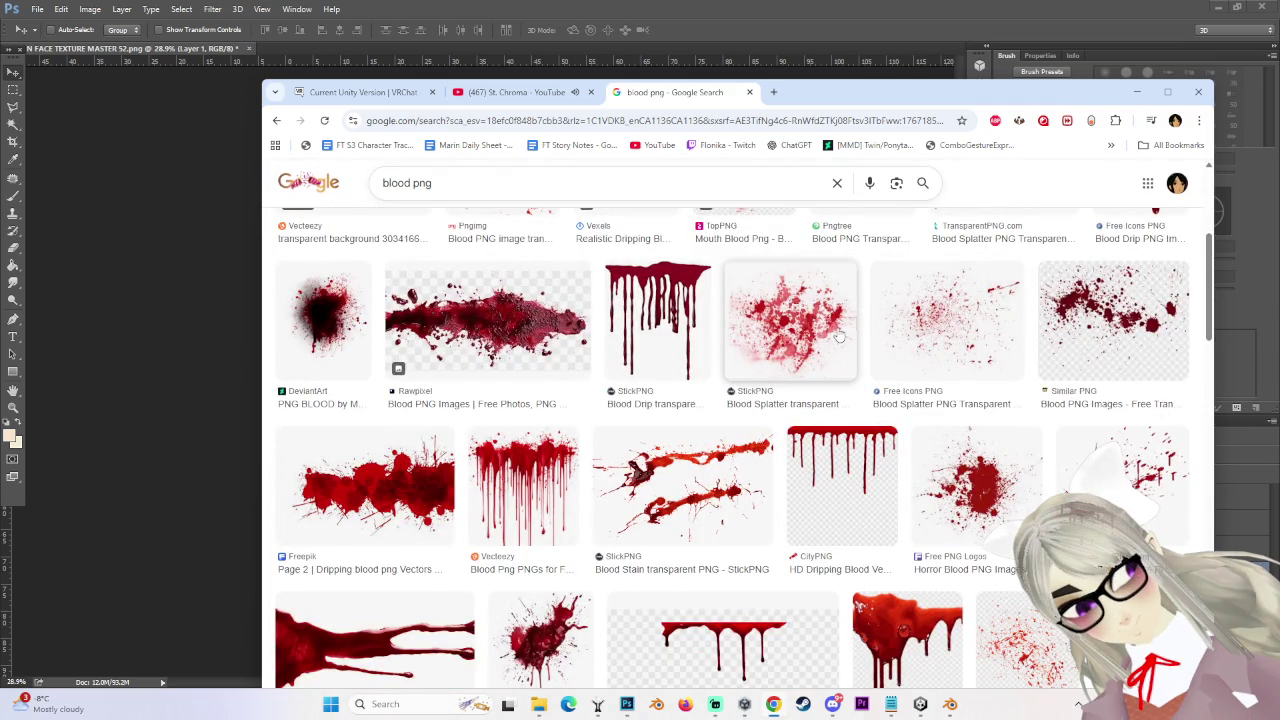
pyautogui.scroll(-2, 840, 336)
pyautogui.scroll(-2, 578, 578)
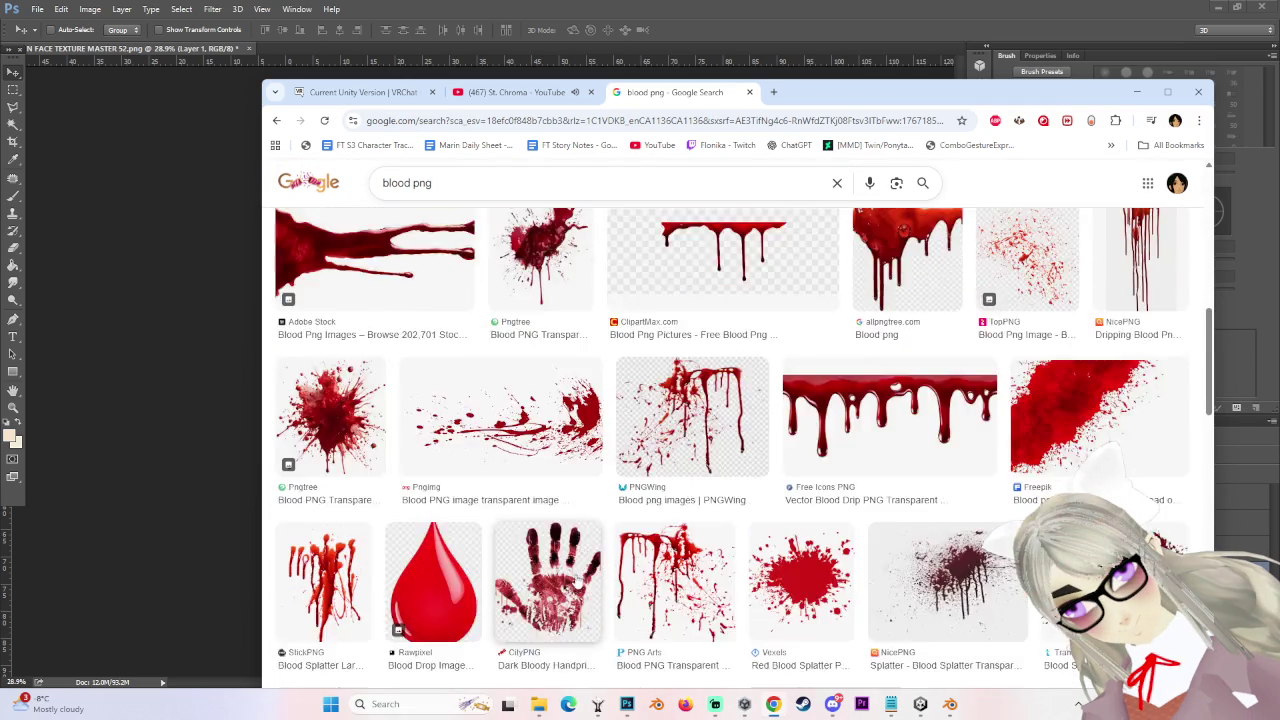
pyautogui.scroll(-3, 584, 577)
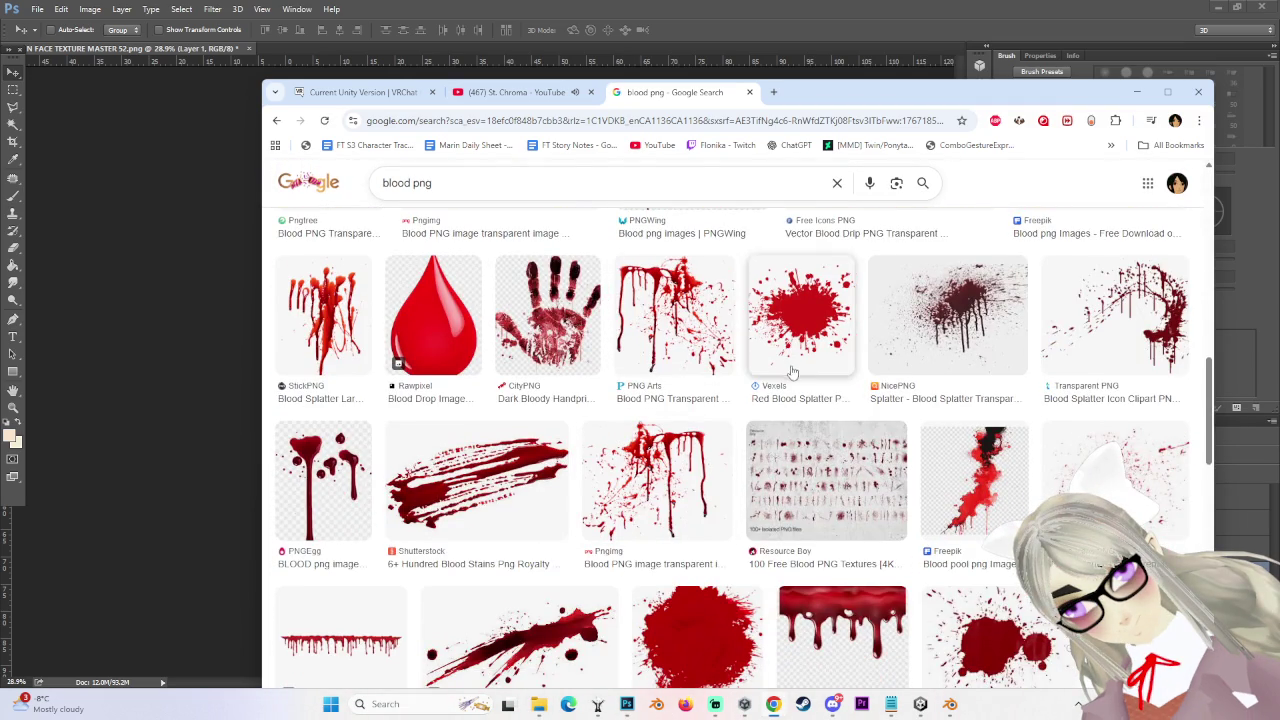
pyautogui.scroll(-3, 780, 374)
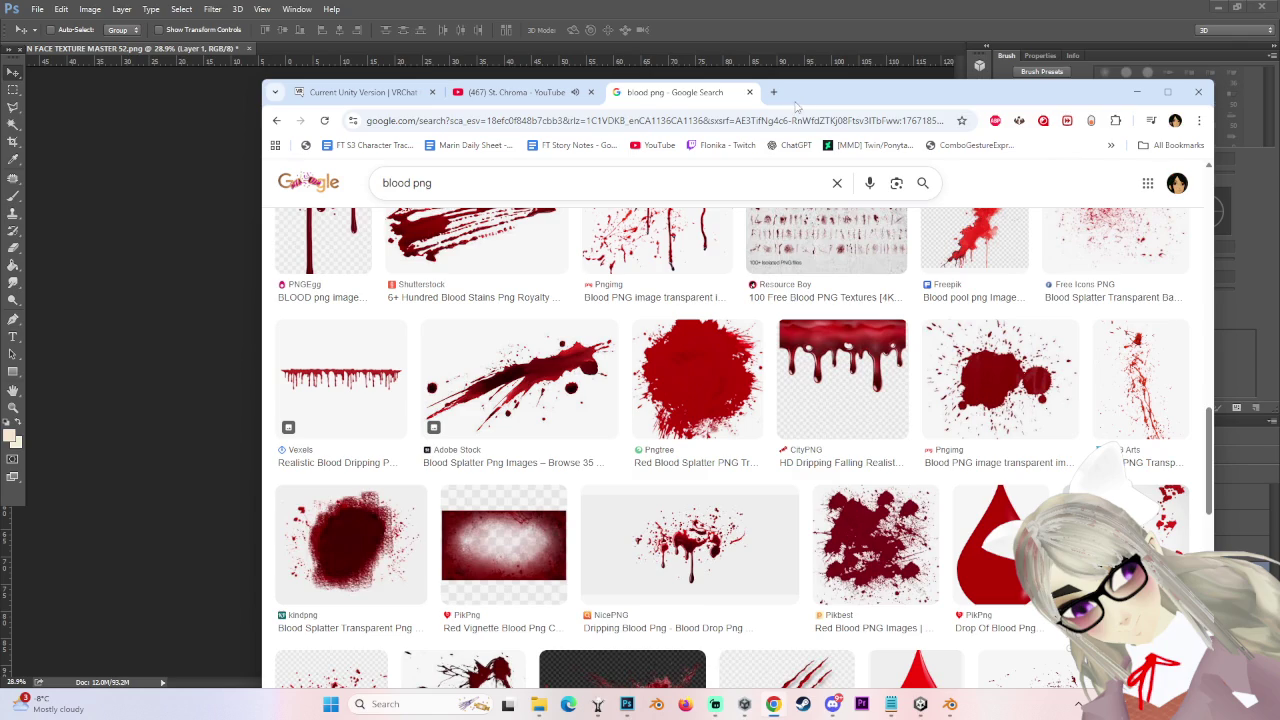
pyautogui.scroll(-3, 590, 495)
pyautogui.scroll(-3, 590, 497)
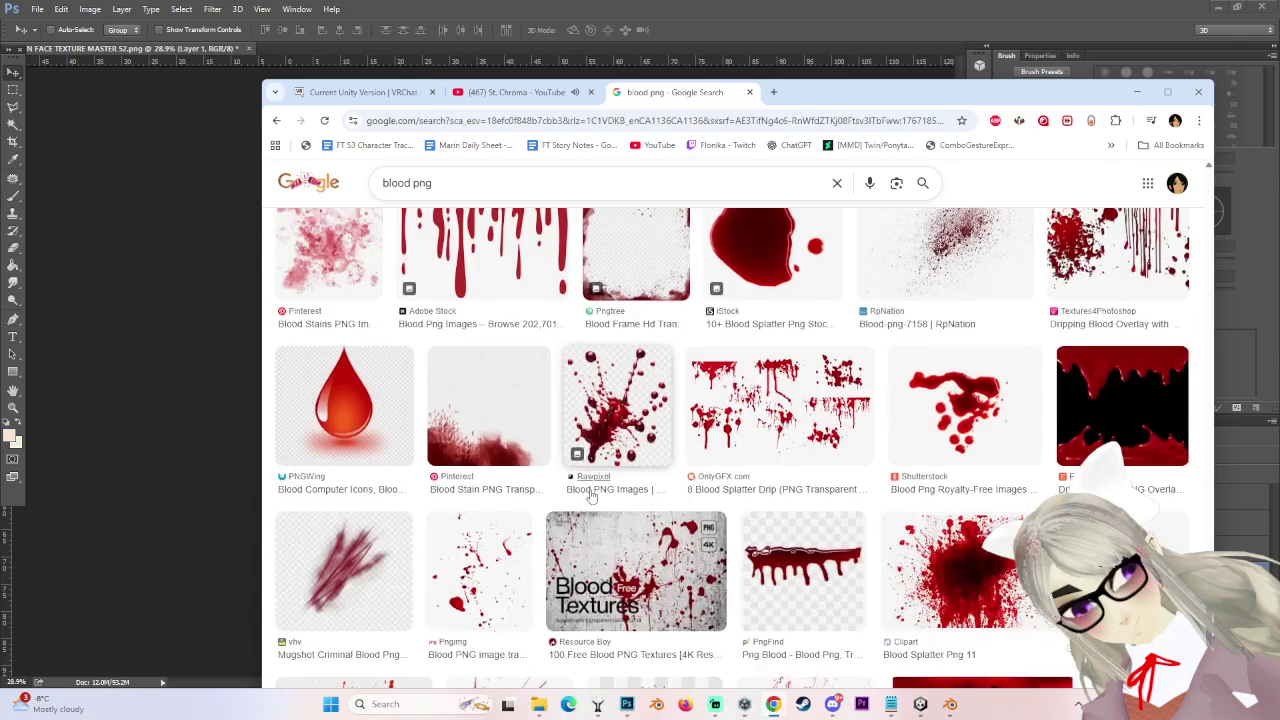
pyautogui.scroll(-3, 590, 495)
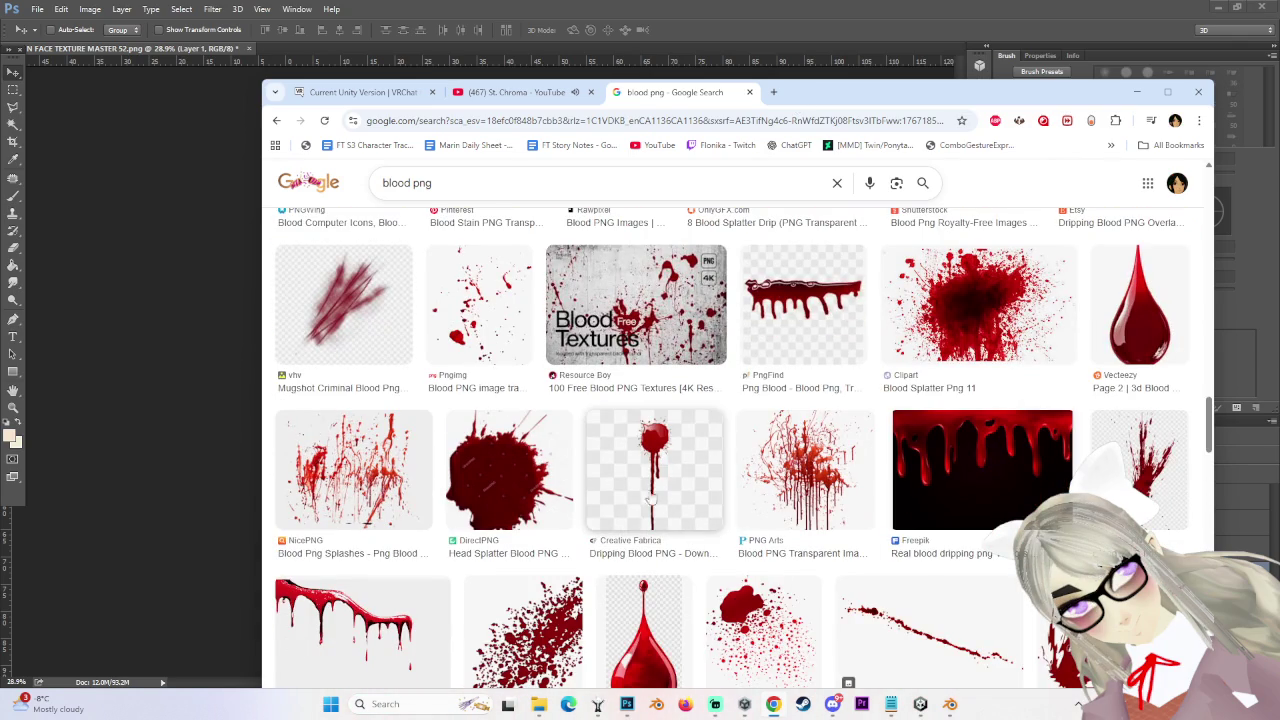
pyautogui.scroll(3, 400, 457)
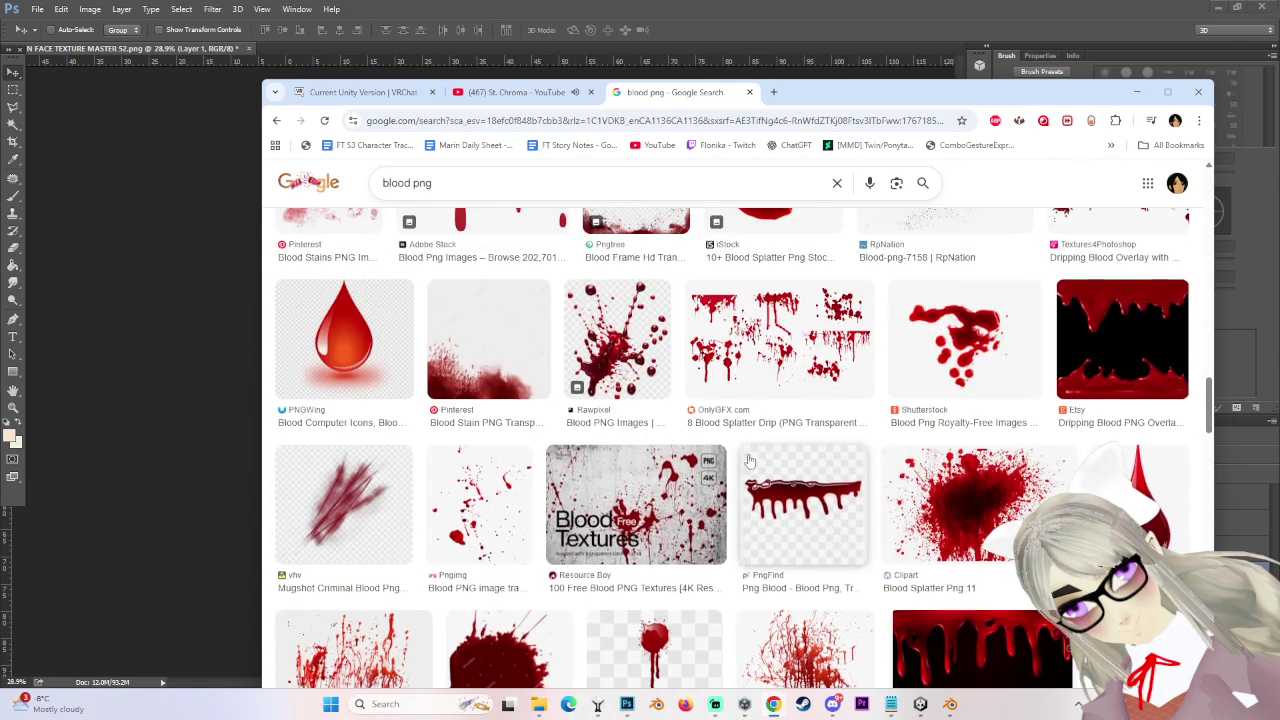
pyautogui.scroll(5, 653, 599)
pyautogui.scroll(-1, 653, 599)
pyautogui.scroll(2, 650, 590)
pyautogui.scroll(-2, 650, 585)
pyautogui.scroll(-4, 648, 578)
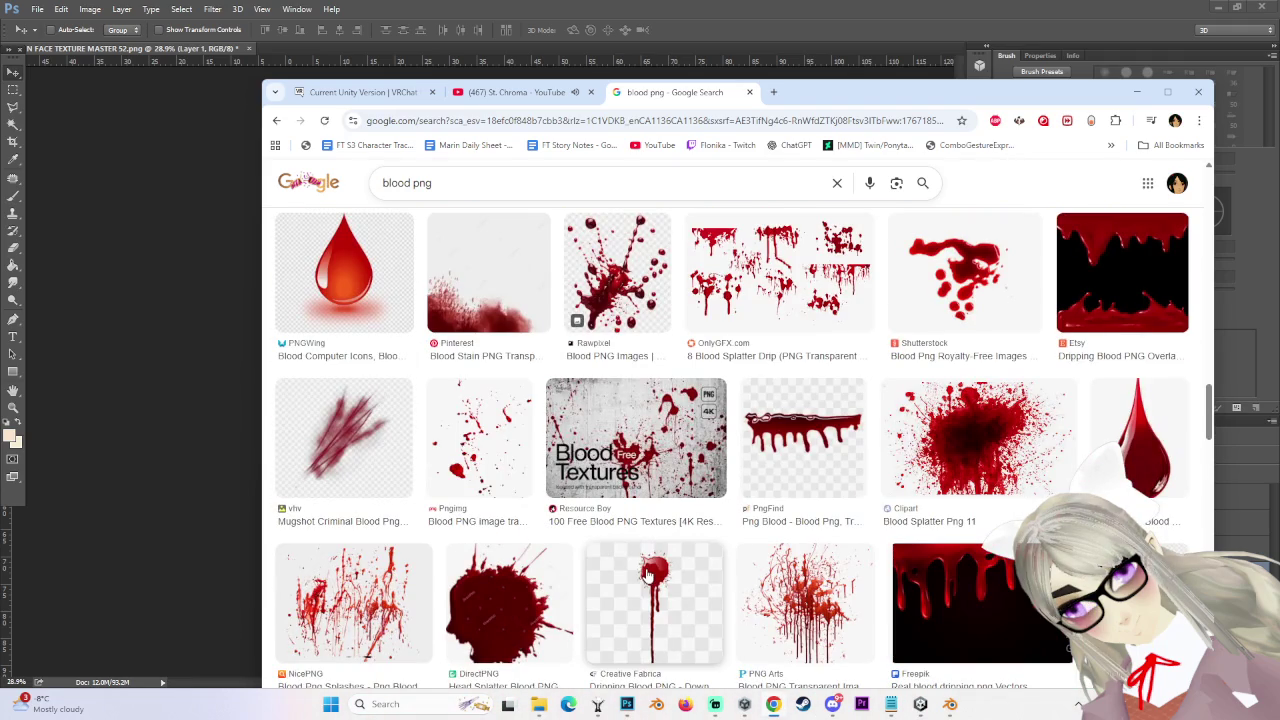
pyautogui.scroll(-1, 443, 476)
pyautogui.scroll(-10, 443, 476)
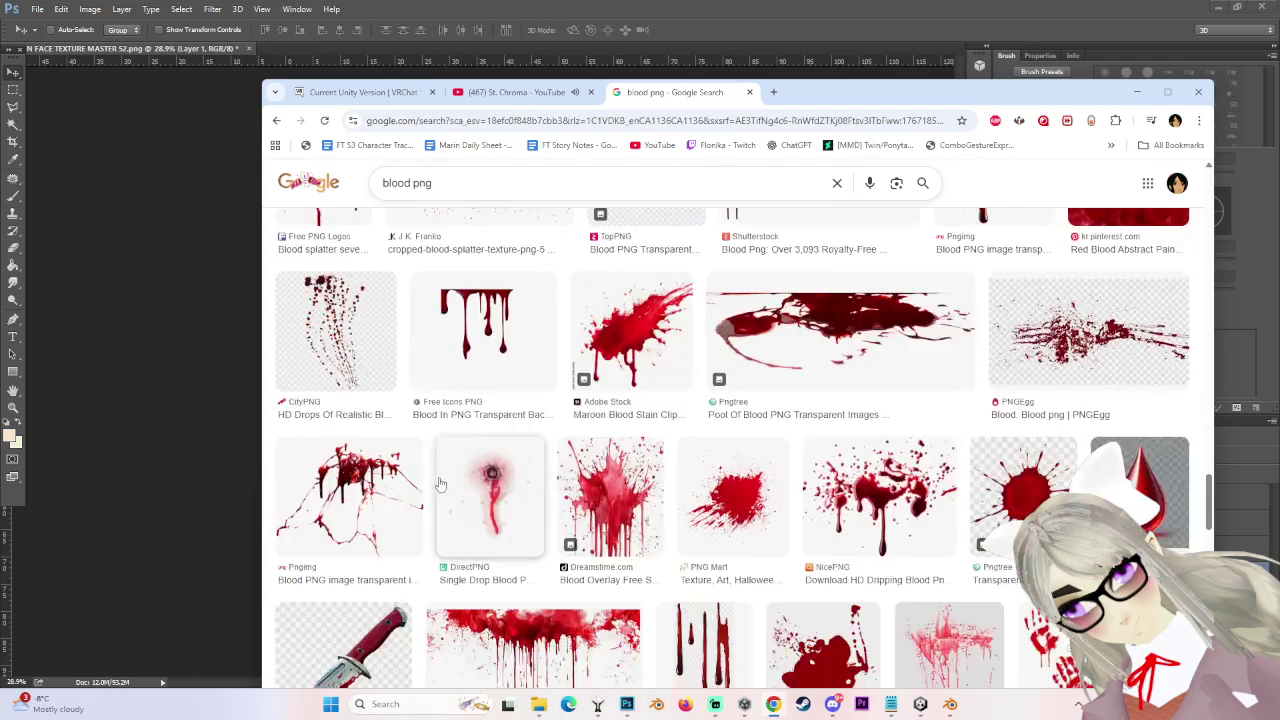
pyautogui.hotkey('alt', 'Tab')
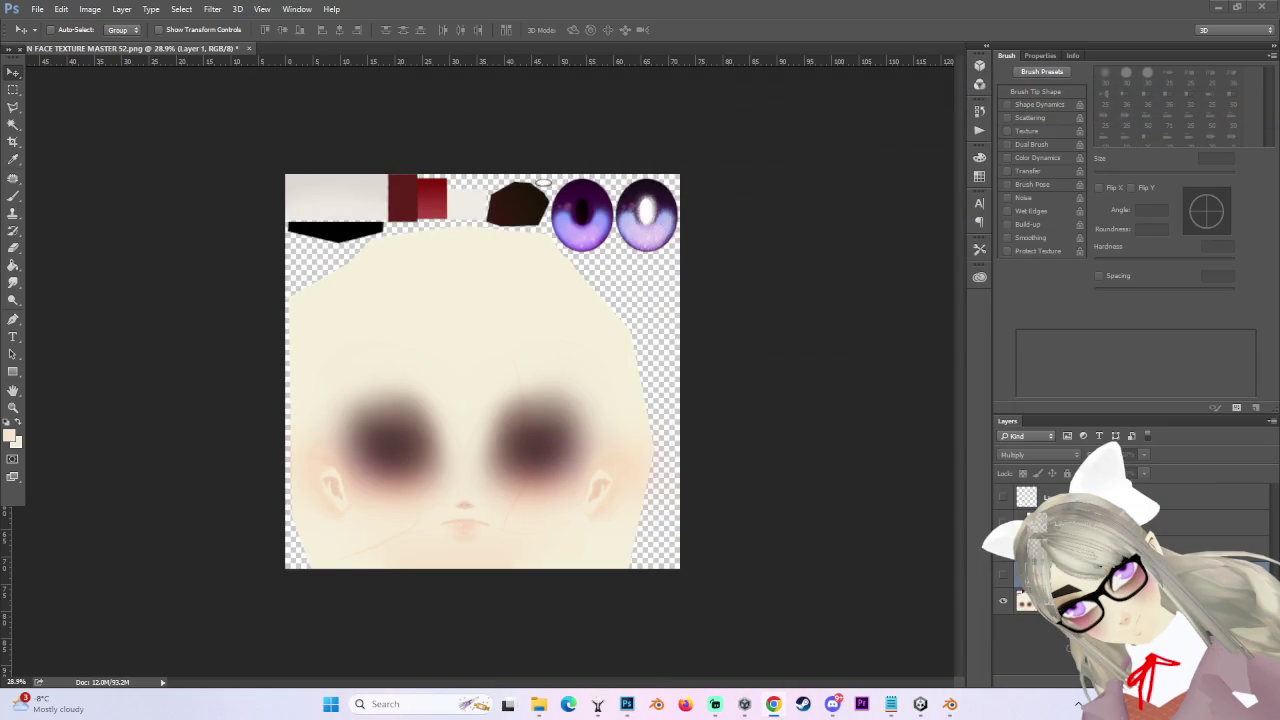
# - Paste the copied blood drip image onto the face texture as Layer 3
pyautogui.scroll(3, 710, 547)
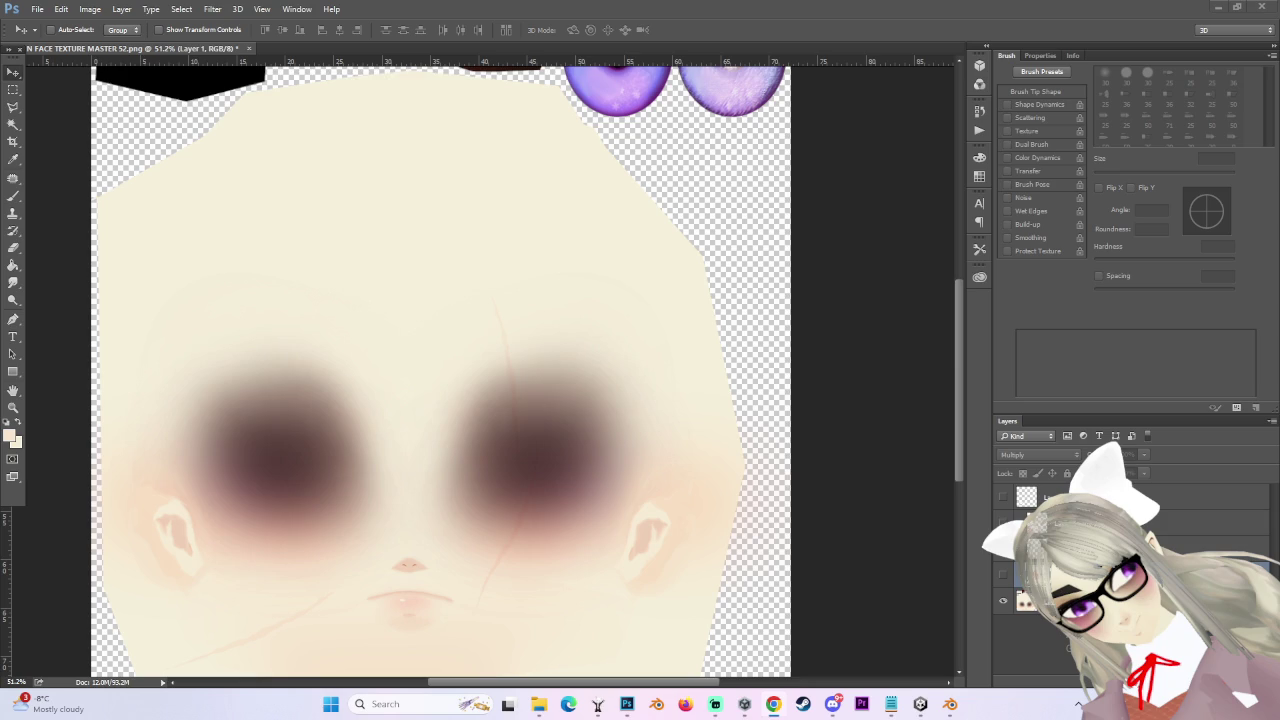
pyautogui.scroll(-3, 506, 320)
pyautogui.hotkey('ctrl', 'v')
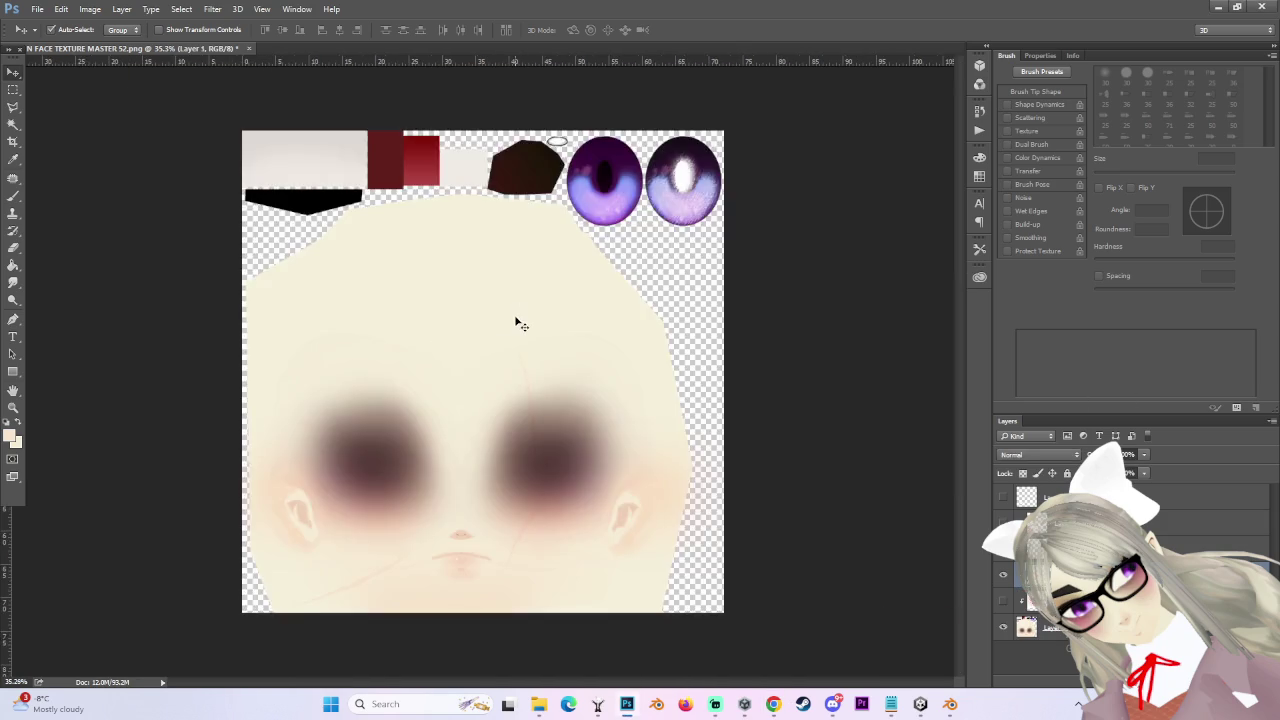
pyautogui.scroll(3, 540, 397)
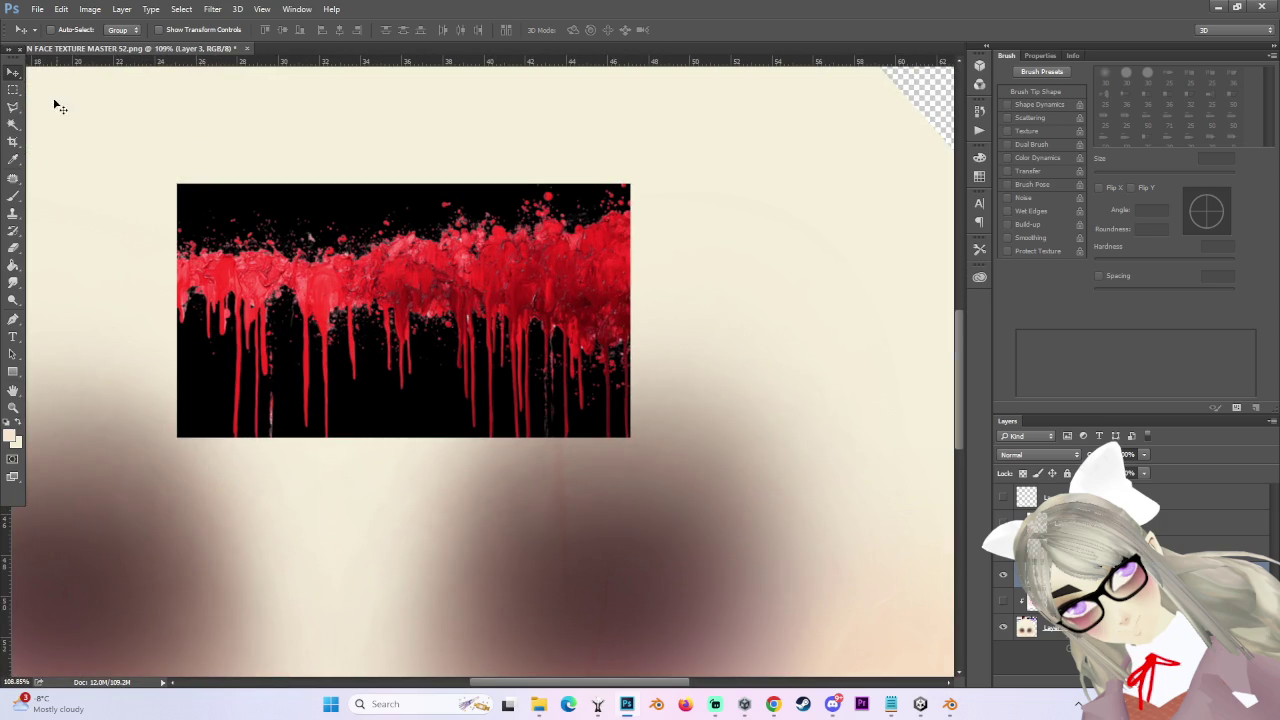
# - Remove the drip image's black background areas with the Magic Wand and Delete
pyautogui.click(12, 125)
pyautogui.click(314, 206)
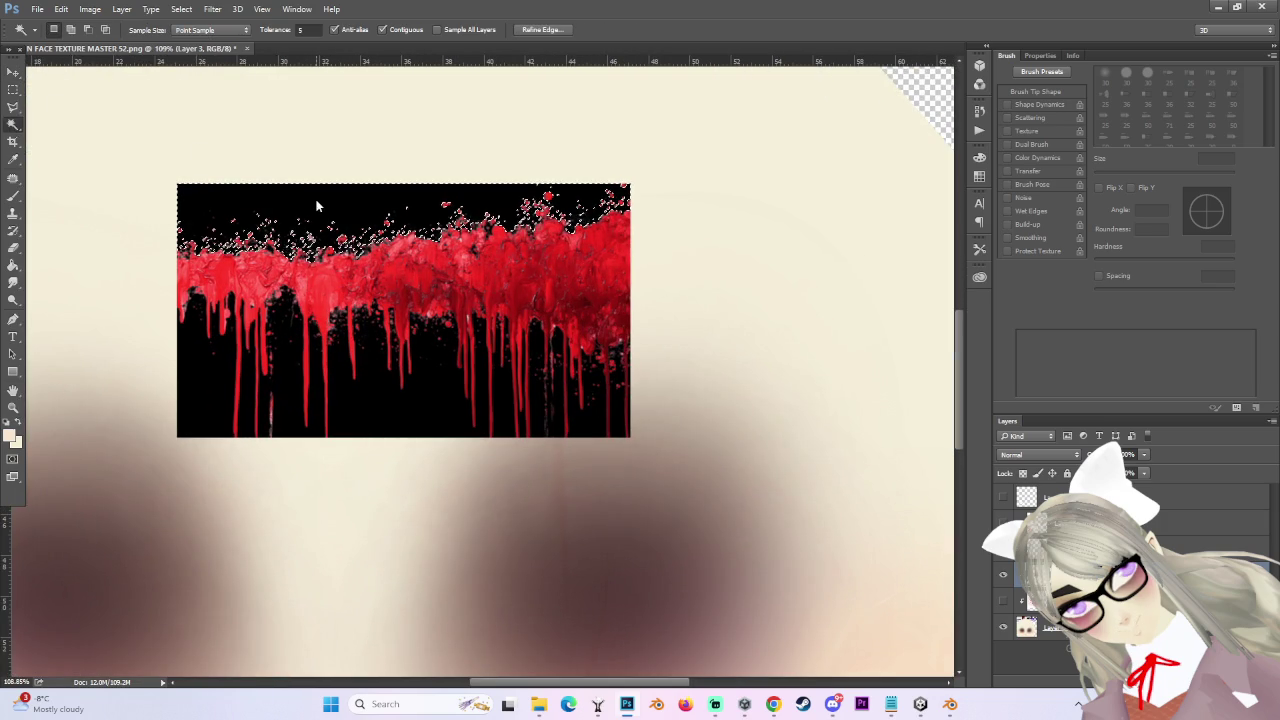
pyautogui.keyDown('shift'); pyautogui.click(214, 366); pyautogui.keyUp('shift')
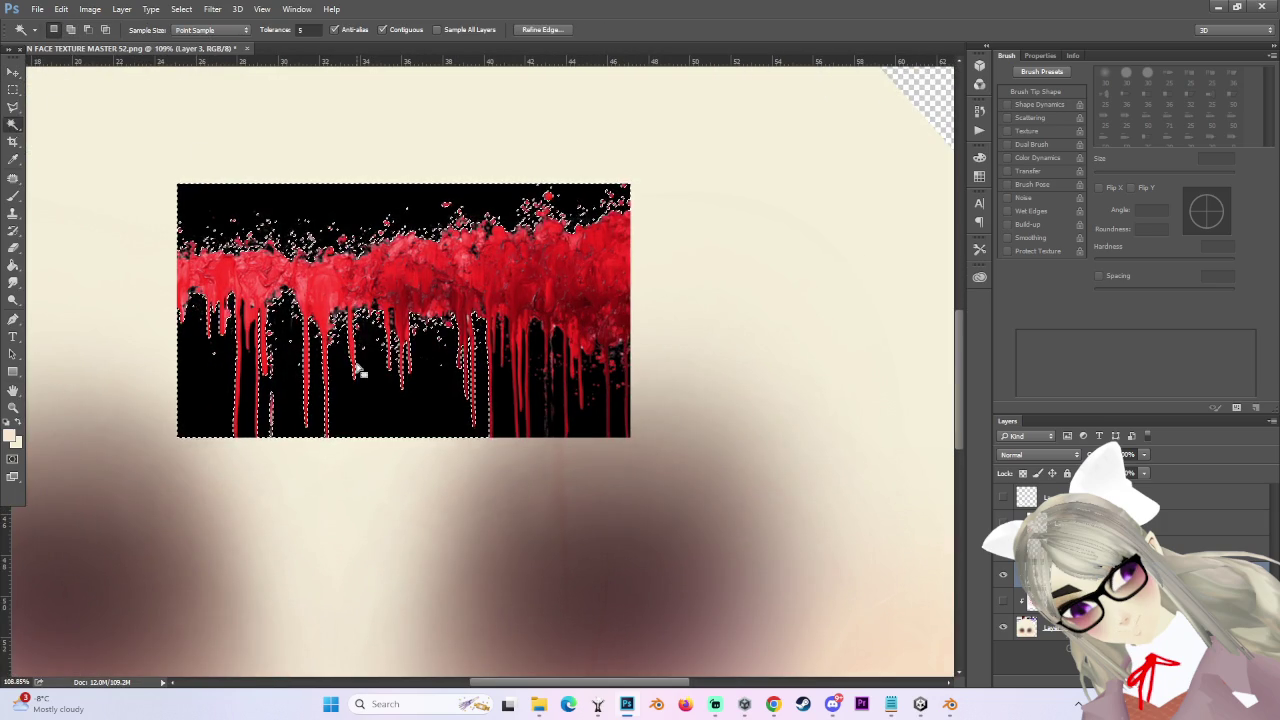
pyautogui.press('Delete')
pyautogui.click(245, 377)
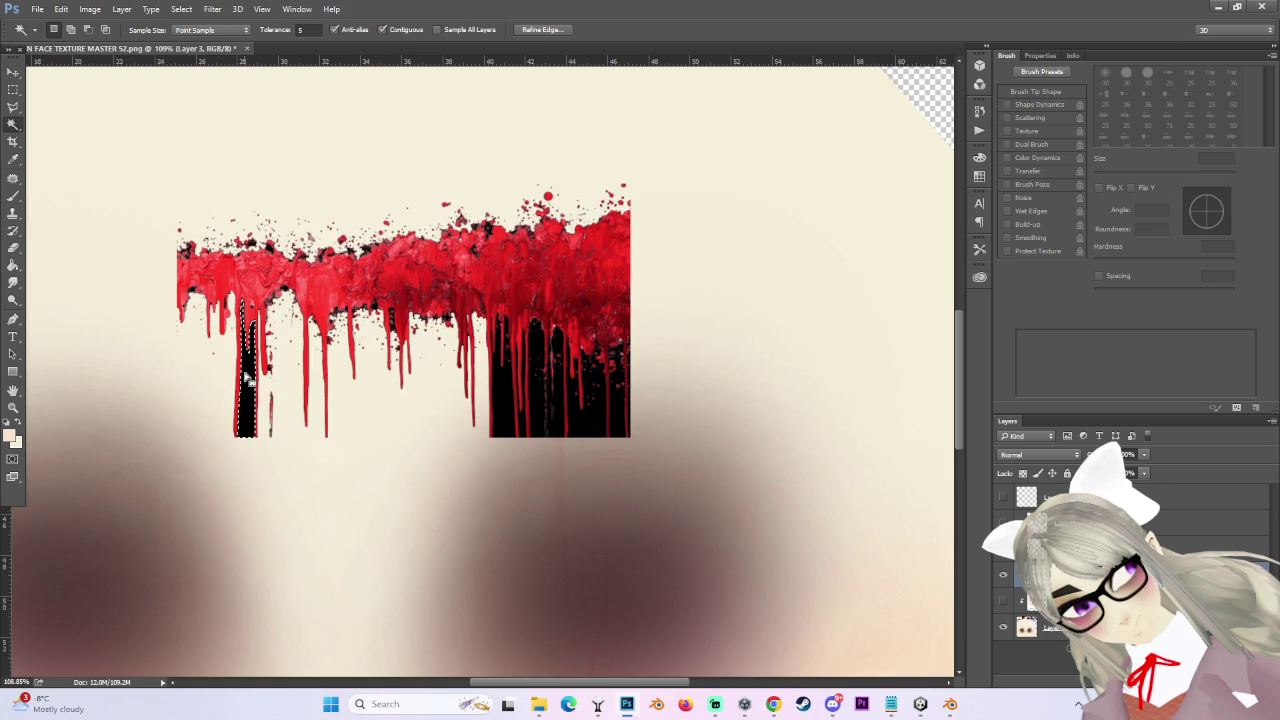
pyautogui.press('Delete')
pyautogui.press('v')
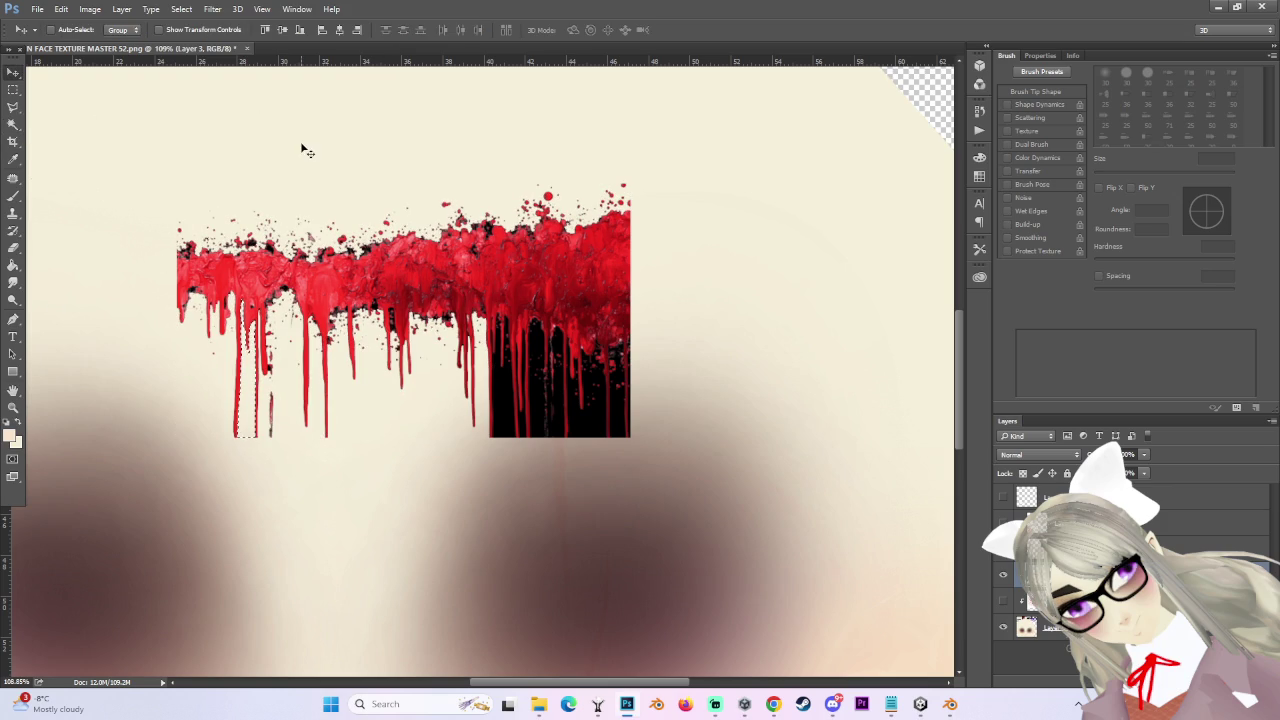
pyautogui.click(13, 89)
pyautogui.click(368, 165)
# - Set Layer 3's blend mode to Multiply and delete the right part of the blood
pyautogui.click(1044, 454)
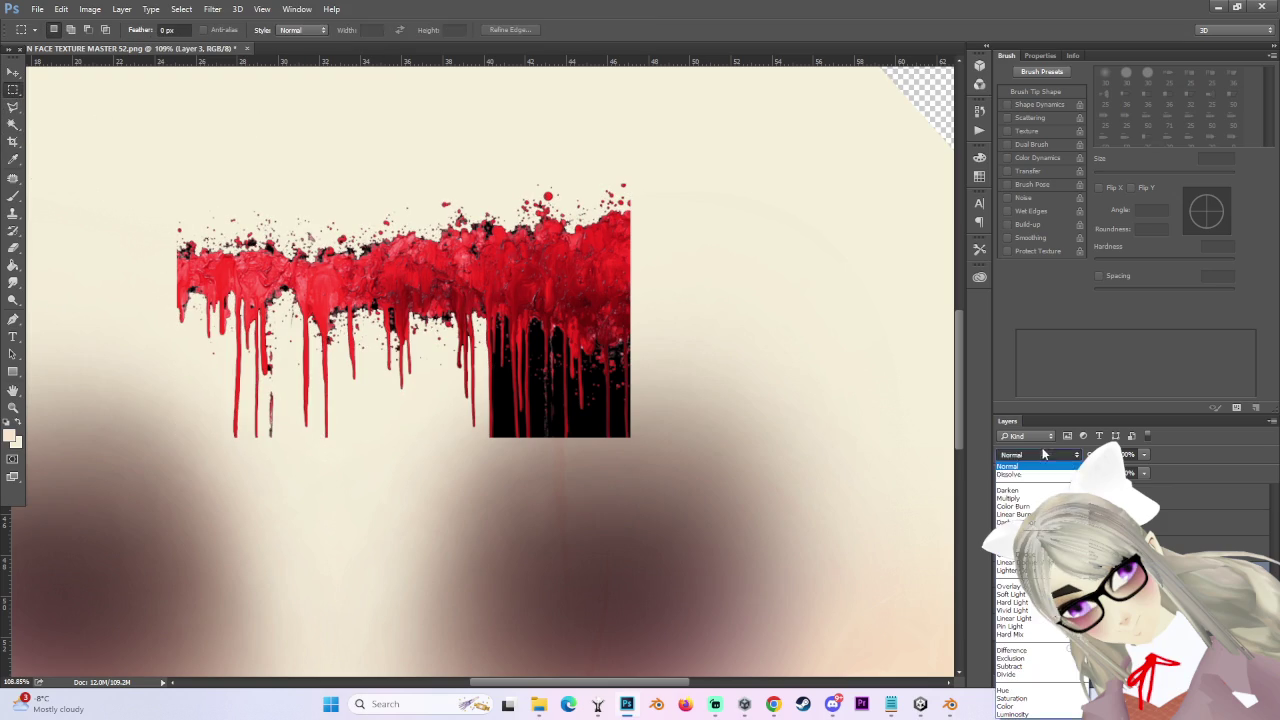
pyautogui.click(1030, 505)
pyautogui.scroll(-5, 447, 314)
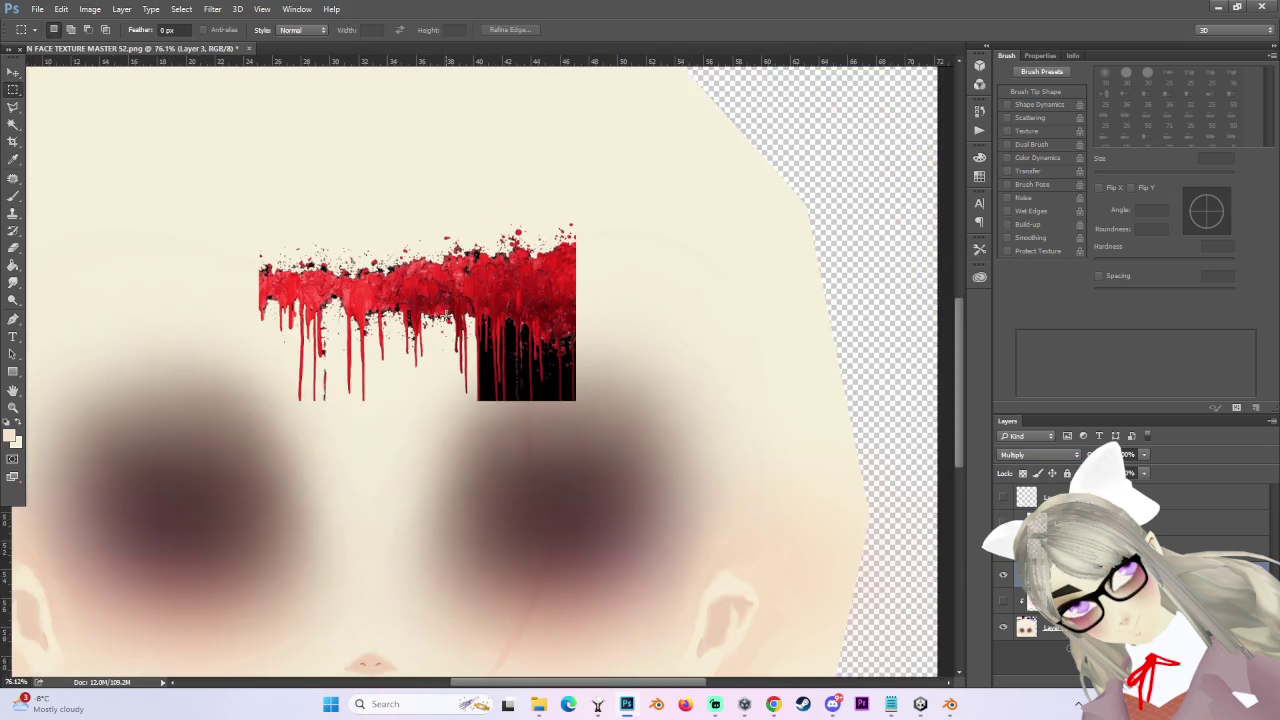
pyautogui.moveTo(494, 296)
pyautogui.mouseDown()
pyautogui.moveTo(651, 482)
pyautogui.moveTo(605, 419)
pyautogui.mouseUp()
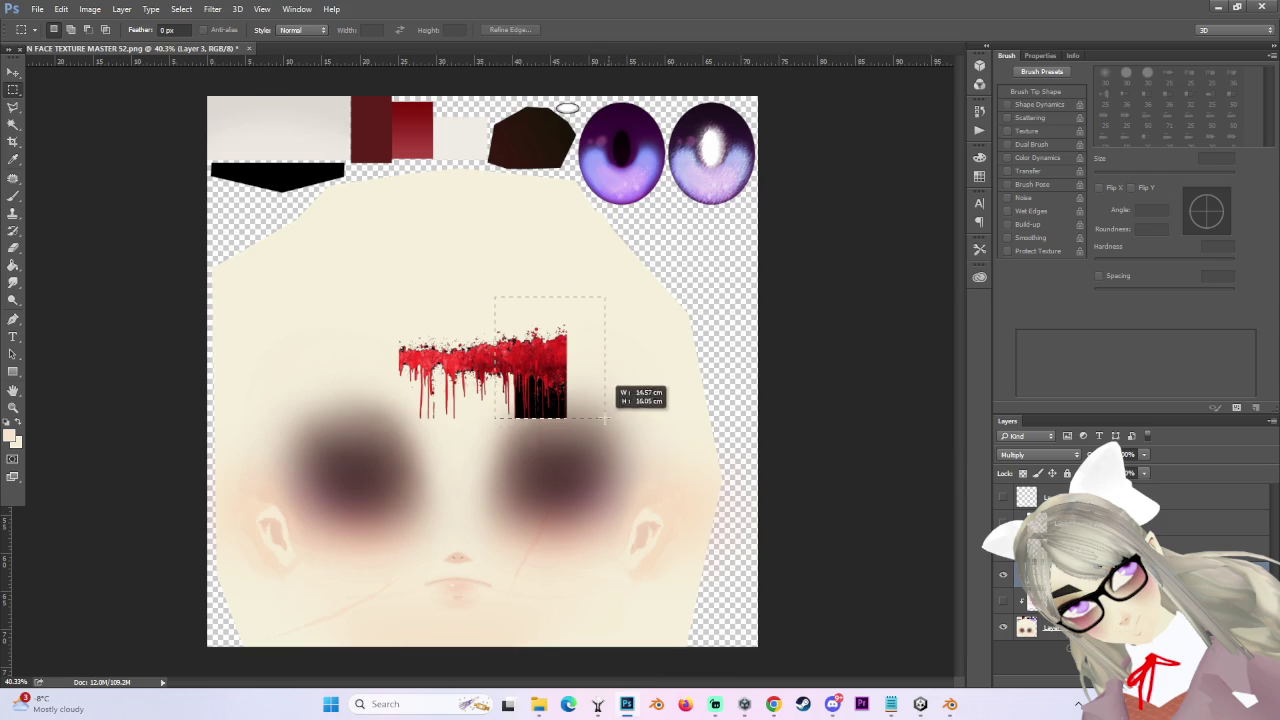
pyautogui.scroll(2, 605, 419)
pyautogui.press('Delete')
pyautogui.click(666, 351)
# - Smudge the red blood drips across the top and the right side
pyautogui.scroll(2, 500, 330)
pyautogui.scroll(-2, 450, 300)
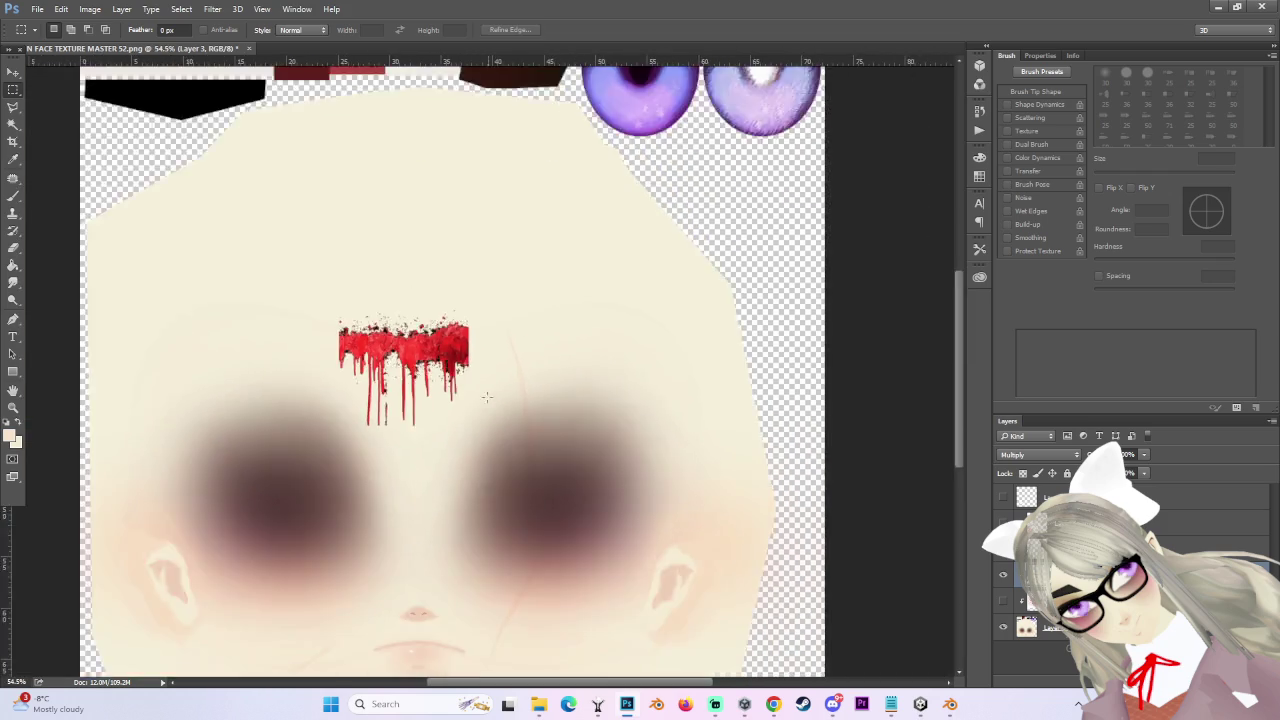
pyautogui.scroll(2, 373, 276)
pyautogui.scroll(2, 373, 276)
pyautogui.click(14, 267)
pyautogui.moveTo(380, 330)
pyautogui.mouseDown()
pyautogui.moveTo(414, 280)
pyautogui.moveTo(480, 310)
pyautogui.moveTo(470, 316)
pyautogui.mouseUp()
pyautogui.scroll(-2, 470, 316)
pyautogui.moveTo(560, 400)
pyautogui.mouseDown()
pyautogui.moveTo(593, 355)
pyautogui.moveTo(581, 371)
pyautogui.mouseUp()
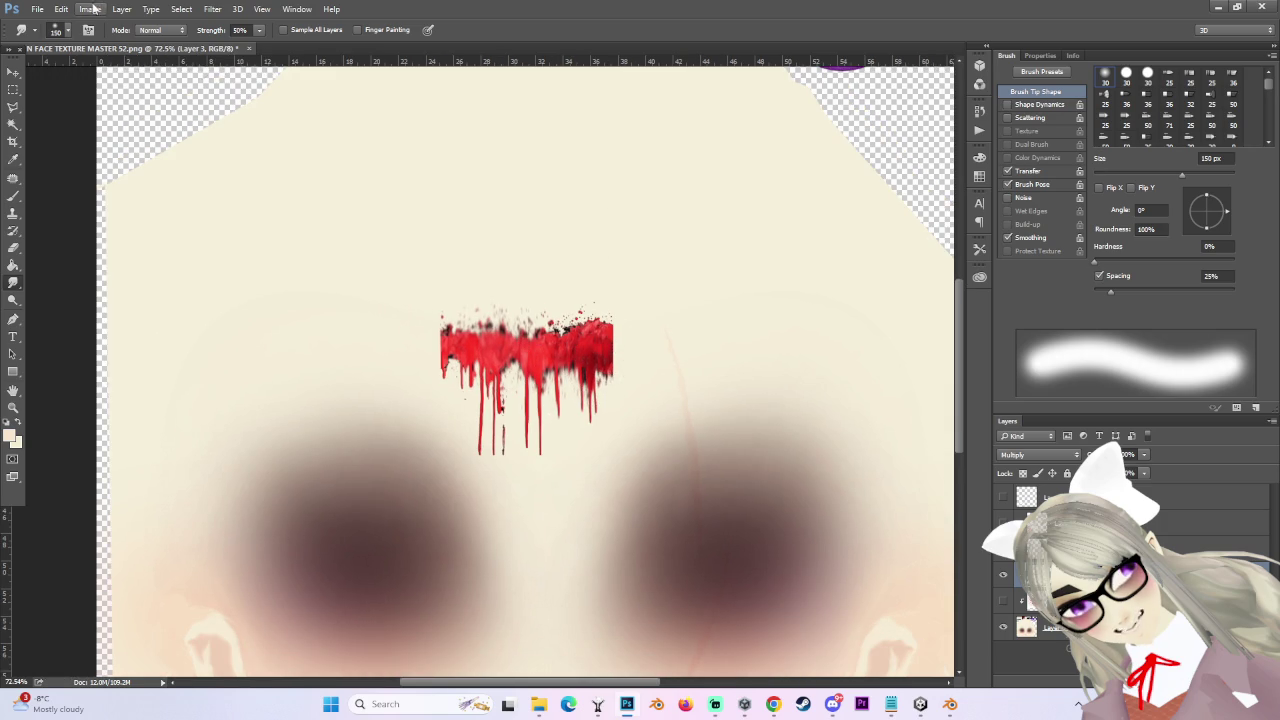
pyautogui.click(90, 9)
pyautogui.moveTo(150, 42)
pyautogui.click(318, 112)
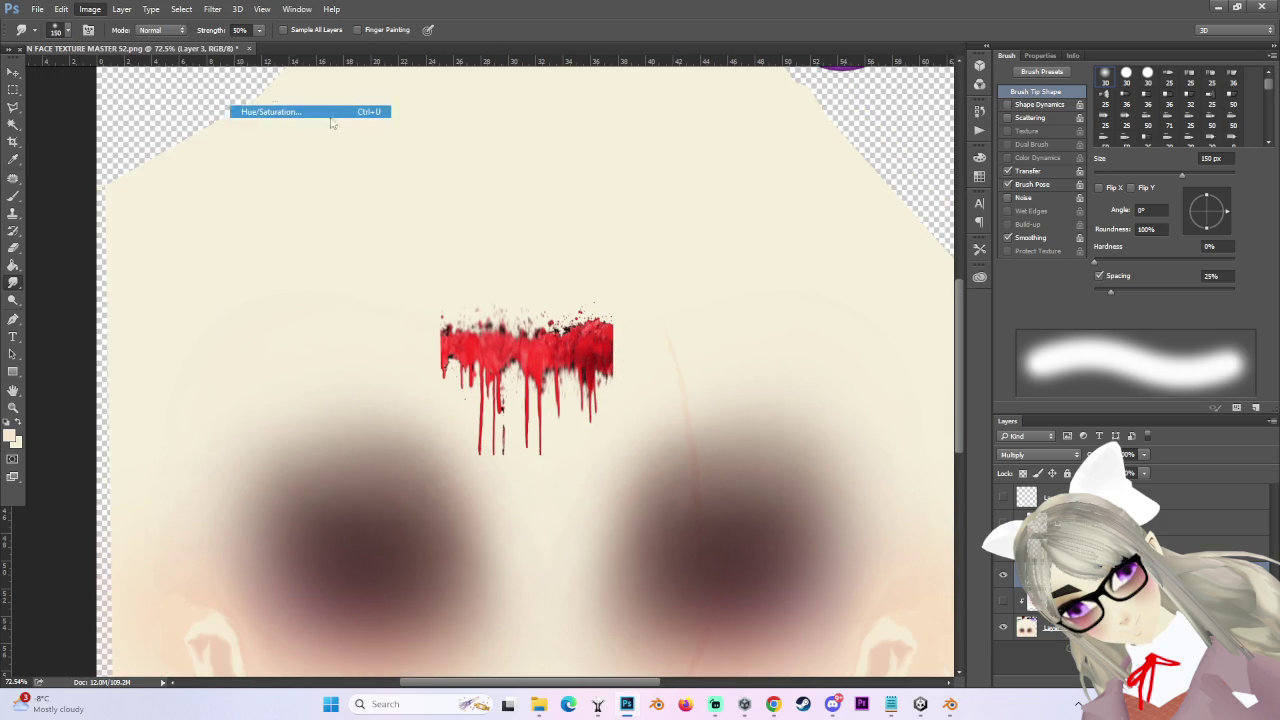
# - Colorize the drips pale pink with hue 360, saturation 100 and lightness +77
pyautogui.click(1020, 582)
pyautogui.moveTo(855, 491); pyautogui.dragTo(968, 491)
pyautogui.hotkey('shift', 'Up')
pyautogui.hotkey('shift', 'Up')
pyautogui.hotkey('shift', 'Up')
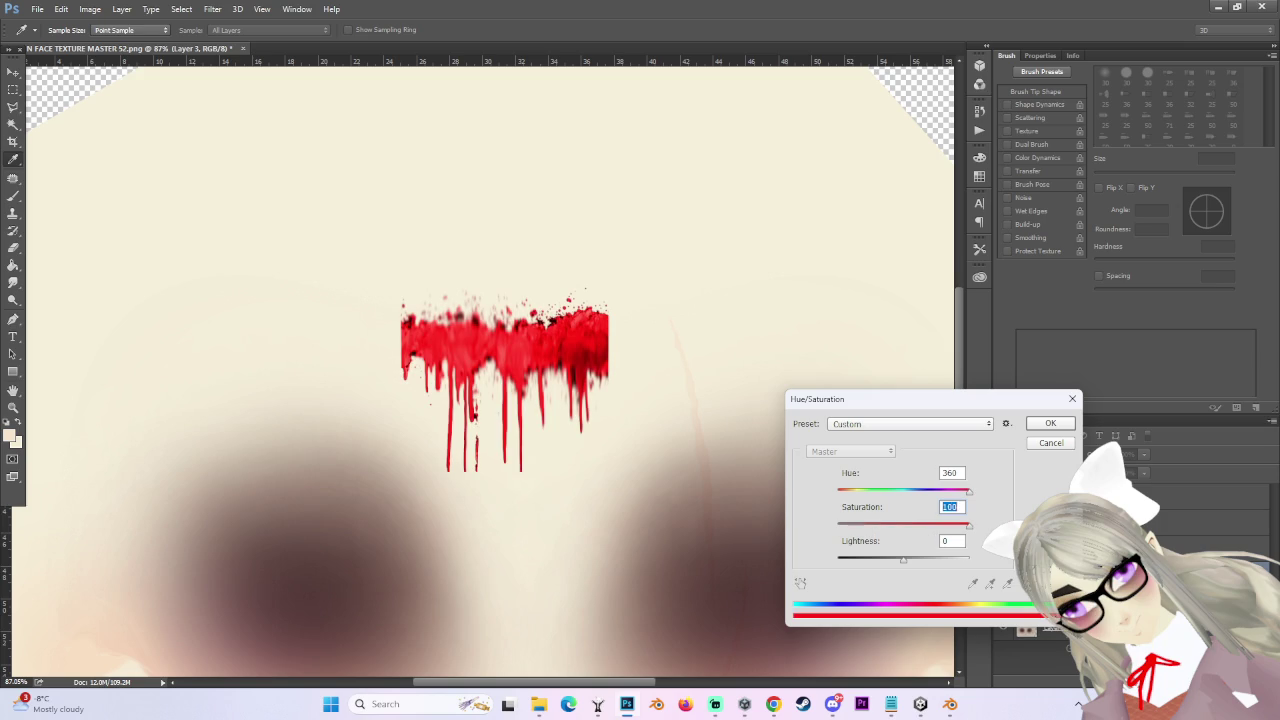
pyautogui.moveTo(976, 572); pyautogui.dragTo(954, 566)
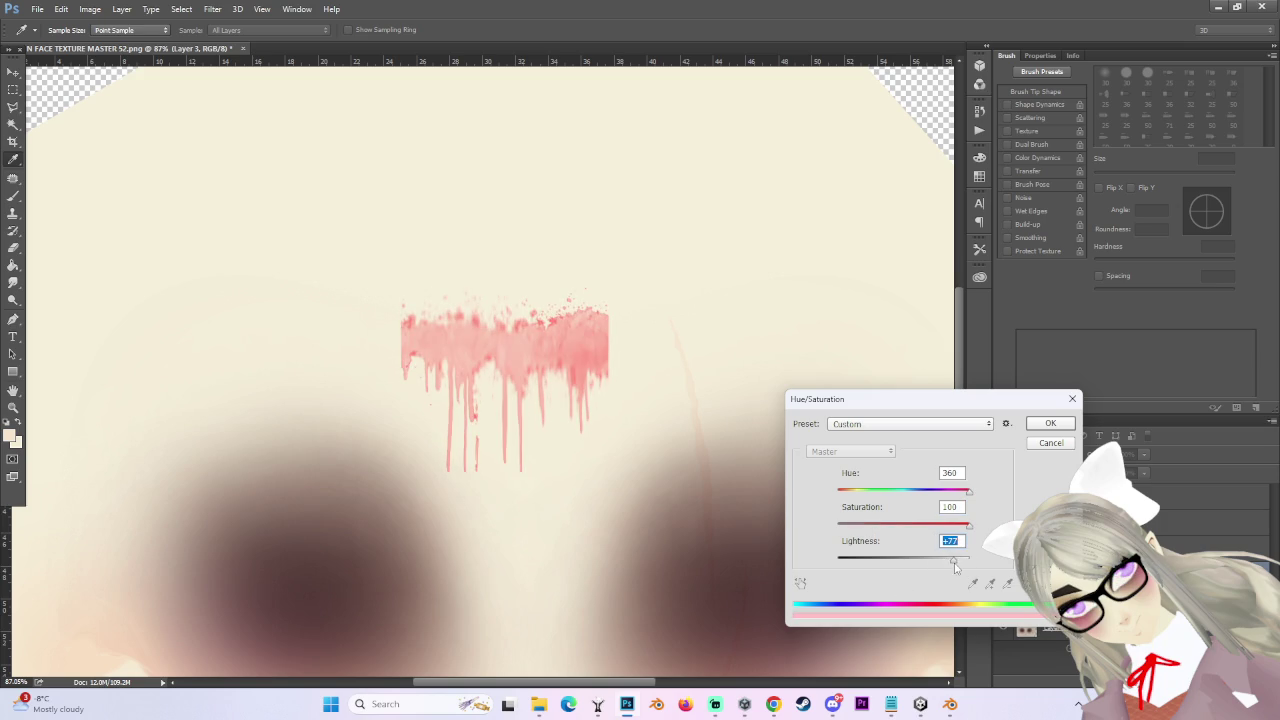
pyautogui.click(1049, 424)
pyautogui.scroll(-2, 508, 414)
pyautogui.scroll(3, 508, 414)
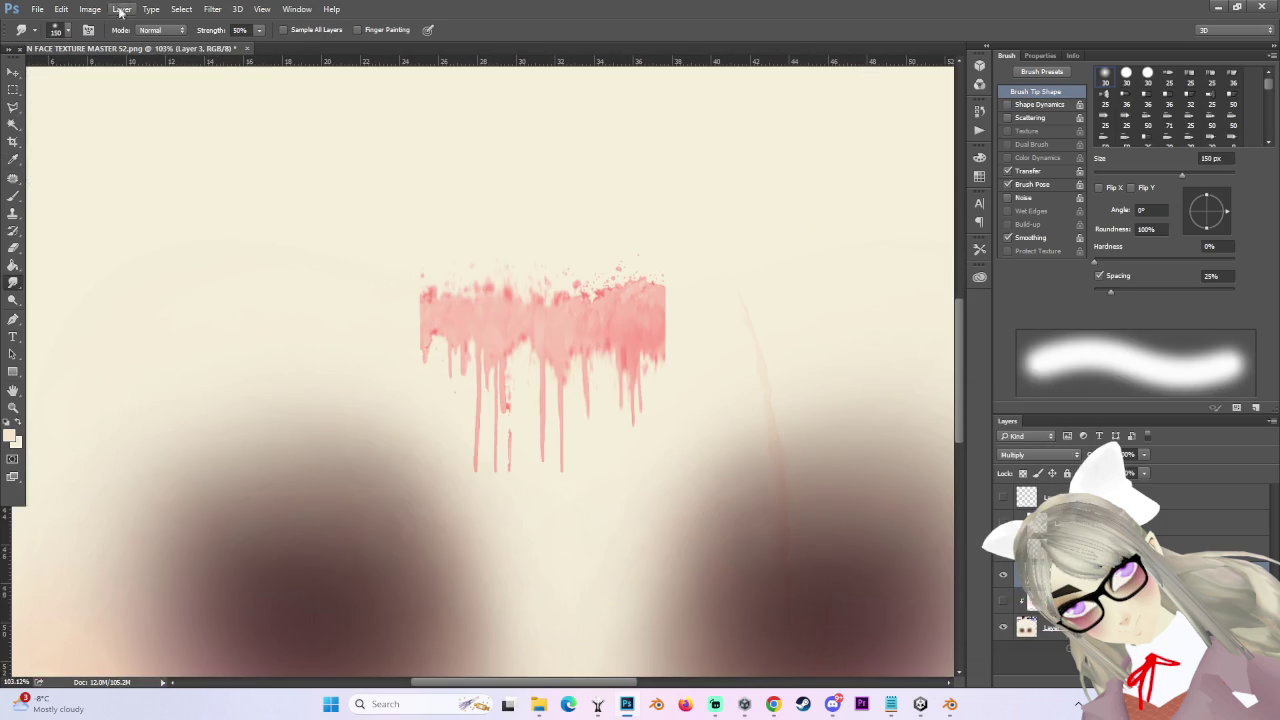
# - Reapply Hue/Saturation with saturation +100 and lightness -20 for a vivid red
pyautogui.click(90, 9)
pyautogui.moveTo(123, 44)
pyautogui.click(360, 118)
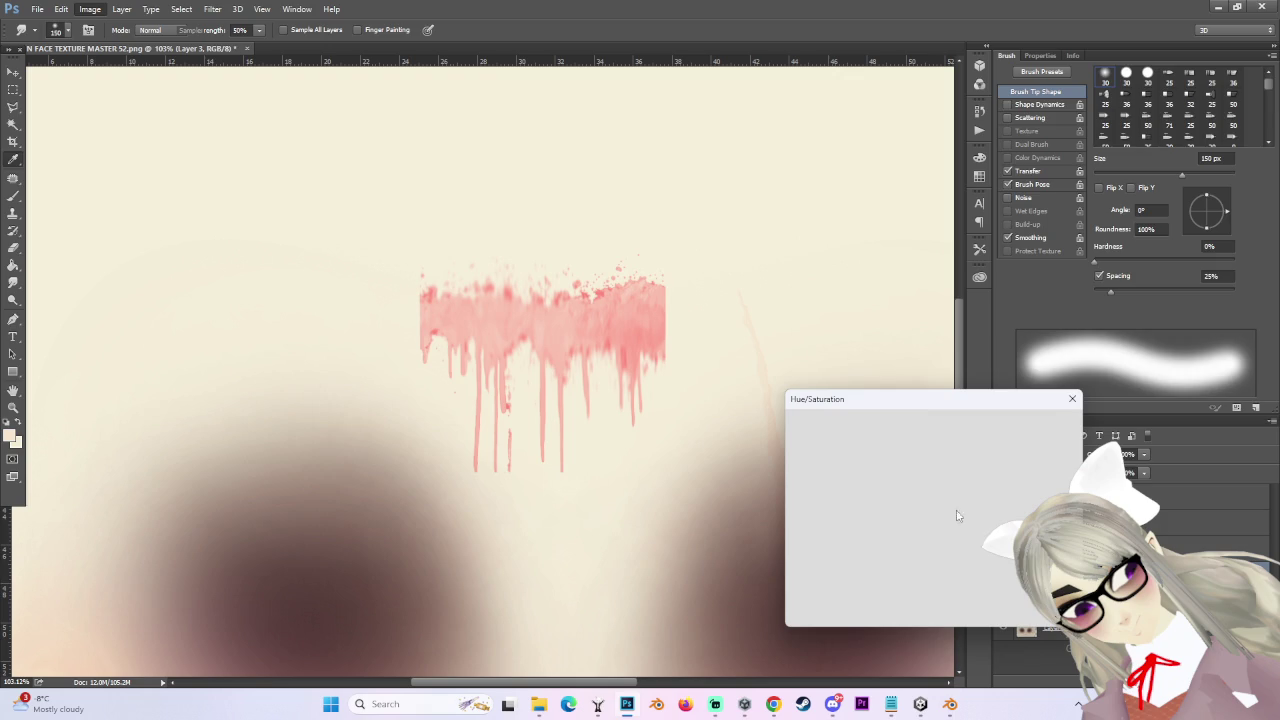
pyautogui.moveTo(907, 564)
pyautogui.mouseDown()
pyautogui.moveTo(874, 566)
pyautogui.moveTo(907, 573)
pyautogui.moveTo(890, 569)
pyautogui.mouseUp()
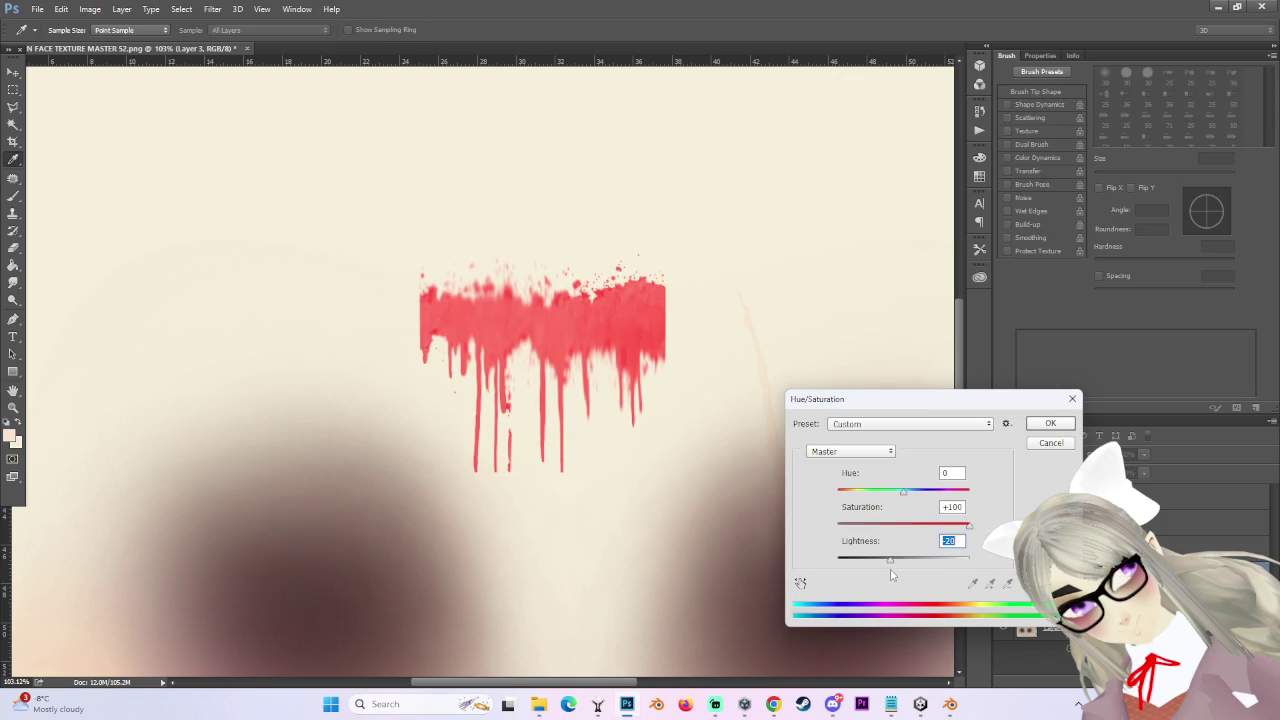
pyautogui.click(1057, 427)
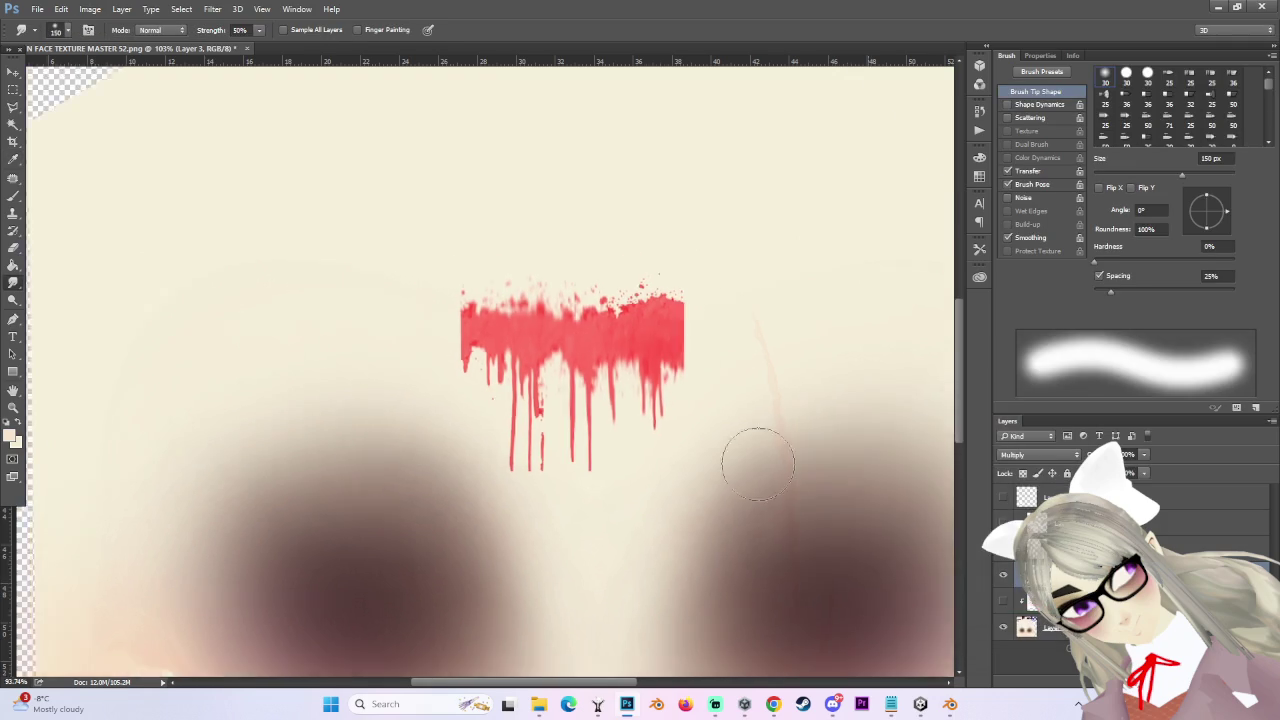
# - Scale the blood drip layer up to about 473% so it spans the forehead and runs past the eyes
pyautogui.scroll(-5, 691, 449)
pyautogui.hotkey('ctrl', 't')
pyautogui.scroll(-2, 680, 459)
pyautogui.moveTo(487, 348)
pyautogui.mouseDown()
pyautogui.moveTo(770, 287)
pyautogui.moveTo(470, 400)
pyautogui.moveTo(433, 407)
pyautogui.moveTo(414, 390)
pyautogui.moveTo(433, 410)
pyautogui.moveTo(433, 392)
pyautogui.moveTo(457, 386)
pyautogui.mouseUp()
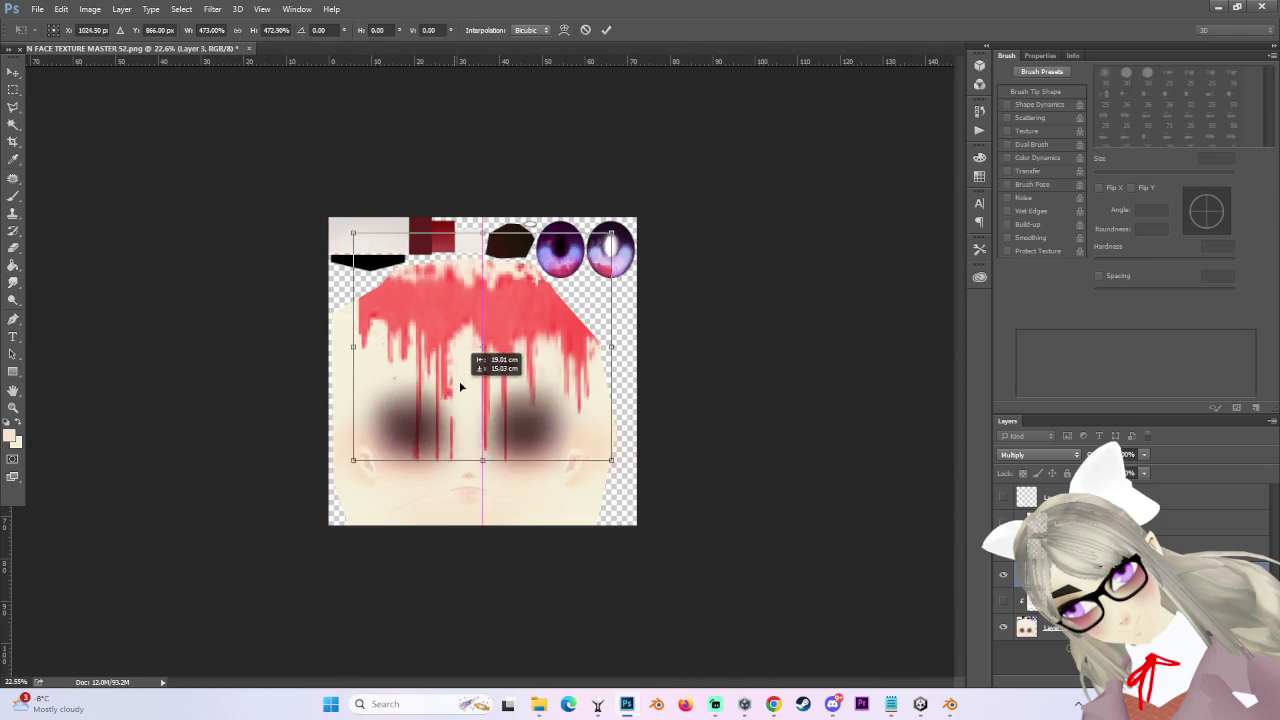
pyautogui.press('Return')
pyautogui.press('r')
pyautogui.scroll(-1, 543, 409)
pyautogui.scroll(1, 521, 410)
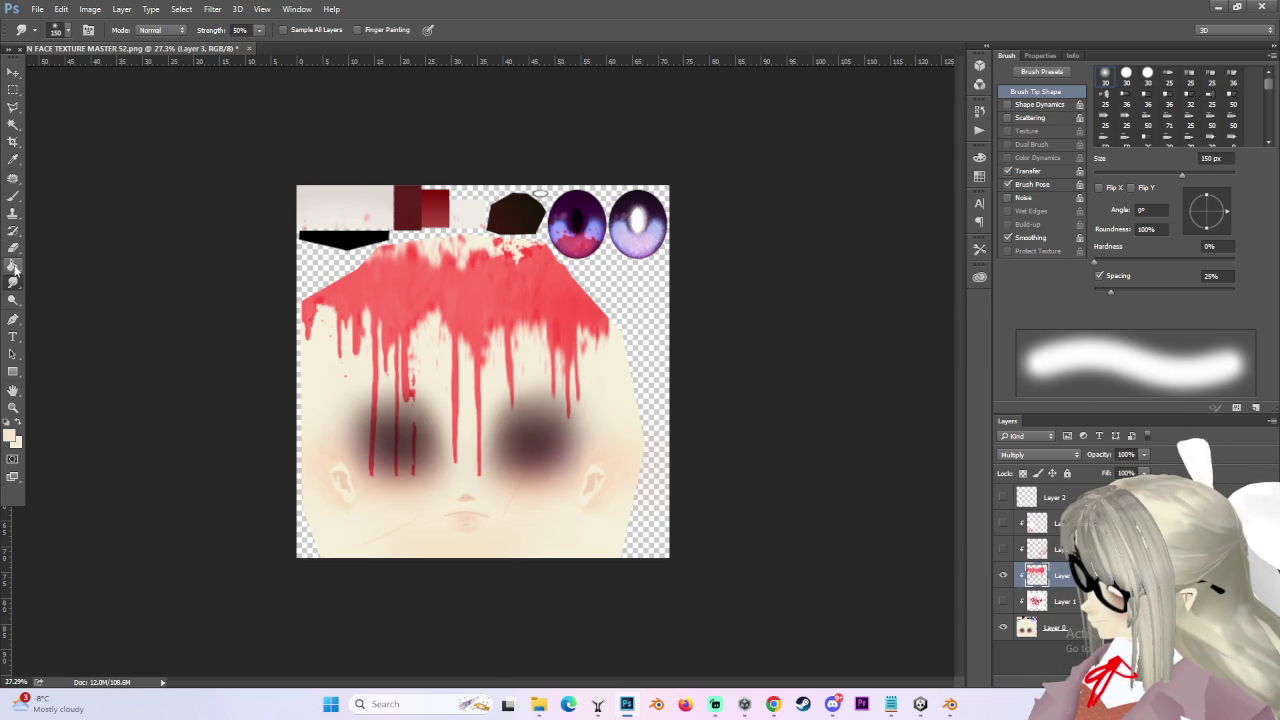
# - Smudge the central and left blood drips over the eyes using 1300, 900 and 600 px brushes
pyautogui.press(']')
pyautogui.press(']')
pyautogui.press(']')
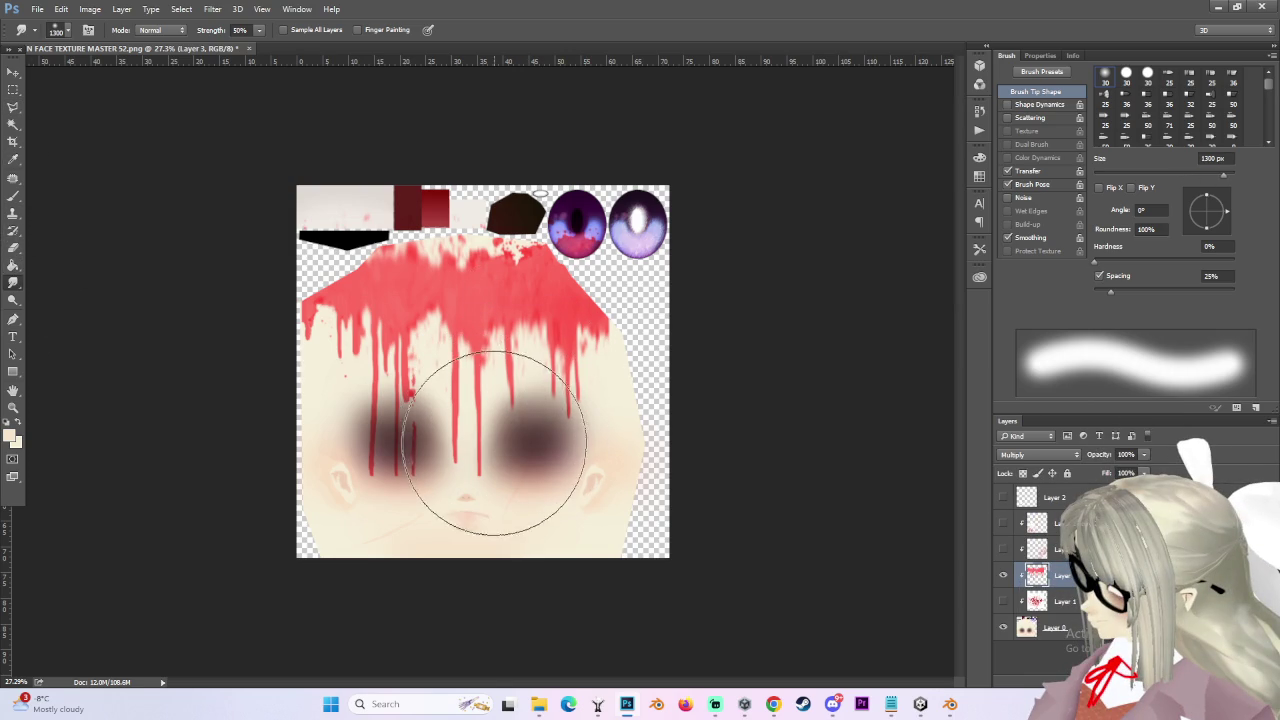
pyautogui.moveTo(474, 473)
pyautogui.mouseDown()
pyautogui.moveTo(457, 468)
pyautogui.moveTo(478, 471)
pyautogui.mouseUp()
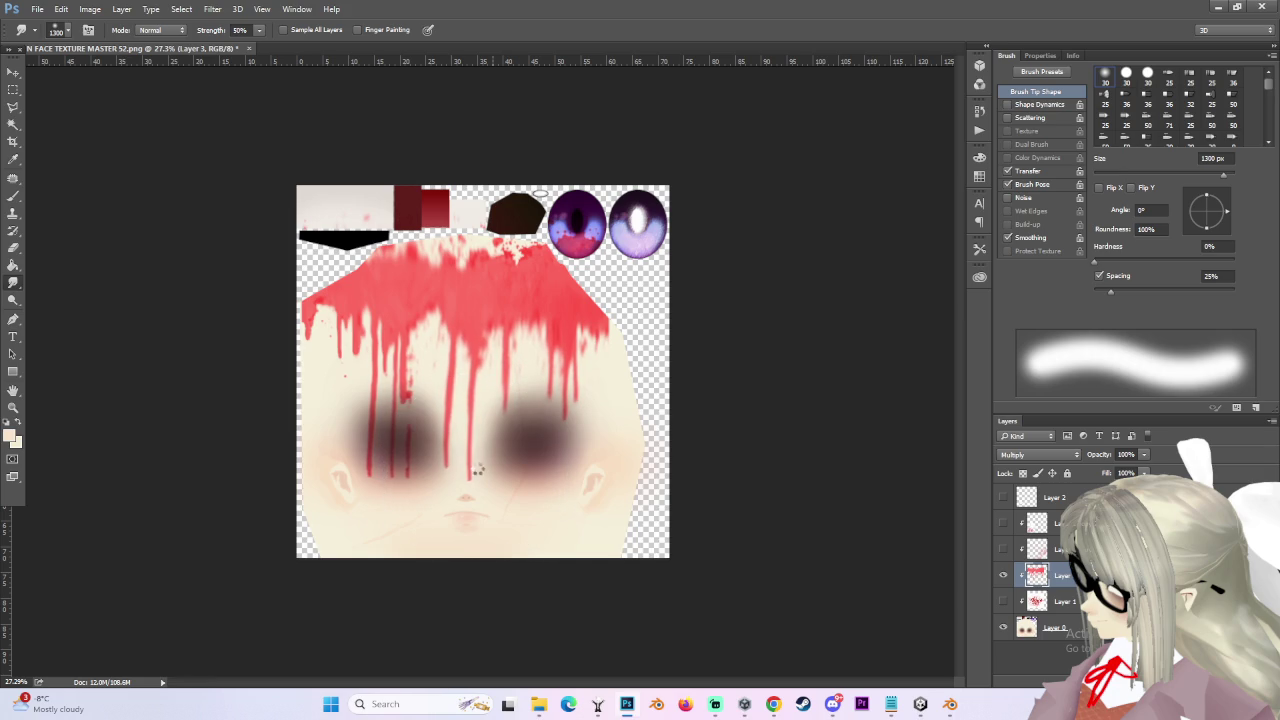
pyautogui.scroll(5, 443, 457)
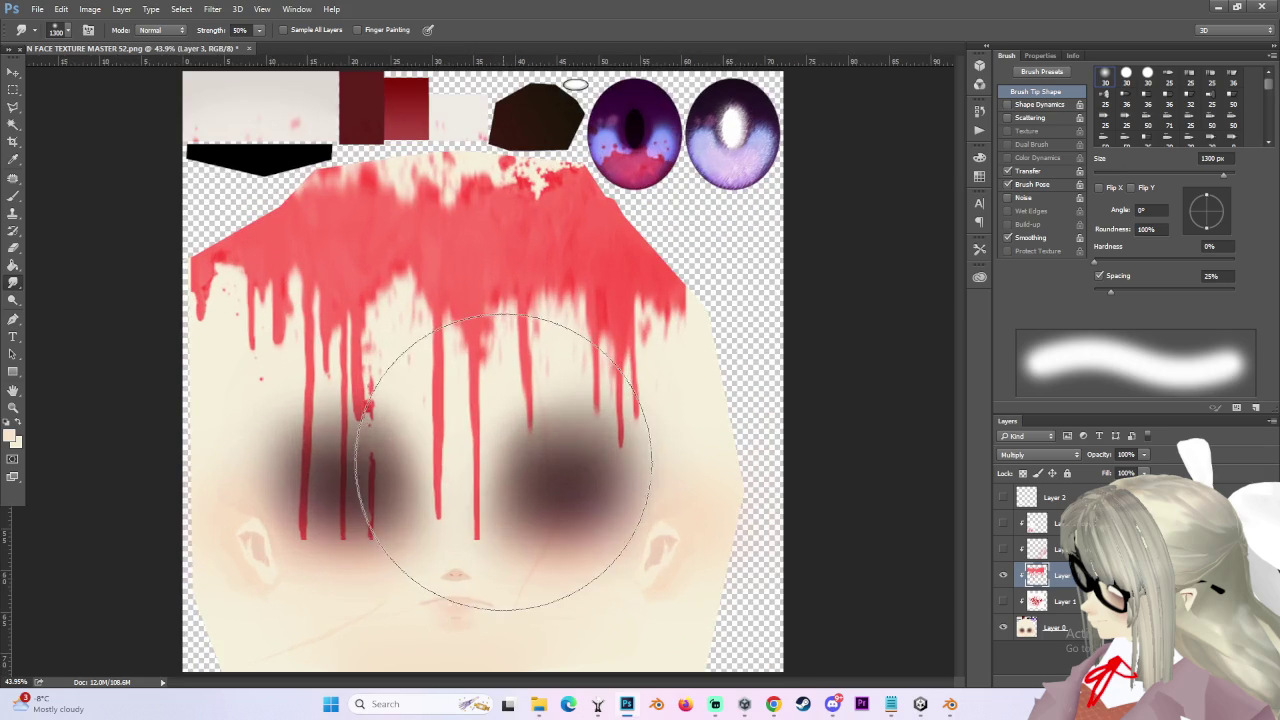
pyautogui.press('[')
pyautogui.press('[')
pyautogui.press('[')
pyautogui.press('[')
pyautogui.press('[')
pyautogui.press('[')
pyautogui.moveTo(466, 528); pyautogui.dragTo(470, 543)
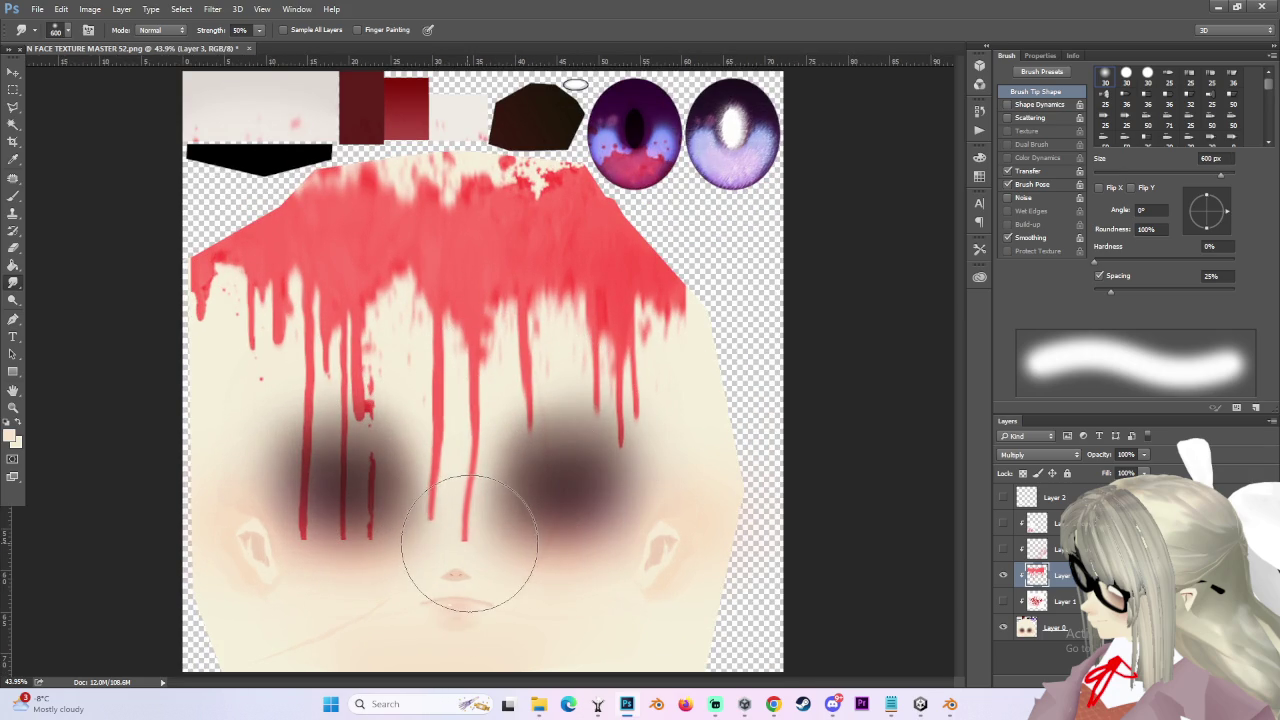
pyautogui.moveTo(494, 447)
pyautogui.mouseDown()
pyautogui.moveTo(455, 452)
pyautogui.moveTo(530, 430)
pyautogui.moveTo(505, 478)
pyautogui.moveTo(675, 435)
pyautogui.moveTo(680, 409)
pyautogui.moveTo(655, 415)
pyautogui.moveTo(652, 467)
pyautogui.mouseUp()
pyautogui.scroll(3, 460, 457)
pyautogui.scroll(2, 530, 500)
pyautogui.press('[')
pyautogui.press('[')
pyautogui.press('[')
pyautogui.scroll(-2, 455, 452)
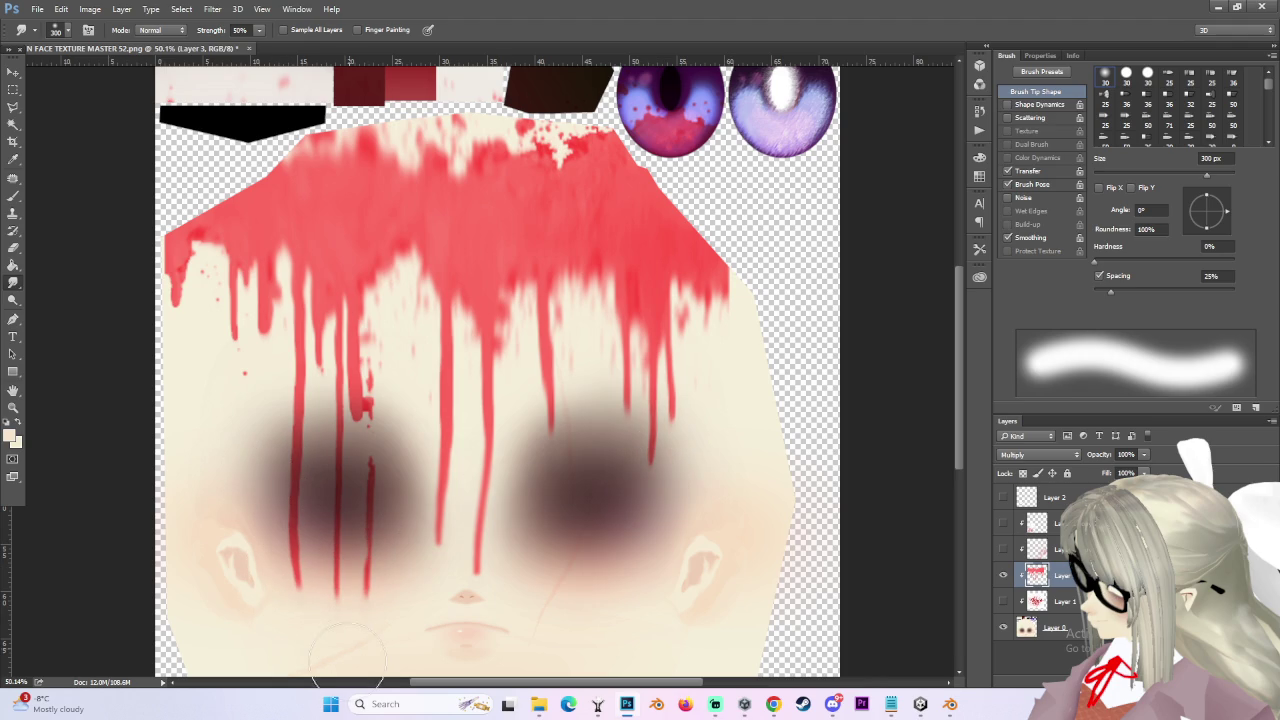
pyautogui.moveTo(390, 402)
pyautogui.mouseDown()
pyautogui.moveTo(360, 451)
pyautogui.moveTo(361, 440)
pyautogui.mouseUp()
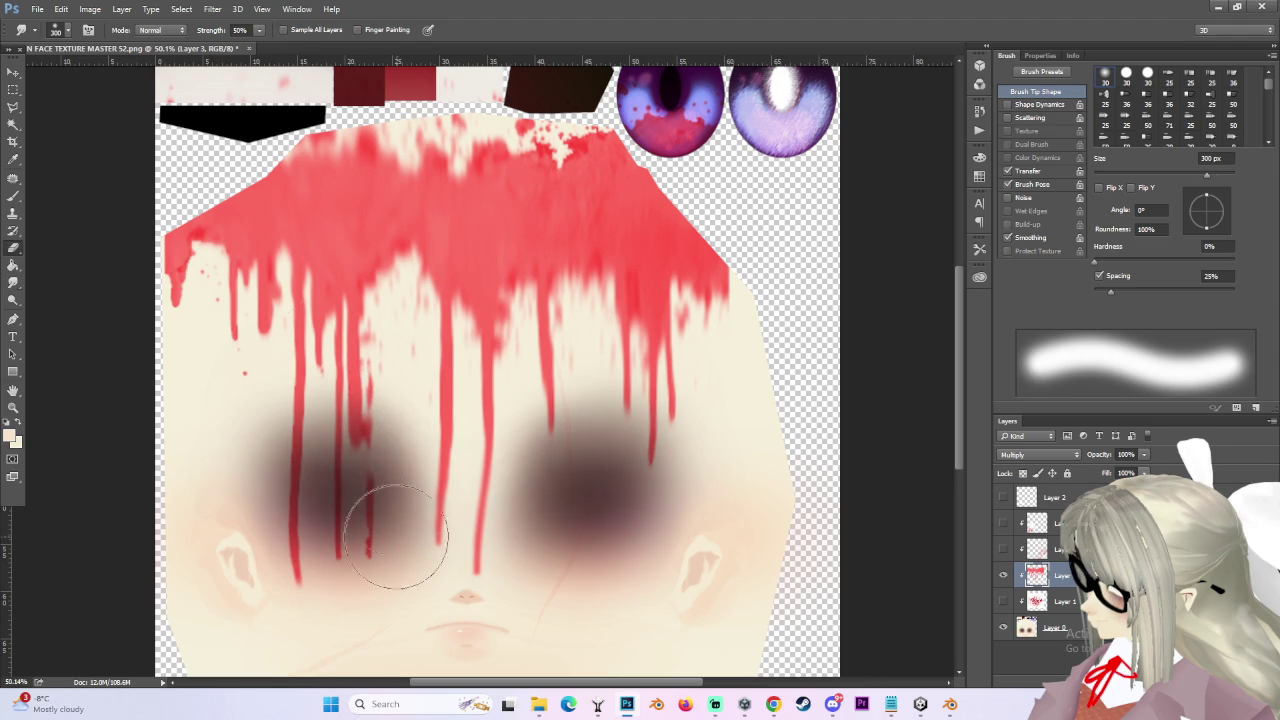
# - Soften parts of the blood with the Eraser and move Layer 3 below Layer 1
pyautogui.press('e')
pyautogui.scroll(3, 371, 514)
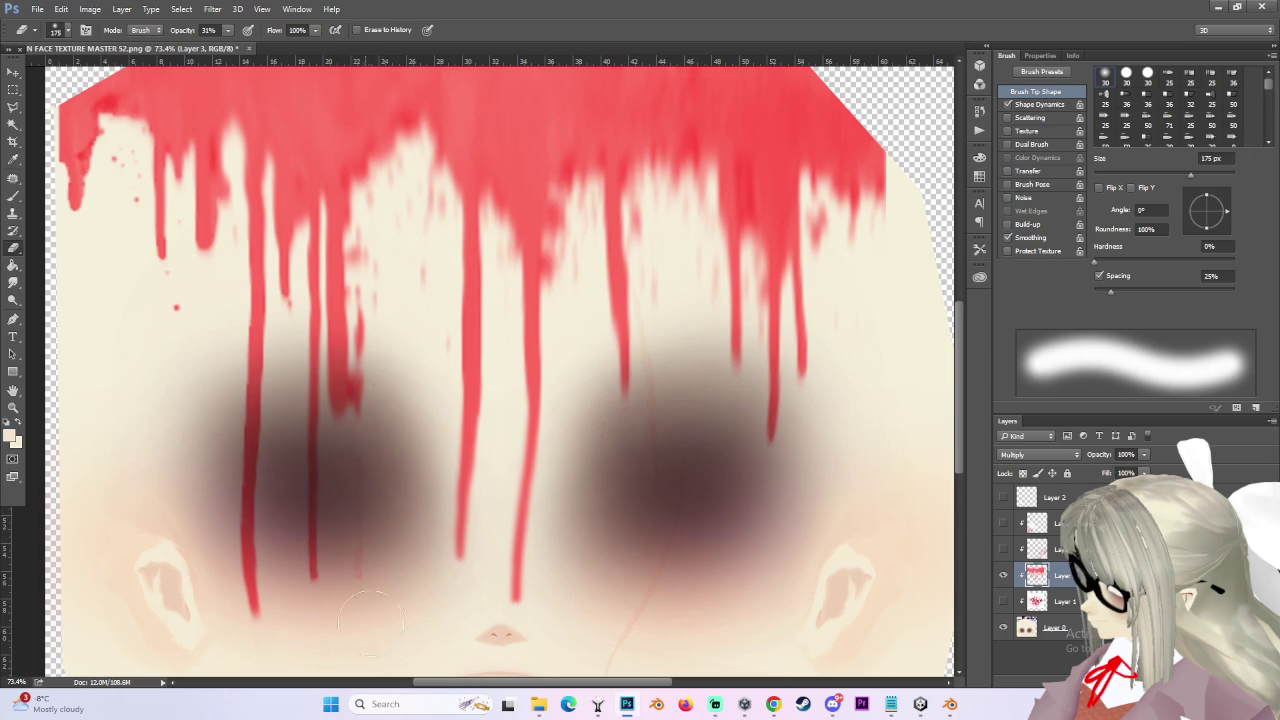
pyautogui.scroll(-3, 370, 620)
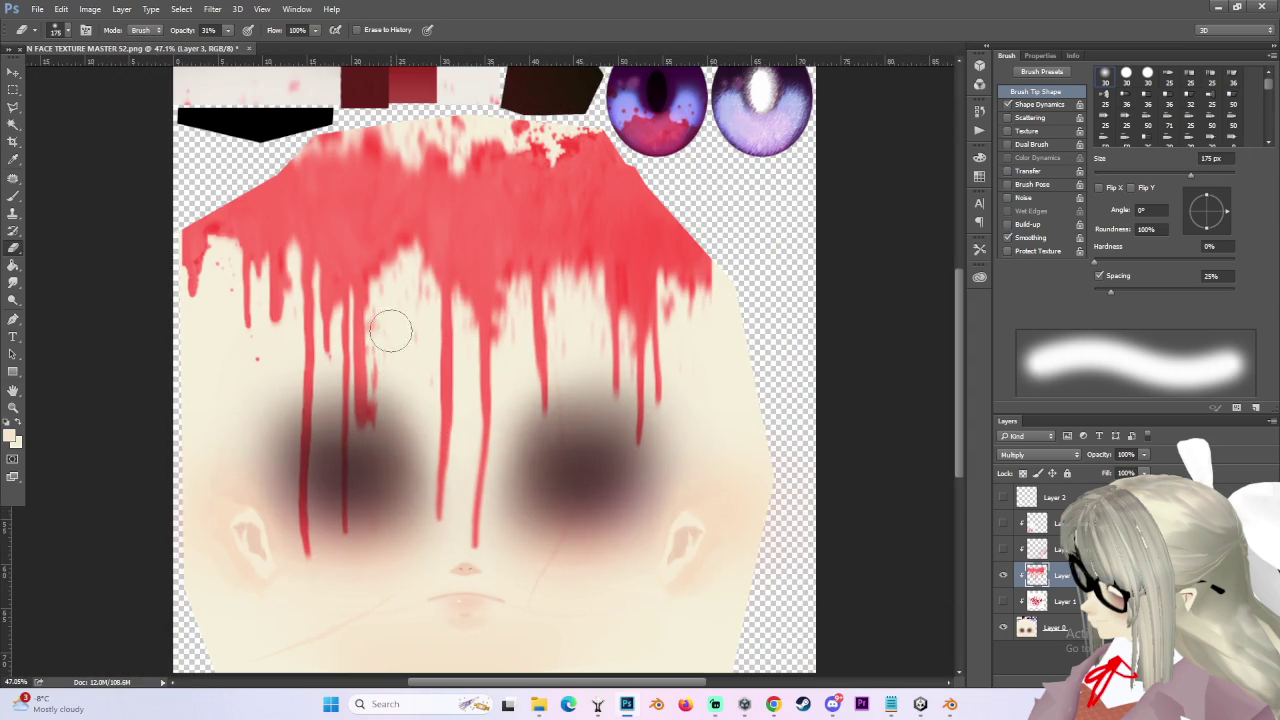
pyautogui.scroll(-2, 405, 337)
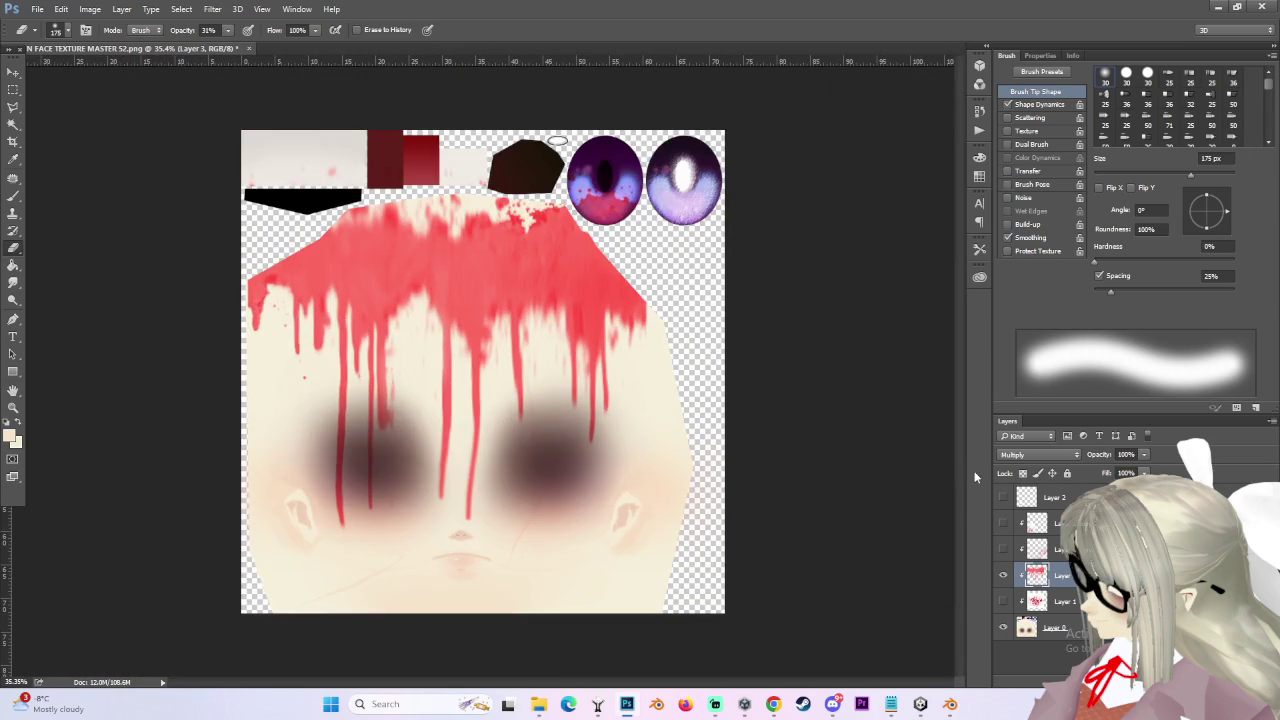
pyautogui.moveTo(1070, 591); pyautogui.dragTo(1068, 608)
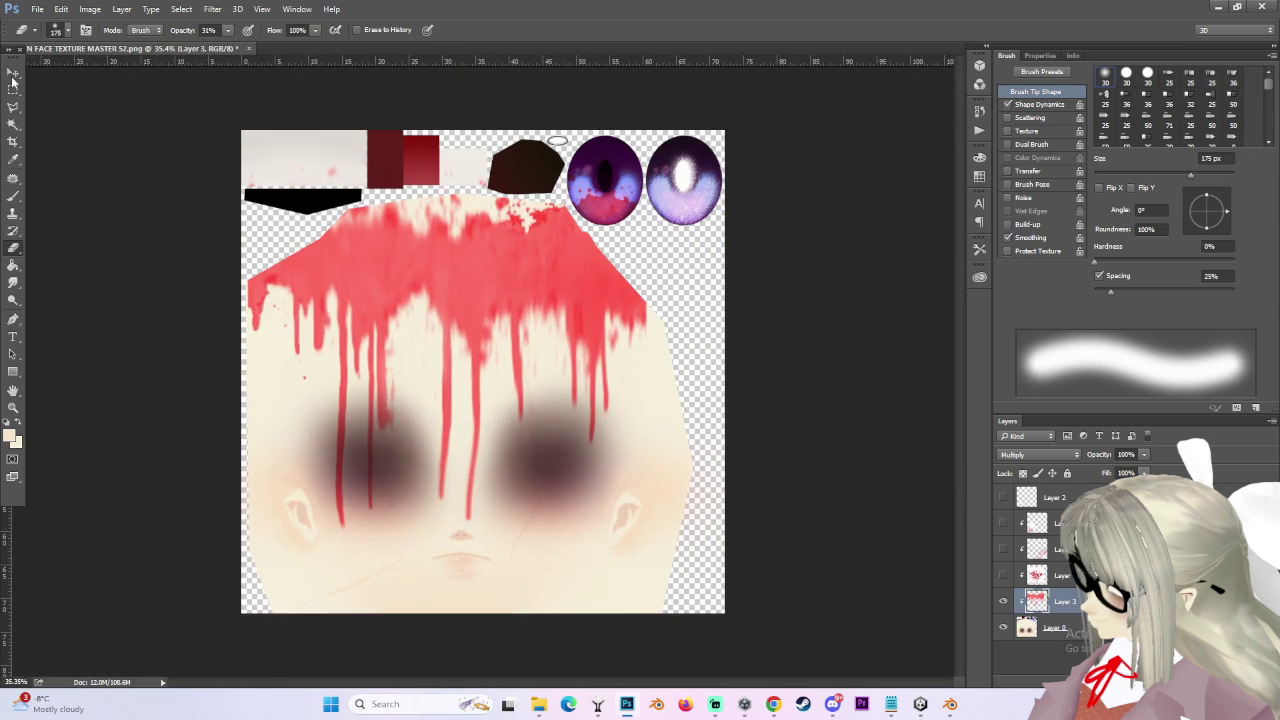
# - Make a freehand Lasso selection above the forehead, then drop it with the Rectangular Marquee
pyautogui.click(14, 107)
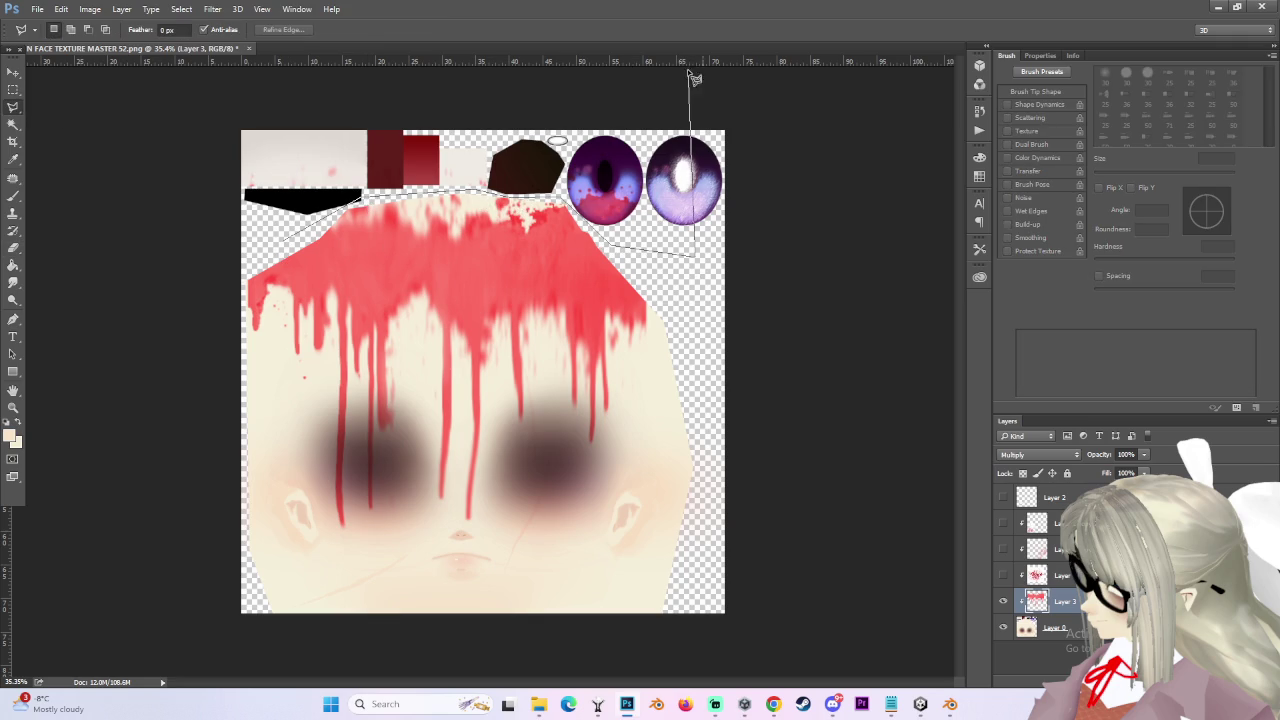
pyautogui.moveTo(288, 249); pyautogui.dragTo(262, 247)
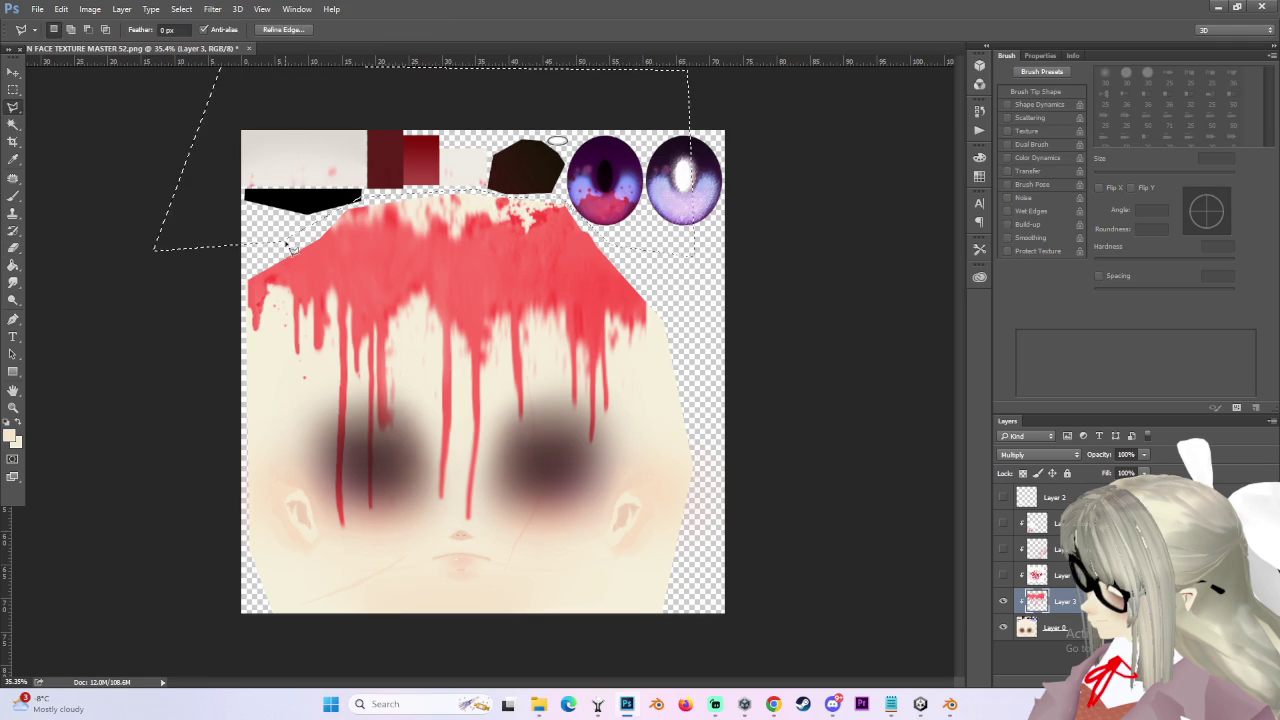
pyautogui.click(13, 90)
pyautogui.click(171, 209)
# - Bring up Save As for the face texture in the MARIN SCRATCH TEXTURES folder
pyautogui.scroll(-2, 169, 297)
pyautogui.scroll(1, 165, 299)
pyautogui.scroll(-1, 643, 413)
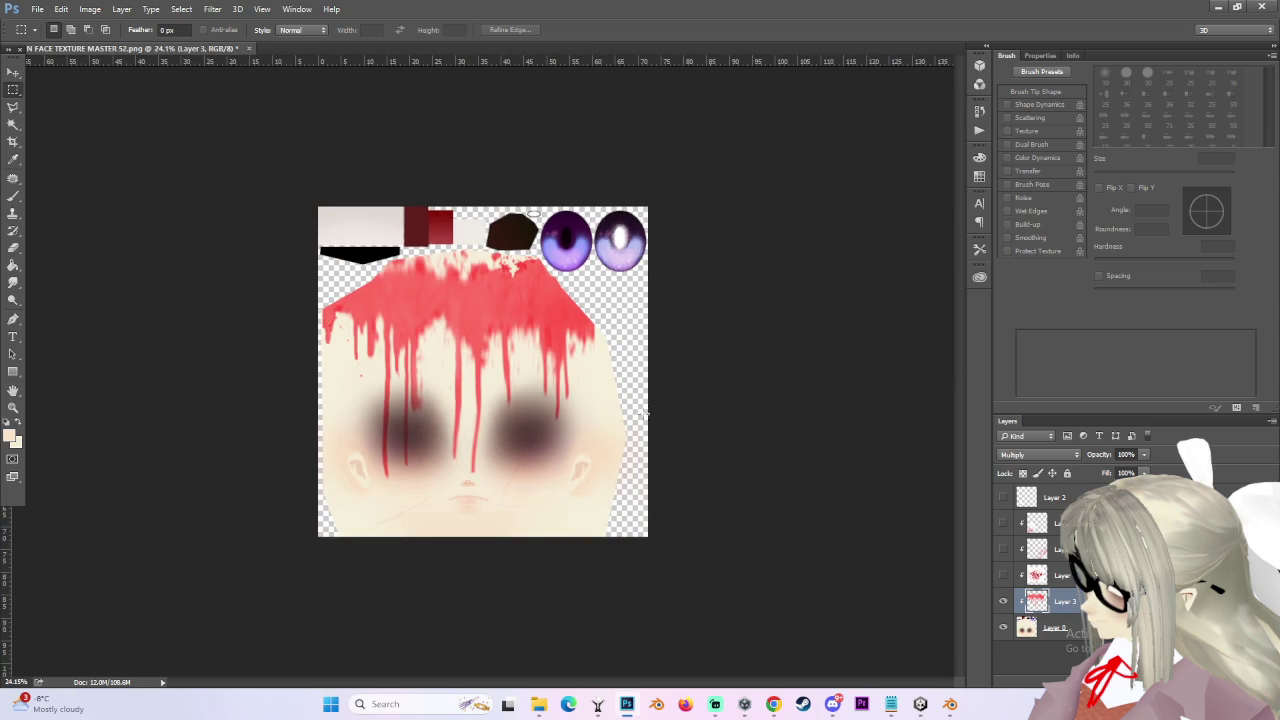
pyautogui.click(35, 14)
pyautogui.click(70, 161)
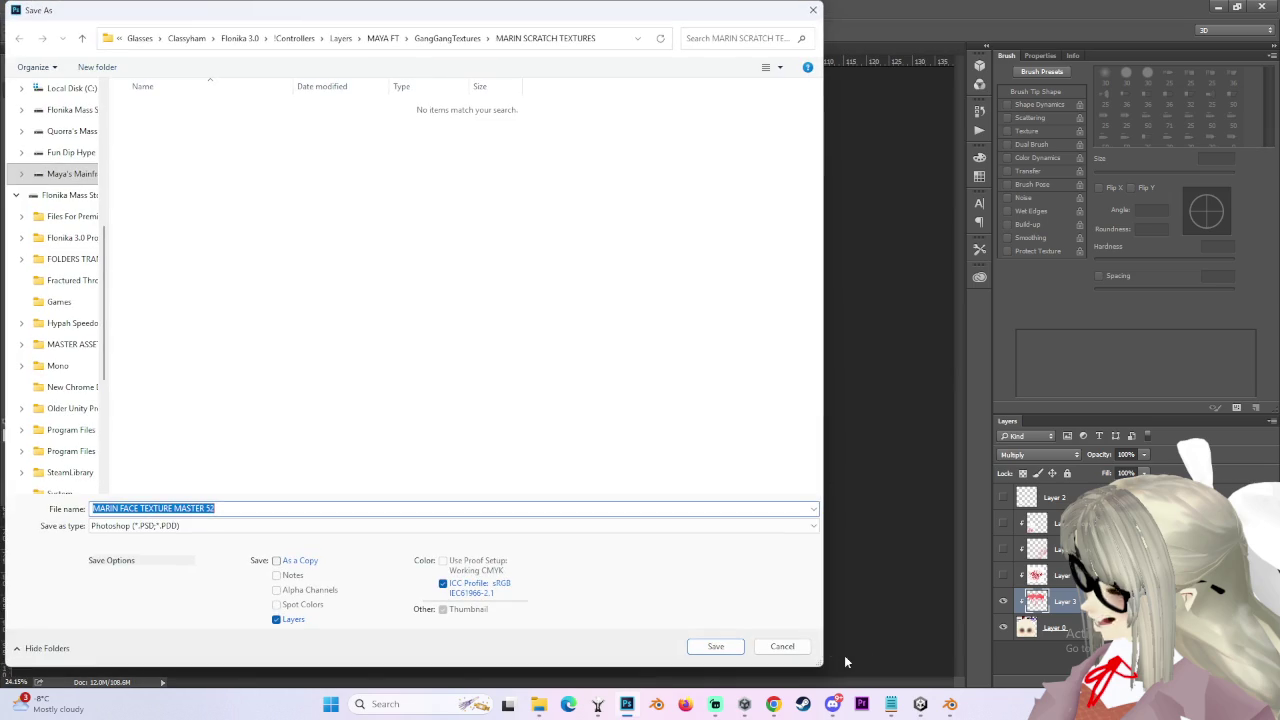
# - Cancel saving and turn on the two hidden blood spatter layers, dismissing the no-pixels warning
pyautogui.click(784, 647)
pyautogui.click(1004, 548)
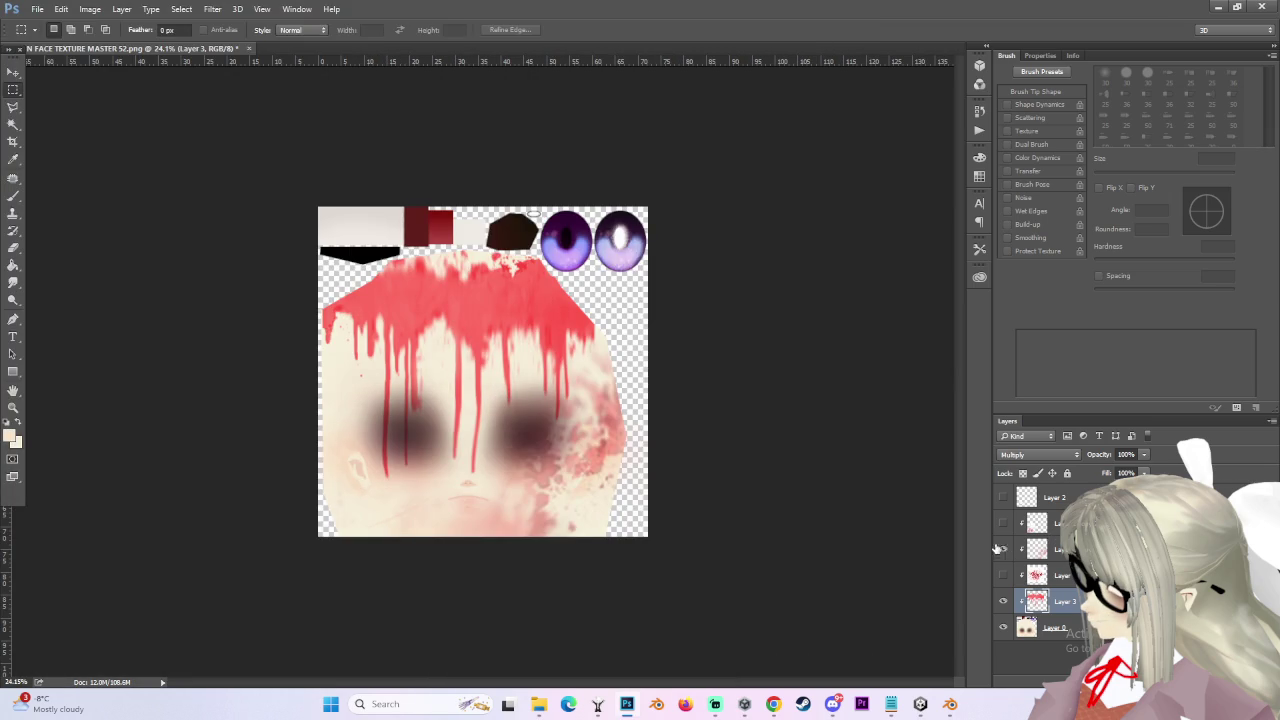
pyautogui.click(1003, 522)
pyautogui.scroll(2, 709, 337)
pyautogui.click(775, 262)
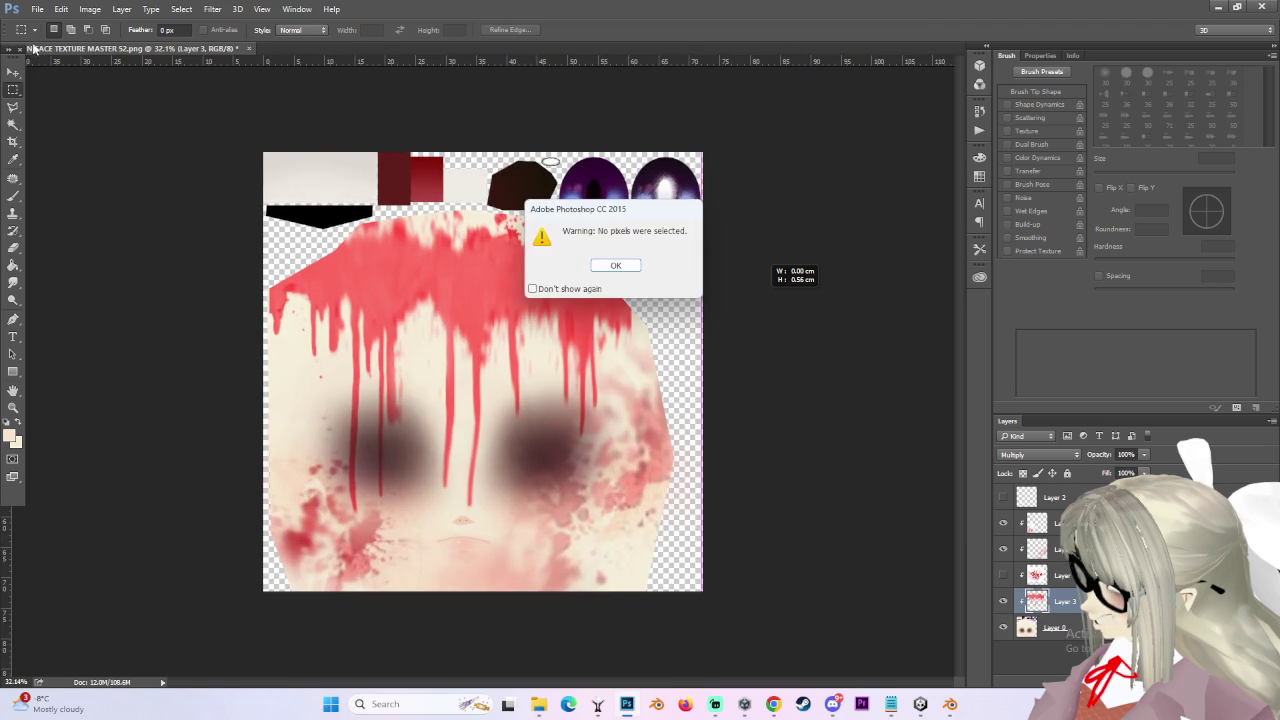
pyautogui.click(612, 266)
# - Save the texture as PNG named 'MARIN FACE TEXTURE MASTER 52 BLOOD', then return to Unity
pyautogui.click(37, 9)
pyautogui.click(60, 158)
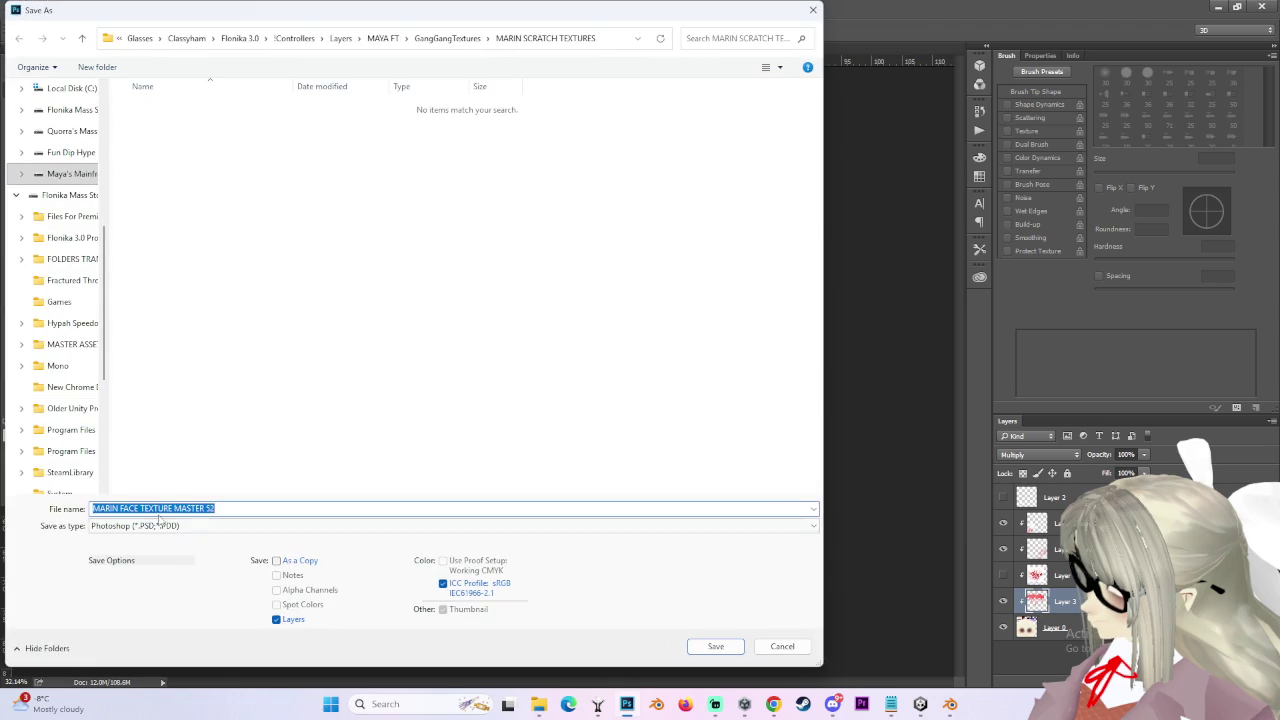
pyautogui.click(155, 525)
pyautogui.click(128, 476)
pyautogui.click(224, 510)
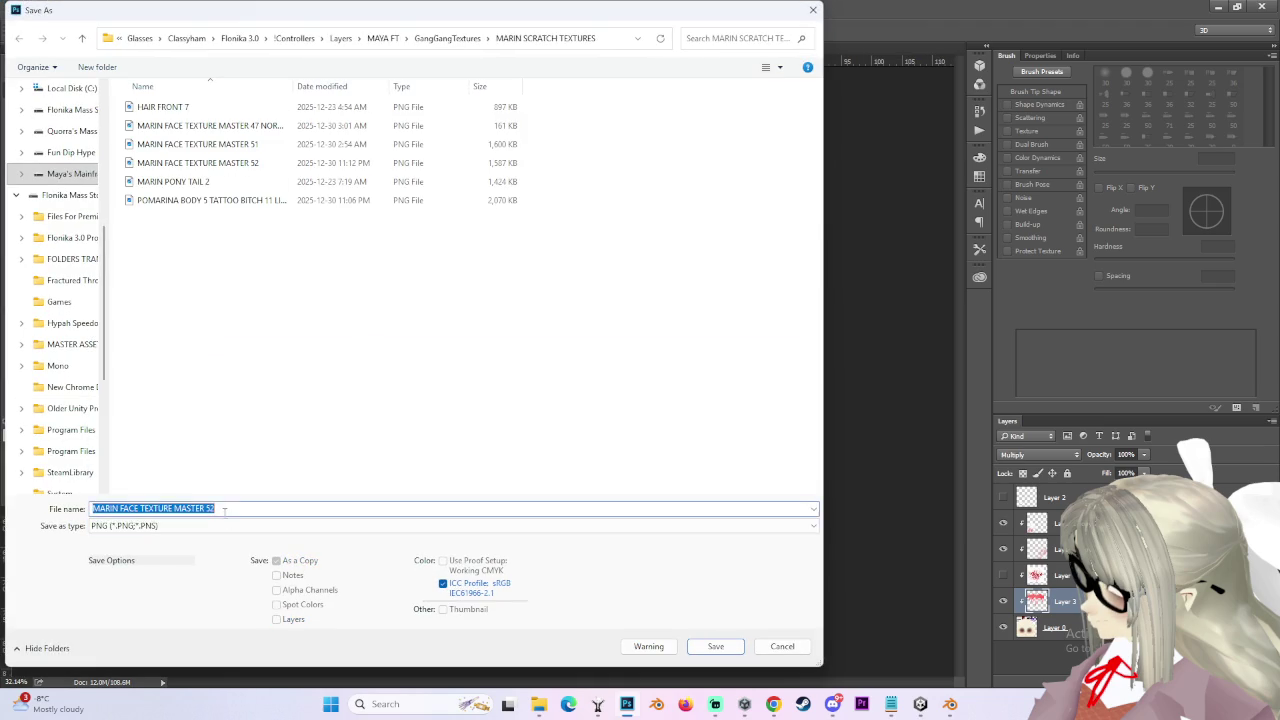
pyautogui.write('BLOD')
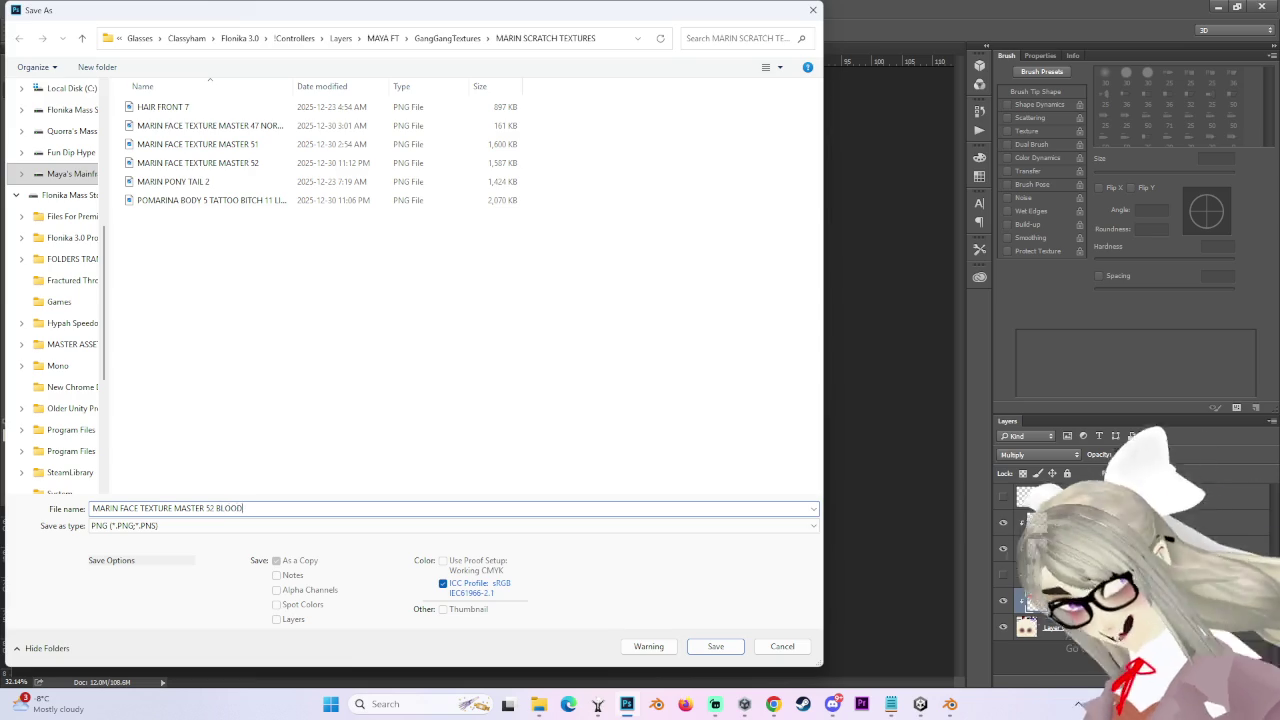
pyautogui.press('Return')
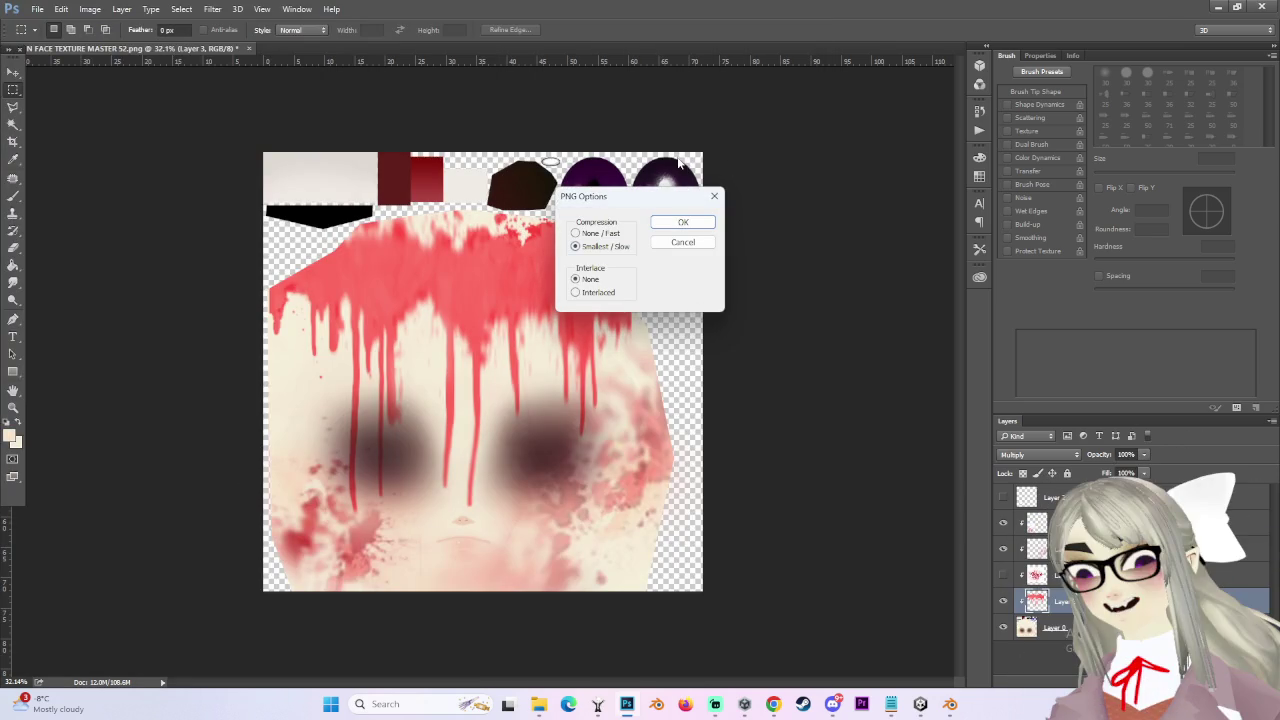
pyautogui.click(686, 221)
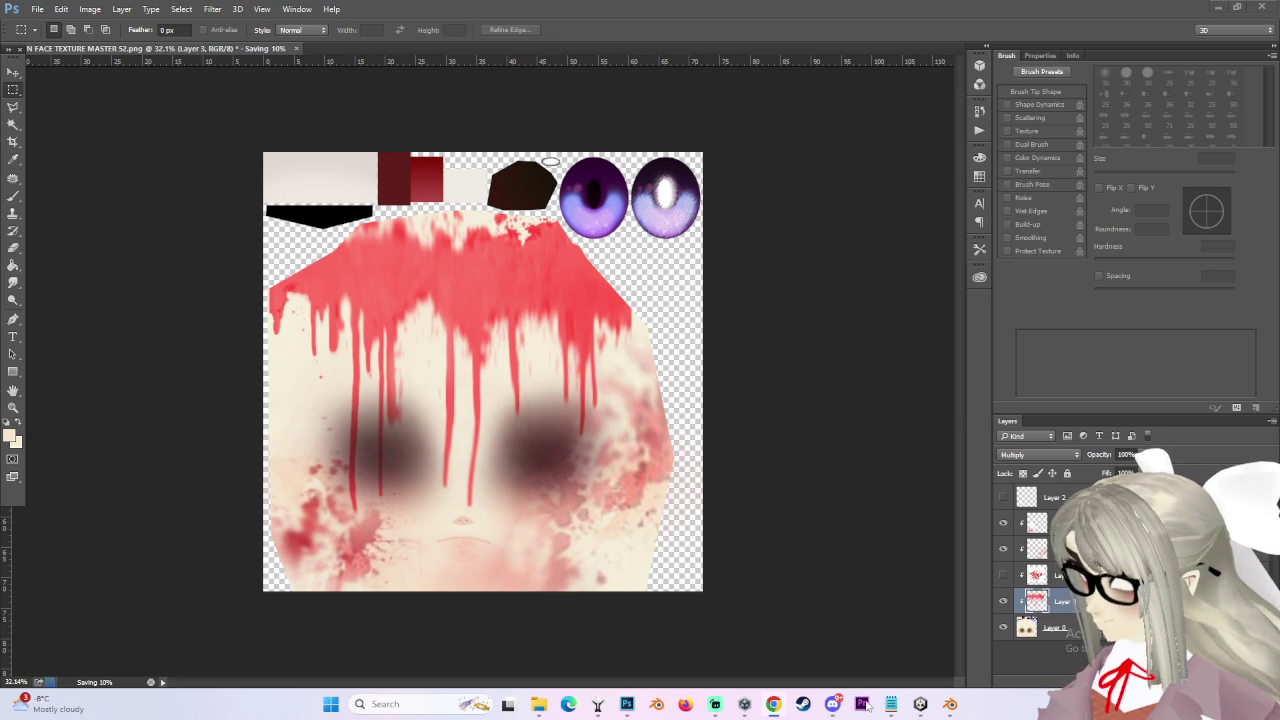
pyautogui.click(920, 704)
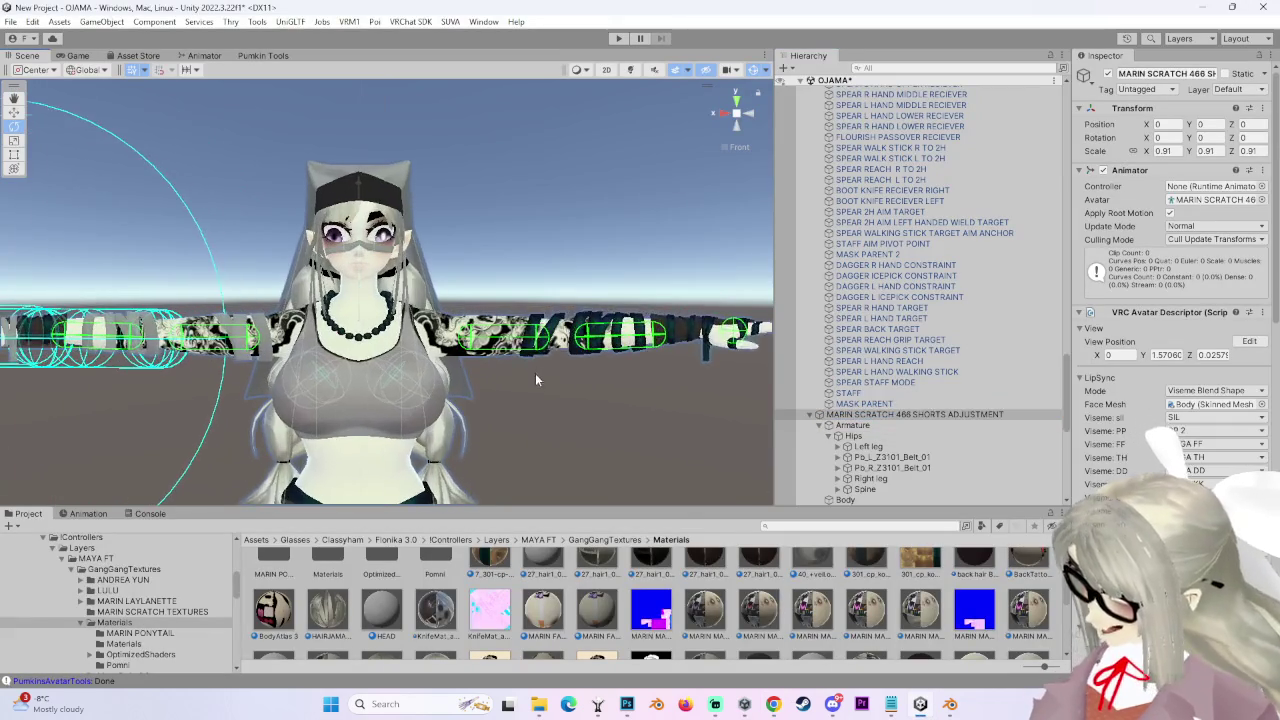
# - Select Body, widen the Inspector and enable Decal 0 in the face material's Decals section
pyautogui.click(900, 499)
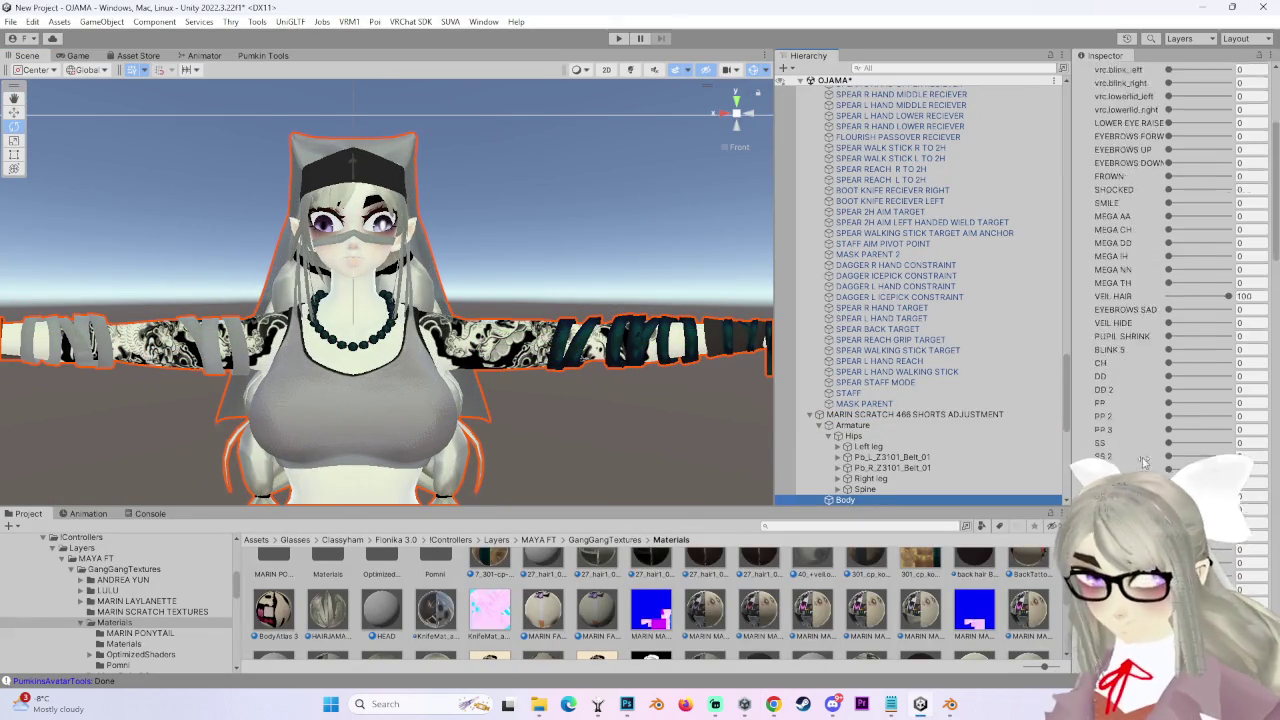
pyautogui.scroll(-2, 994, 471)
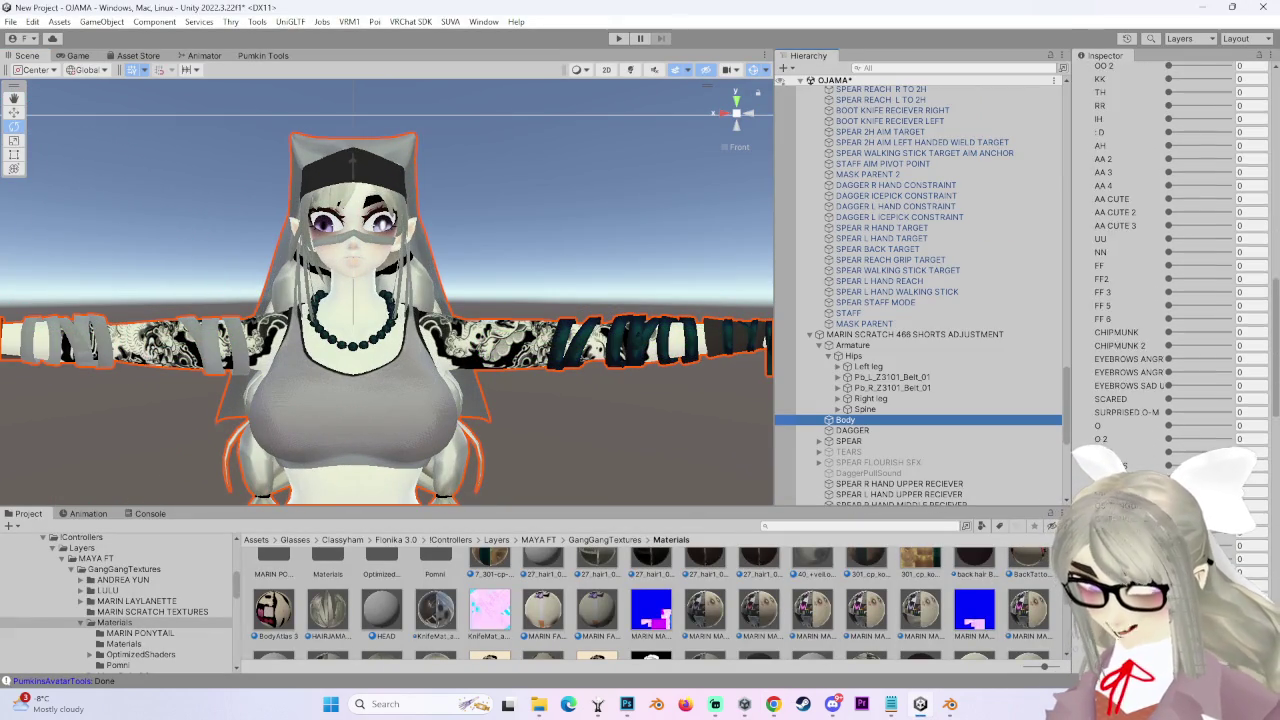
pyautogui.scroll(-10, 1170, 250)
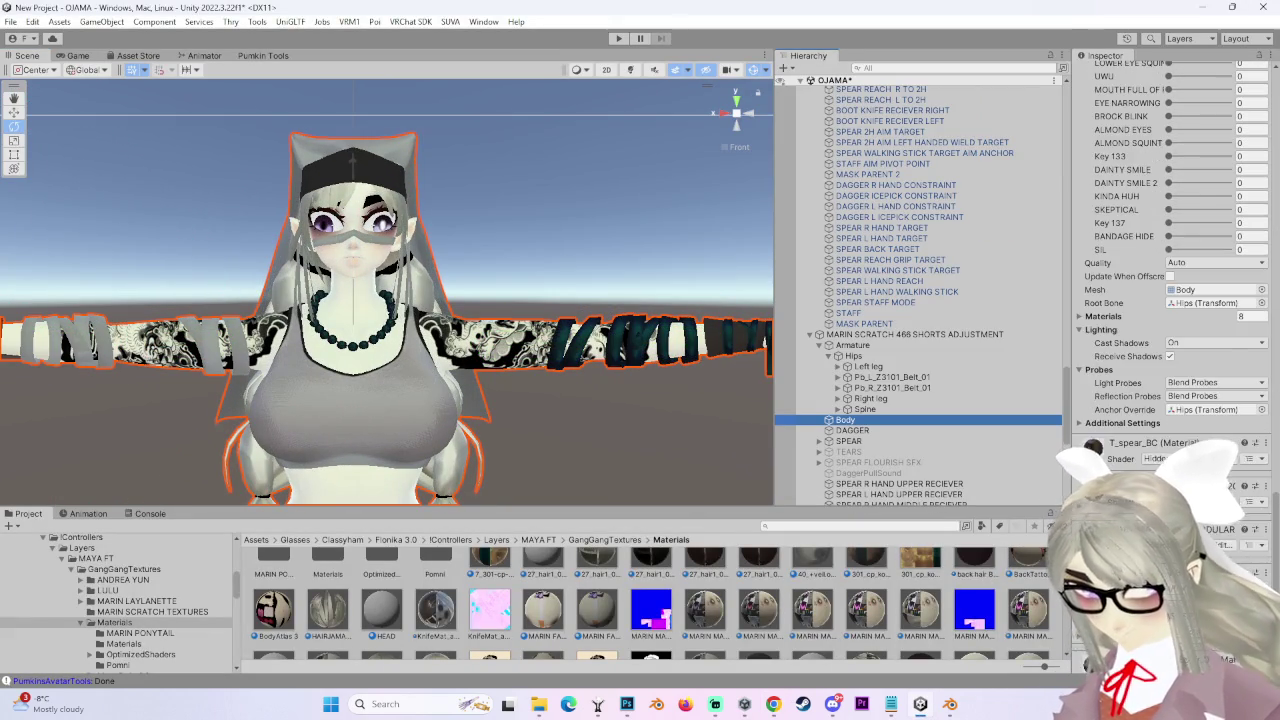
pyautogui.moveTo(1068, 300); pyautogui.dragTo(935, 300)
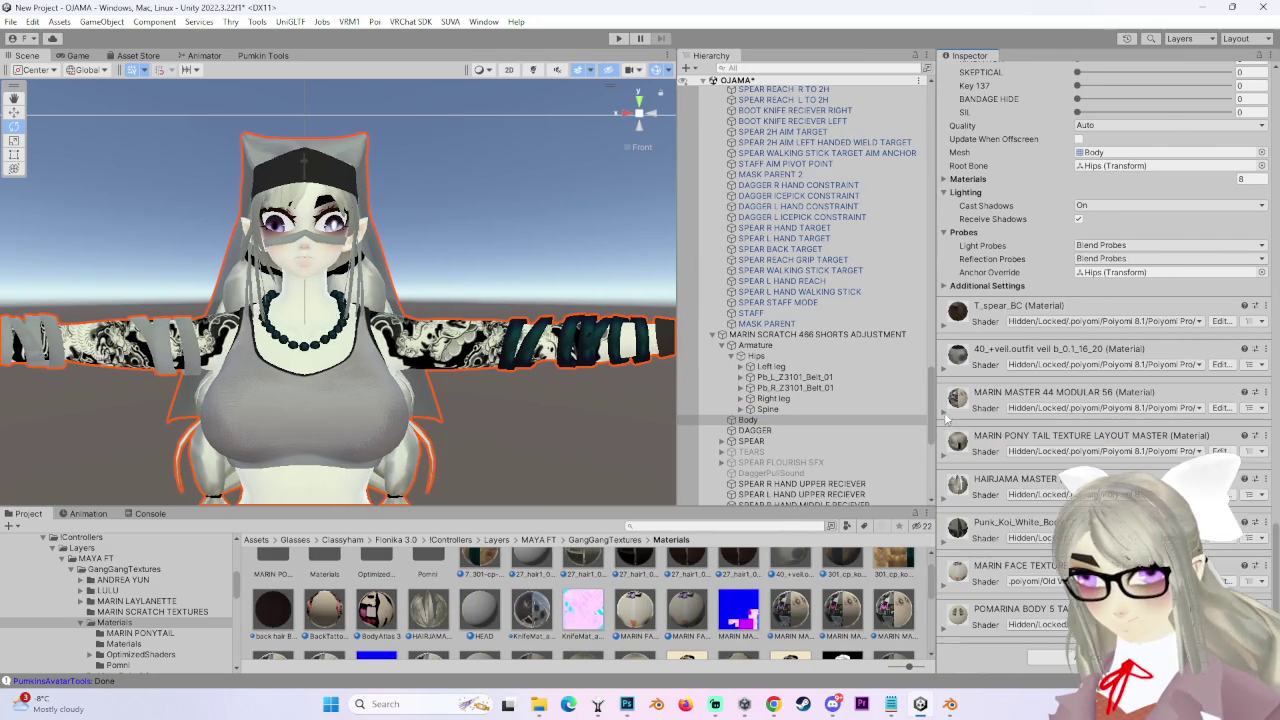
pyautogui.click(947, 622)
pyautogui.scroll(-6, 966, 560)
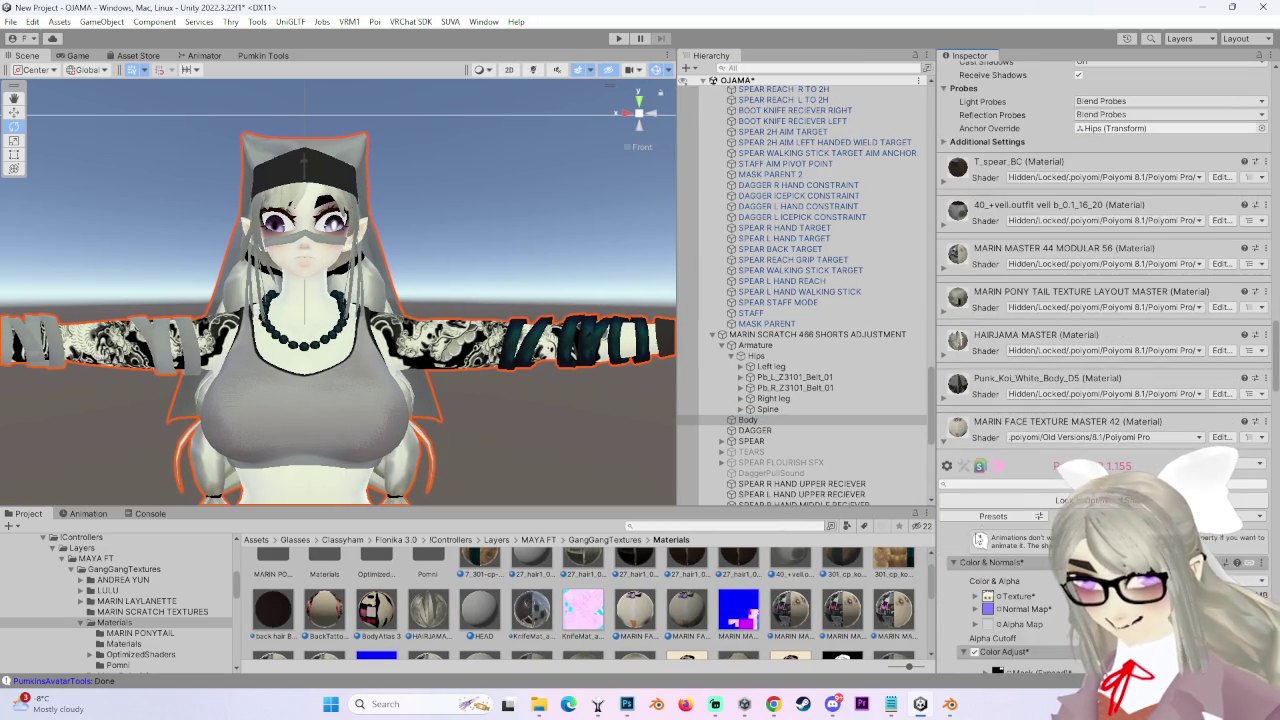
pyautogui.scroll(-10, 966, 541)
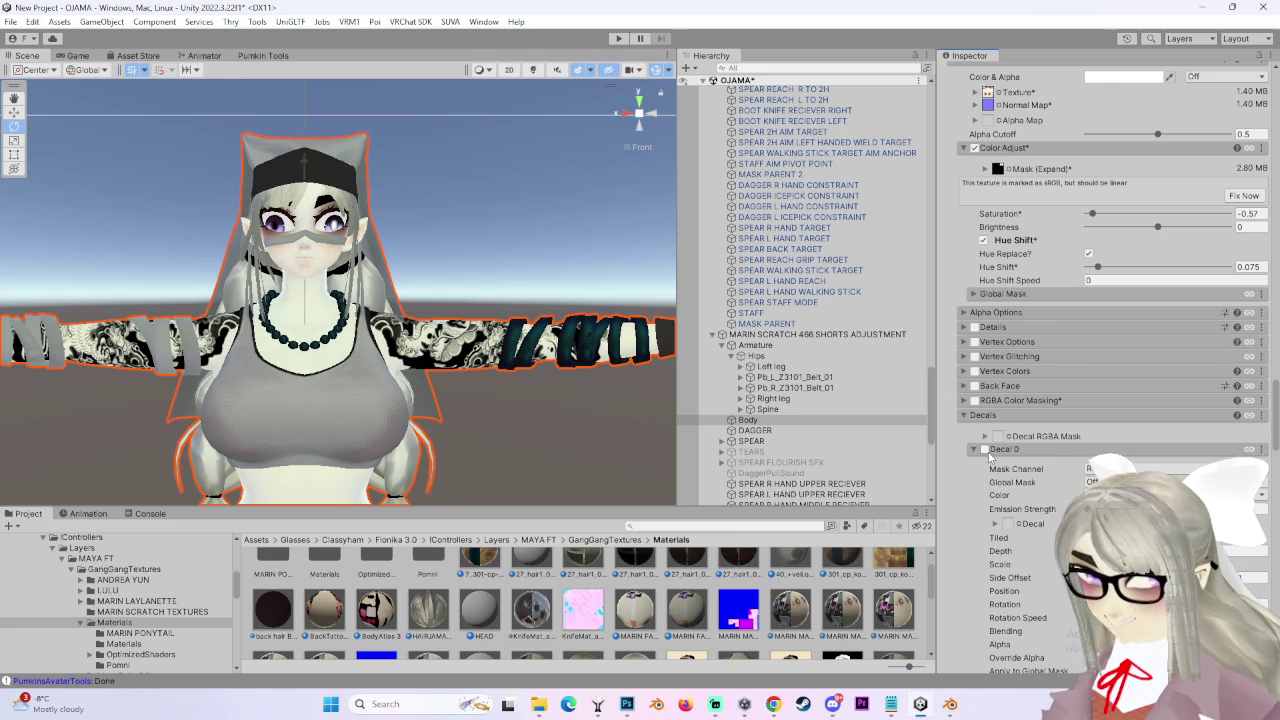
pyautogui.click(987, 450)
# - Check the face material's main and mask texture settings, deselect the avatar, and return to Photoshop
pyautogui.scroll(-3, 995, 505)
pyautogui.scroll(10, 1000, 300)
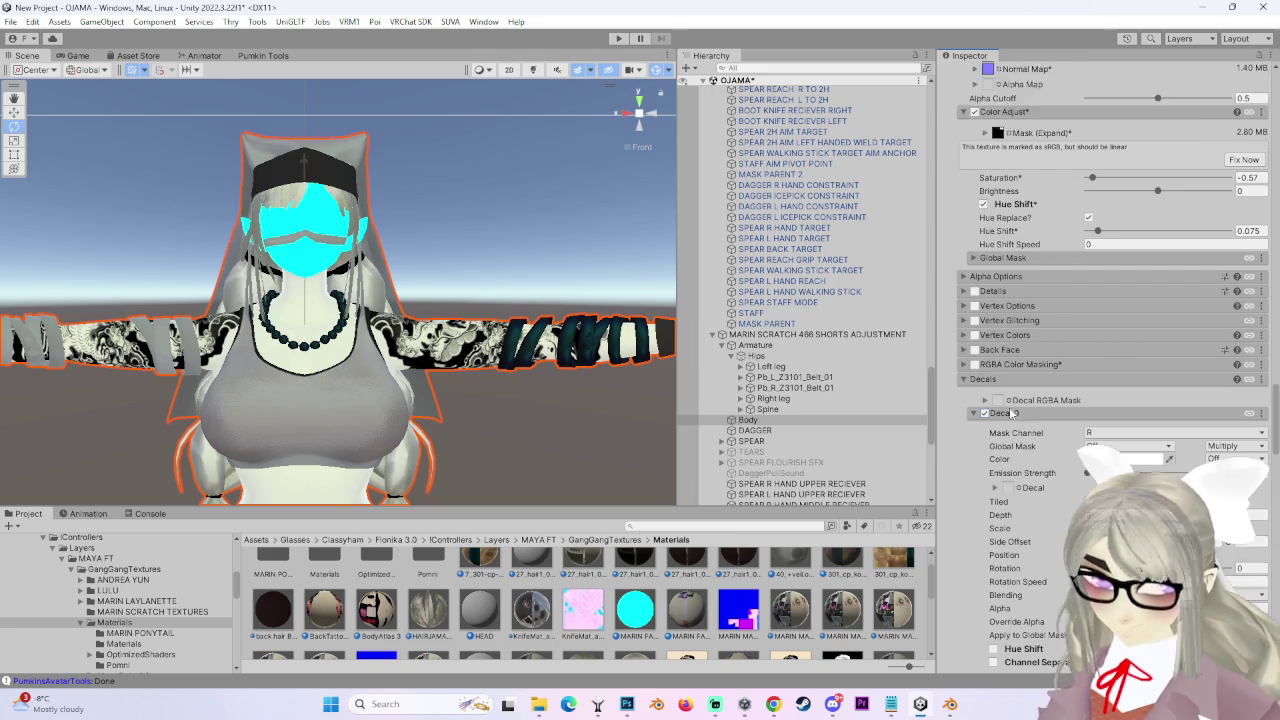
pyautogui.click(988, 236)
pyautogui.hotkey('ctrl', 'z')
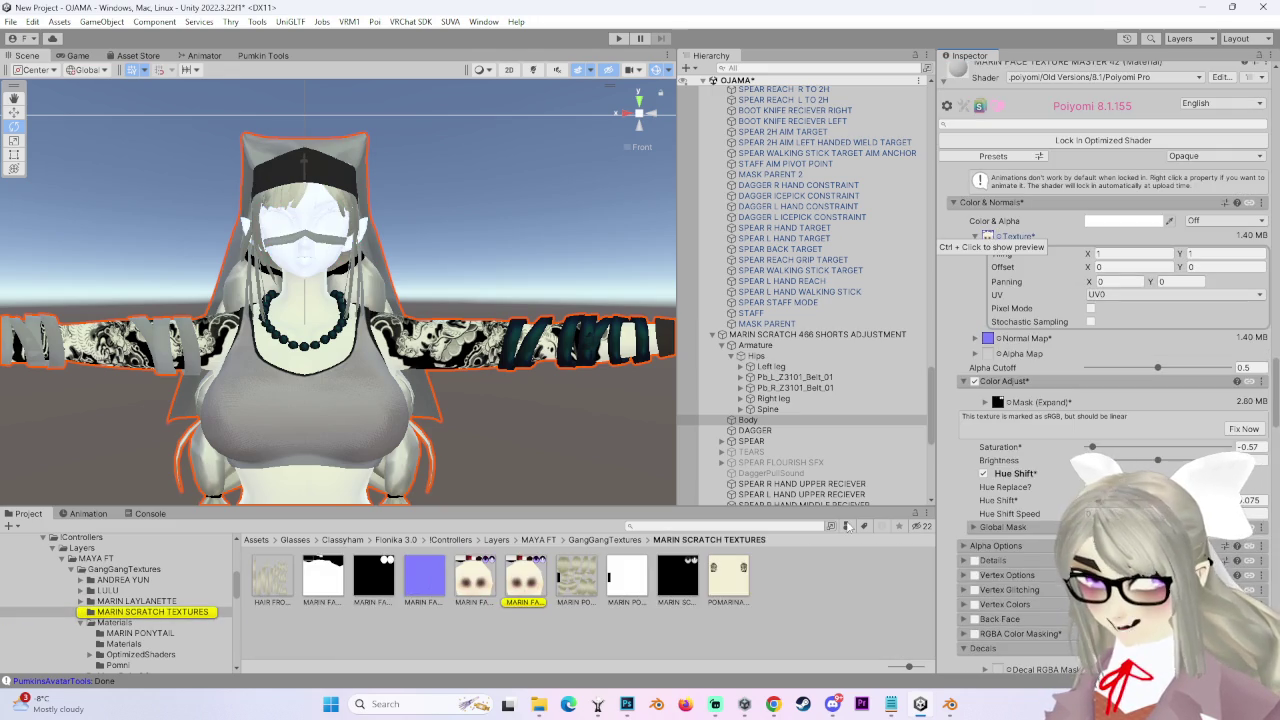
pyautogui.click(998, 403)
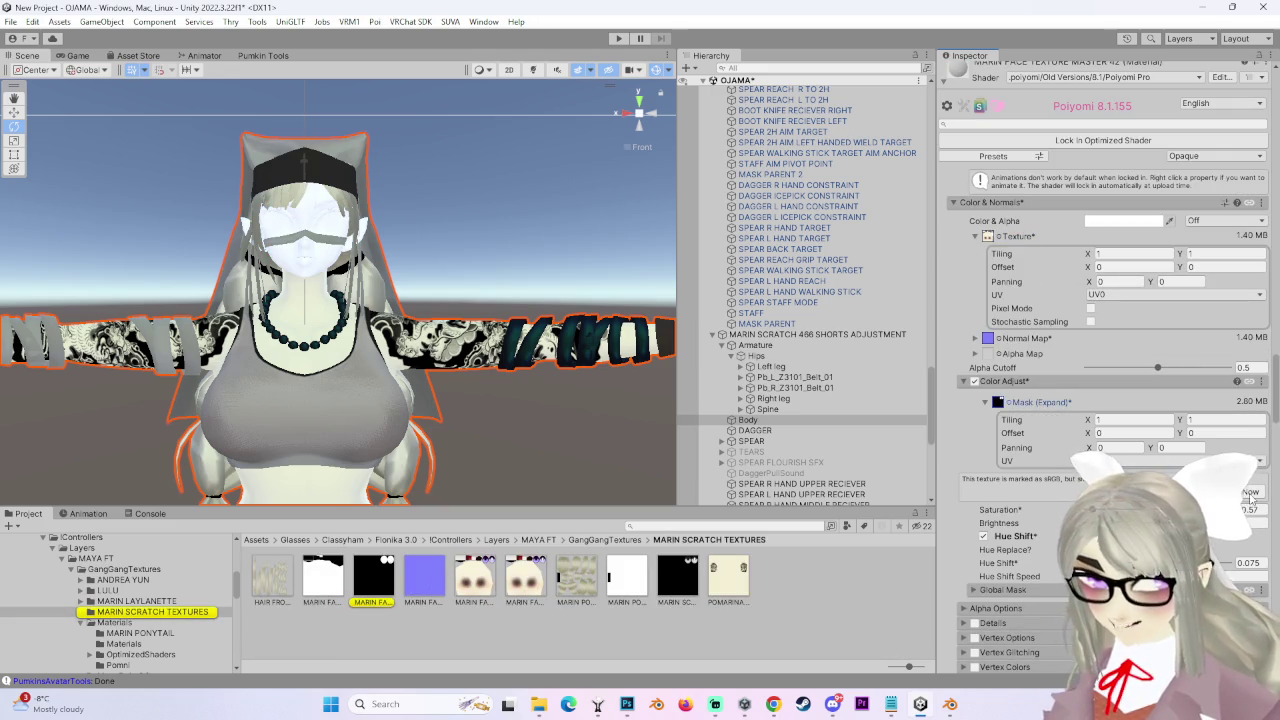
pyautogui.scroll(-3, 1000, 570)
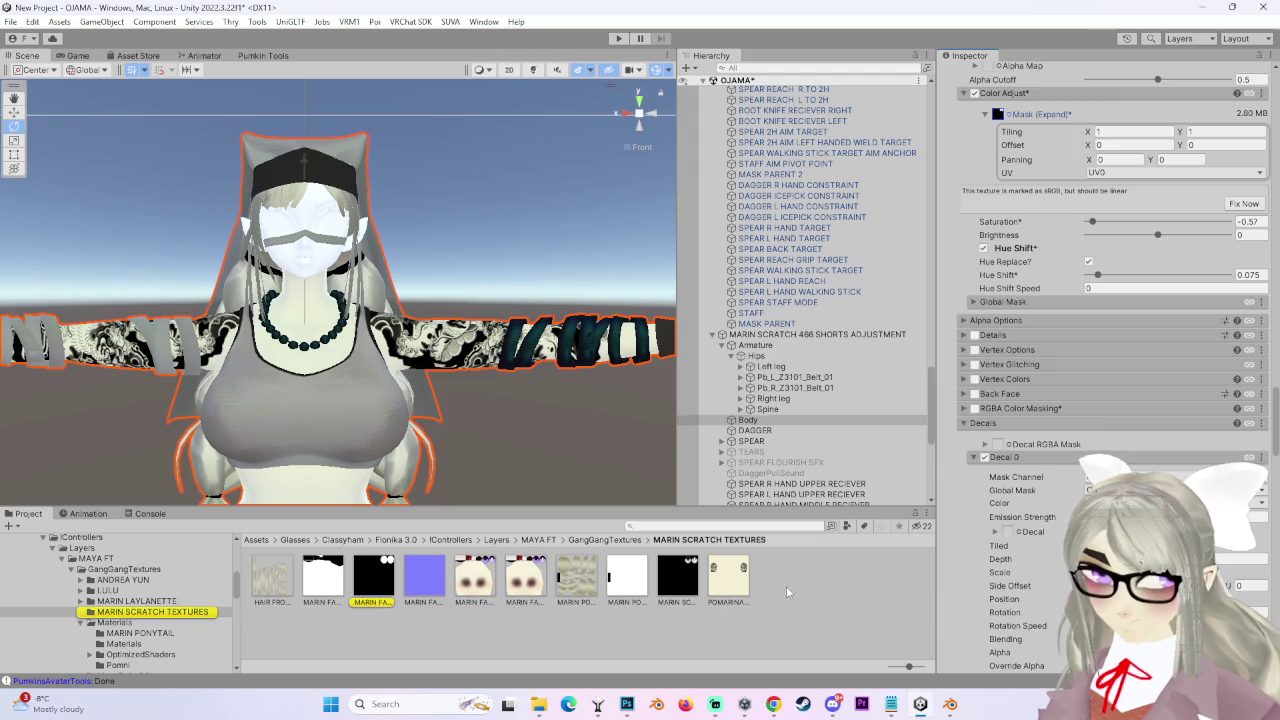
pyautogui.click(786, 586)
pyautogui.click(626, 704)
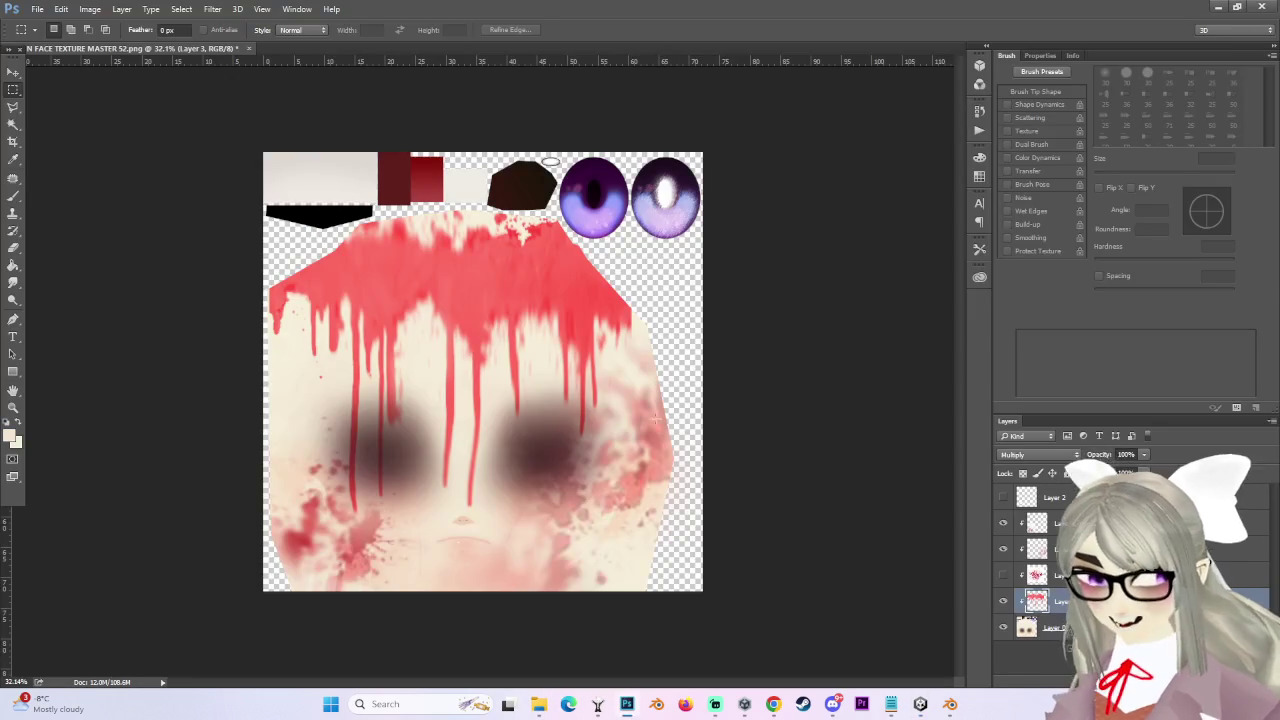
# - Start a PNG Save As of the blood texture, cancel it, and switch back to Unity
pyautogui.click(37, 9)
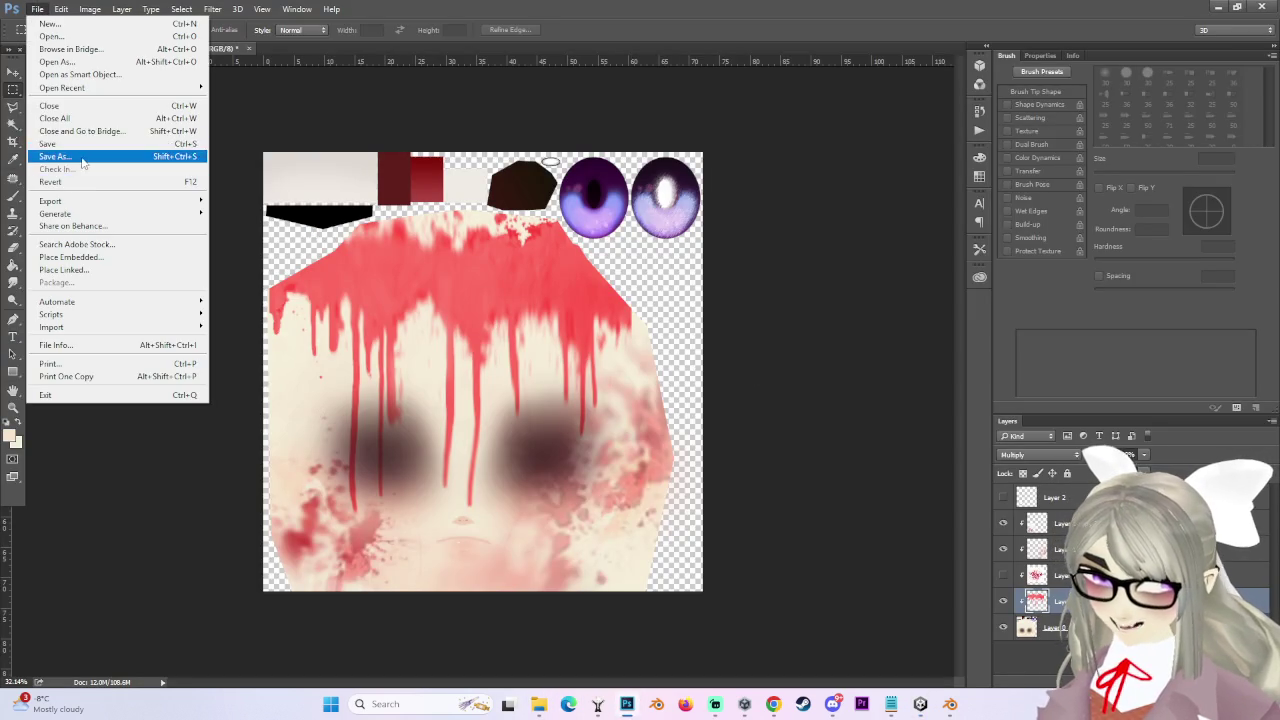
pyautogui.click(80, 154)
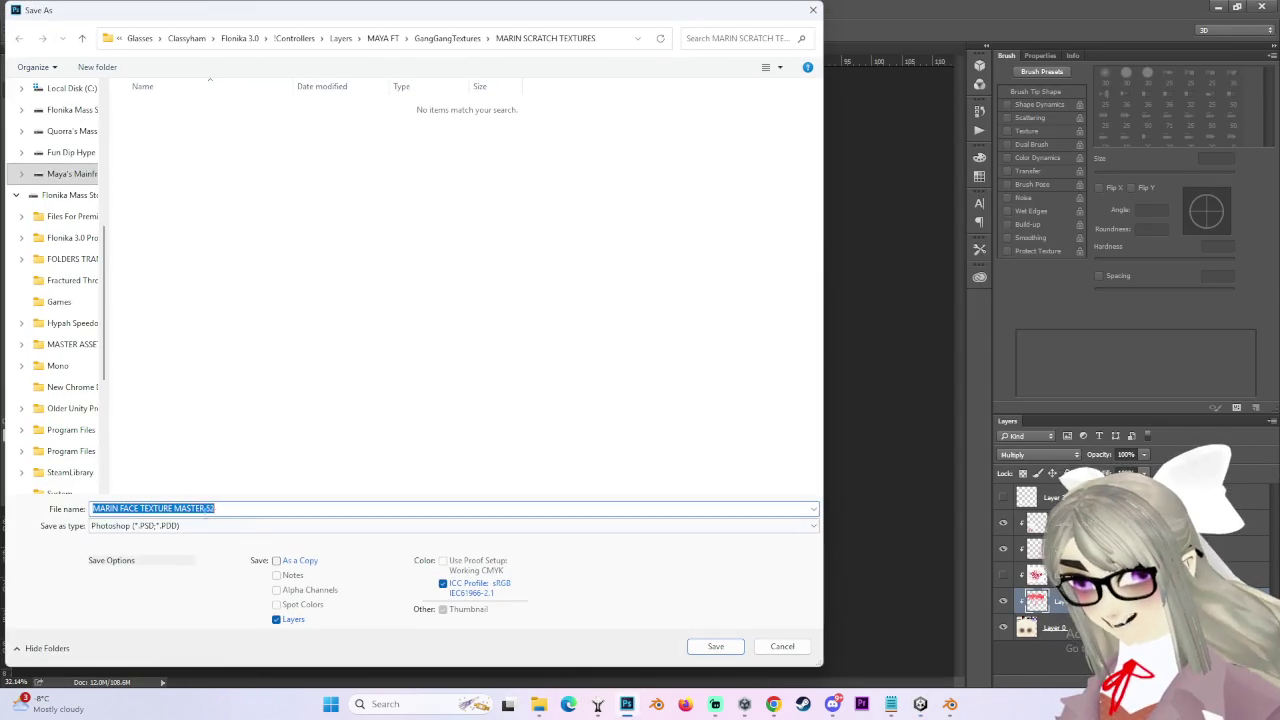
pyautogui.click(150, 525)
pyautogui.click(124, 472)
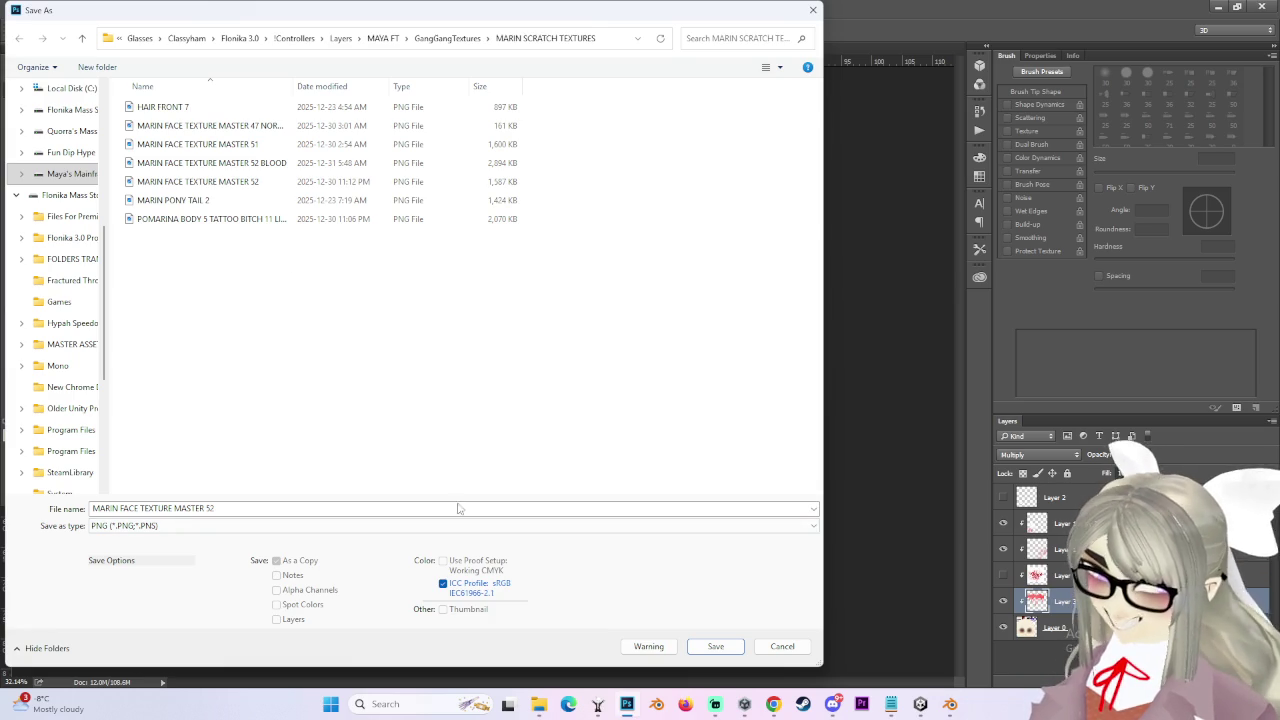
pyautogui.click(786, 648)
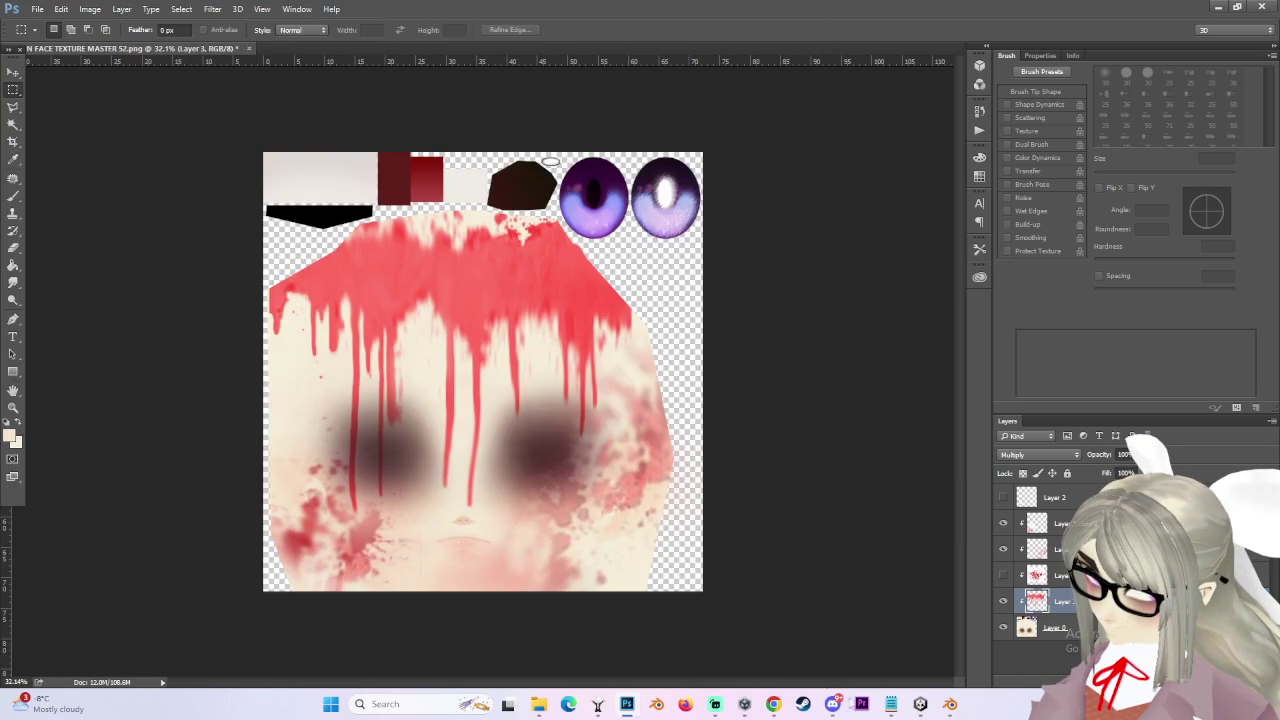
pyautogui.click(918, 706)
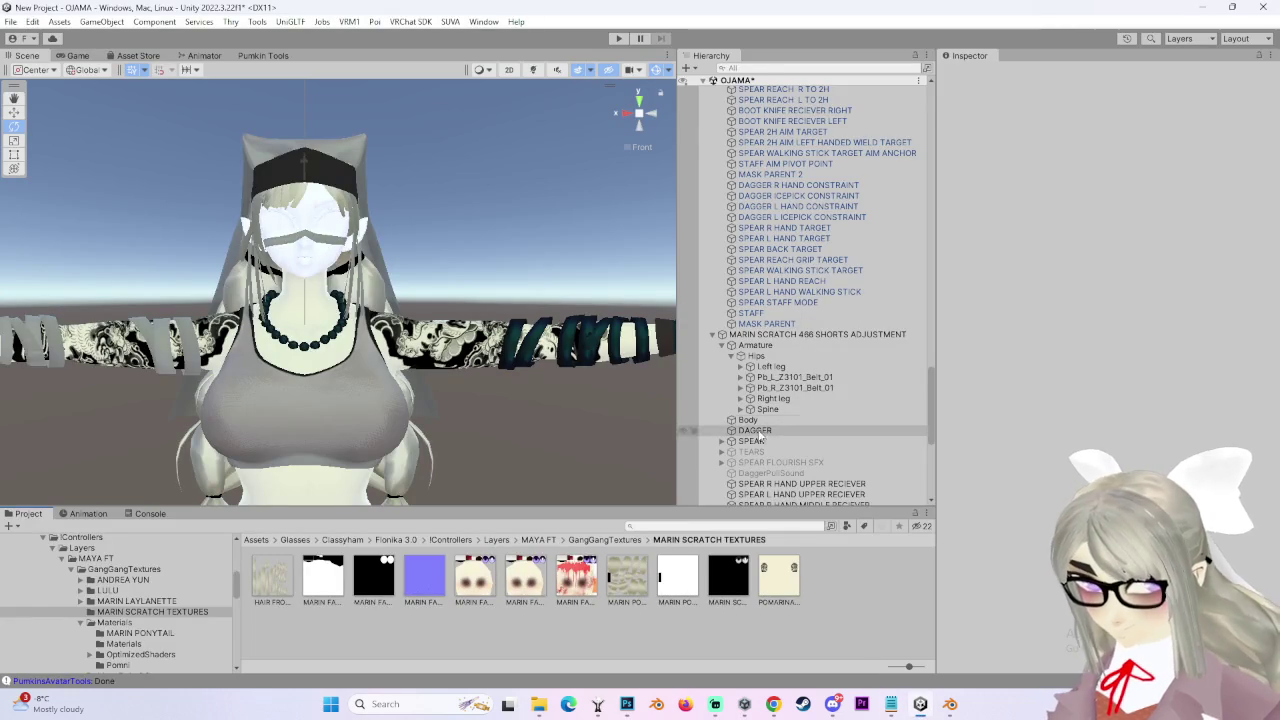
# - Select the Body mesh and drop the blood face texture into the Poiyomi Decal 0 slot
pyautogui.click(764, 410)
pyautogui.press('Down')
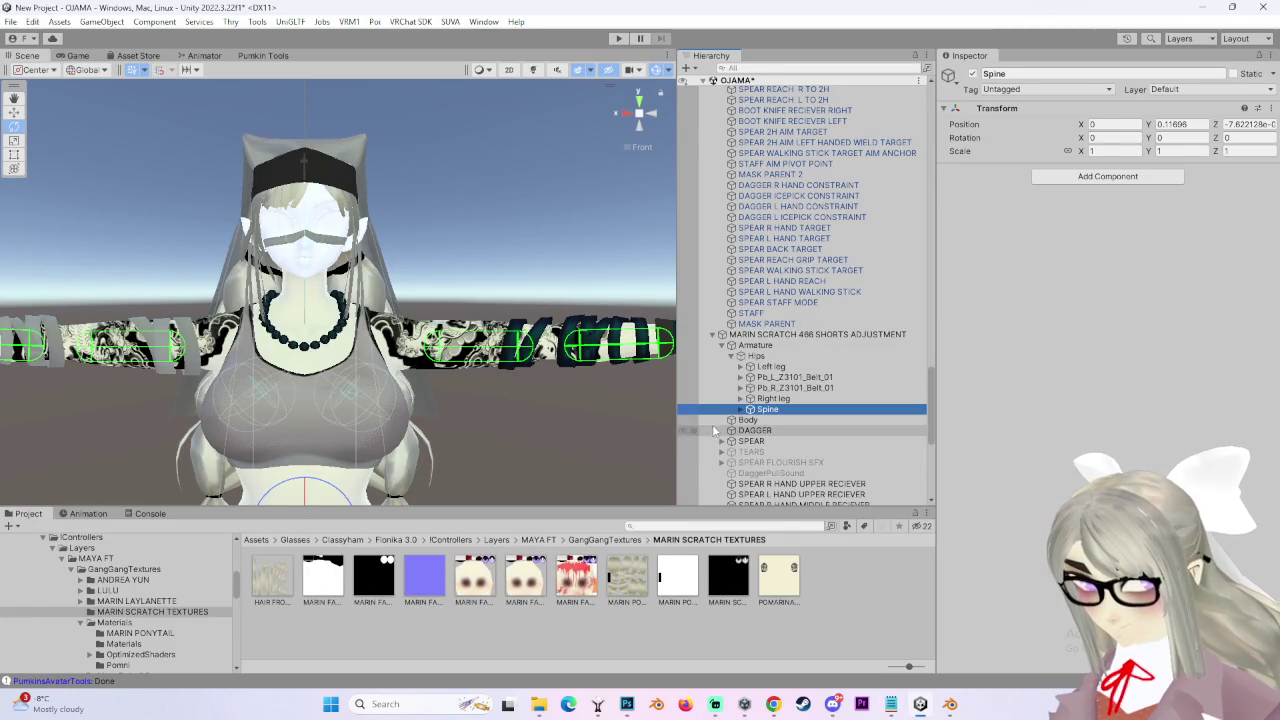
pyautogui.scroll(-10, 1046, 420)
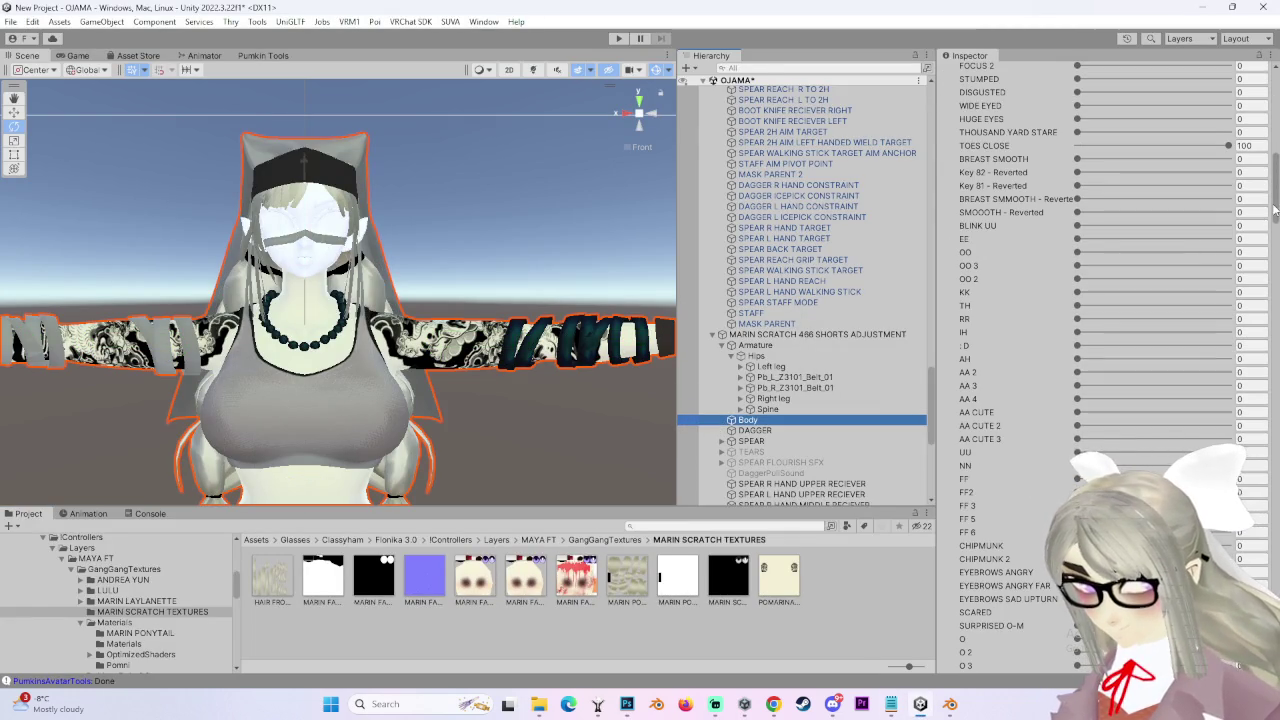
pyautogui.scroll(-15, 1220, 280)
pyautogui.scroll(-10, 1054, 440)
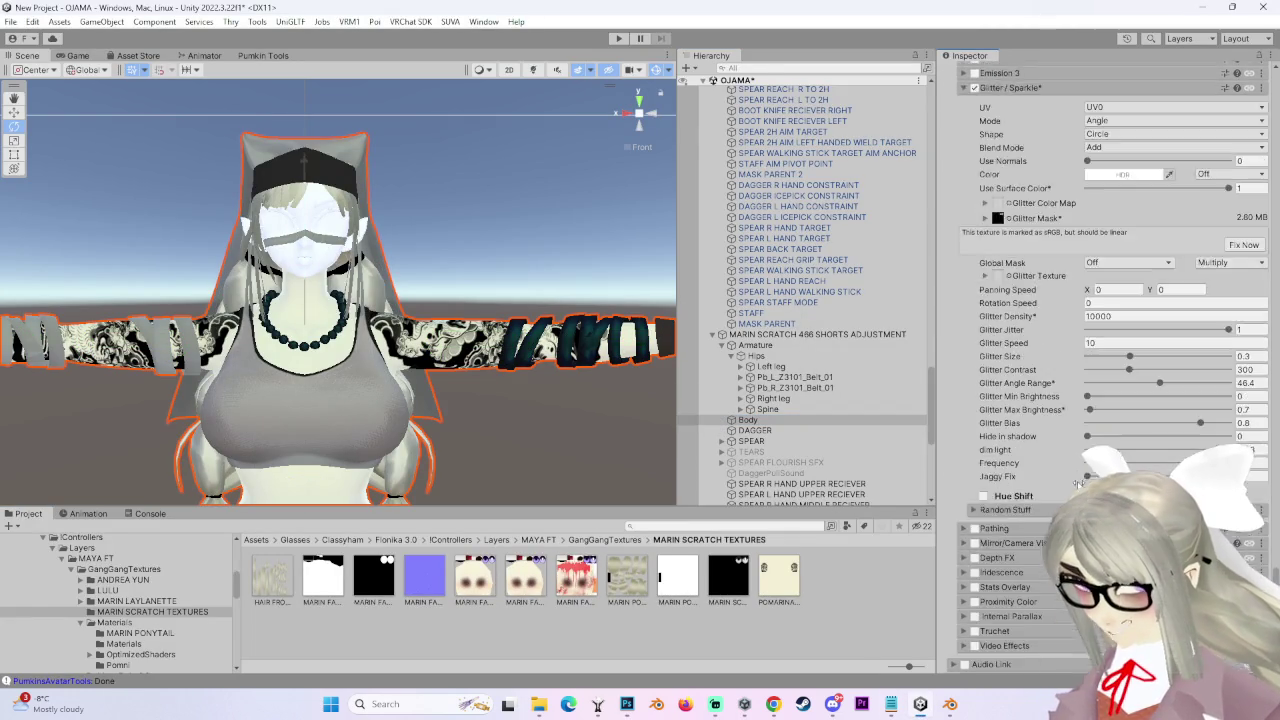
pyautogui.scroll(8, 1054, 440)
pyautogui.scroll(8, 1050, 430)
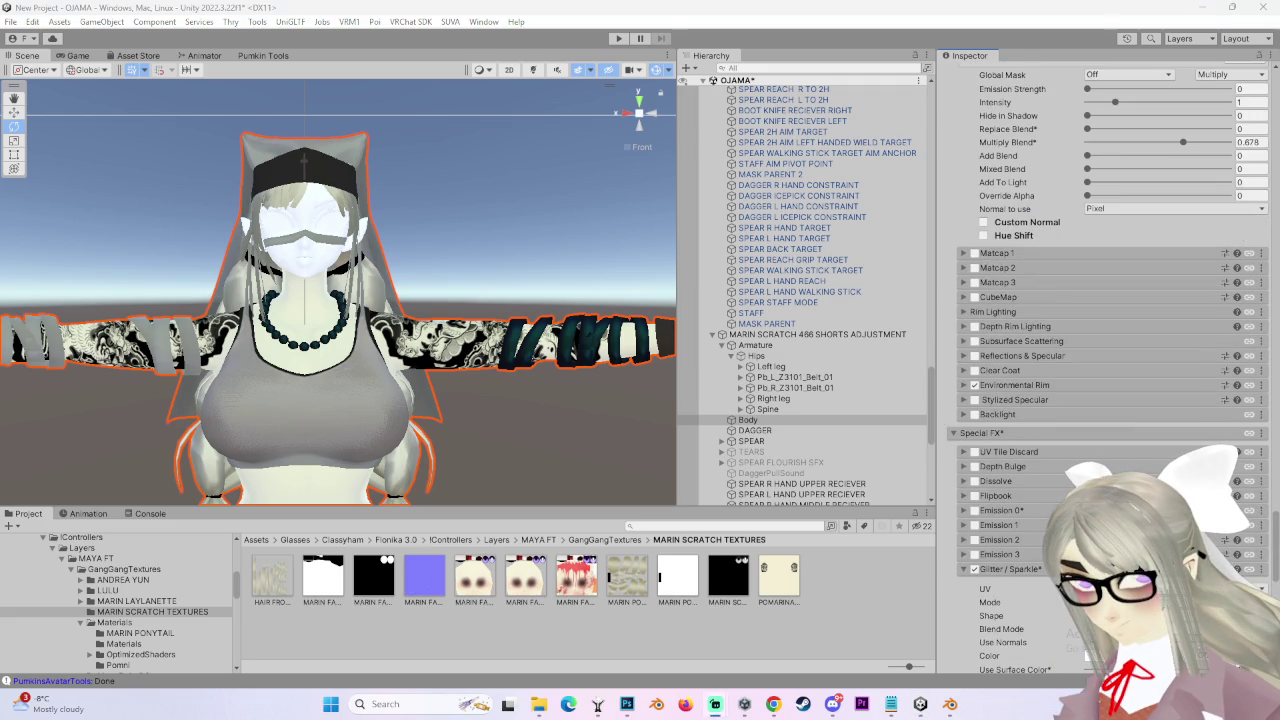
pyautogui.scroll(10, 1050, 440)
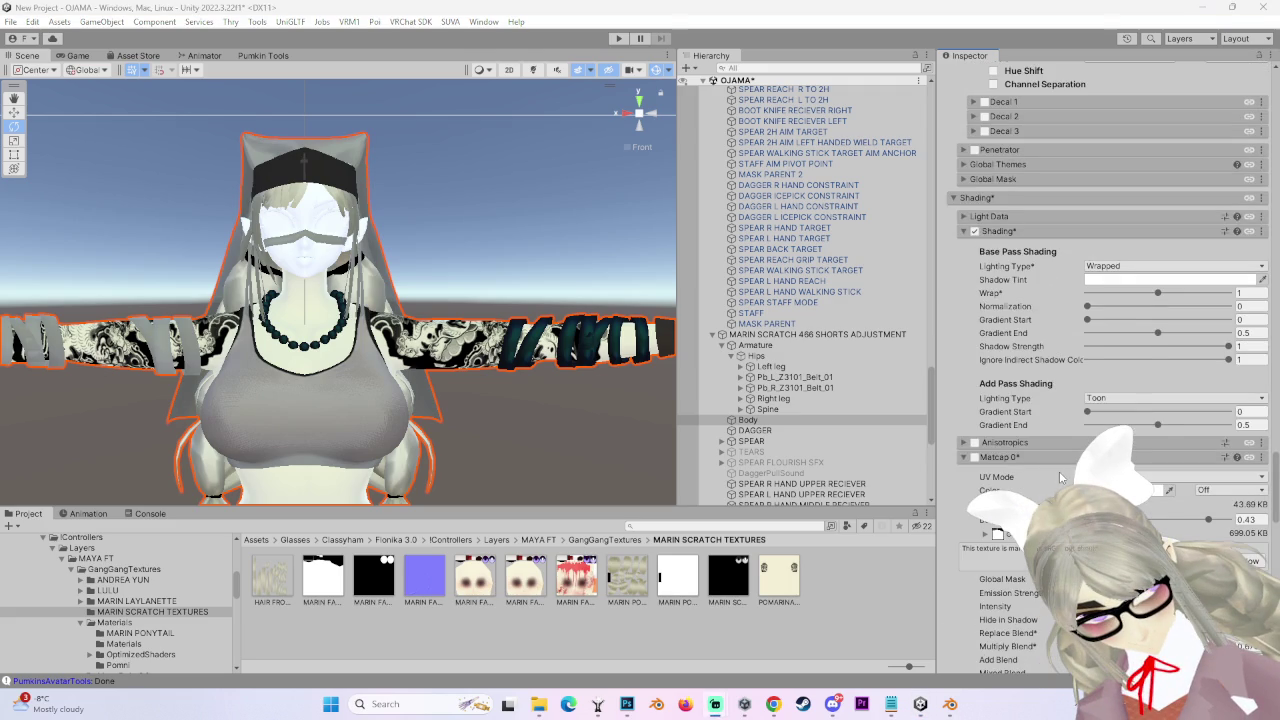
pyautogui.scroll(11, 1060, 477)
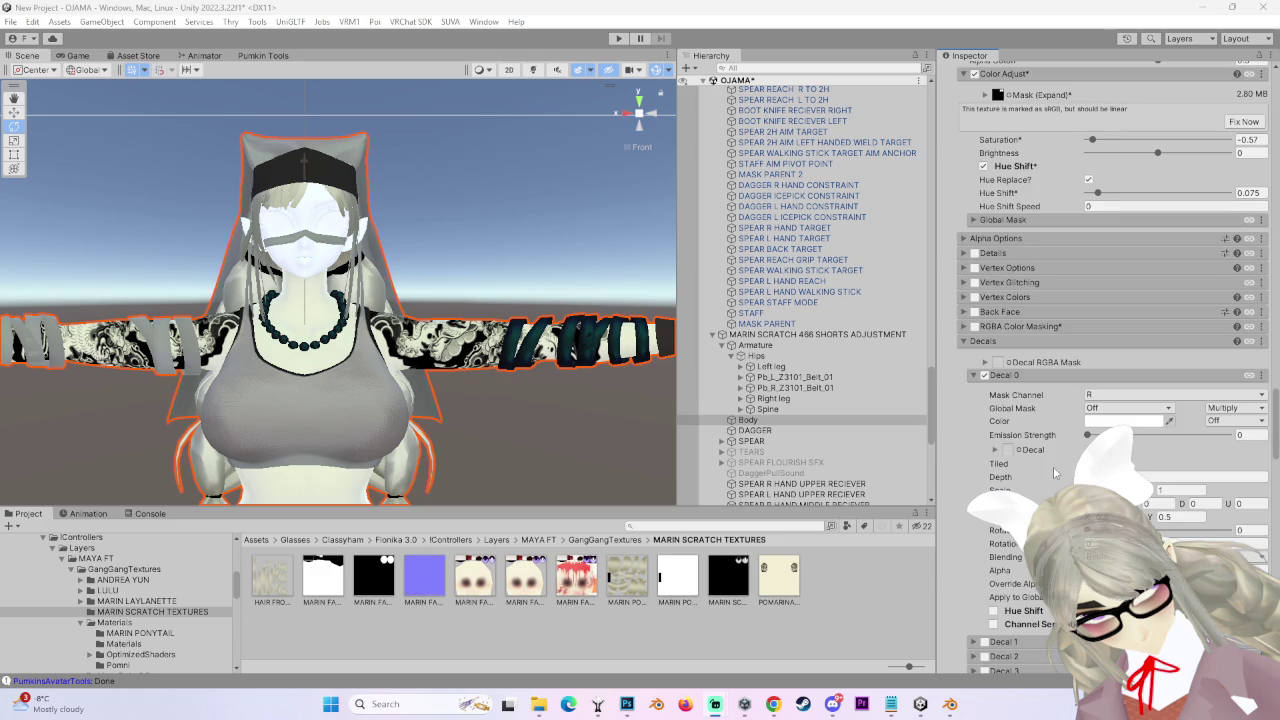
pyautogui.moveTo(667, 573)
pyautogui.mouseDown()
pyautogui.moveTo(1068, 453)
pyautogui.moveTo(1016, 454)
pyautogui.mouseUp()
# - Enable Alpha Is Transparency on the blood texture, apply it, and check the decal on the head
pyautogui.scroll(3, 470, 400)
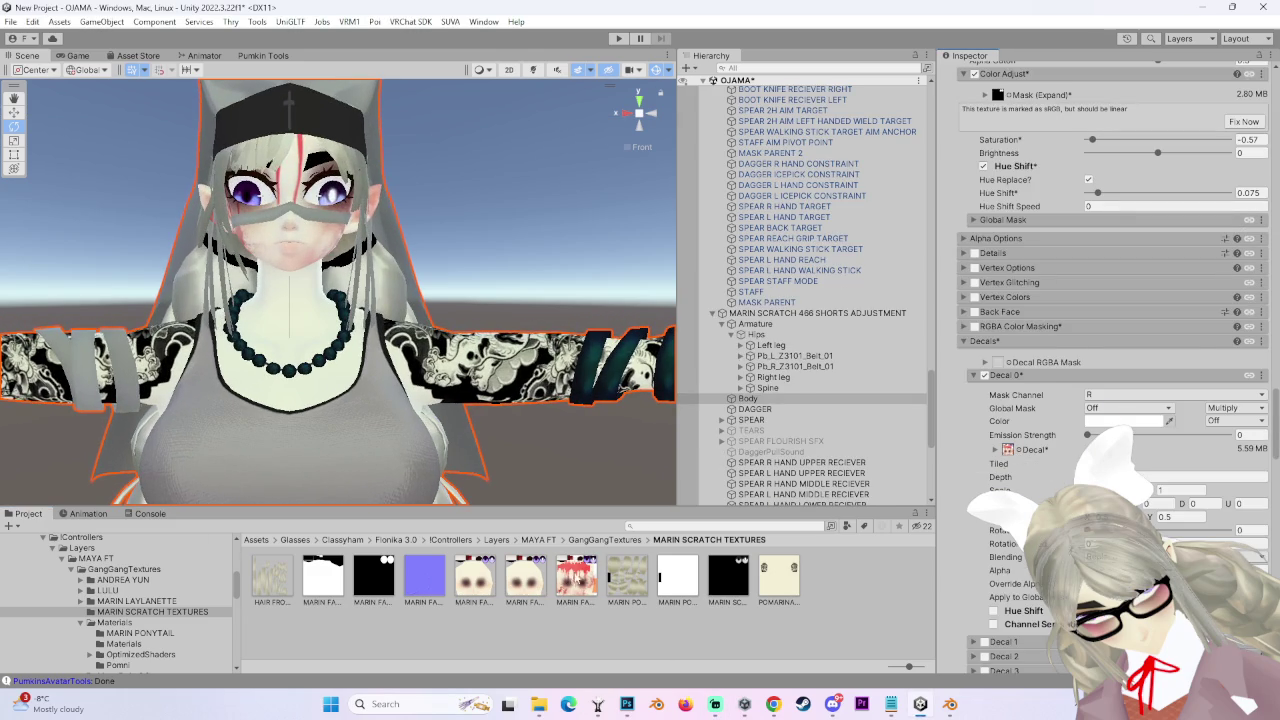
pyautogui.click(577, 578)
pyautogui.click(1082, 173)
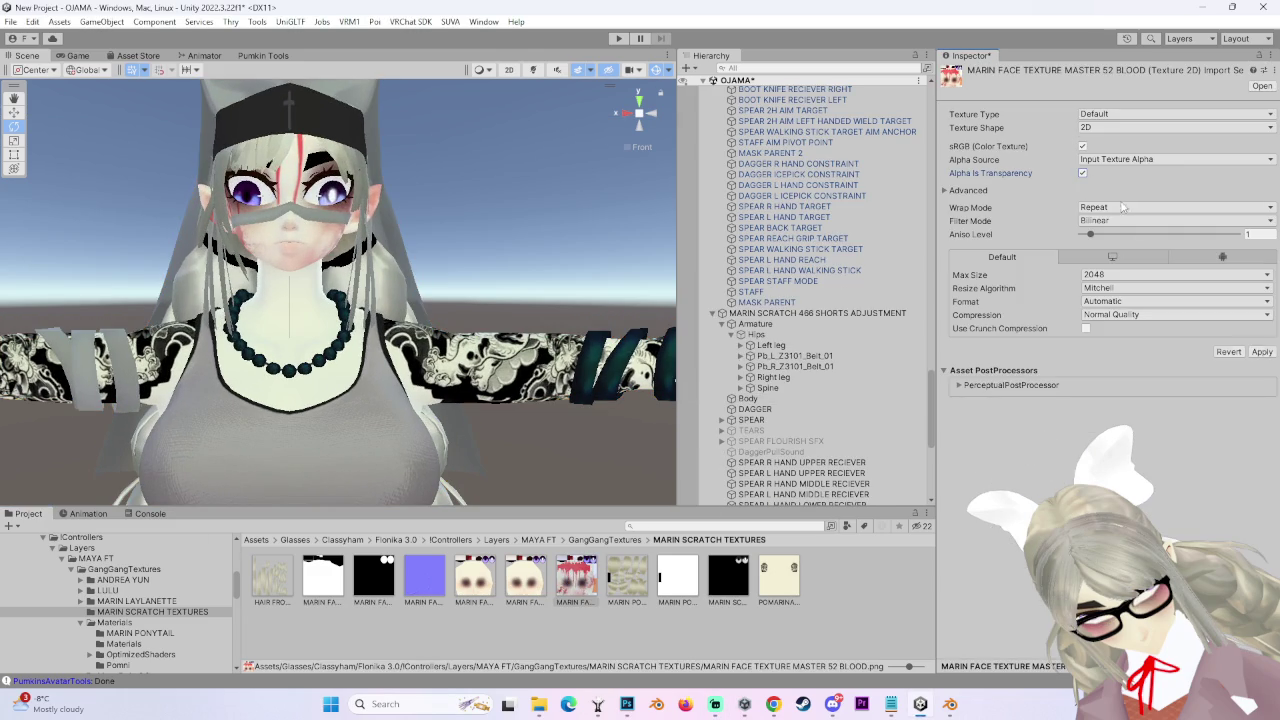
pyautogui.click(1249, 352)
pyautogui.scroll(-2, 390, 258)
pyautogui.moveTo(390, 258)
pyautogui.mouseDown()
pyautogui.moveTo(465, 298)
pyautogui.moveTo(352, 311)
pyautogui.moveTo(306, 342)
pyautogui.moveTo(498, 349)
pyautogui.moveTo(544, 326)
pyautogui.moveTo(522, 346)
pyautogui.moveTo(574, 348)
pyautogui.mouseUp()
# - Shift the blood drip layer right and stretch it to about 220% height, top aligned to the image top
pyautogui.click(627, 703)
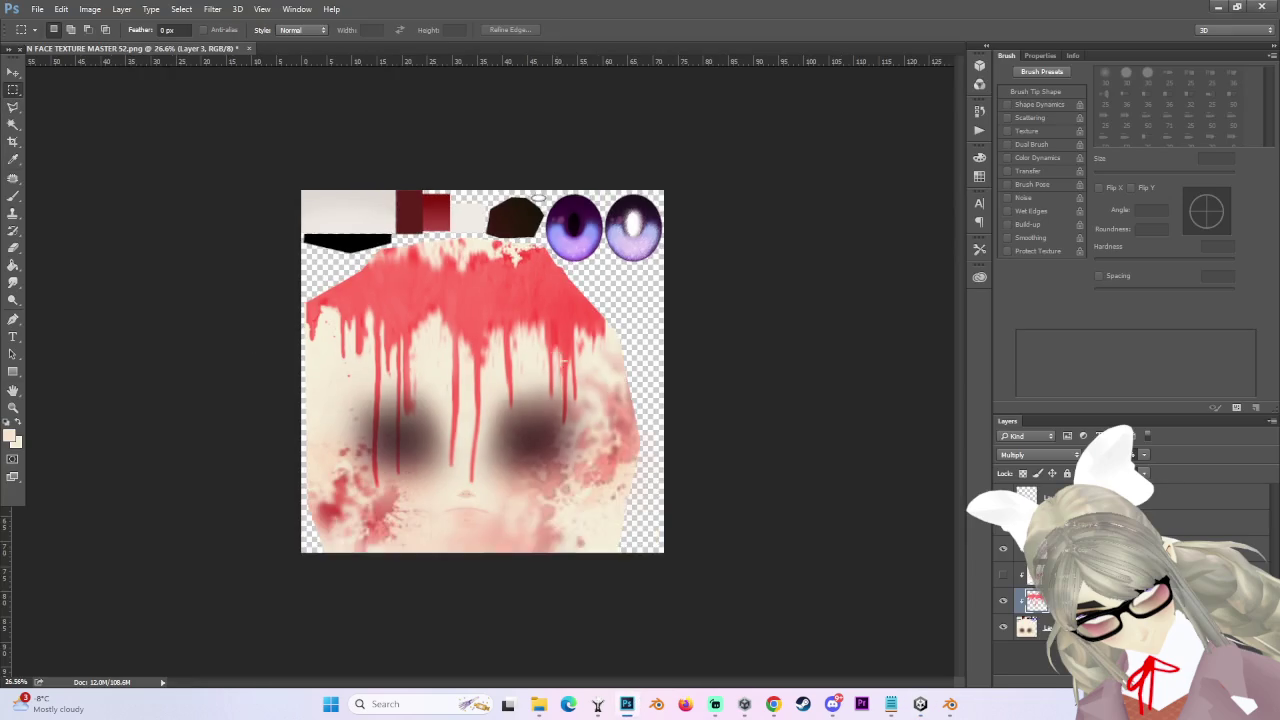
pyautogui.scroll(2, 614, 398)
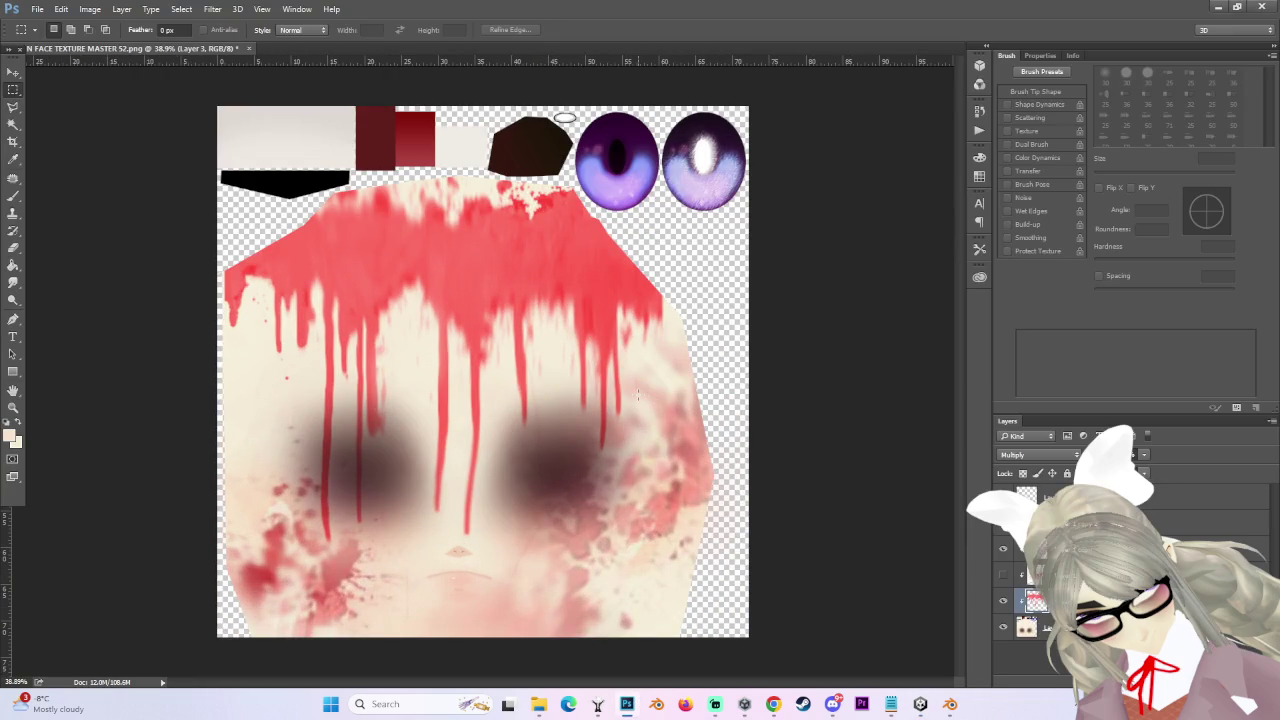
pyautogui.hotkey('ctrl', 't')
pyautogui.moveTo(588, 368)
pyautogui.mouseDown()
pyautogui.moveTo(581, 400)
pyautogui.moveTo(618, 437)
pyautogui.moveTo(487, 448)
pyautogui.moveTo(613, 450)
pyautogui.moveTo(611, 473)
pyautogui.moveTo(599, 297)
pyautogui.moveTo(617, 303)
pyautogui.mouseUp()
pyautogui.moveTo(572, 557)
pyautogui.mouseDown()
pyautogui.moveTo(575, 678)
pyautogui.moveTo(597, 531)
pyautogui.moveTo(590, 678)
pyautogui.moveTo(530, 600)
pyautogui.moveTo(558, 685)
pyautogui.mouseUp()
pyautogui.scroll(-3, 575, 678)
pyautogui.moveTo(522, 260)
pyautogui.mouseDown()
pyautogui.moveTo(527, 180)
pyautogui.moveTo(527, 246)
pyautogui.mouseUp()
pyautogui.rightClick(607, 266)
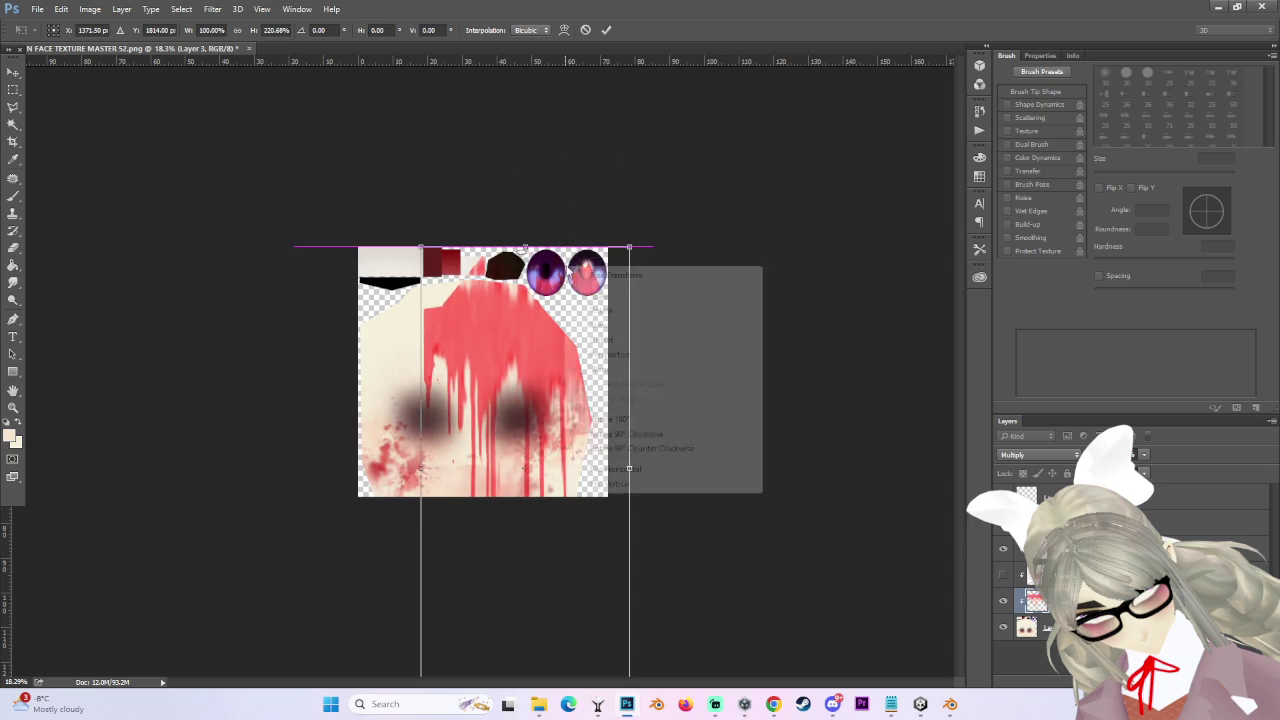
# - Commit the stretched blood layer and zoom in on the face texture
pyautogui.press('Escape')
pyautogui.press('Return')
pyautogui.hotkey('ctrl', '+')
pyautogui.hotkey('ctrl', '+')
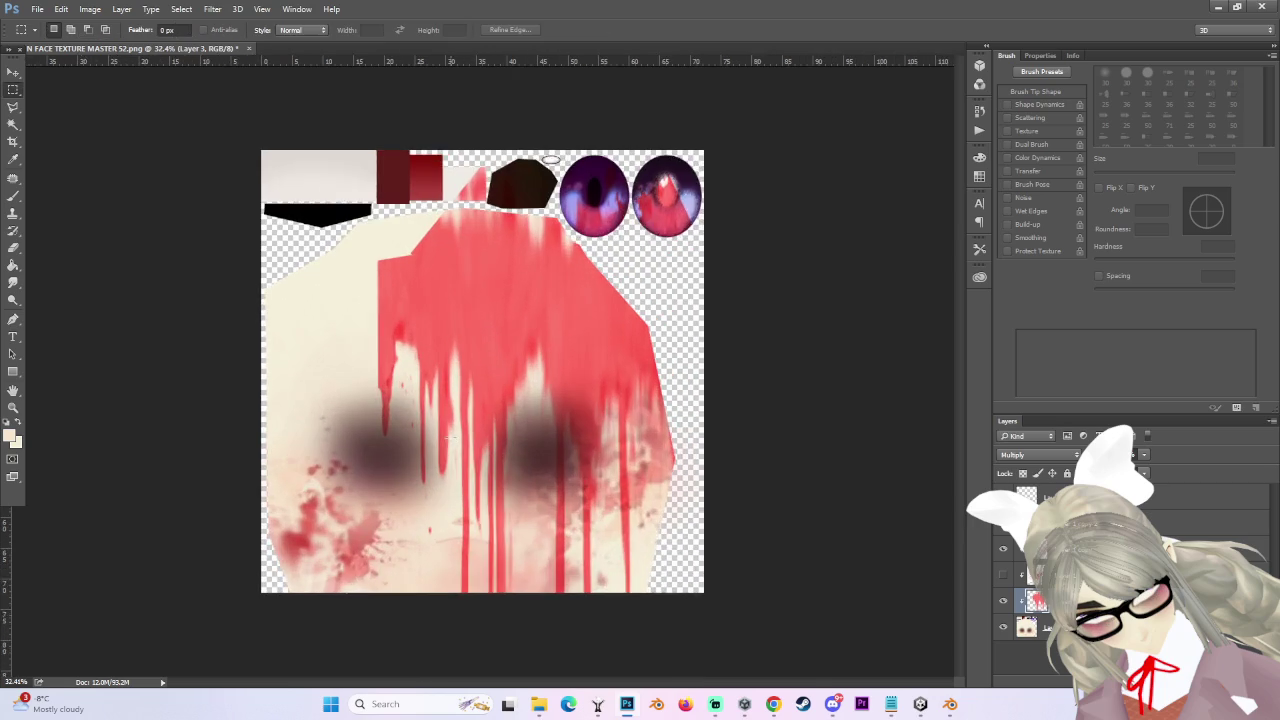
pyautogui.hotkey('ctrl', '+')
pyautogui.scroll(2, 843, 467)
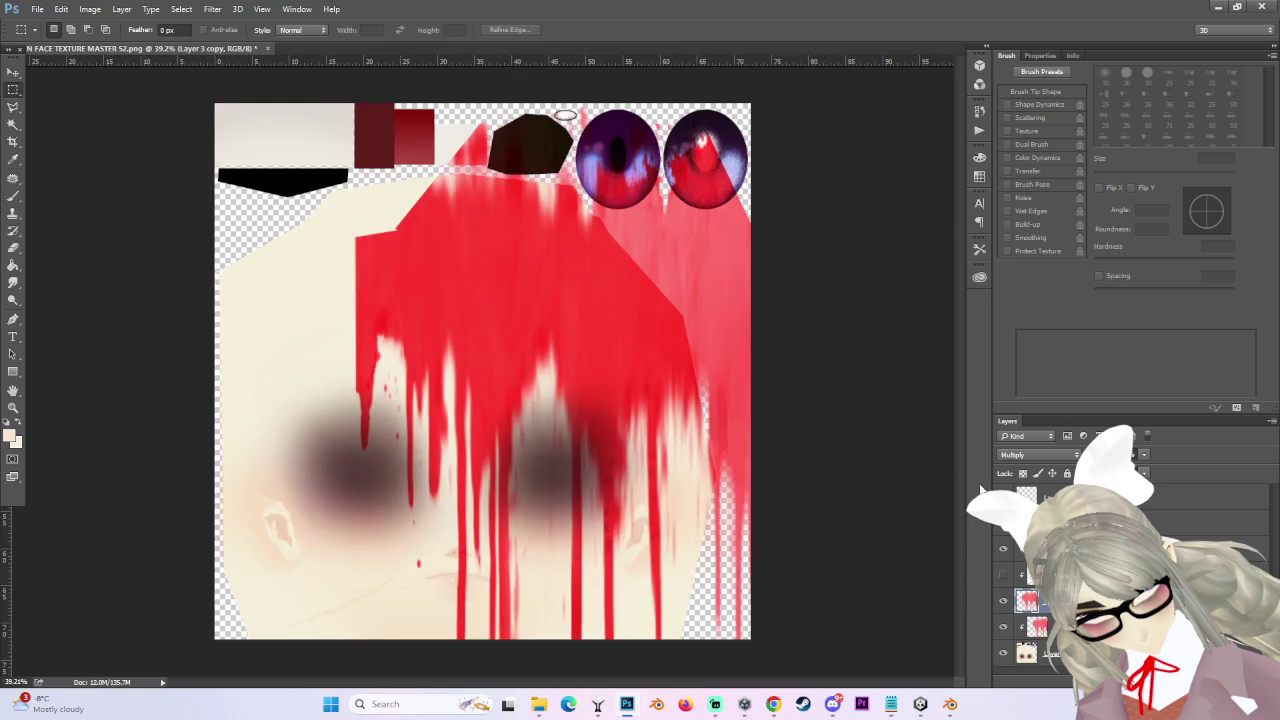
pyautogui.scroll(-3, 760, 491)
pyautogui.scroll(2, 740, 477)
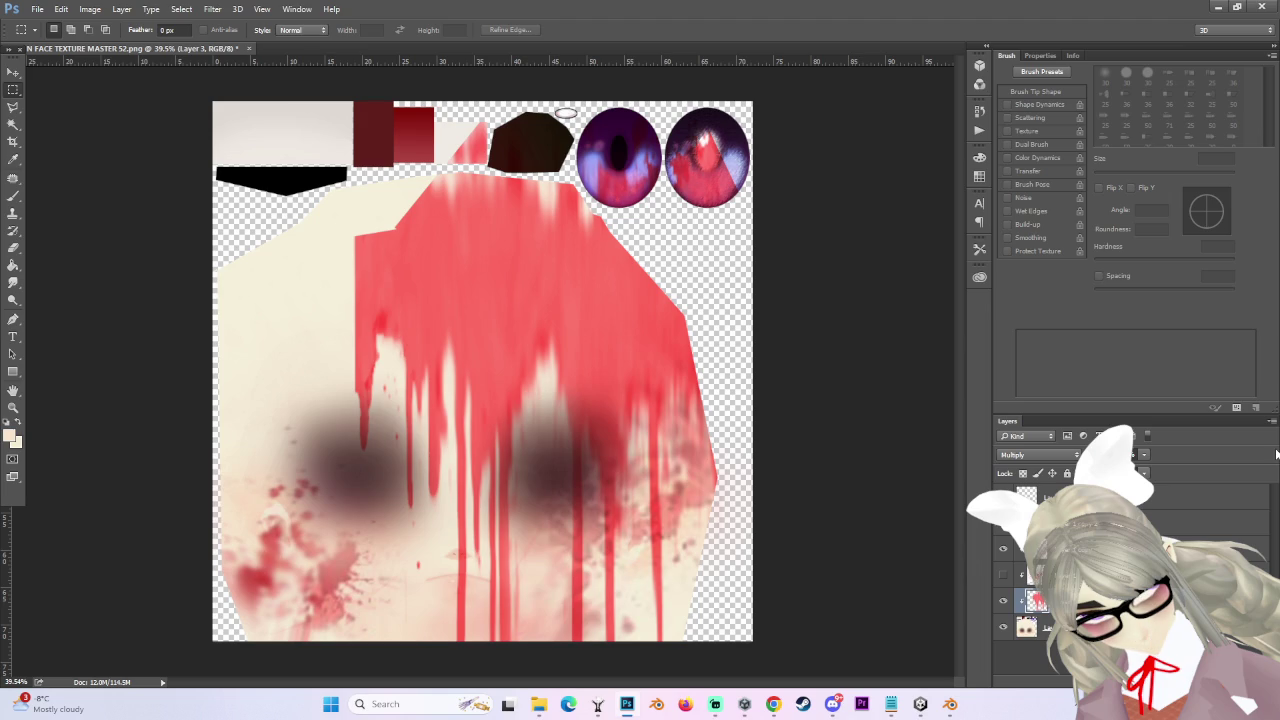
pyautogui.scroll(-2, 757, 375)
# - Duplicate Layer 3 and move the copy and top blood layers down the stack
pyautogui.hotkey('ctrl', 'j')
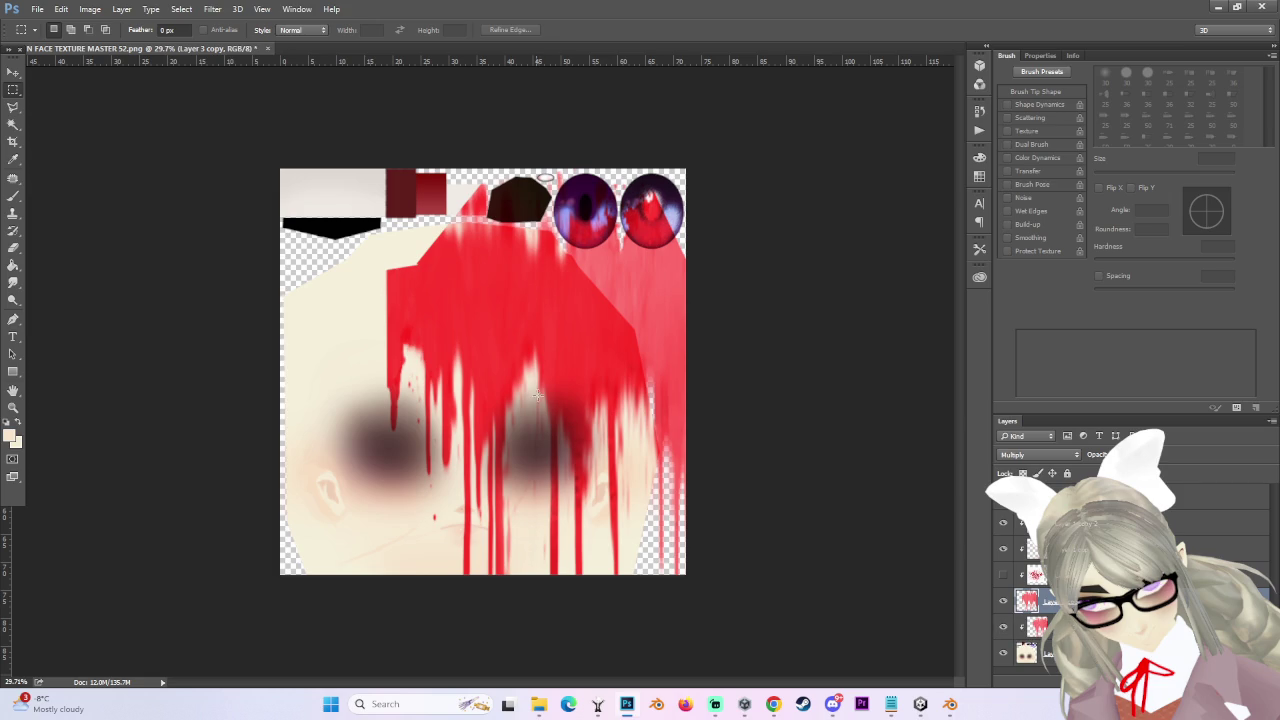
pyautogui.scroll(2, 481, 365)
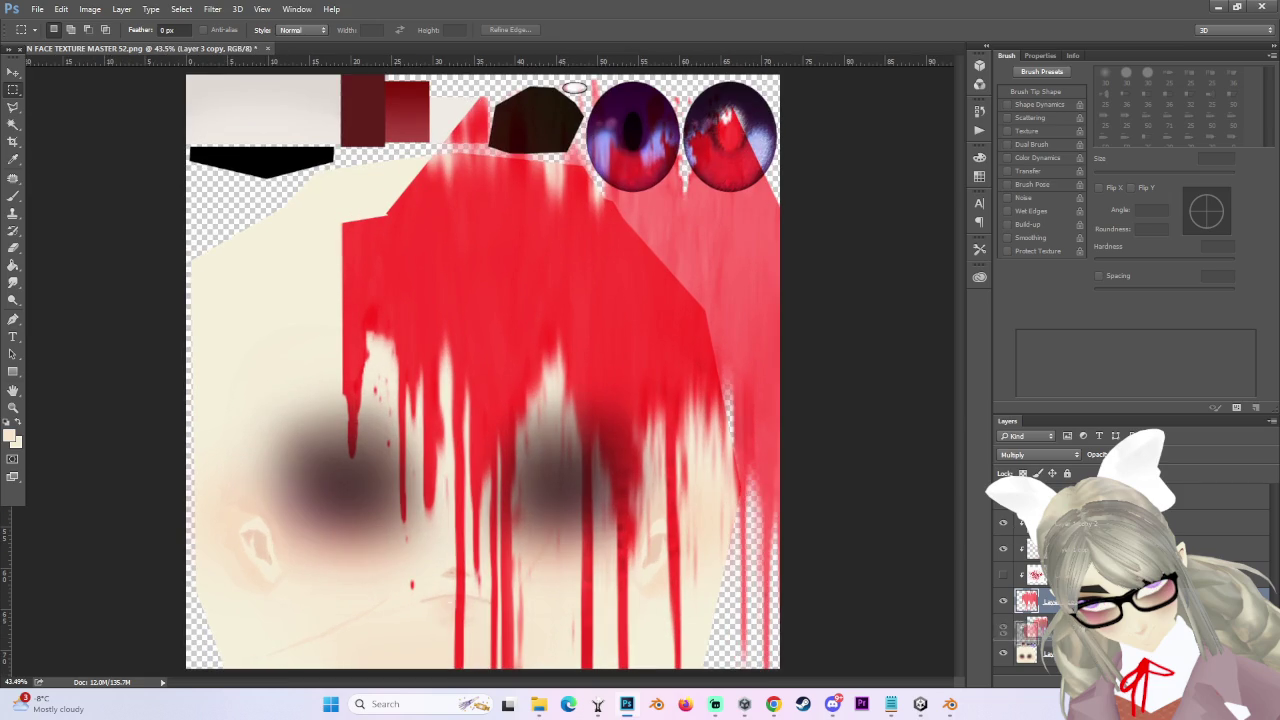
pyautogui.hotkey('ctrl', '[')
pyautogui.click(1003, 574)
pyautogui.click(1220, 549)
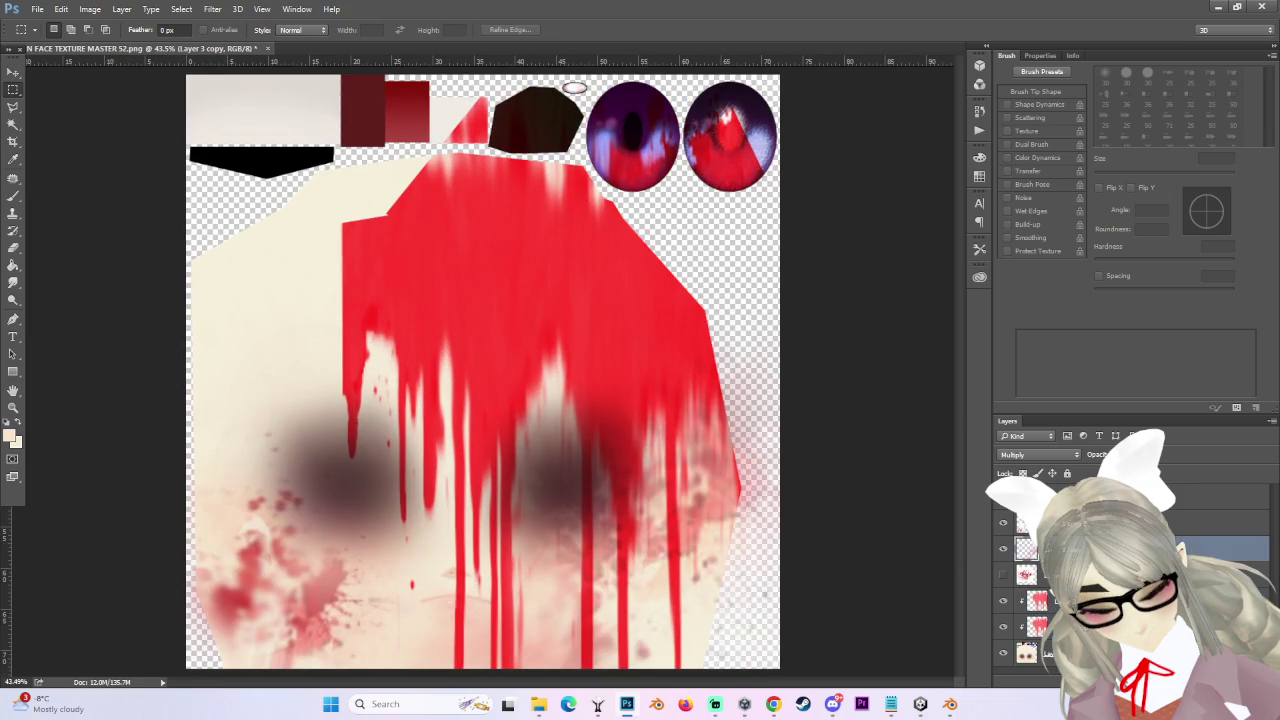
pyautogui.keyDown('shift'); pyautogui.click(1220, 523); pyautogui.keyUp('shift')
pyautogui.hotkey('ctrl', '[')
pyautogui.hotkey('ctrl', '[')
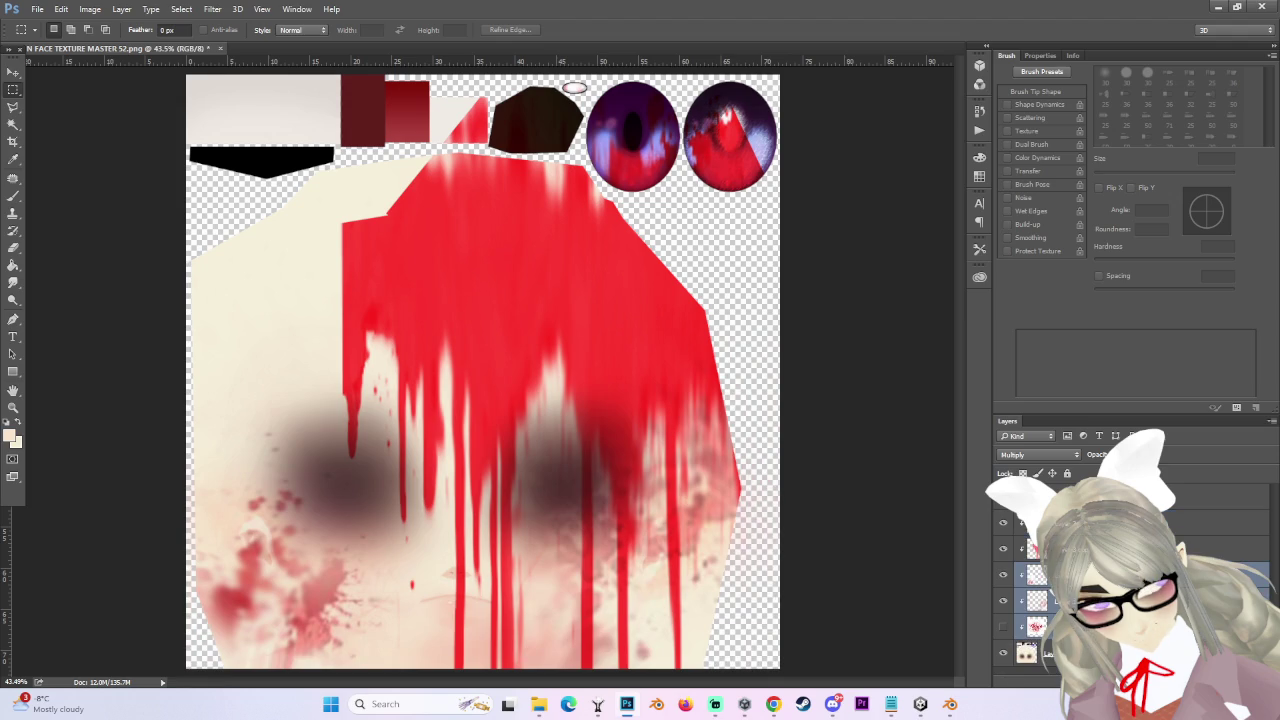
pyautogui.scroll(-3, 723, 328)
pyautogui.scroll(1, 723, 328)
# - Toggle Layer 3 and Layer 3 copy visibility to compare how deep the red looks
pyautogui.click(1033, 549)
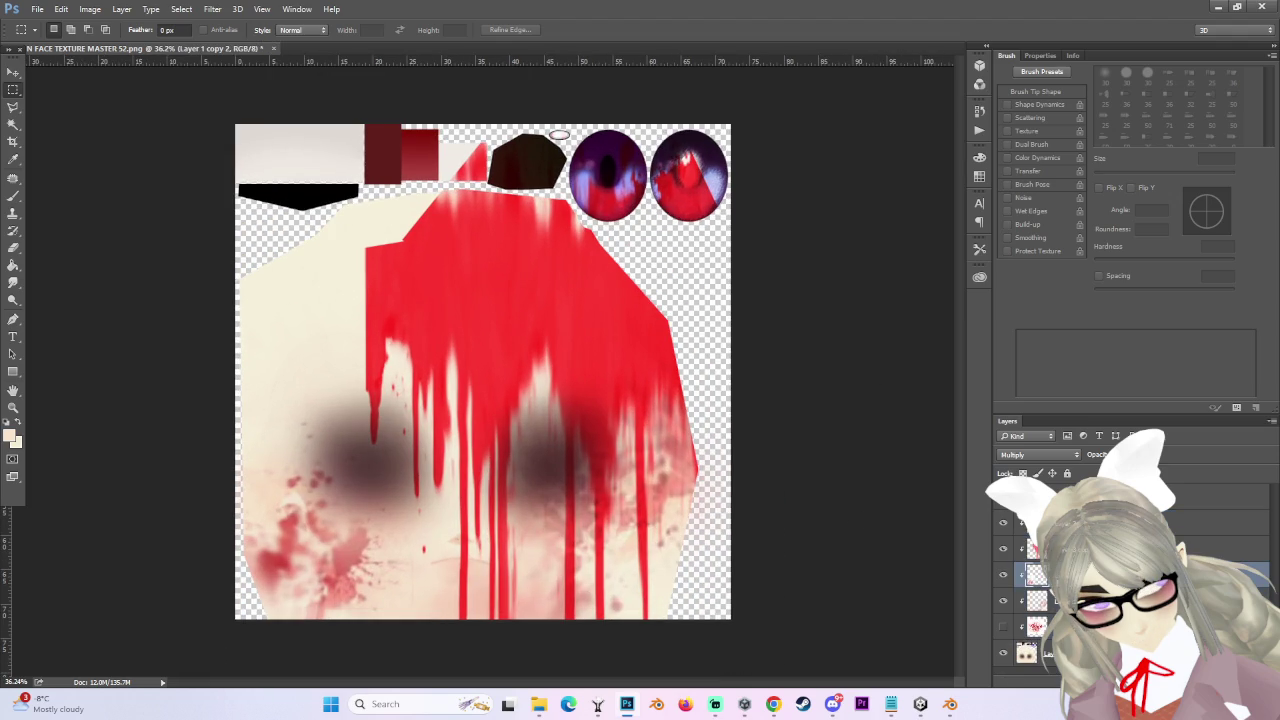
pyautogui.click(1003, 549)
pyautogui.click(1003, 549)
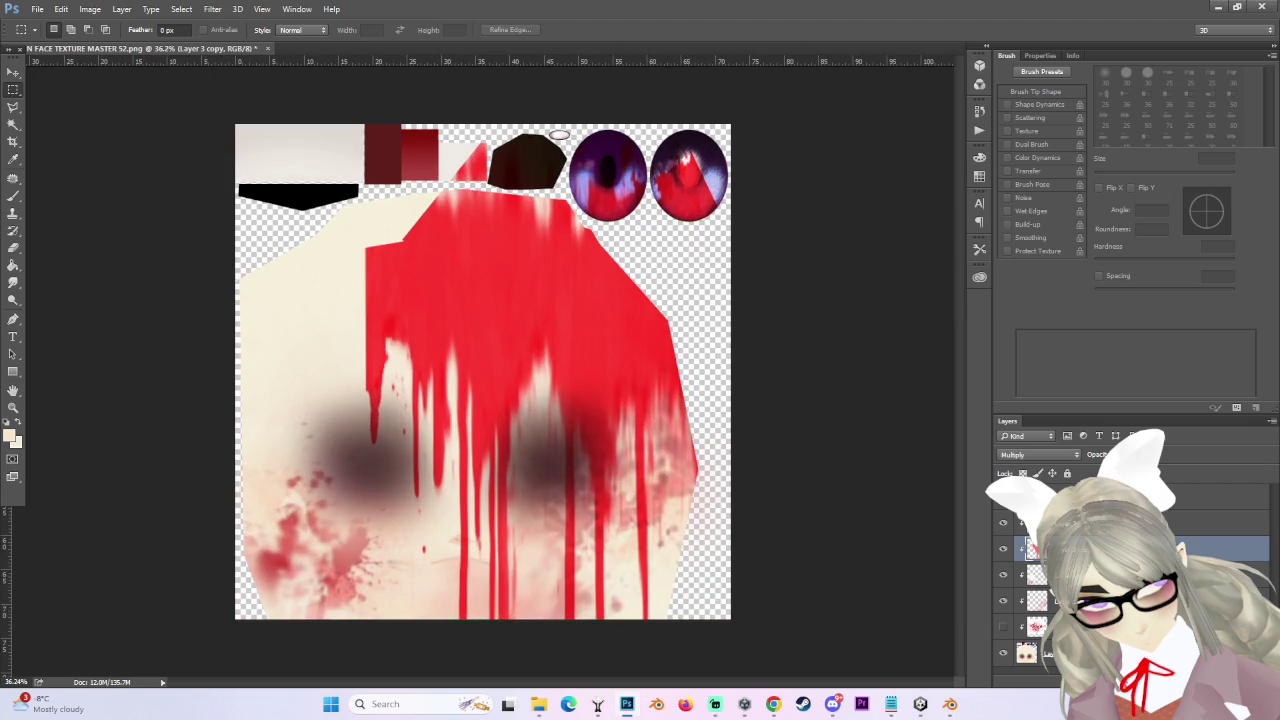
pyautogui.click(1040, 522)
pyautogui.click(1003, 522)
pyautogui.click(1003, 522)
pyautogui.click(1003, 522)
pyautogui.click(1003, 522)
pyautogui.click(1003, 522)
pyautogui.click(1003, 522)
pyautogui.click(9, 110)
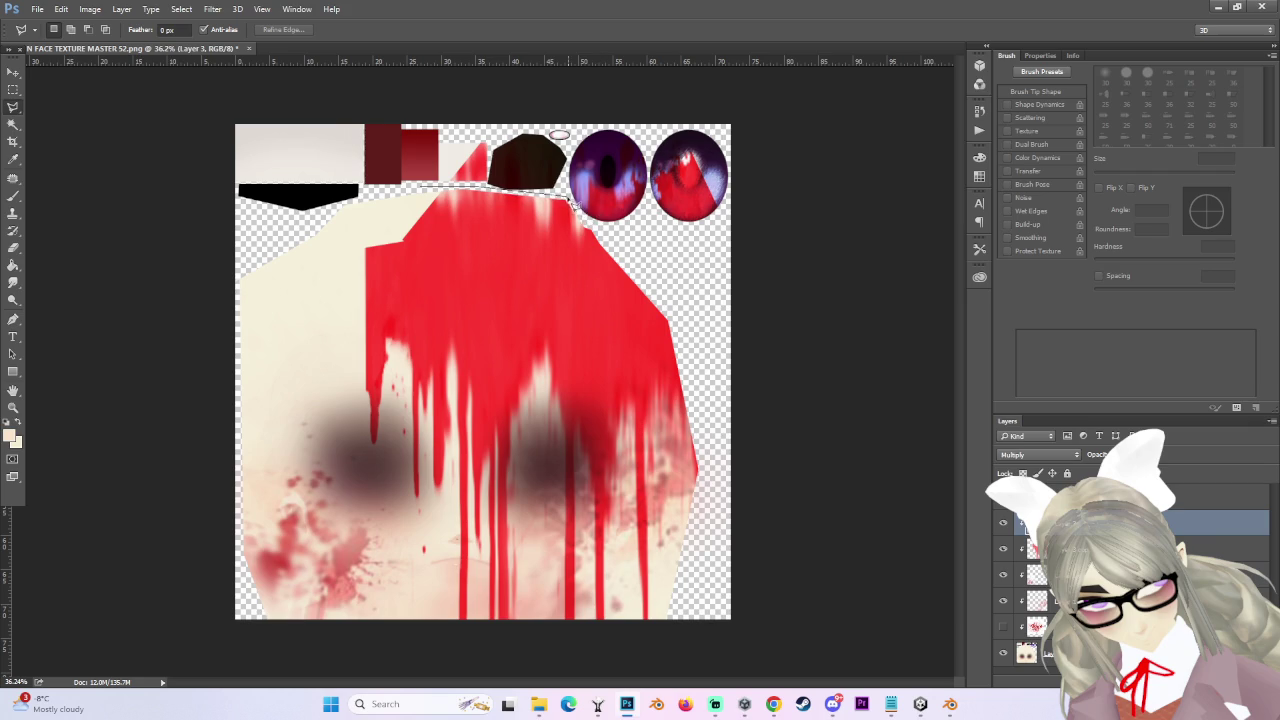
# - Outline the eye area and clear the red from it on Layer 3 and its copy
pyautogui.click(385, 66)
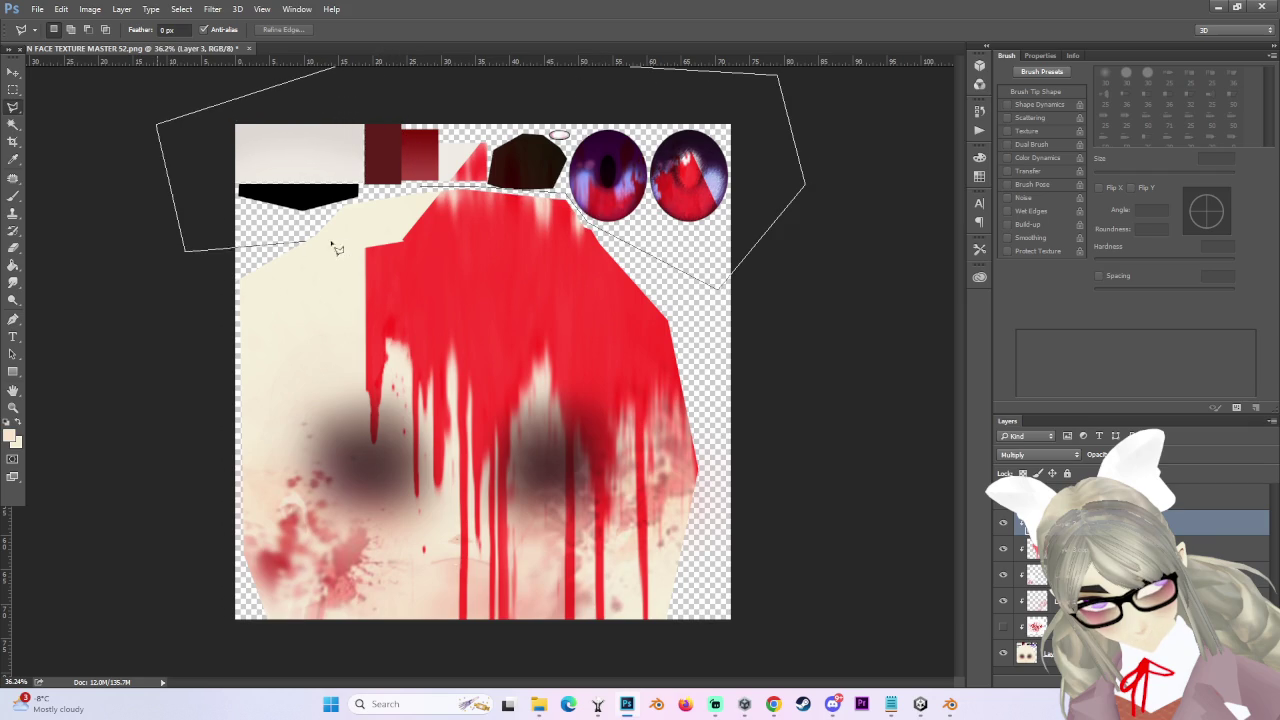
pyautogui.click(428, 192)
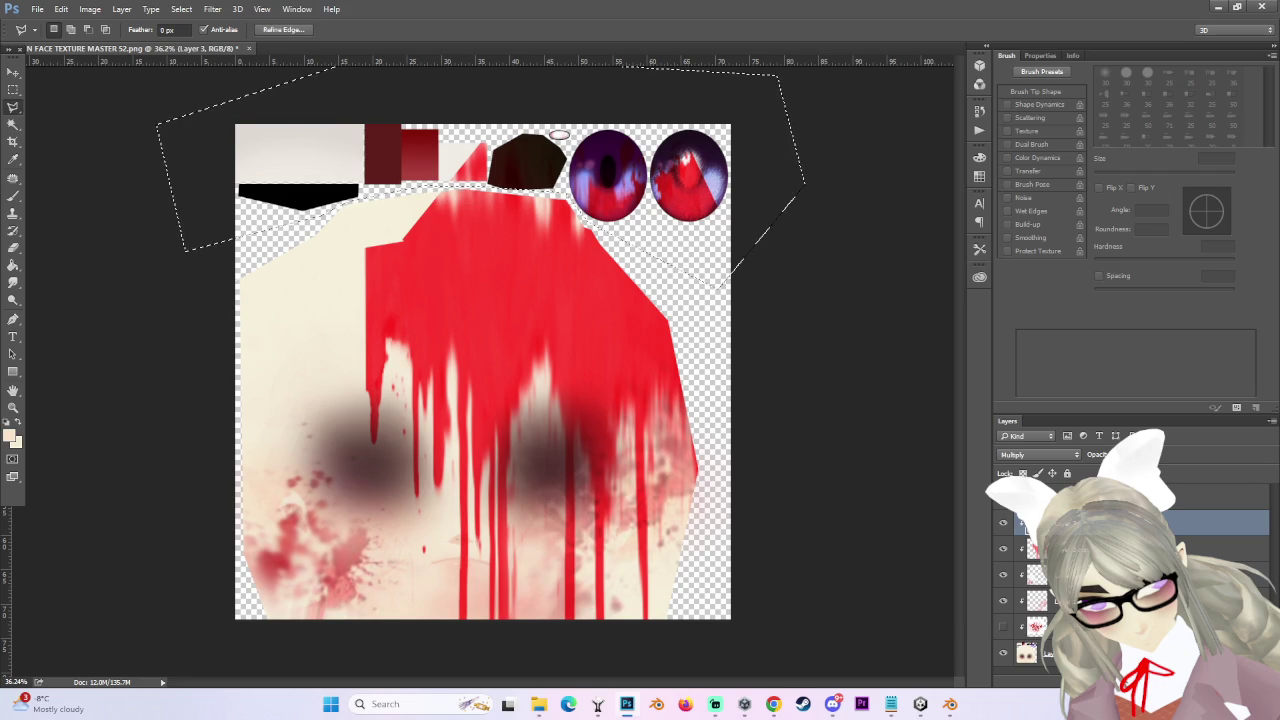
pyautogui.scroll(-1, 736, 185)
pyautogui.press('Delete')
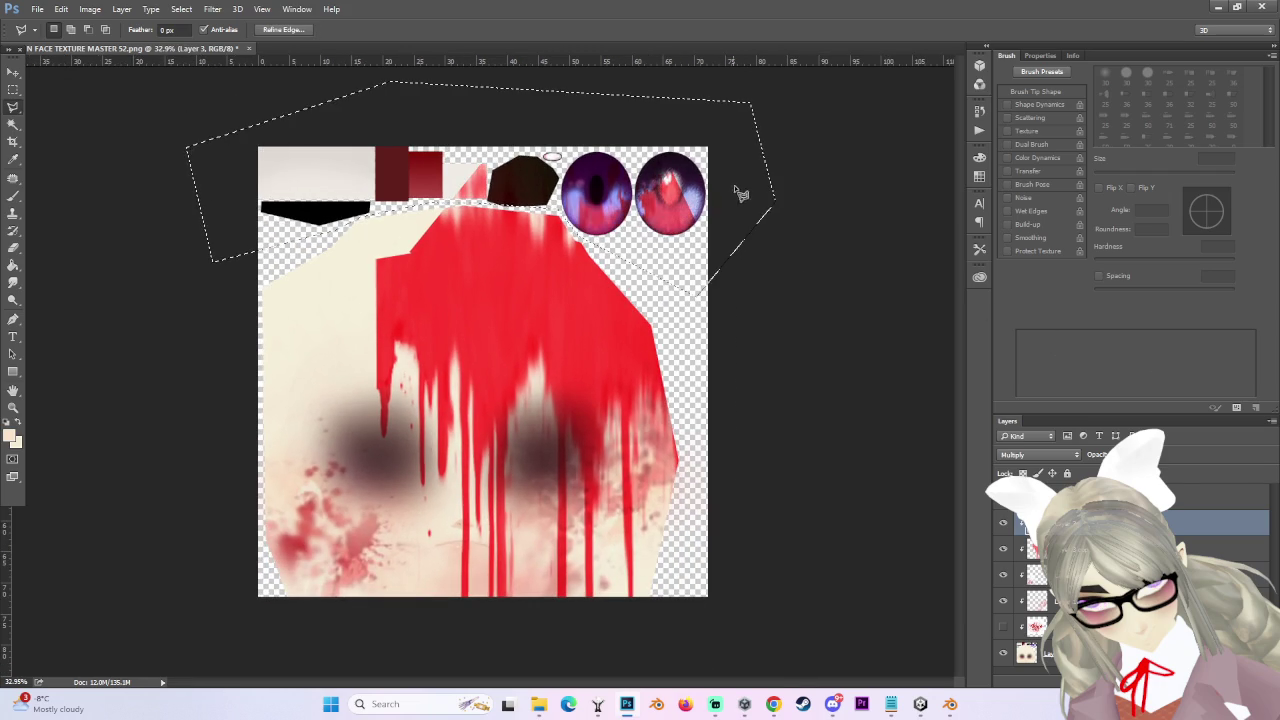
pyautogui.hotkey('alt', '[')
pyautogui.press('Delete')
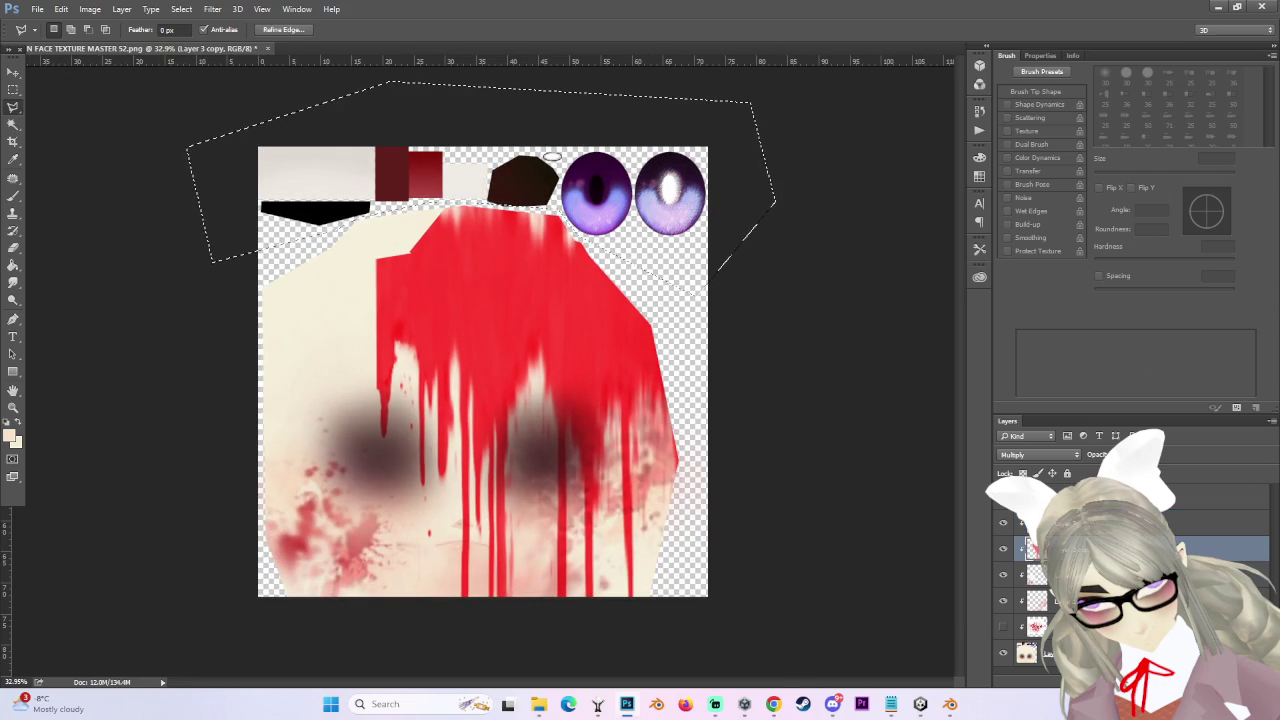
pyautogui.scroll(-1, 843, 338)
pyautogui.scroll(2, 815, 315)
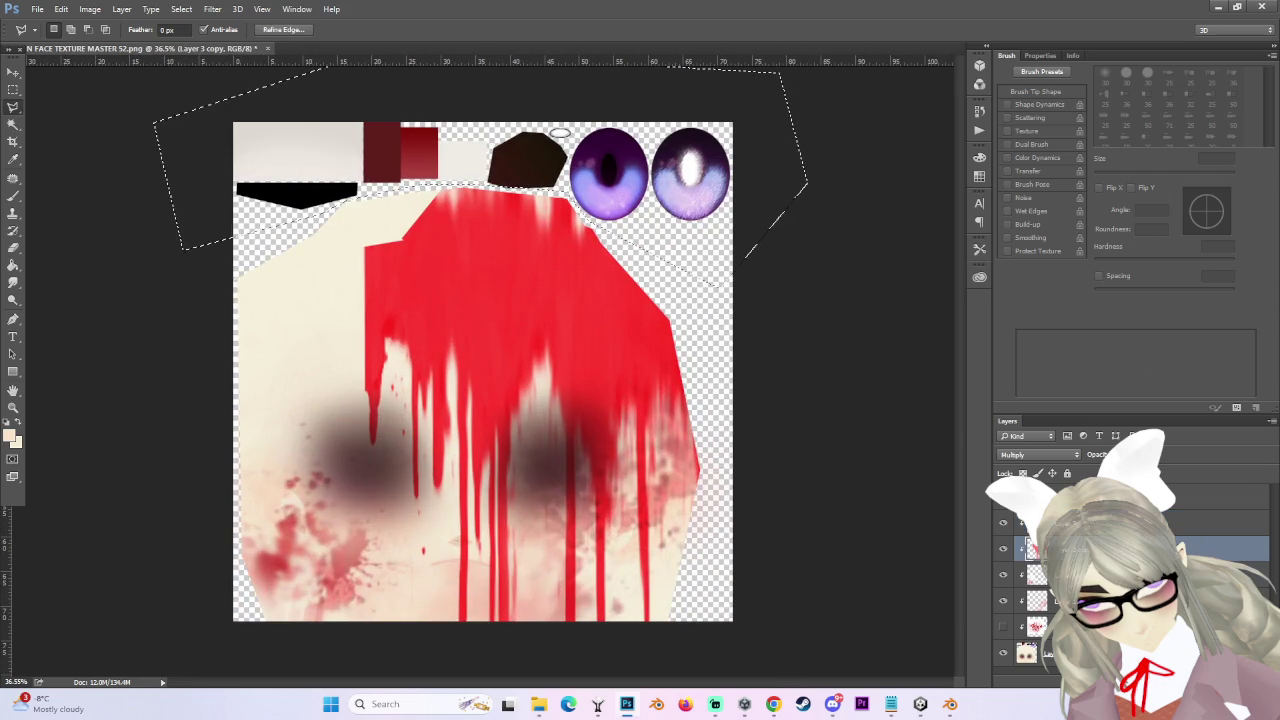
# - Select both blood layers and squash them shorter from the bottom with Free Transform
pyautogui.press('m')
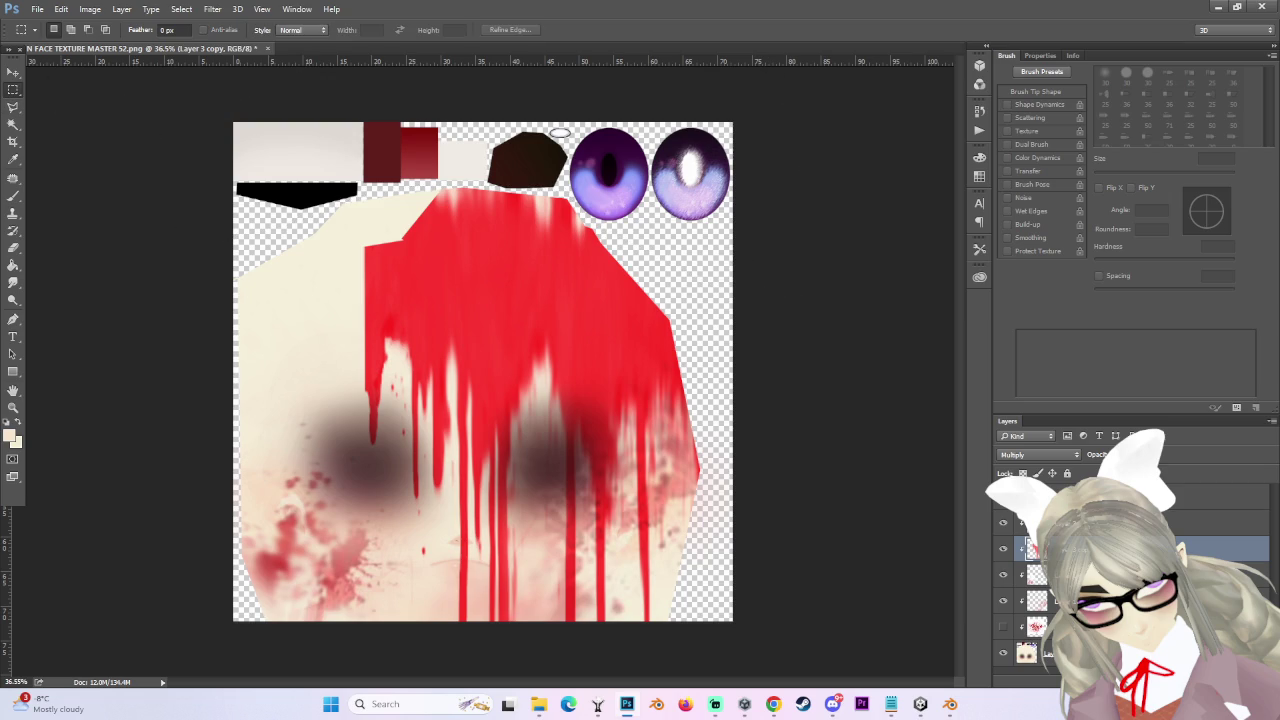
pyautogui.scroll(-1, 792, 470)
pyautogui.scroll(-1, 620, 540)
pyautogui.scroll(1, 622, 569)
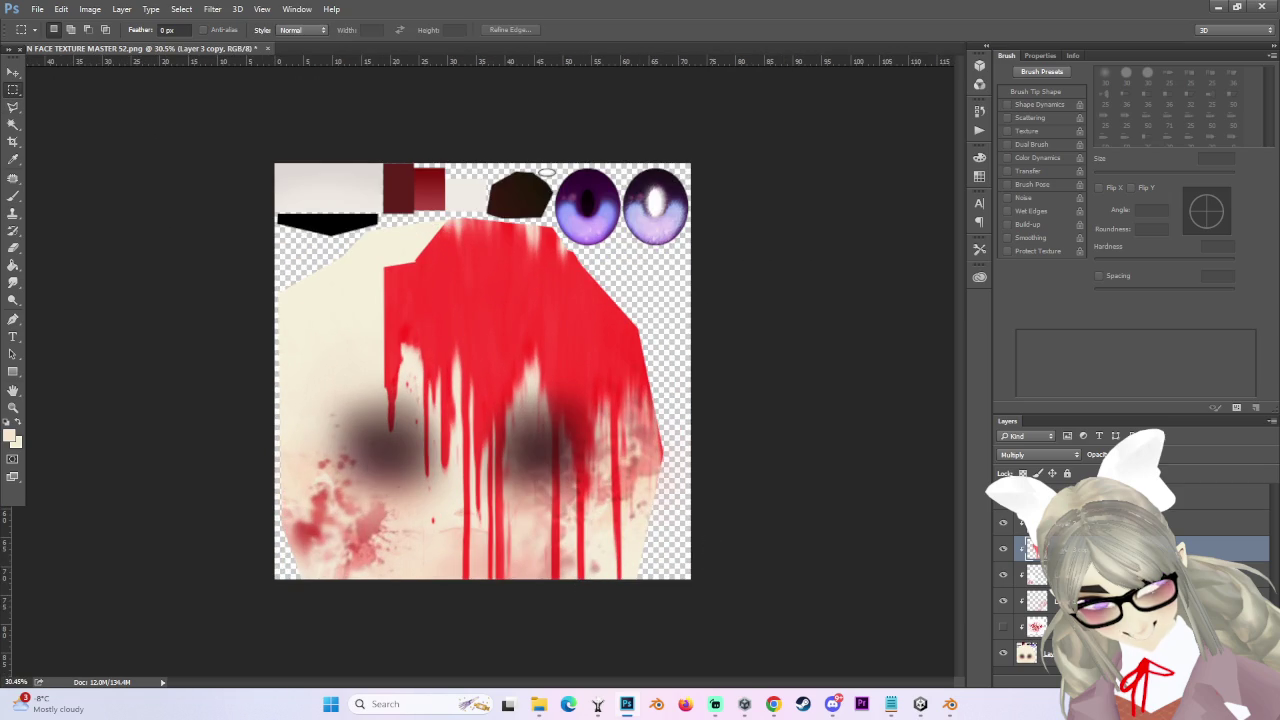
pyautogui.keyDown('shift'); pyautogui.click(1220, 522); pyautogui.keyUp('shift')
pyautogui.scroll(1, 527, 574)
pyautogui.hotkey('ctrl', 't')
pyautogui.scroll(-3, 548, 656)
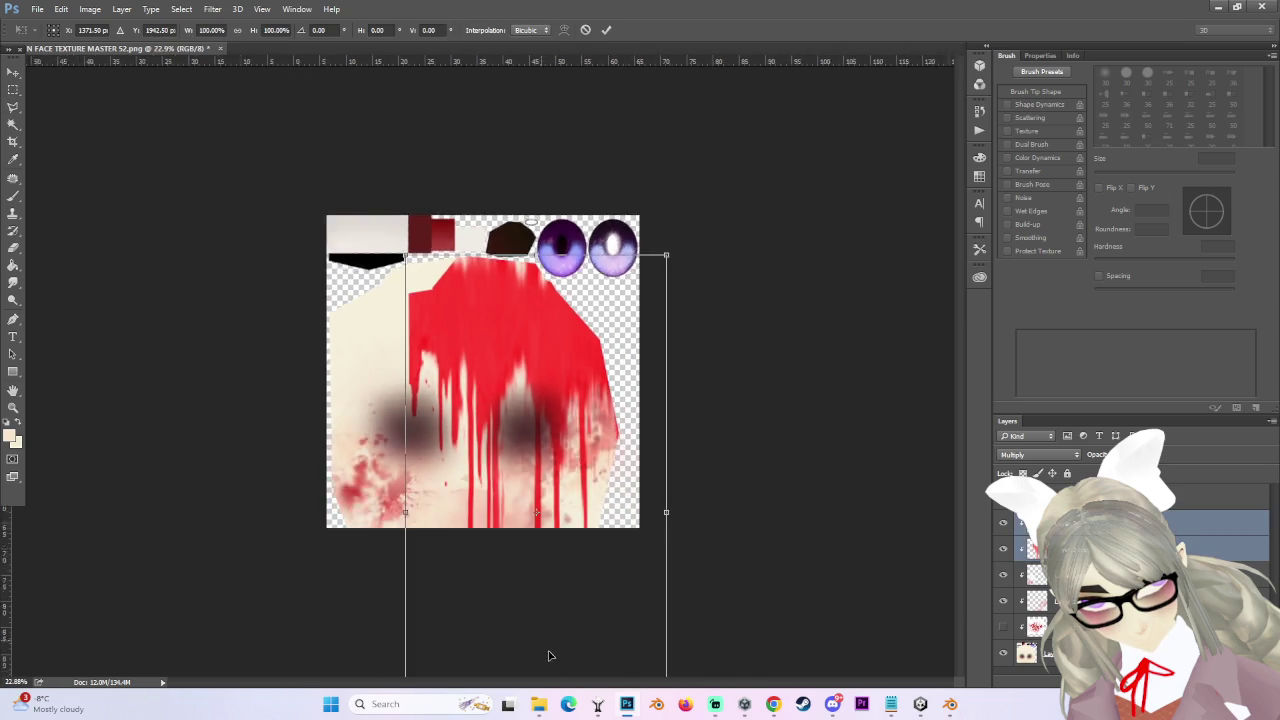
pyautogui.scroll(-5, 540, 650)
pyautogui.moveTo(510, 597)
pyautogui.mouseDown()
pyautogui.moveTo(521, 510)
pyautogui.moveTo(560, 594)
pyautogui.mouseUp()
pyautogui.scroll(2, 622, 575)
pyautogui.press('Return')
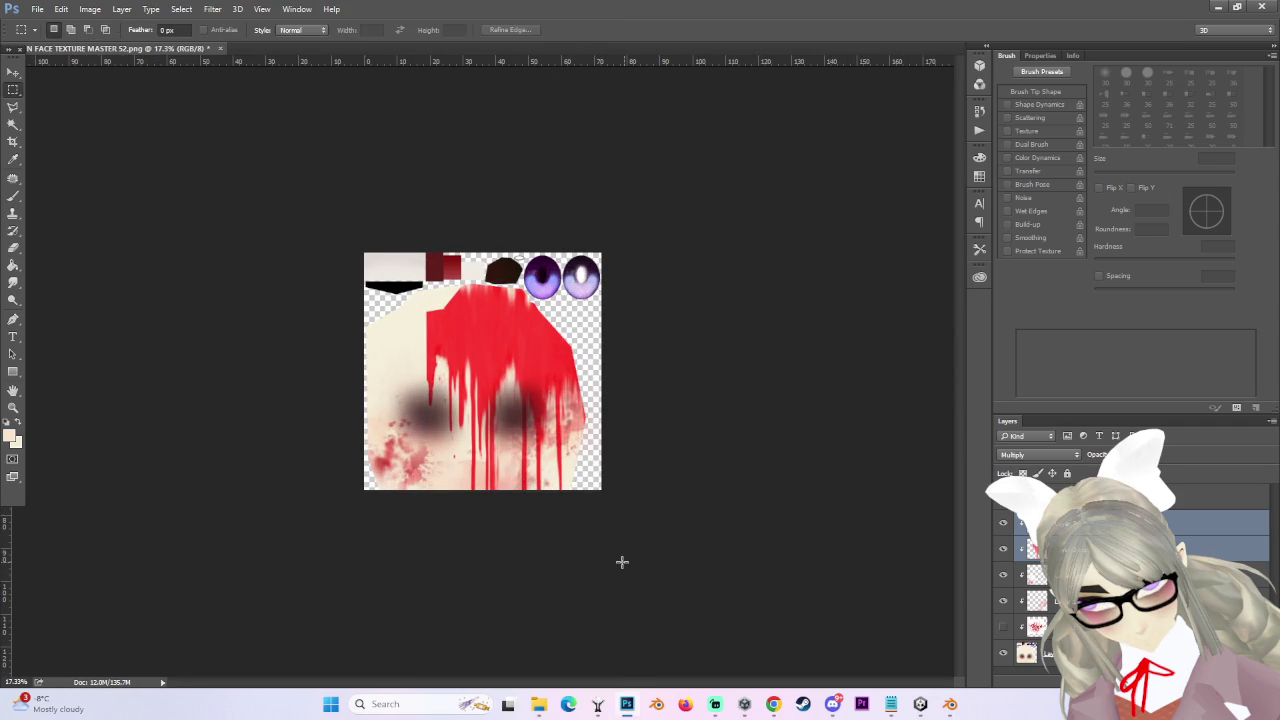
pyautogui.scroll(3, 527, 515)
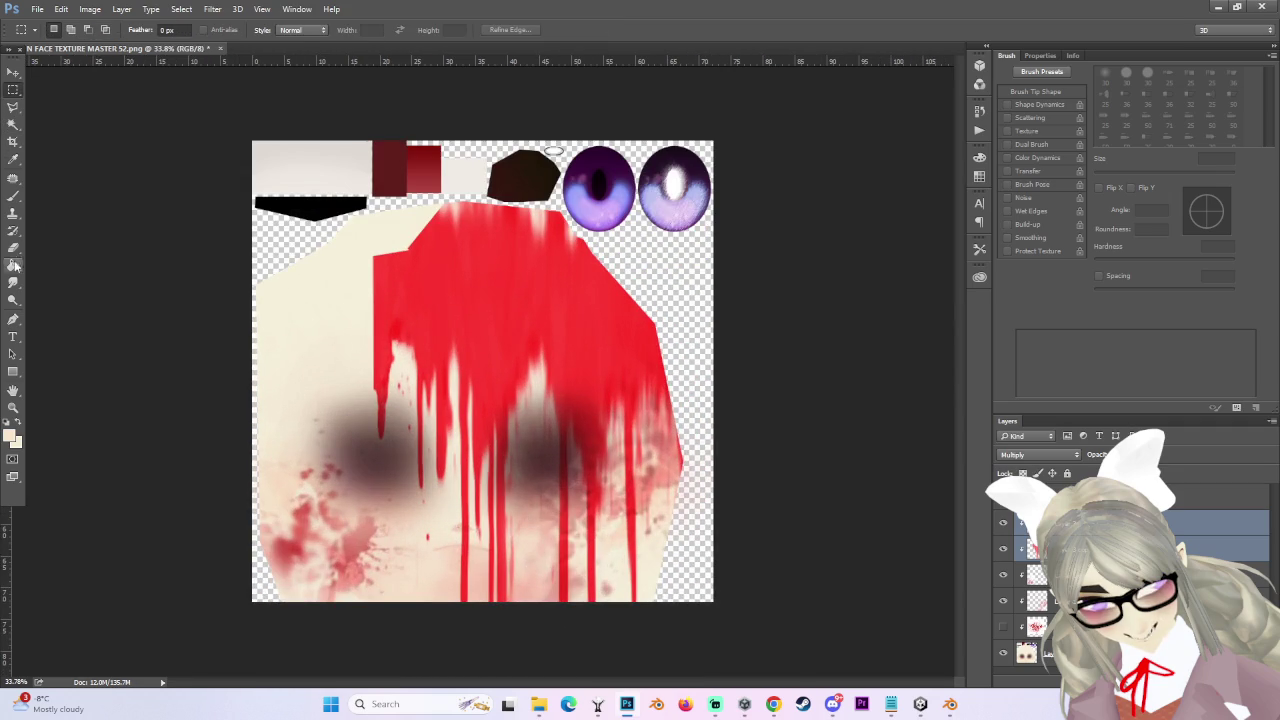
# - Merge the two selected blood layers into one layer
pyautogui.click(13, 247)
pyautogui.scroll(-2, 514, 634)
pyautogui.rightClick(1080, 537)
pyautogui.click(980, 474)
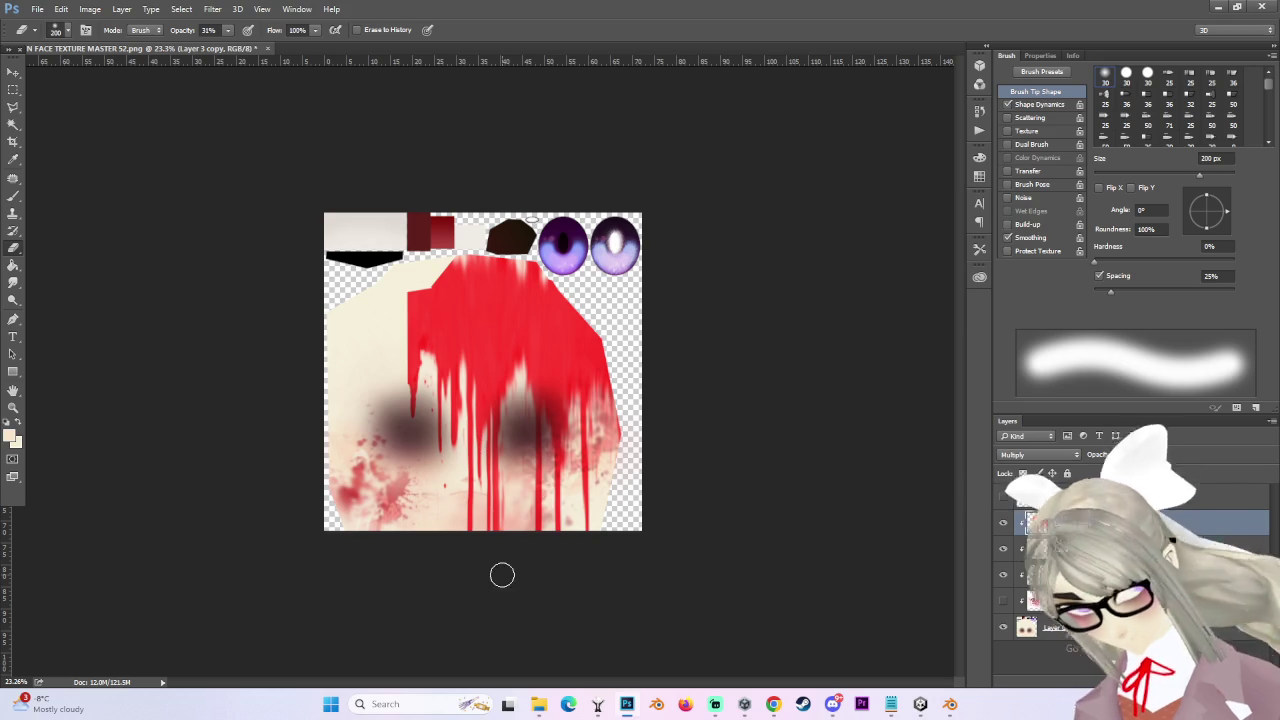
# - Soften the red drips' centre and left edges with a 600 px soft eraser
pyautogui.press(']')
pyautogui.press(']')
pyautogui.press(']')
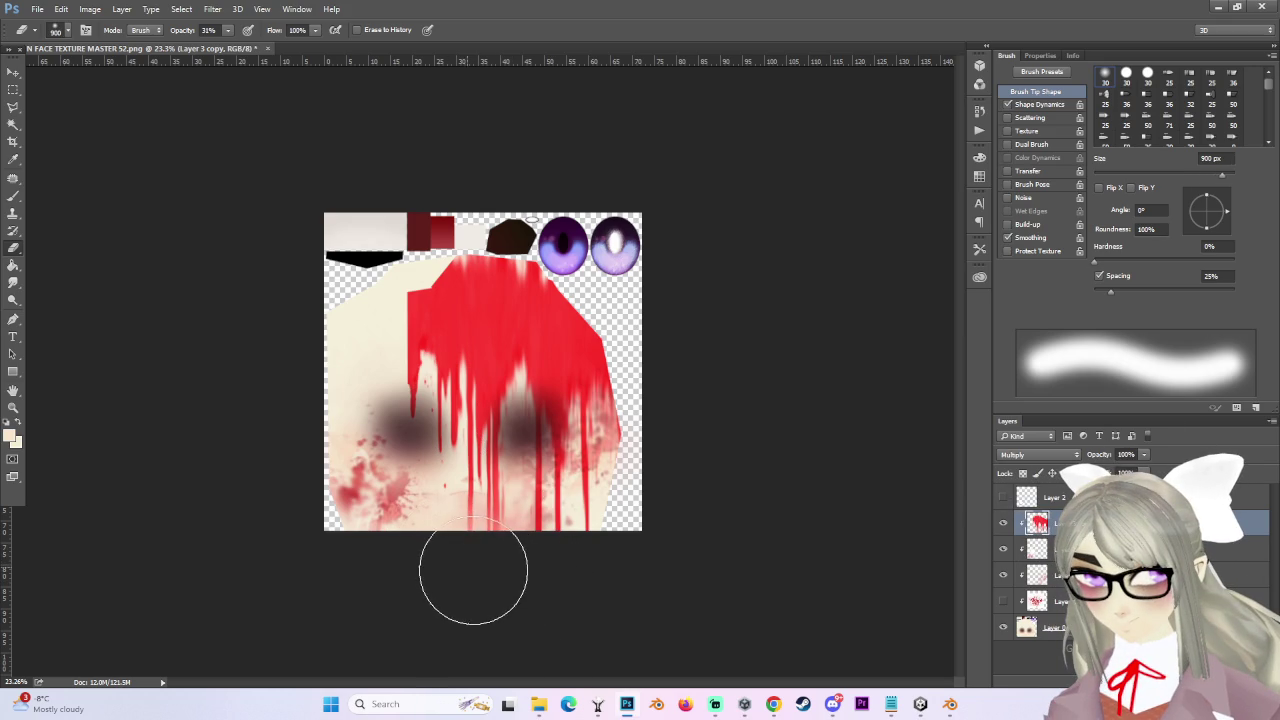
pyautogui.scroll(2, 473, 572)
pyautogui.press('[')
pyautogui.press('[')
pyautogui.press('[')
pyautogui.press('[')
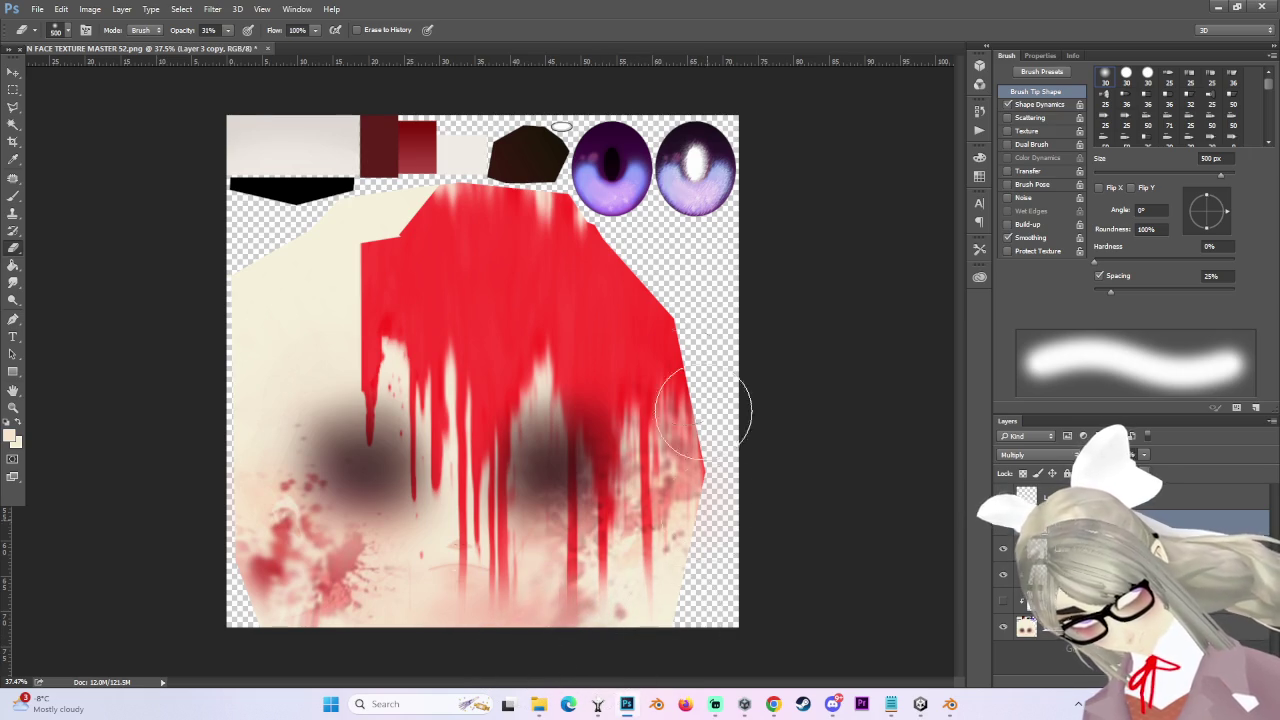
pyautogui.press(']')
pyautogui.press(']')
pyautogui.press(']')
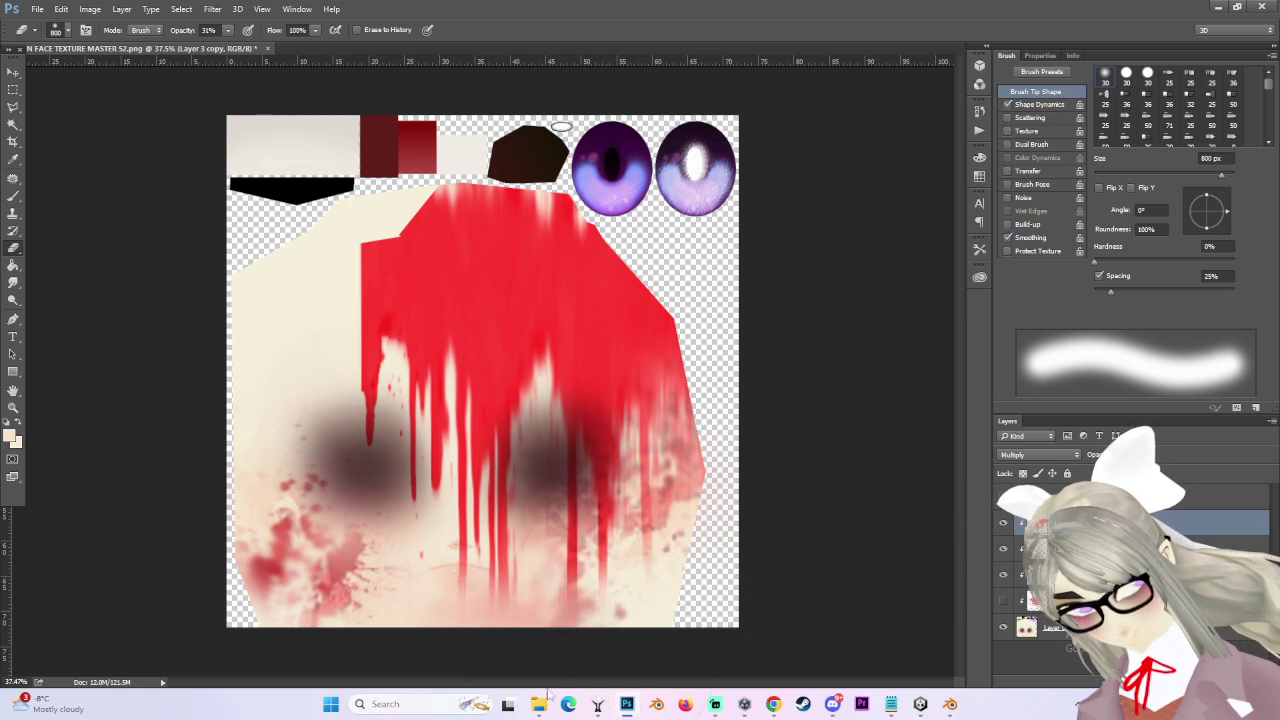
pyautogui.scroll(-2, 620, 637)
pyautogui.scroll(1, 388, 478)
pyautogui.press('[')
pyautogui.press('[')
pyautogui.moveTo(388, 478)
pyautogui.mouseDown()
pyautogui.moveTo(371, 443)
pyautogui.moveTo(391, 557)
pyautogui.moveTo(329, 400)
pyautogui.moveTo(320, 410)
pyautogui.mouseUp()
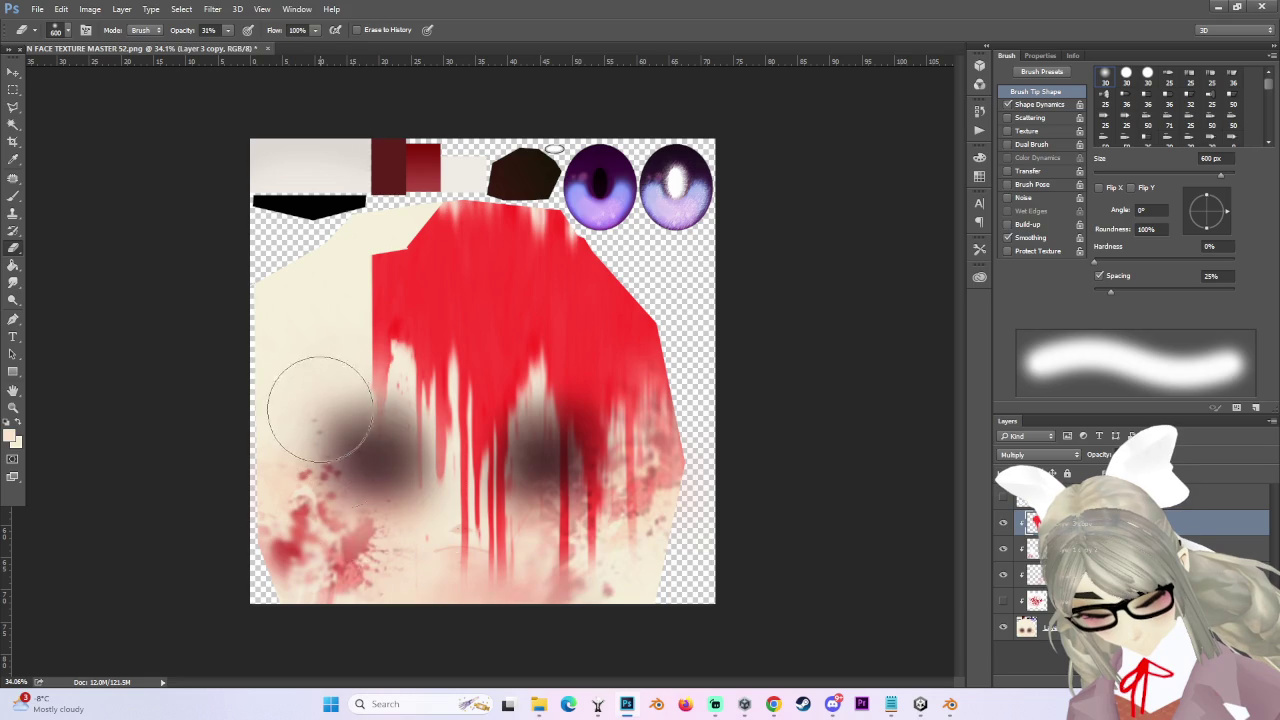
pyautogui.moveTo(430, 370); pyautogui.dragTo(563, 615)
pyautogui.scroll(-1, 500, 375)
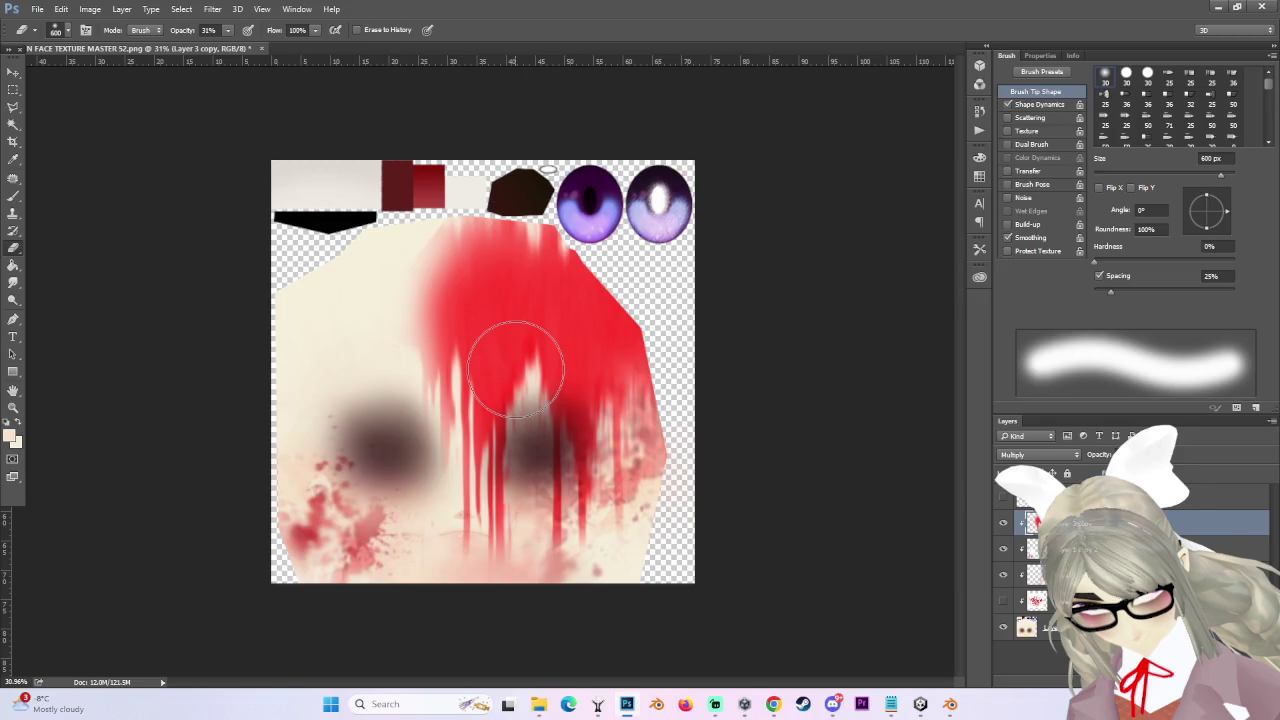
# - Lower the blood layer's opacity so the red fades to a lighter pink
pyautogui.hotkey('ctrl', 't')
pyautogui.moveTo(391, 568)
pyautogui.mouseDown()
pyautogui.moveTo(270, 565)
pyautogui.moveTo(391, 568)
pyautogui.mouseUp()
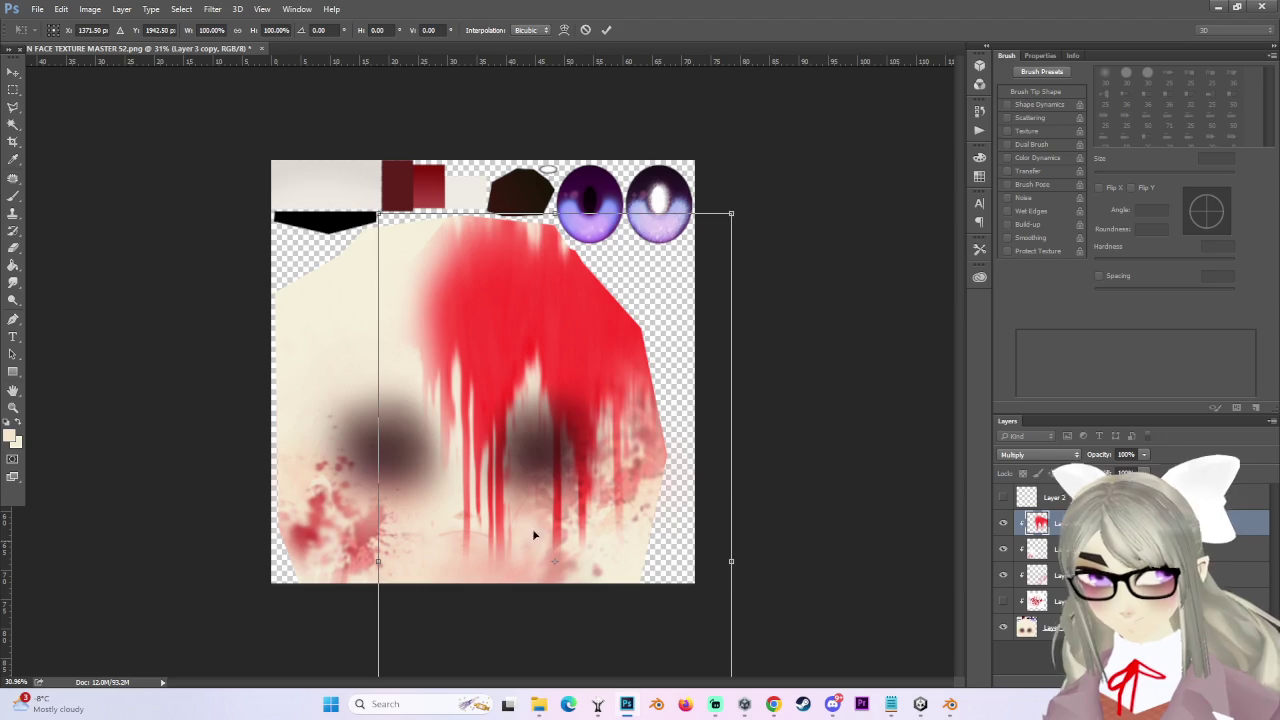
pyautogui.press('Return')
pyautogui.scroll(-1, 640, 300)
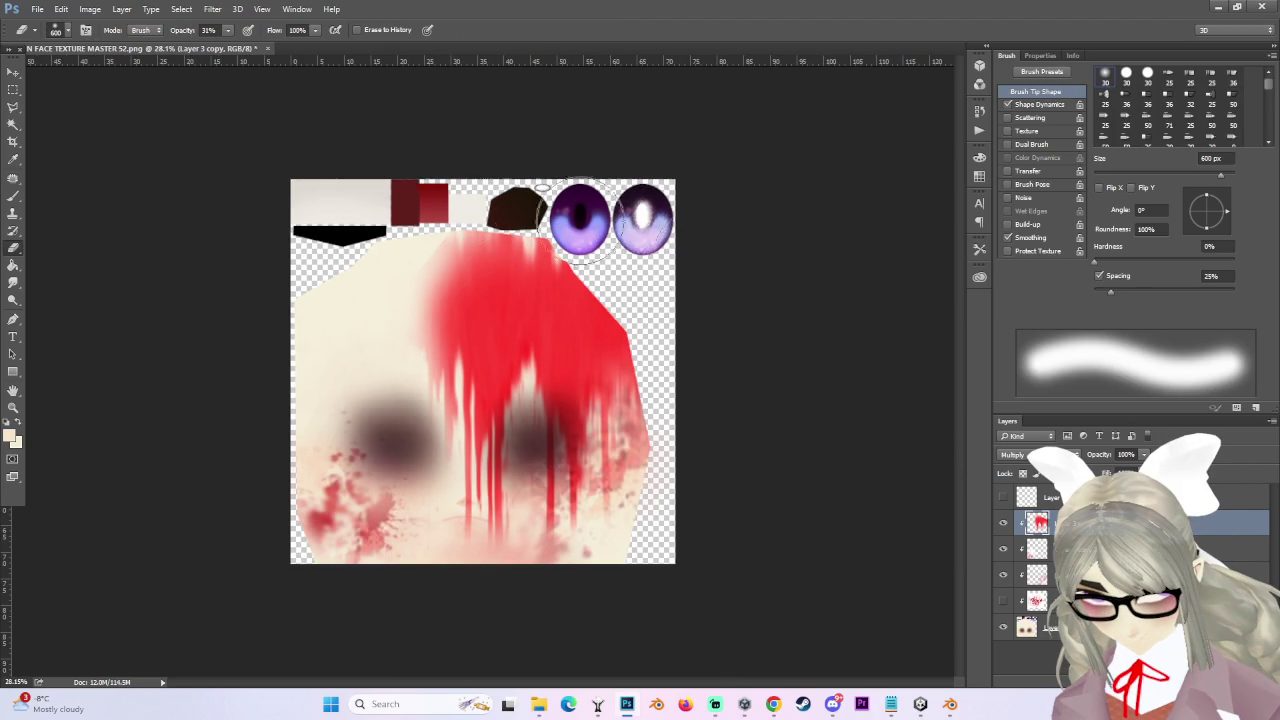
pyautogui.scroll(2, 749, 406)
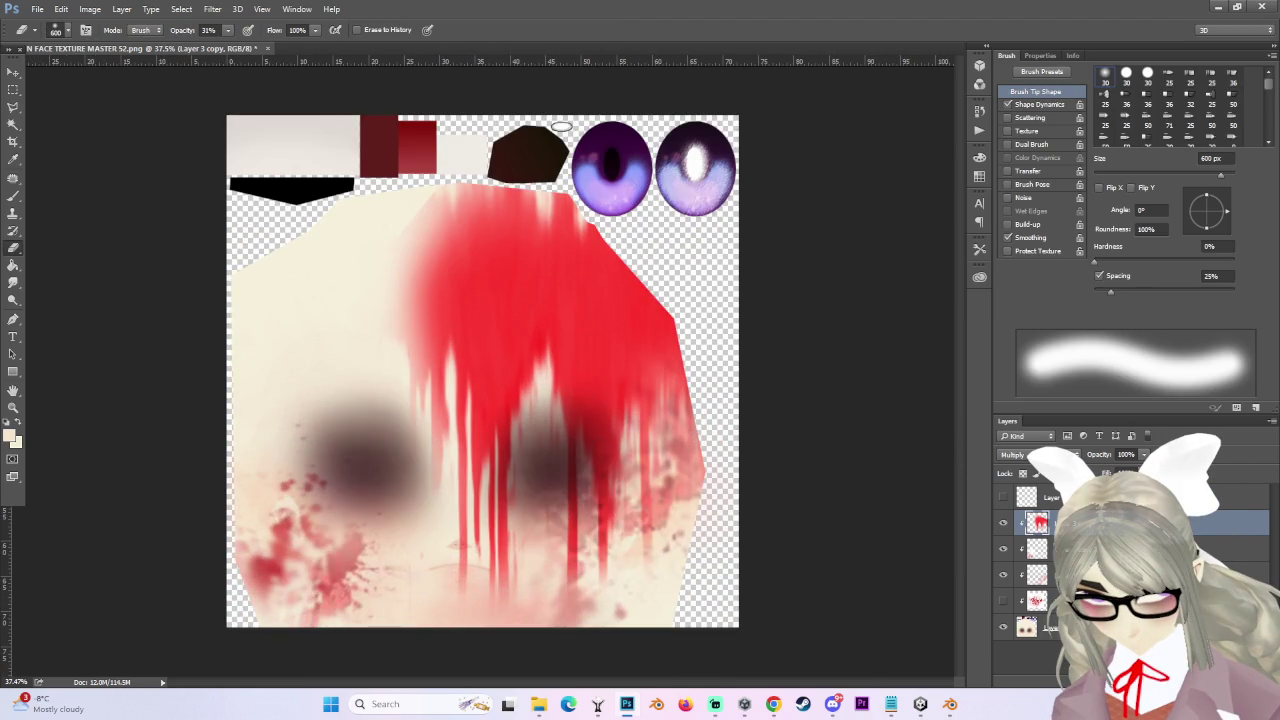
pyautogui.write('57')
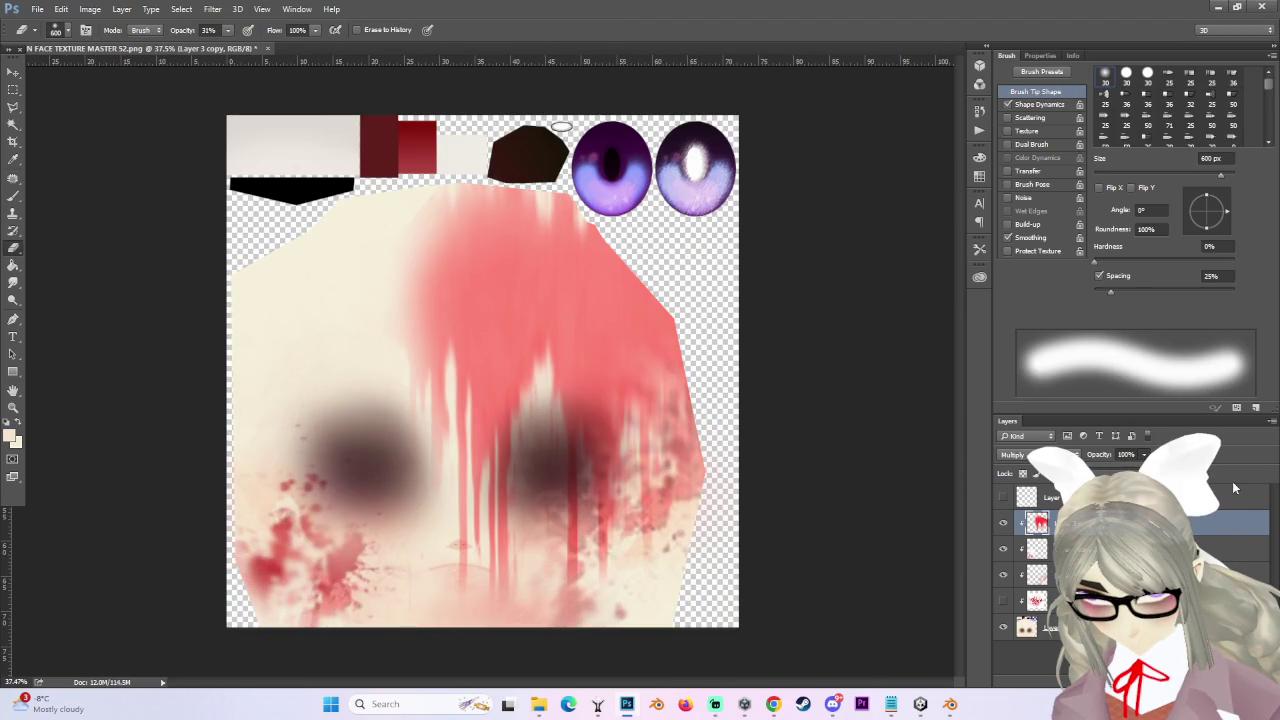
pyautogui.write('62')
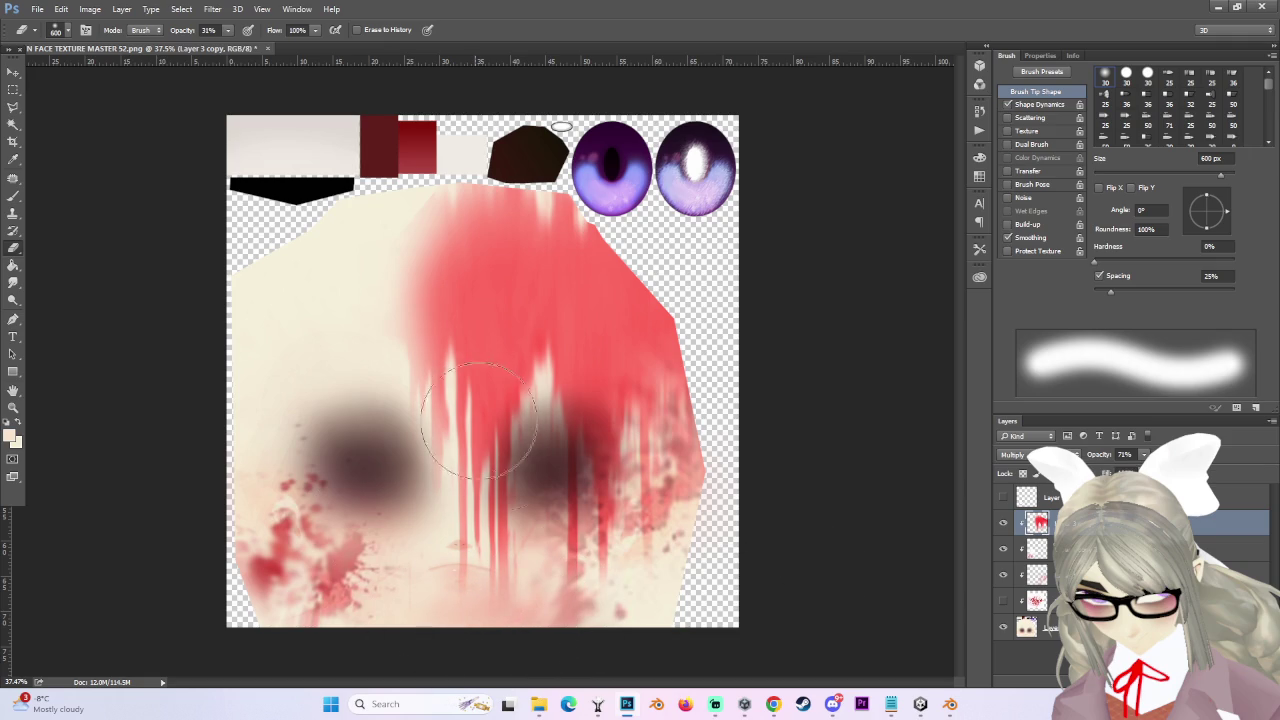
pyautogui.scroll(-2, 717, 574)
pyautogui.scroll(2, 671, 543)
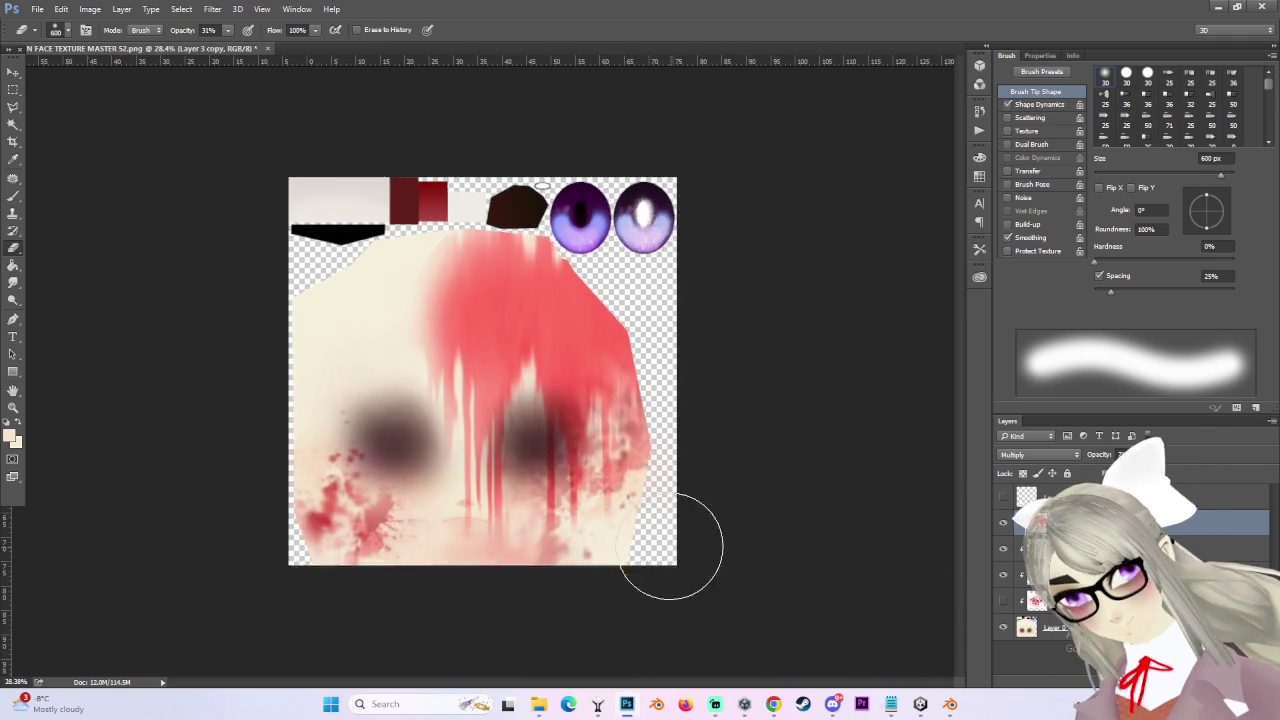
pyautogui.scroll(-2, 786, 609)
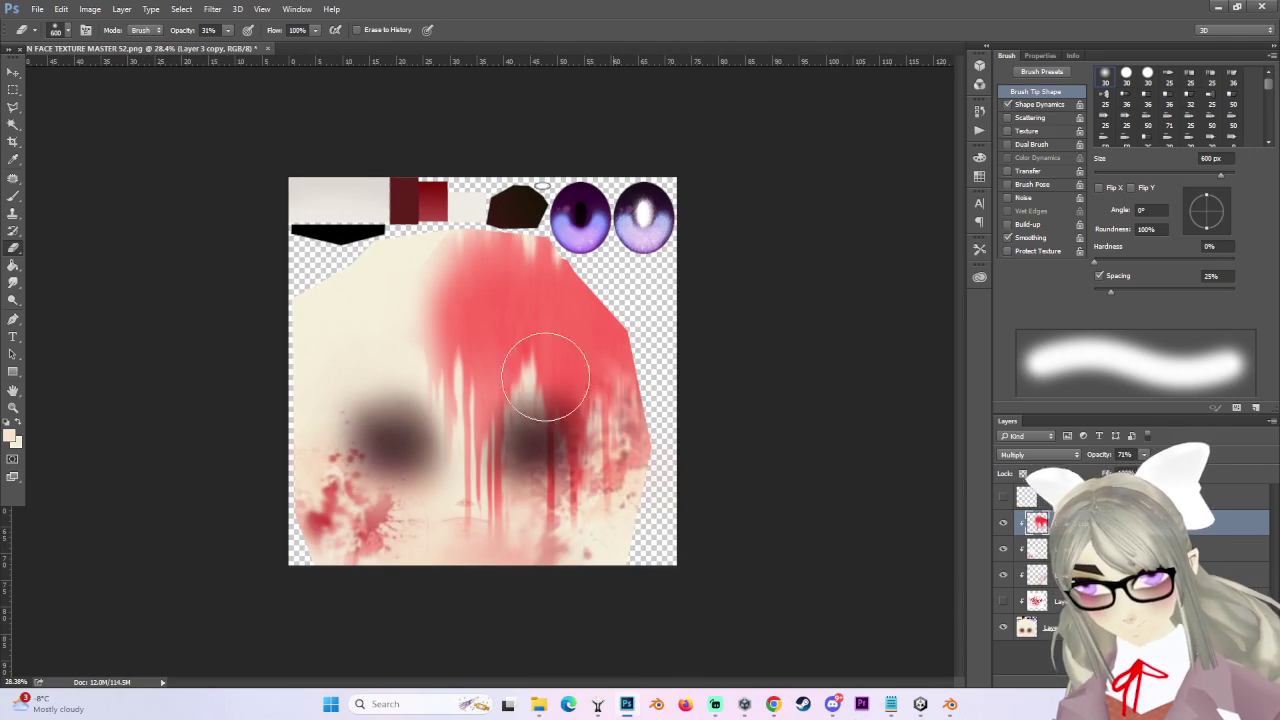
pyautogui.scroll(2, 757, 609)
pyautogui.click(37, 9)
# - Save the texture as PNG 'MARIN FACE TEXTURE MASTER 52 BLOOD 2' in MARIN SCRATCH TEXTURES, then return to Unity
pyautogui.click(80, 160)
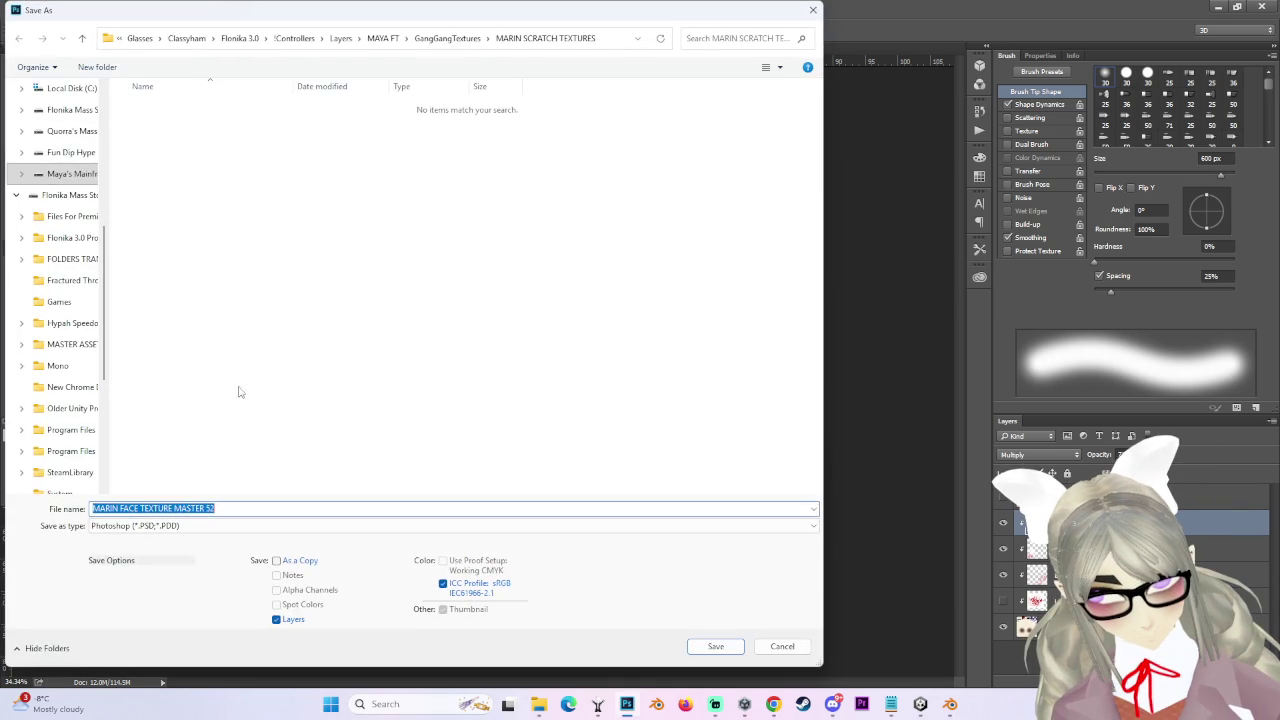
pyautogui.click(150, 525)
pyautogui.click(148, 472)
pyautogui.click(290, 220)
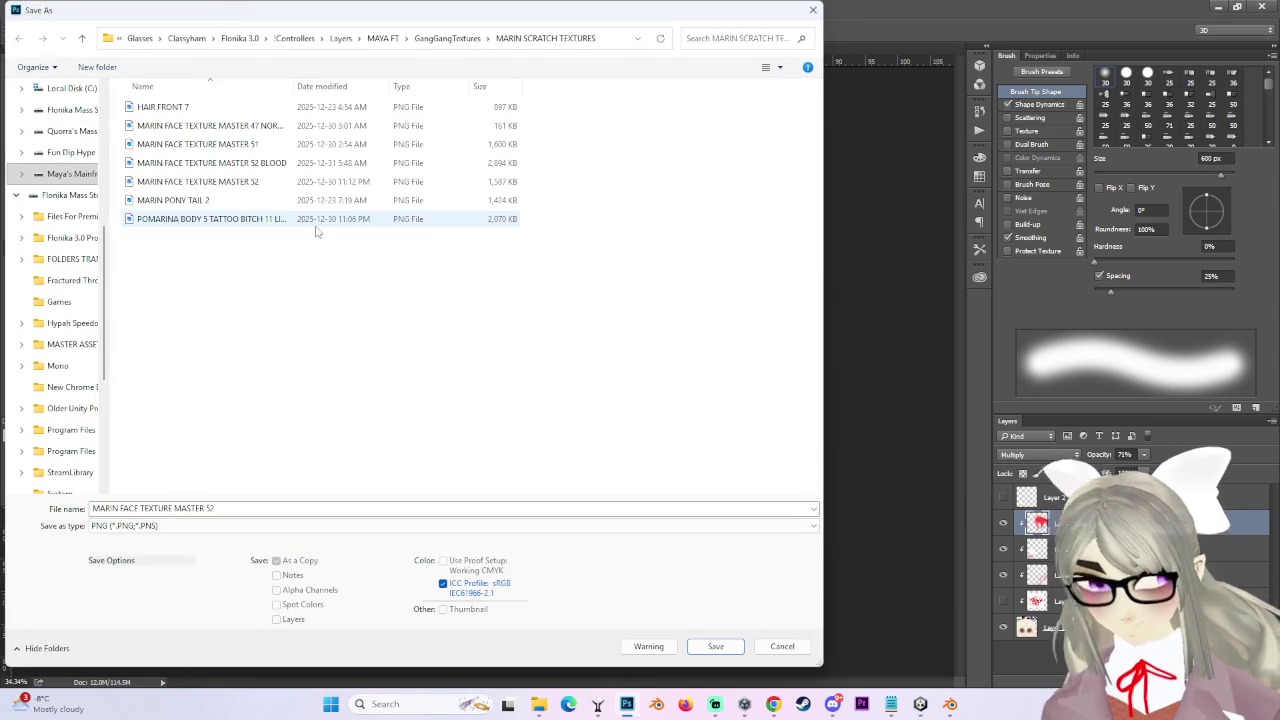
pyautogui.click(250, 181)
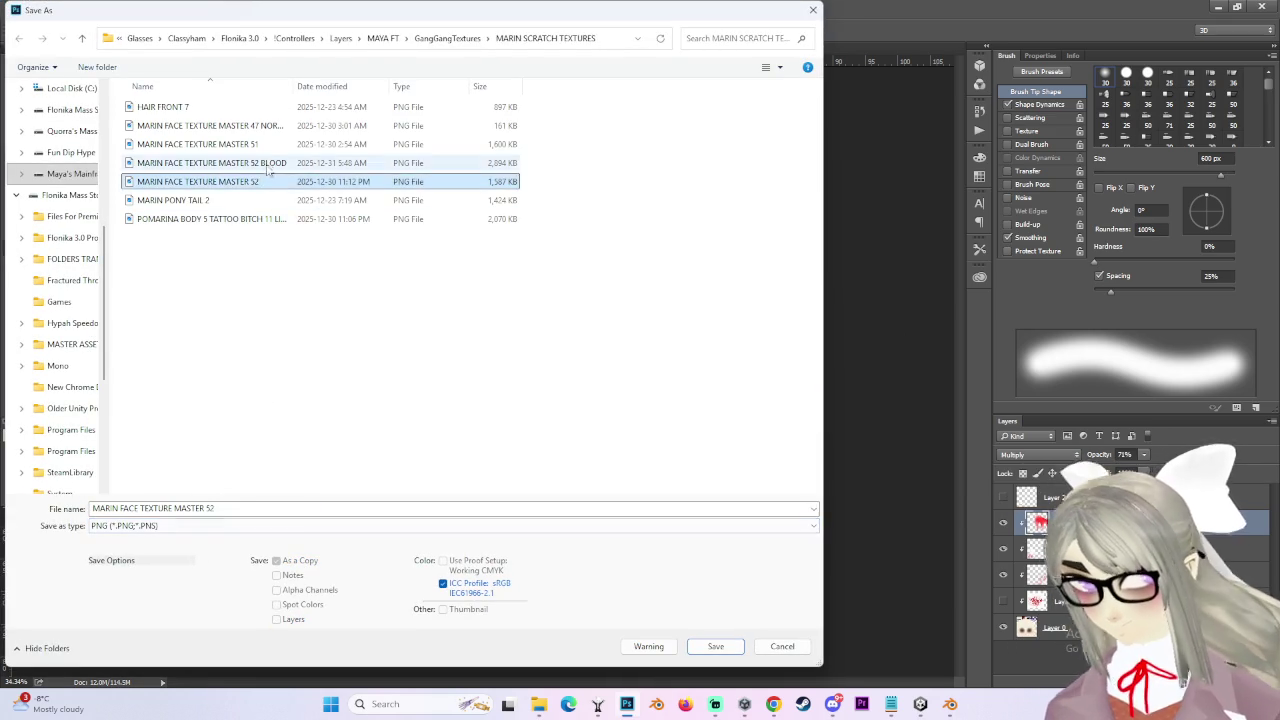
pyautogui.click(250, 163)
pyautogui.click(306, 509)
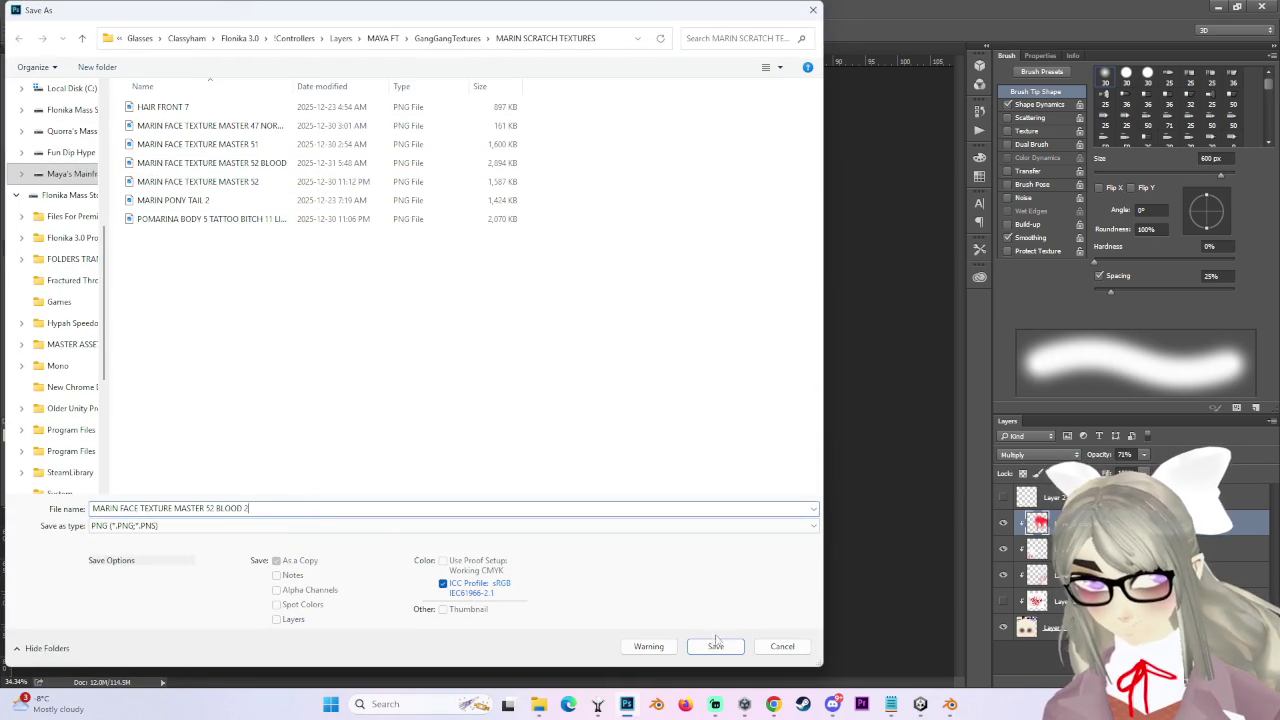
pyautogui.click(716, 646)
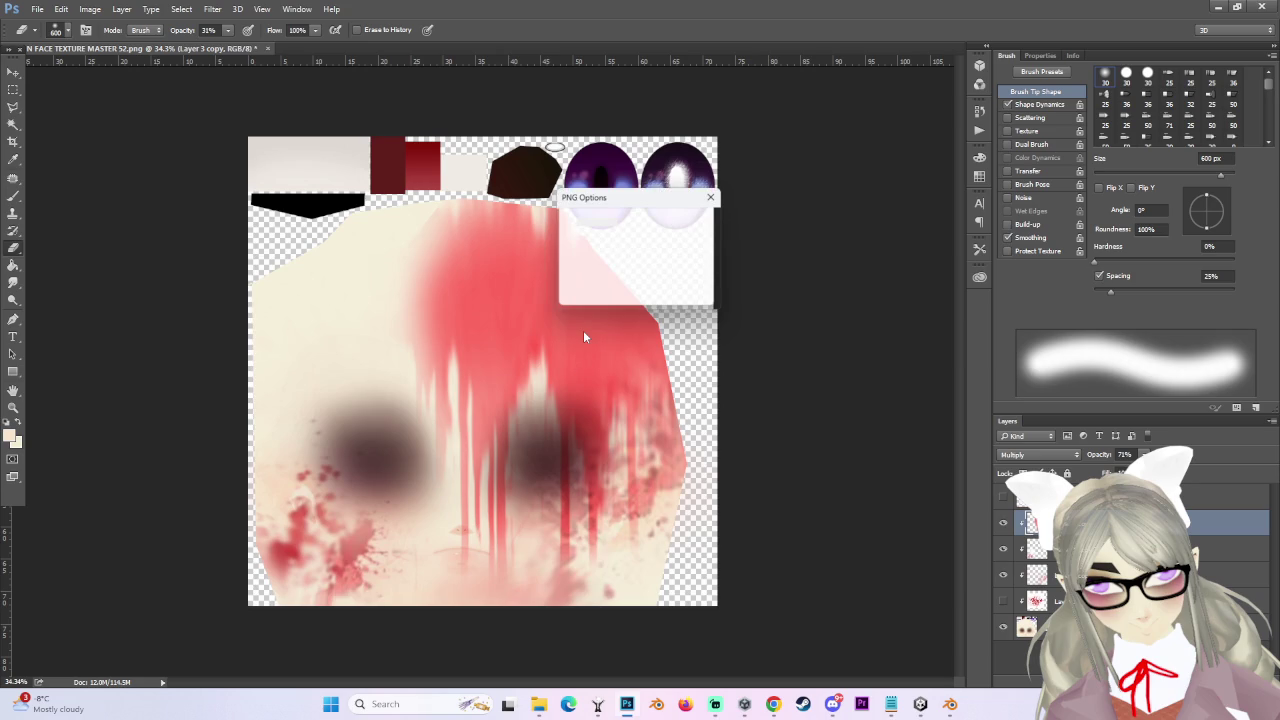
pyautogui.click(681, 221)
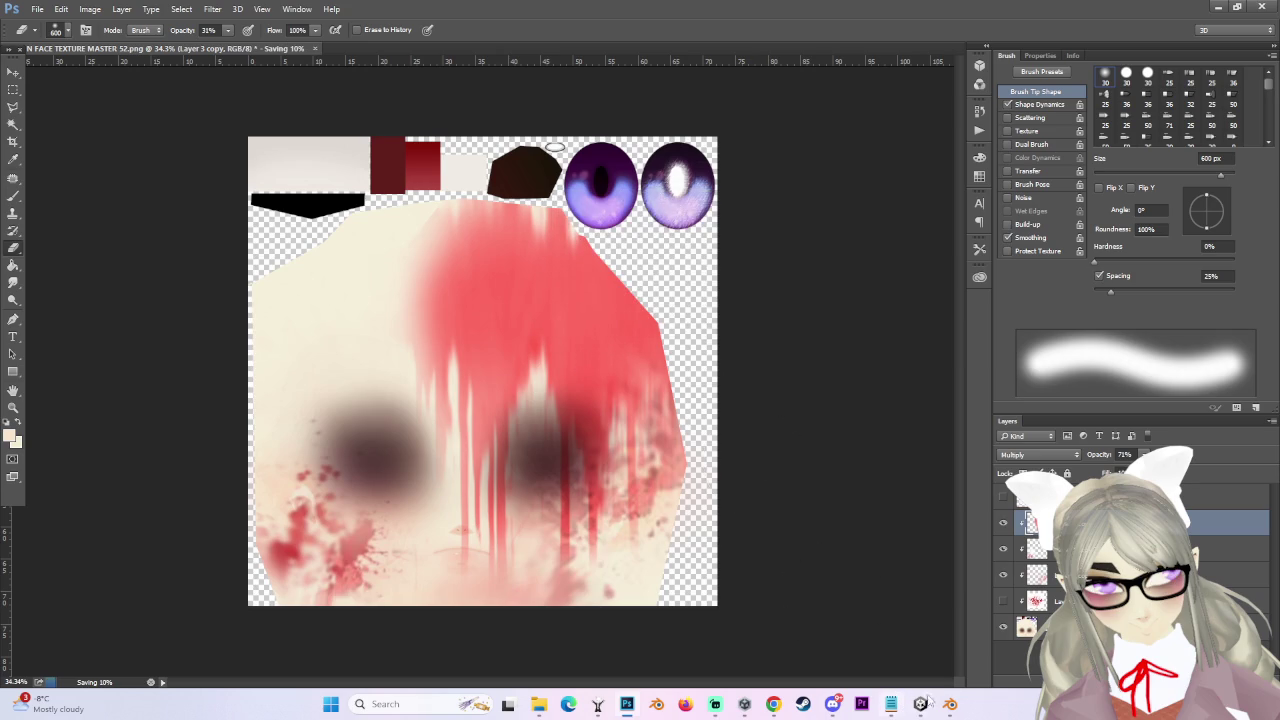
pyautogui.moveTo(922, 707)
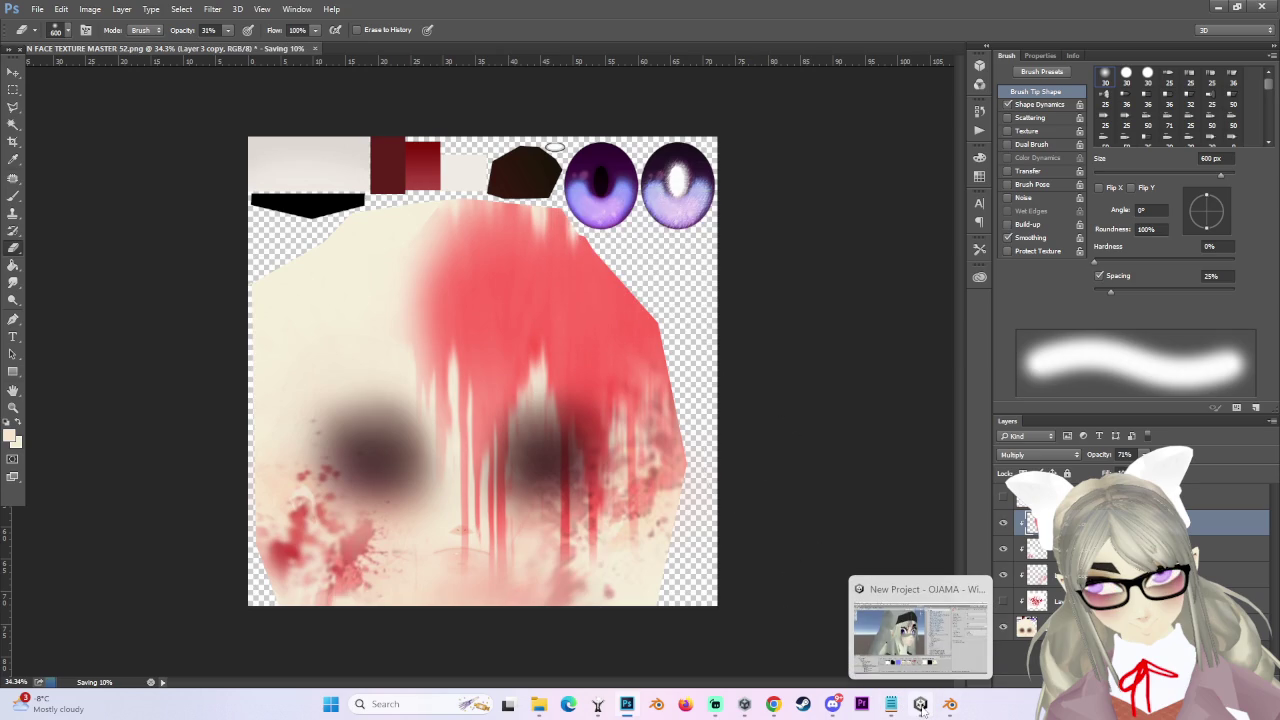
pyautogui.click(920, 704)
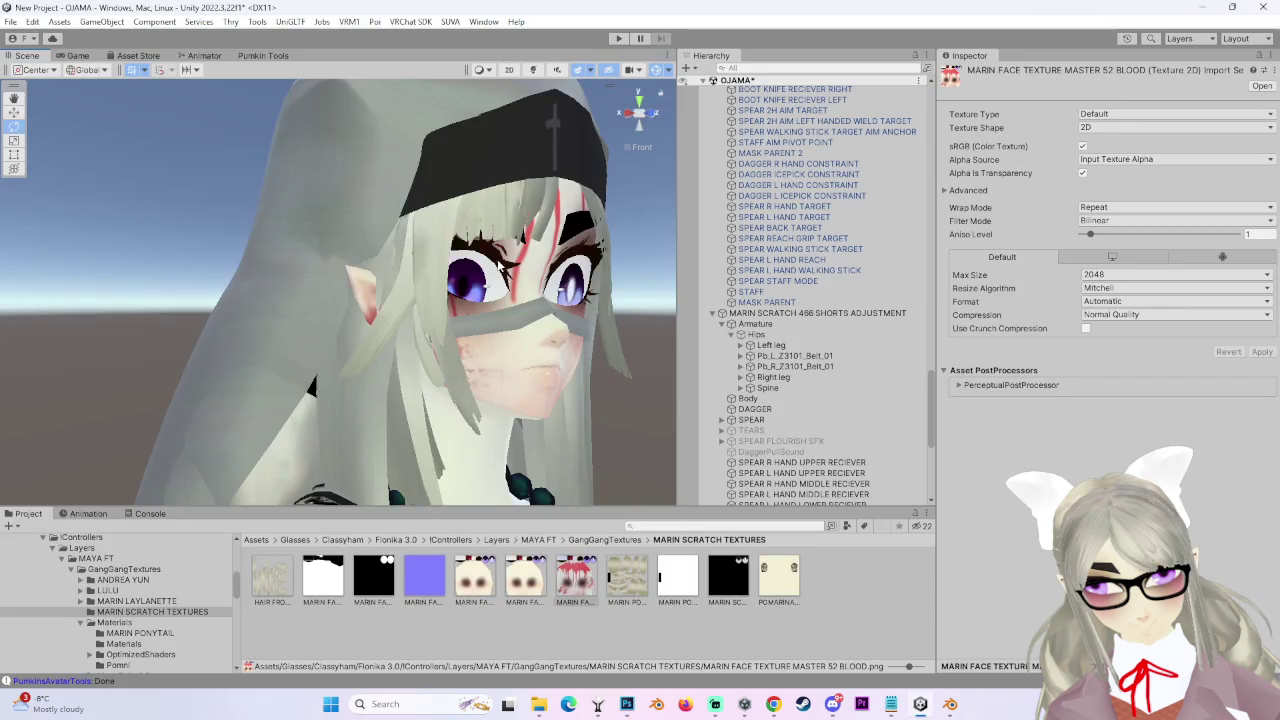
# - Select the avatar, the blood face texture and the Body object to view its material settings
pyautogui.click(412, 342)
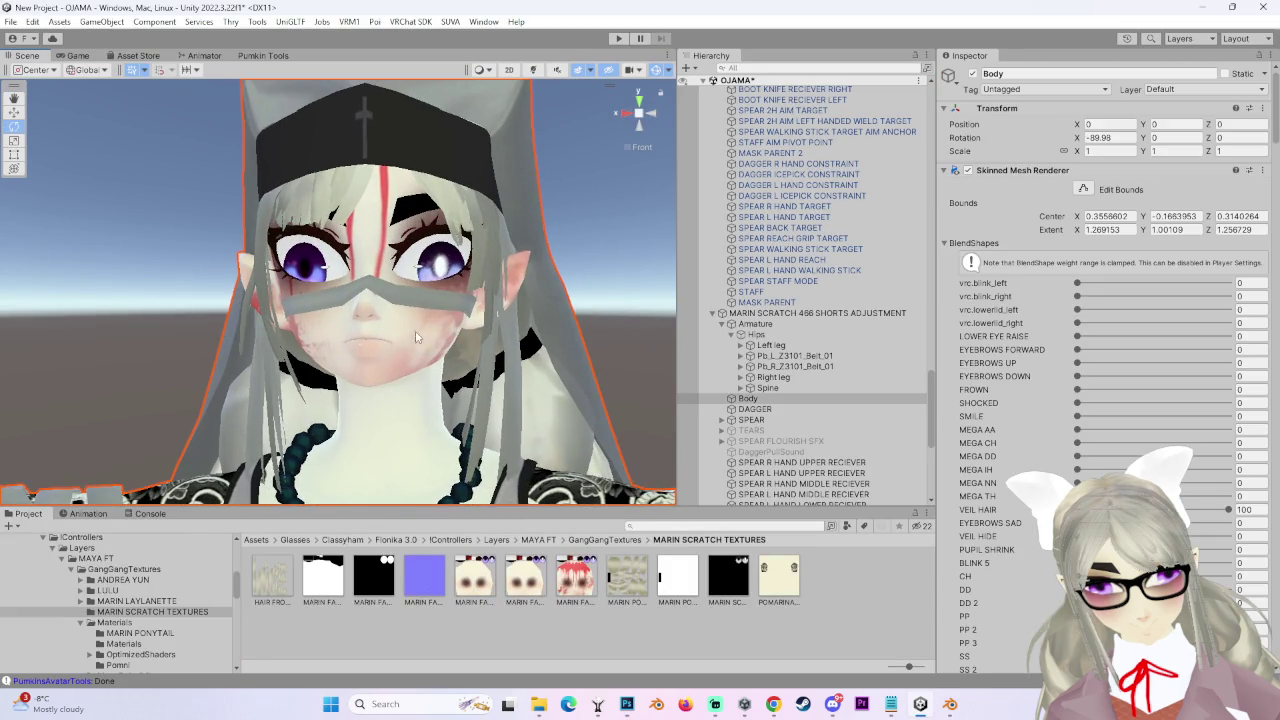
pyautogui.click(576, 578)
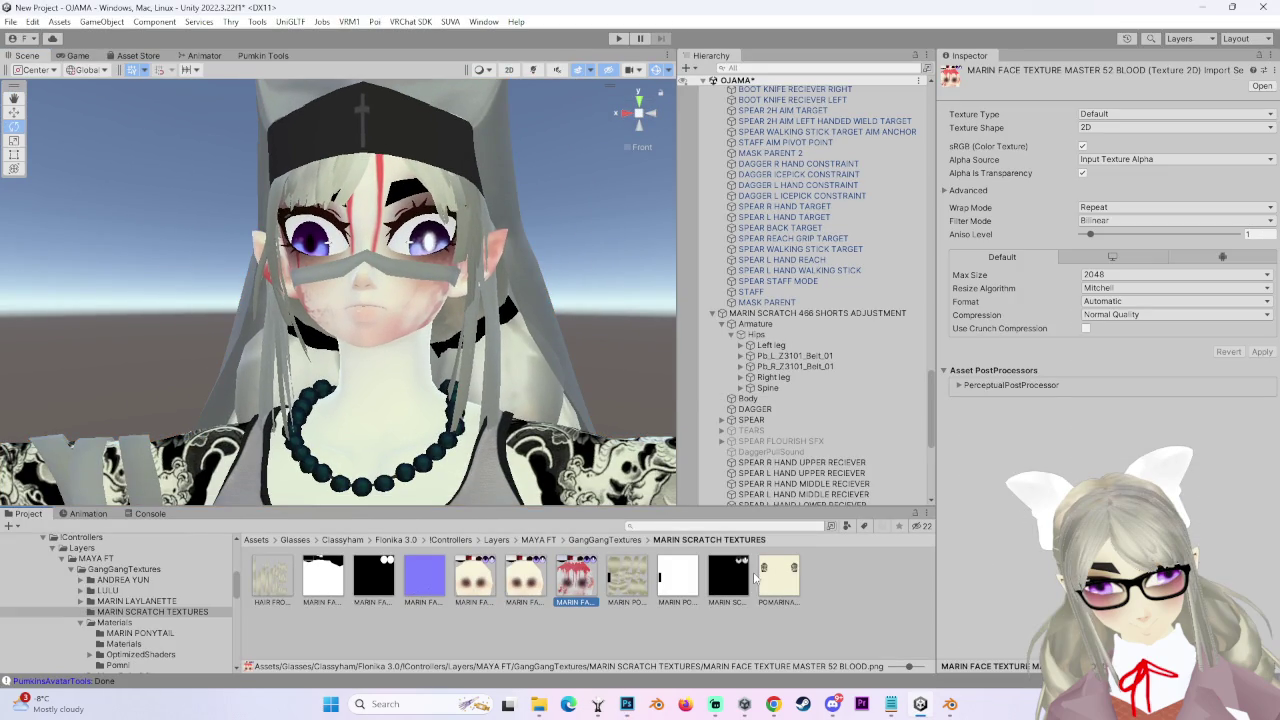
pyautogui.click(805, 399)
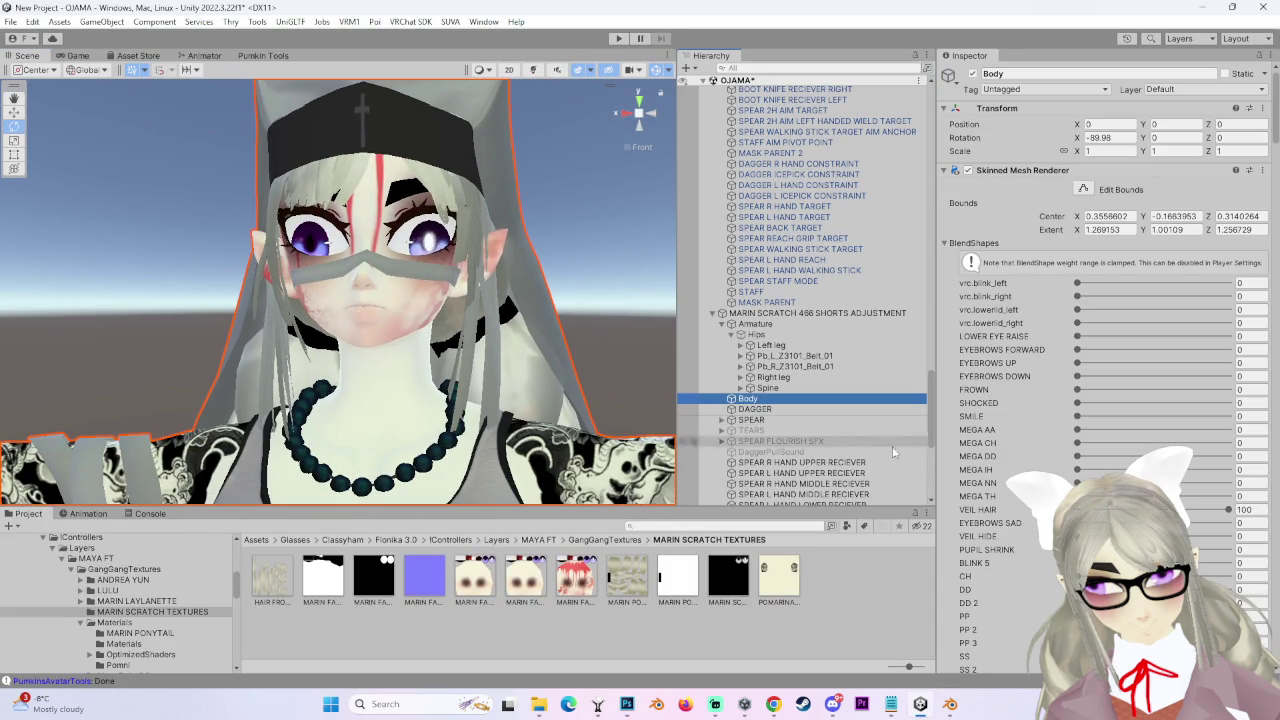
pyautogui.scroll(-15, 985, 530)
pyautogui.scroll(-20, 985, 530)
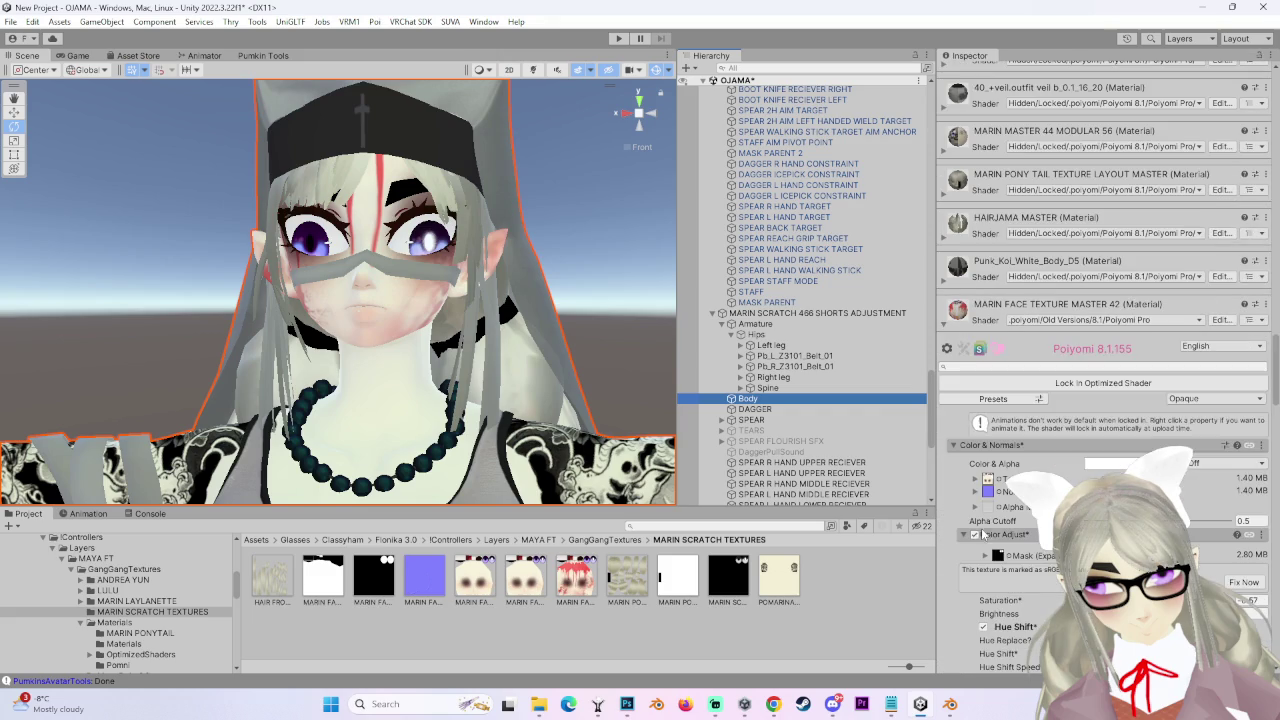
pyautogui.click(626, 704)
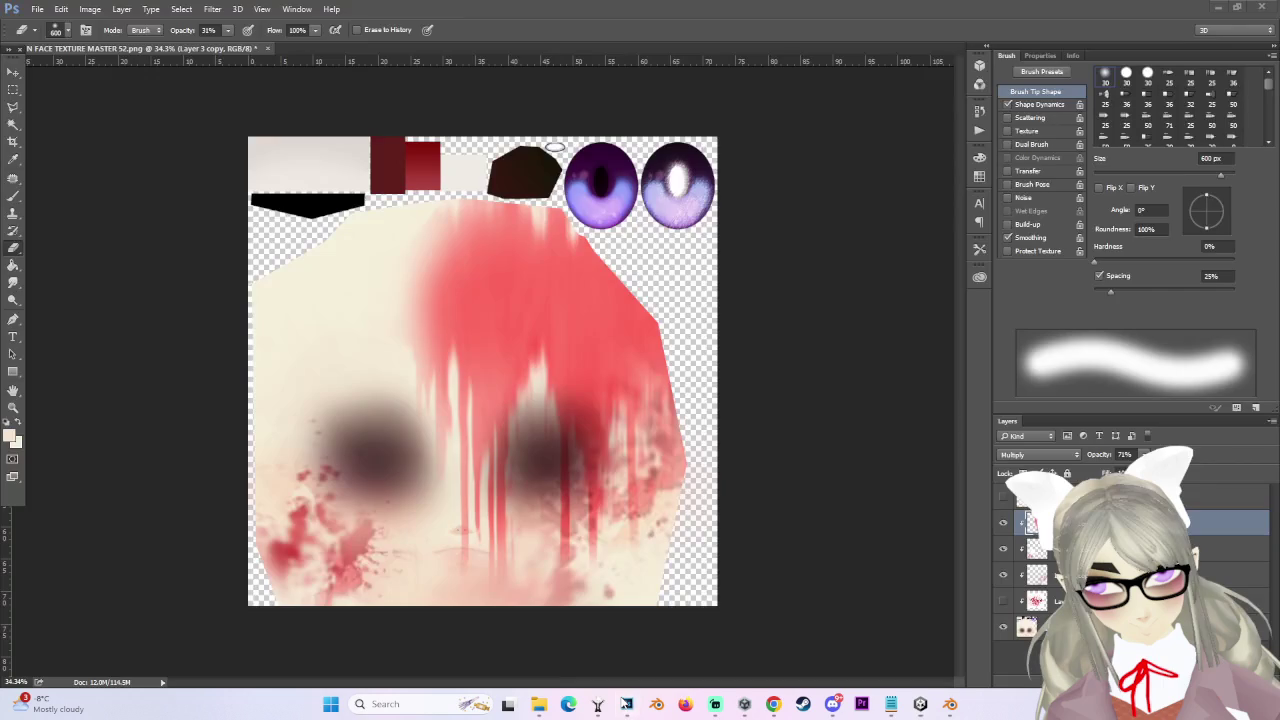
# - Hide the base face layer and select the top three blood layers
pyautogui.click(1003, 548)
pyautogui.click(1003, 548)
pyautogui.click(1003, 626)
pyautogui.click(1055, 574)
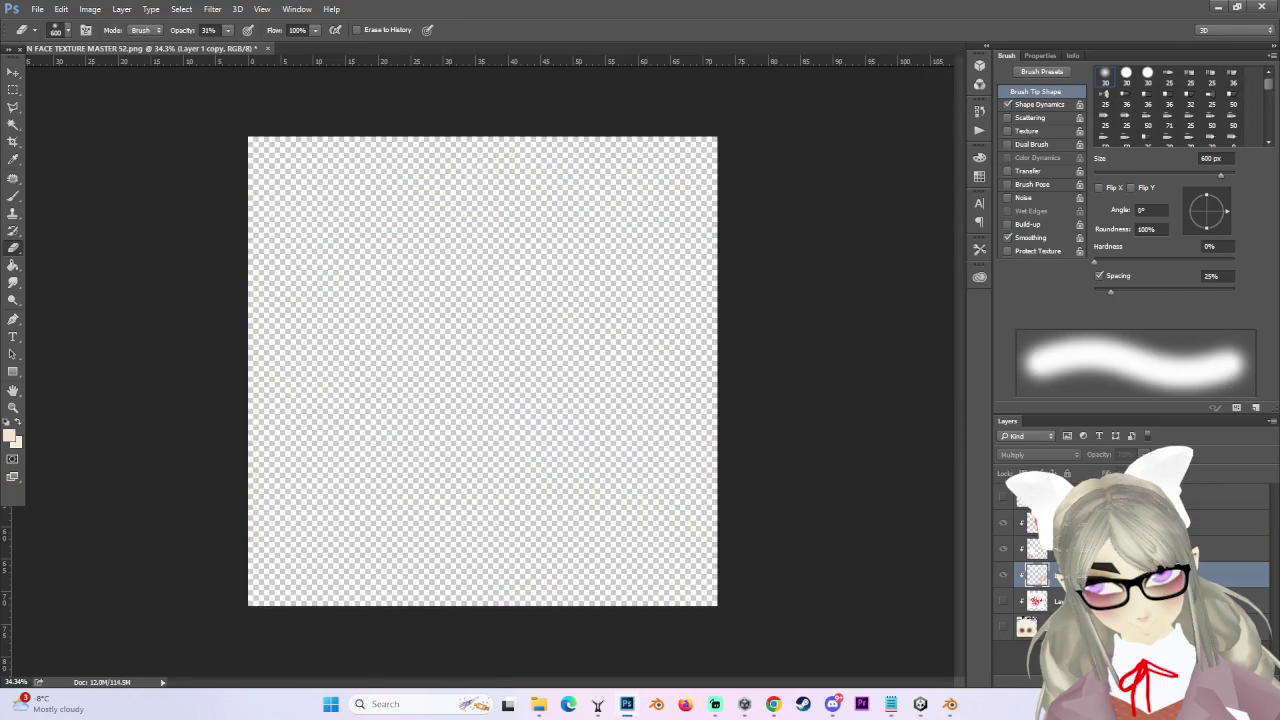
pyautogui.keyDown('shift'); pyautogui.click(1055, 496); pyautogui.keyUp('shift')
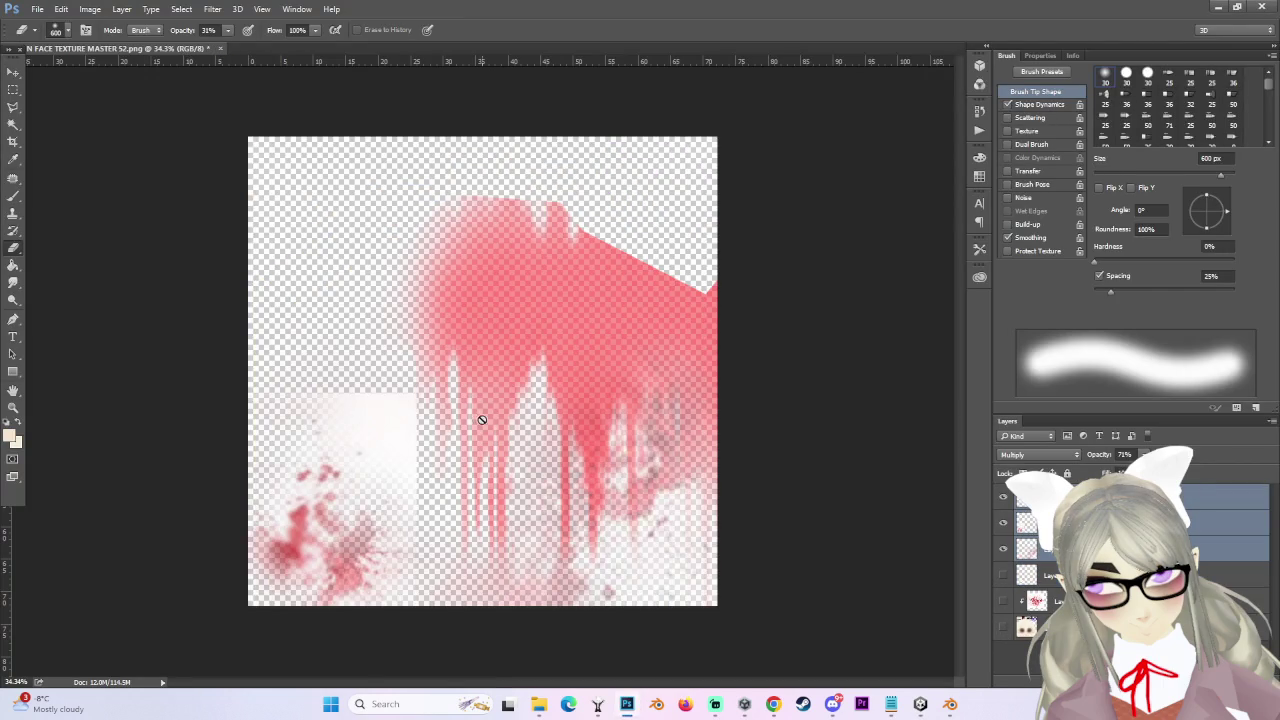
# - Save the blood layers as PNG with ' BLOOD ONLY' appended to the name, then return to Unity
pyautogui.click(35, 9)
pyautogui.press('Escape')
pyautogui.hotkey('ctrl', 'shift', 's')
pyautogui.click(140, 525)
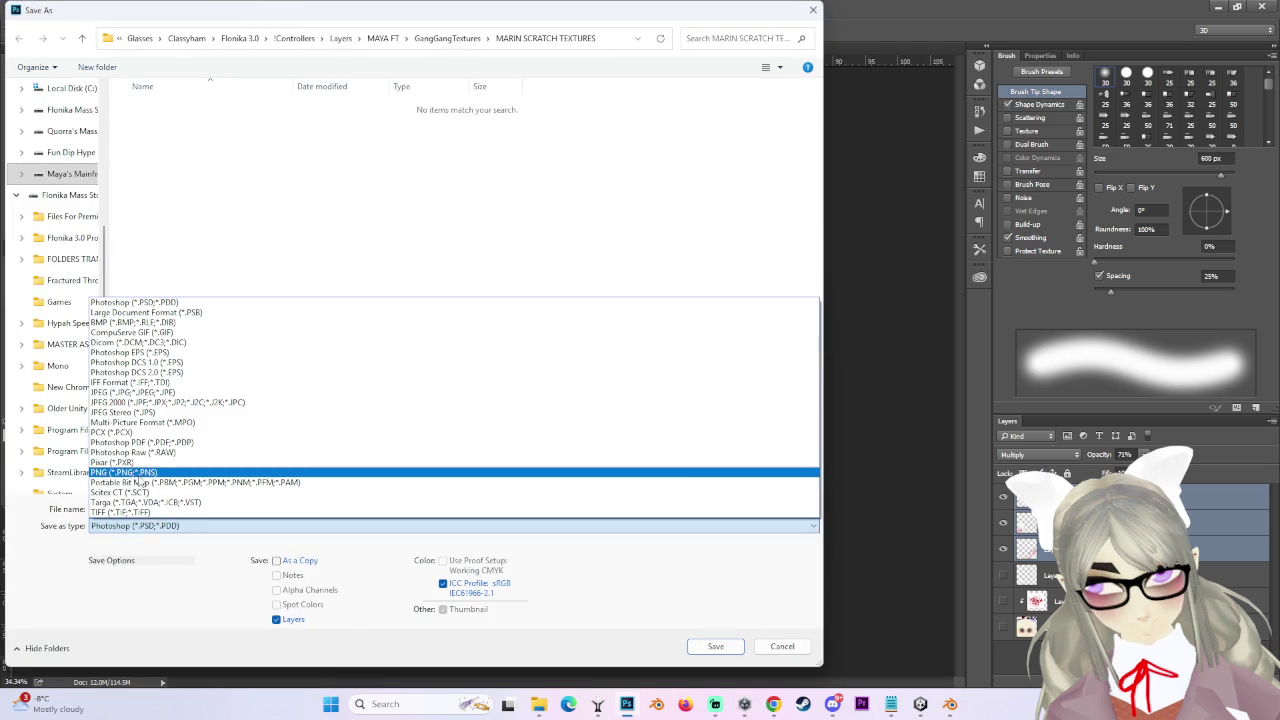
pyautogui.click(140, 473)
pyautogui.click(252, 509)
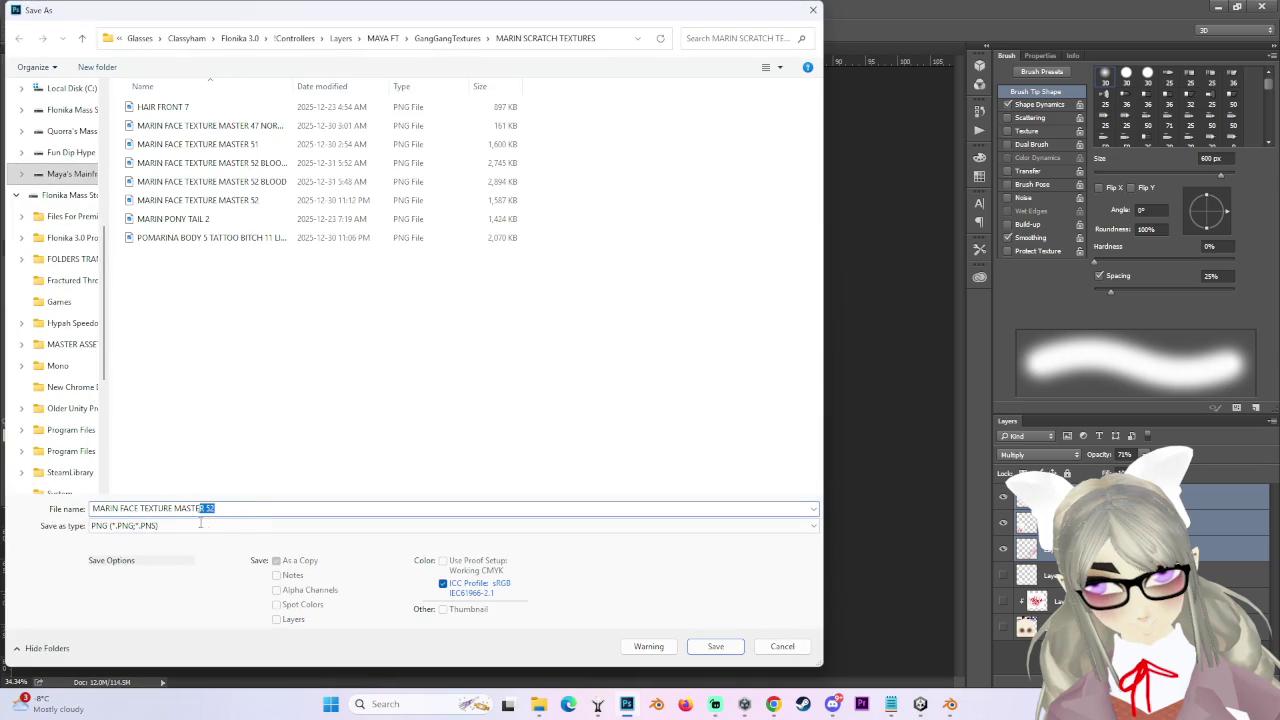
pyautogui.write('BLOOD ONLY')
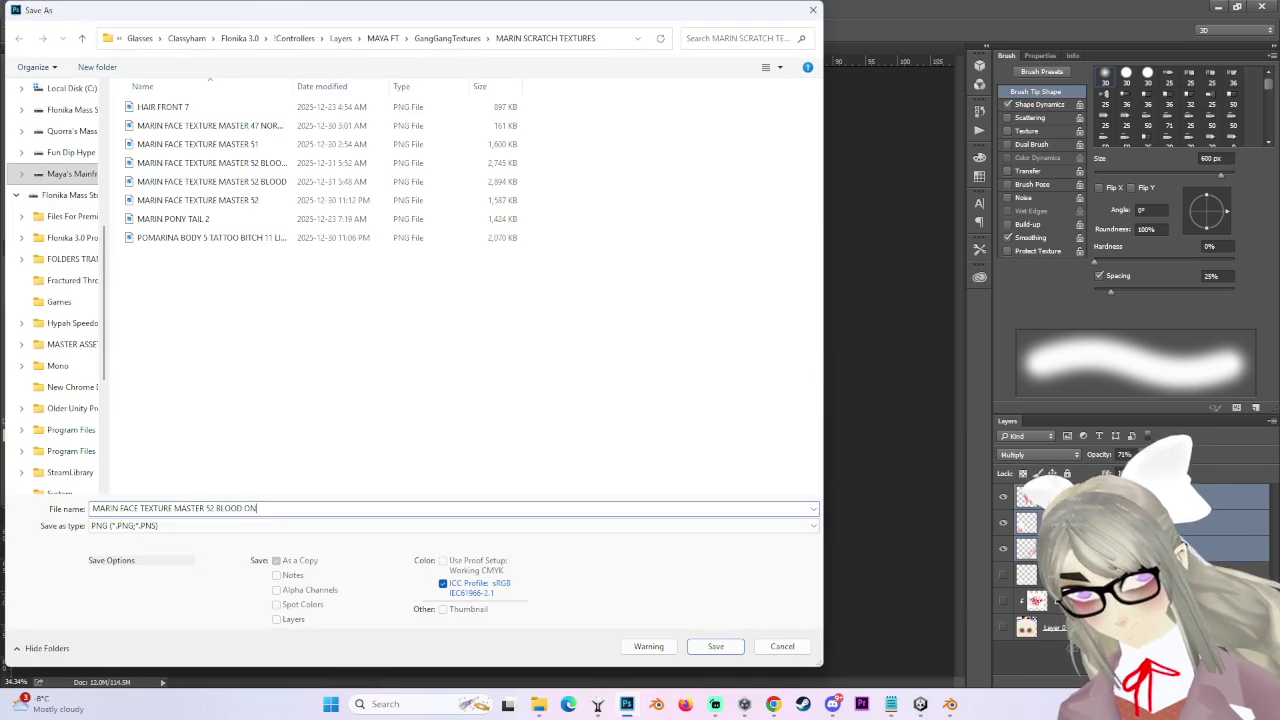
pyautogui.press('Return')
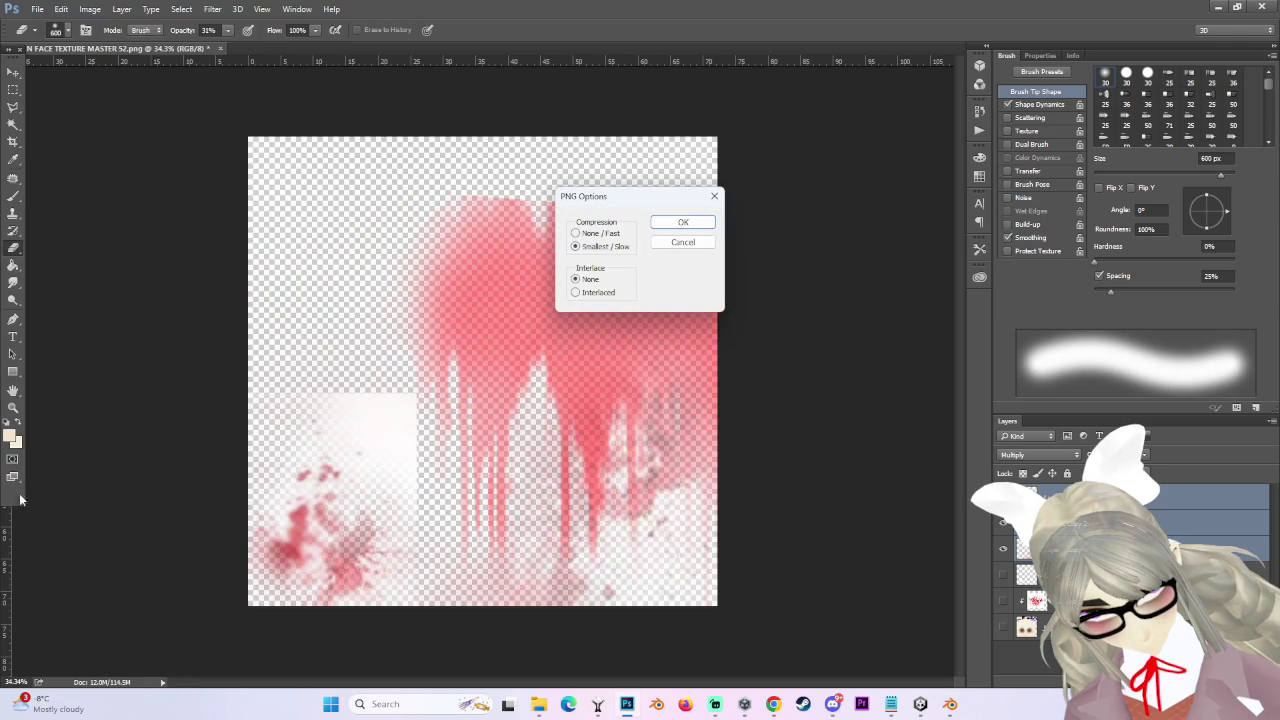
pyautogui.click(676, 224)
pyautogui.hotkey('alt', 'Tab')
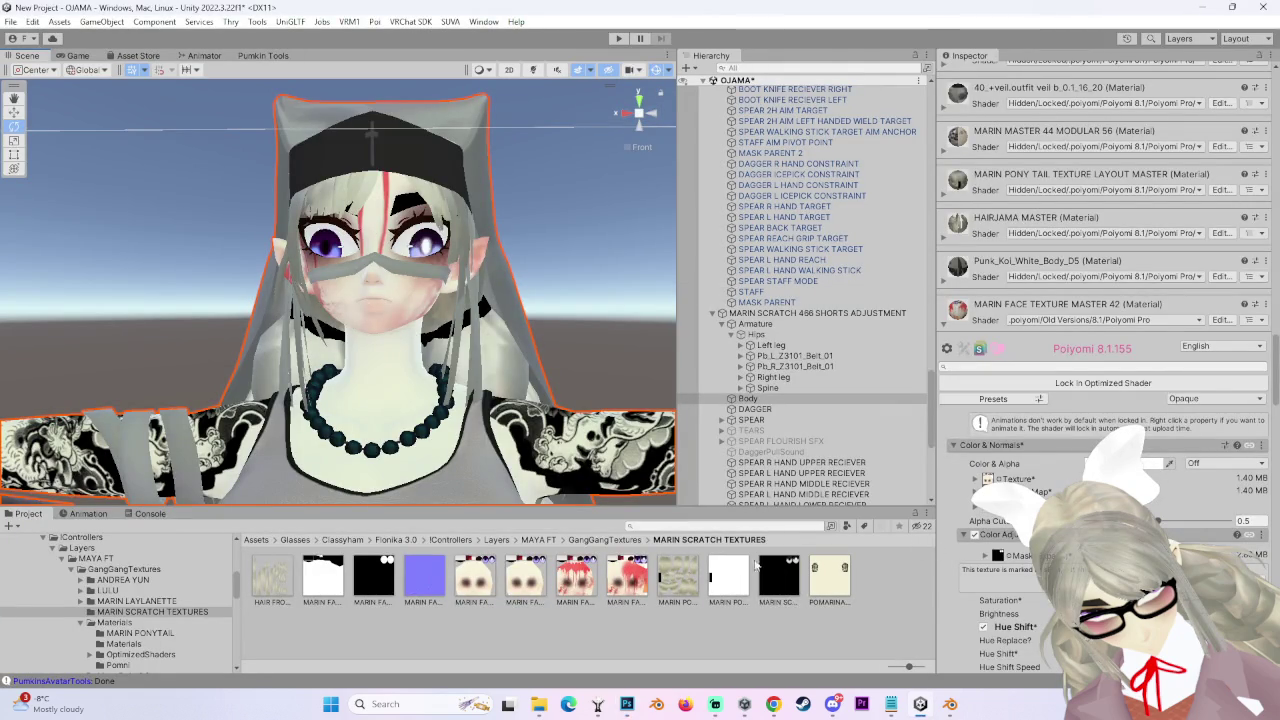
# - Orbit closer to the avatar and set a numeric decal setting to 12
pyautogui.scroll(-10, 1100, 400)
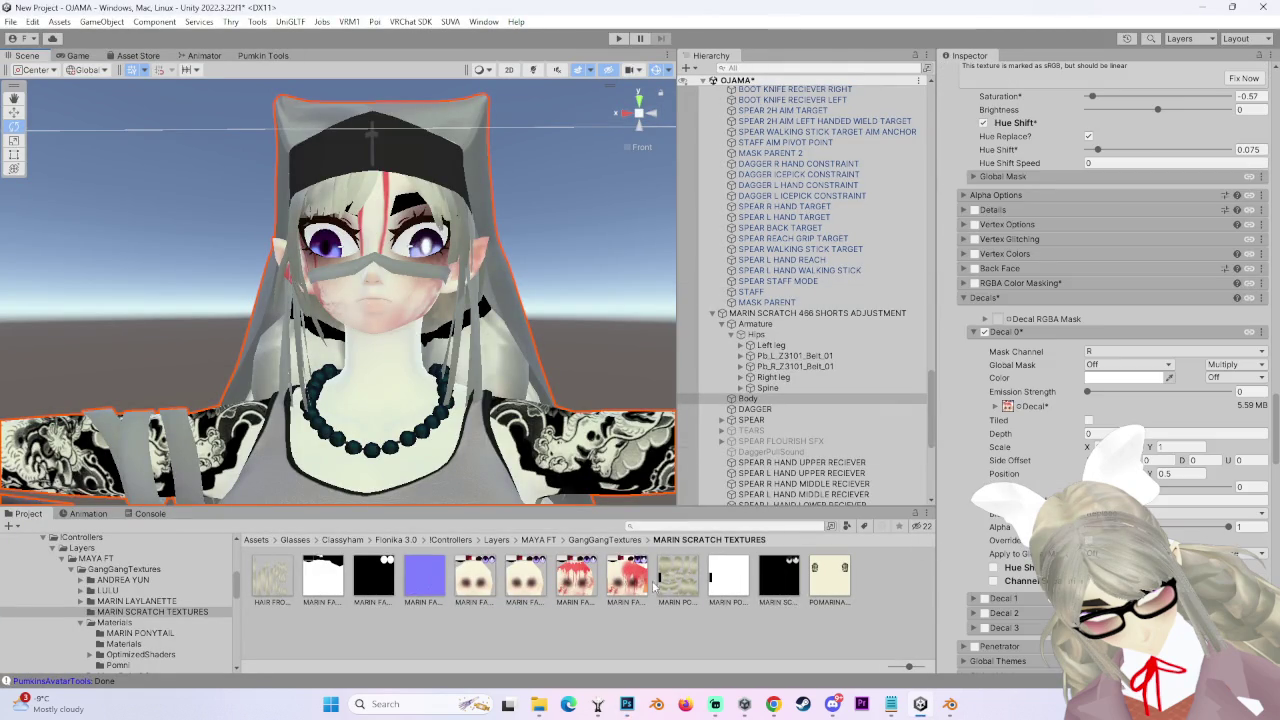
pyautogui.moveTo(509, 316)
pyautogui.mouseDown()
pyautogui.moveTo(407, 329)
pyautogui.moveTo(575, 339)
pyautogui.moveTo(458, 345)
pyautogui.moveTo(472, 368)
pyautogui.moveTo(462, 375)
pyautogui.moveTo(508, 370)
pyautogui.moveTo(418, 332)
pyautogui.moveTo(500, 334)
pyautogui.mouseUp()
pyautogui.scroll(3, 530, 341)
pyautogui.moveTo(623, 708)
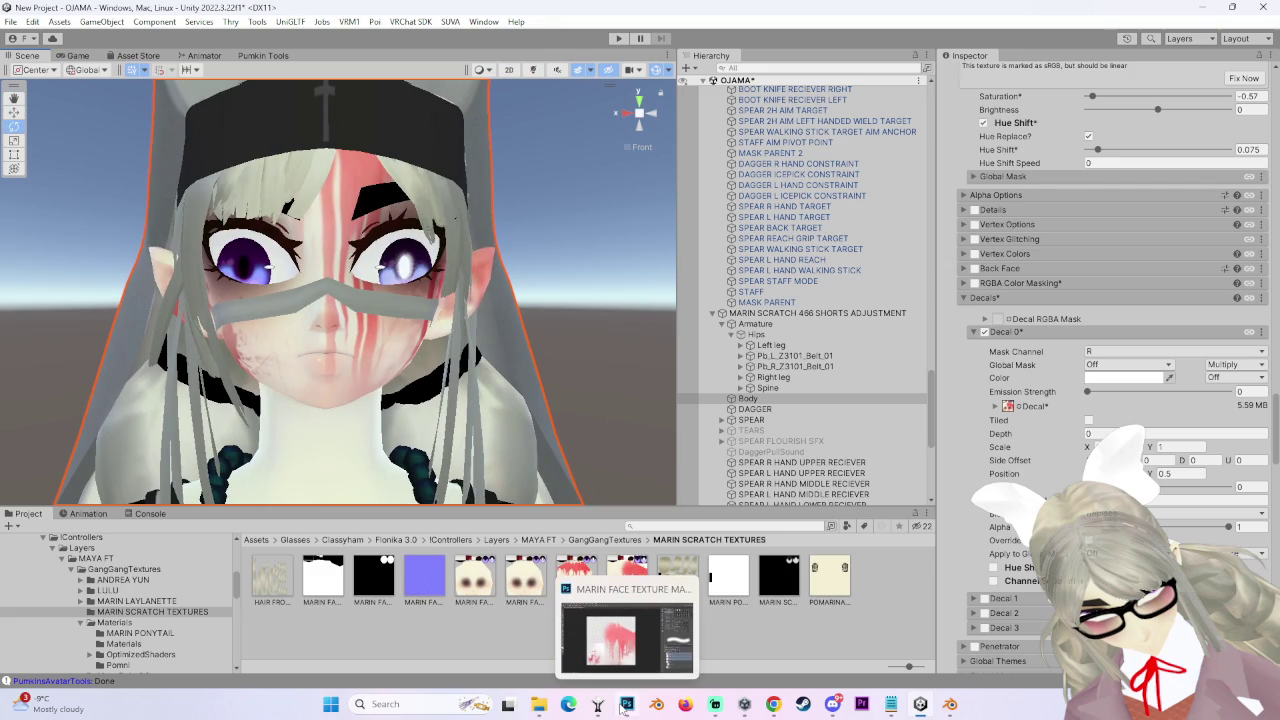
pyautogui.click(1250, 487)
pyautogui.write('12')
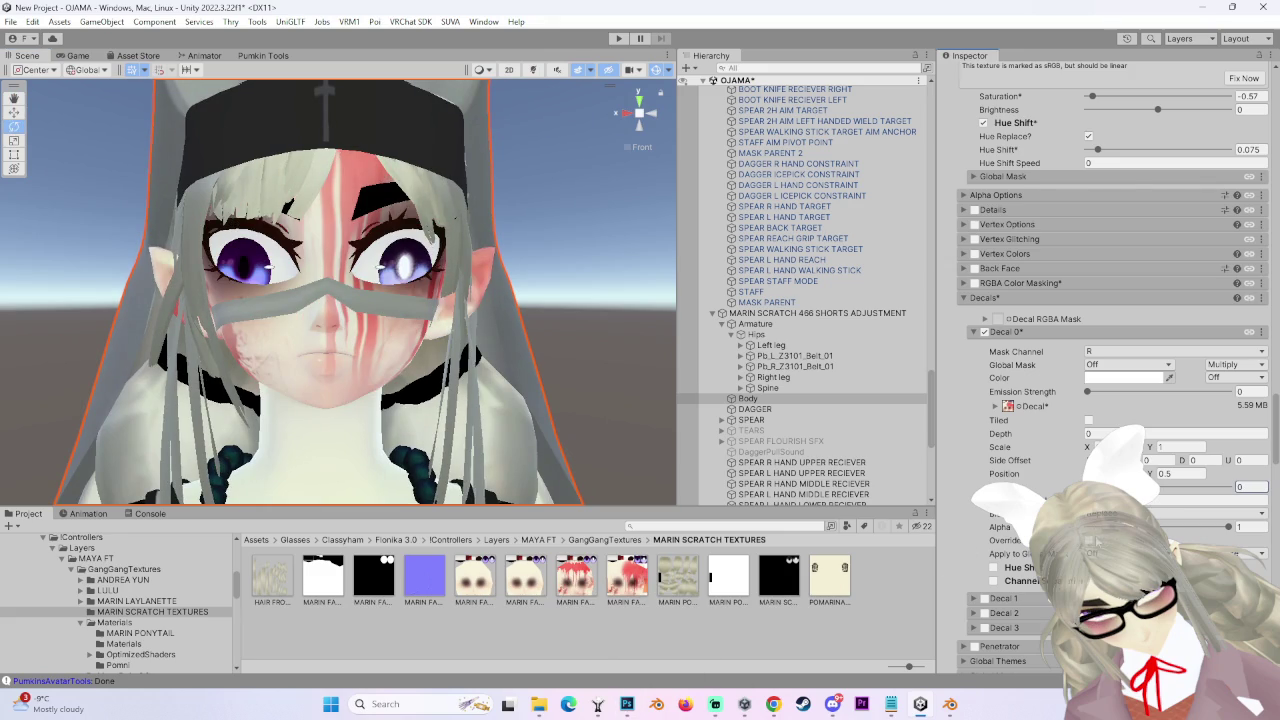
# - Turn on Alpha Is Transparency for the new BLOOD ONLY texture and apply it
pyautogui.click(627, 704)
pyautogui.click(627, 704)
pyautogui.click(678, 580)
pyautogui.click(1083, 173)
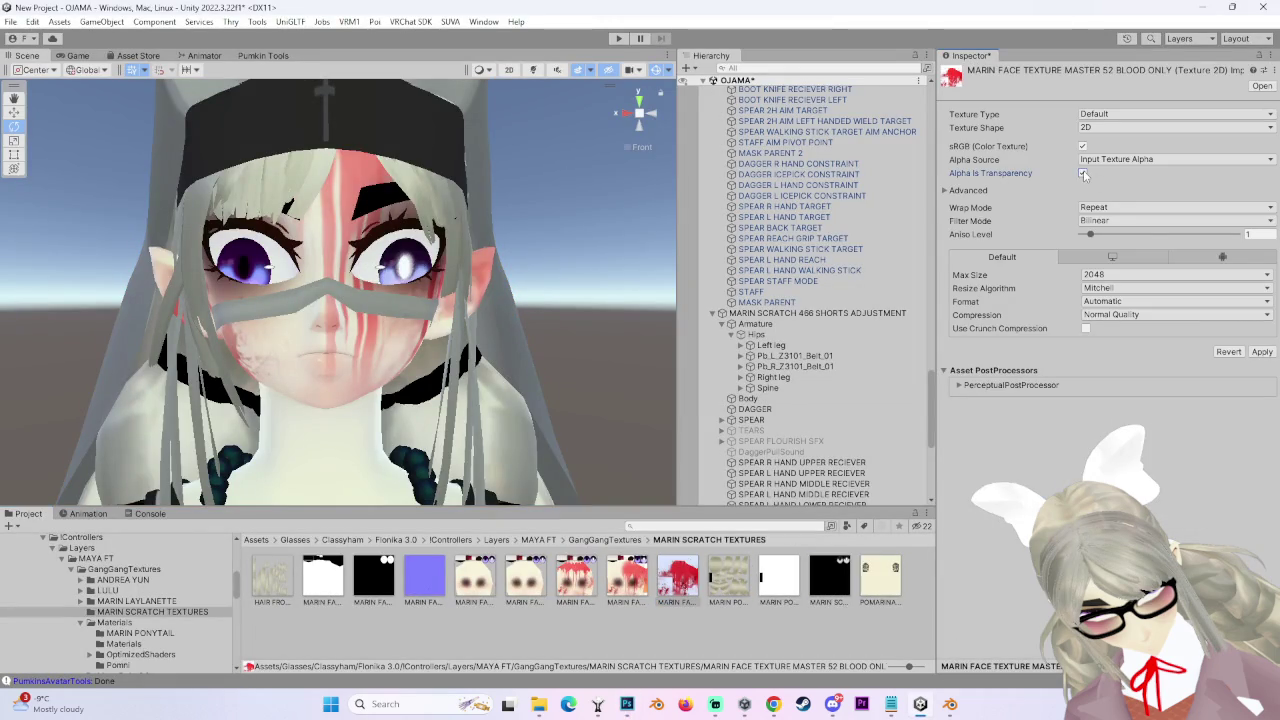
pyautogui.click(1262, 352)
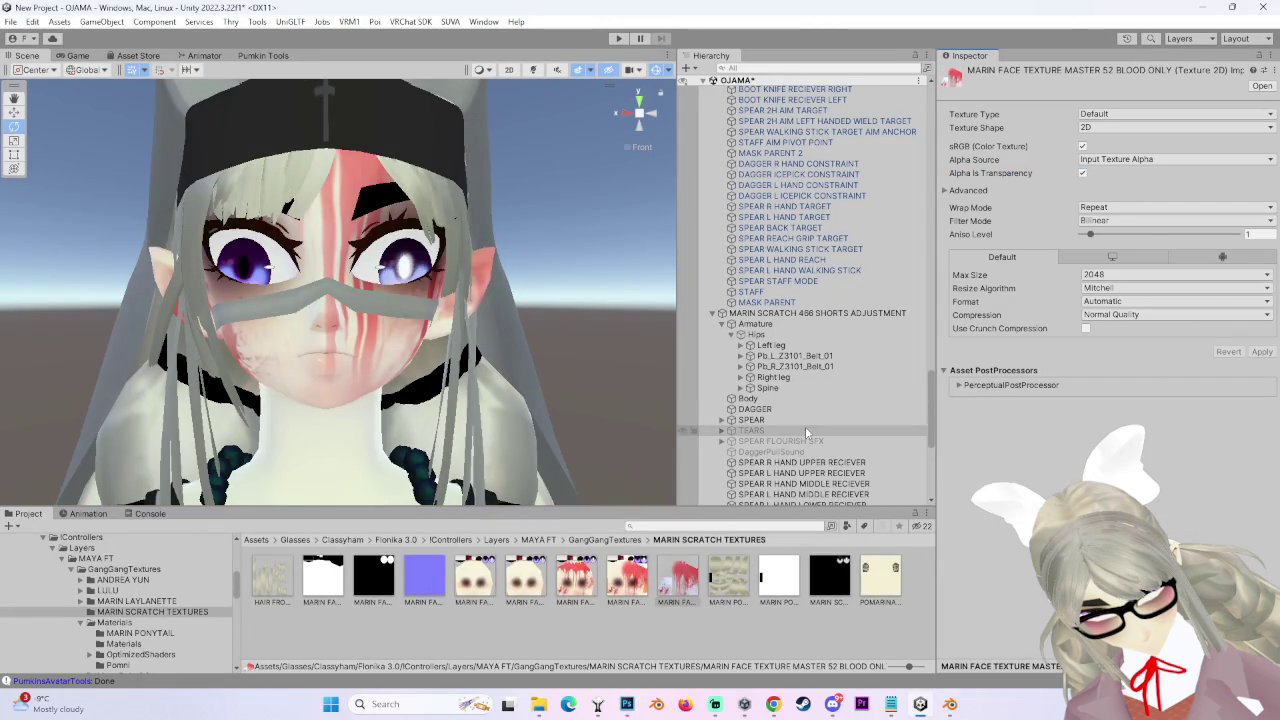
# - Assign the BLOOD ONLY texture to Body's Decal 0 slot, keeping Multiply blending
pyautogui.click(748, 398)
pyautogui.scroll(-15, 1016, 574)
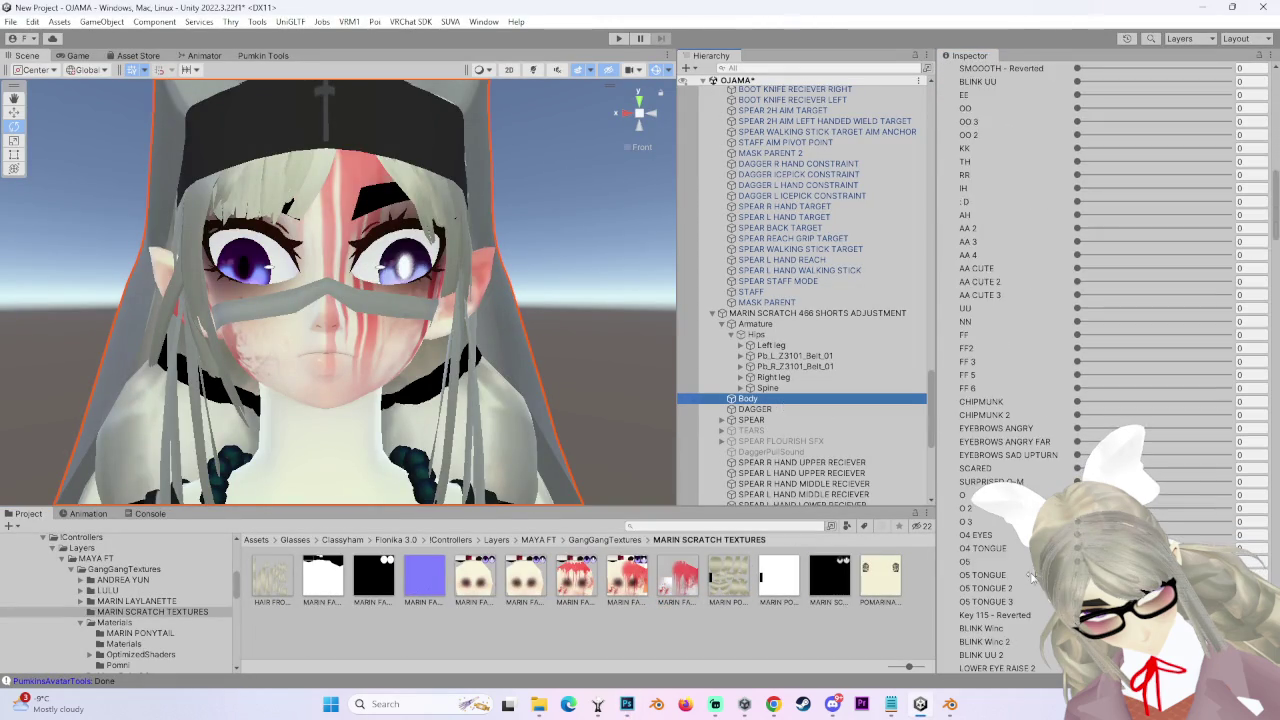
pyautogui.scroll(-20, 1016, 574)
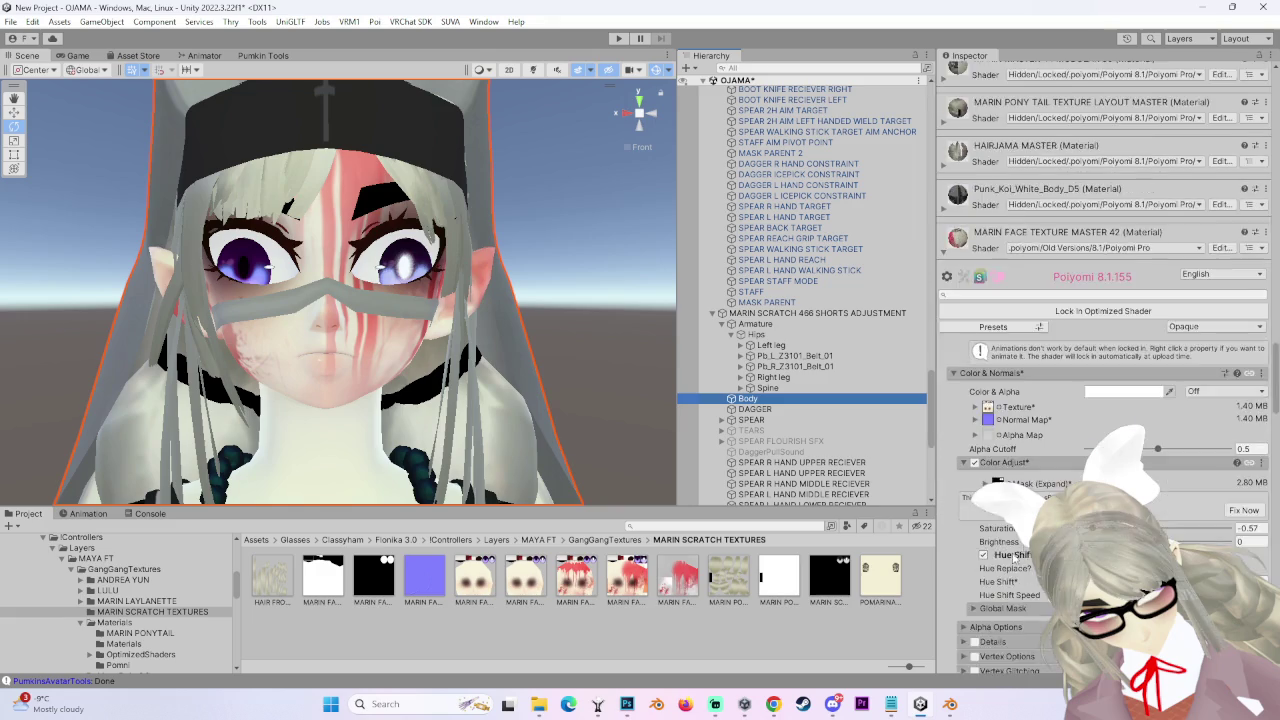
pyautogui.scroll(-5, 1030, 437)
pyautogui.click(1030, 437)
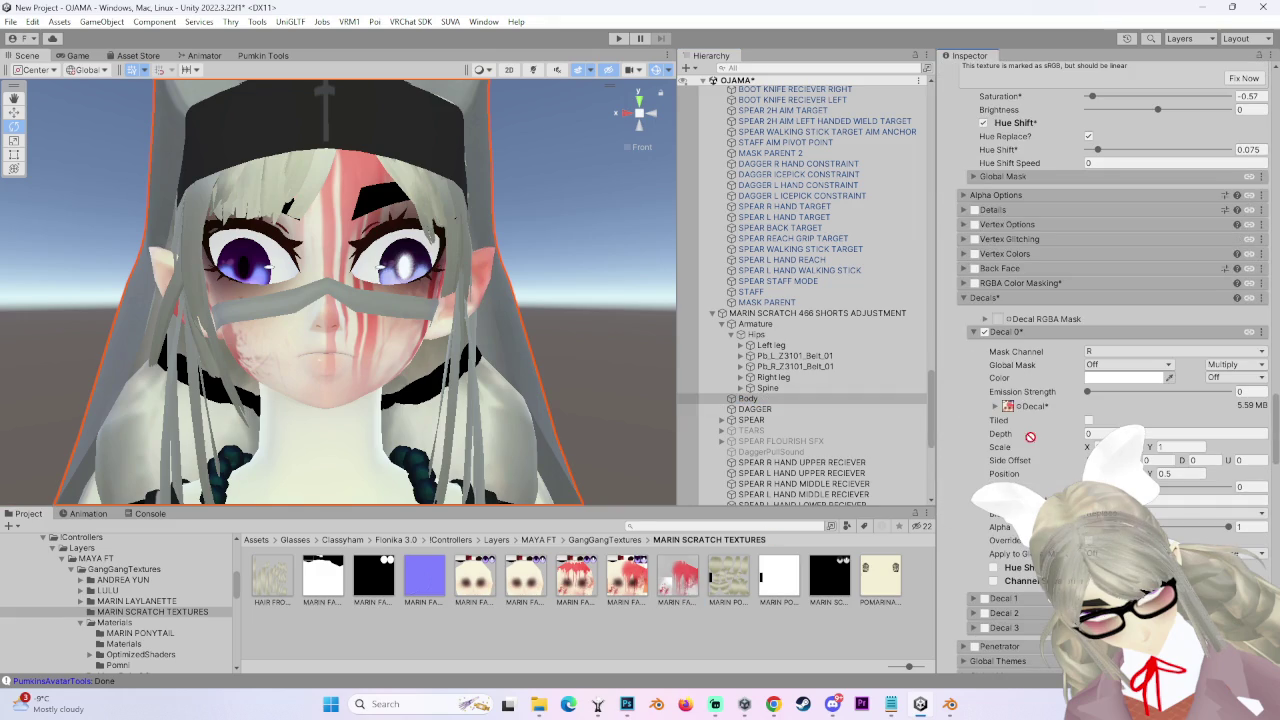
pyautogui.moveTo(1016, 413); pyautogui.dragTo(1012, 408)
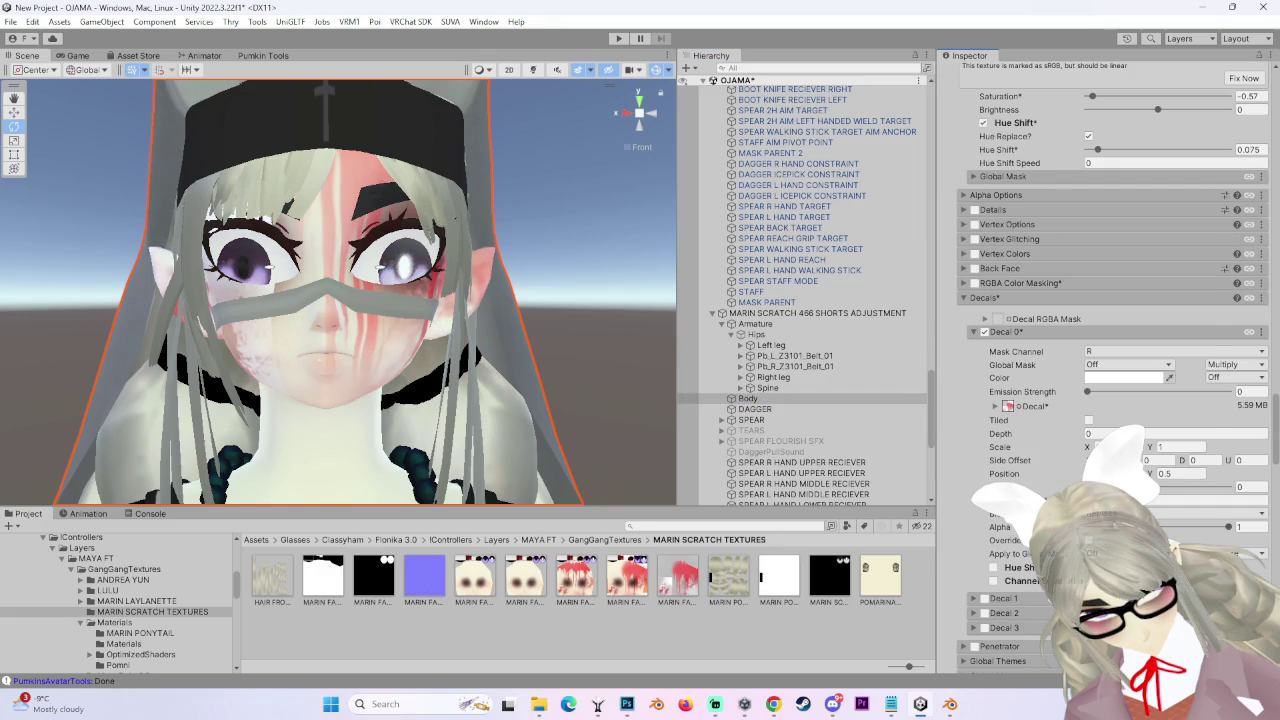
pyautogui.click(1150, 513)
pyautogui.click(1147, 262)
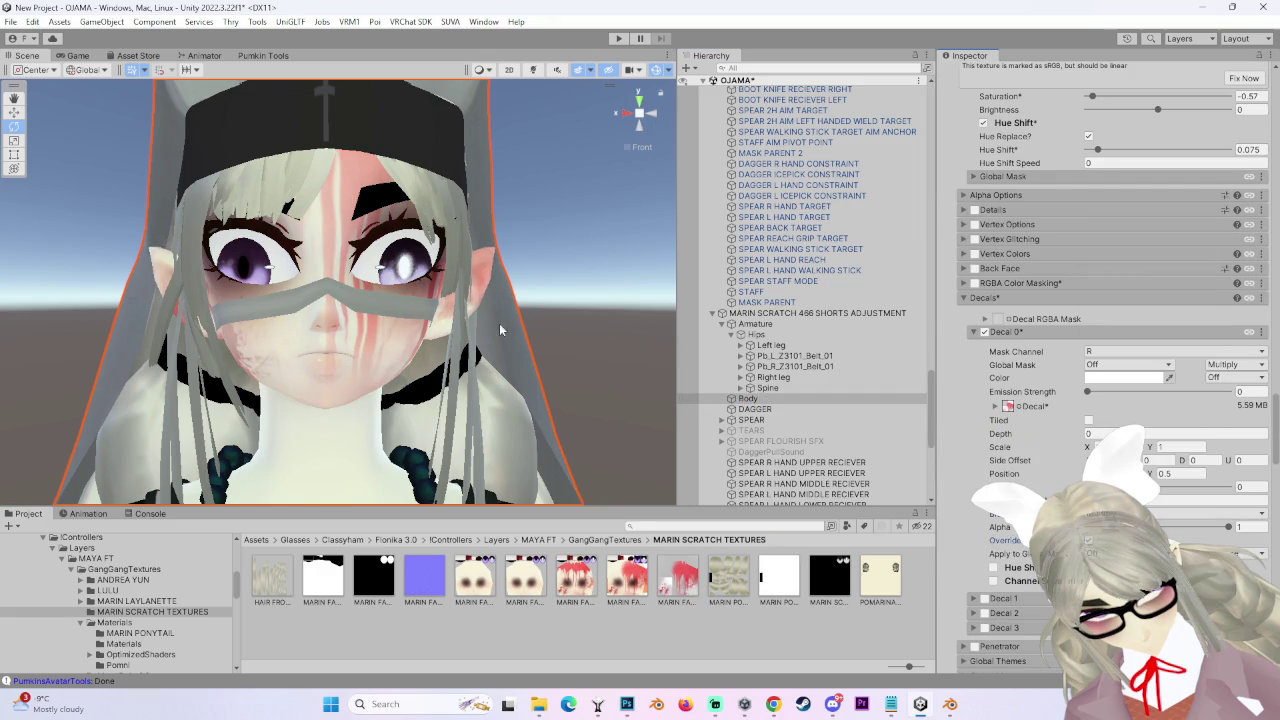
pyautogui.click(1237, 364)
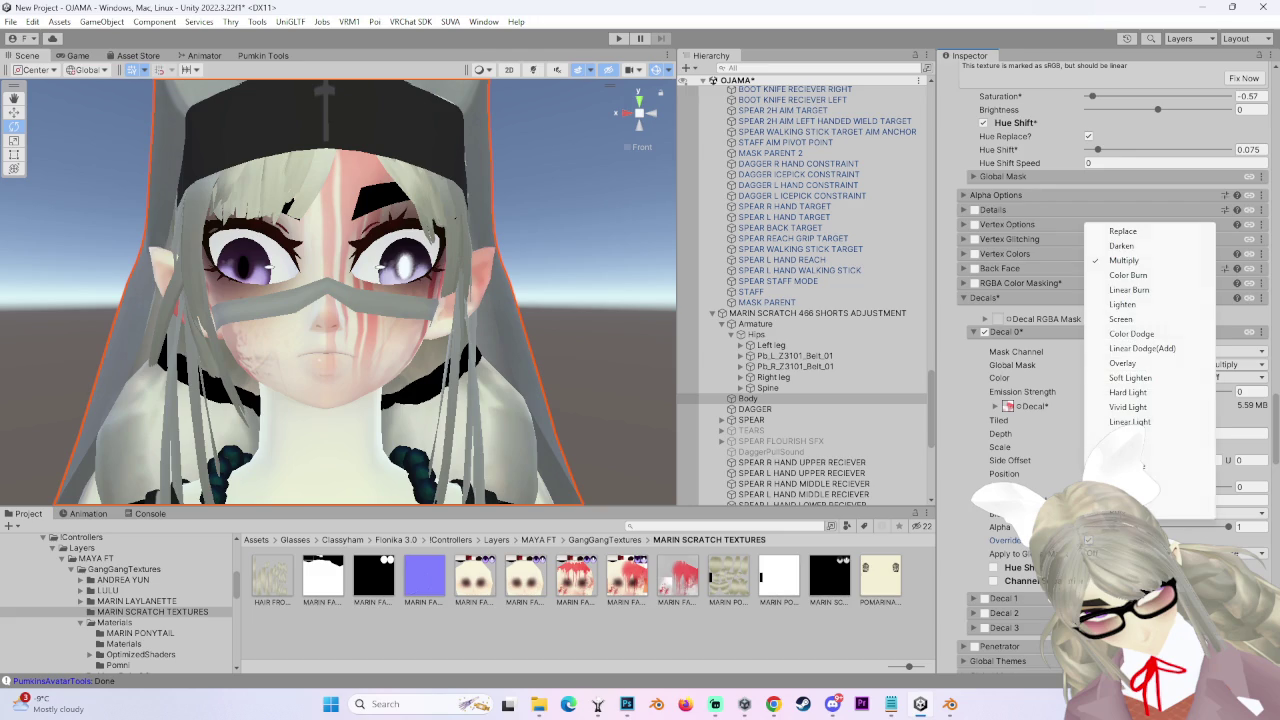
# - Keep Decal 0's Multiply blend and toggle the decal off and on to compare
pyautogui.click(966, 486)
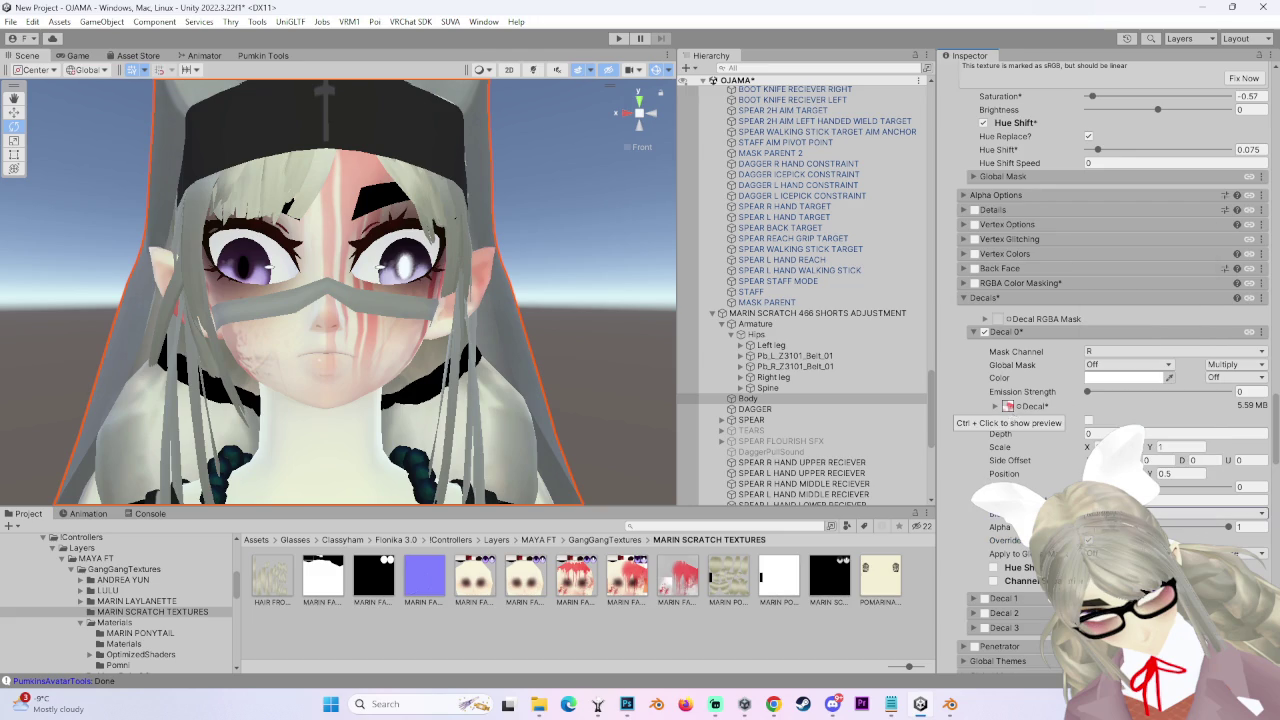
pyautogui.click(1222, 364)
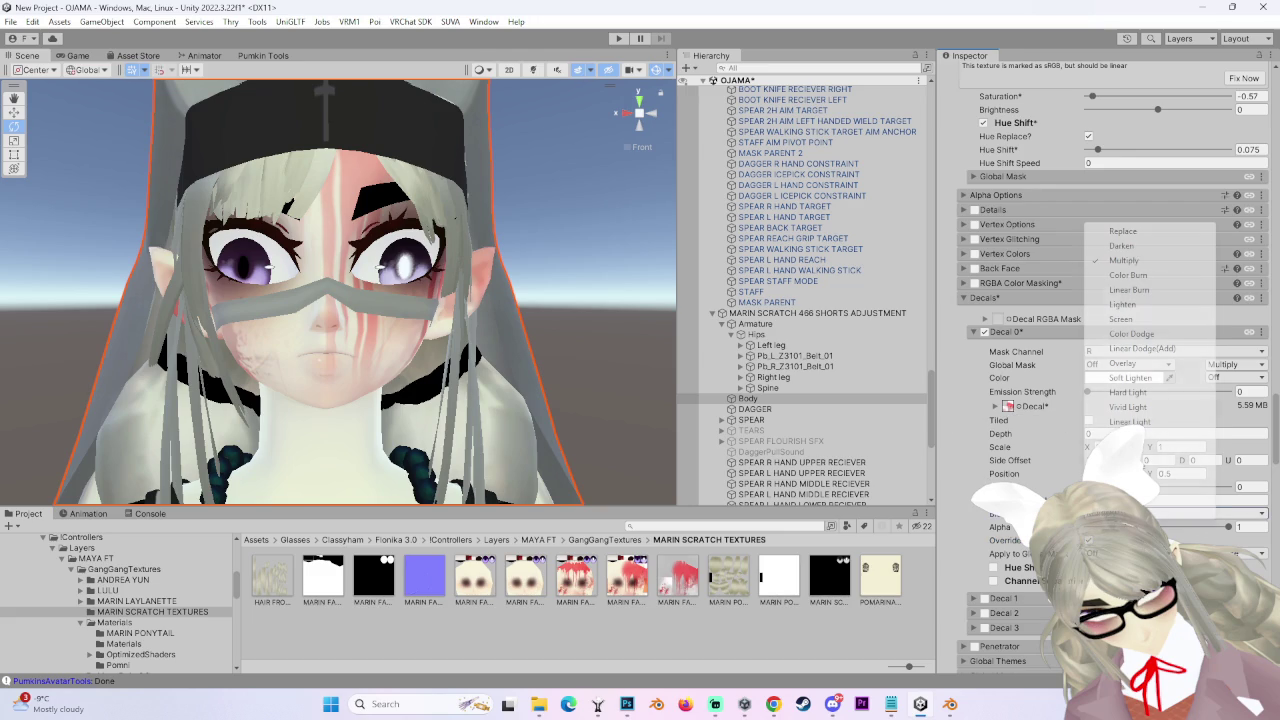
pyautogui.click(505, 347)
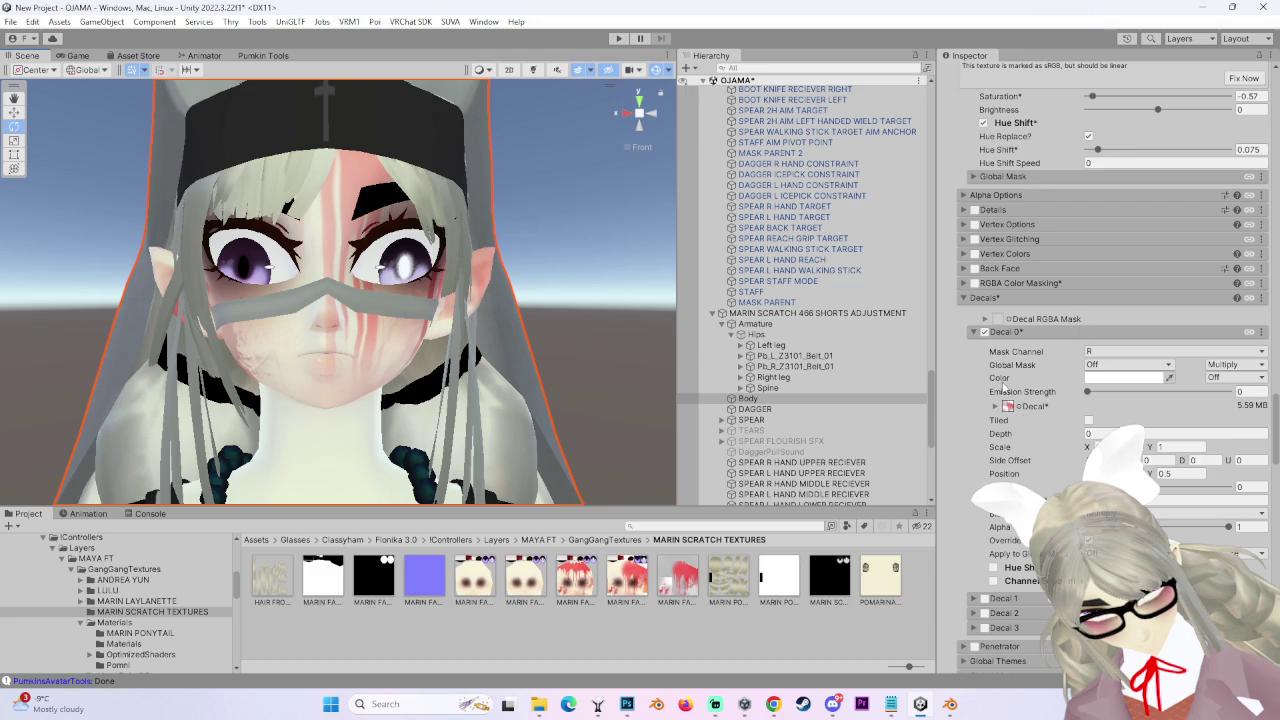
pyautogui.click(985, 332)
pyautogui.click(985, 332)
pyautogui.scroll(3, 522, 385)
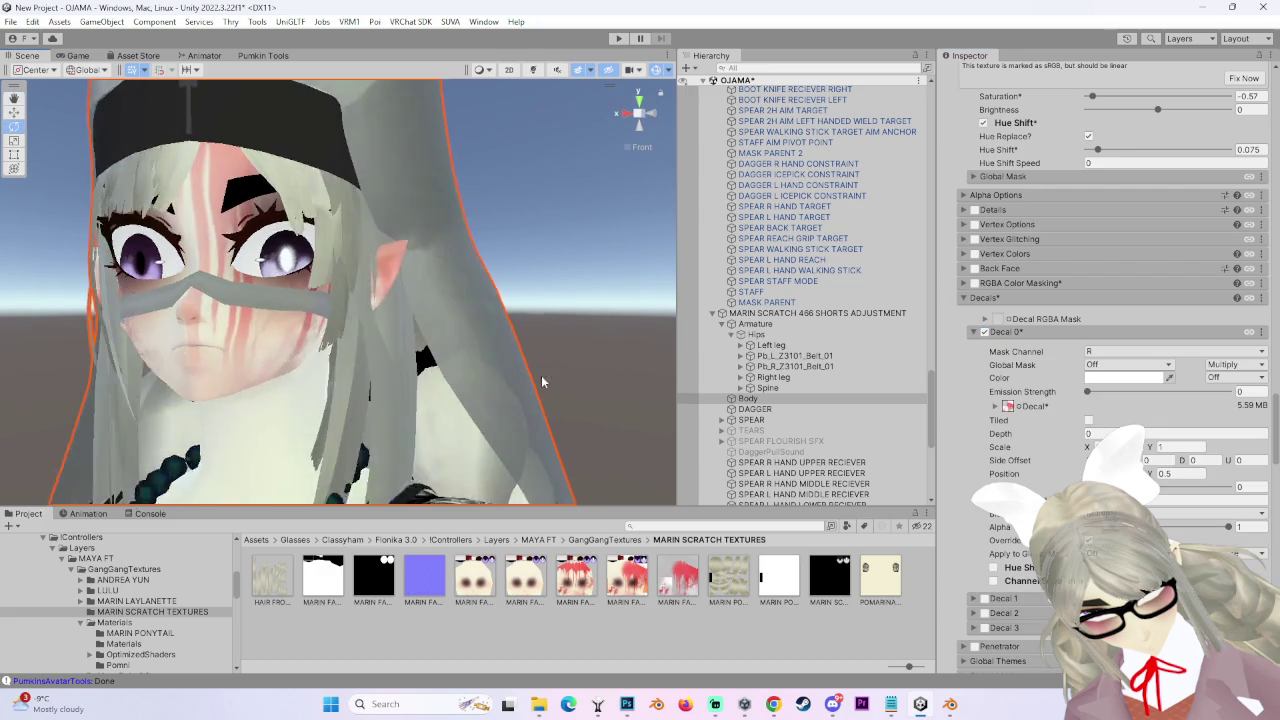
pyautogui.scroll(-2, 525, 382)
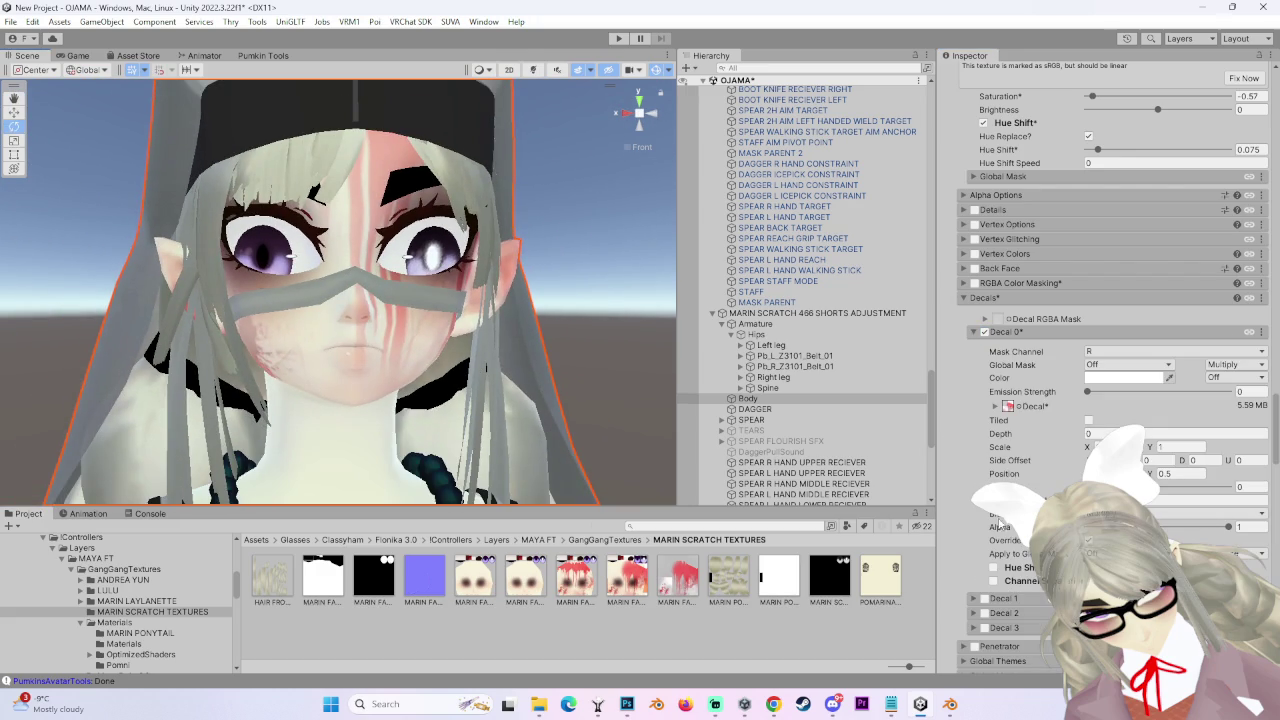
pyautogui.click(1200, 512)
pyautogui.click(1250, 486)
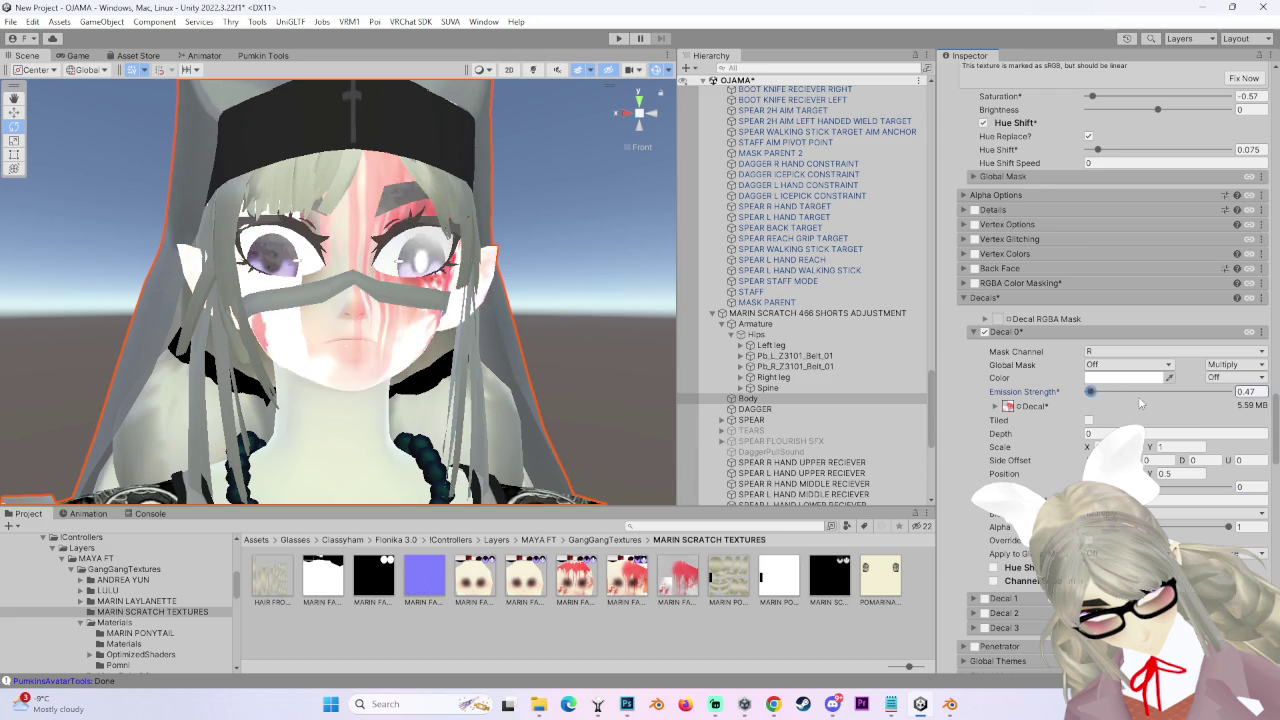
# - Try Decal 0 Scale Y at 1.68, revert it to 1, and view the face head-on
pyautogui.moveTo(420, 360)
pyautogui.mouseDown()
pyautogui.moveTo(365, 360)
pyautogui.moveTo(1097, 448)
pyautogui.moveTo(1078, 452)
pyautogui.mouseUp()
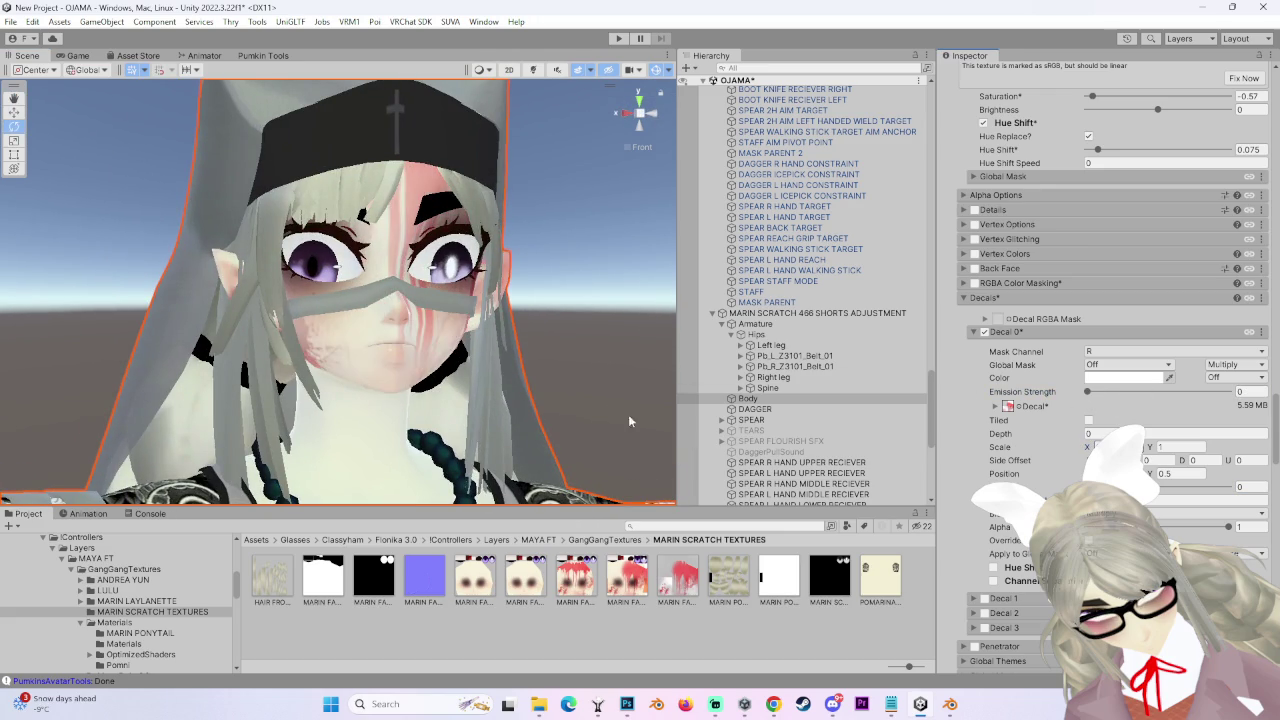
pyautogui.moveTo(1160, 449); pyautogui.dragTo(1180, 449)
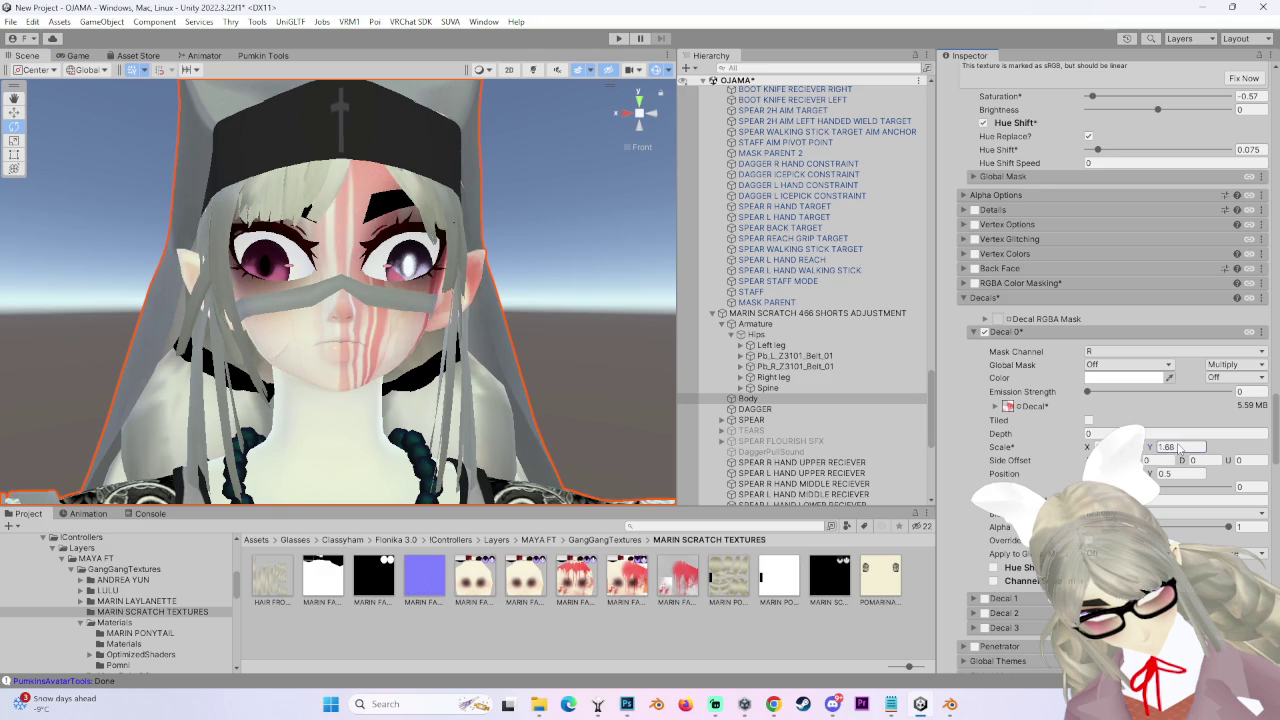
pyautogui.press('BackSpace')
pyautogui.press('BackSpace')
pyautogui.moveTo(560, 300)
pyautogui.mouseDown()
pyautogui.moveTo(543, 333)
pyautogui.moveTo(567, 351)
pyautogui.mouseUp()
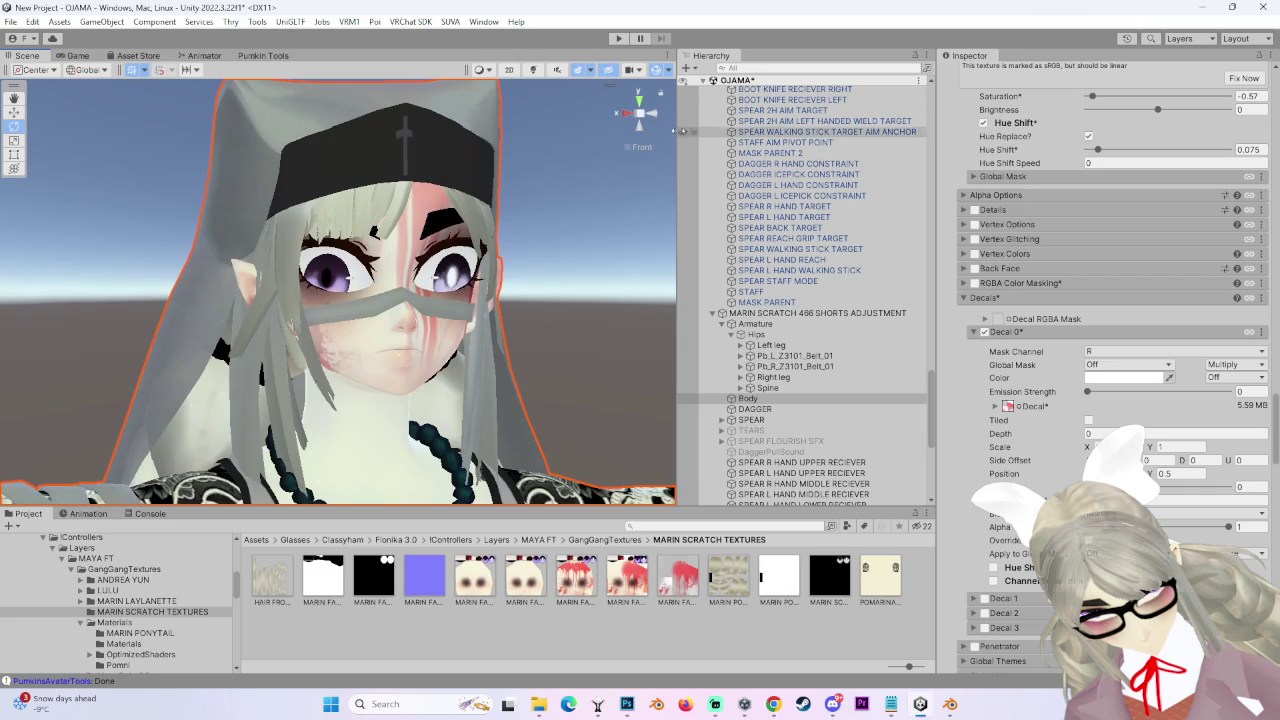
pyautogui.click(660, 118)
pyautogui.click(985, 331)
pyautogui.click(985, 331)
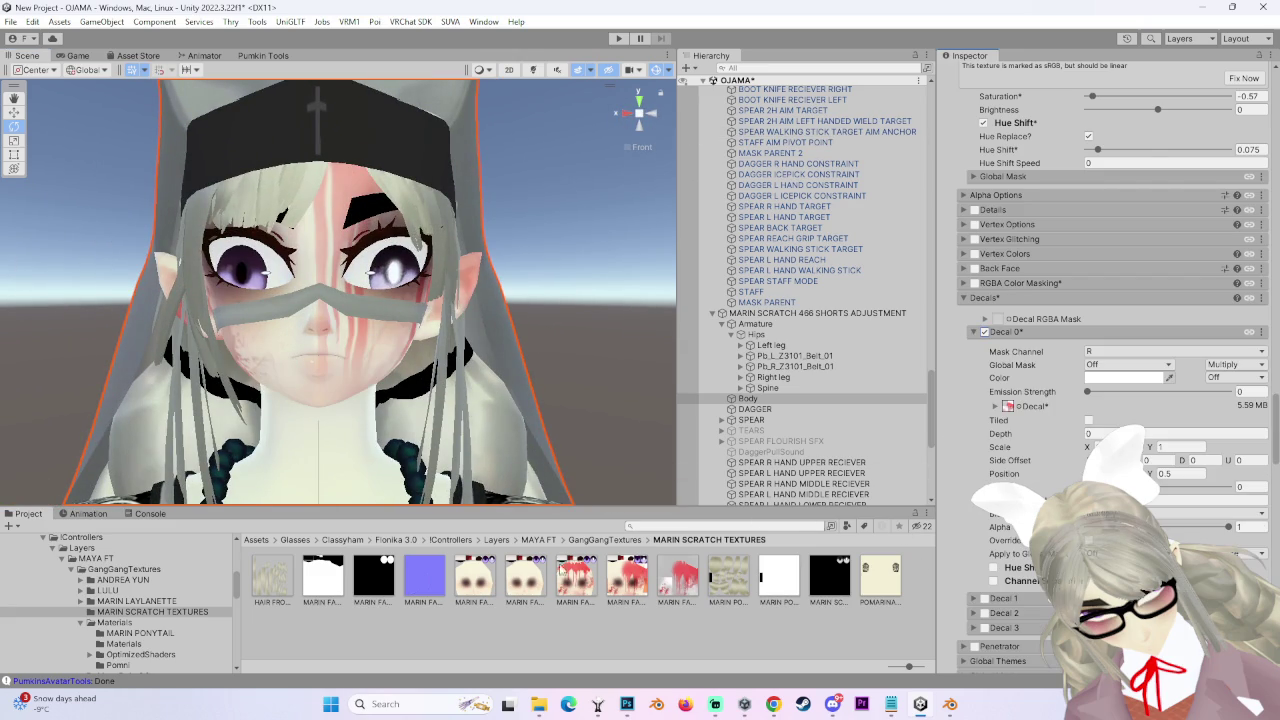
# - Reassign the BLOOD ONLY texture to Decal 0, test Replace blending, then return to Multiply
pyautogui.moveTo(619, 585); pyautogui.dragTo(1064, 461)
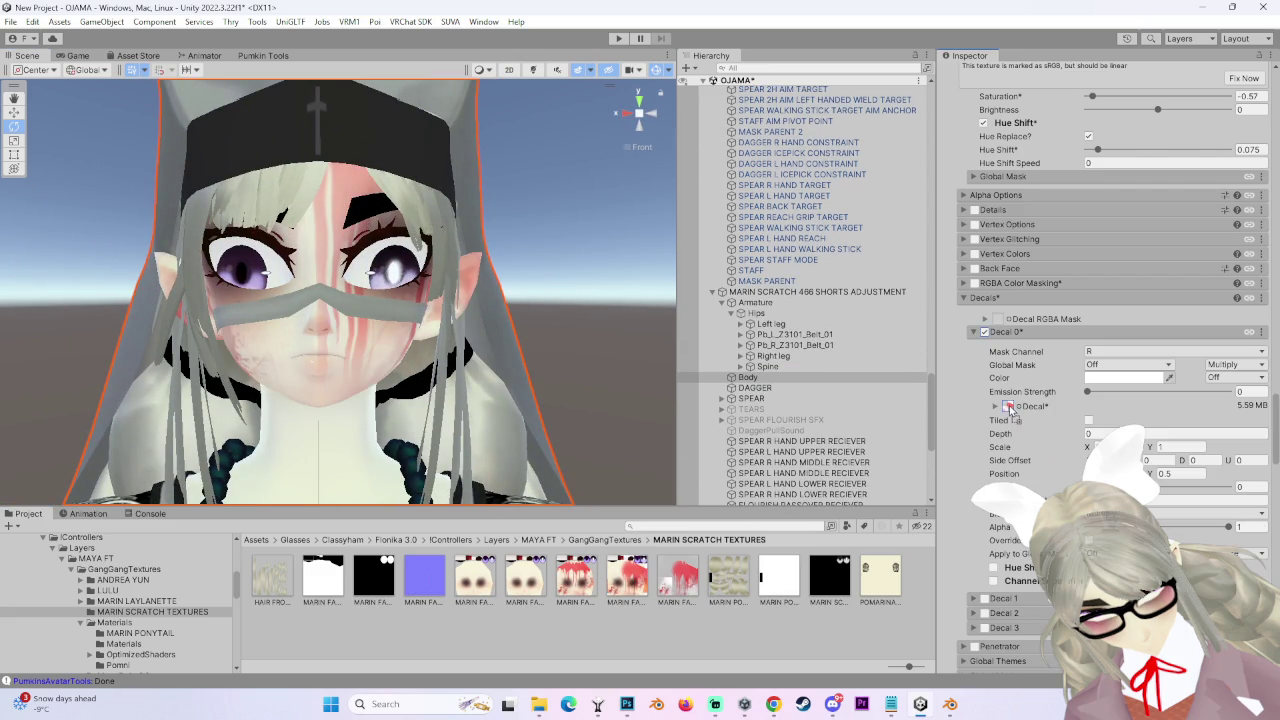
pyautogui.moveTo(1010, 408); pyautogui.dragTo(1010, 408)
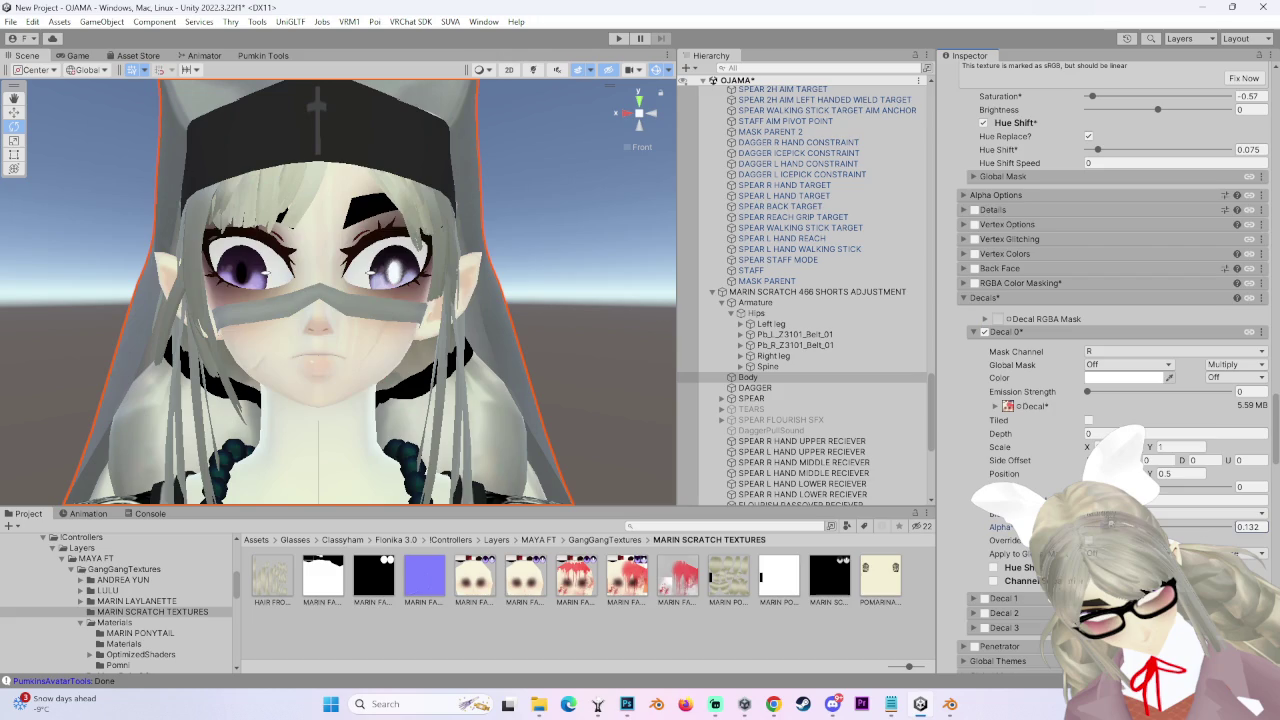
pyautogui.click(1178, 510)
pyautogui.click(1123, 231)
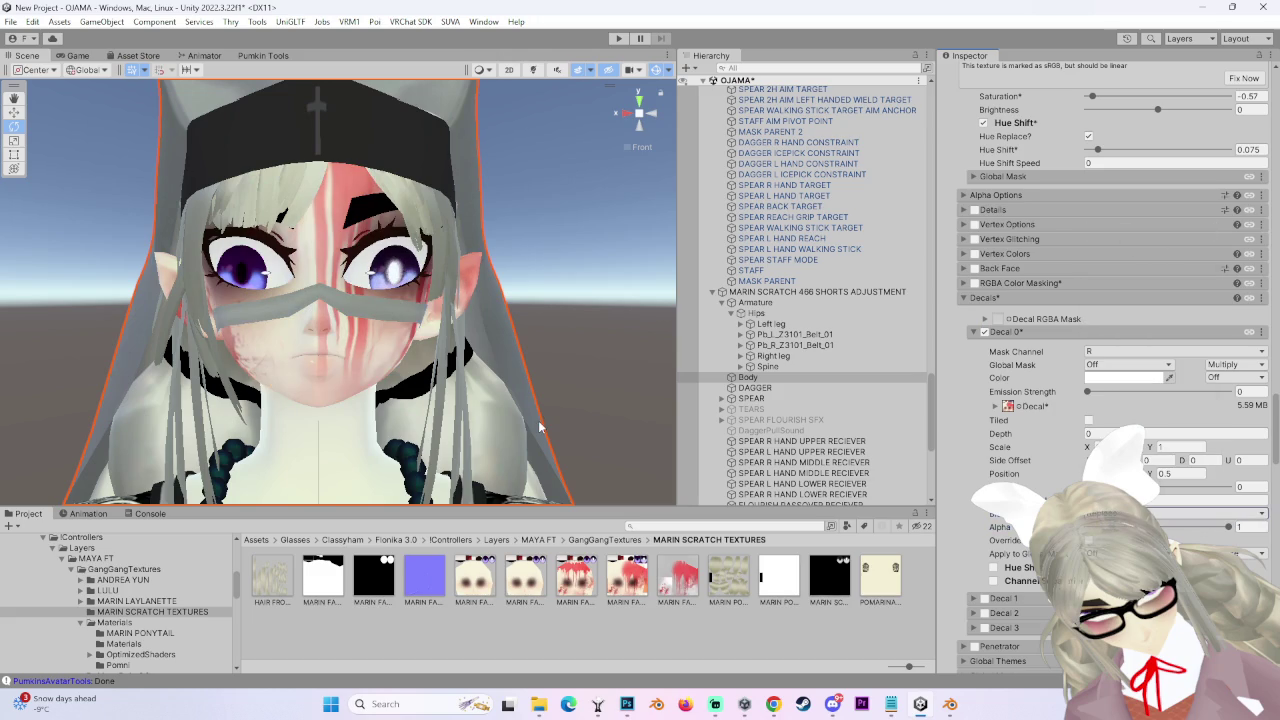
pyautogui.click(985, 333)
pyautogui.click(985, 333)
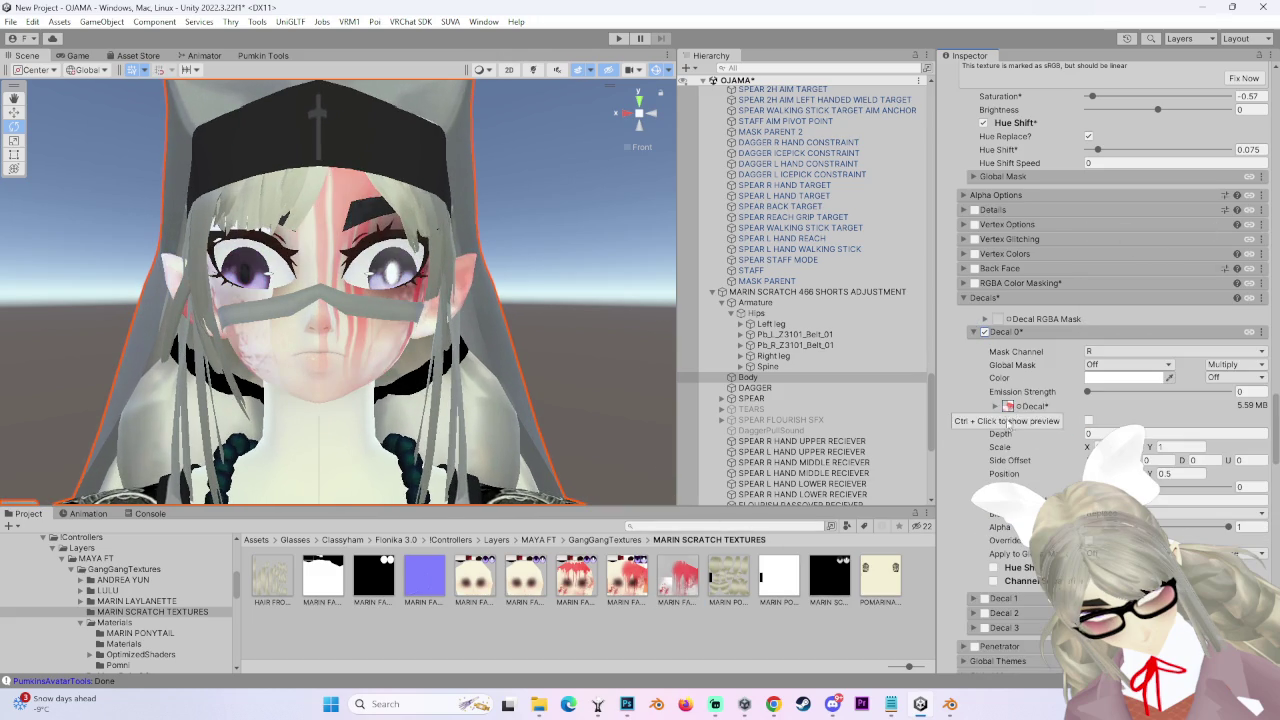
pyautogui.click(1180, 513)
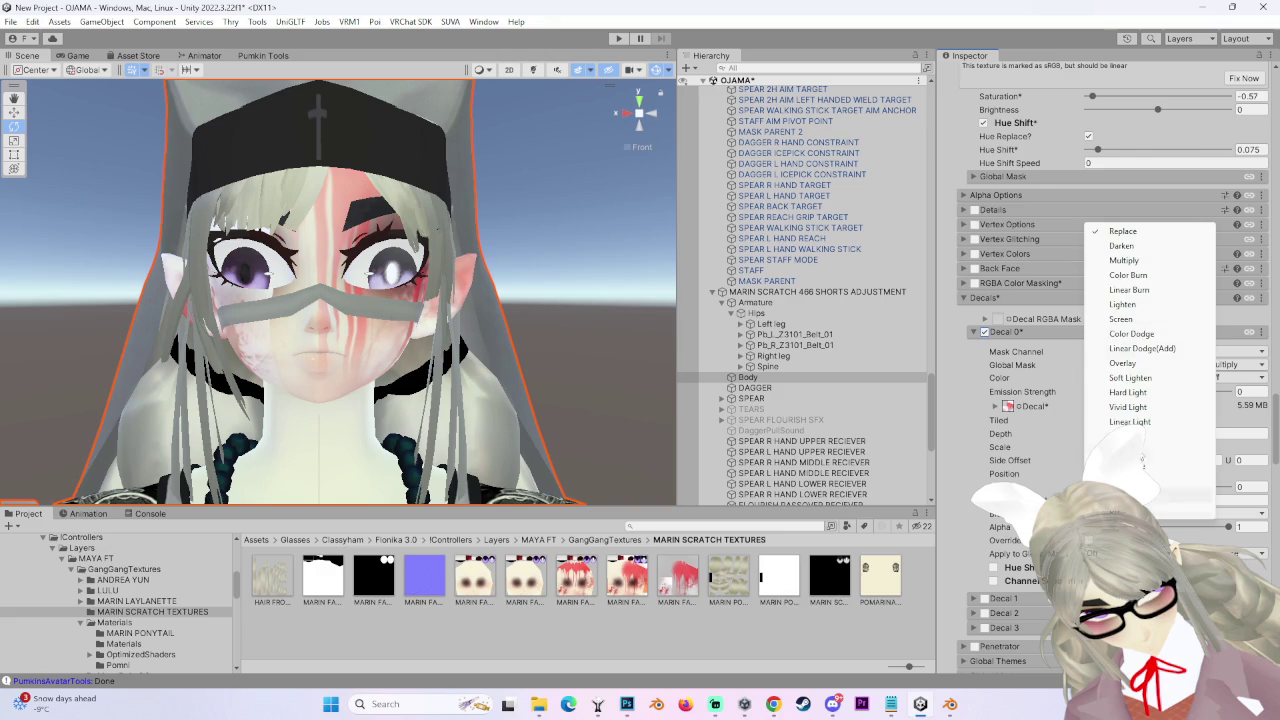
pyautogui.click(1144, 260)
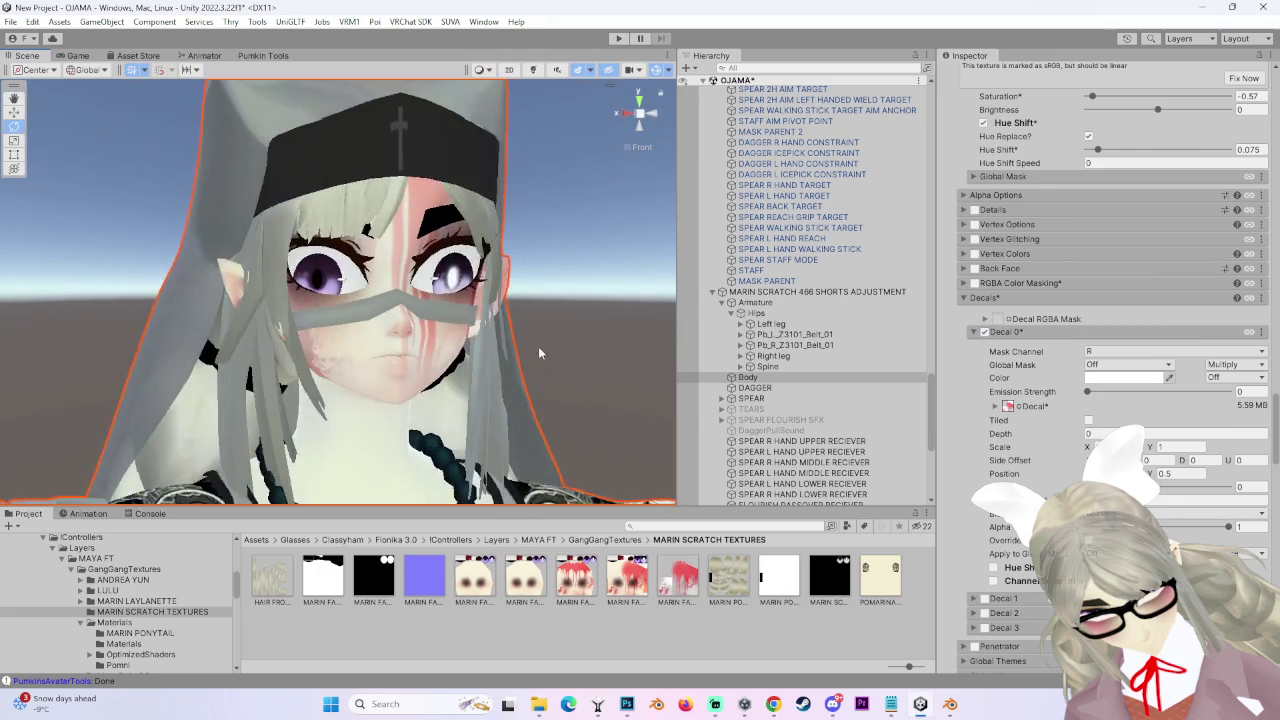
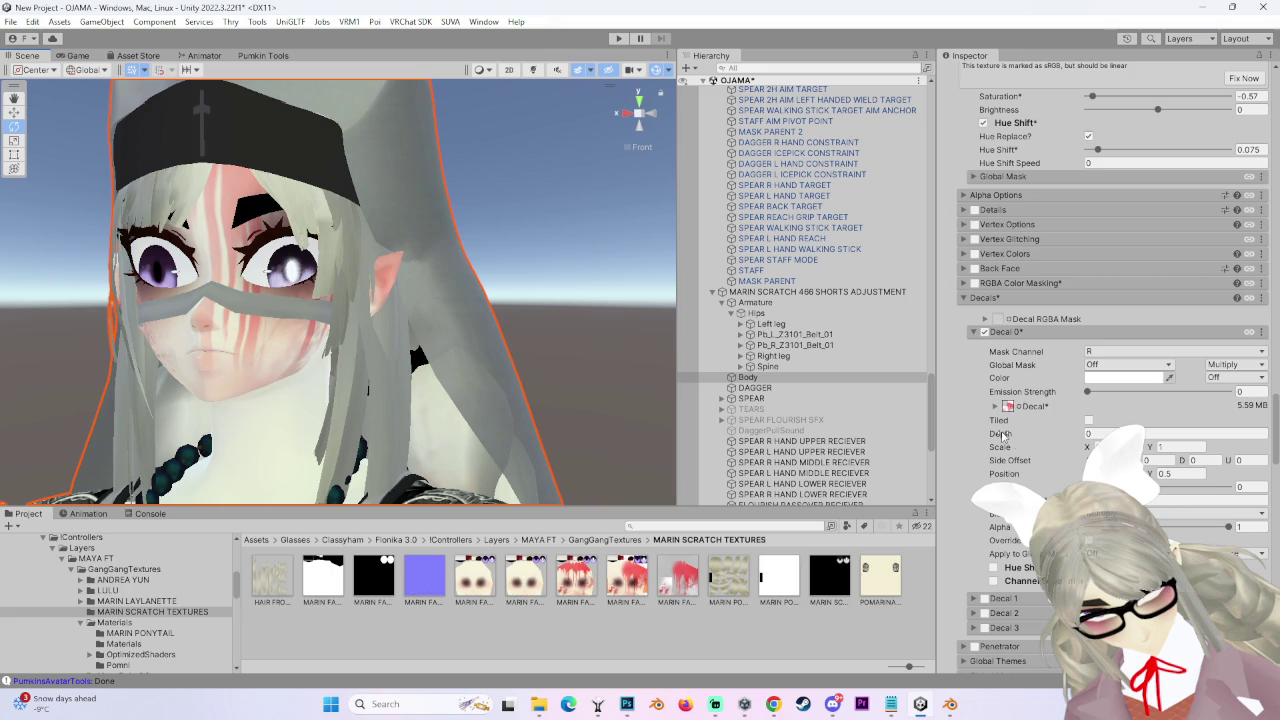
# - Pick the decal's mask channel and try a red decal tint, then undo it
pyautogui.click(1094, 352)
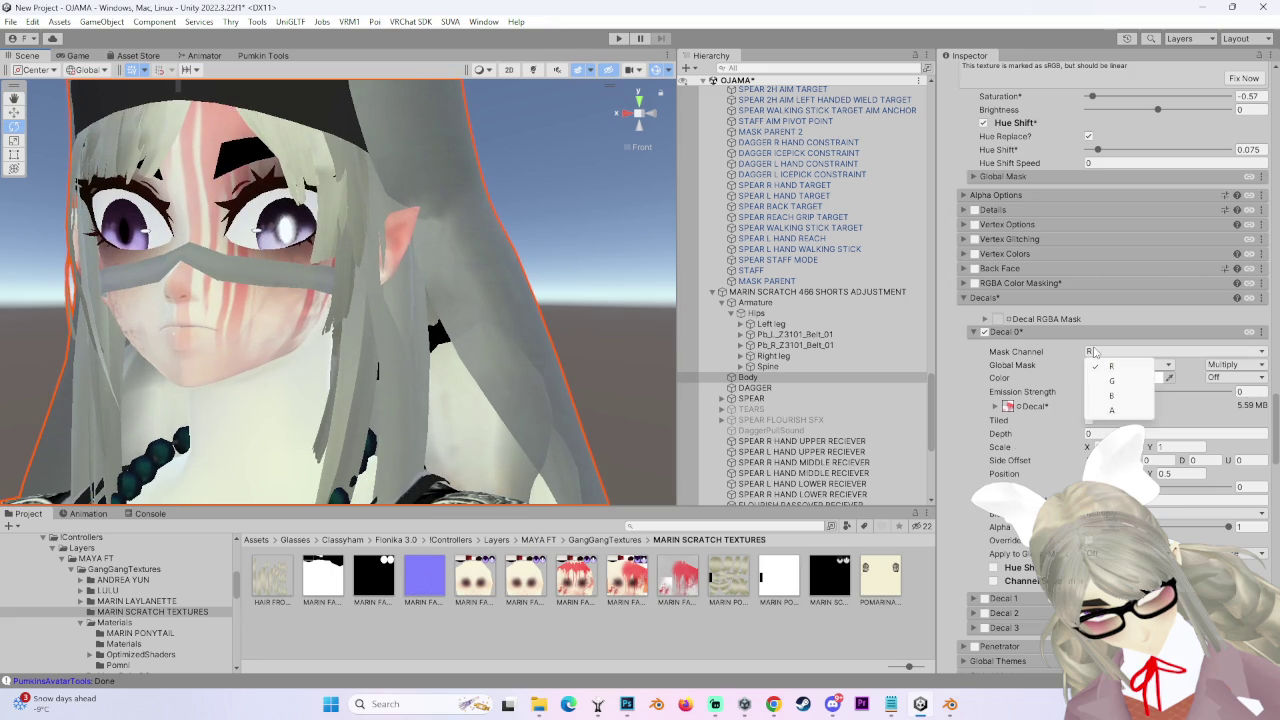
pyautogui.click(1113, 410)
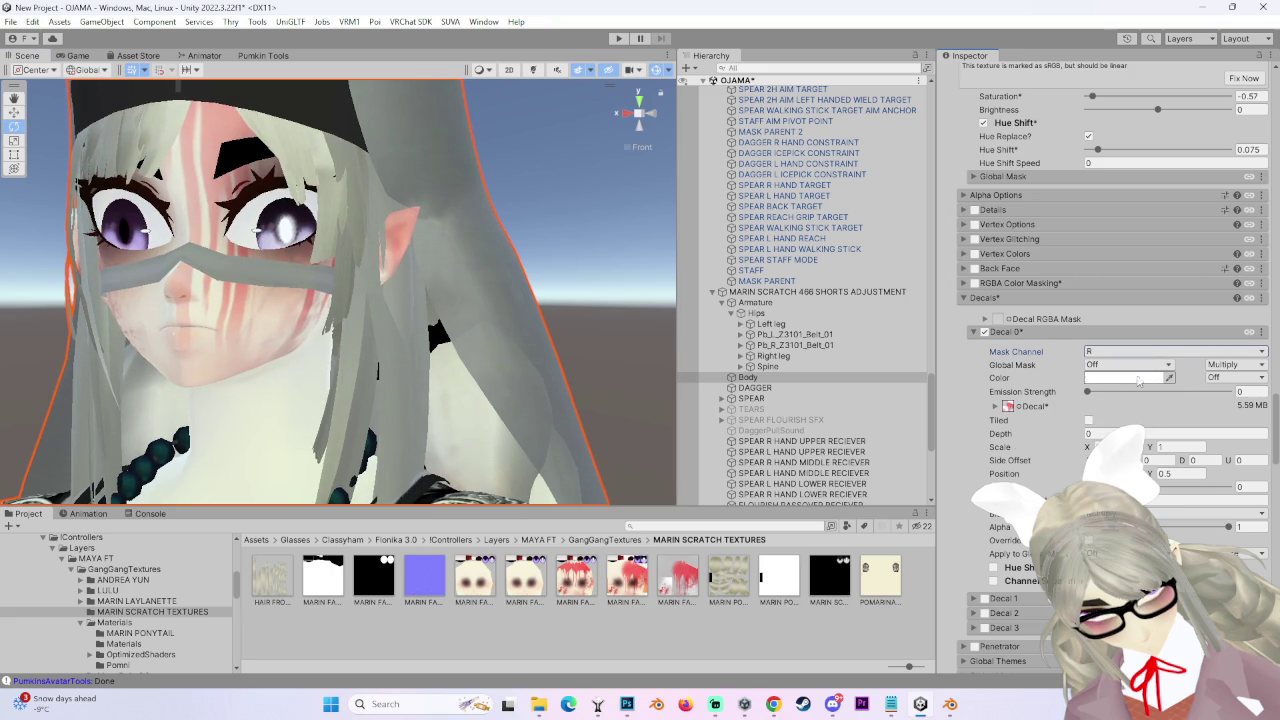
pyautogui.click(1124, 378)
pyautogui.click(1236, 437)
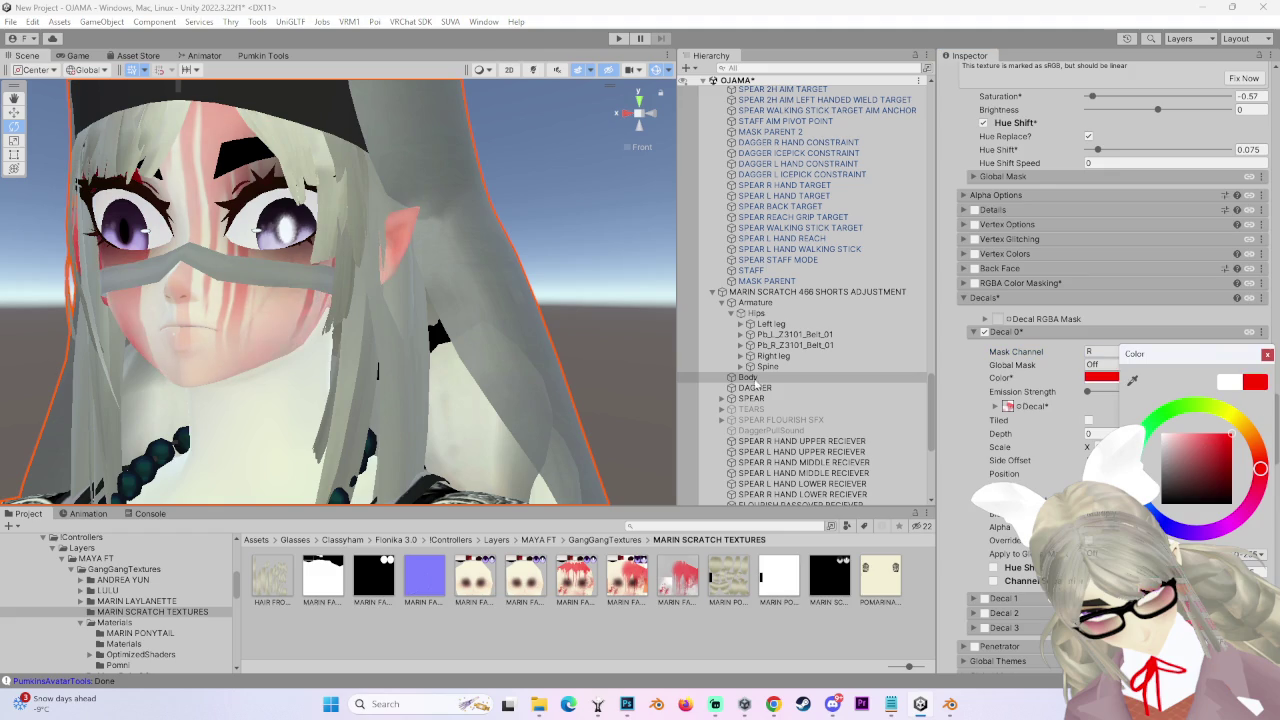
pyautogui.click(435, 371)
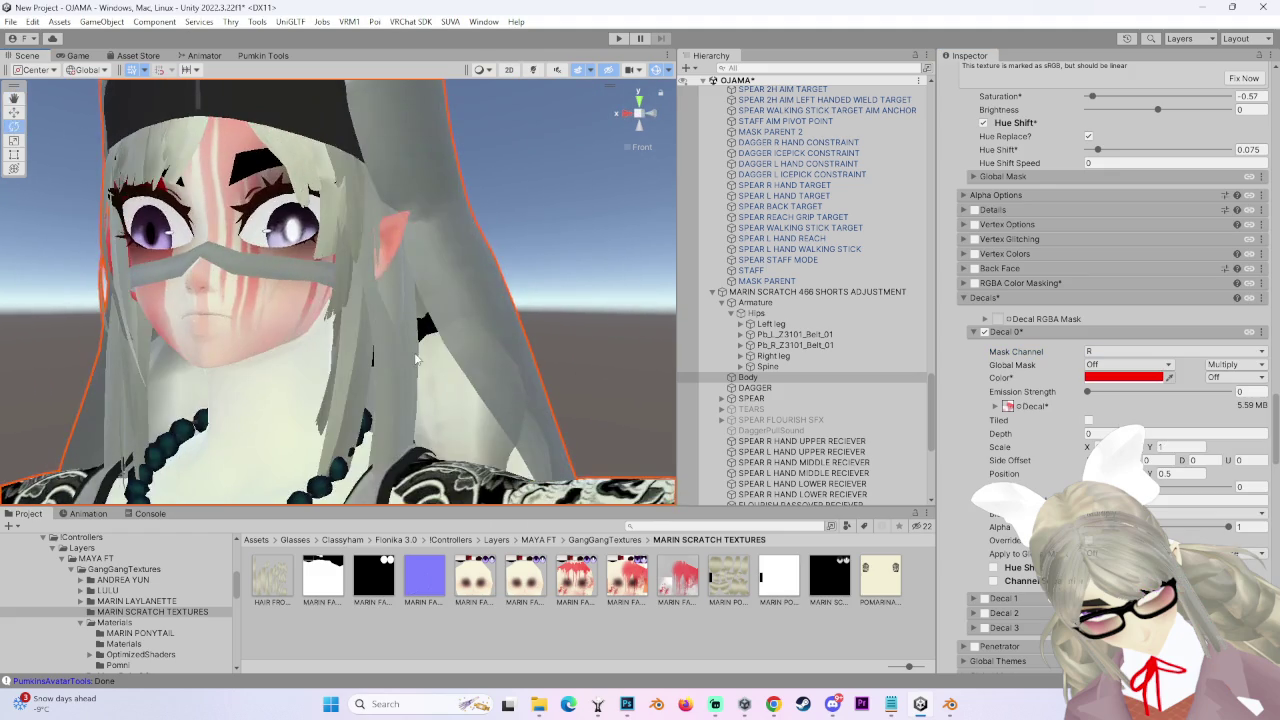
pyautogui.hotkey('ctrl', 'z')
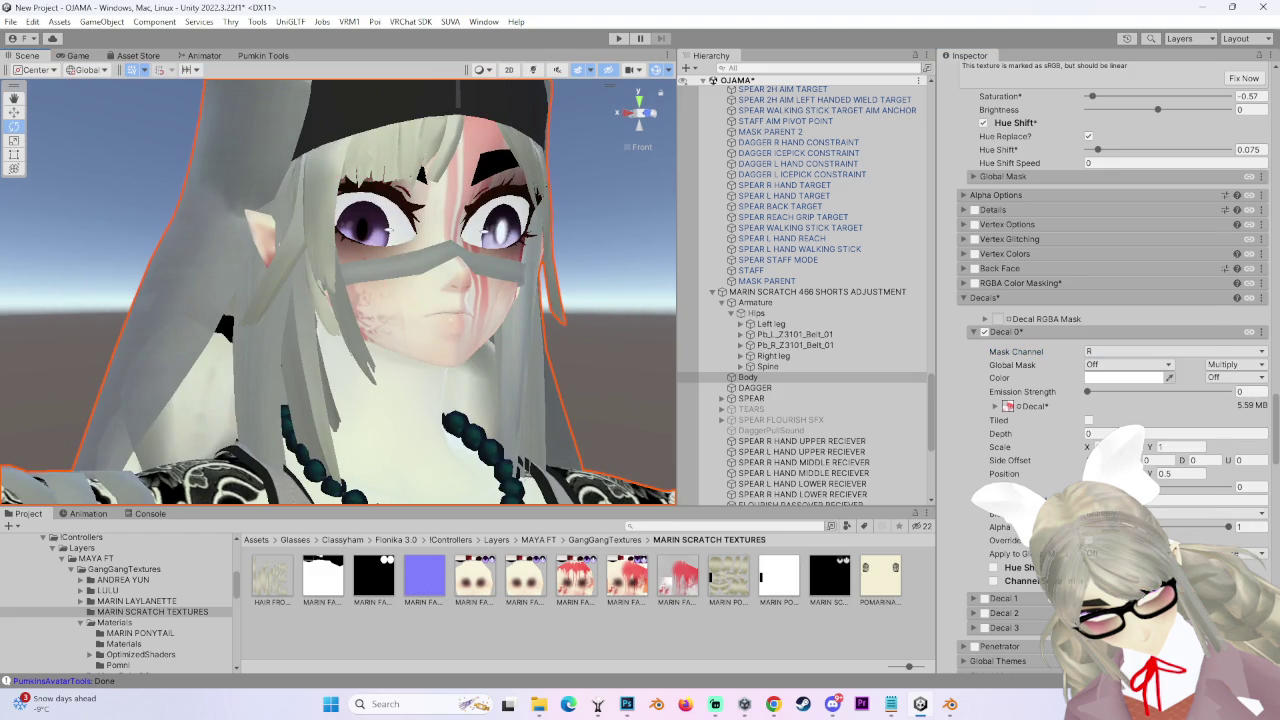
# - Try Darken blending for the decal, then keep its blend mode on Multiply
pyautogui.click(1150, 513)
pyautogui.click(982, 322)
pyautogui.click(1150, 513)
pyautogui.click(1120, 245)
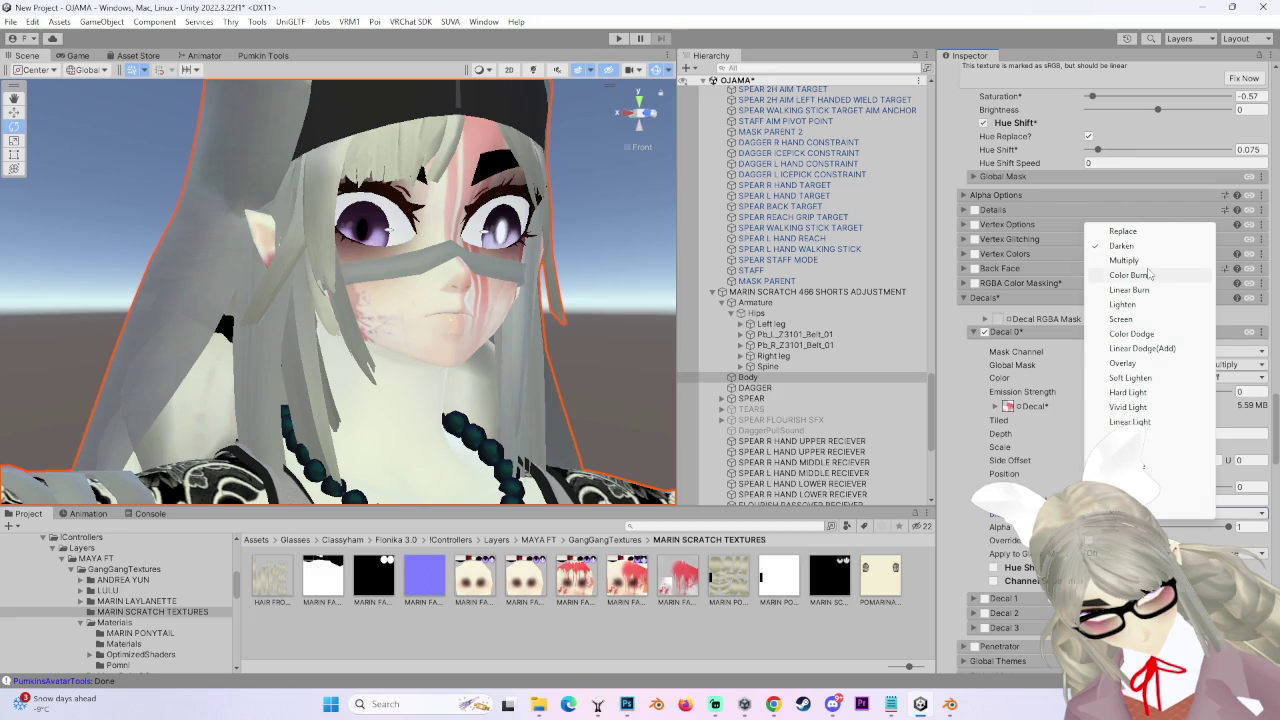
pyautogui.click(1124, 260)
pyautogui.press('Escape')
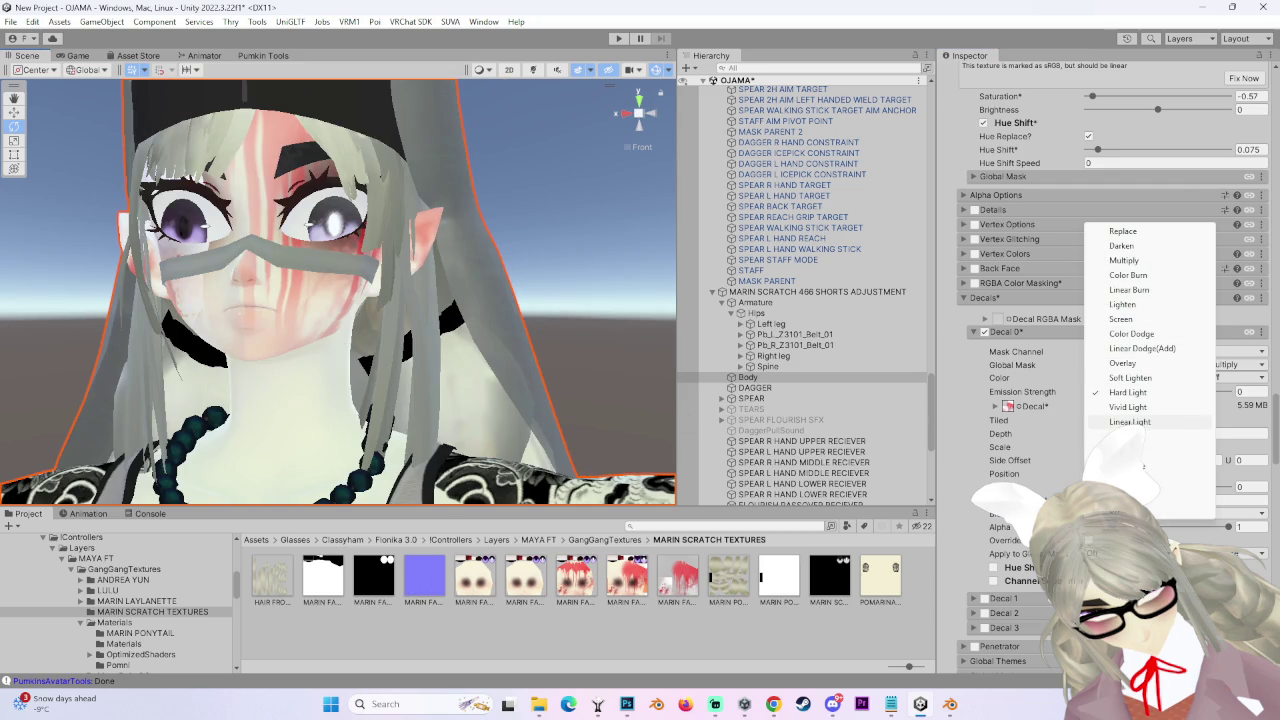
# - Orbit to a frontal view of the avatar's face and select the Body mesh
pyautogui.moveTo(367, 338); pyautogui.dragTo(733, 452)
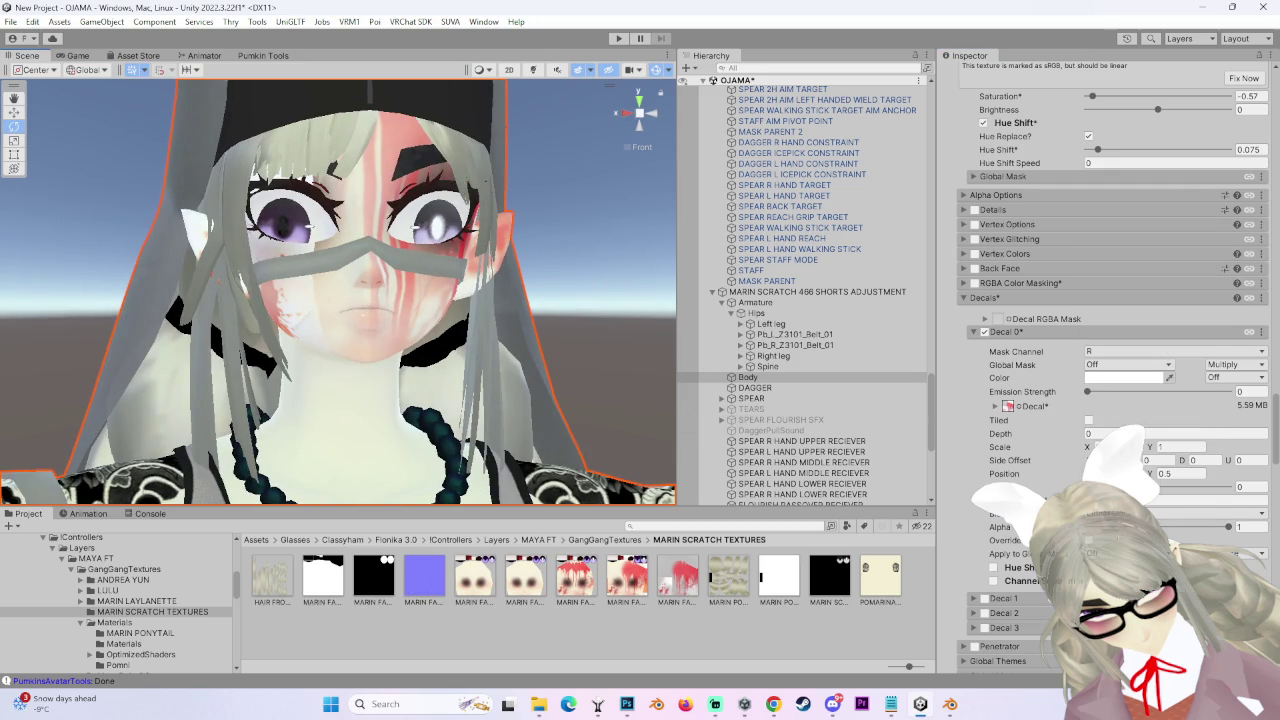
pyautogui.click(557, 332)
pyautogui.moveTo(557, 332); pyautogui.dragTo(557, 357)
pyautogui.click(475, 370)
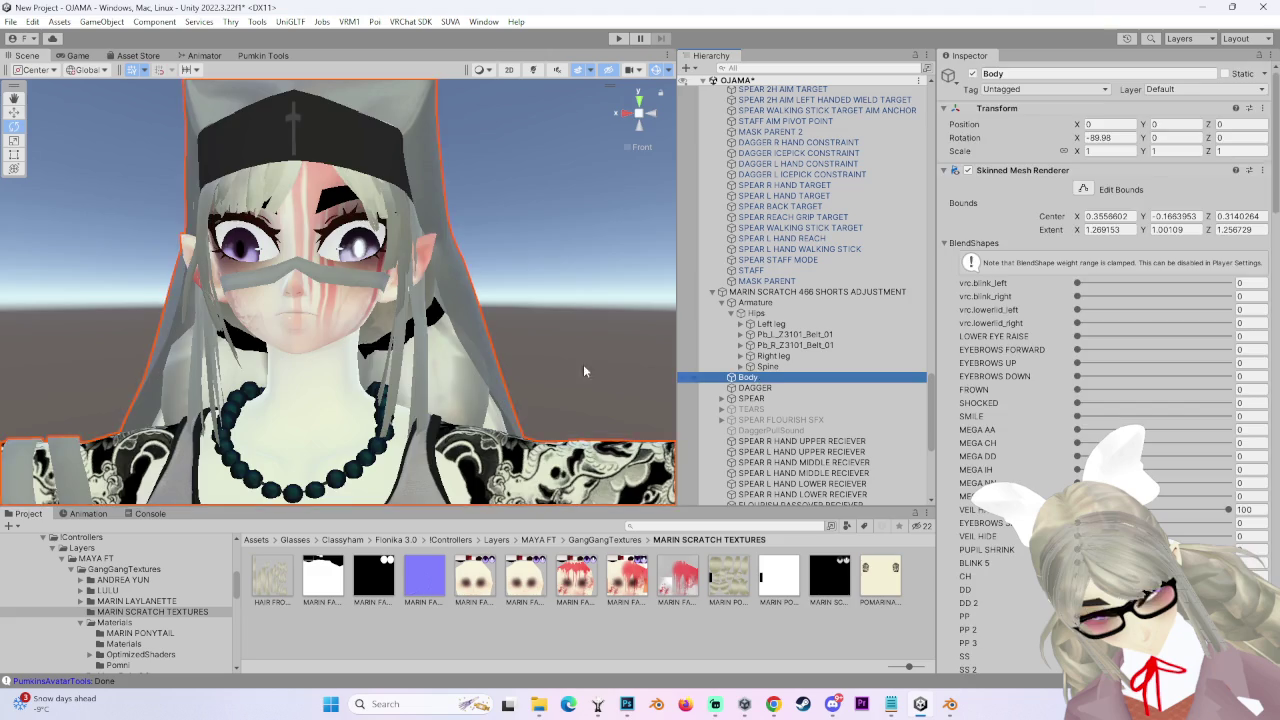
# - Scroll through the Body mesh's BlendShapes in the Inspector, then switch to Photoshop's face texture
pyautogui.scroll(2, 475, 370)
pyautogui.scroll(-10, 990, 477)
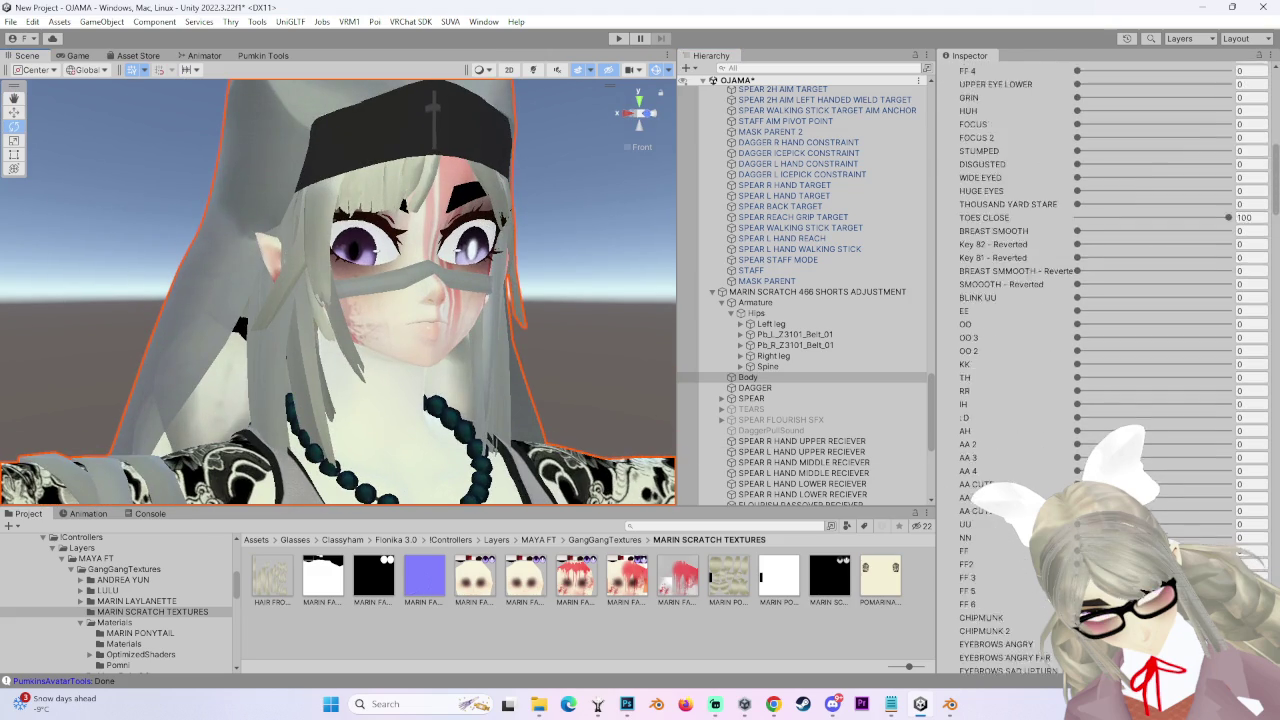
pyautogui.scroll(-3, 390, 355)
pyautogui.scroll(-3, 430, 375)
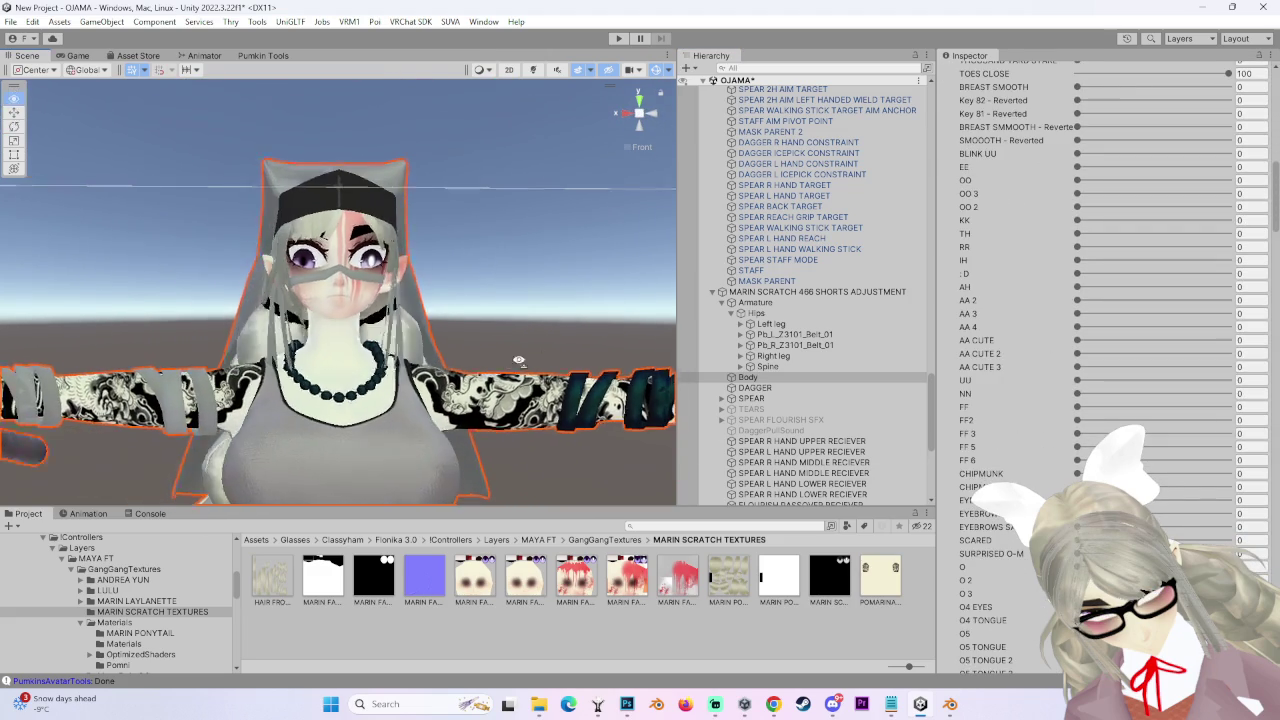
pyautogui.scroll(4, 476, 398)
pyautogui.scroll(5, 476, 398)
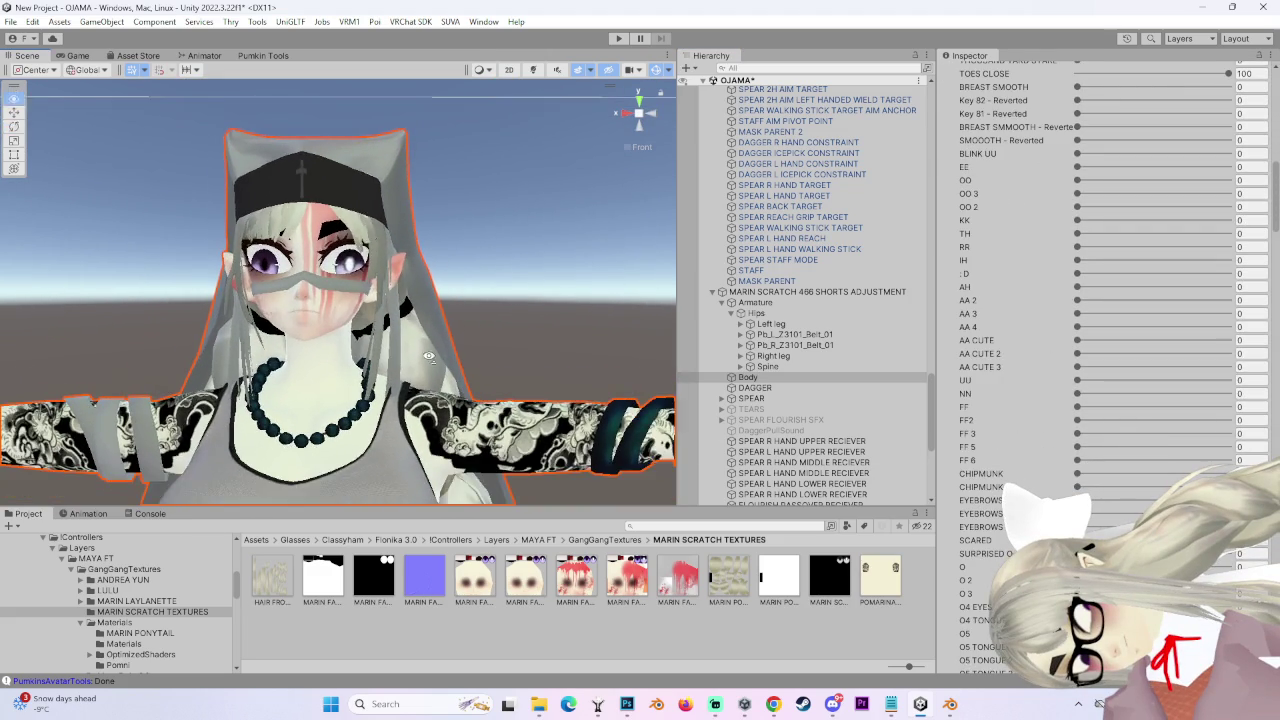
pyautogui.scroll(5, 446, 353)
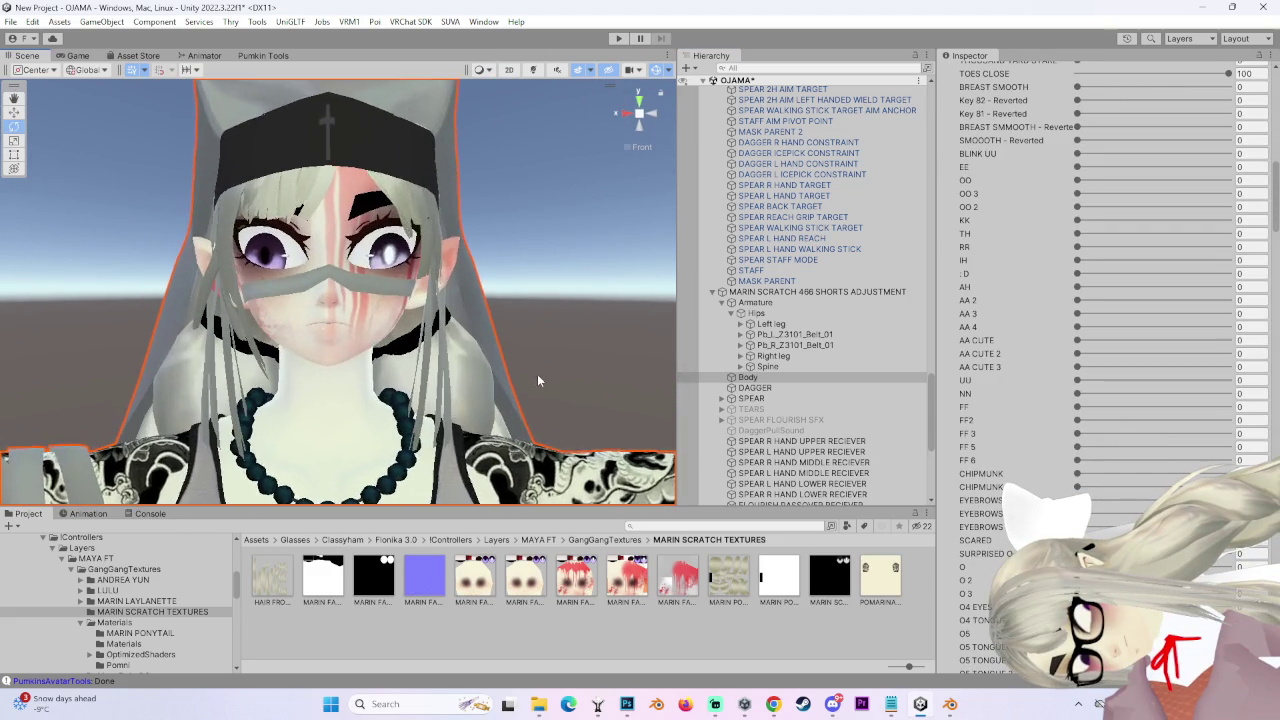
pyautogui.scroll(2, 507, 357)
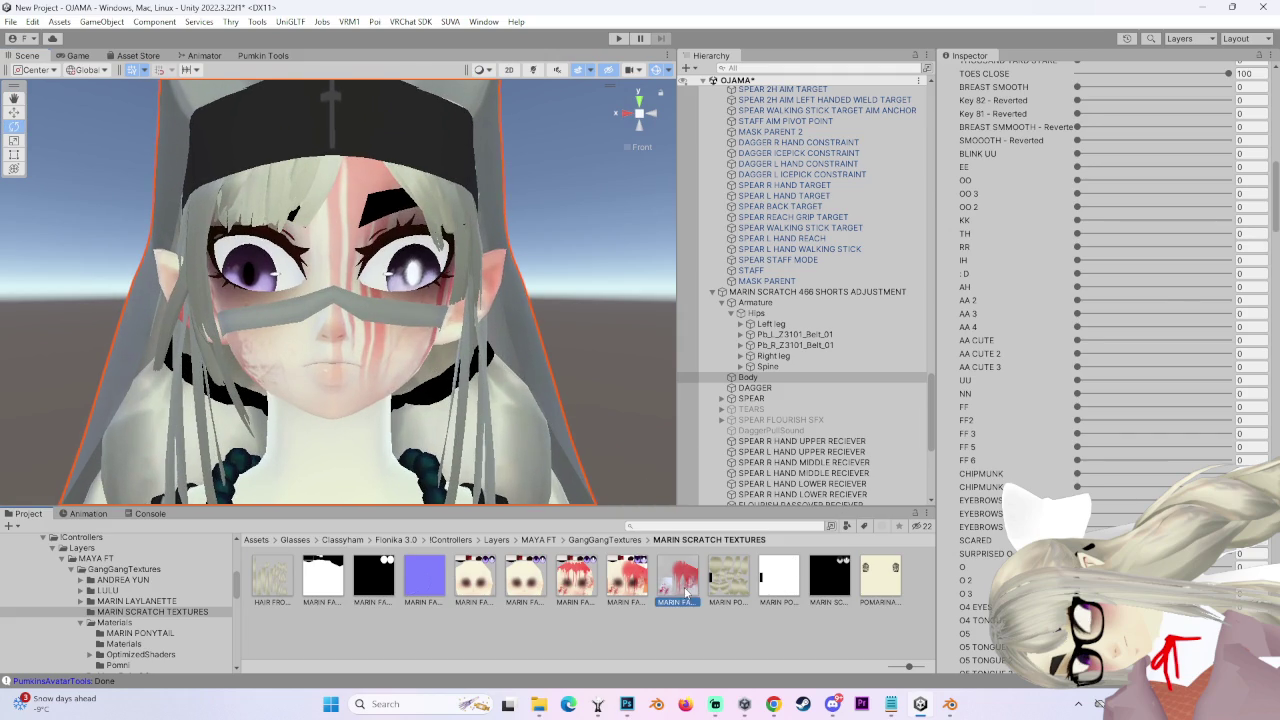
pyautogui.click(765, 378)
pyautogui.moveTo(1275, 178); pyautogui.dragTo(1275, 265)
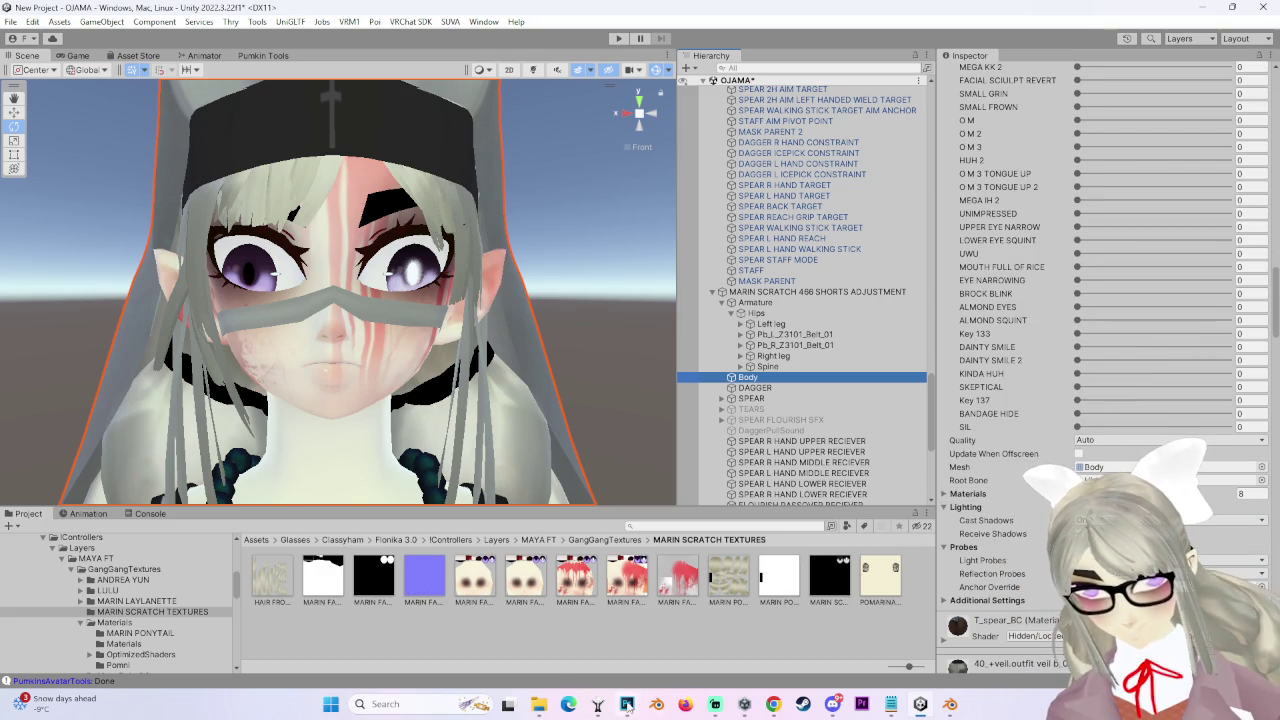
pyautogui.moveTo(631, 710)
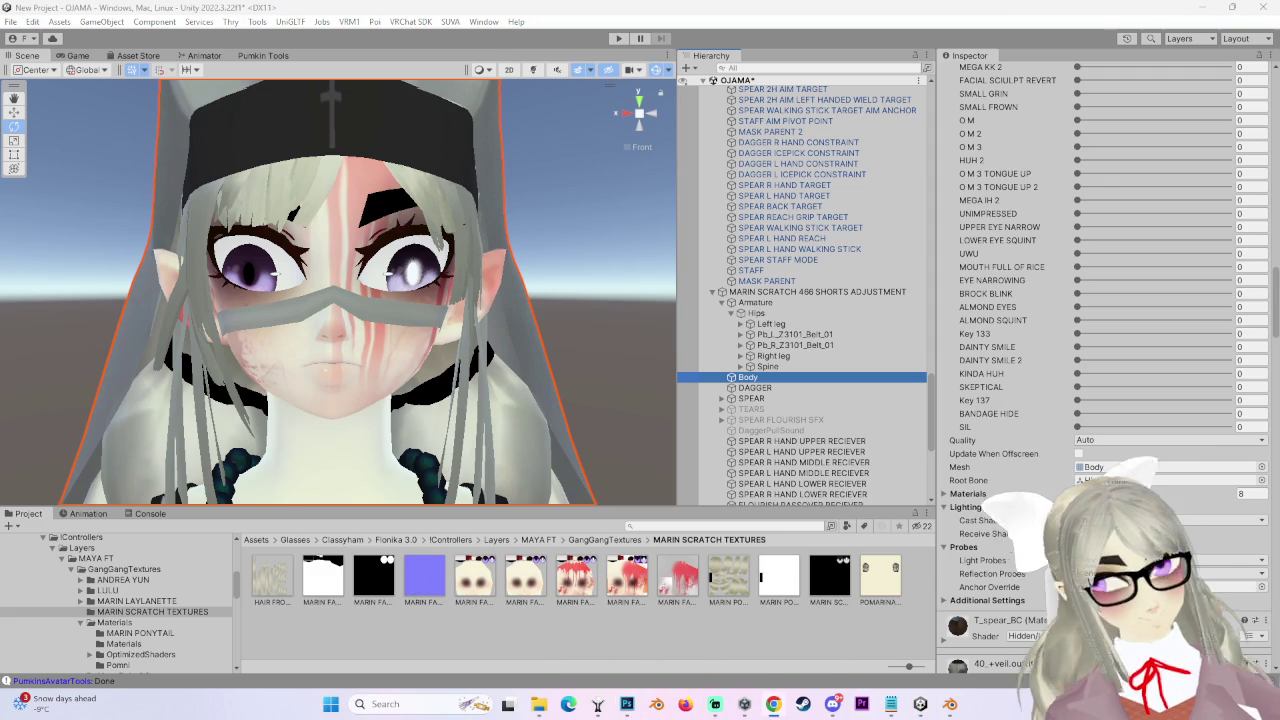
pyautogui.click(627, 704)
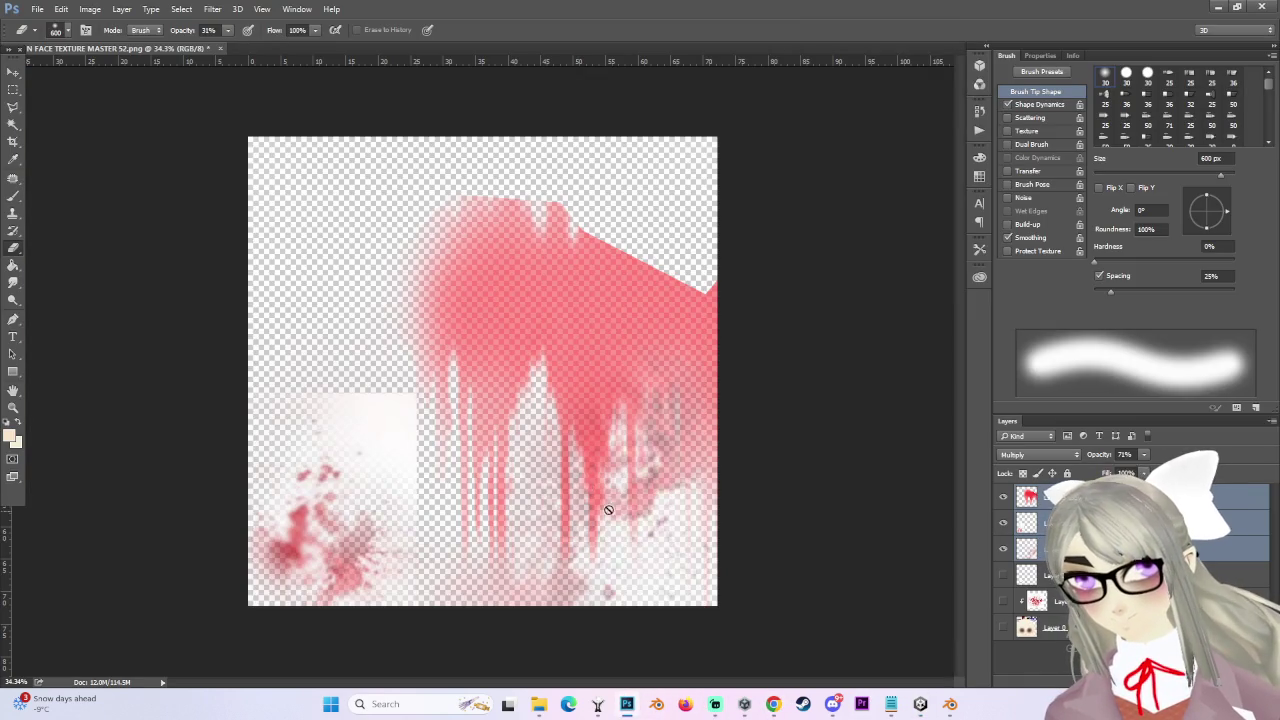
# - Show the base Layer 0 face texture, zoom in, and select the top red drip layer with Move
pyautogui.click(1004, 627)
pyautogui.hotkey('ctrl', '+')
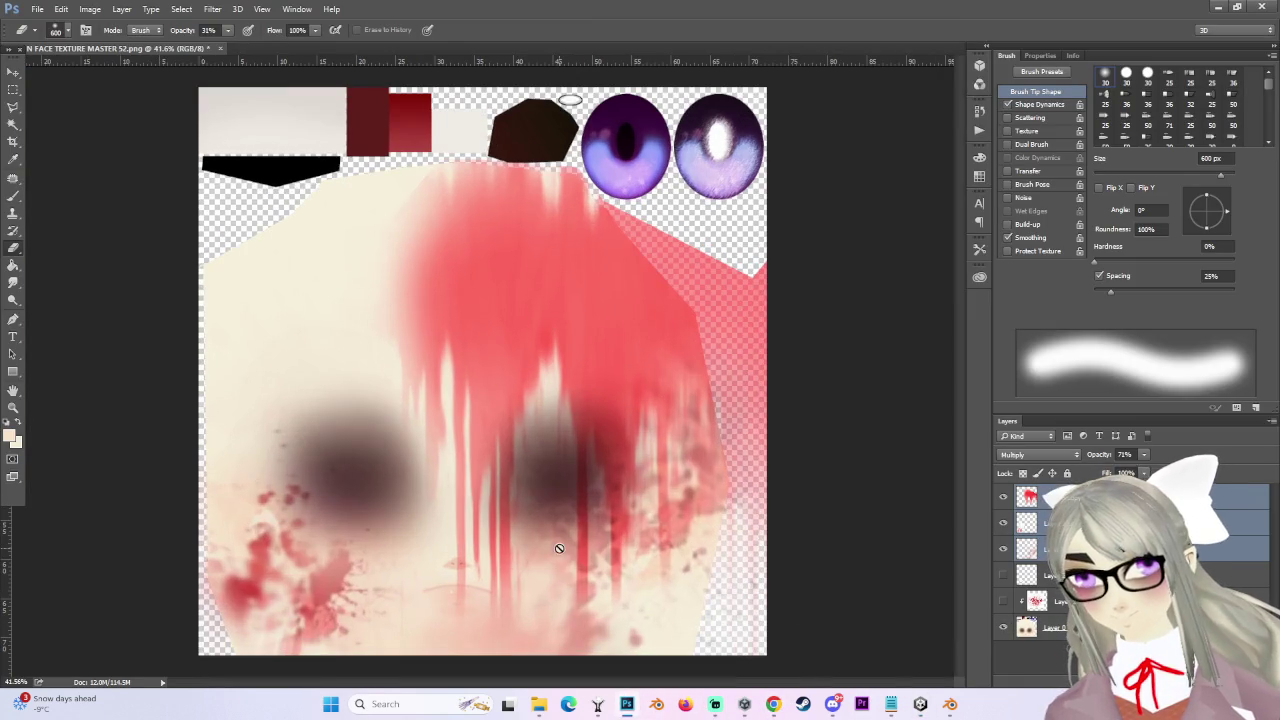
pyautogui.click(12, 76)
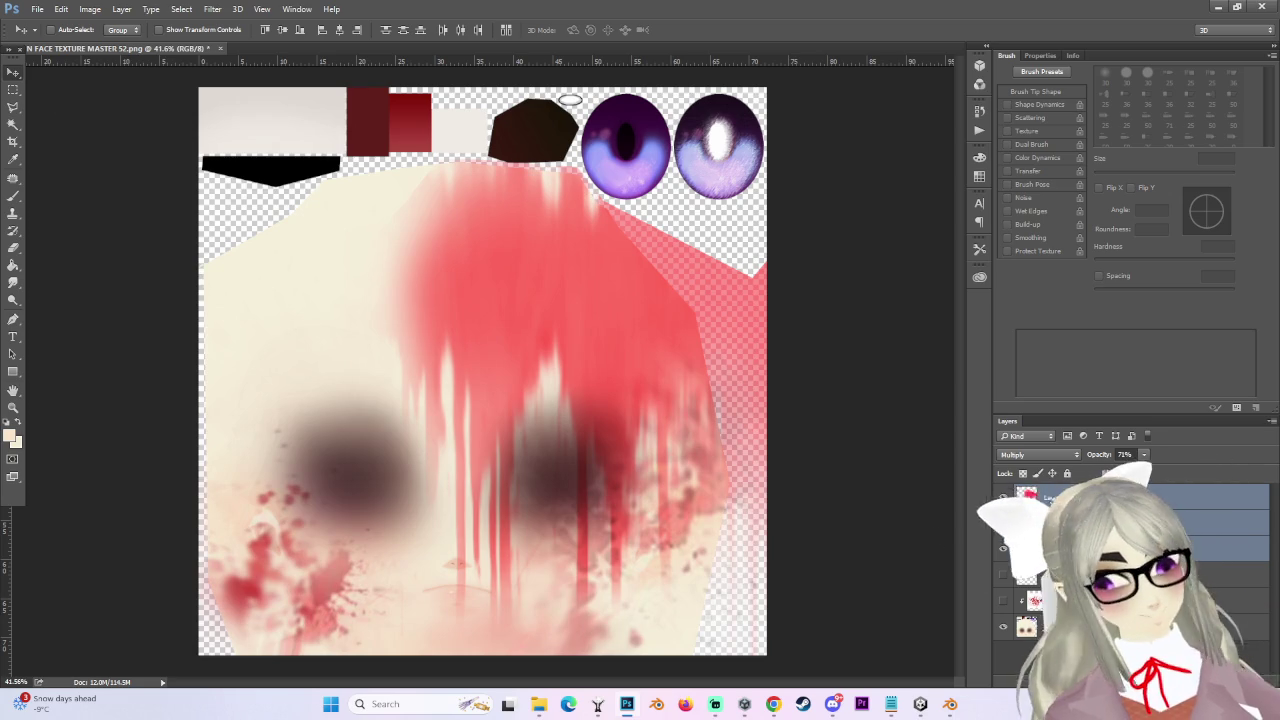
pyautogui.click(1150, 497)
pyautogui.moveTo(535, 430)
pyautogui.mouseDown()
pyautogui.moveTo(574, 469)
pyautogui.moveTo(614, 477)
pyautogui.moveTo(618, 498)
pyautogui.moveTo(557, 451)
pyautogui.moveTo(605, 460)
pyautogui.moveTo(580, 511)
pyautogui.moveTo(577, 498)
pyautogui.moveTo(622, 506)
pyautogui.mouseUp()
pyautogui.scroll(-2, 618, 498)
pyautogui.scroll(2, 628, 500)
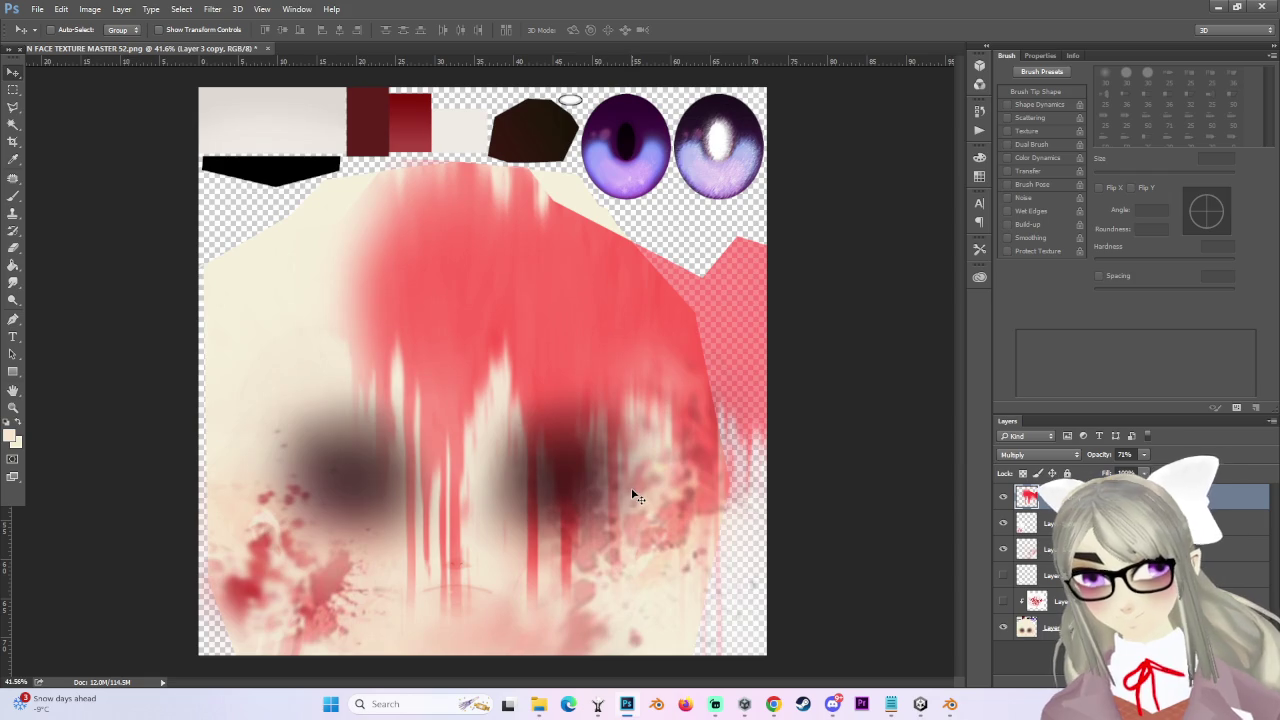
pyautogui.scroll(-2, 814, 534)
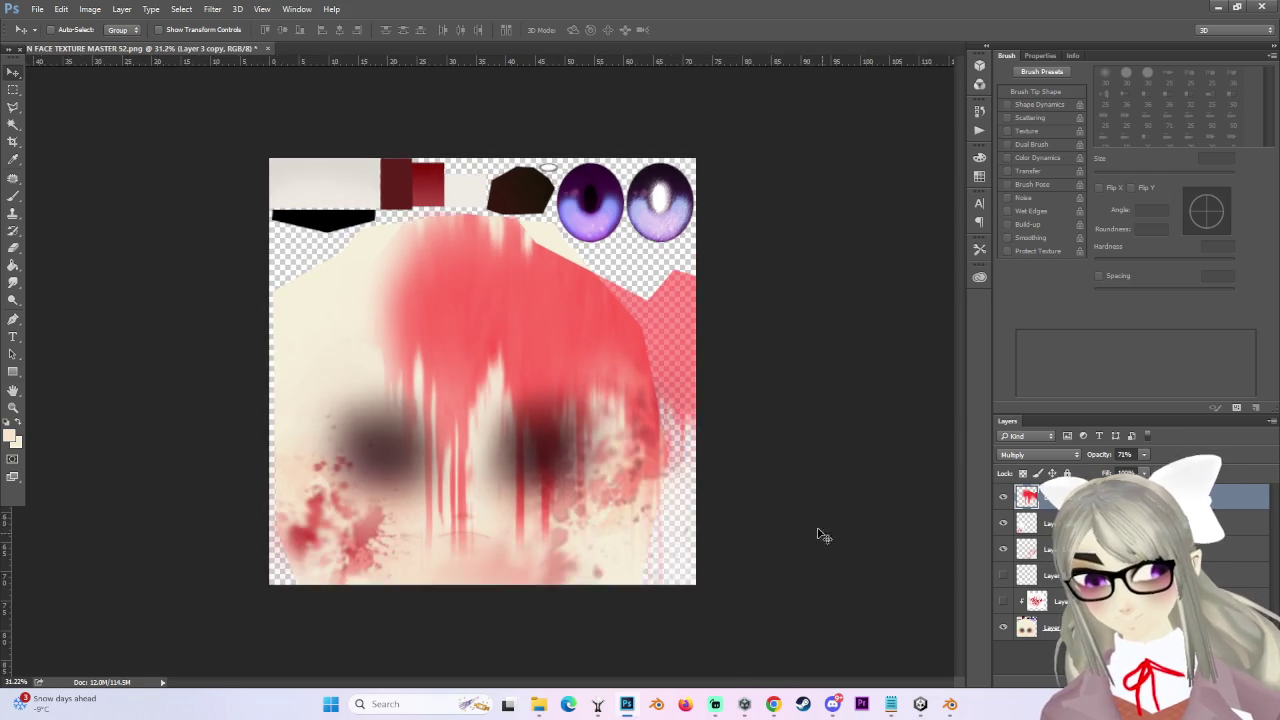
pyautogui.scroll(3, 858, 610)
# - Duplicate the drip layer as Layer 3 copy 2 and hide the earlier copy
pyautogui.hotkey('ctrl', 'j')
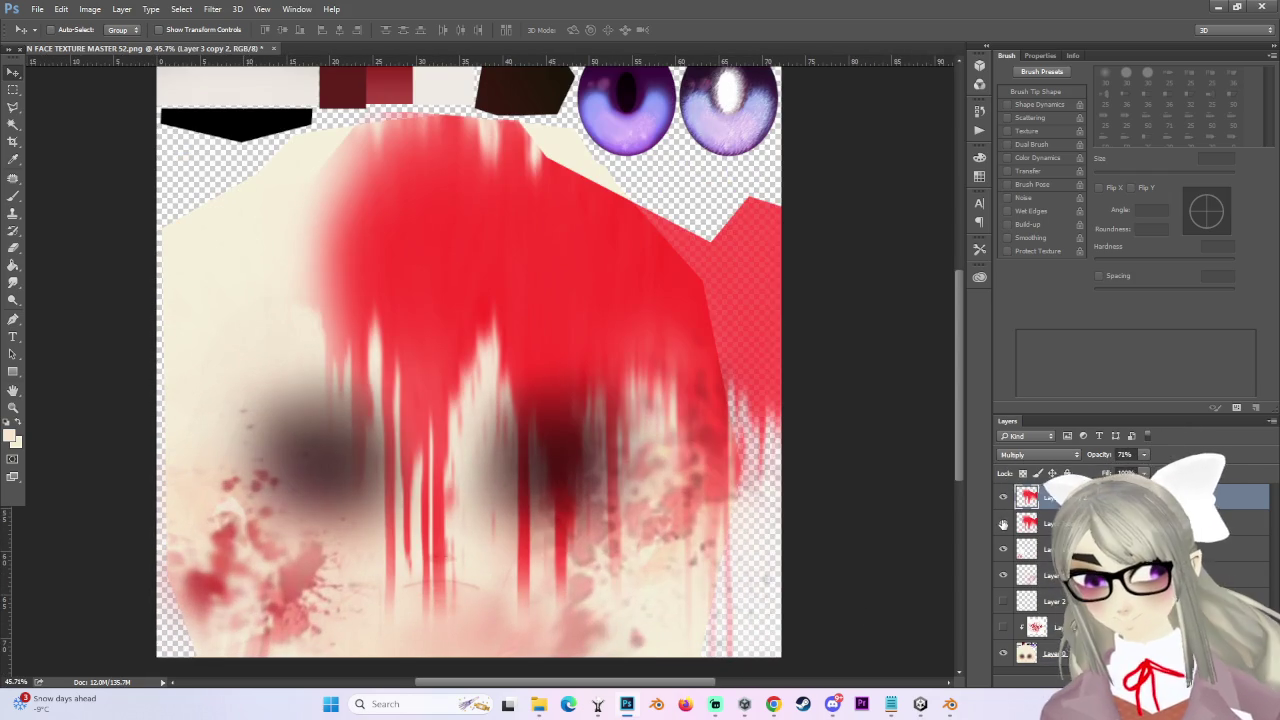
pyautogui.click(1003, 523)
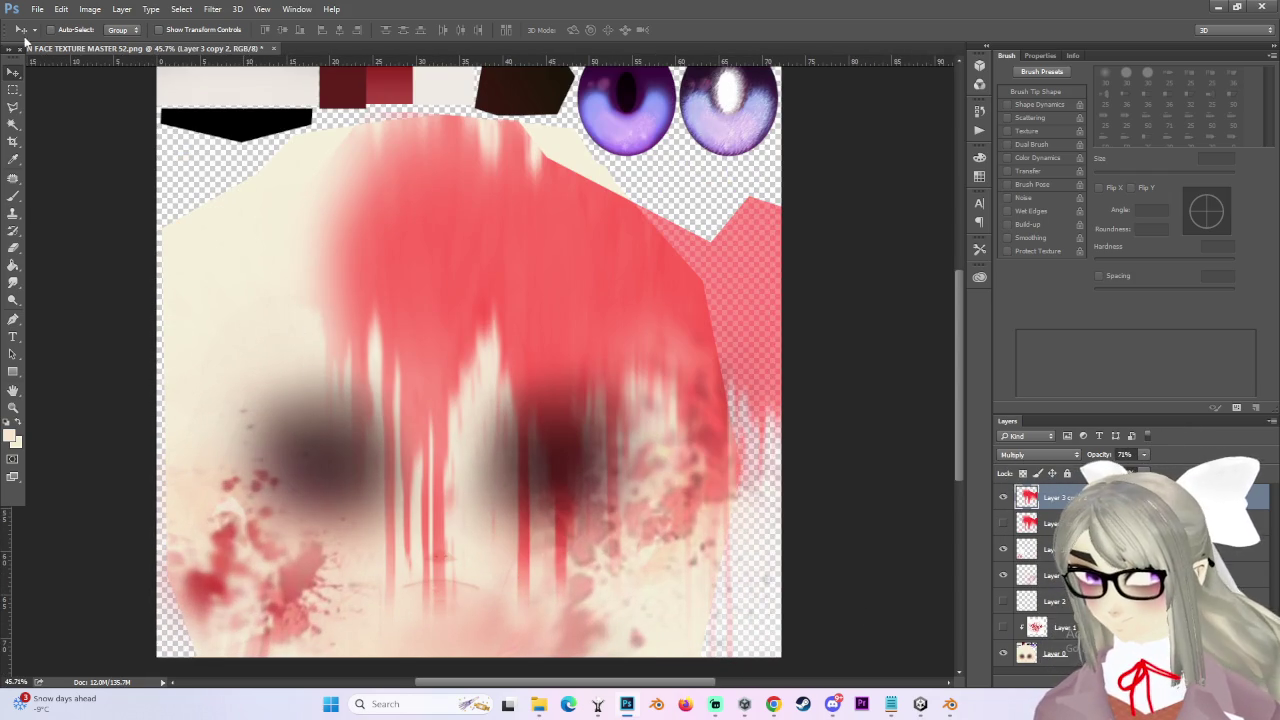
pyautogui.scroll(-1, 510, 452)
pyautogui.hotkey('ctrl', 't')
# - Try warping the whole drip layer, then undo the bends and cancel the warp
pyautogui.rightClick(478, 258)
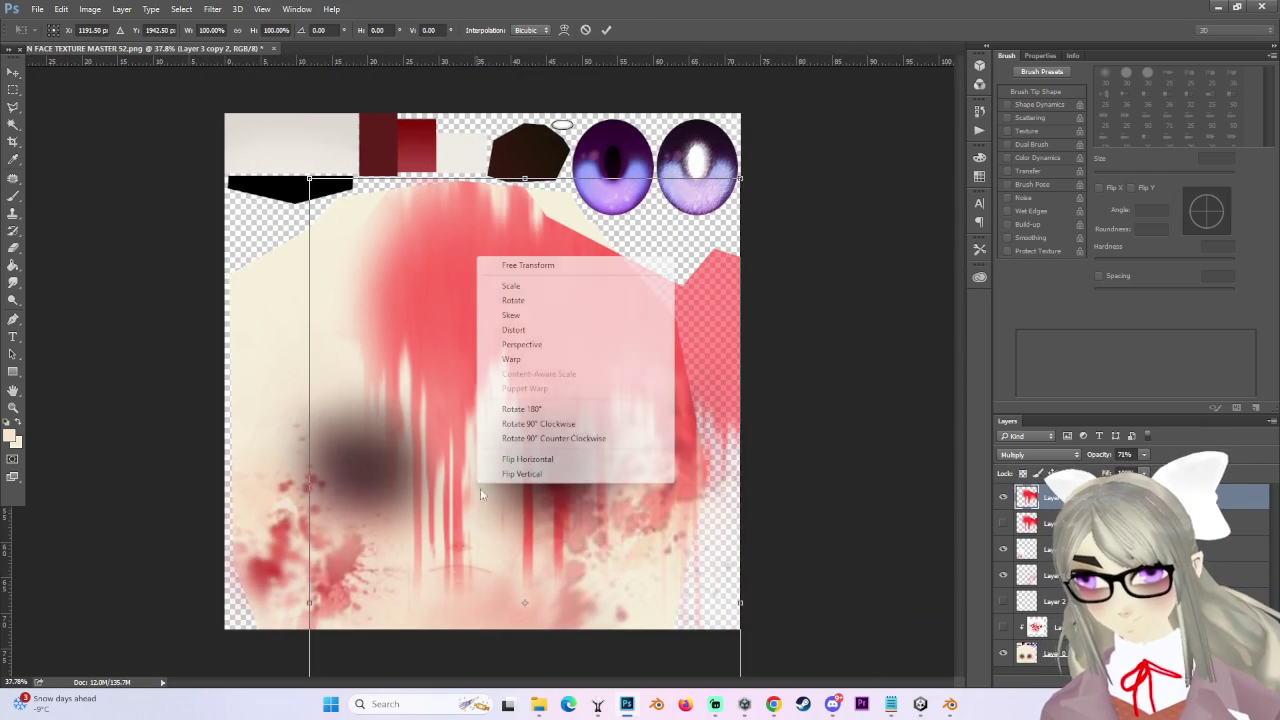
pyautogui.click(512, 359)
pyautogui.scroll(1, 451, 586)
pyautogui.moveTo(451, 586)
pyautogui.mouseDown()
pyautogui.moveTo(534, 592)
pyautogui.moveTo(535, 607)
pyautogui.moveTo(520, 600)
pyautogui.mouseUp()
pyautogui.hotkey('ctrl', 'z')
pyautogui.scroll(-1, 477, 591)
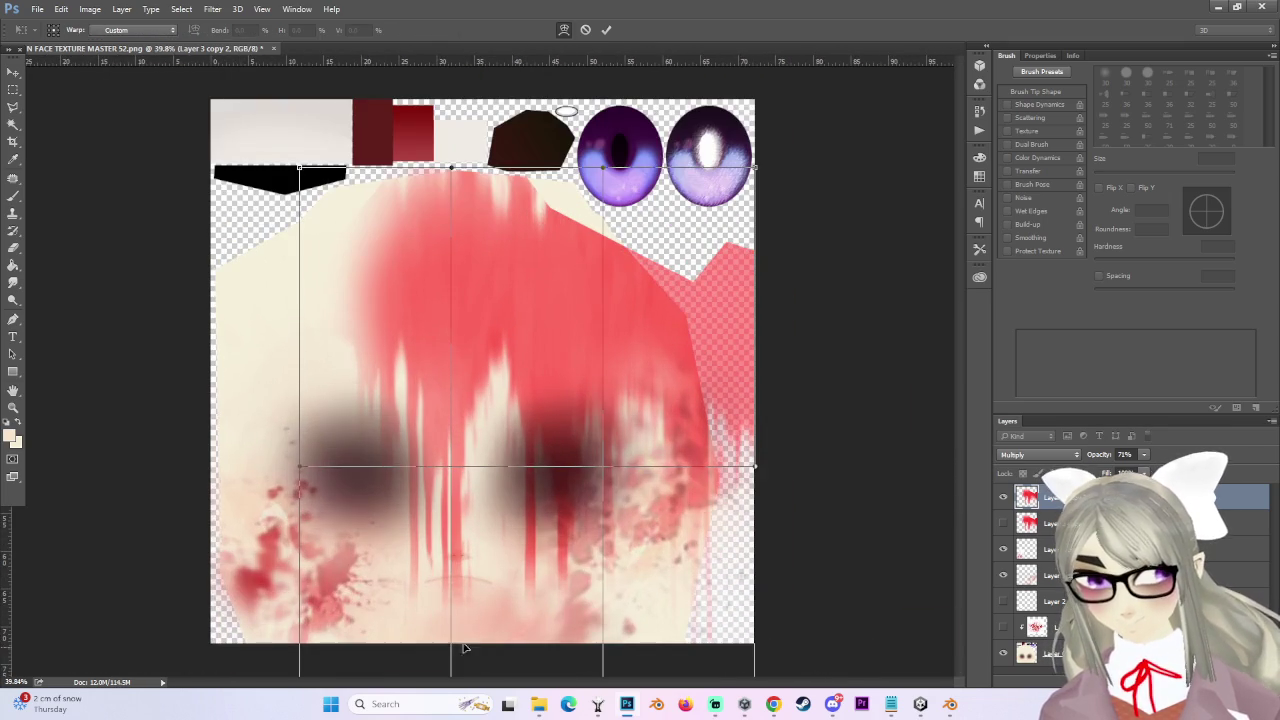
pyautogui.moveTo(450, 633); pyautogui.dragTo(510, 632)
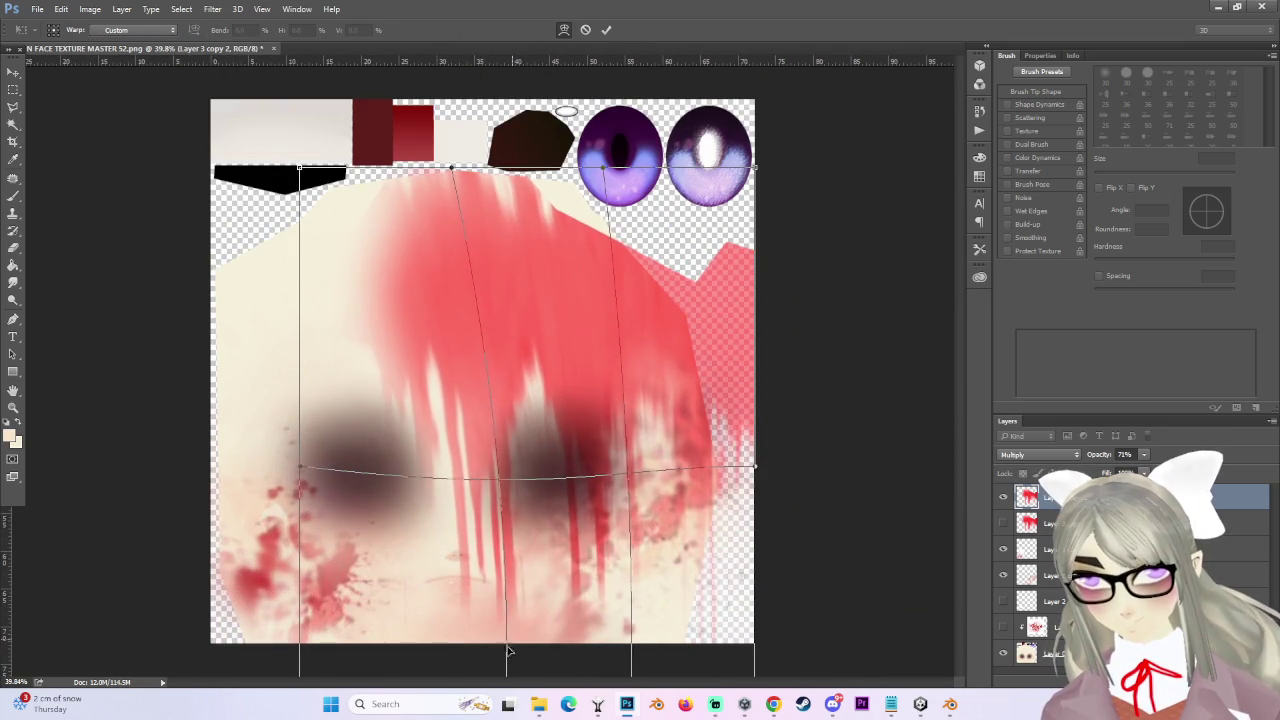
pyautogui.hotkey('ctrl', 'z')
pyautogui.press('Escape')
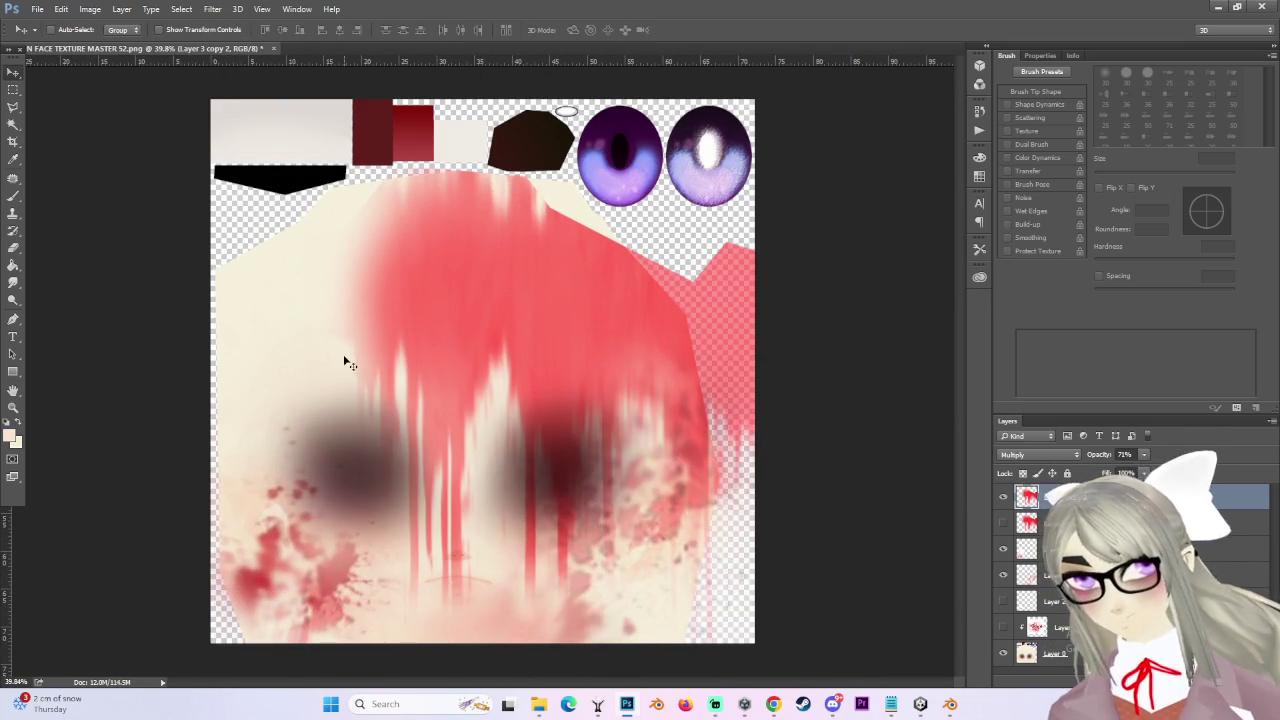
# - Select the middle strip of red drips and put it into Warp mode
pyautogui.click(13, 90)
pyautogui.moveTo(350, 208)
pyautogui.mouseDown()
pyautogui.moveTo(427, 478)
pyautogui.moveTo(514, 657)
pyautogui.moveTo(519, 643)
pyautogui.mouseUp()
pyautogui.hotkey('ctrl', 't')
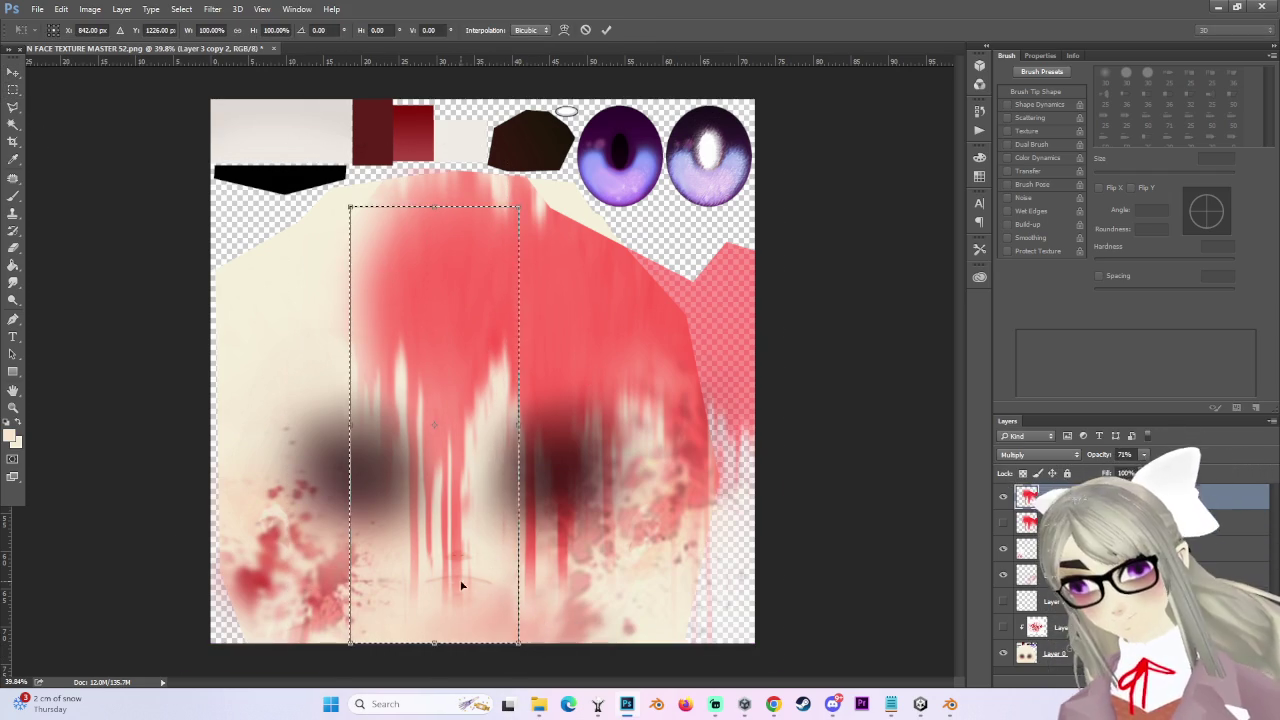
pyautogui.scroll(1, 488, 366)
pyautogui.rightClick(463, 521)
pyautogui.click(500, 398)
pyautogui.scroll(1, 439, 594)
# - Curve the selected drips into a longer streak across the face and commit the warp
pyautogui.moveTo(402, 500); pyautogui.dragTo(572, 565)
pyautogui.scroll(-7, 475, 423)
pyautogui.moveTo(468, 562); pyautogui.dragTo(523, 565)
pyautogui.scroll(3, 484, 369)
pyautogui.moveTo(518, 489)
pyautogui.mouseDown()
pyautogui.moveTo(614, 500)
pyautogui.moveTo(702, 484)
pyautogui.mouseUp()
pyautogui.moveTo(413, 621)
pyautogui.mouseDown()
pyautogui.moveTo(492, 595)
pyautogui.moveTo(506, 606)
pyautogui.mouseUp()
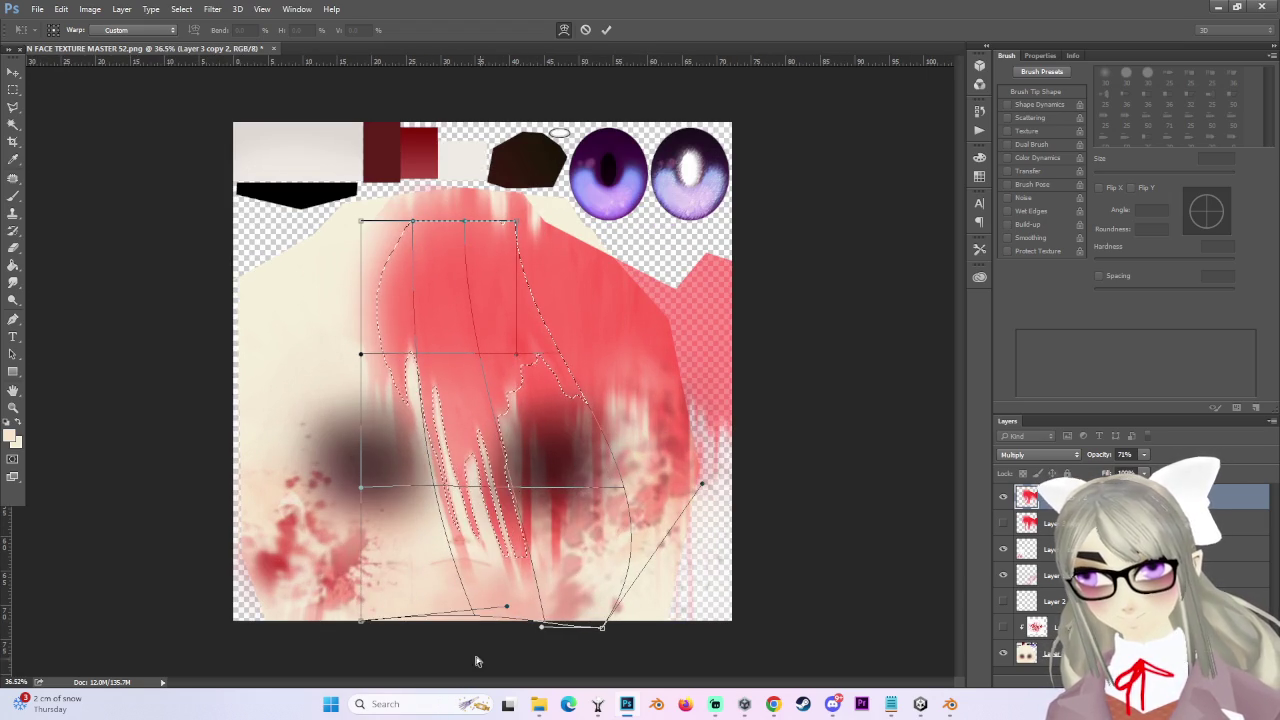
pyautogui.moveTo(367, 622)
pyautogui.mouseDown()
pyautogui.moveTo(462, 572)
pyautogui.moveTo(543, 625)
pyautogui.moveTo(519, 656)
pyautogui.moveTo(525, 682)
pyautogui.moveTo(620, 664)
pyautogui.moveTo(646, 686)
pyautogui.mouseUp()
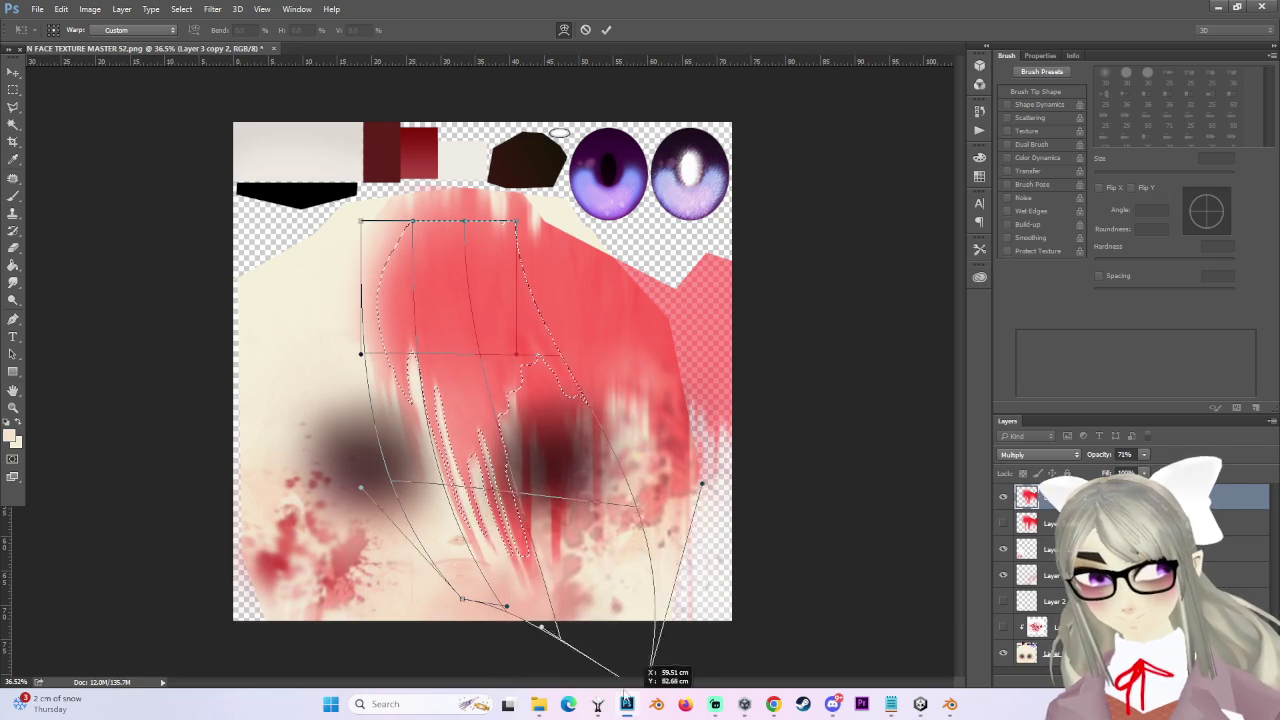
pyautogui.hotkey('ctrl', '-')
pyautogui.moveTo(655, 485)
pyautogui.mouseDown()
pyautogui.moveTo(811, 557)
pyautogui.moveTo(853, 455)
pyautogui.moveTo(770, 445)
pyautogui.moveTo(735, 510)
pyautogui.moveTo(883, 543)
pyautogui.moveTo(876, 511)
pyautogui.moveTo(763, 506)
pyautogui.moveTo(786, 377)
pyautogui.moveTo(740, 420)
pyautogui.moveTo(727, 367)
pyautogui.moveTo(820, 377)
pyautogui.moveTo(789, 386)
pyautogui.mouseUp()
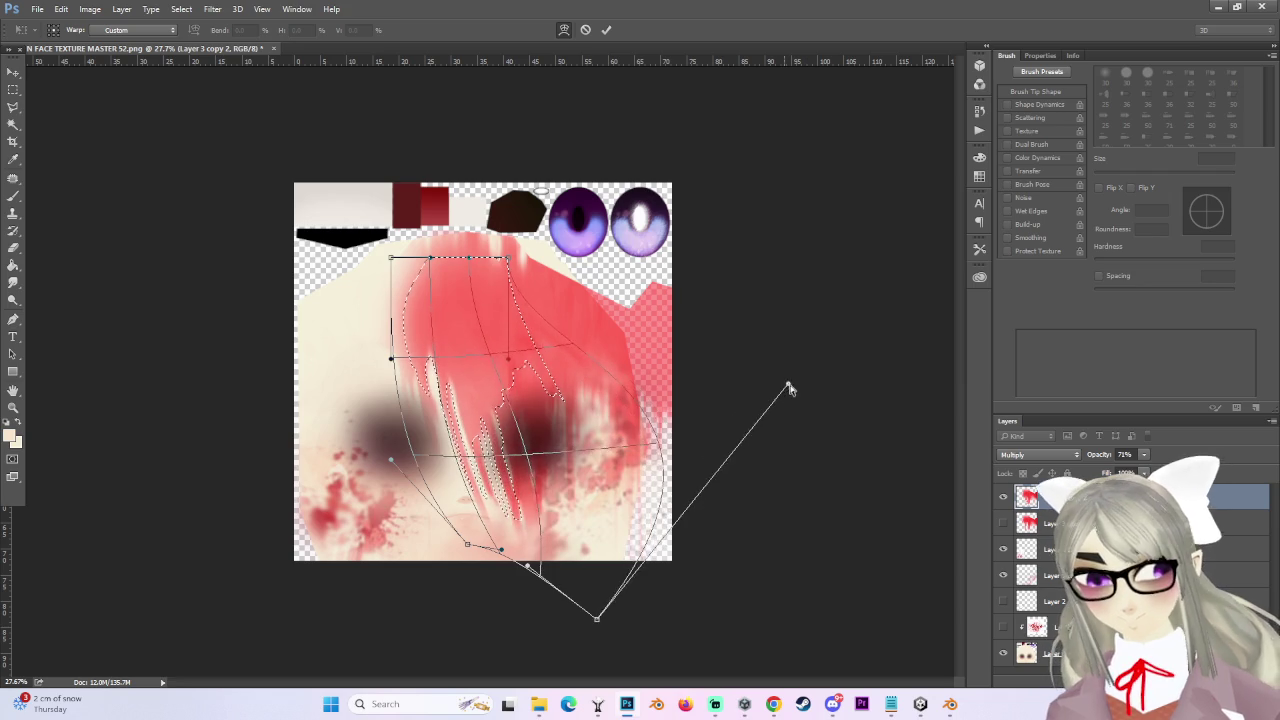
pyautogui.hotkey('ctrl', '-')
pyautogui.press('Return')
pyautogui.hotkey('ctrl', '+')
pyautogui.hotkey('ctrl', '+')
pyautogui.hotkey('ctrl', '+')
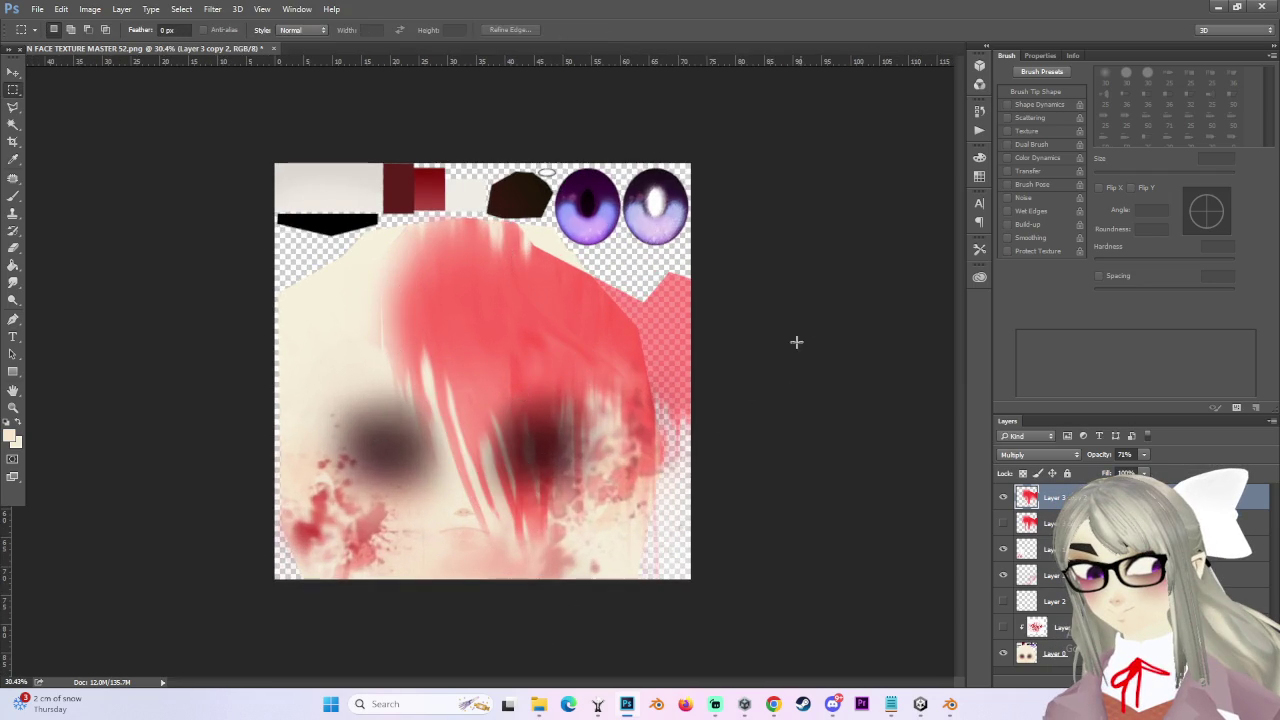
# - Smear the red streaks down and to the right with a 500 px Smudge brush
pyautogui.scroll(-1, 536, 512)
pyautogui.scroll(2, 536, 512)
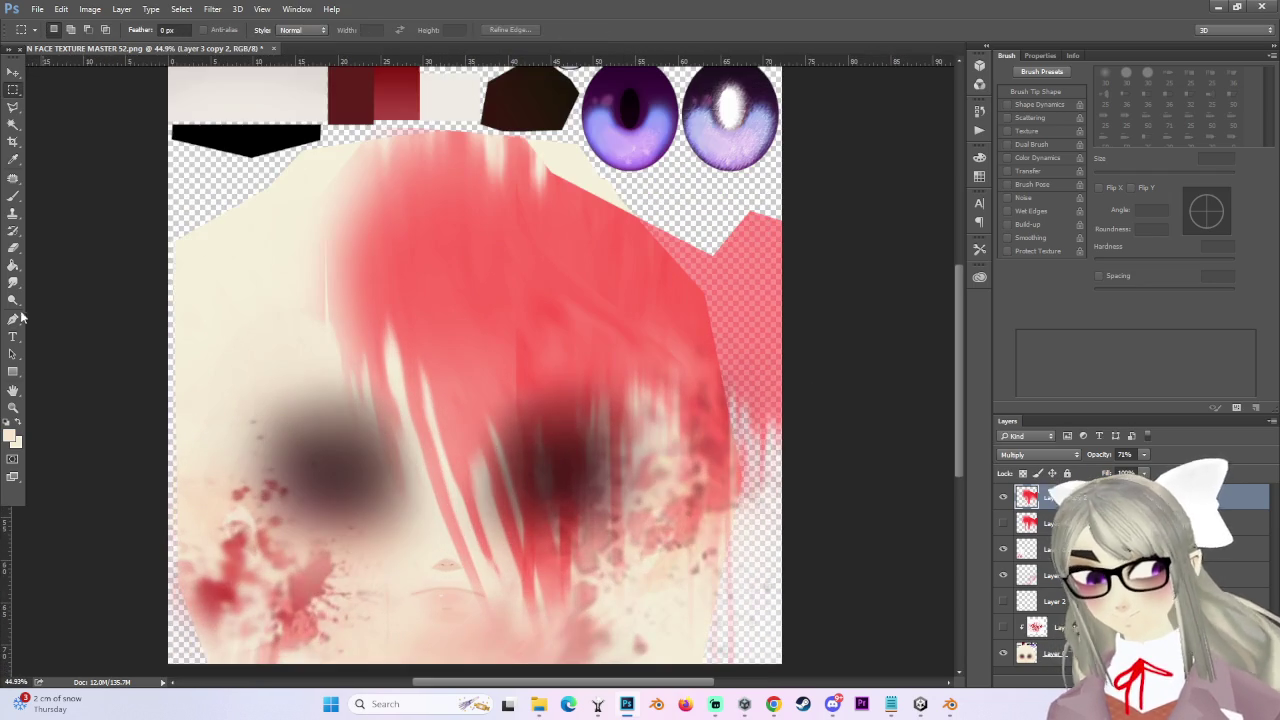
pyautogui.click(13, 281)
pyautogui.scroll(-1, 605, 505)
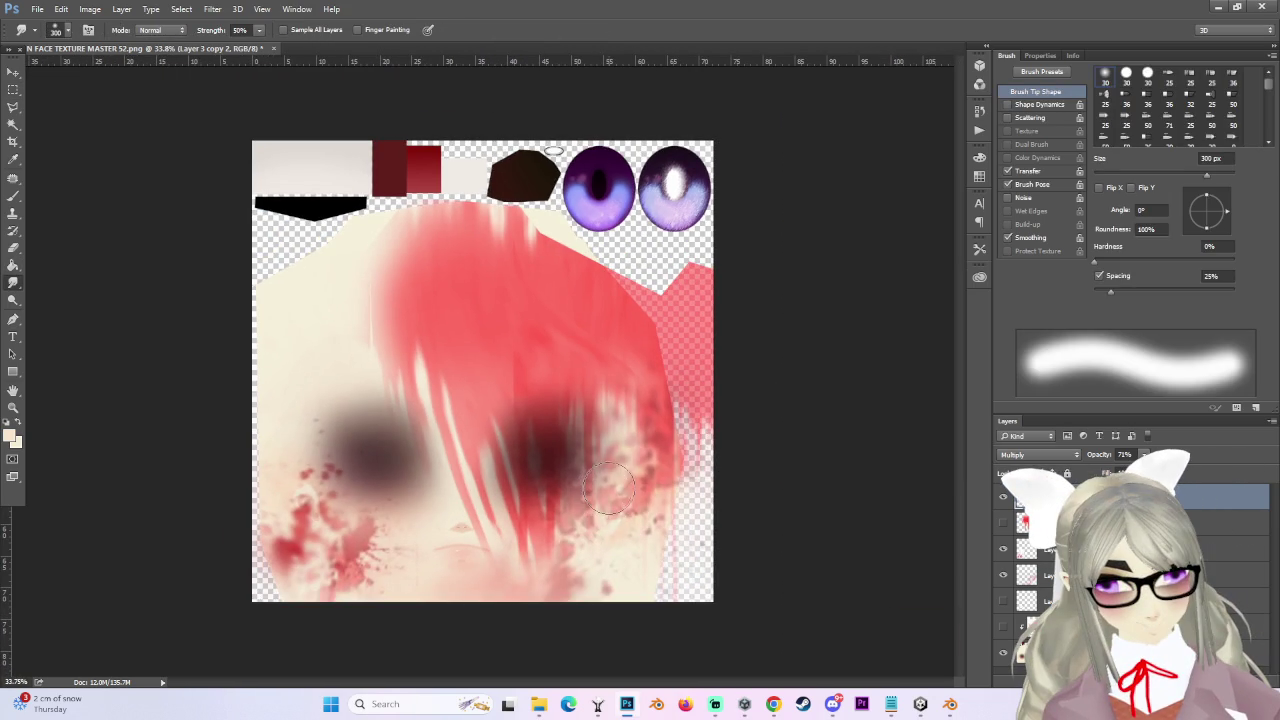
pyautogui.press(']')
pyautogui.press(']')
pyautogui.moveTo(530, 430)
pyautogui.mouseDown()
pyautogui.moveTo(520, 480)
pyautogui.moveTo(500, 430)
pyautogui.moveTo(520, 510)
pyautogui.mouseUp()
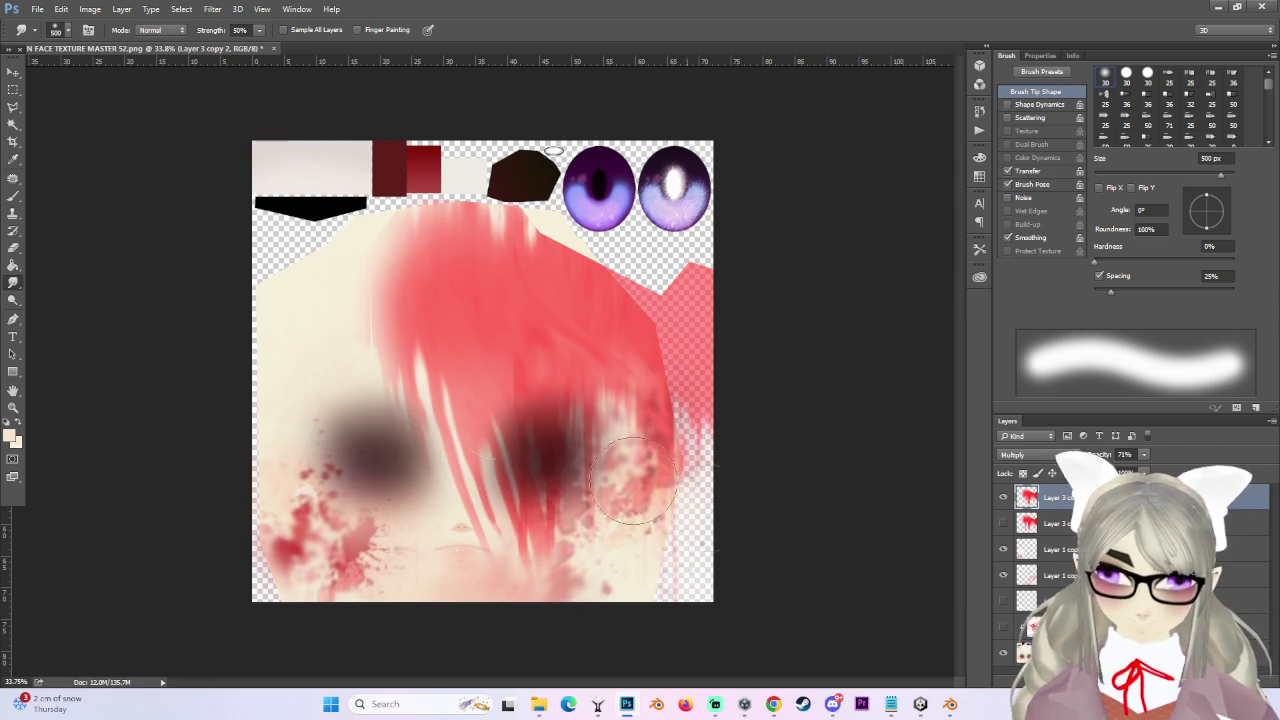
pyautogui.scroll(1, 600, 470)
pyautogui.moveTo(456, 415)
pyautogui.mouseDown()
pyautogui.moveTo(549, 449)
pyautogui.moveTo(585, 530)
pyautogui.mouseUp()
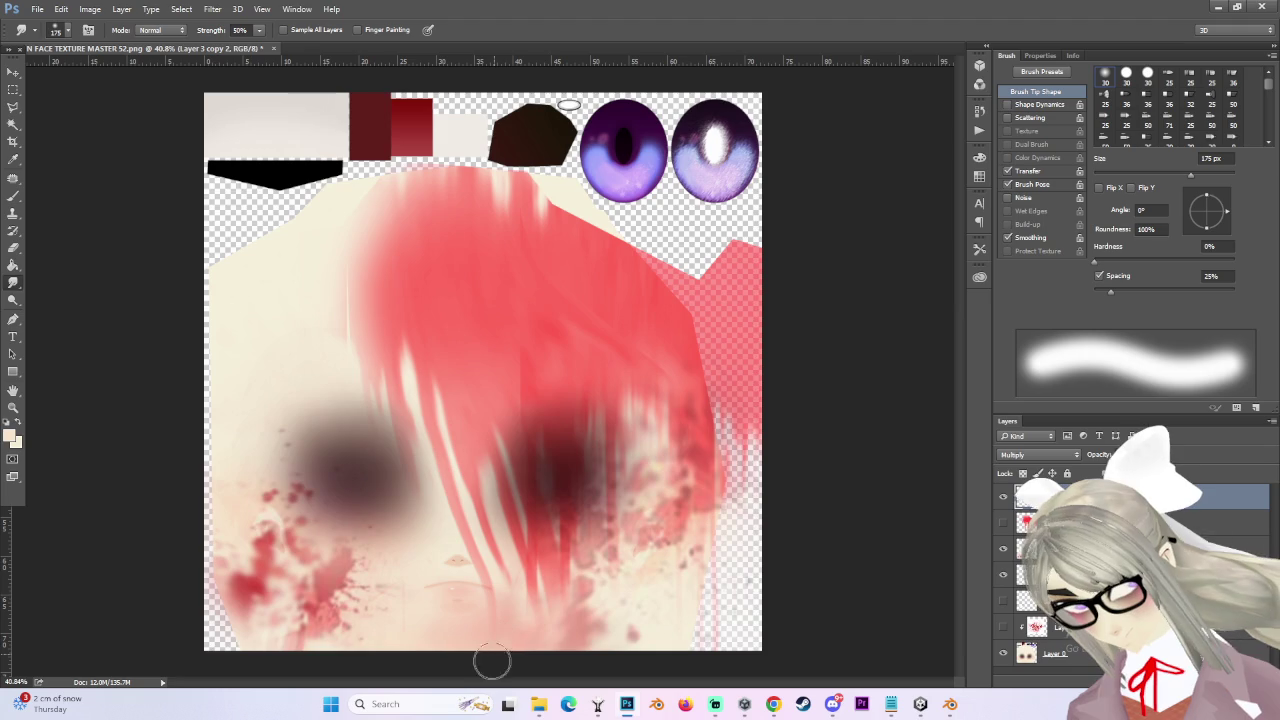
pyautogui.scroll(-1, 483, 559)
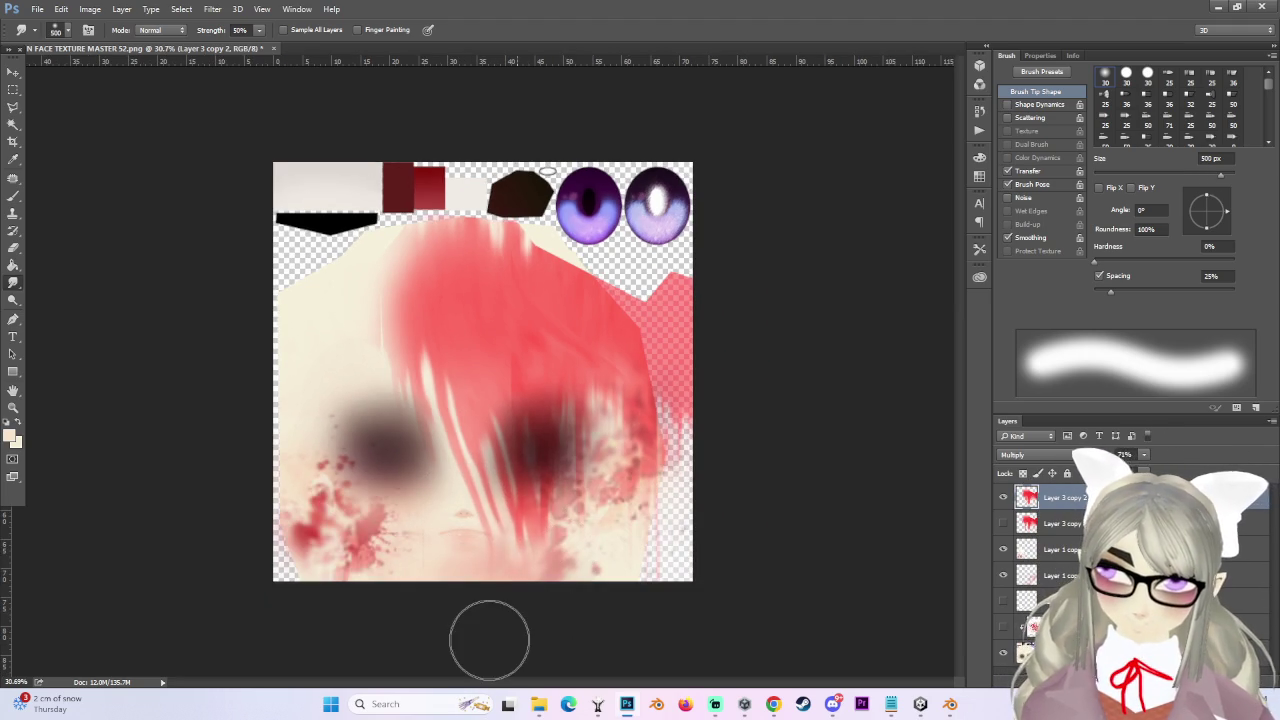
pyautogui.scroll(1, 643, 488)
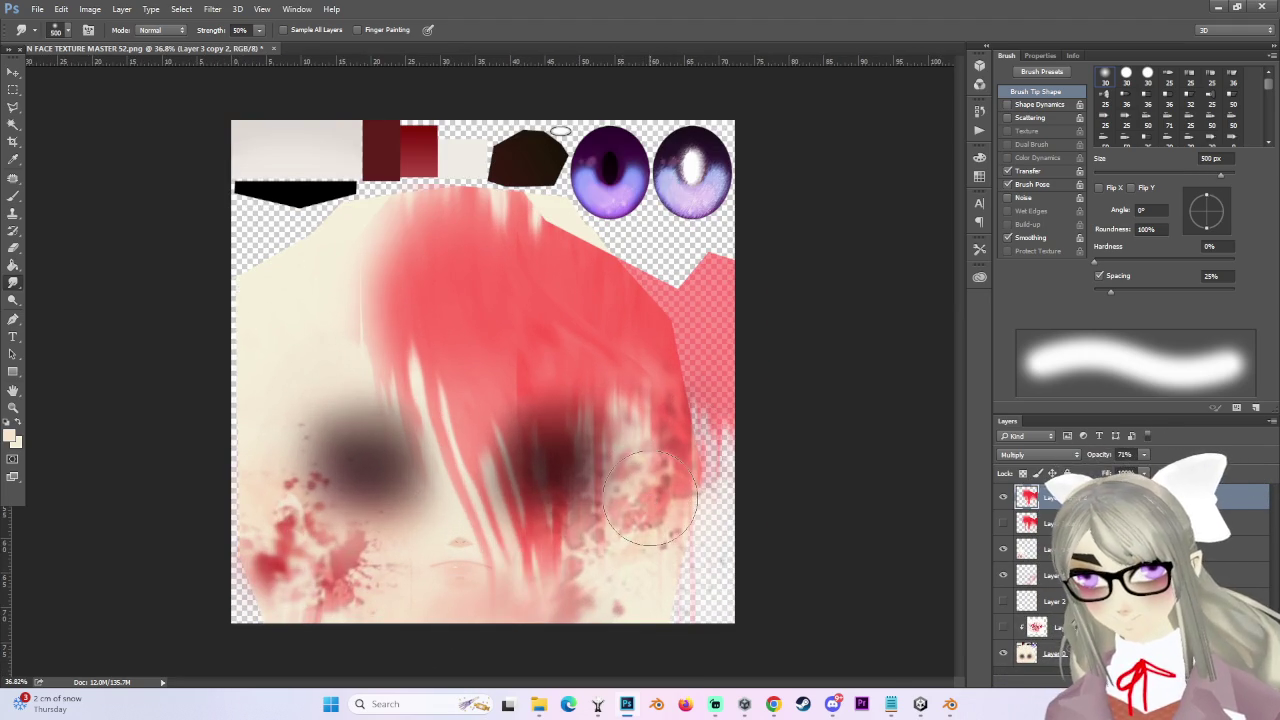
pyautogui.scroll(1, 625, 510)
# - Show the top streak layer again and pull the dark red streak downward with a smaller brush
pyautogui.click(1004, 498)
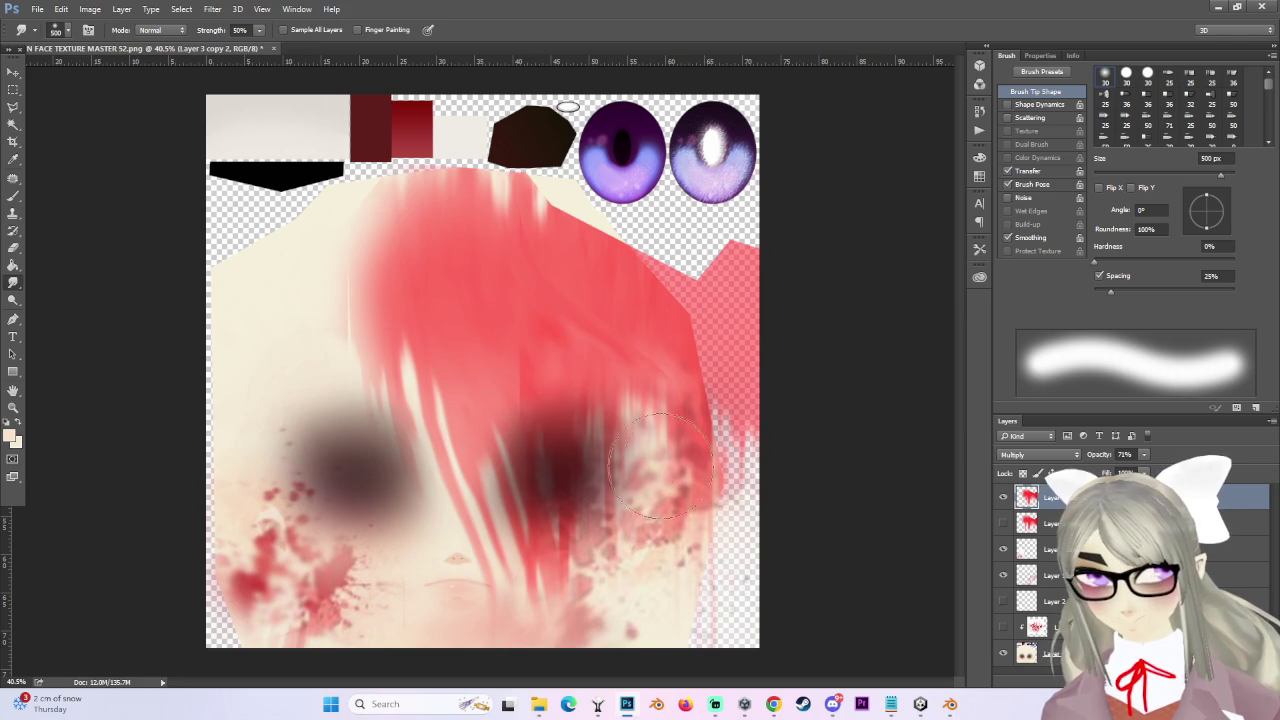
pyautogui.scroll(3, 536, 410)
pyautogui.scroll(1, 540, 400)
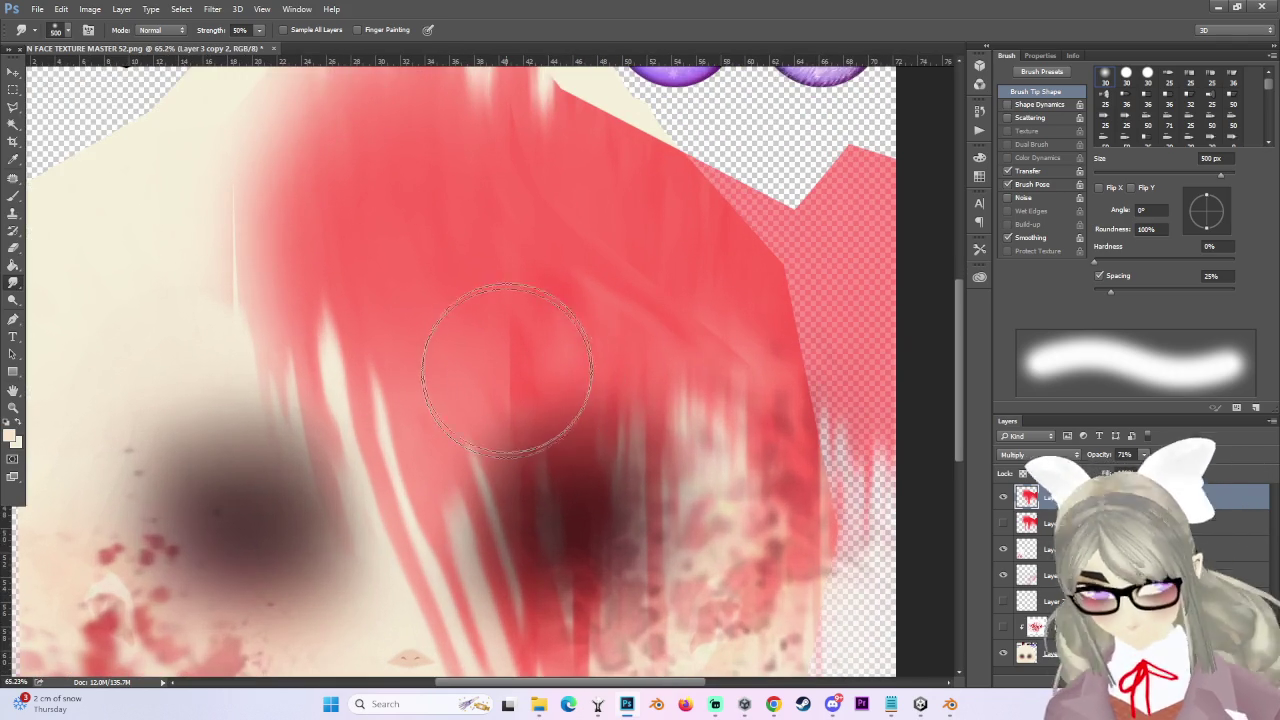
pyautogui.press('[')
pyautogui.press('[')
pyautogui.press('[')
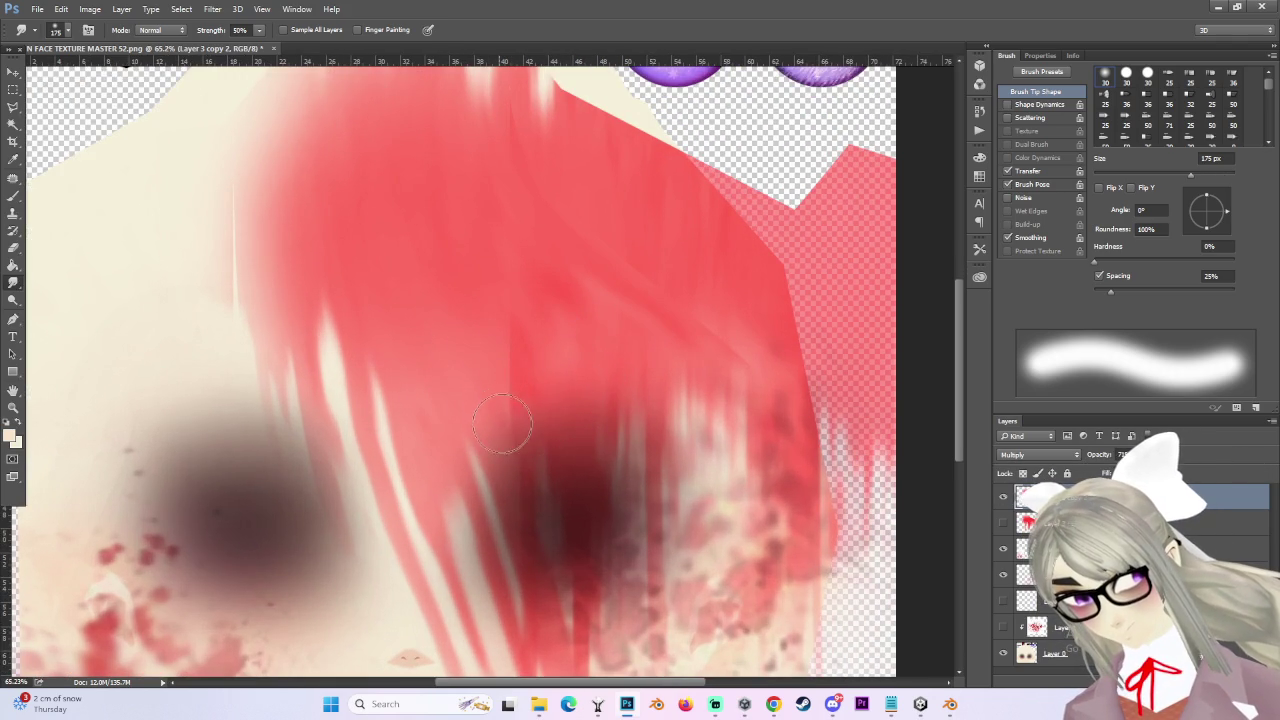
pyautogui.scroll(-3, 525, 400)
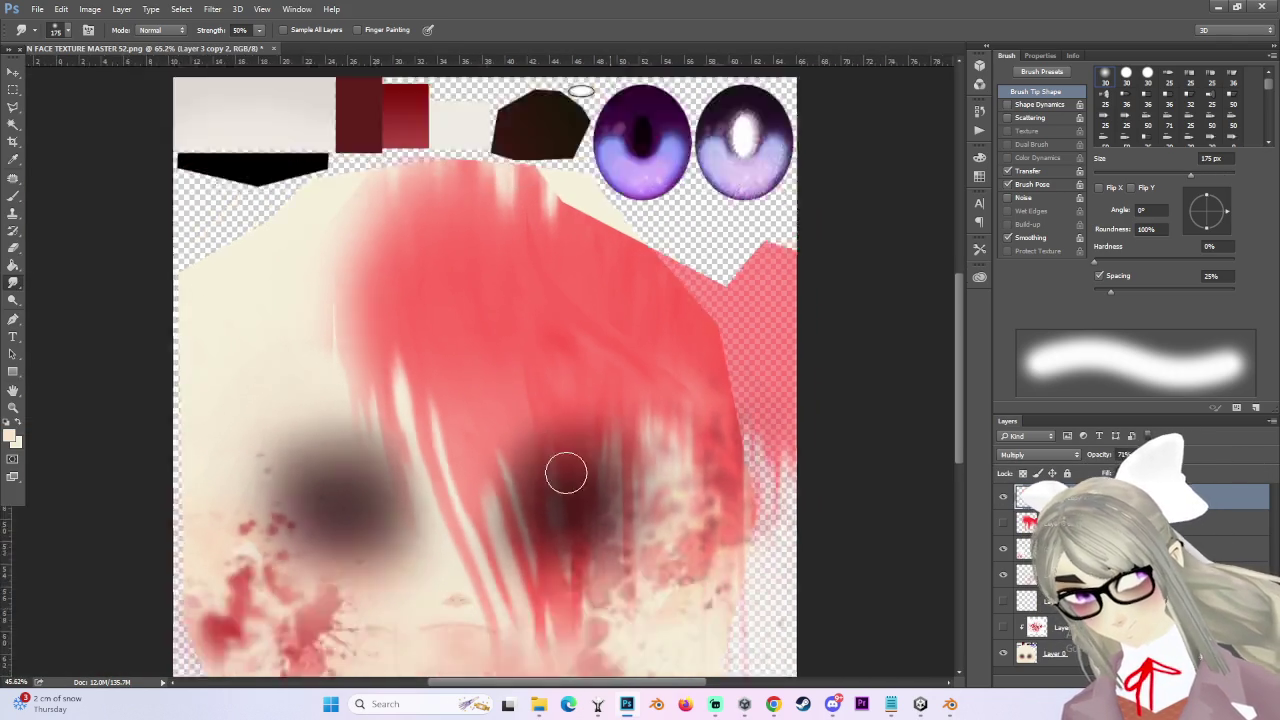
pyautogui.moveTo(547, 489)
pyautogui.mouseDown()
pyautogui.moveTo(572, 598)
pyautogui.moveTo(557, 674)
pyautogui.mouseUp()
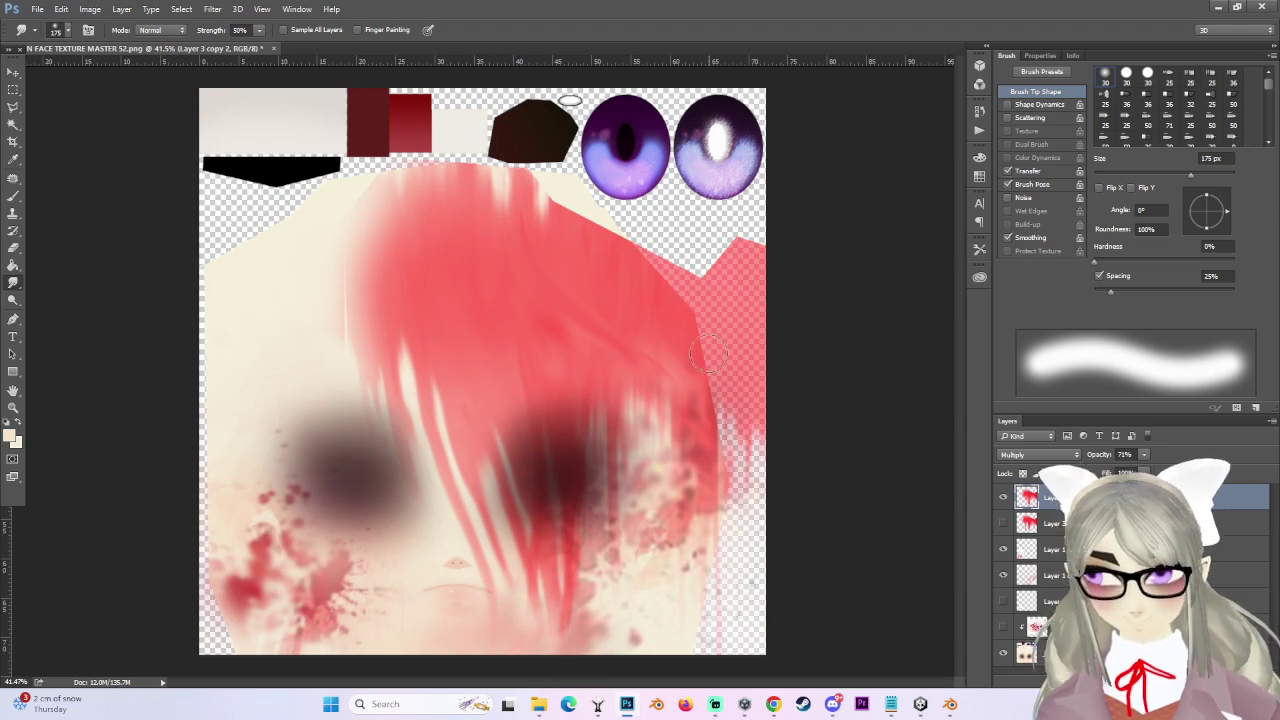
pyautogui.scroll(-1, 708, 352)
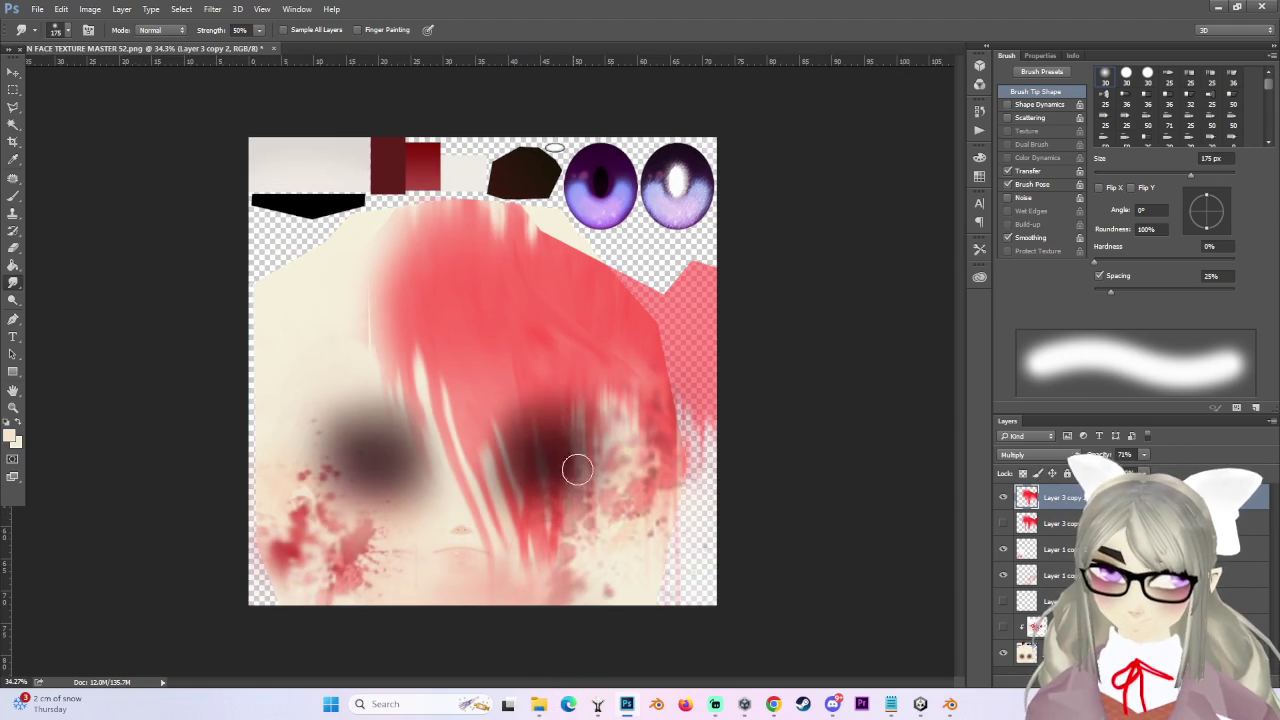
# - Blend the light streaks at right and in the face centre, pushing them toward the chin
pyautogui.moveTo(628, 401); pyautogui.dragTo(562, 357)
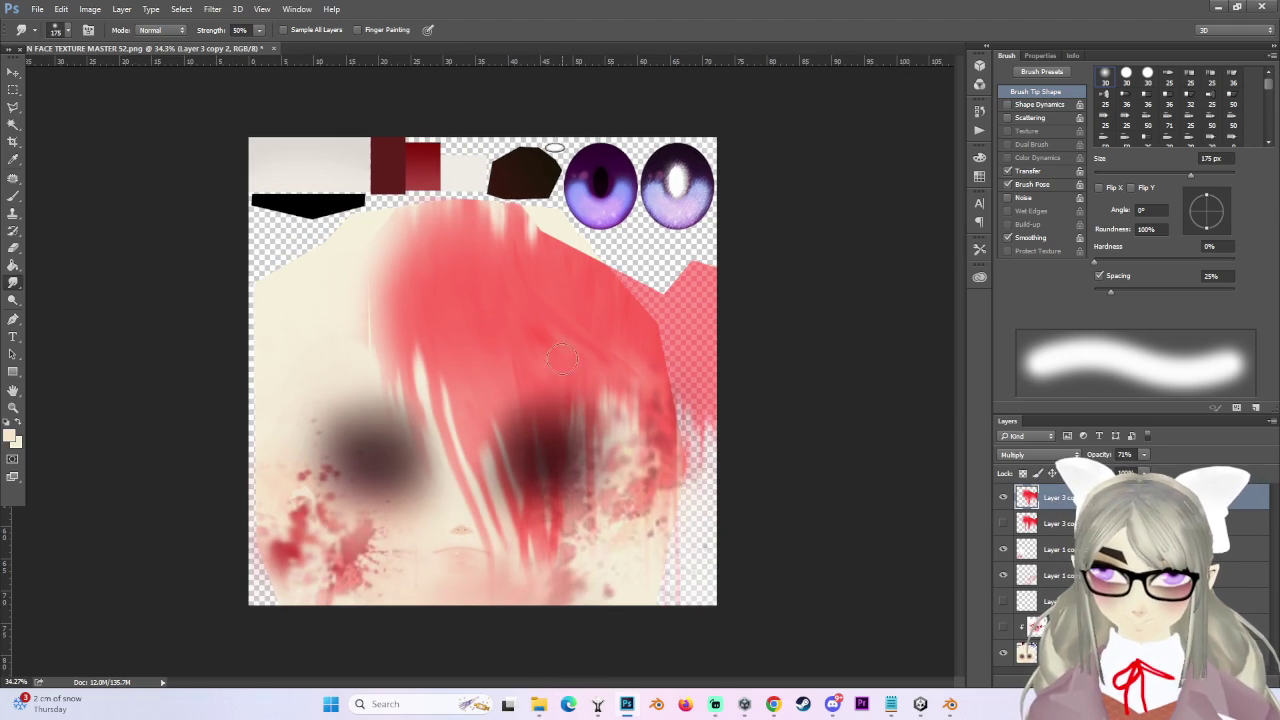
pyautogui.scroll(-1, 500, 420)
pyautogui.scroll(1, 480, 400)
pyautogui.moveTo(425, 350)
pyautogui.mouseDown()
pyautogui.moveTo(455, 420)
pyautogui.moveTo(428, 338)
pyautogui.moveTo(432, 407)
pyautogui.mouseUp()
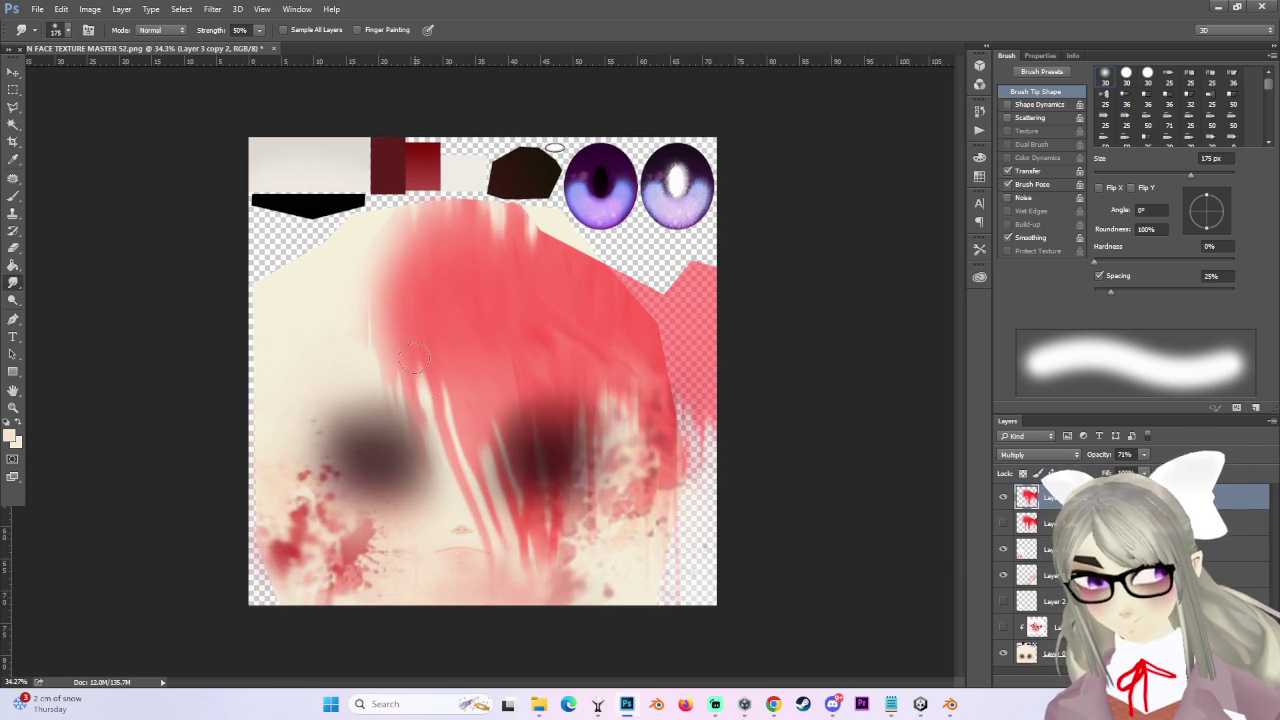
pyautogui.moveTo(443, 480); pyautogui.dragTo(420, 413)
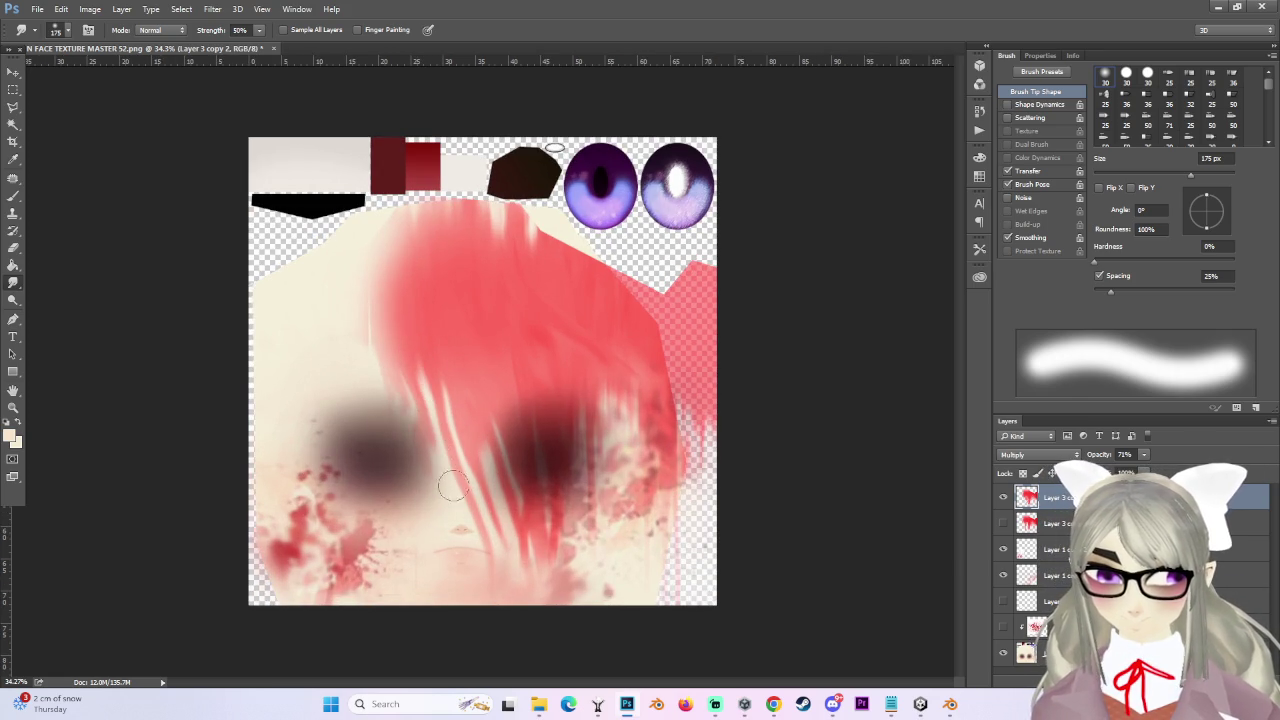
pyautogui.moveTo(474, 513)
pyautogui.mouseDown()
pyautogui.moveTo(500, 555)
pyautogui.moveTo(537, 531)
pyautogui.mouseUp()
pyautogui.moveTo(465, 505)
pyautogui.mouseDown()
pyautogui.moveTo(430, 520)
pyautogui.moveTo(495, 470)
pyautogui.moveTo(510, 520)
pyautogui.mouseUp()
# - Smudge the streaks near the bottom edge at 600 px, then duplicate the layer as Layer 3 copy 3
pyautogui.press(']')
pyautogui.press(']')
pyautogui.press(']')
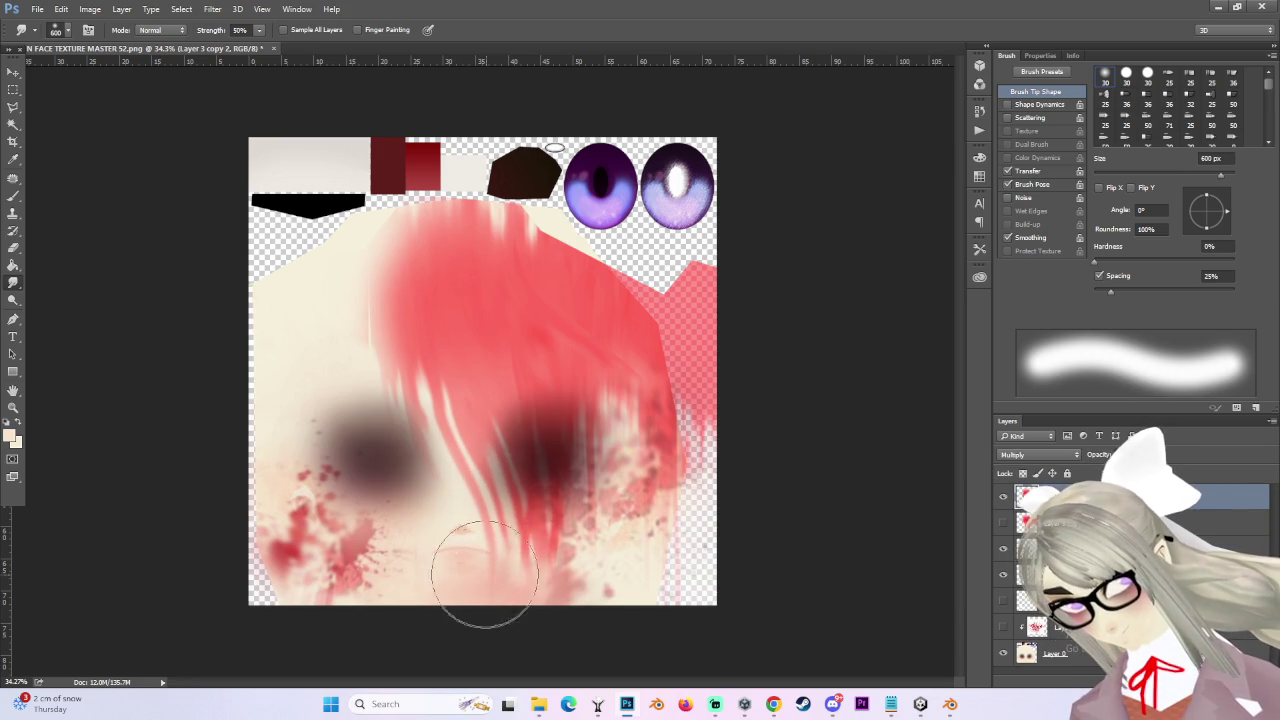
pyautogui.moveTo(471, 634); pyautogui.dragTo(532, 590)
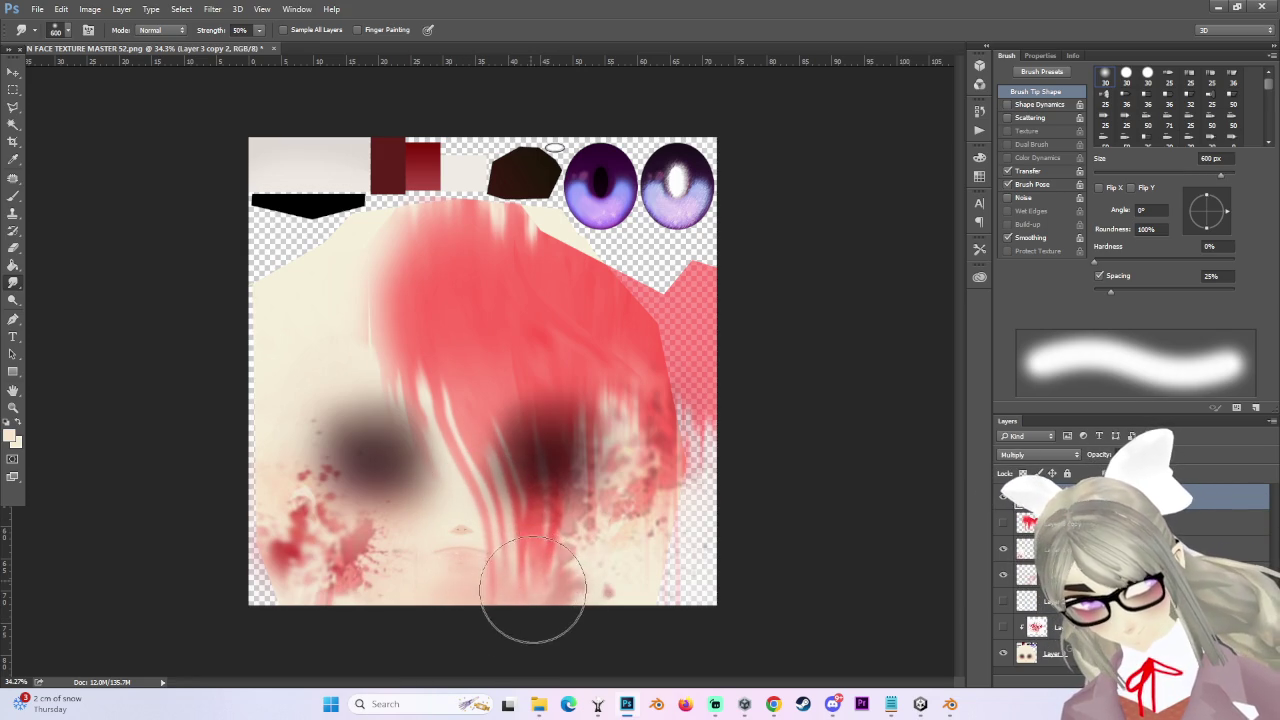
pyautogui.scroll(1, 520, 640)
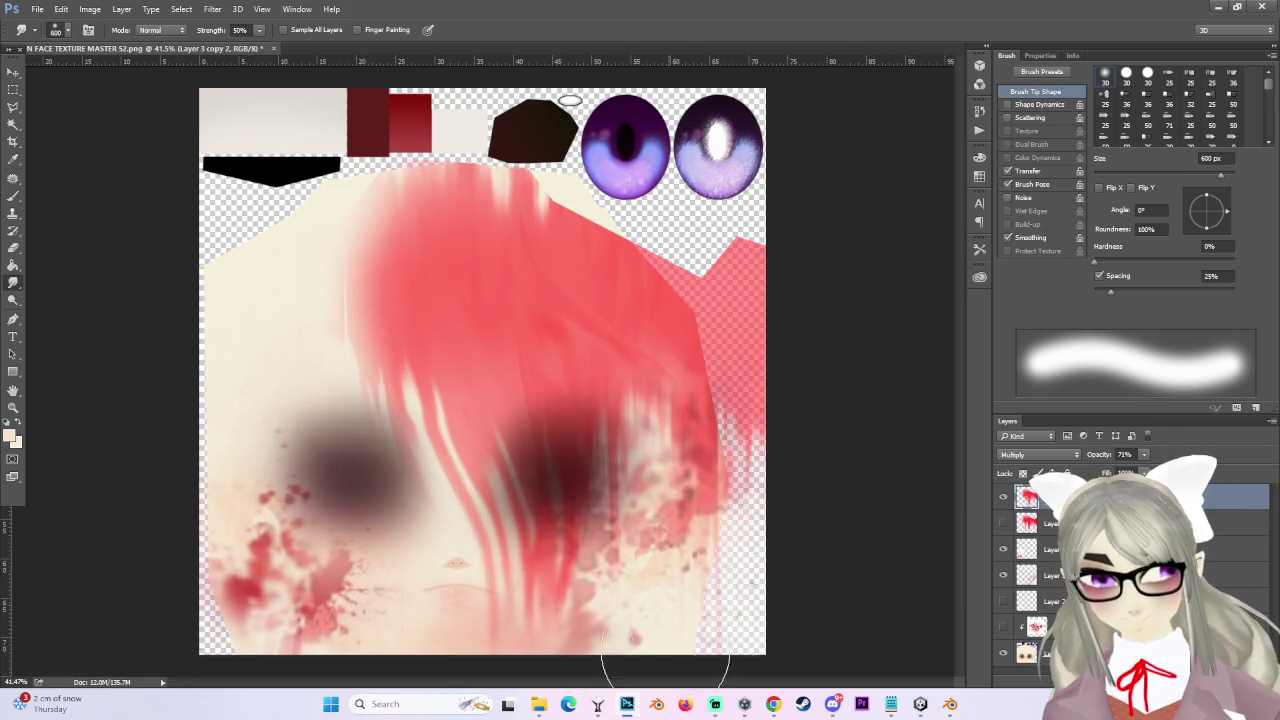
pyautogui.scroll(-1, 489, 660)
pyautogui.scroll(-1, 487, 643)
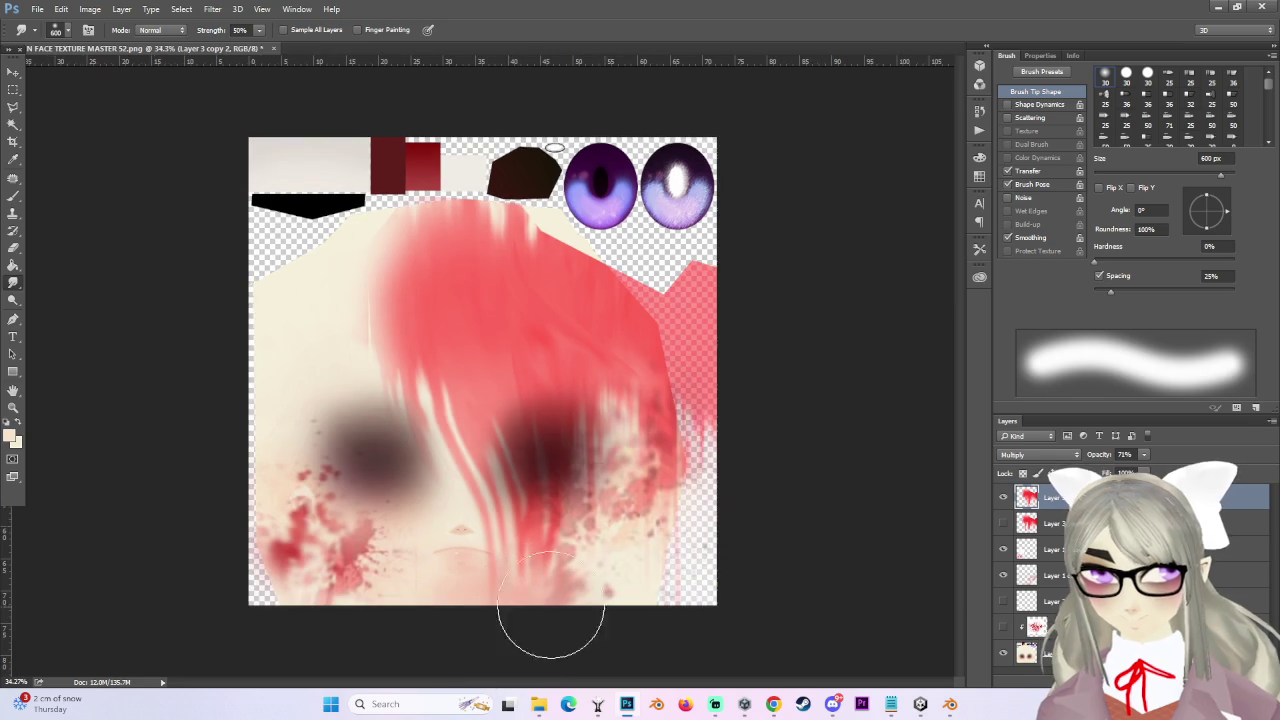
pyautogui.scroll(-1, 440, 400)
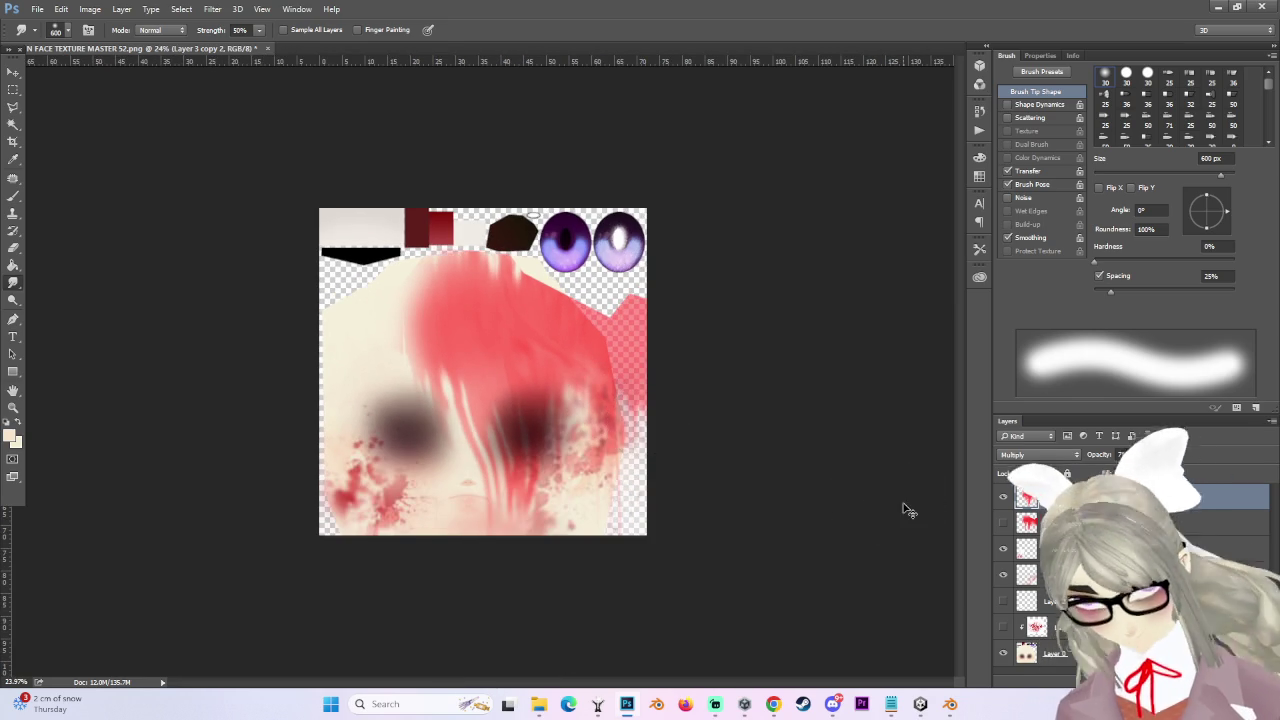
pyautogui.hotkey('ctrl', 'j')
pyautogui.scroll(1, 715, 491)
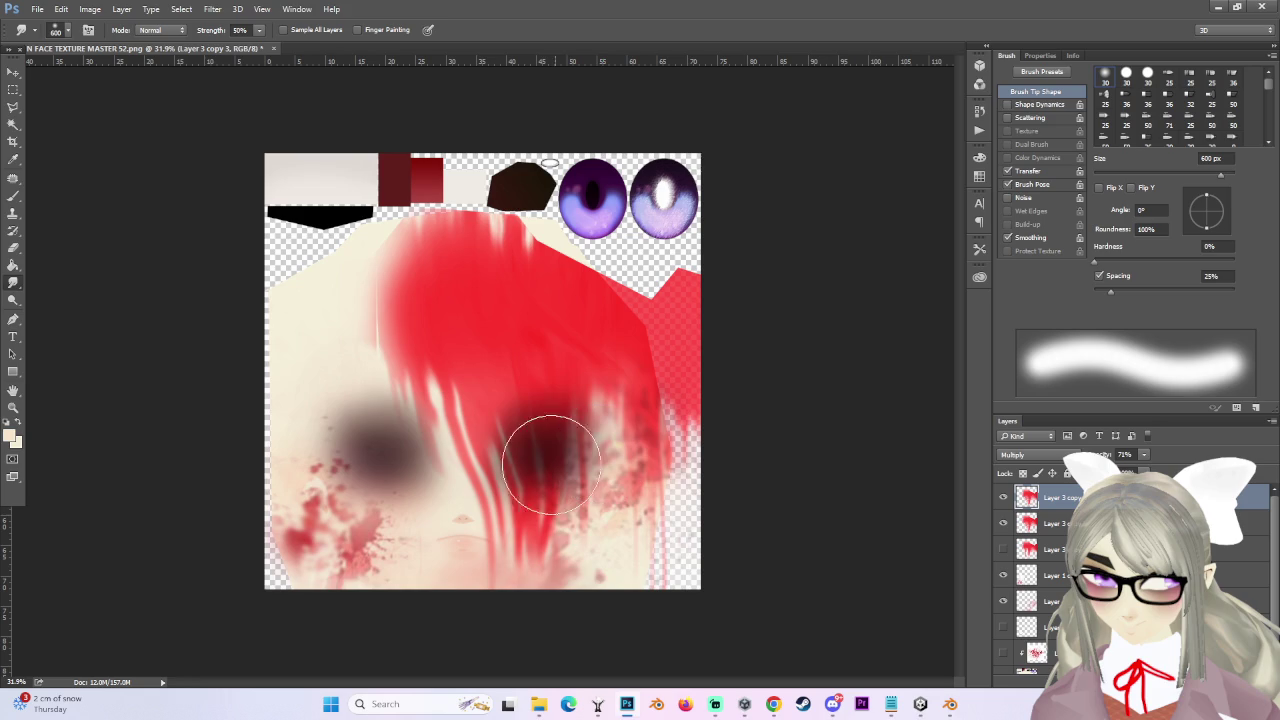
# - Set the Eraser to 1000 px and toggle a streak layer off and on to compare
pyautogui.click(13, 247)
pyautogui.press(']')
pyautogui.press(']')
pyautogui.press(']')
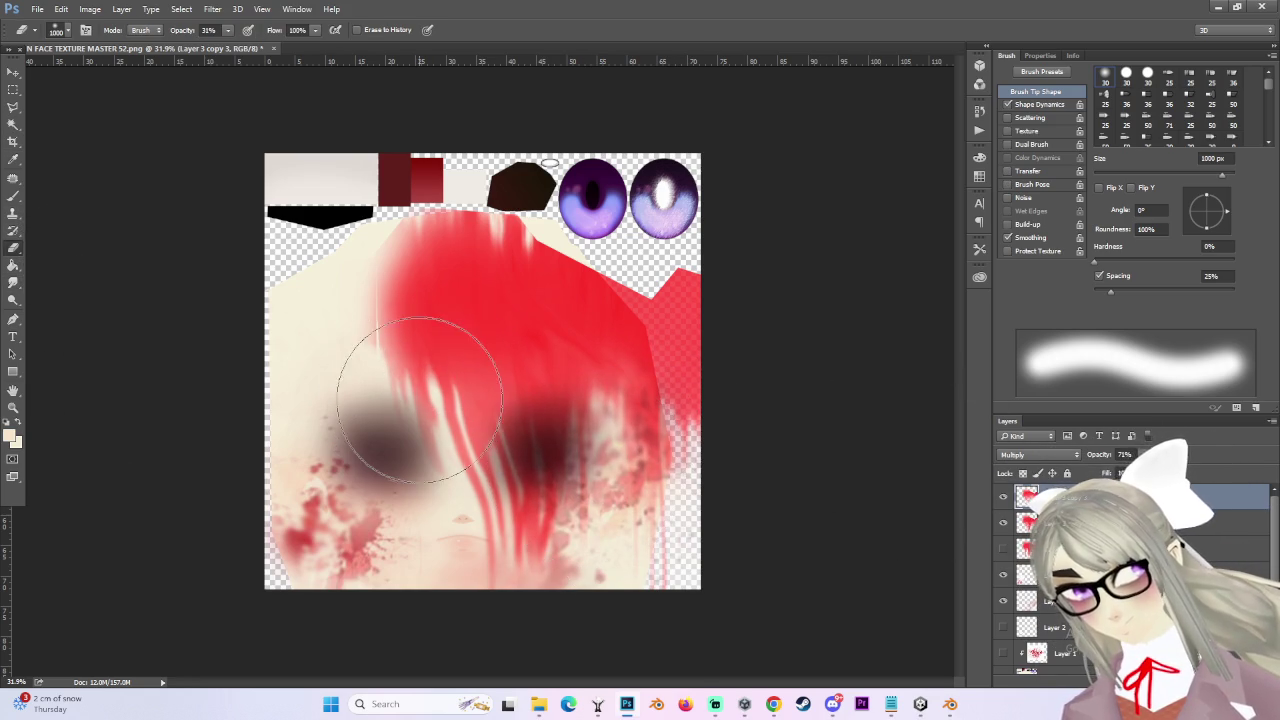
pyautogui.scroll(1, 400, 508)
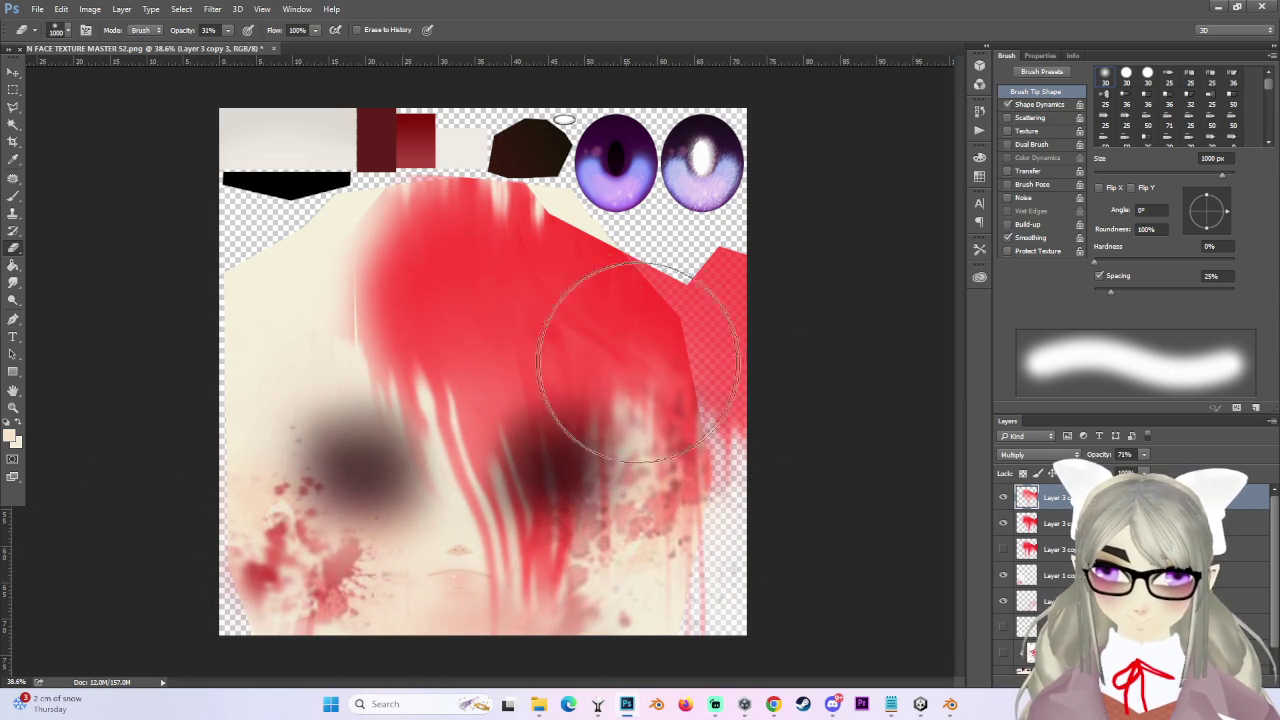
pyautogui.scroll(-1, 734, 543)
pyautogui.scroll(1, 620, 570)
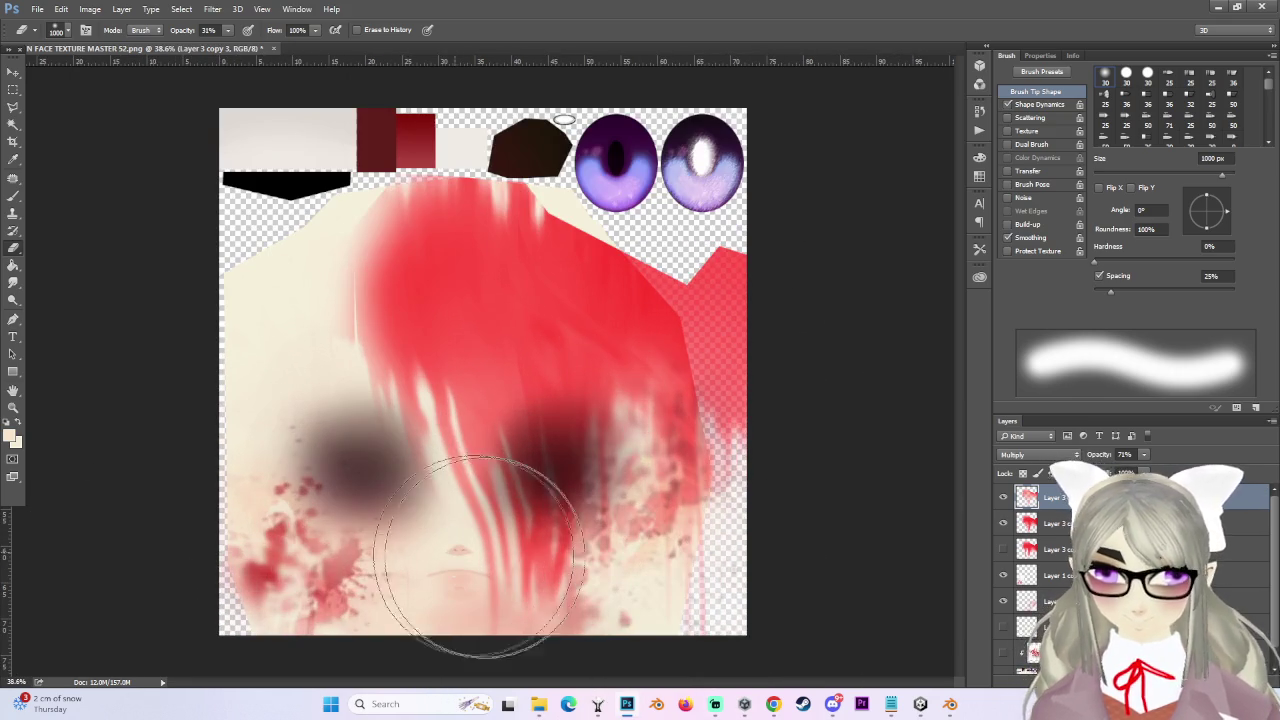
pyautogui.click(1003, 522)
pyautogui.click(1003, 522)
pyautogui.click(1003, 522)
pyautogui.click(1003, 522)
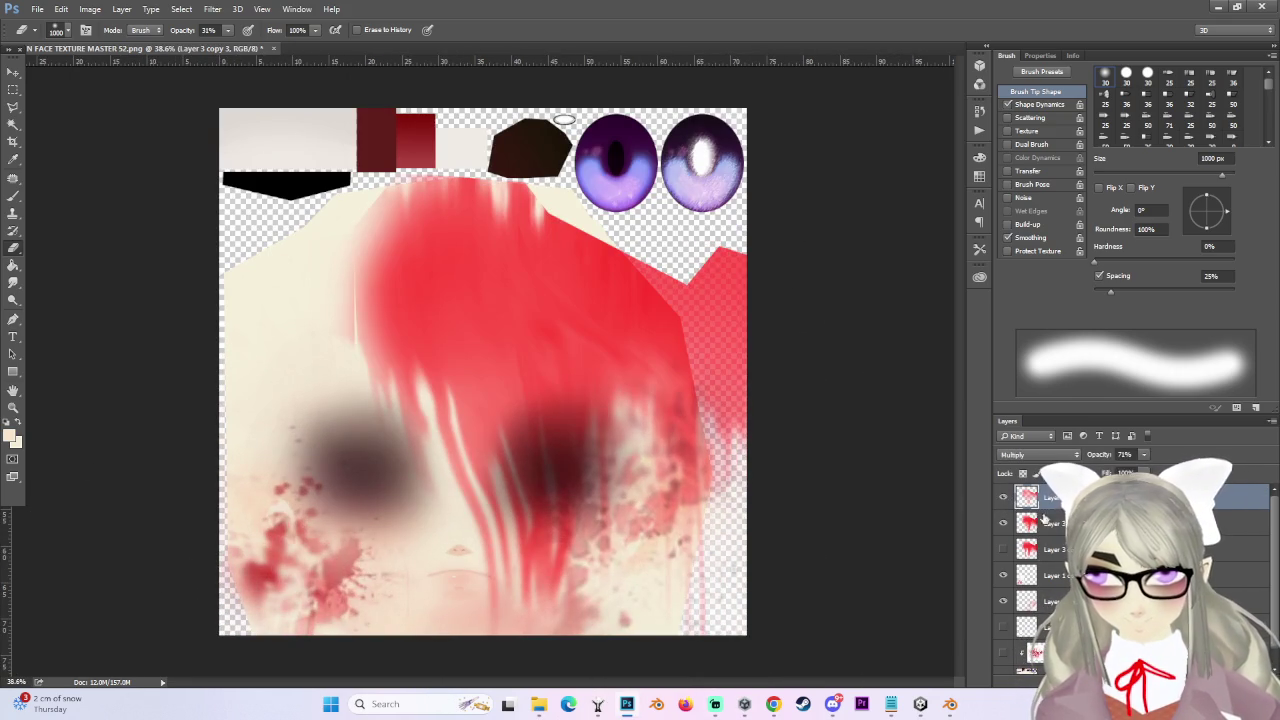
# - Toggle the splatter layer, select Layer 1 copy 2, and hide the base skin texture layer
pyautogui.click(1003, 575)
pyautogui.click(1003, 575)
pyautogui.click(1030, 575)
pyautogui.scroll(-1, 514, 543)
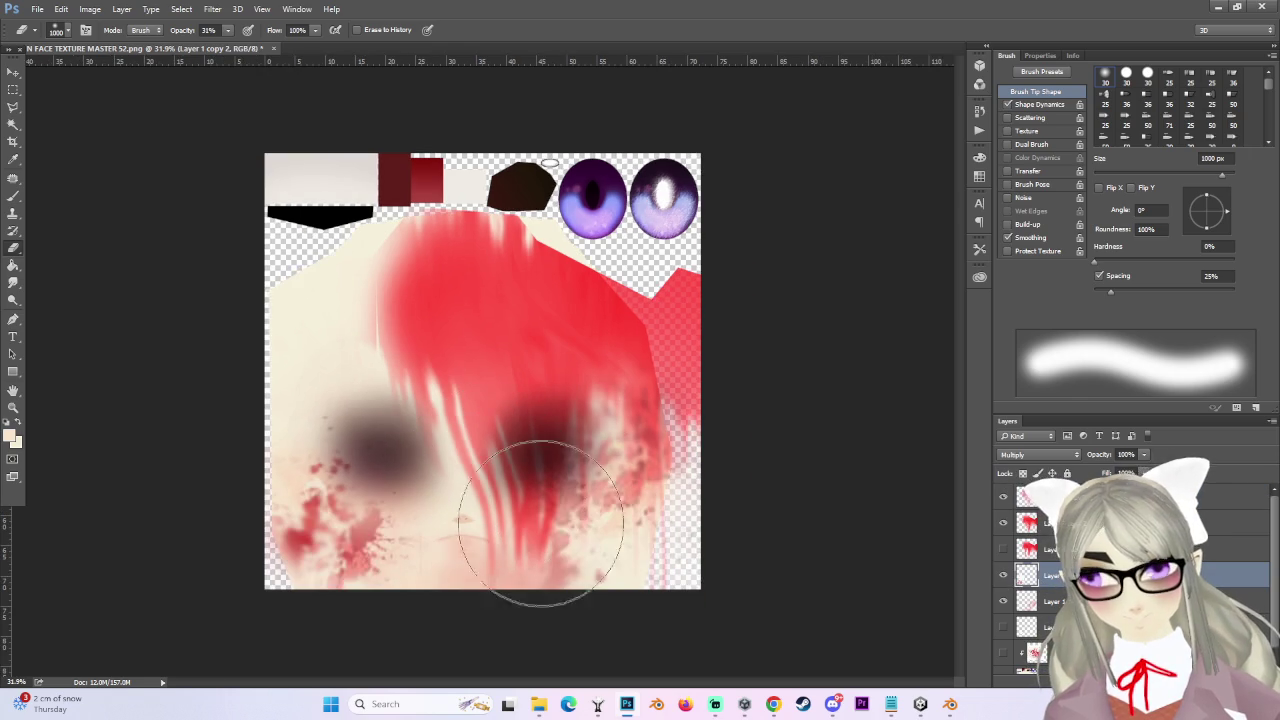
pyautogui.click(1004, 661)
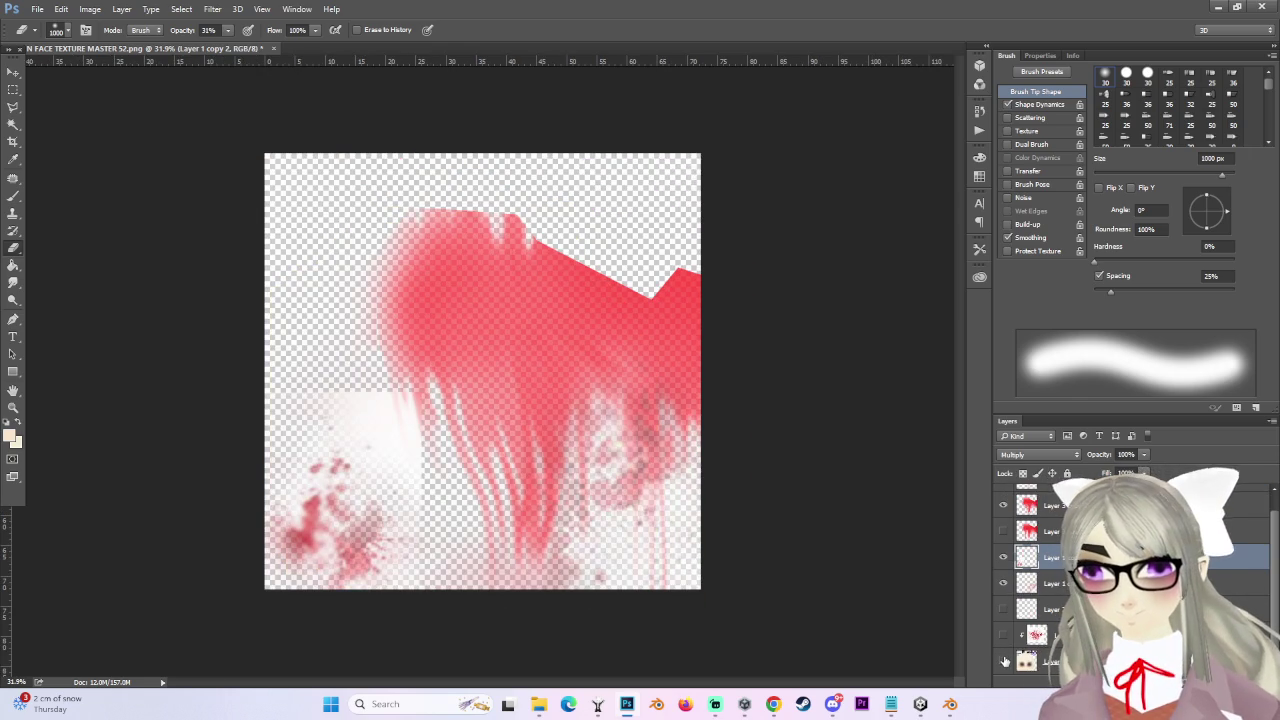
# - Magic-wand the pale lower-left patch, delete it, and clear the selection
pyautogui.click(1003, 583)
pyautogui.click(1003, 583)
pyautogui.click(1003, 557)
pyautogui.click(1003, 557)
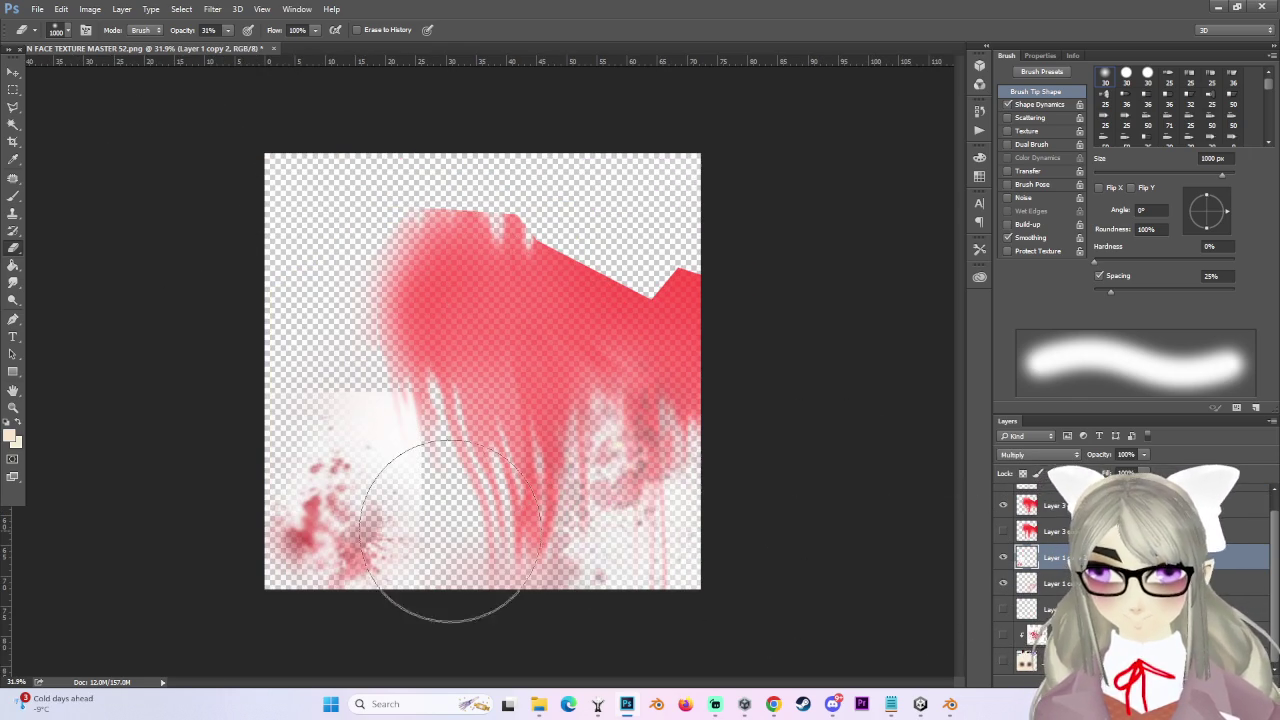
pyautogui.scroll(1, 466, 537)
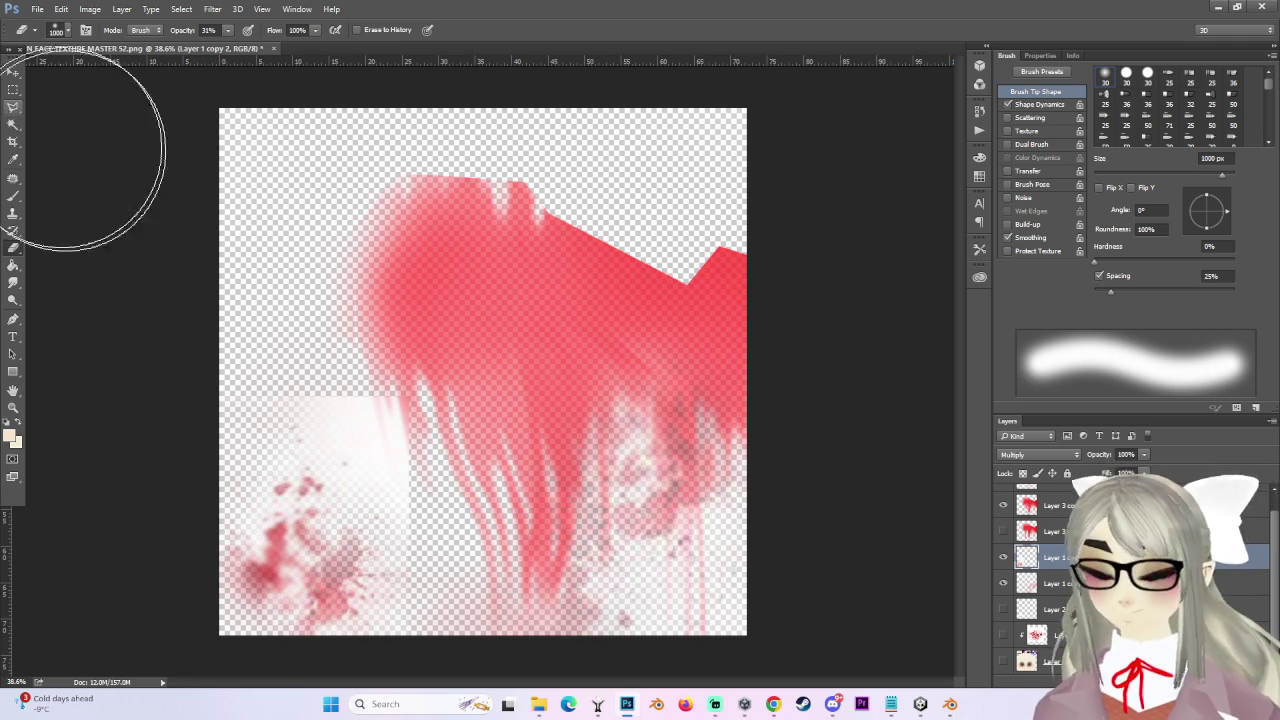
pyautogui.click(13, 124)
pyautogui.click(348, 438)
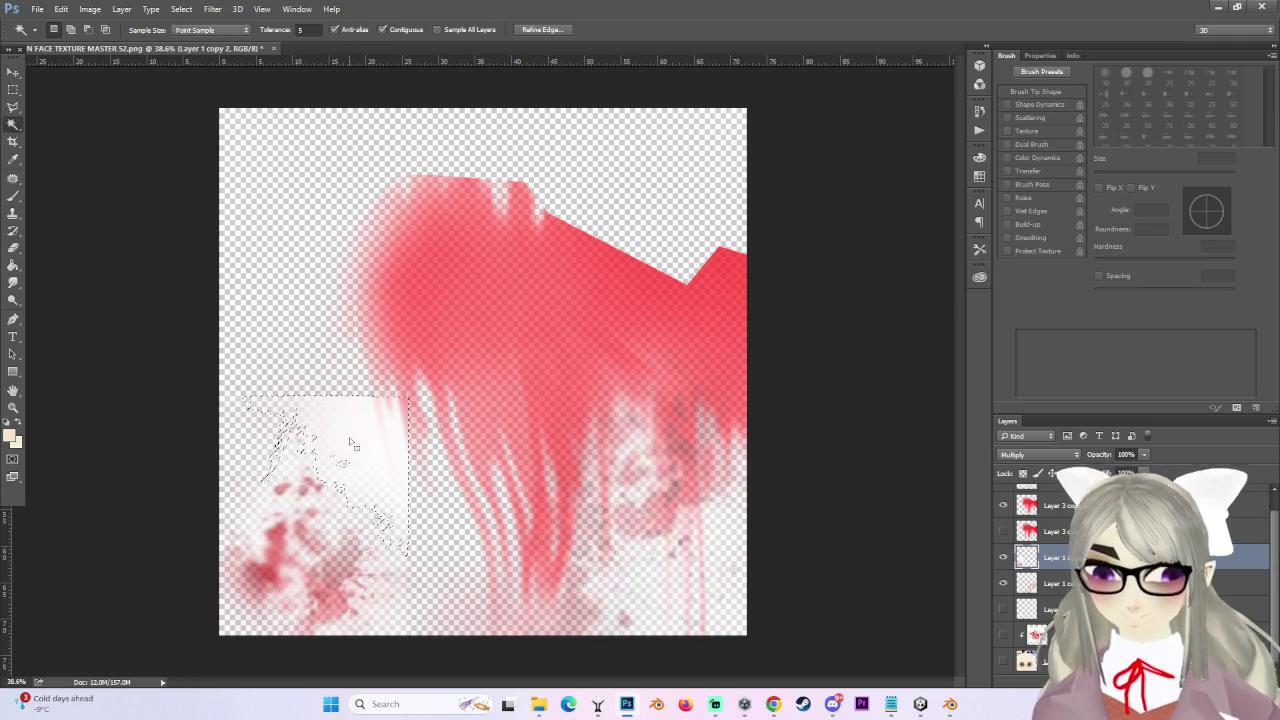
pyautogui.press('Delete')
pyautogui.scroll(-1, 643, 581)
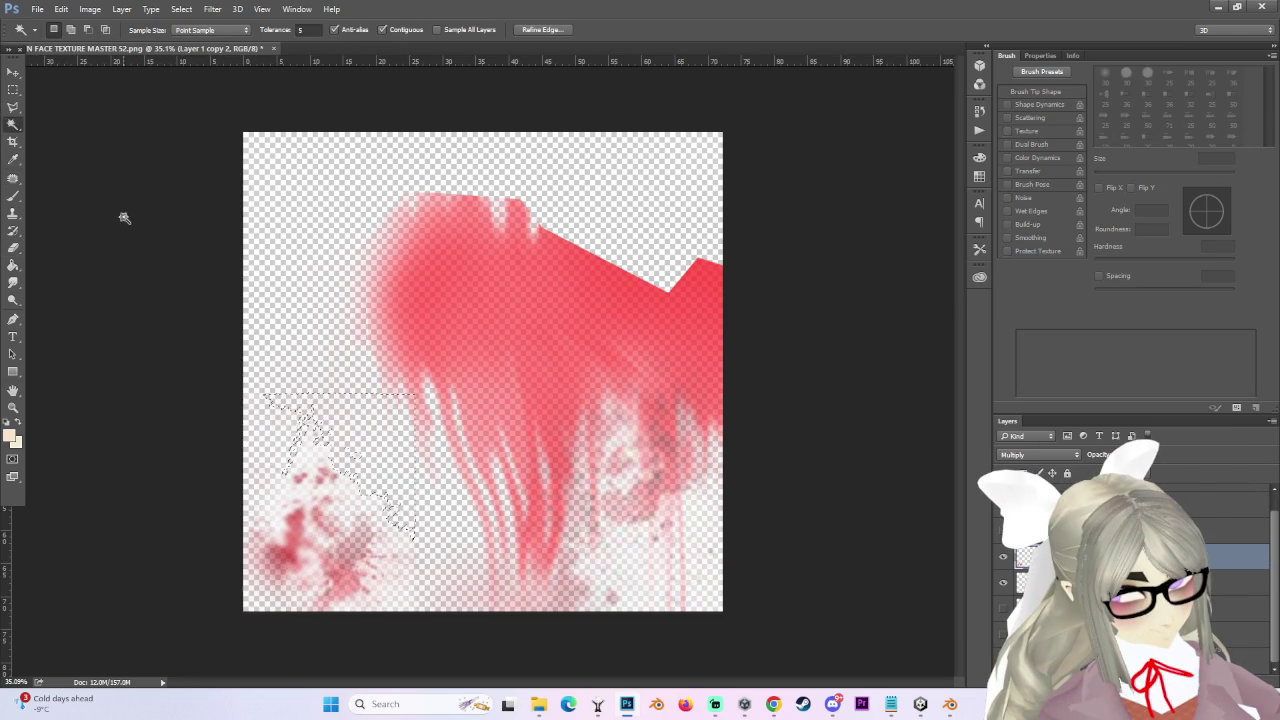
pyautogui.click(13, 89)
pyautogui.click(132, 154)
# - Save the texture as a PNG with the name ending '52 BLOOD ONLY' and accept the PNG options
pyautogui.click(37, 9)
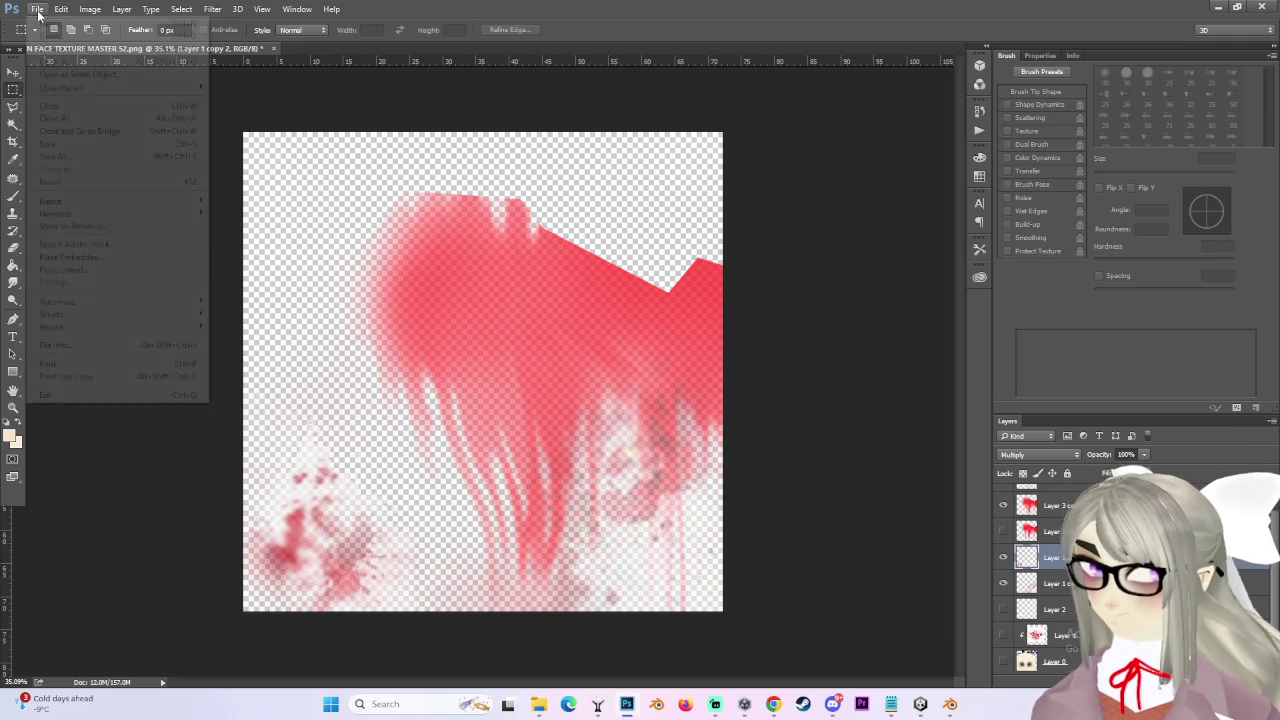
pyautogui.click(75, 157)
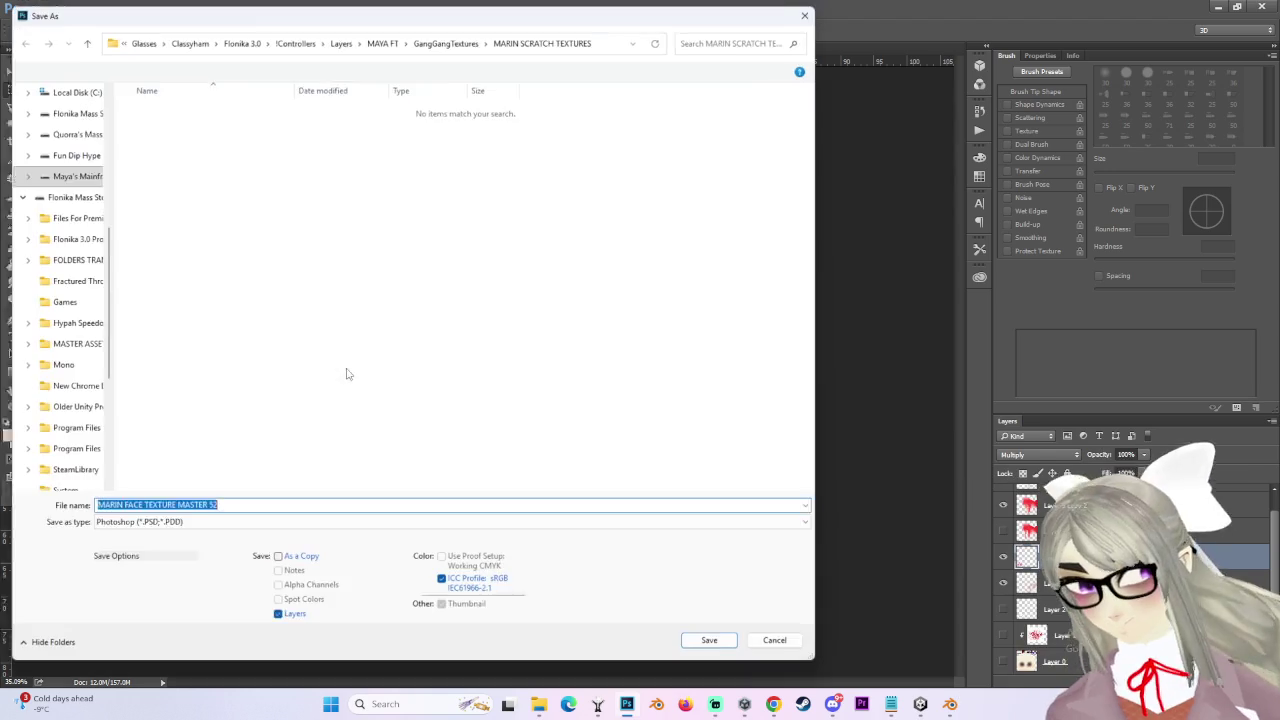
pyautogui.click(160, 526)
pyautogui.click(129, 474)
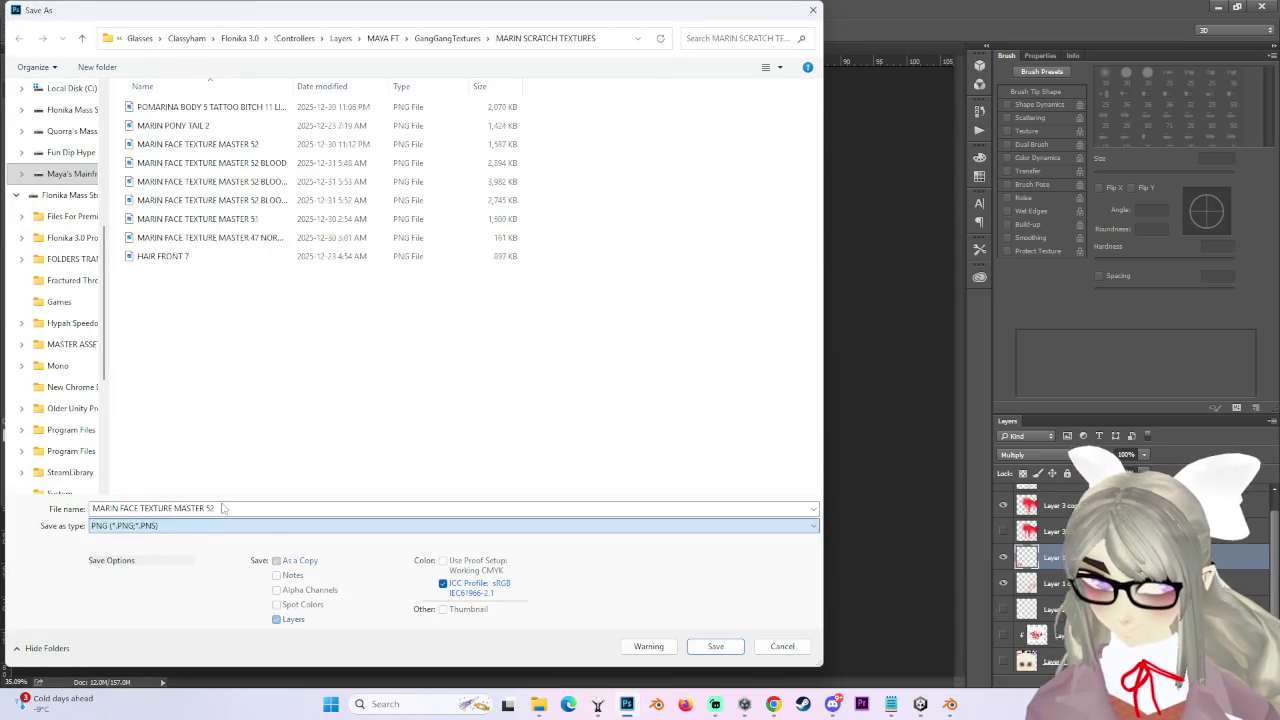
pyautogui.click(280, 163)
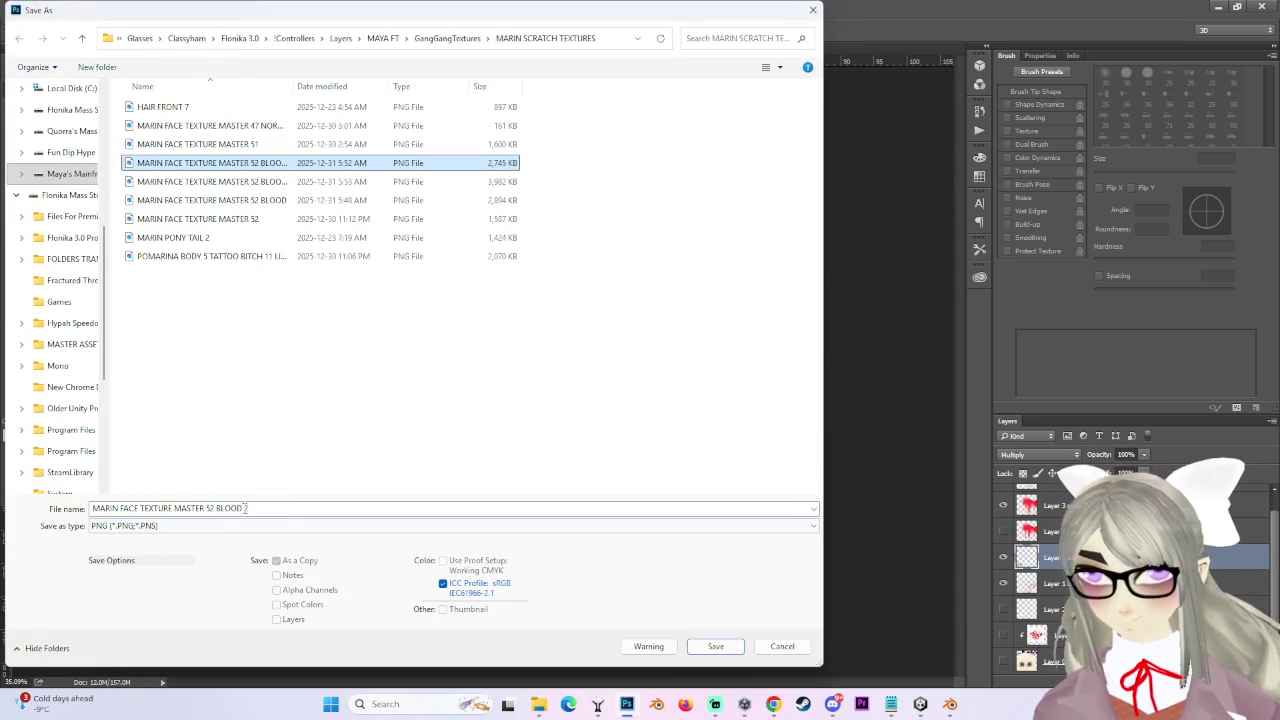
pyautogui.press('BackSpace')
pyautogui.write('ONLY')
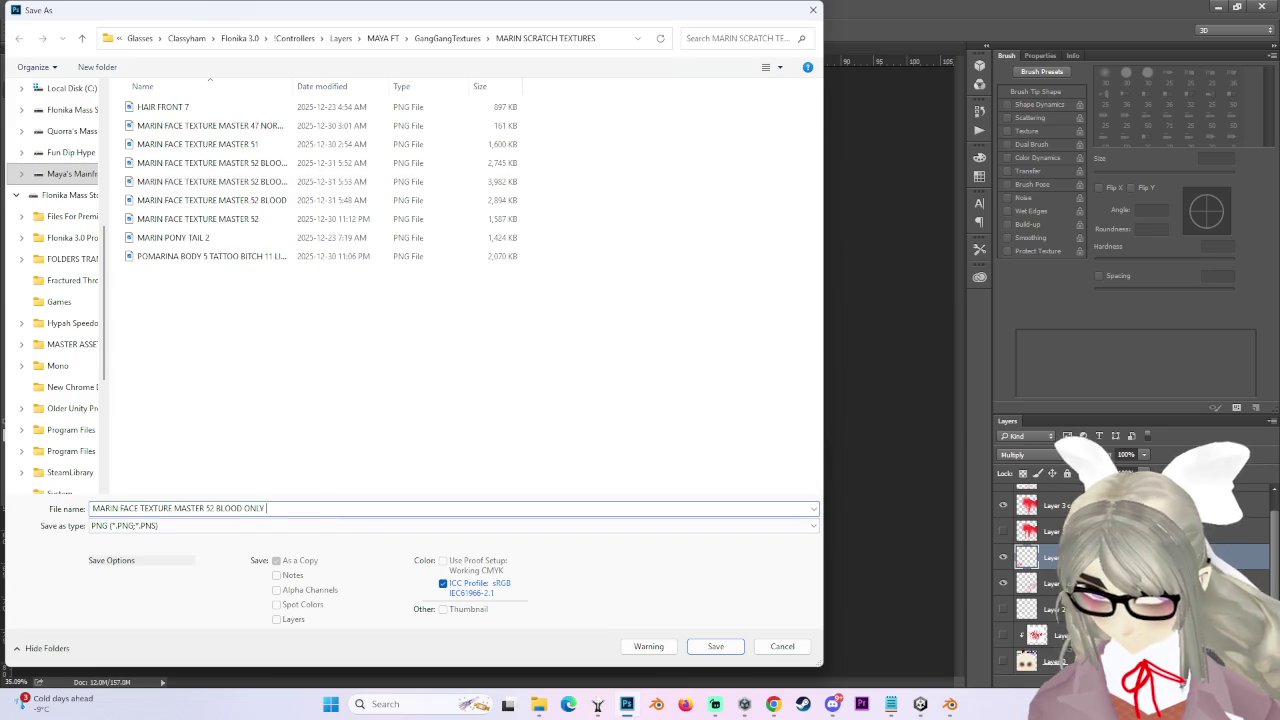
pyautogui.press('Return')
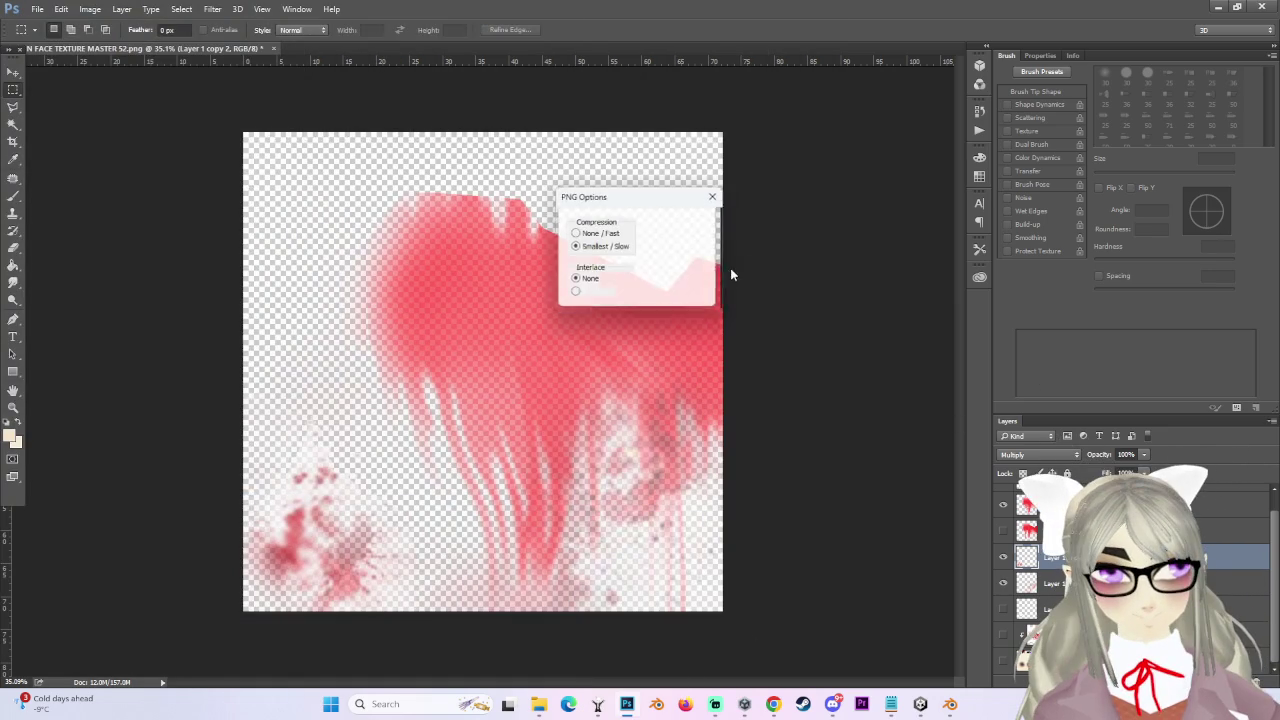
pyautogui.click(680, 221)
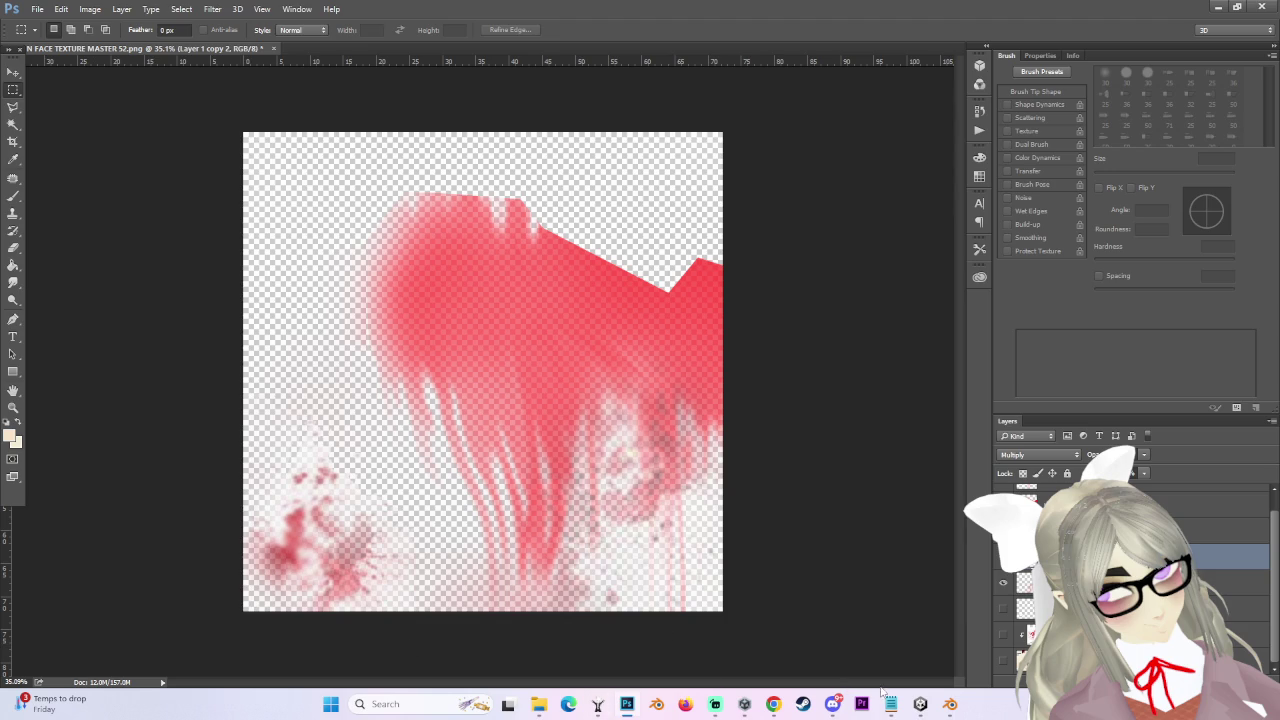
pyautogui.click(920, 704)
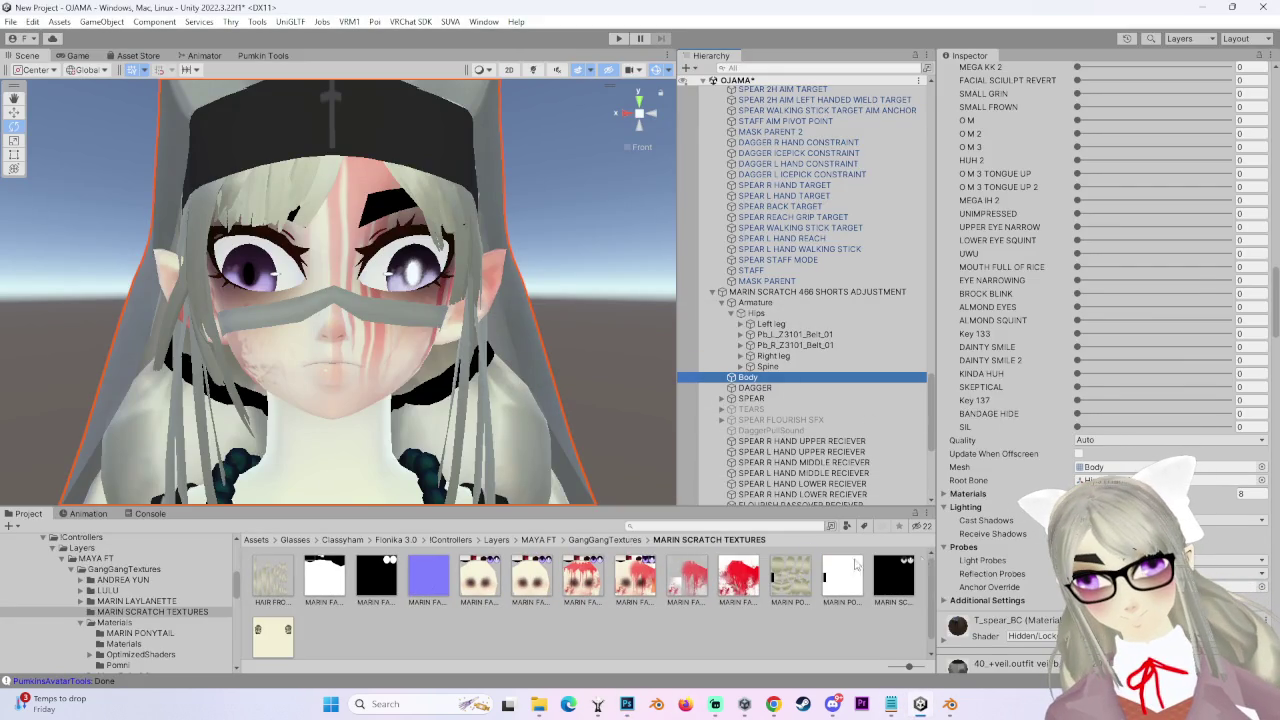
# - Enable Alpha Is Transparency on the BLOOD ONLY 2 texture and apply it
pyautogui.click(745, 578)
pyautogui.click(1083, 174)
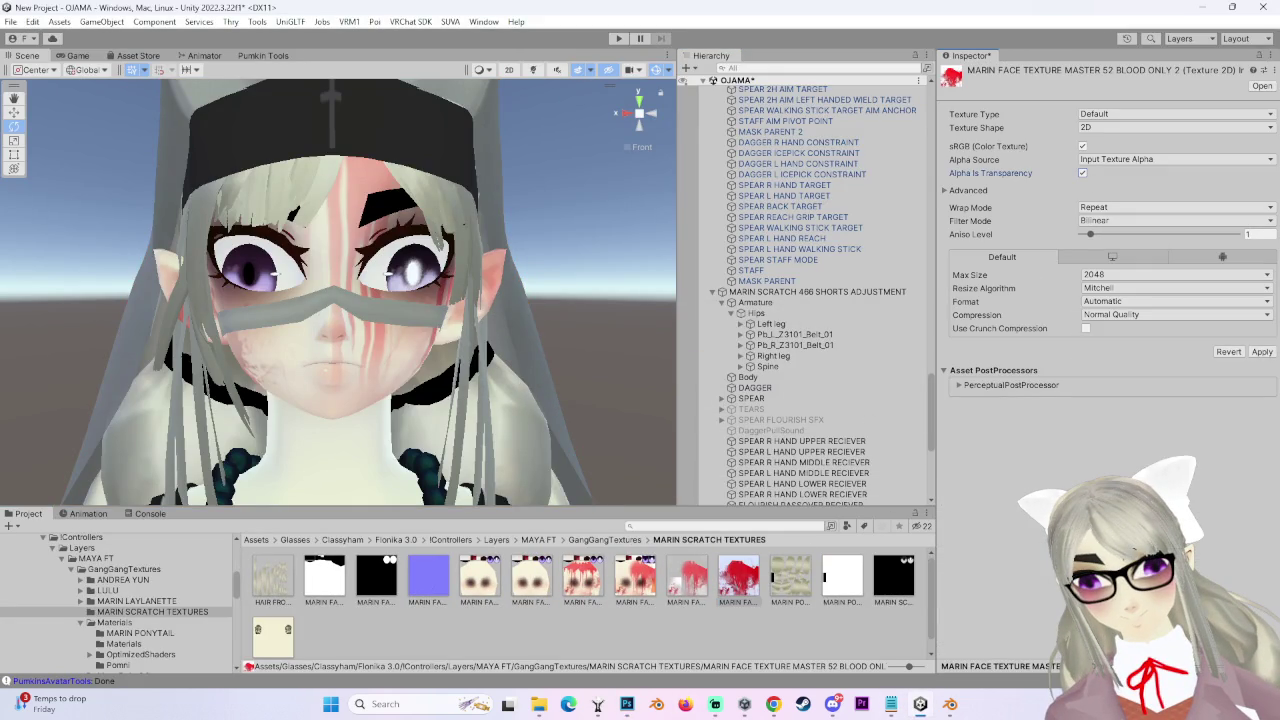
pyautogui.click(1261, 353)
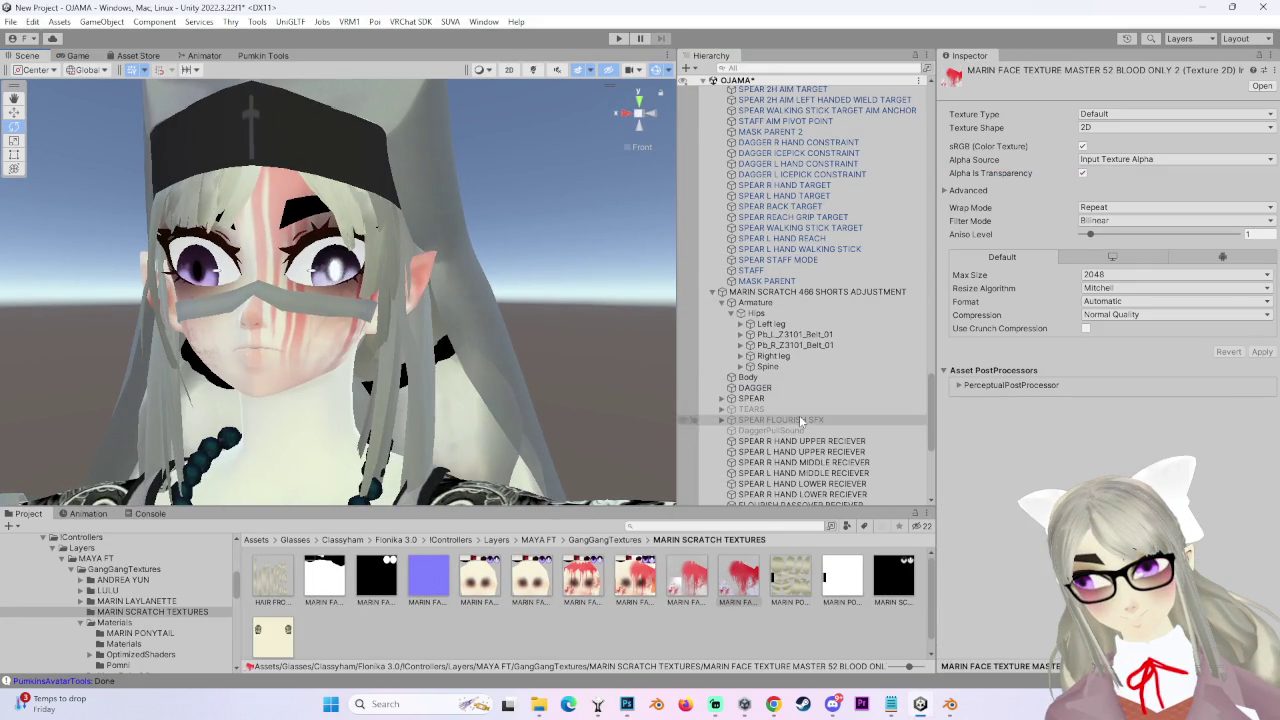
# - Select the Body mesh and scroll its Poiyomi material down to the Decals section
pyautogui.click(776, 376)
pyautogui.scroll(-15, 1100, 300)
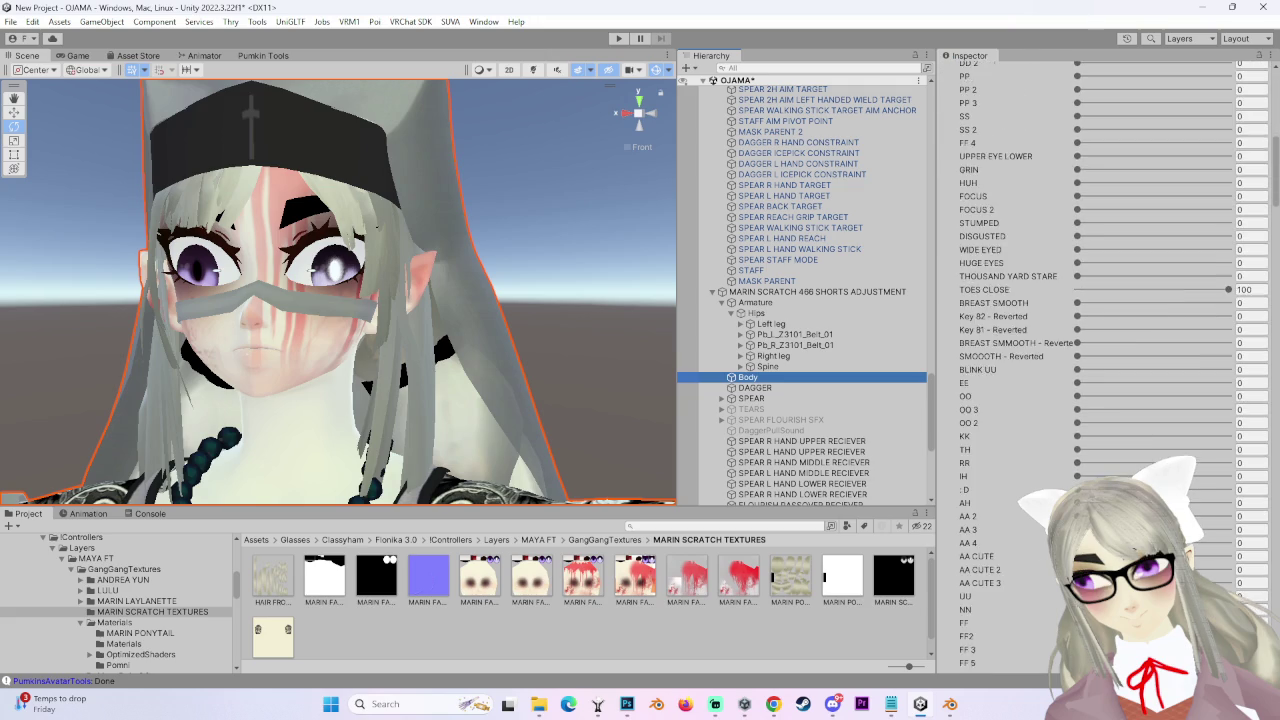
pyautogui.scroll(-10, 1100, 300)
pyautogui.scroll(3, 338, 290)
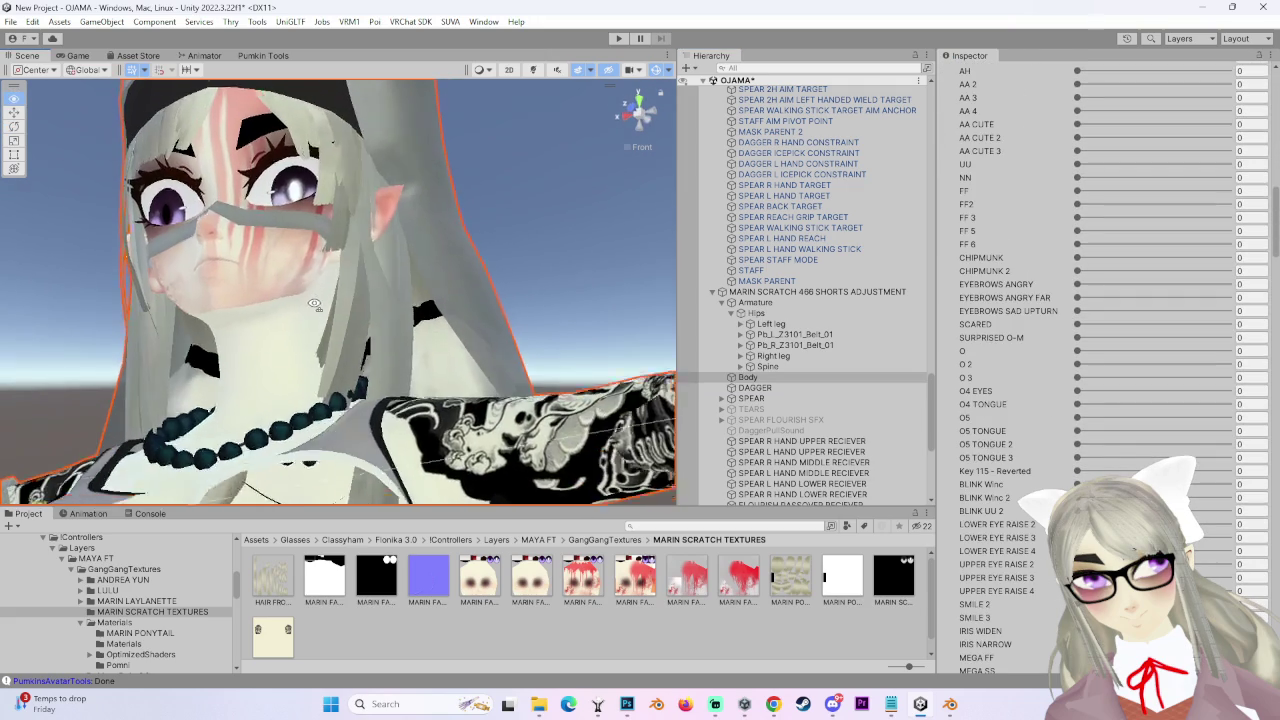
pyautogui.scroll(-20, 1024, 585)
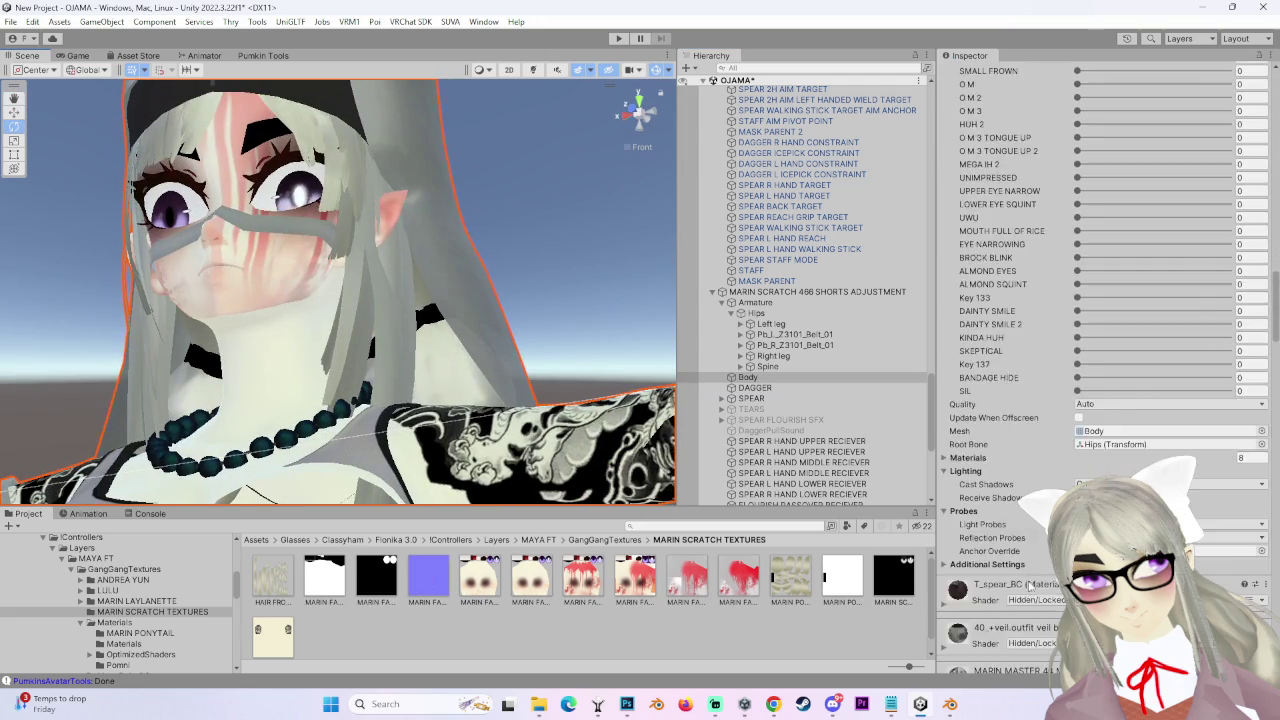
pyautogui.scroll(-20, 1024, 585)
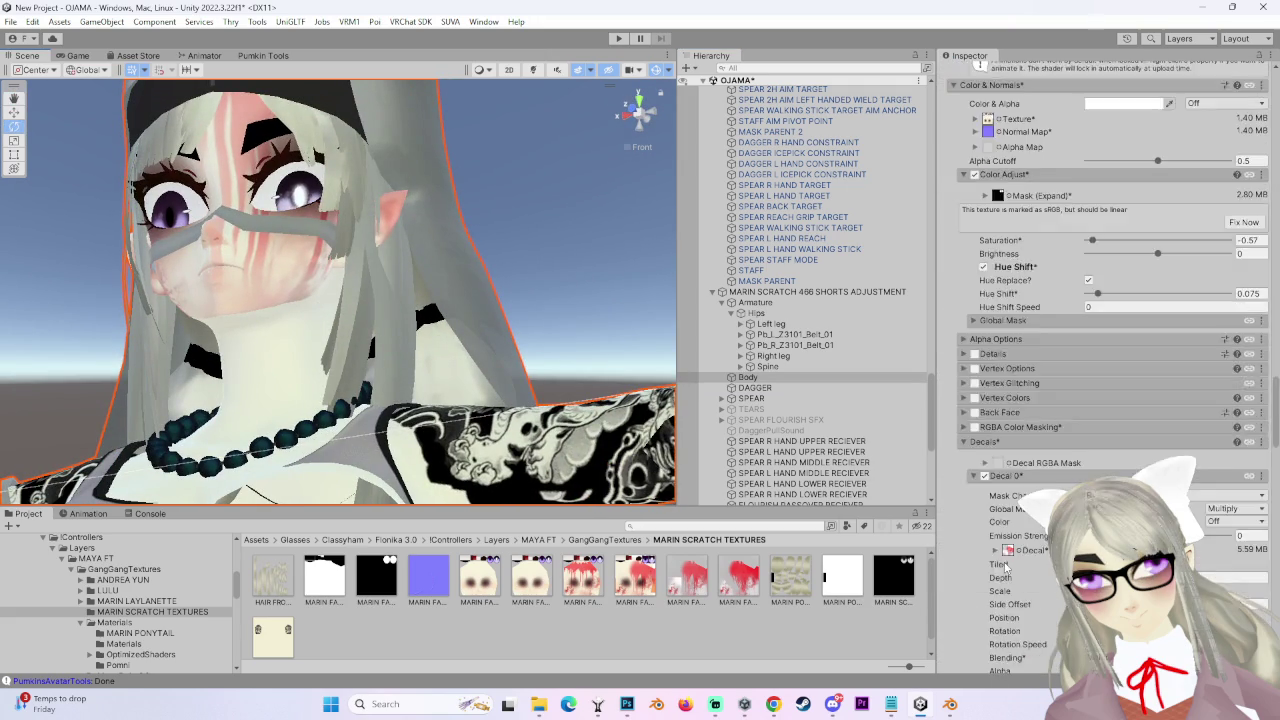
# - Assign the BLOOD ONLY texture to the Body's Decal 0 slot and frame the face front-on
pyautogui.moveTo(771, 593)
pyautogui.mouseDown()
pyautogui.moveTo(1022, 435)
pyautogui.moveTo(1008, 408)
pyautogui.mouseUp()
pyautogui.moveTo(286, 276); pyautogui.dragTo(516, 172)
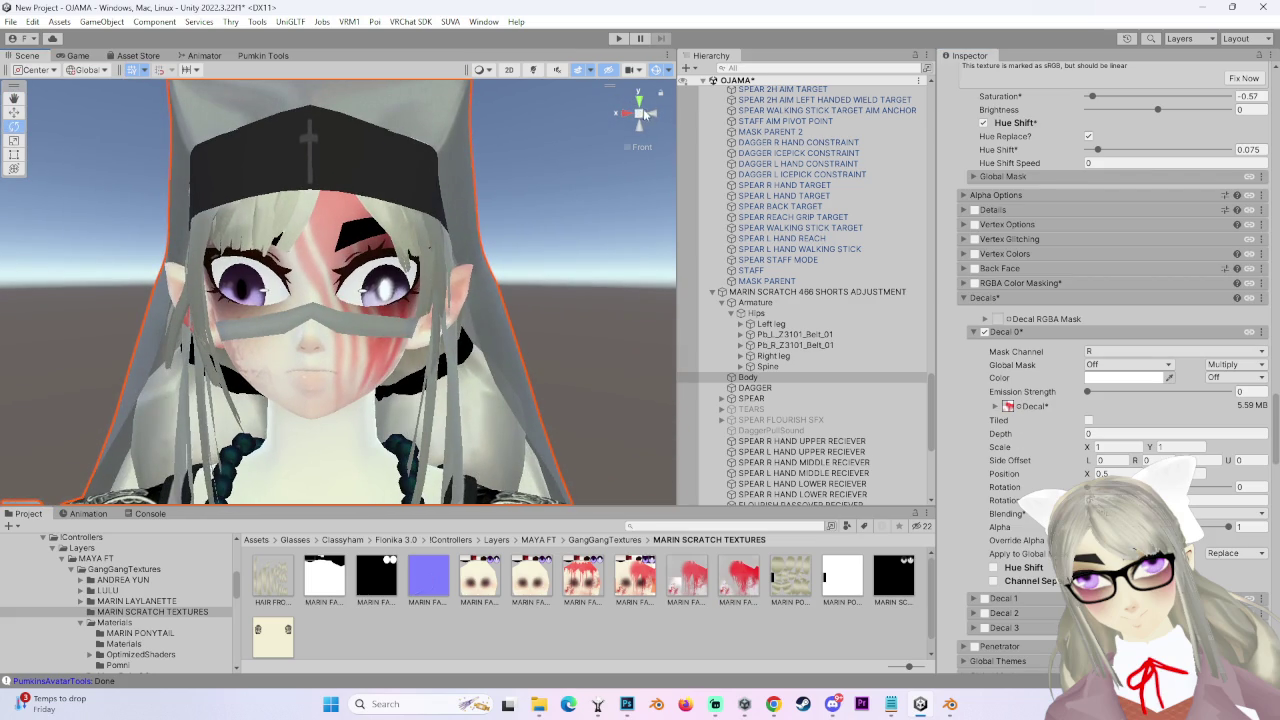
pyautogui.click(659, 118)
pyautogui.click(630, 116)
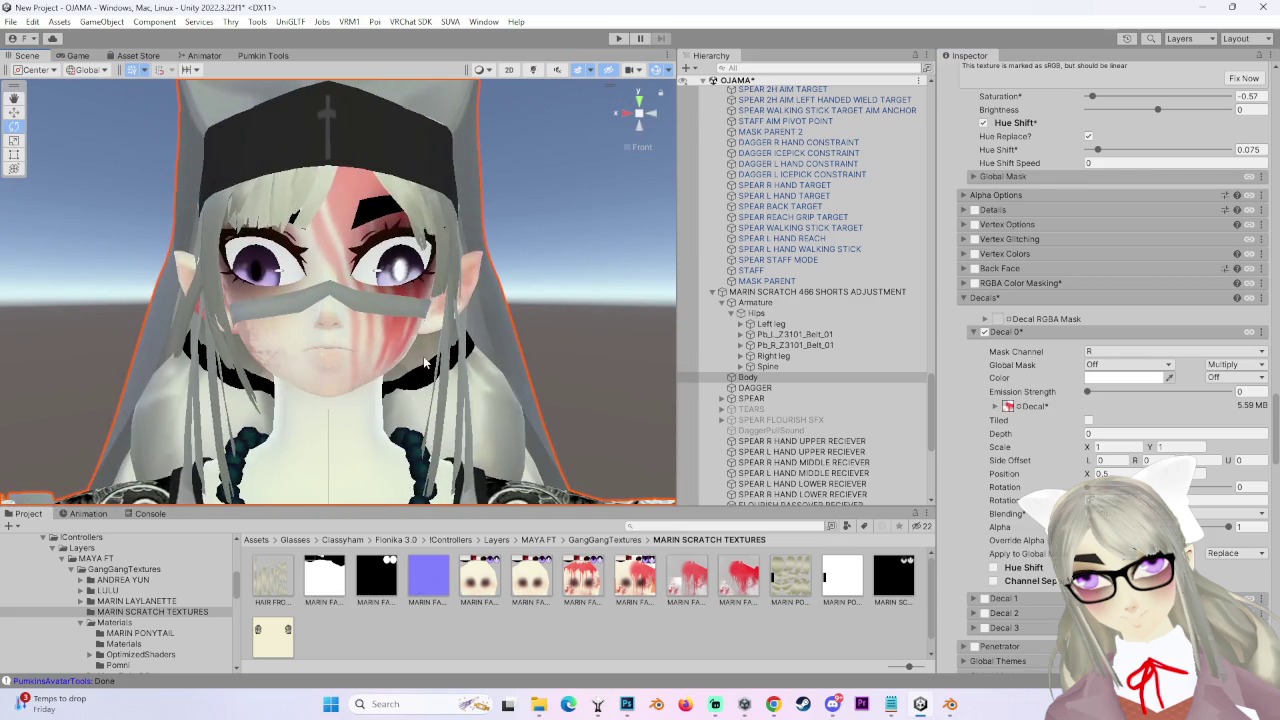
pyautogui.scroll(1, 411, 383)
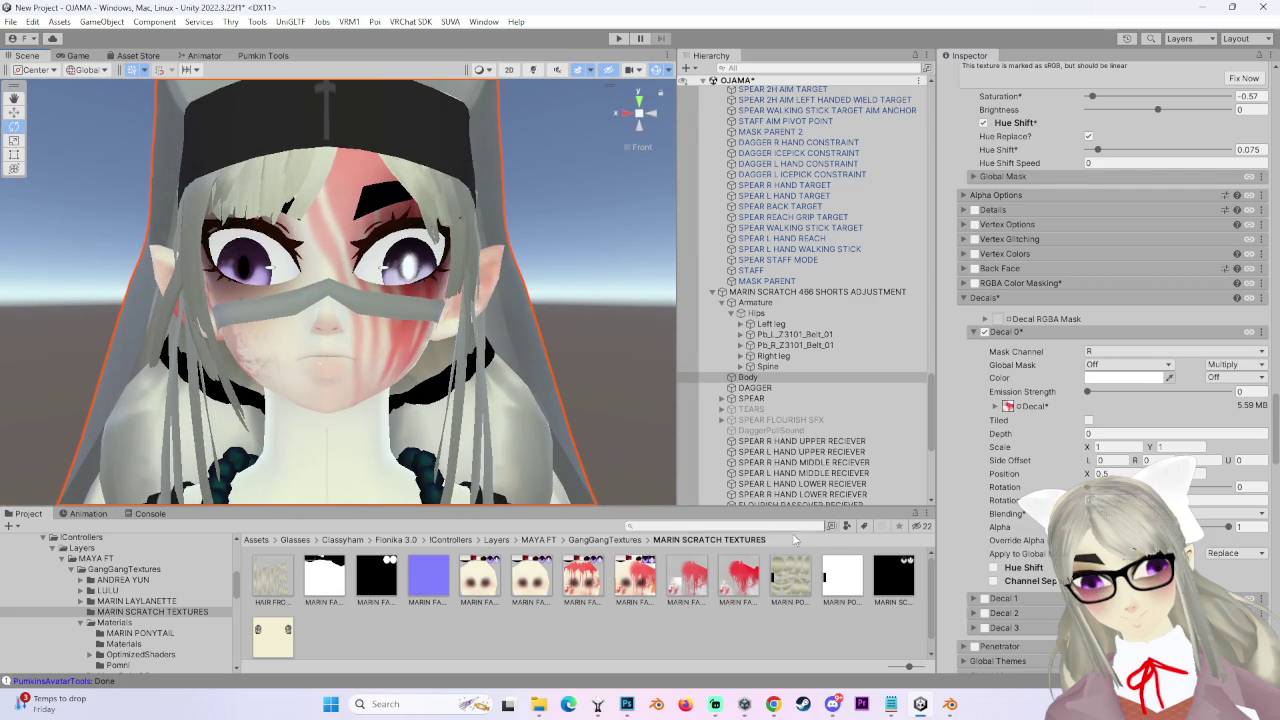
pyautogui.moveTo(689, 587)
pyautogui.mouseDown()
pyautogui.moveTo(1050, 400)
pyautogui.moveTo(1006, 408)
pyautogui.mouseUp()
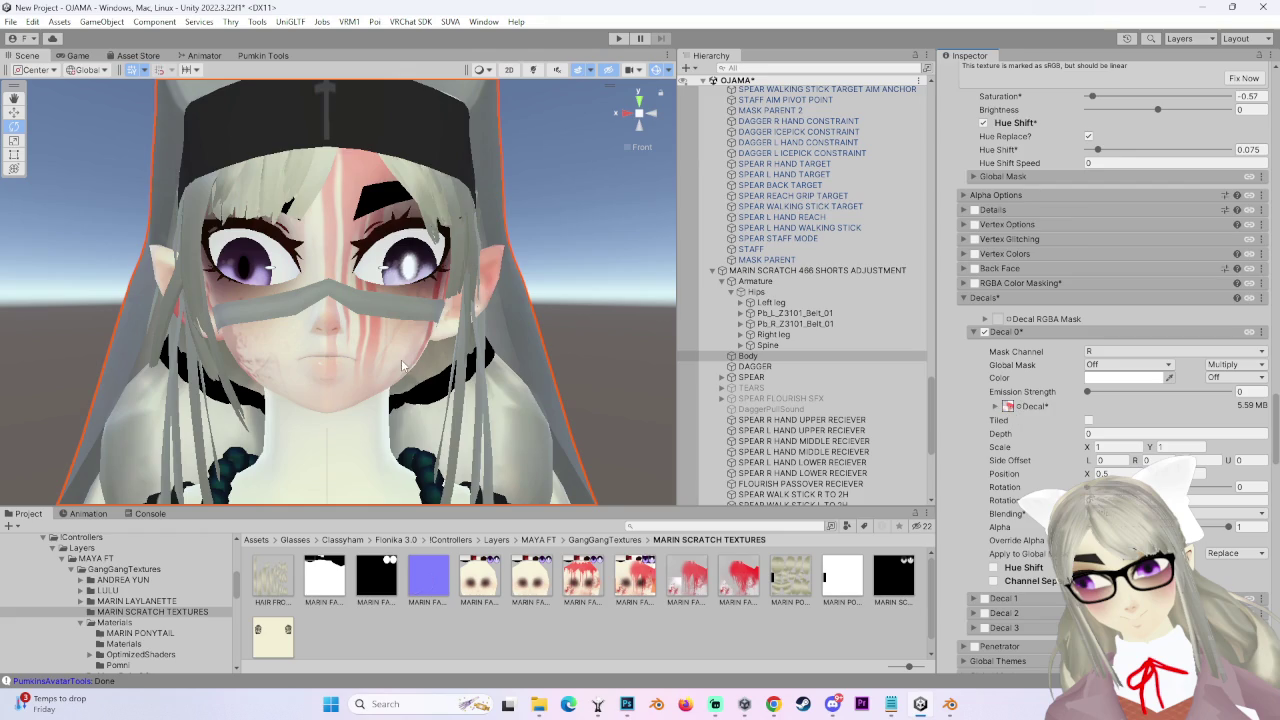
# - Slide Decal 0's Position X toward the face centre, ending around 0.28
pyautogui.scroll(1, 398, 366)
pyautogui.scroll(1, 398, 366)
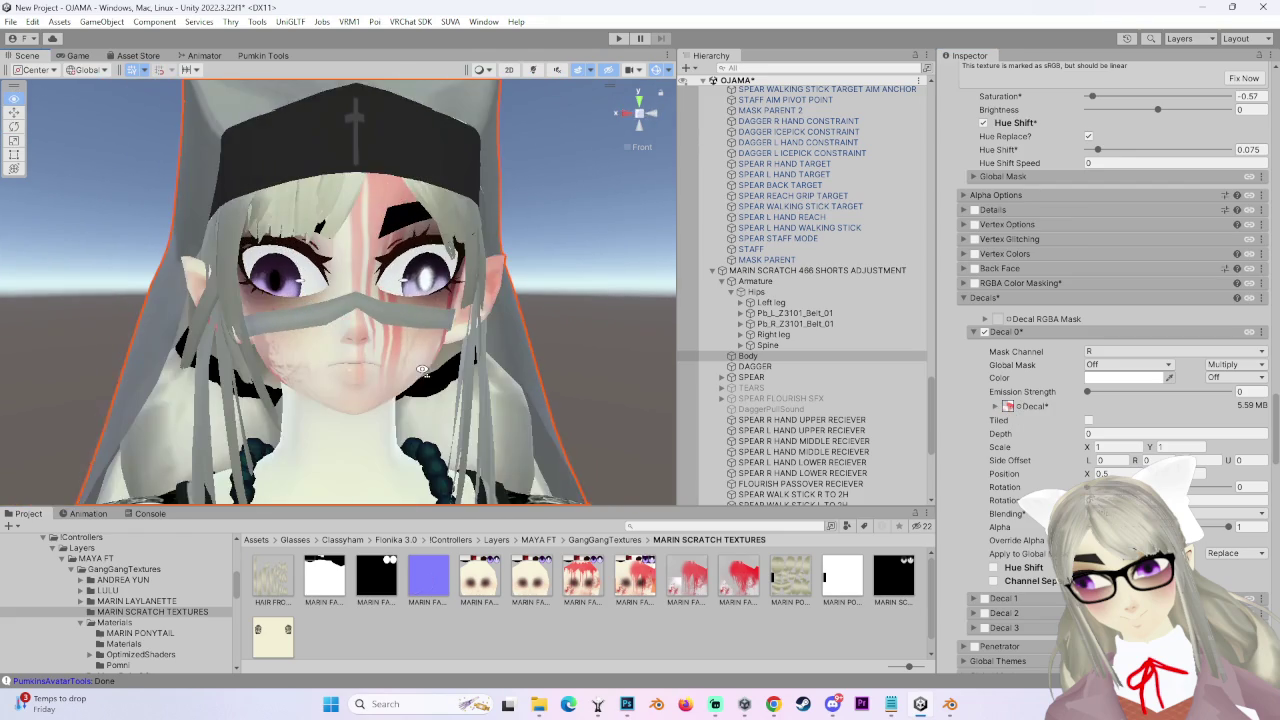
pyautogui.click(1092, 433)
pyautogui.moveTo(1088, 474); pyautogui.dragTo(1090, 474)
pyautogui.scroll(-2, 522, 363)
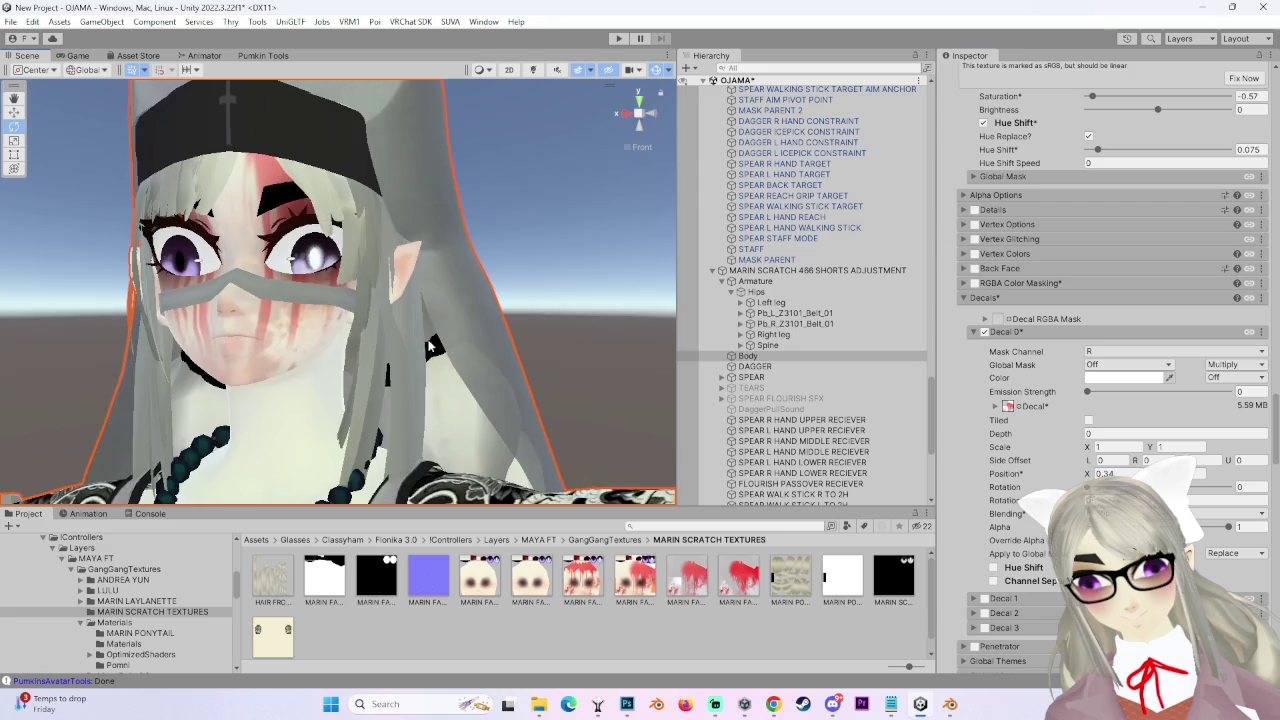
pyautogui.moveTo(516, 342)
pyautogui.mouseDown()
pyautogui.moveTo(580, 130)
pyautogui.moveTo(520, 220)
pyautogui.moveTo(544, 394)
pyautogui.mouseUp()
pyautogui.scroll(-3, 544, 394)
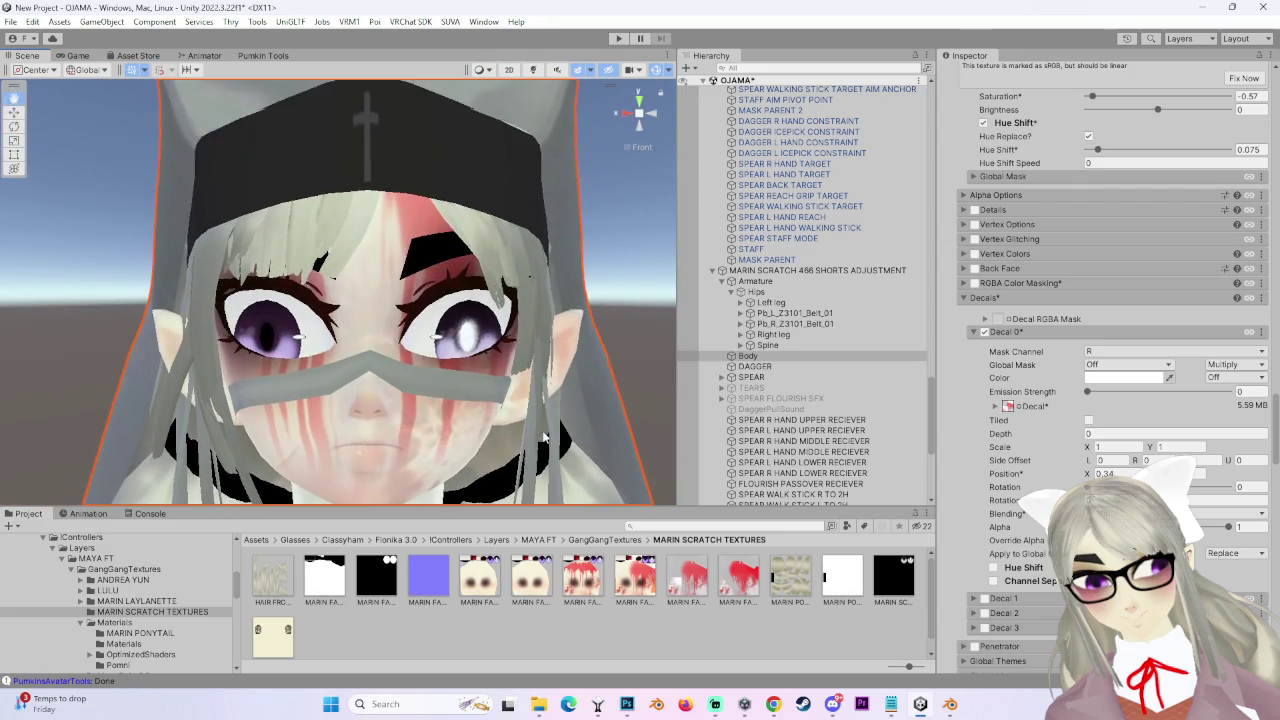
pyautogui.scroll(1, 418, 400)
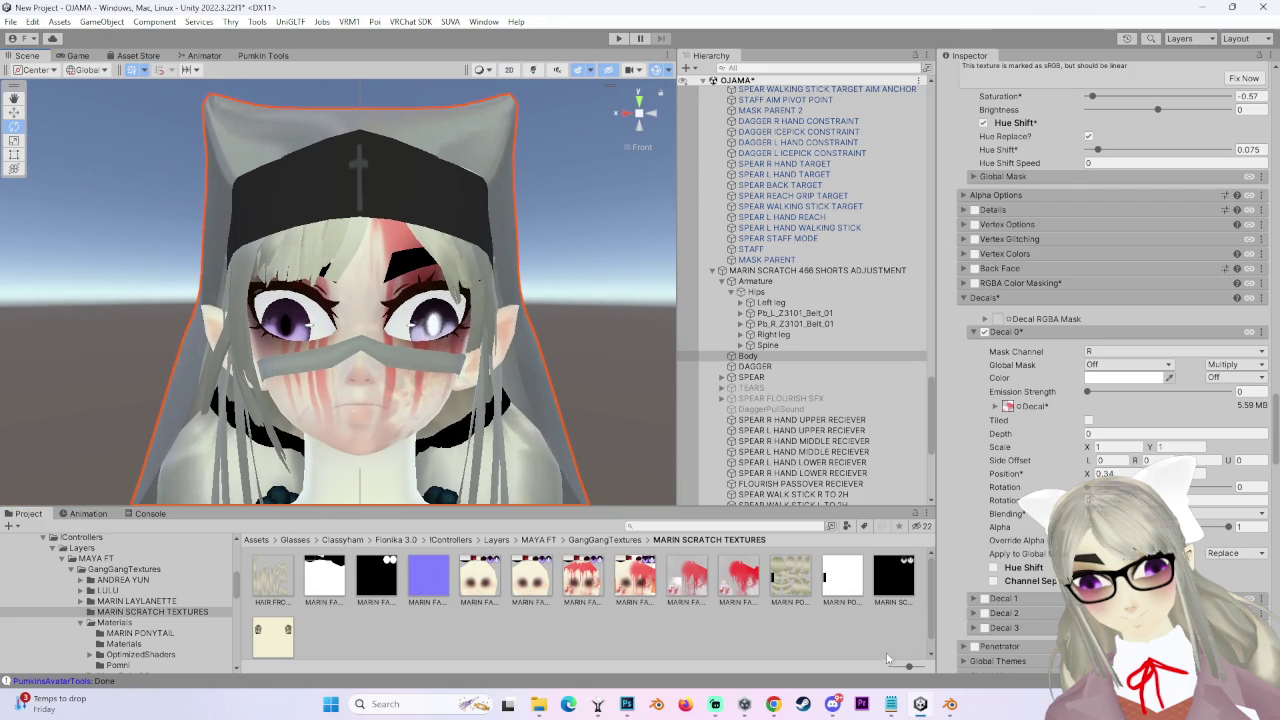
pyautogui.scroll(-1, 490, 444)
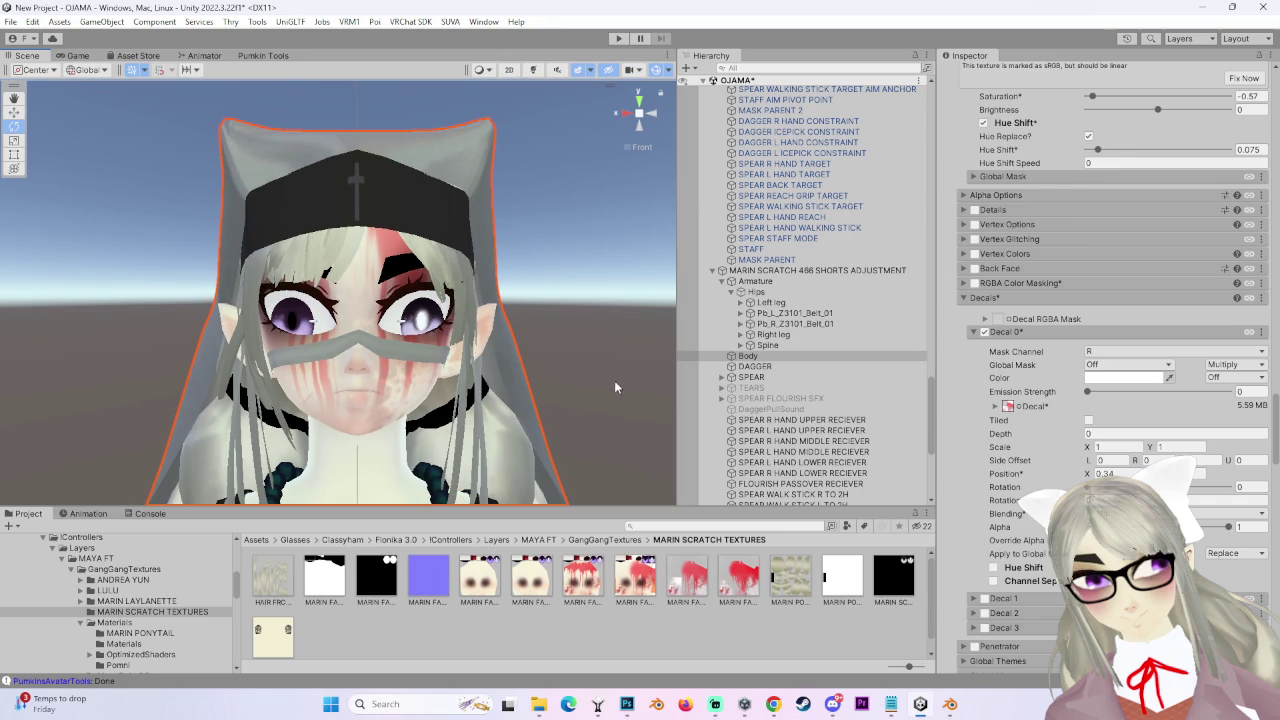
pyautogui.moveTo(1083, 474); pyautogui.dragTo(1084, 474)
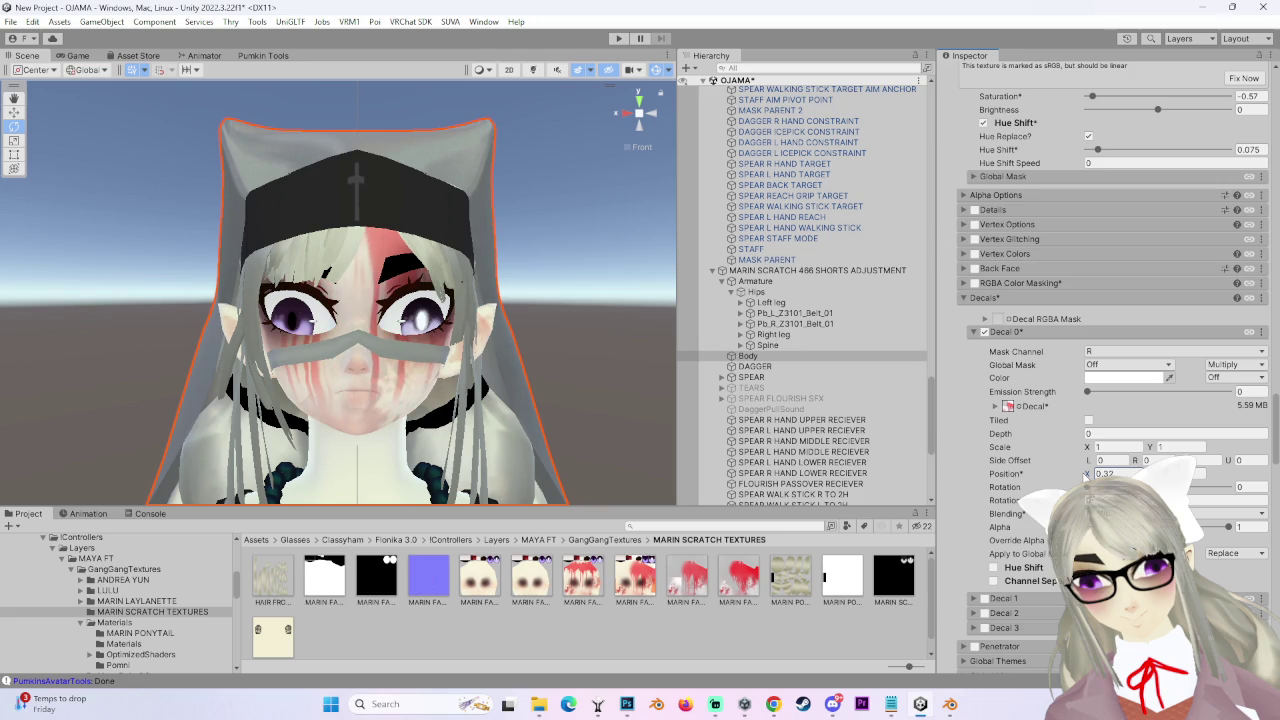
pyautogui.scroll(-3, 375, 449)
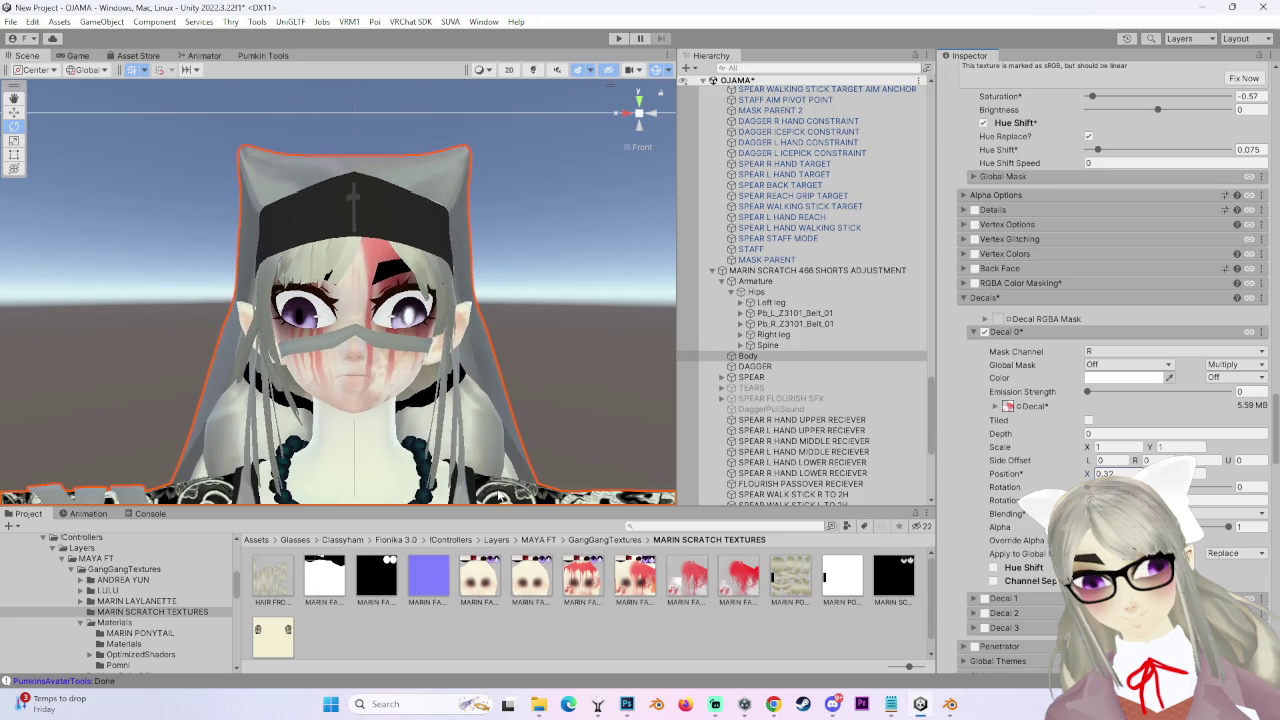
pyautogui.scroll(3, 375, 449)
pyautogui.moveTo(1085, 474); pyautogui.dragTo(1085, 474)
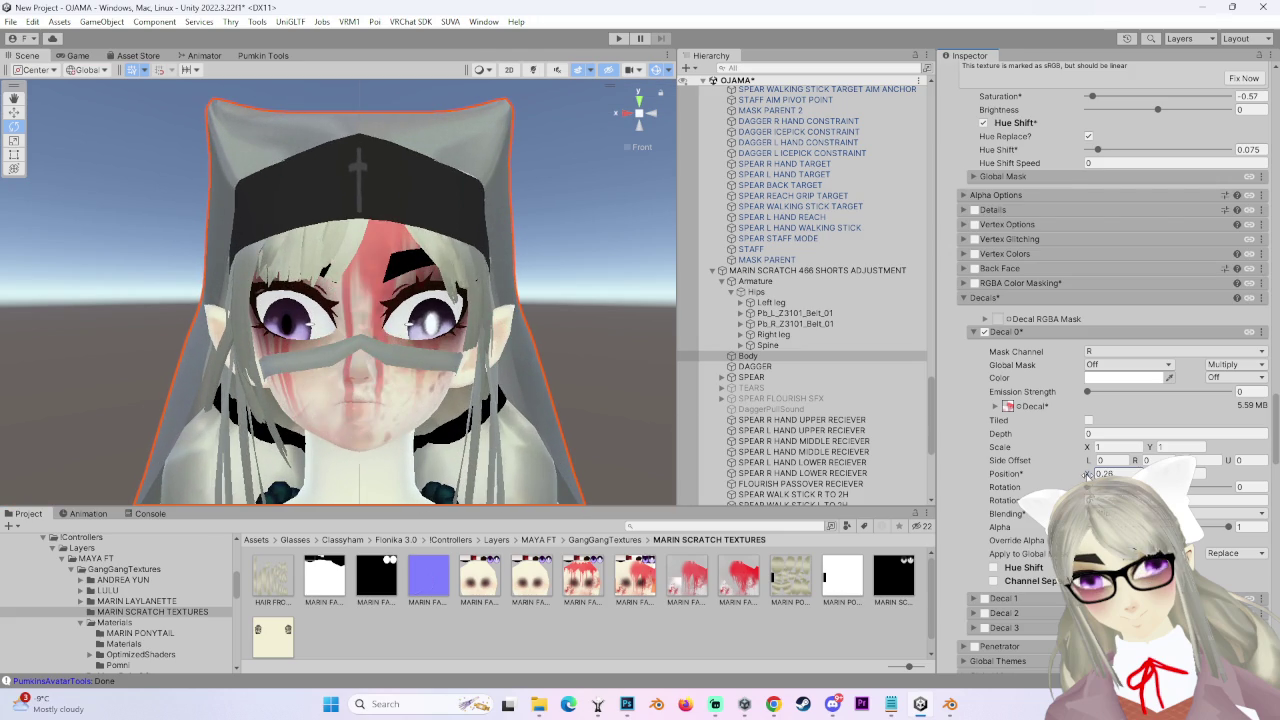
# - Orbit back to a frontal face view, deselect the avatar, and return to Photoshop
pyautogui.moveTo(600, 358); pyautogui.dragTo(528, 338)
pyautogui.moveTo(408, 357); pyautogui.dragTo(634, 355)
pyautogui.click(634, 355)
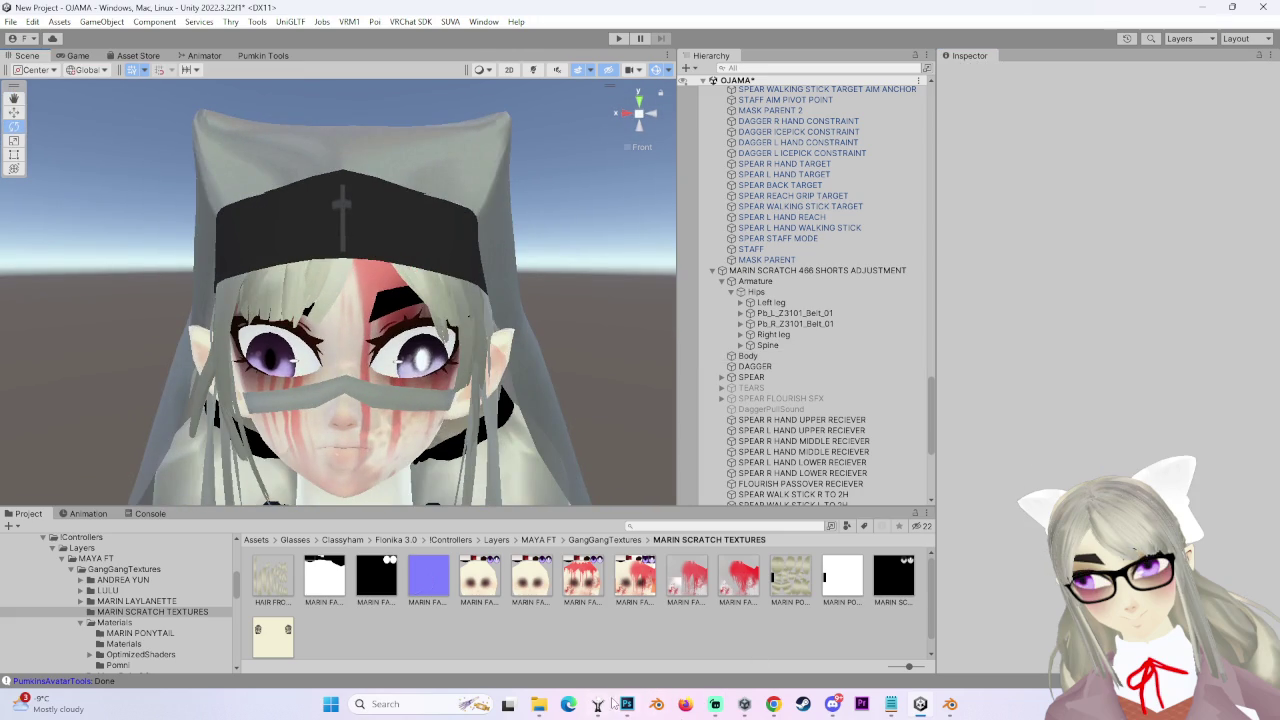
pyautogui.click(626, 704)
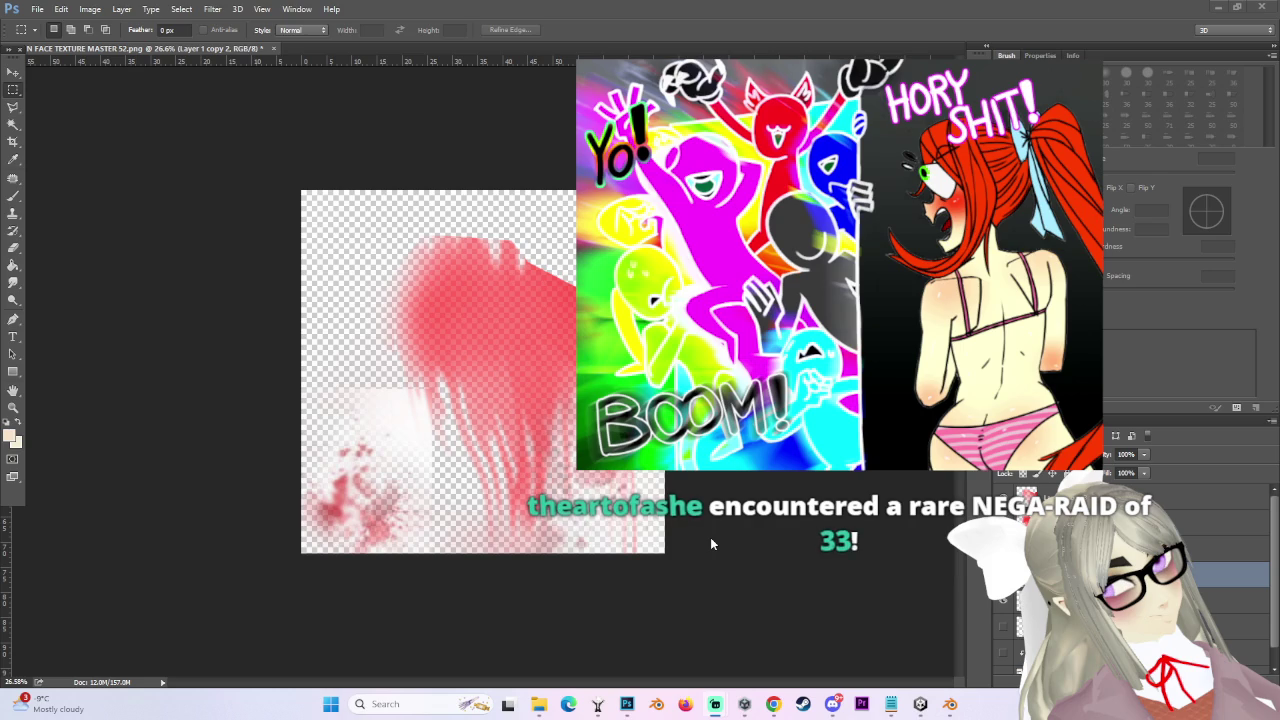
# - Set the selected blood-streak layer's opacity to 71%
pyautogui.scroll(2, 801, 496)
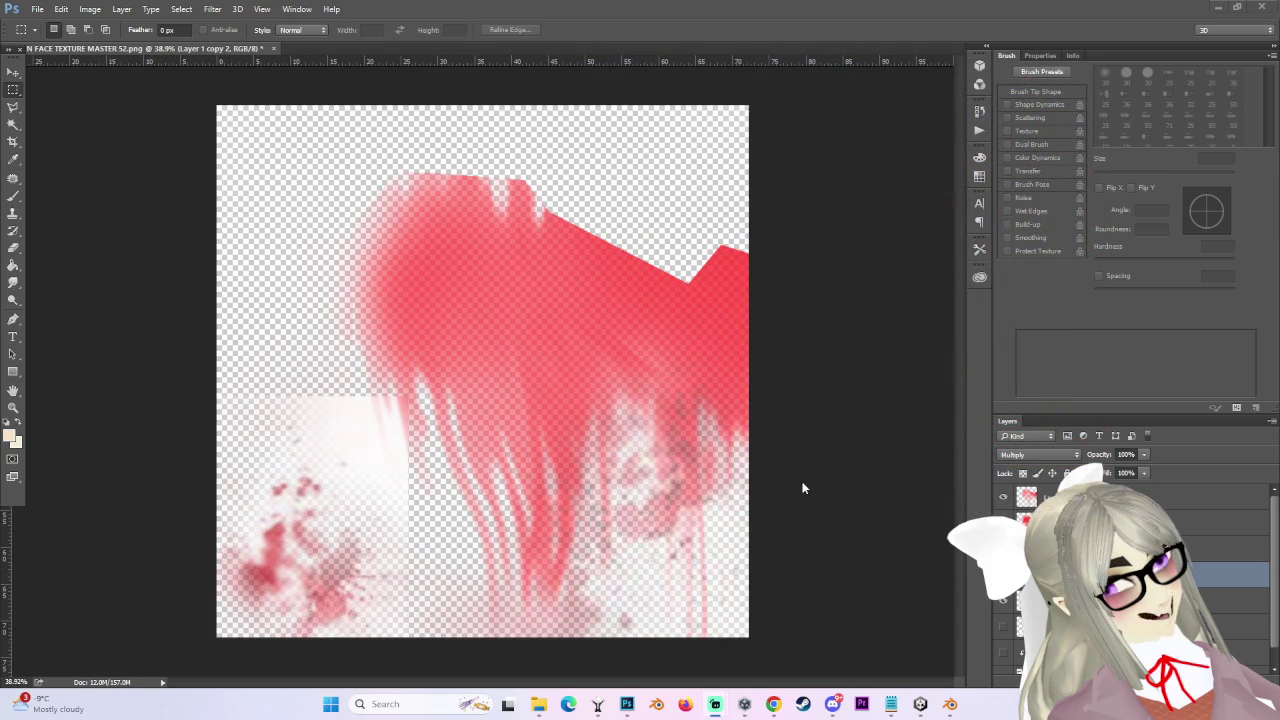
pyautogui.scroll(-1, 803, 480)
pyautogui.scroll(3, 810, 410)
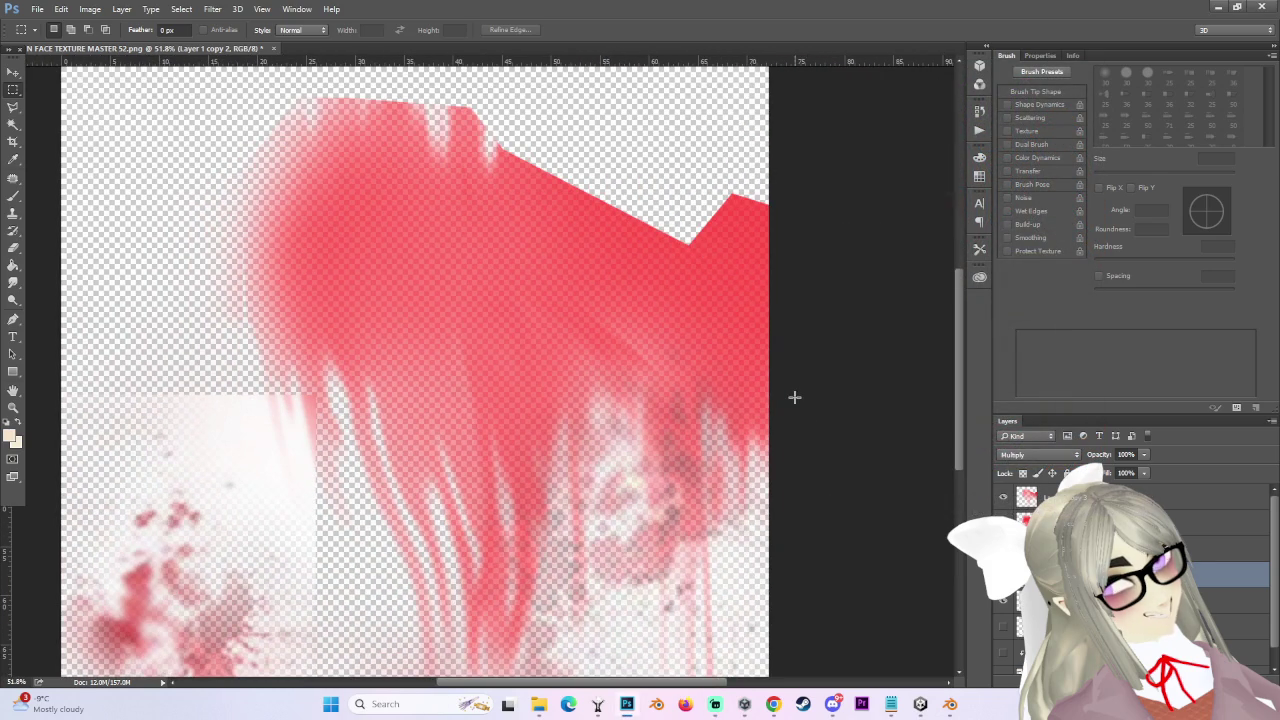
pyautogui.scroll(-2, 785, 398)
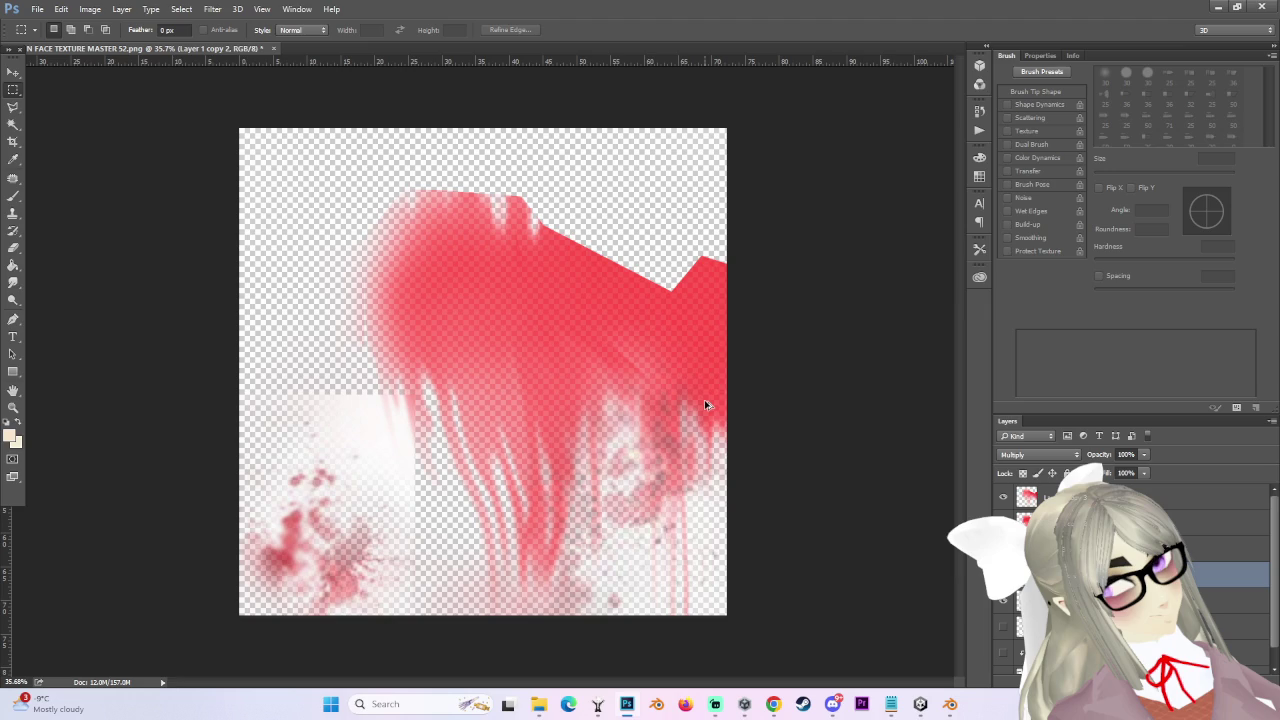
pyautogui.hotkey('alt', ']')
pyautogui.hotkey('alt', ']')
pyautogui.hotkey('alt', ']')
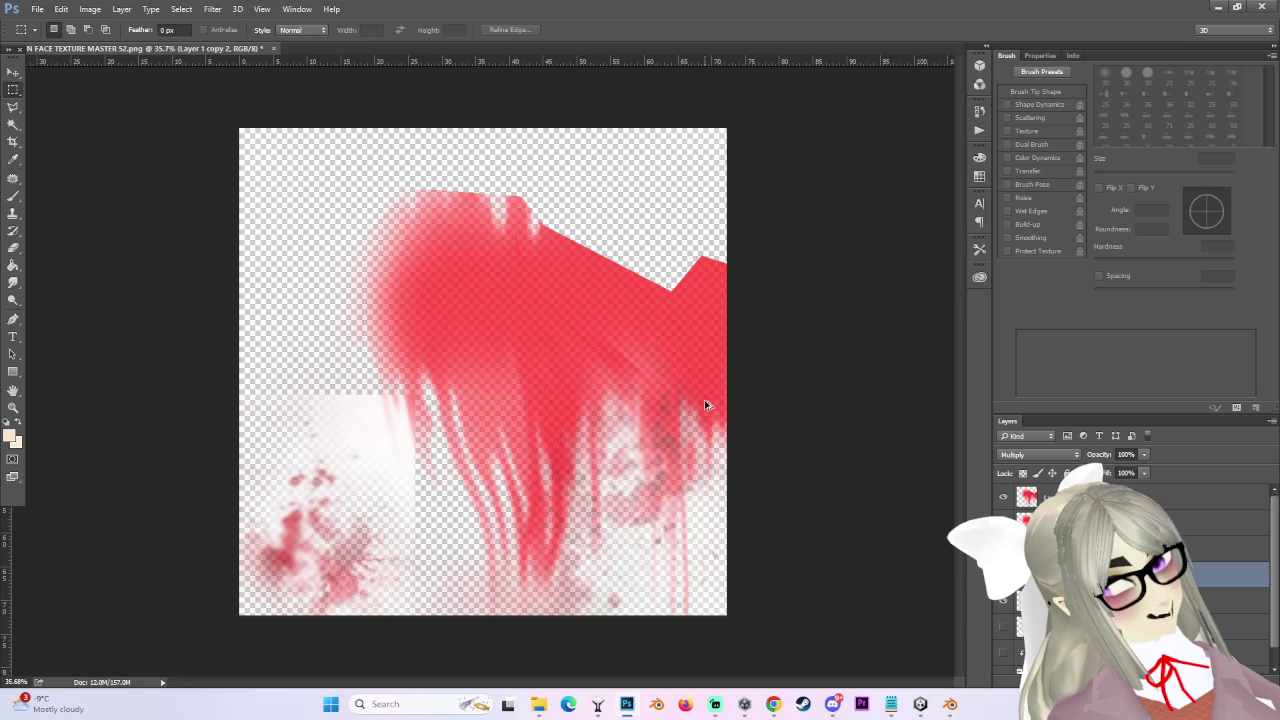
pyautogui.press('7')
pyautogui.press('1')
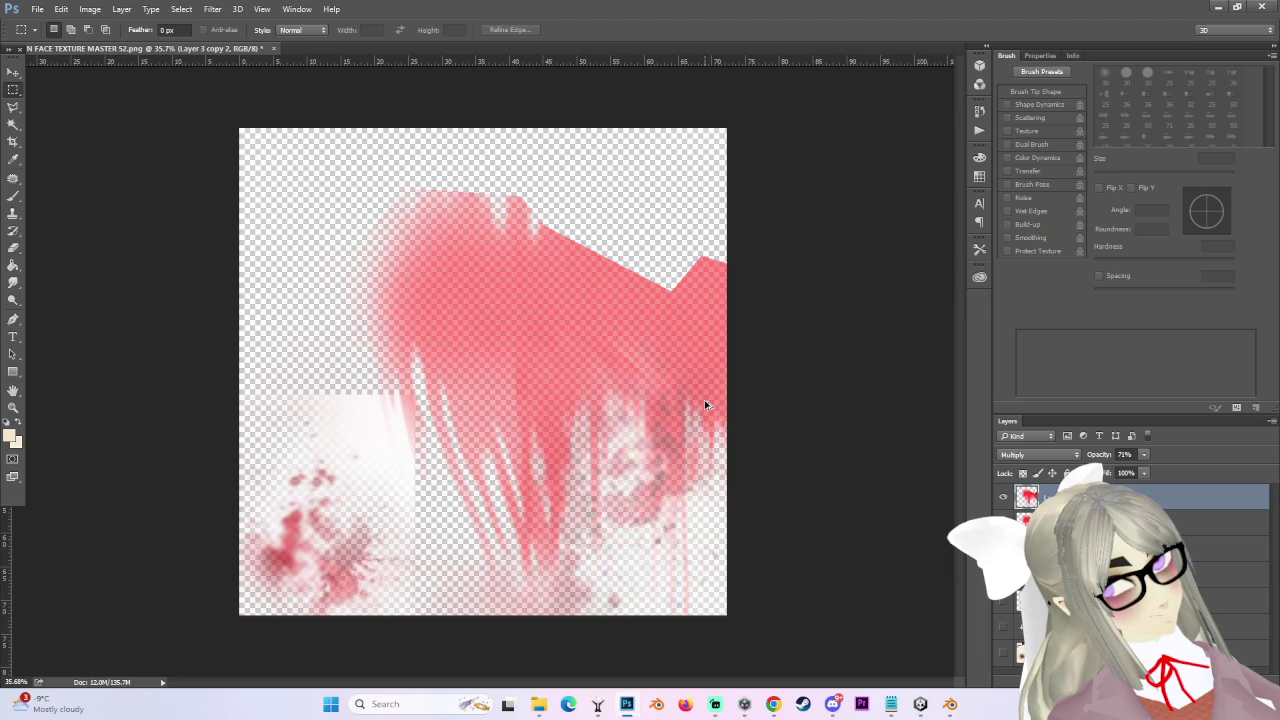
# - Show the base face texture again beneath the blood streaks, then return to Unity
pyautogui.hotkey('ctrl', 'z')
pyautogui.hotkey('ctrl', 'd')
pyautogui.scroll(-1, 700, 450)
pyautogui.scroll(2, 720, 490)
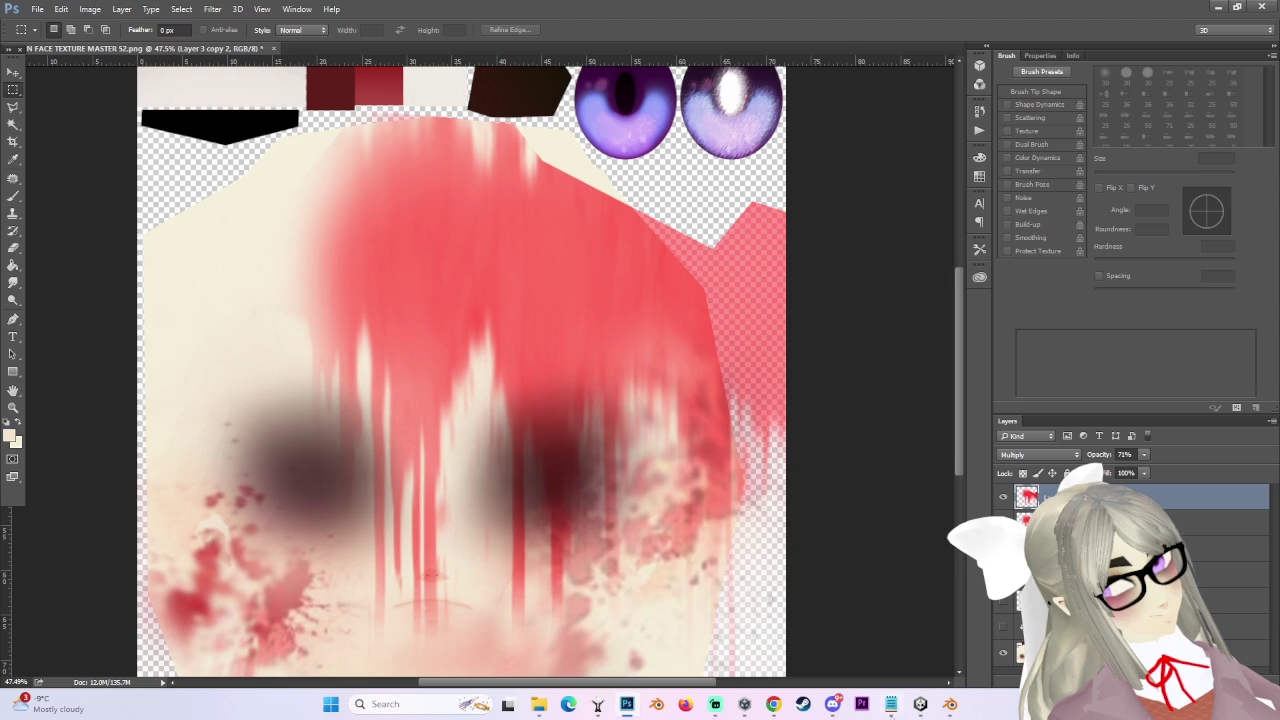
pyautogui.click(920, 704)
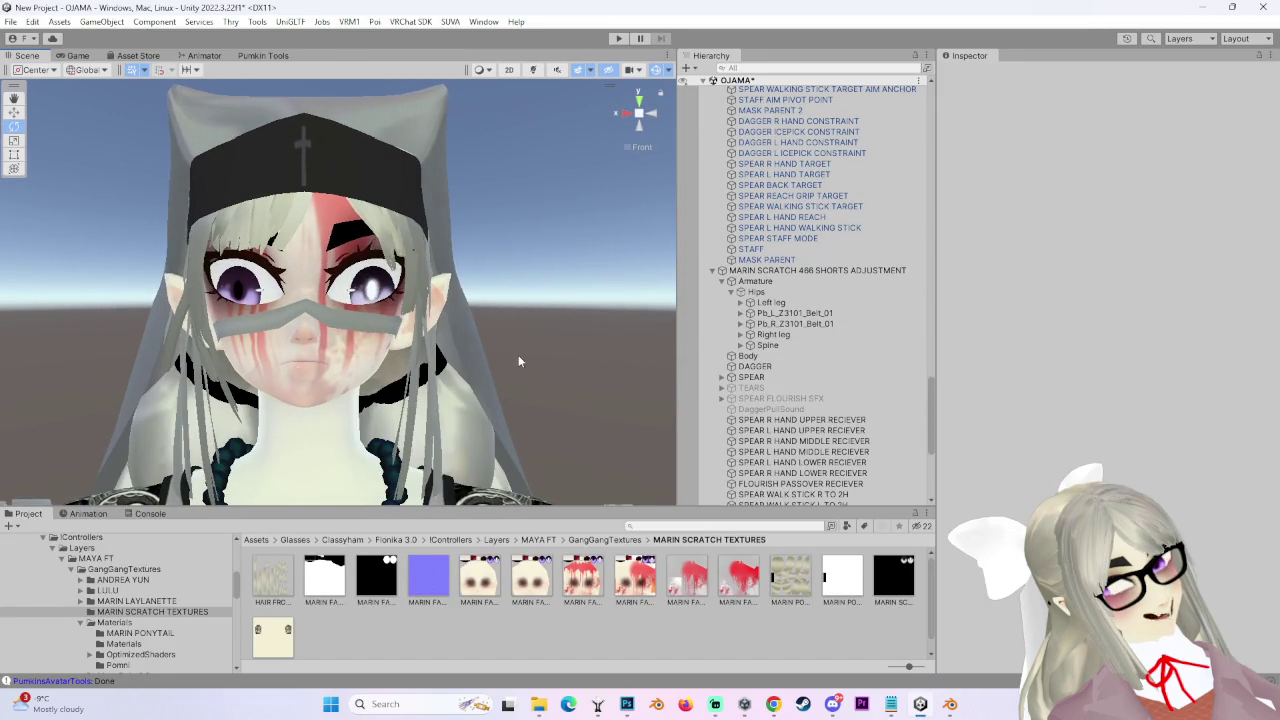
pyautogui.scroll(-3, 826, 500)
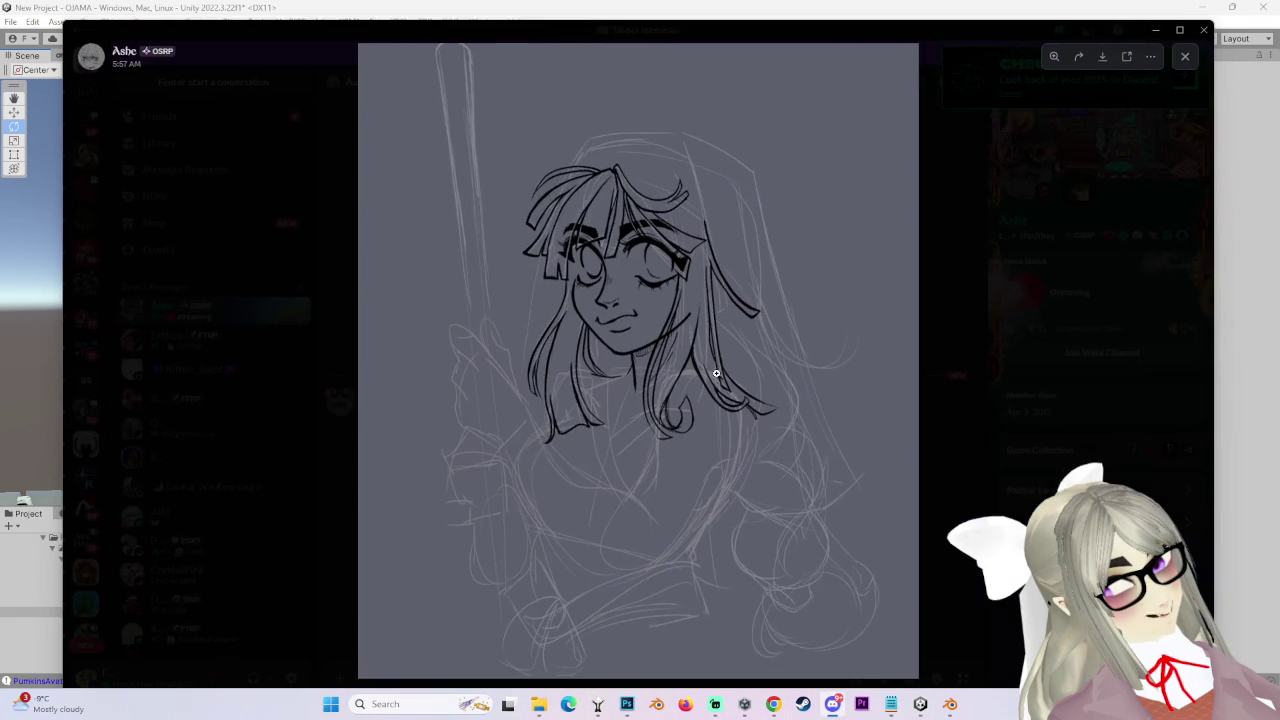
# - Open the shared character sketch enlarged in Discord's image viewer
pyautogui.click(720, 362)
pyautogui.scroll(-2, 720, 362)
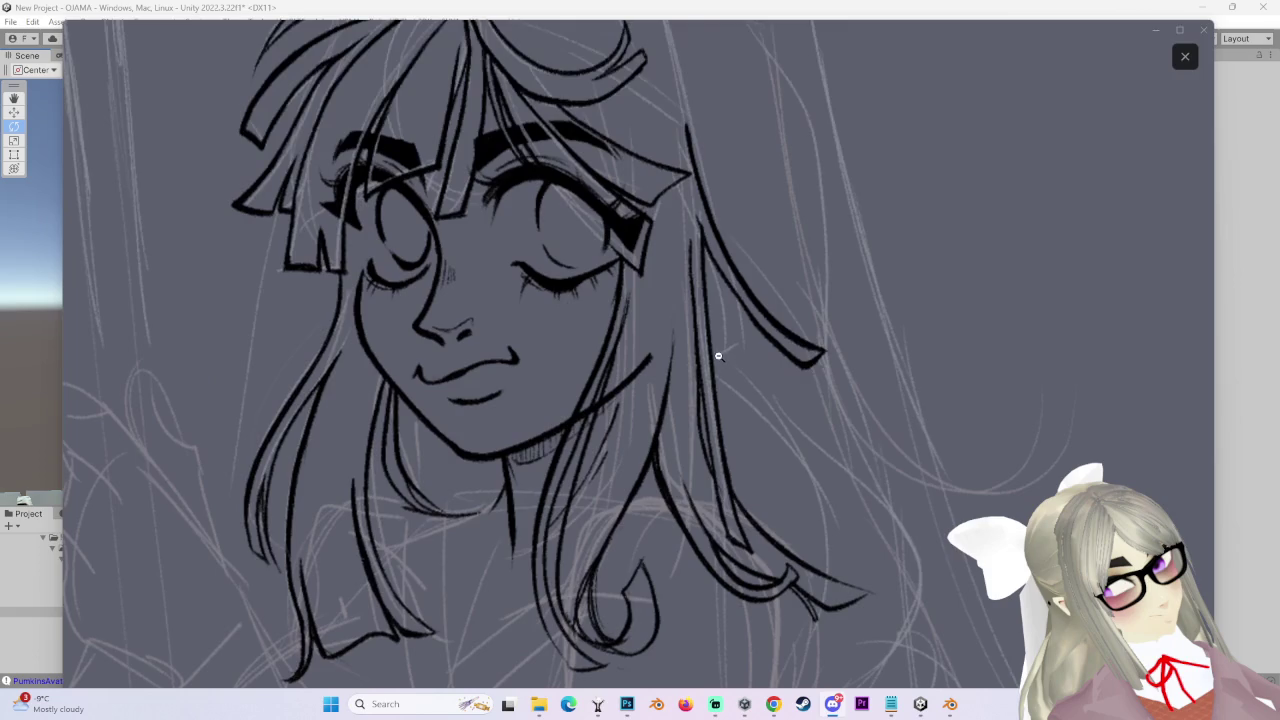
pyautogui.scroll(-3, 714, 343)
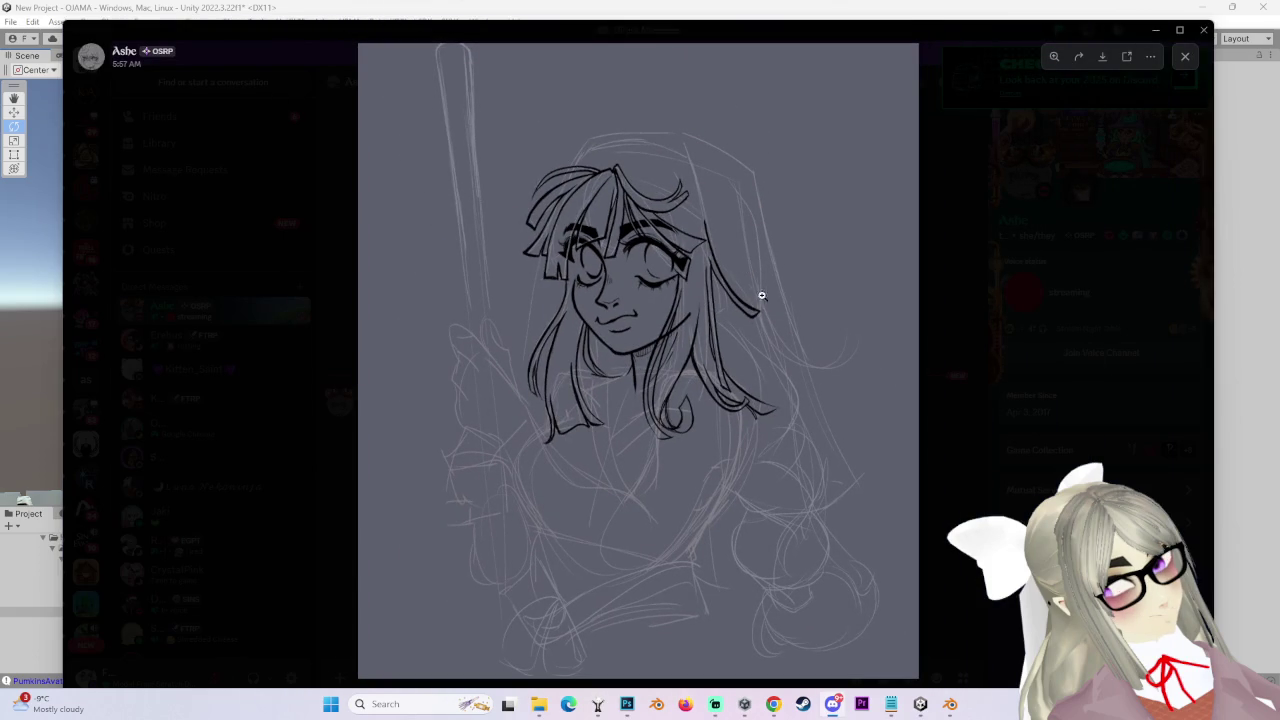
pyautogui.scroll(3, 703, 270)
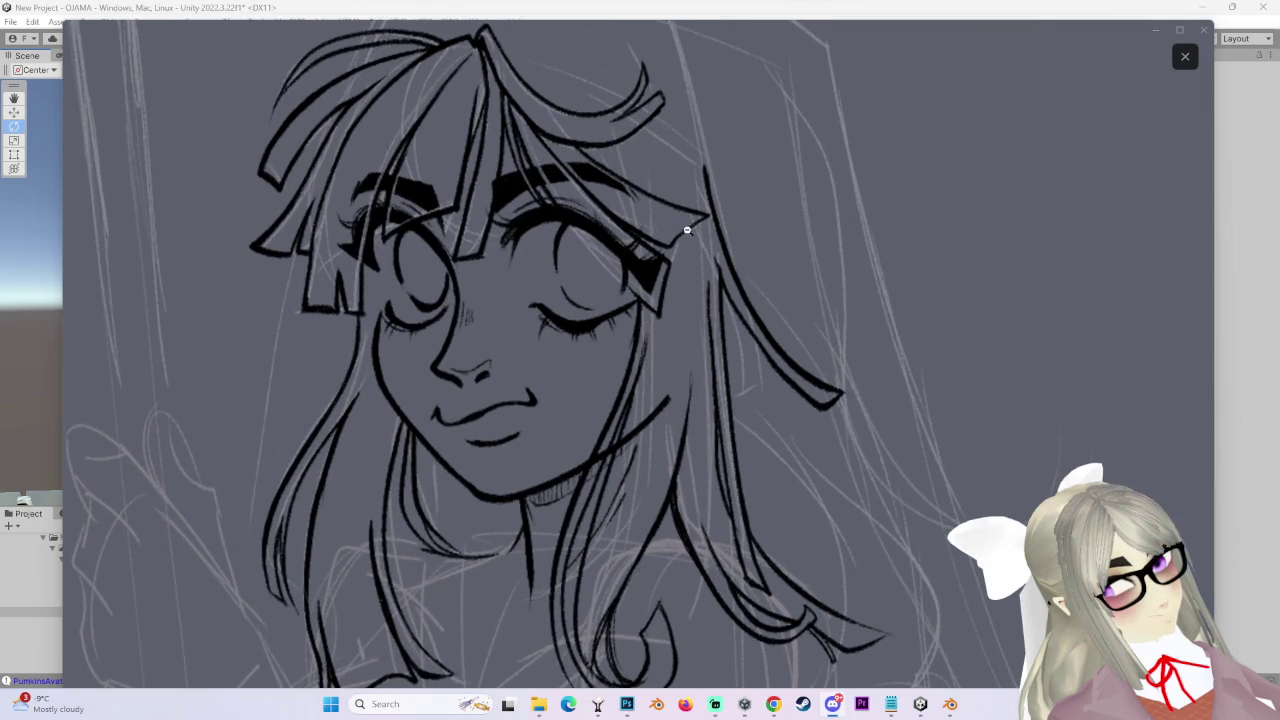
pyautogui.scroll(-2, 718, 208)
pyautogui.scroll(-2, 813, 249)
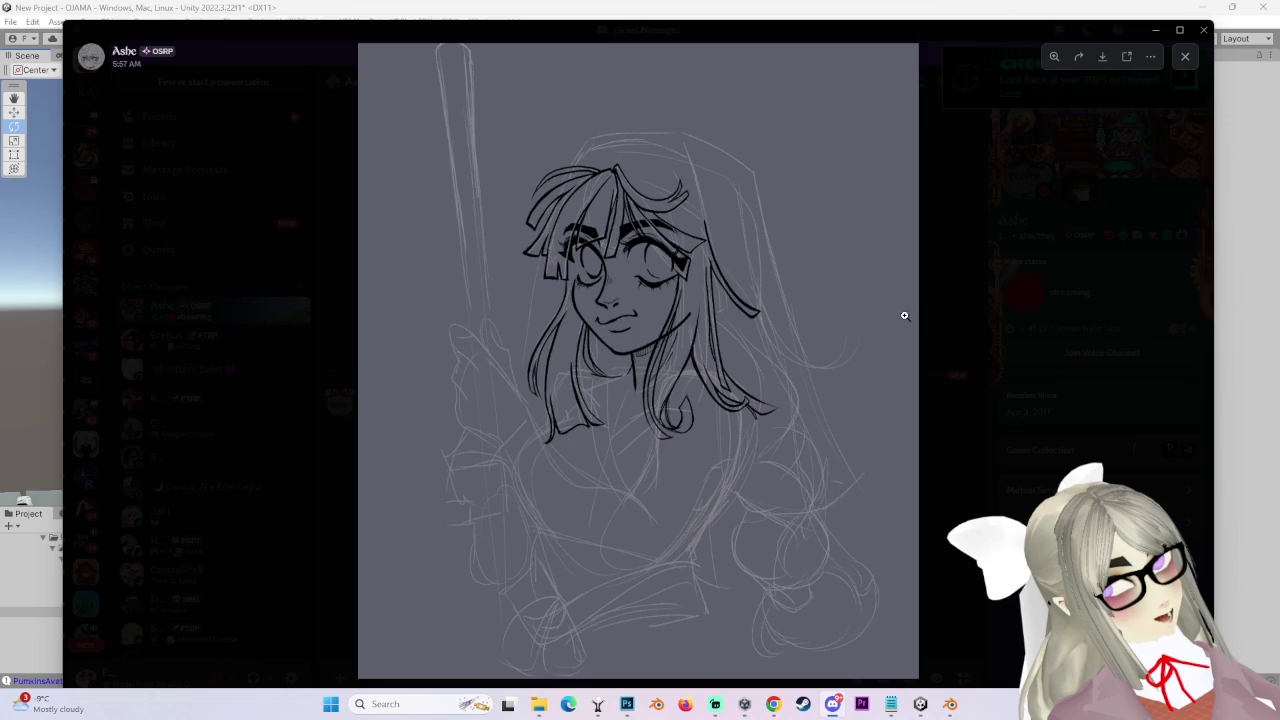
pyautogui.click(969, 316)
pyautogui.click(519, 465)
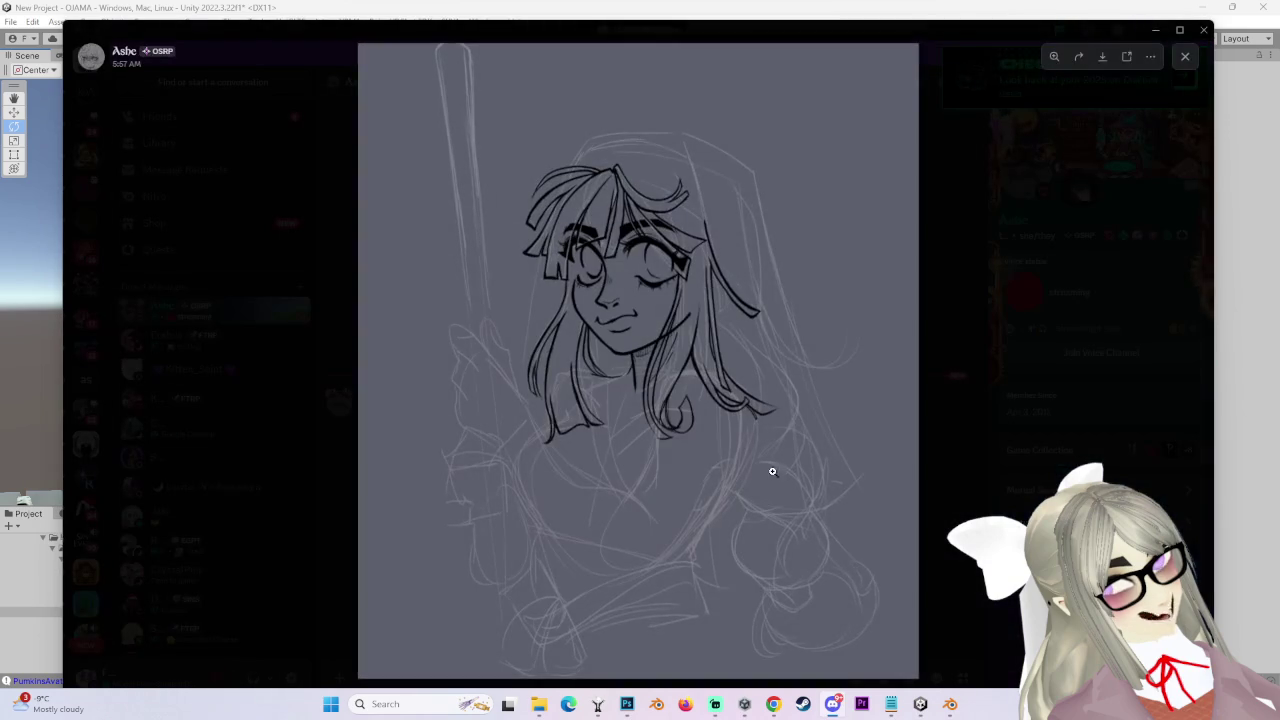
# - Zoom in and out on the sketch's face to study it closely
pyautogui.click(690, 332)
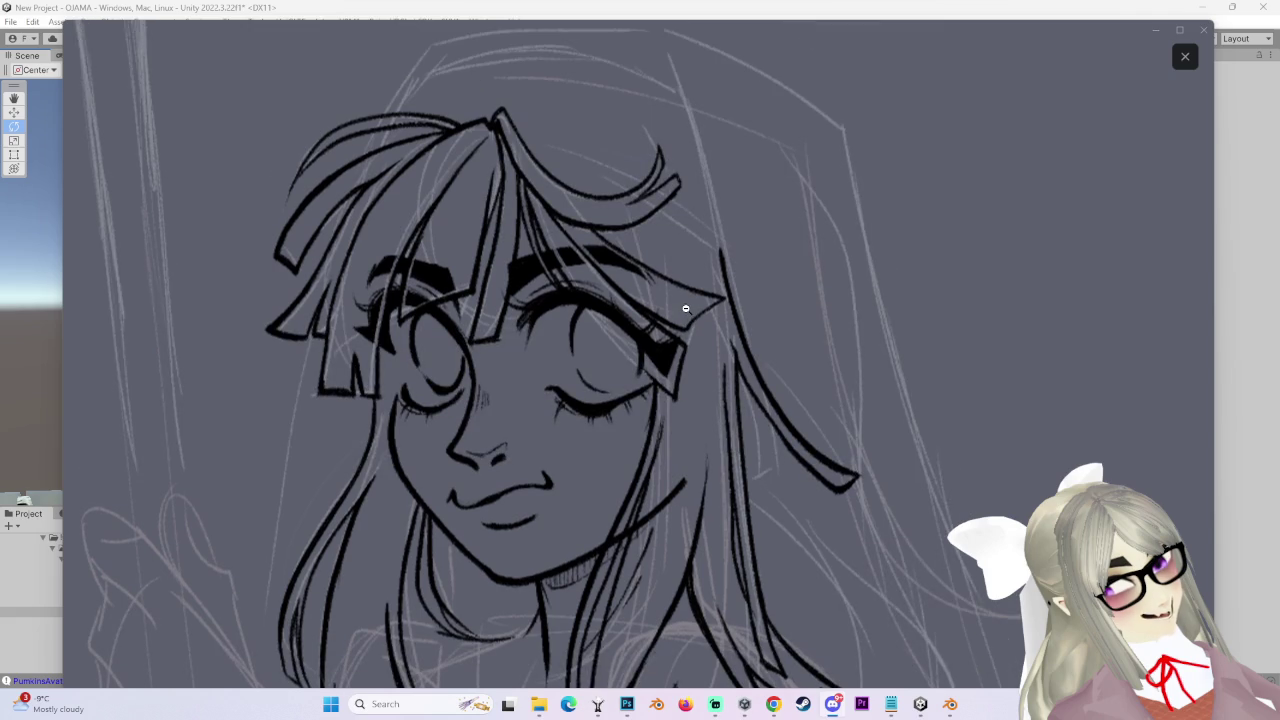
pyautogui.click(680, 290)
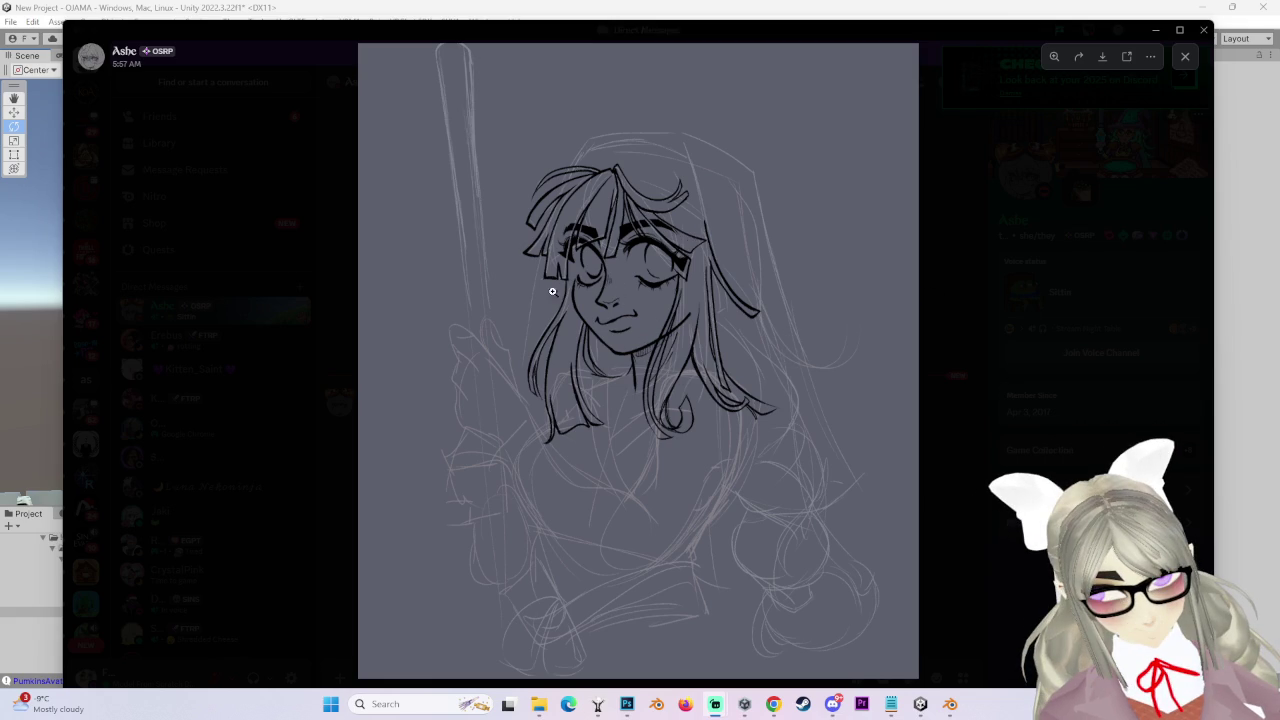
pyautogui.click(695, 289)
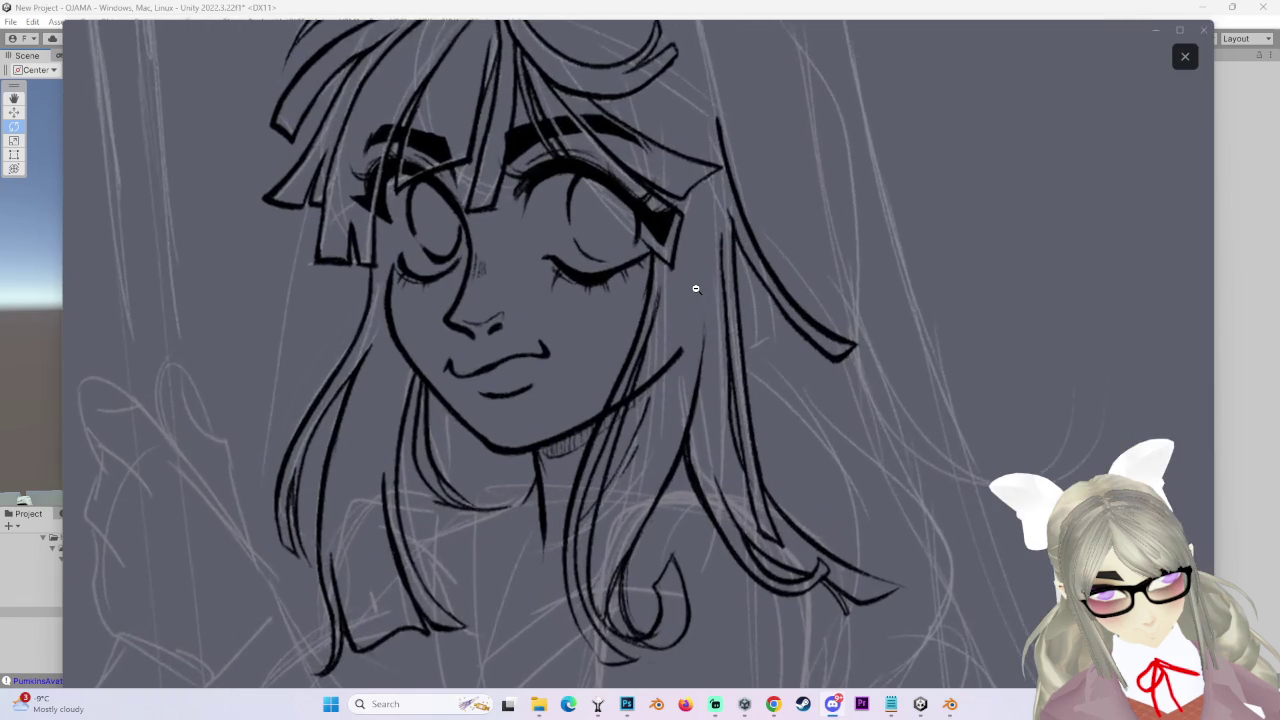
pyautogui.click(694, 286)
pyautogui.click(559, 261)
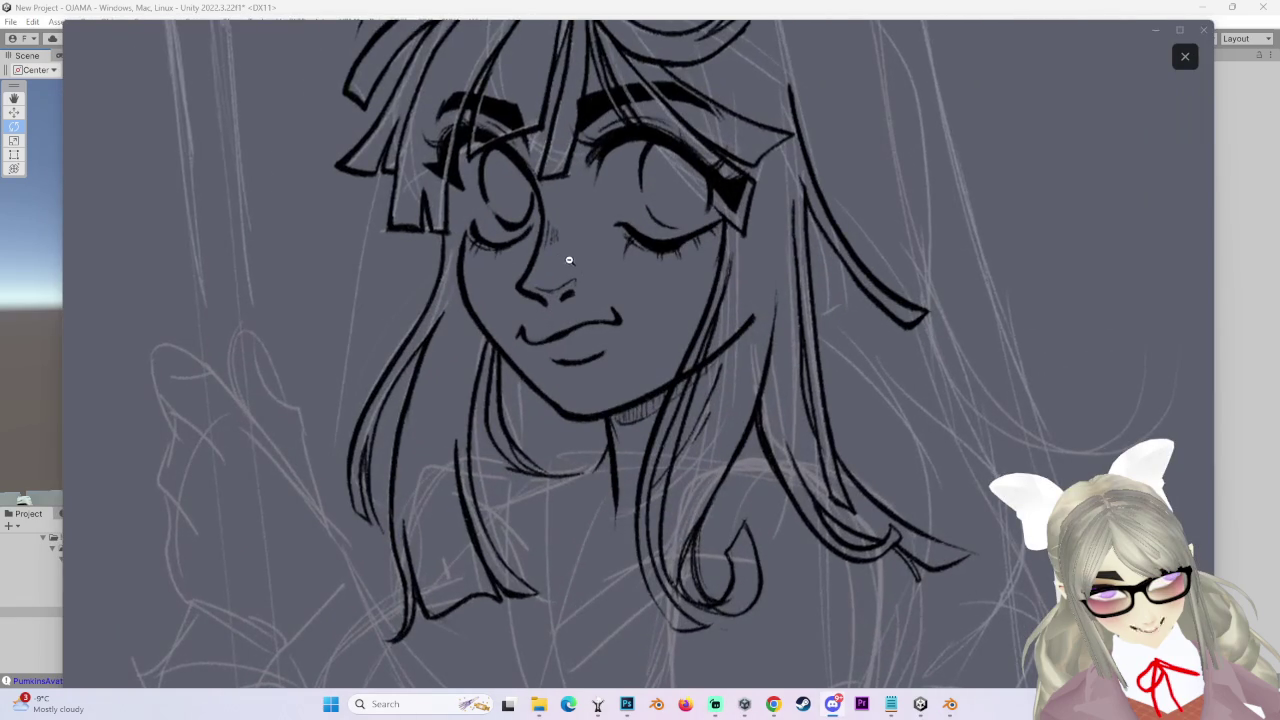
pyautogui.scroll(3, 571, 257)
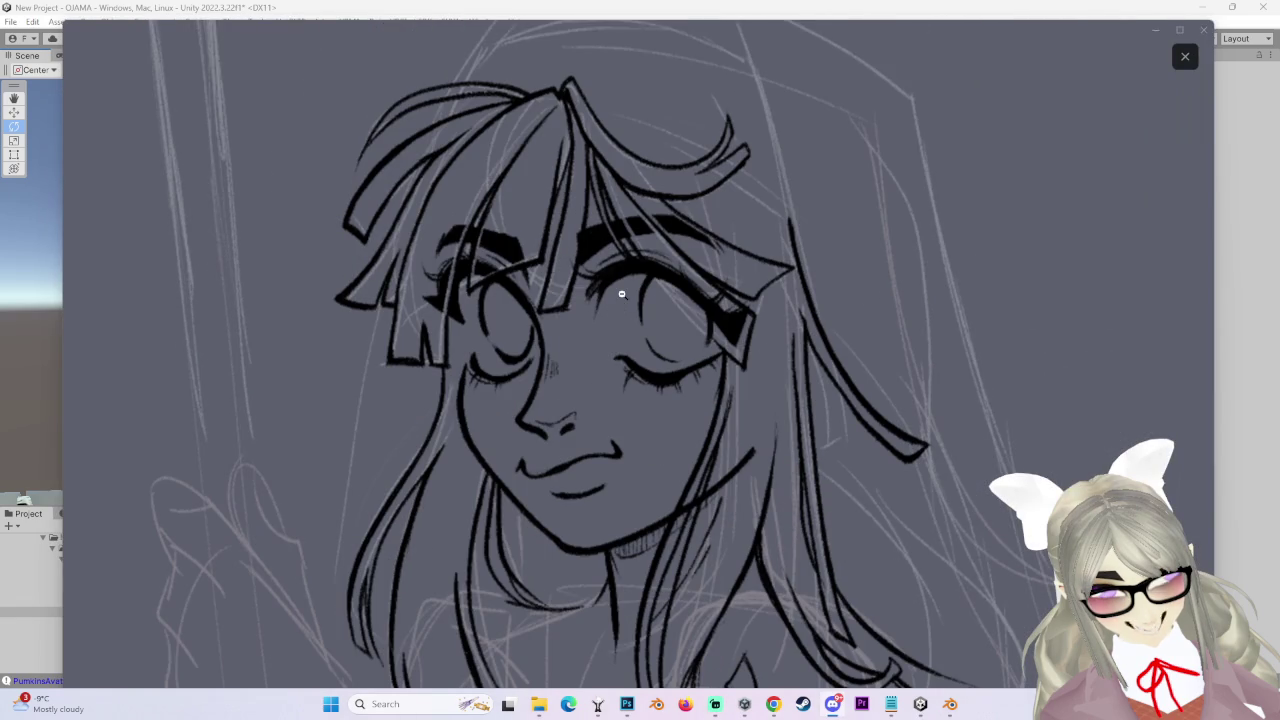
pyautogui.click(616, 244)
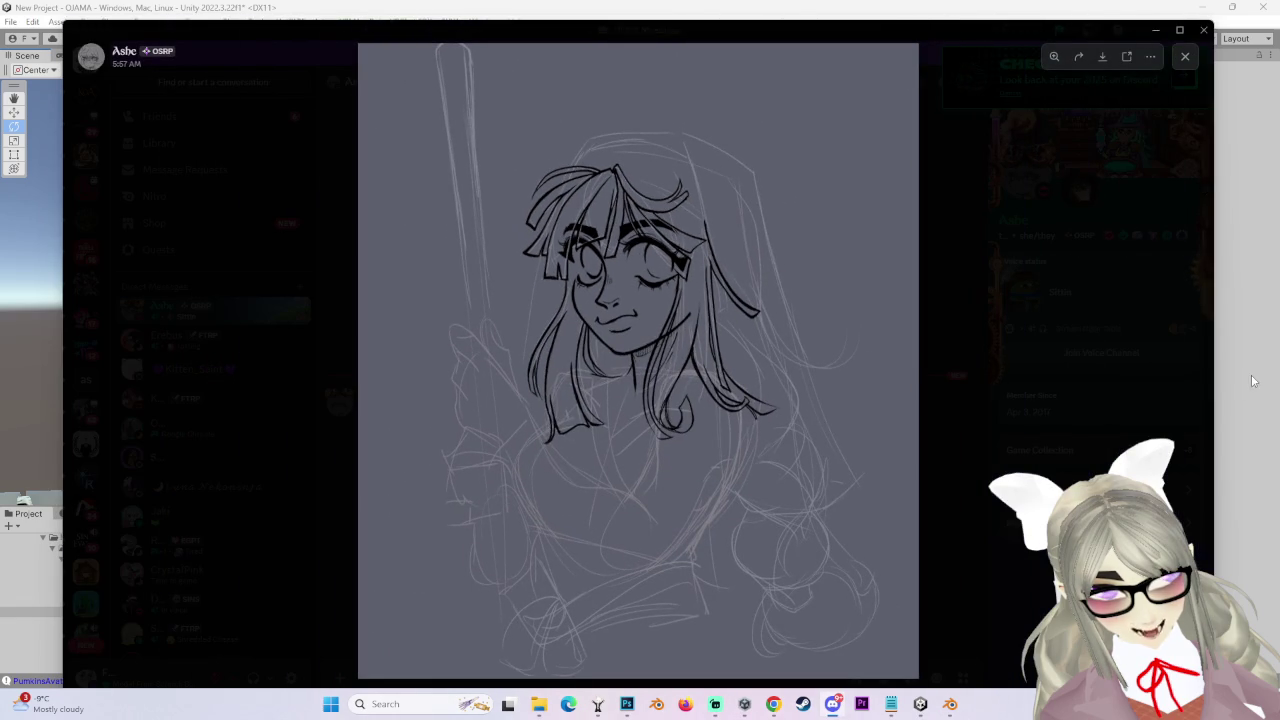
# - Switch from Discord's image viewer back to the Unity editor with Alt+Tab
pyautogui.hotkey('alt', 'Tab')
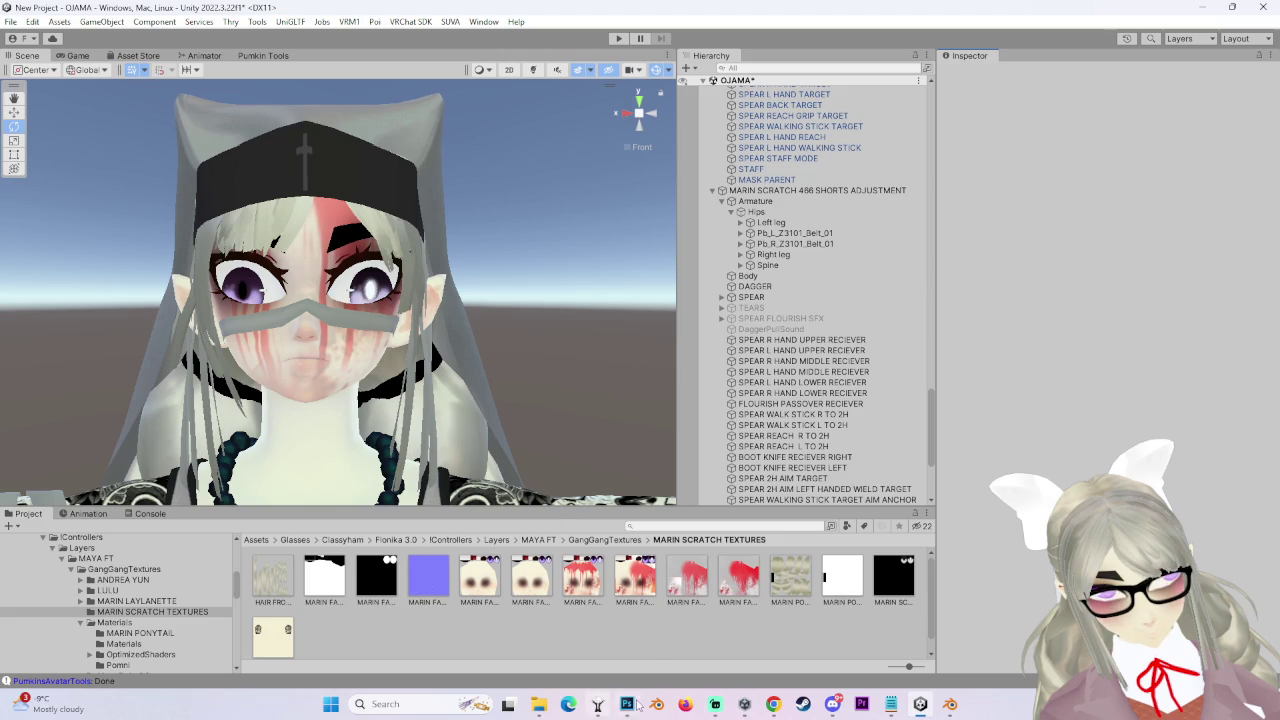
pyautogui.click(832, 704)
pyautogui.press('Escape')
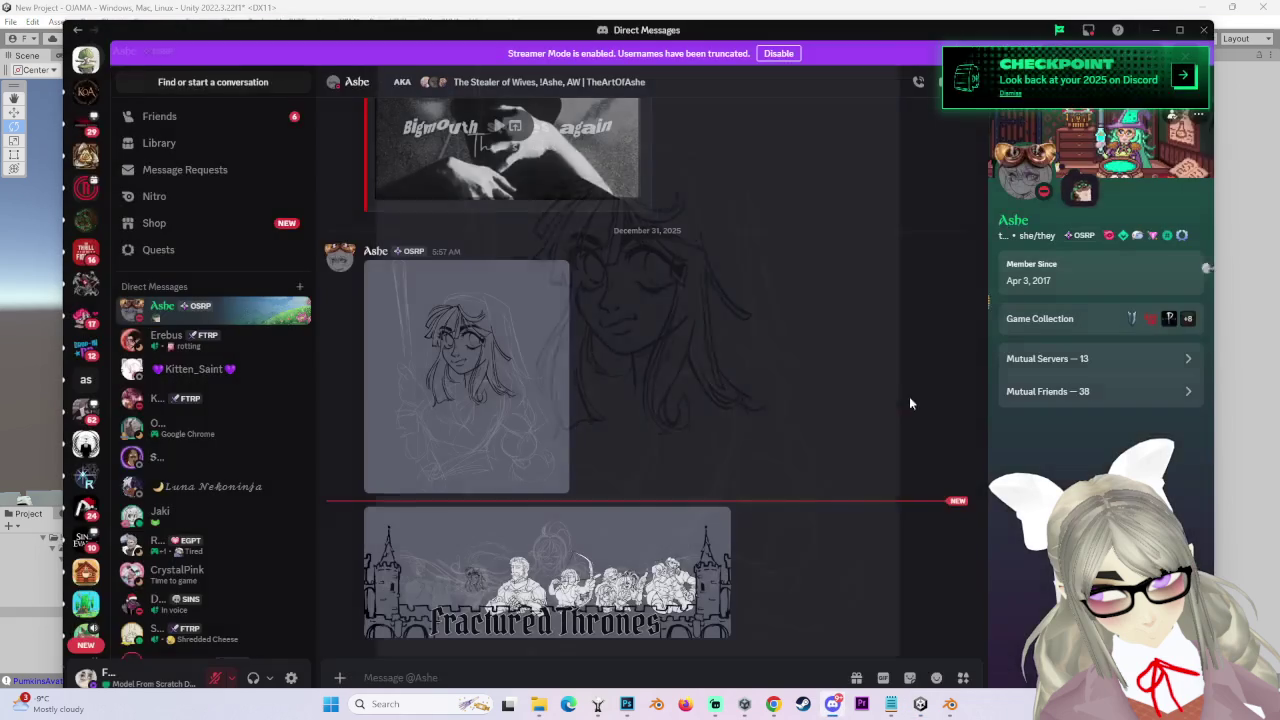
pyautogui.click(545, 570)
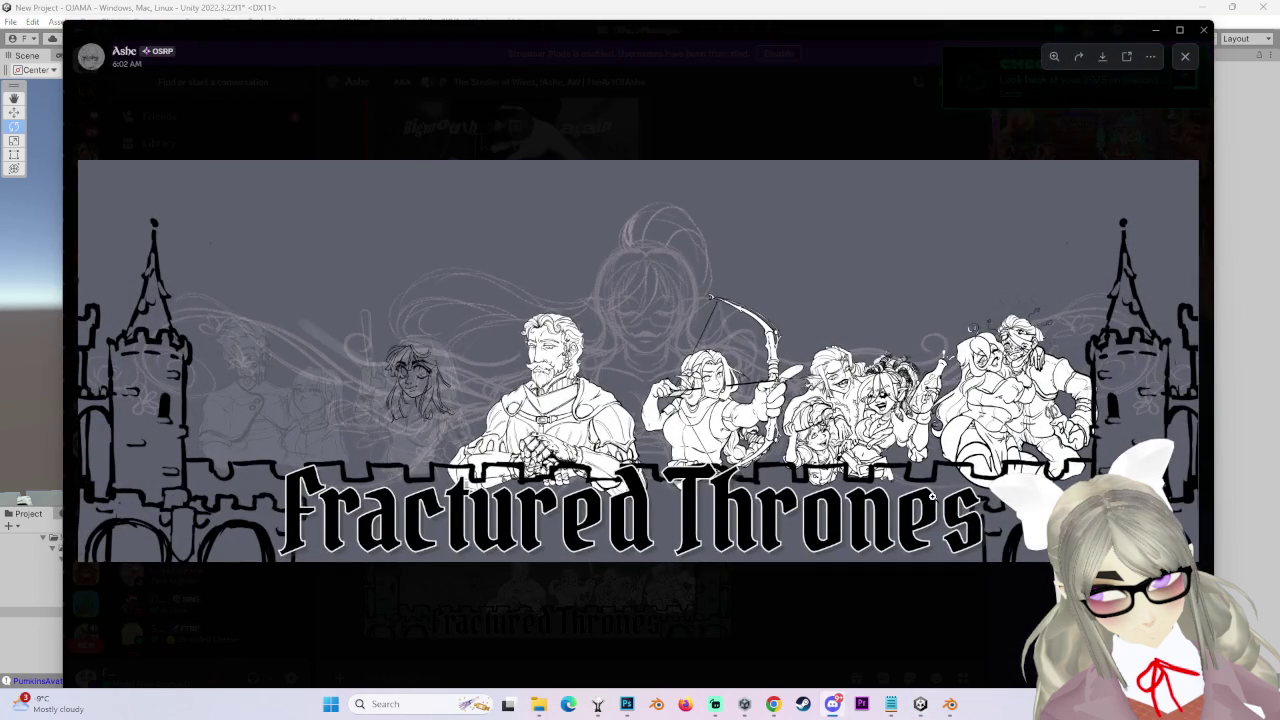
pyautogui.click(317, 457)
pyautogui.click(317, 457)
pyautogui.click(317, 457)
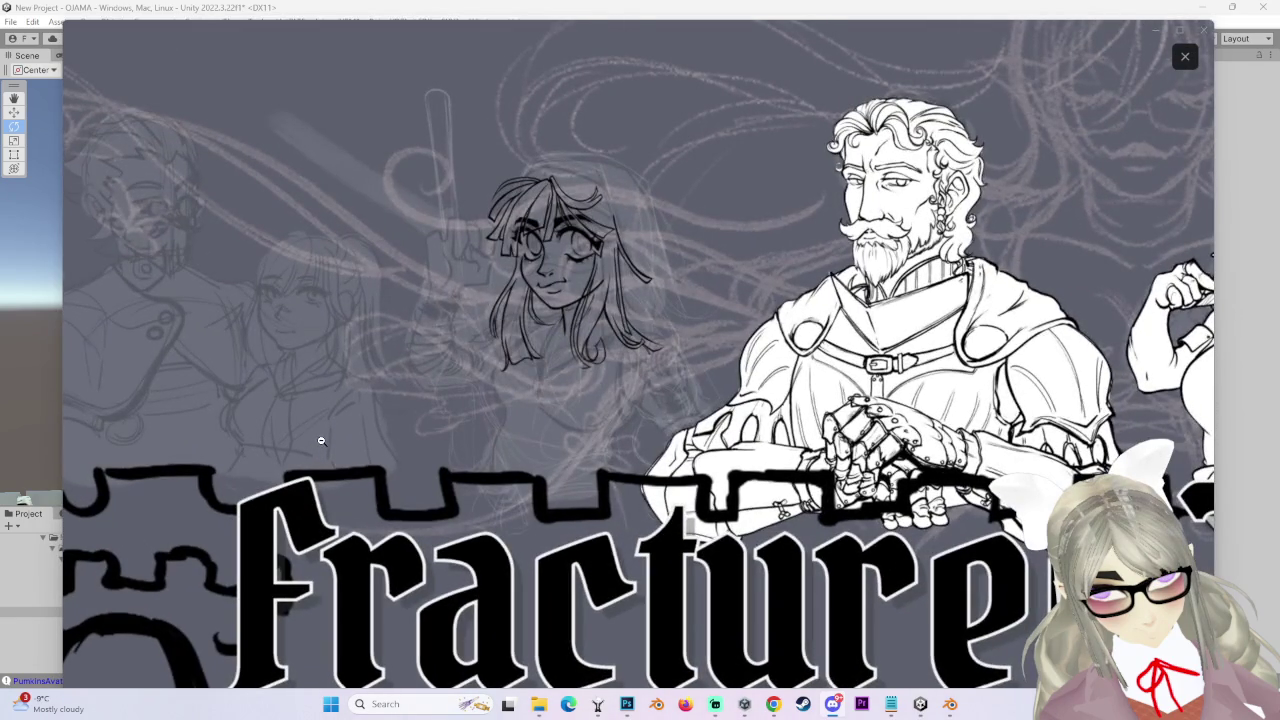
pyautogui.click(321, 438)
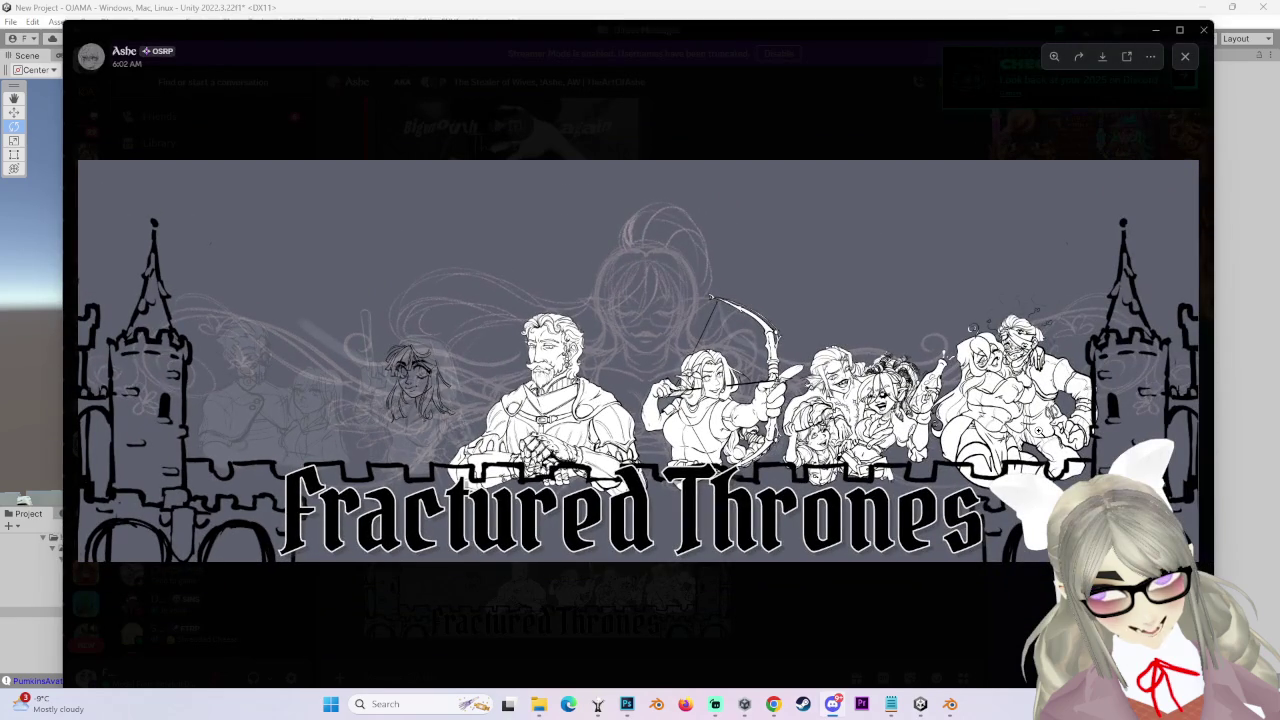
pyautogui.click(262, 424)
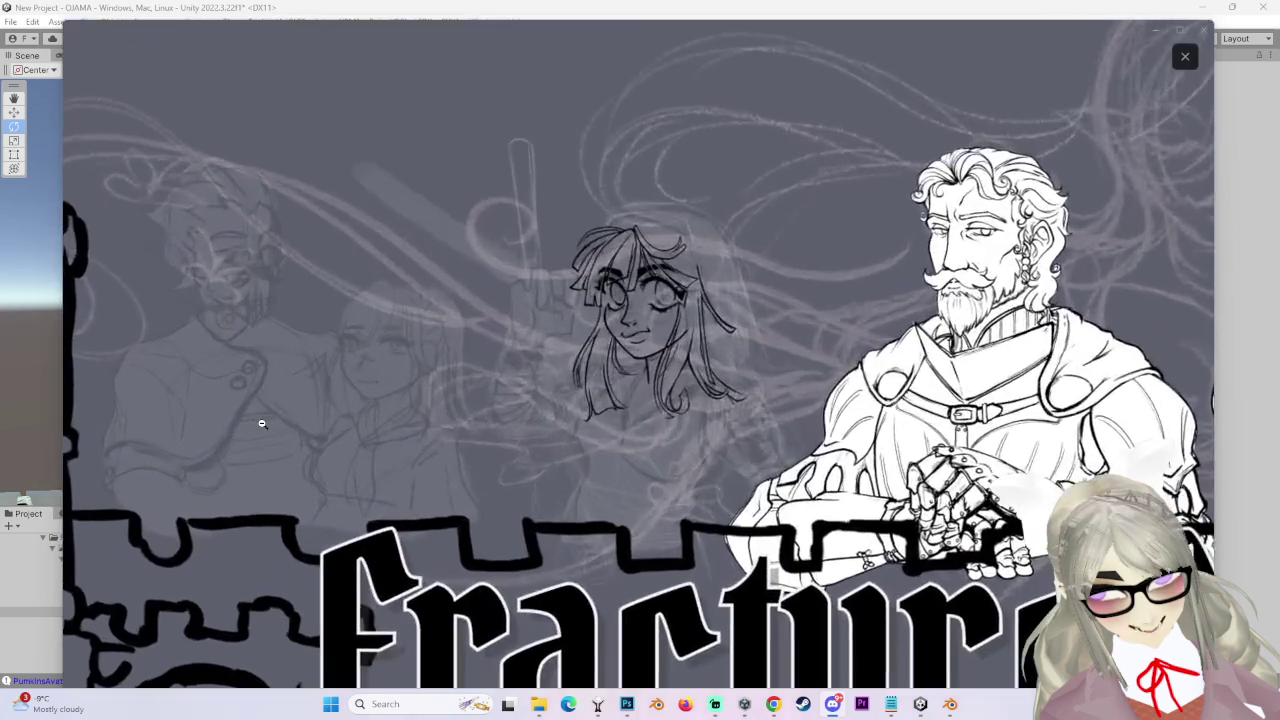
pyautogui.click(261, 423)
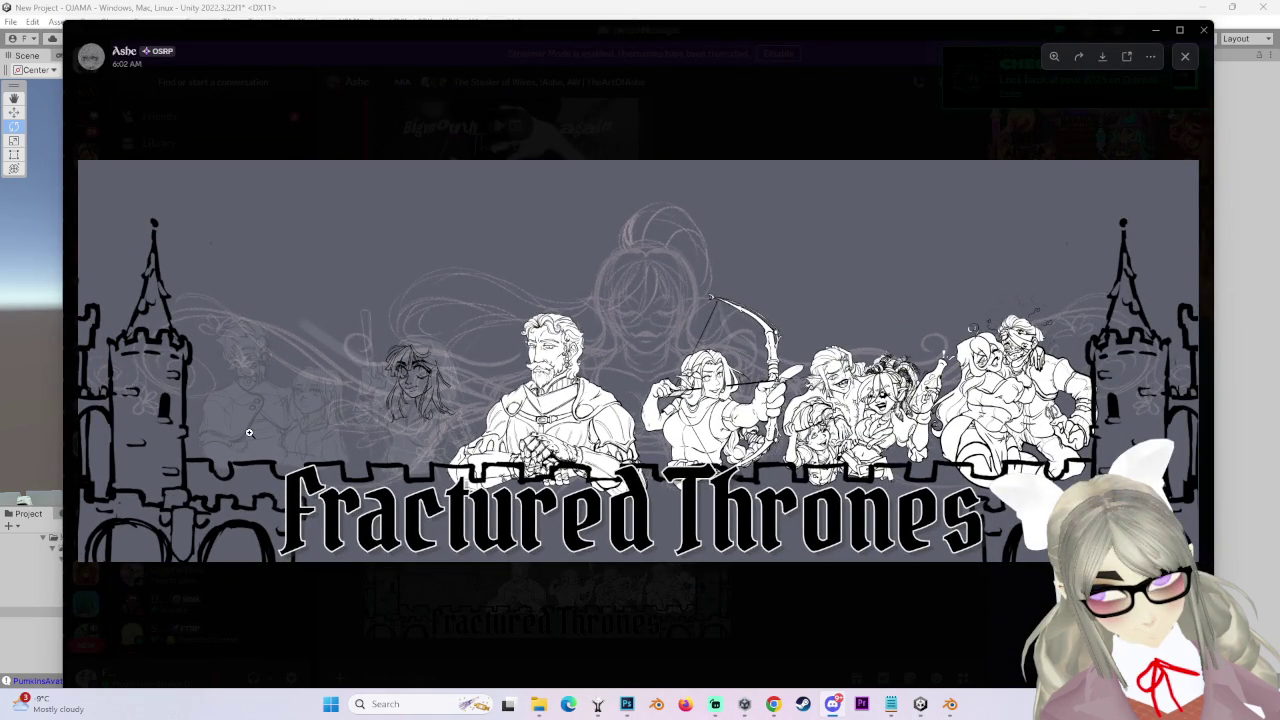
pyautogui.click(422, 413)
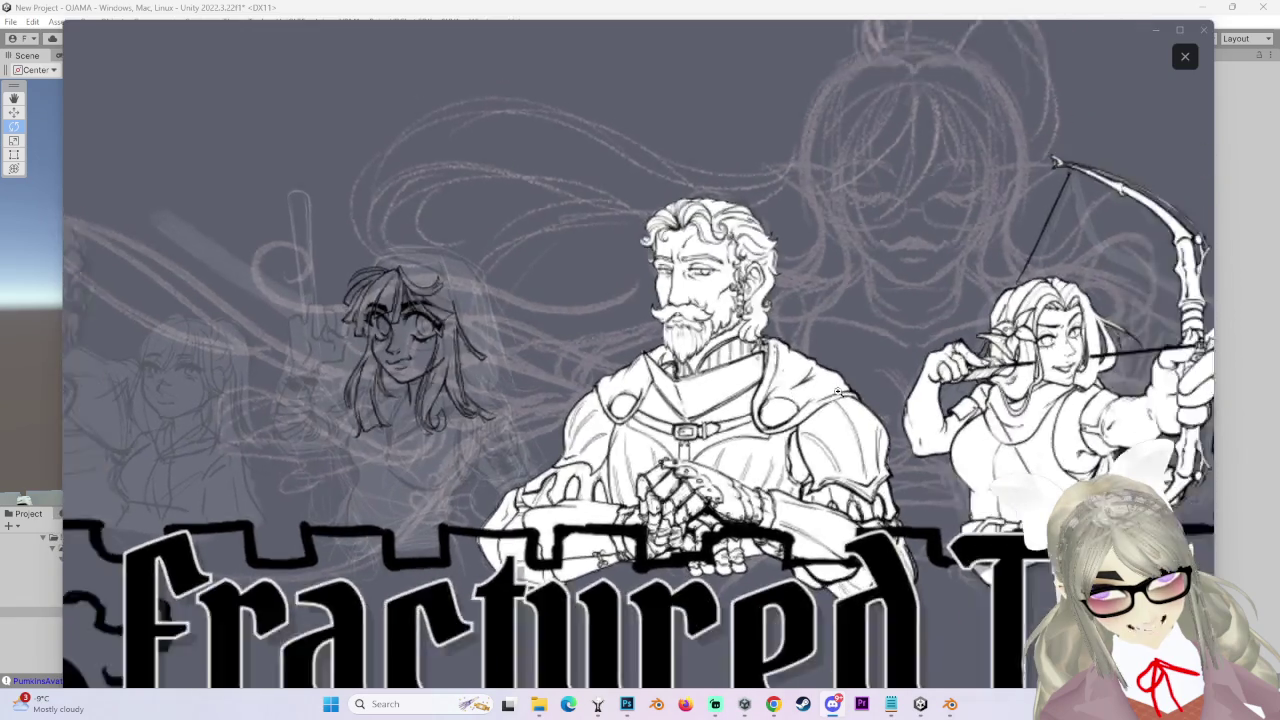
pyautogui.click(785, 400)
pyautogui.click(762, 413)
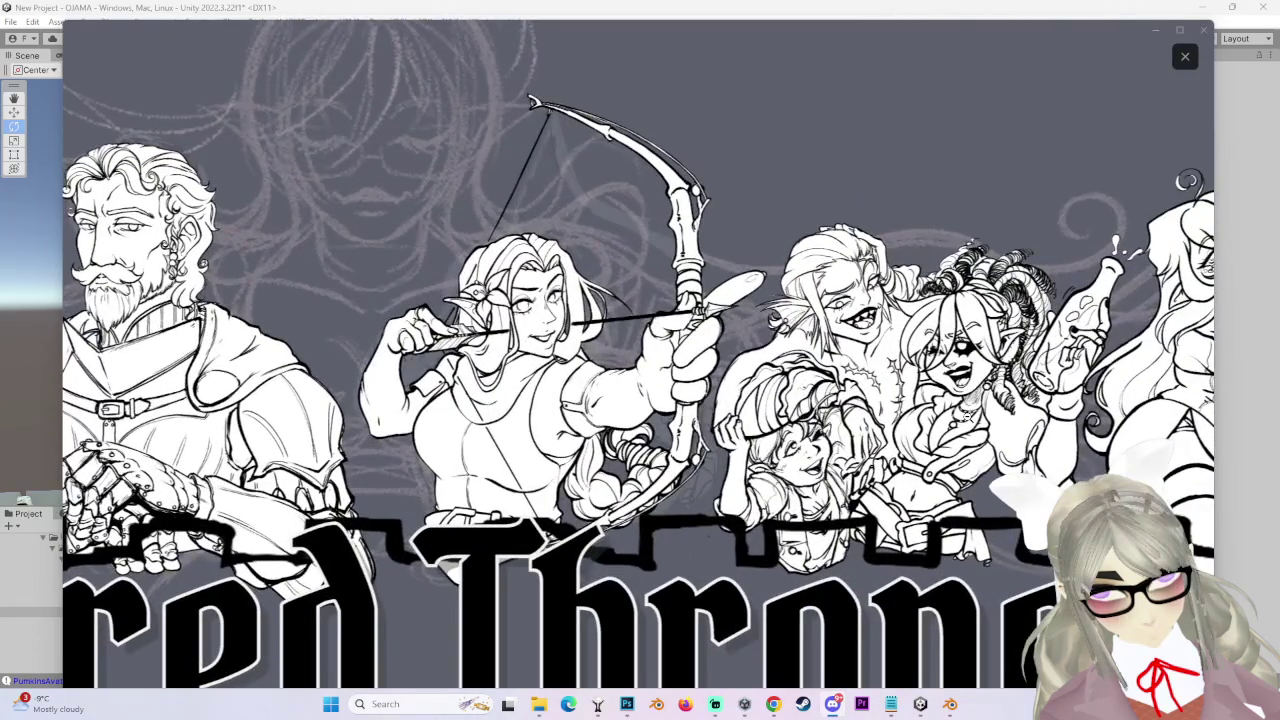
pyautogui.click(966, 417)
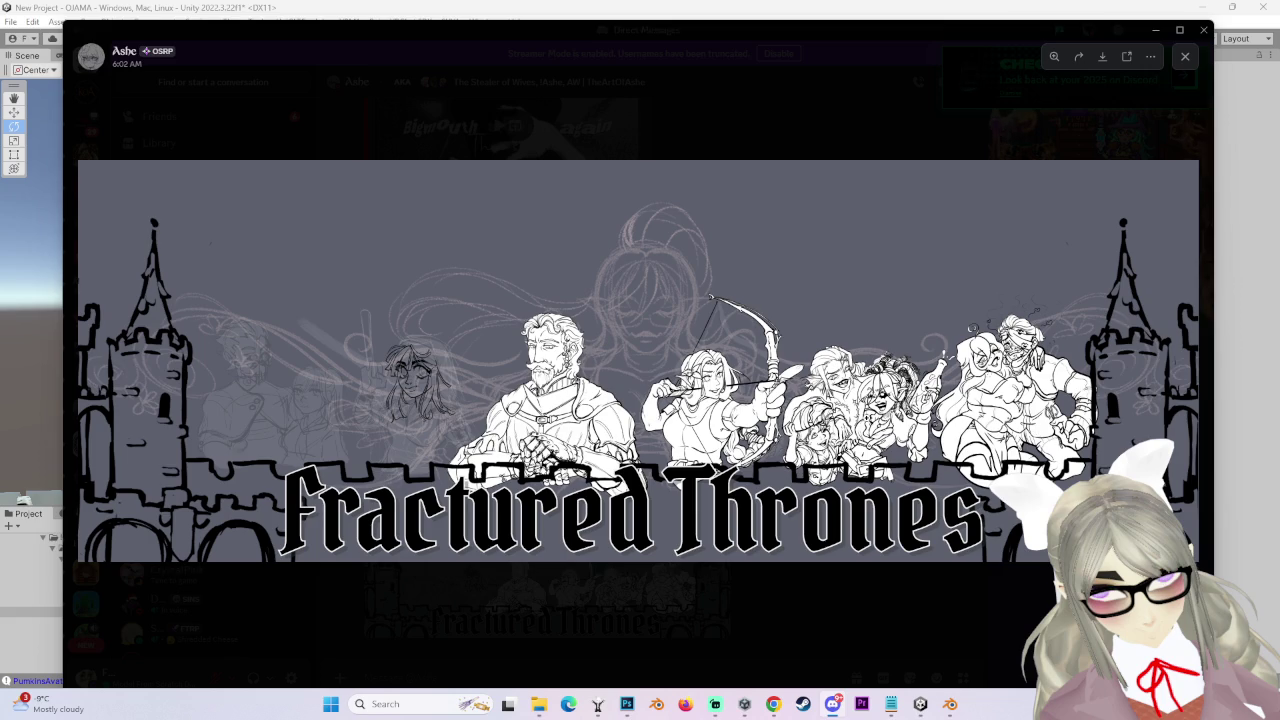
pyautogui.click(866, 419)
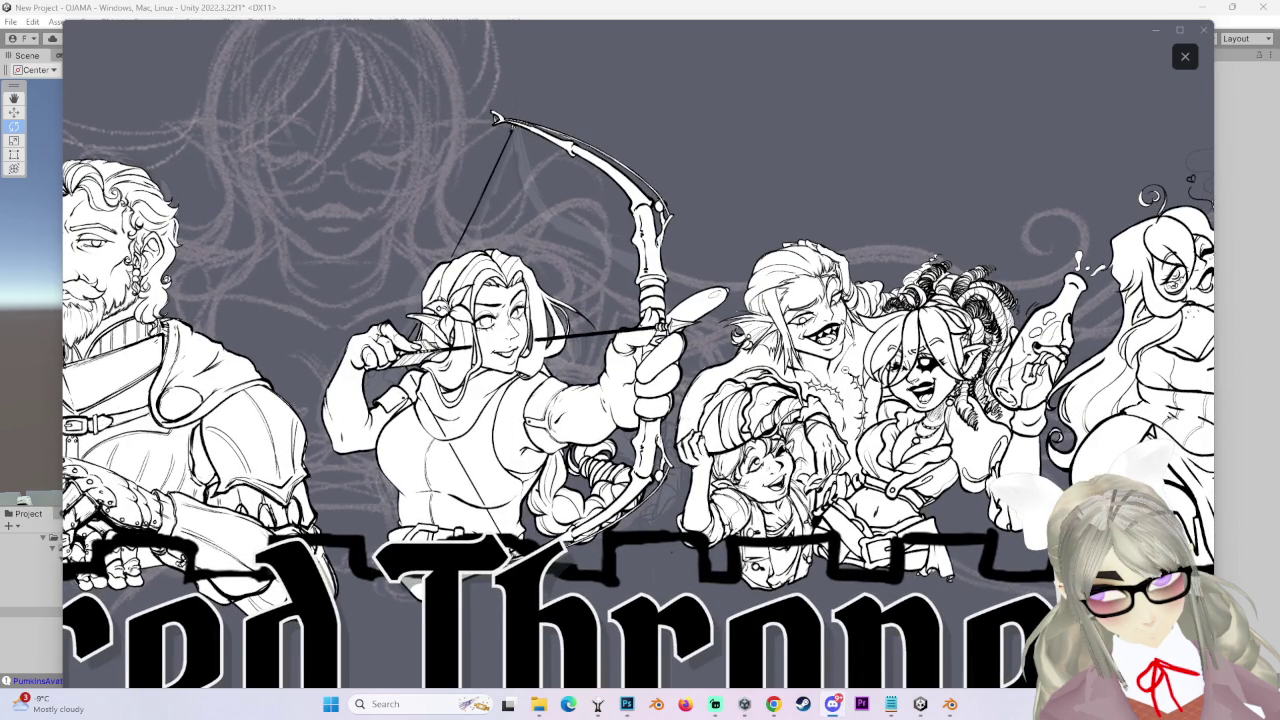
pyautogui.click(898, 375)
pyautogui.click(607, 374)
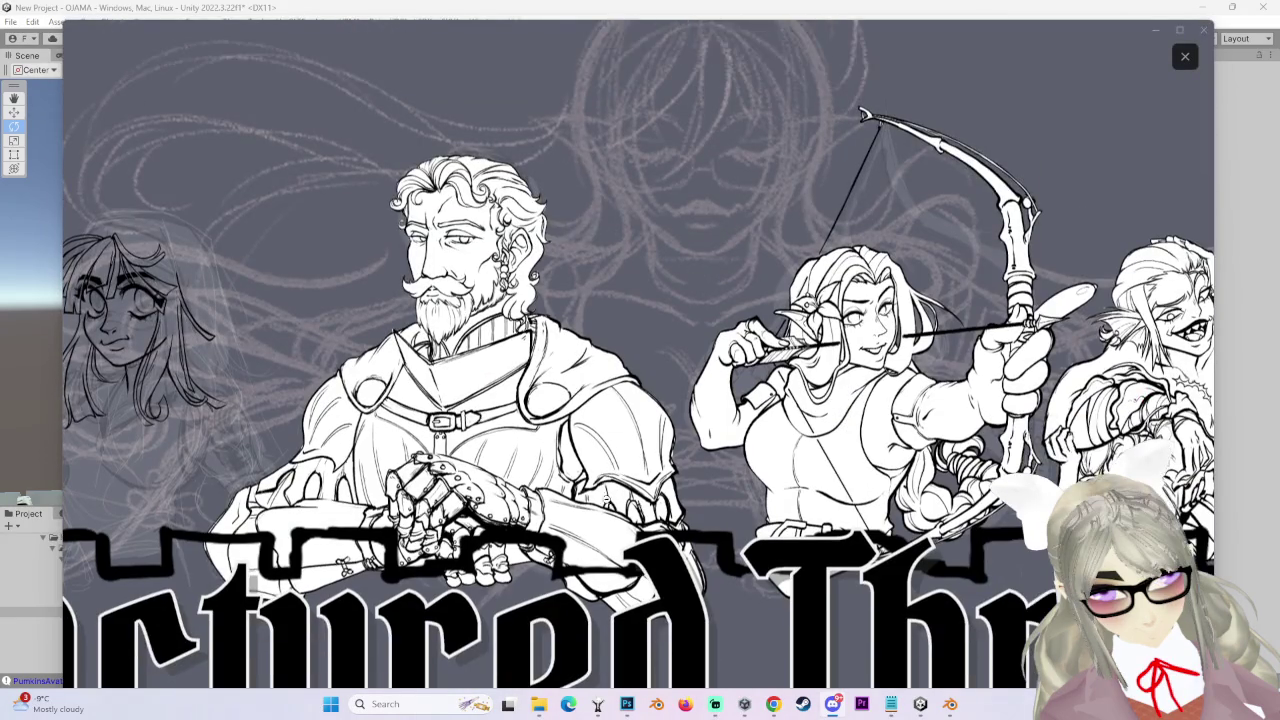
pyautogui.click(405, 467)
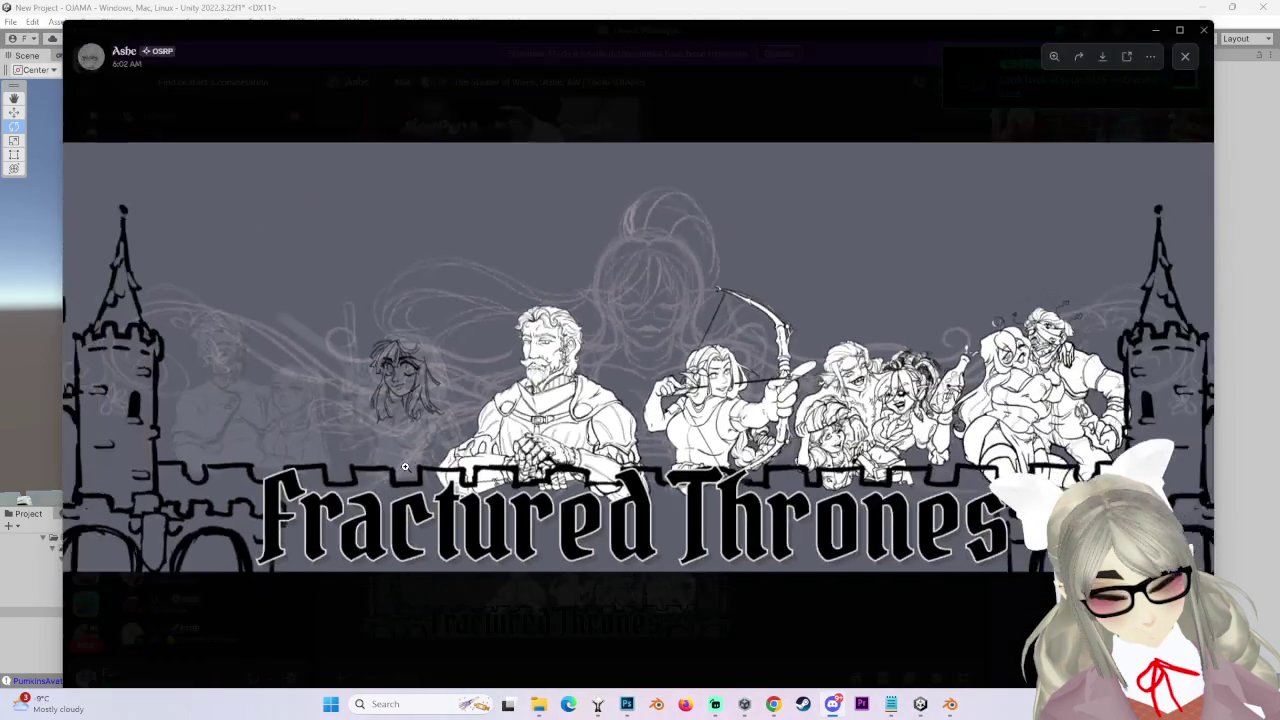
pyautogui.click(358, 405)
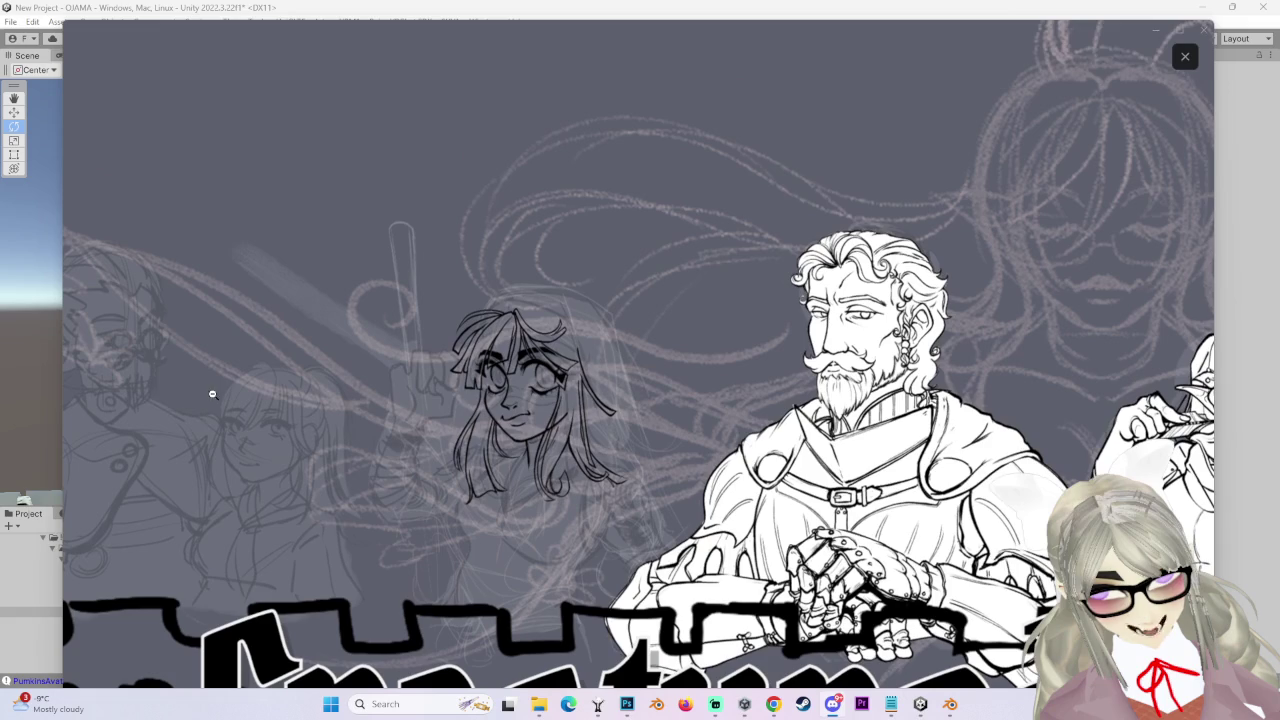
pyautogui.click(165, 372)
pyautogui.click(214, 378)
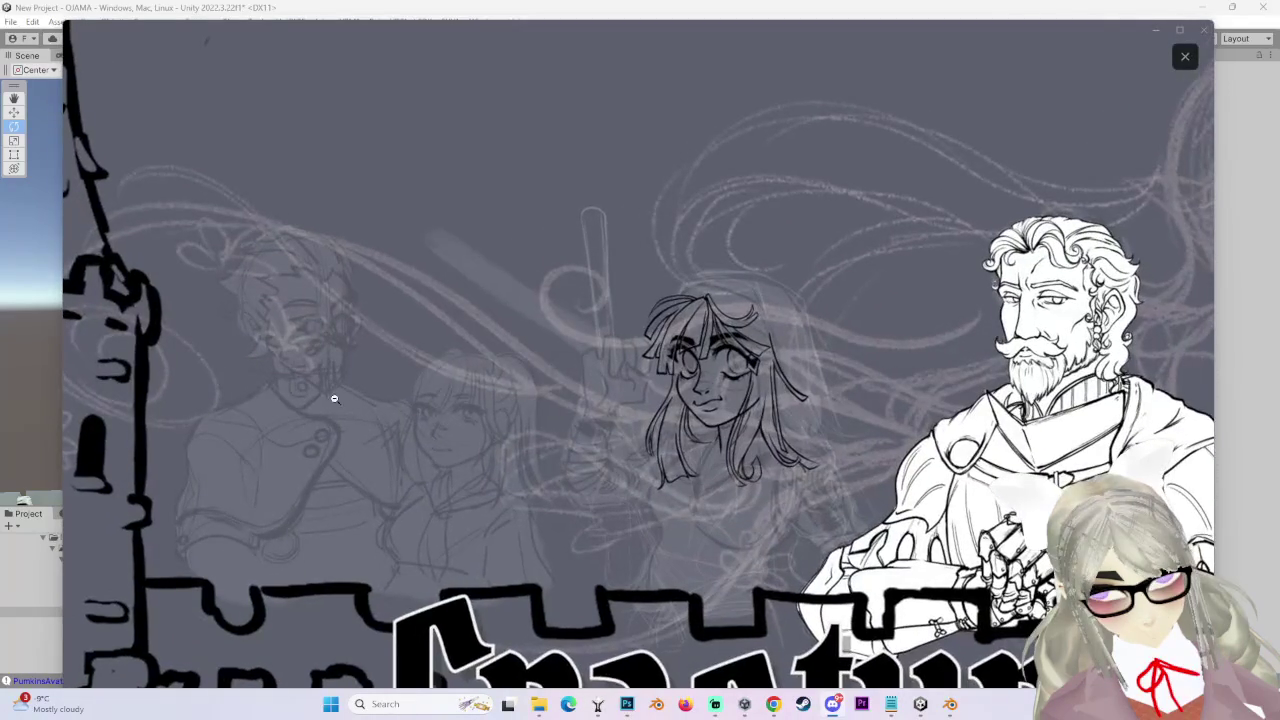
pyautogui.click(660, 381)
pyautogui.click(662, 383)
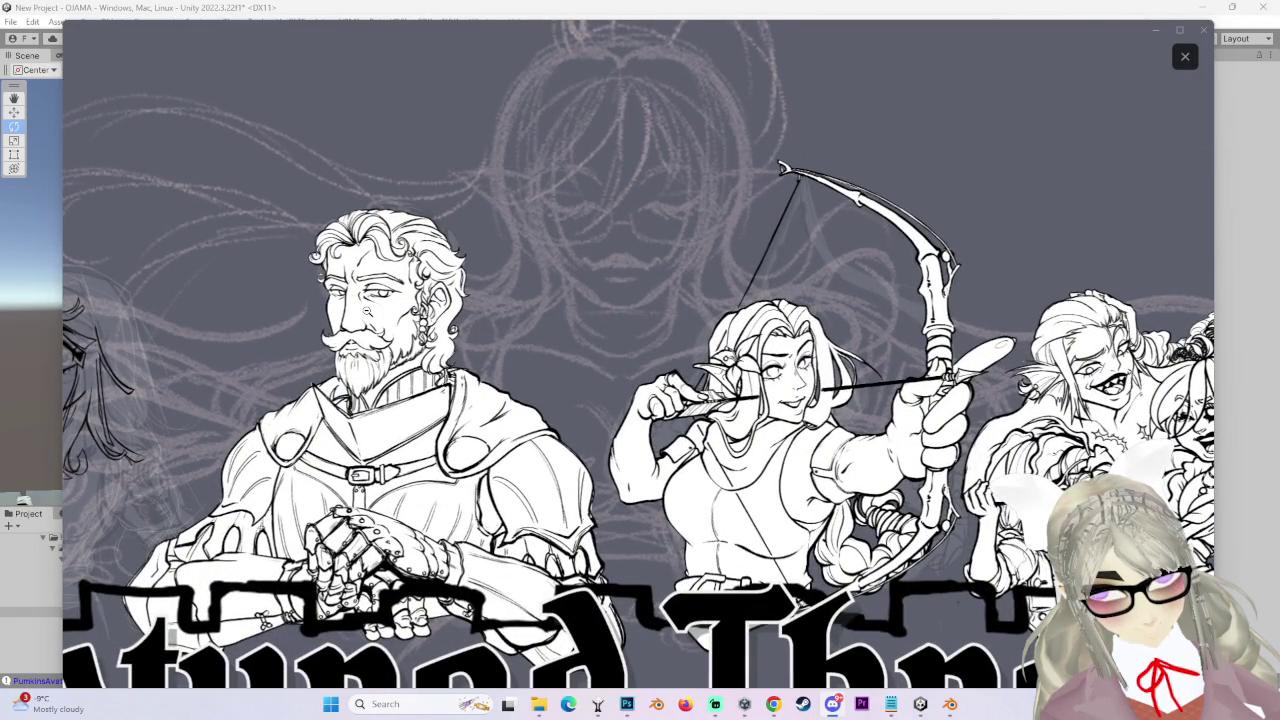
pyautogui.scroll(2, 607, 224)
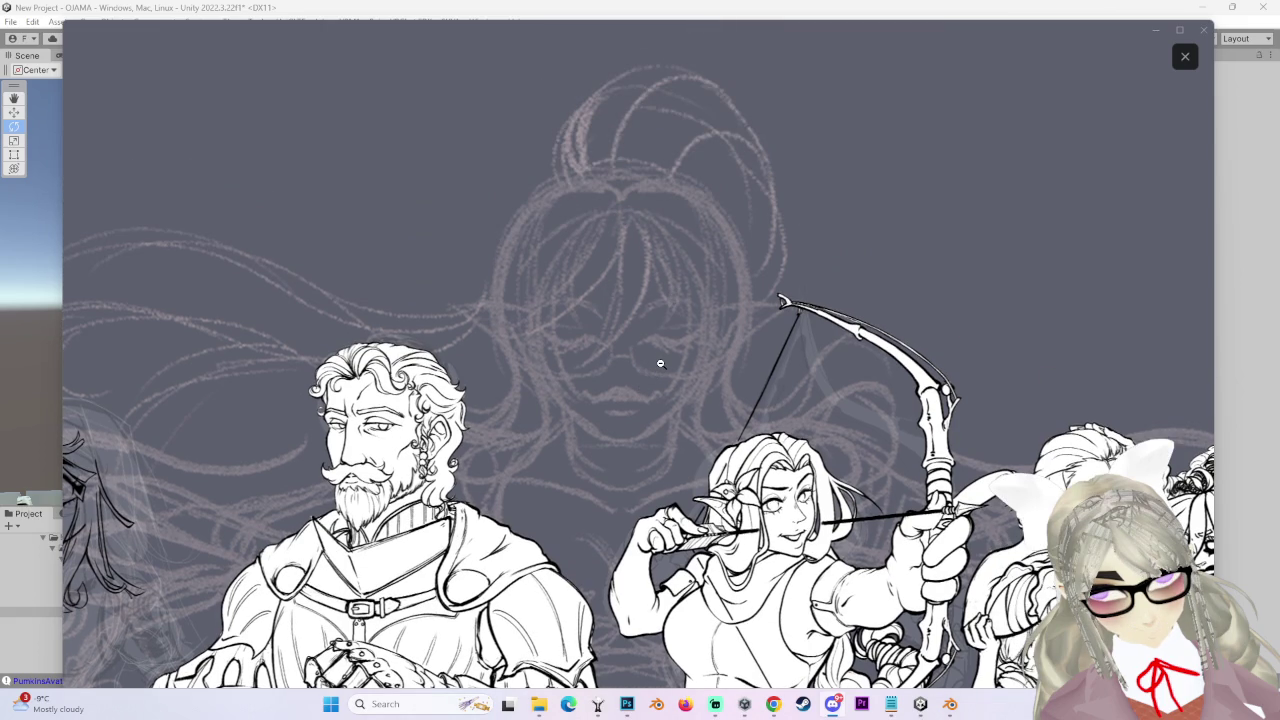
pyautogui.scroll(-2, 774, 435)
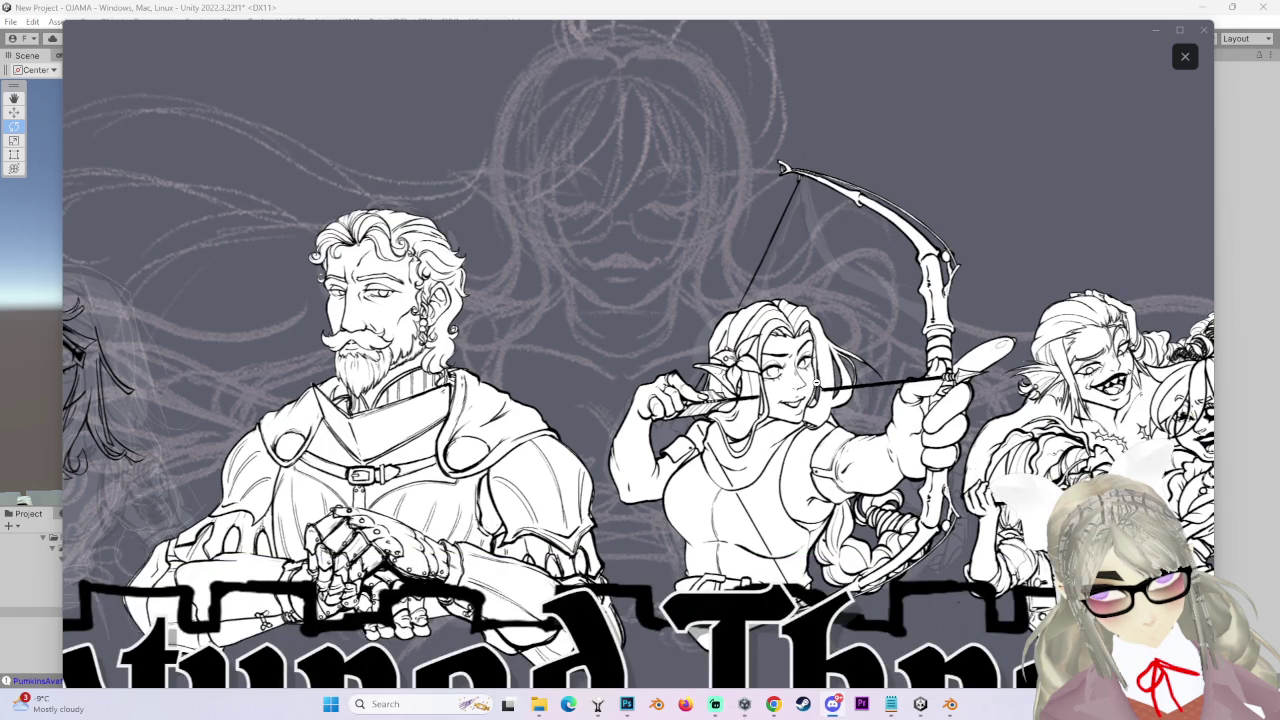
pyautogui.scroll(-3, 894, 372)
pyautogui.scroll(3, 884, 475)
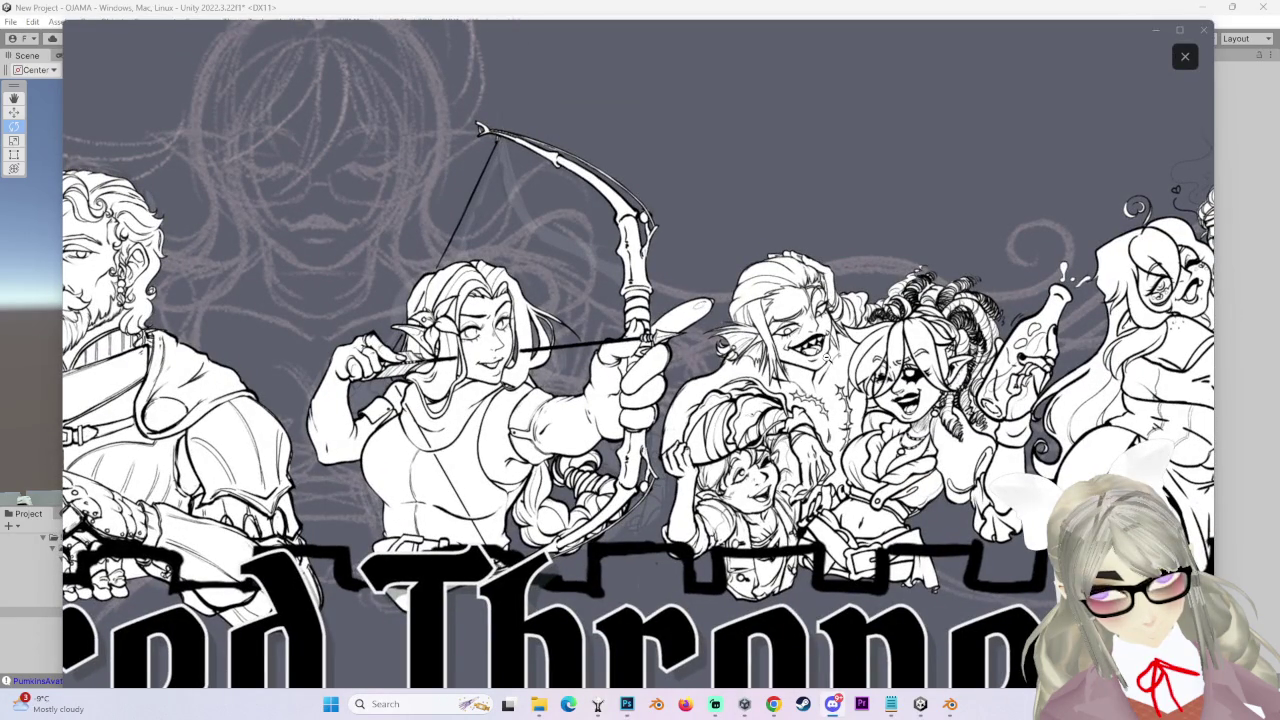
pyautogui.scroll(-3, 757, 503)
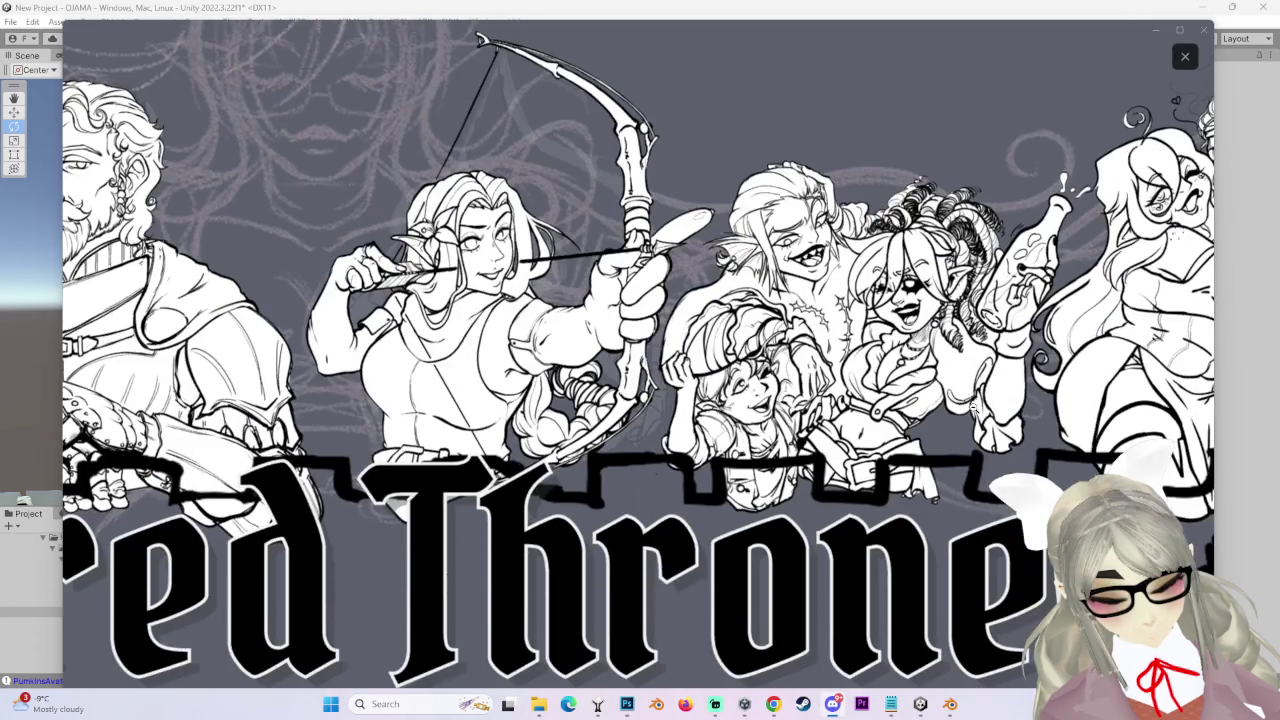
pyautogui.scroll(3, 978, 348)
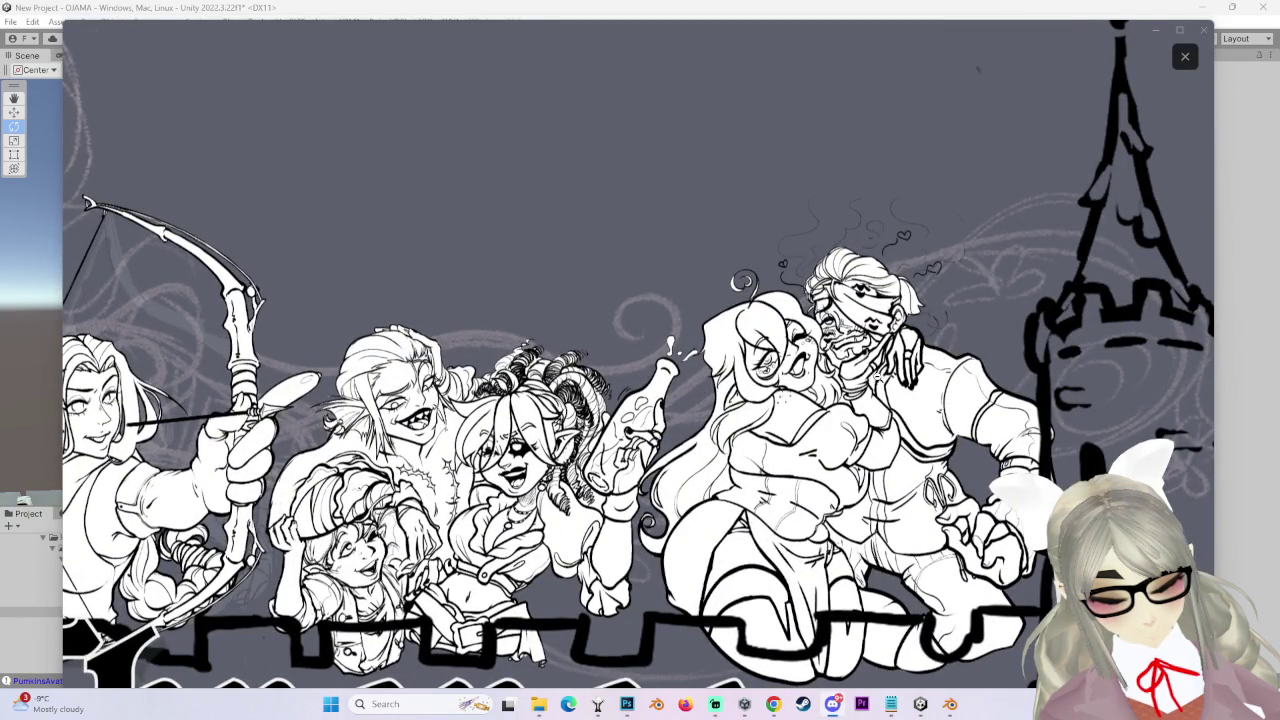
pyautogui.scroll(-1, 860, 396)
pyautogui.scroll(-3, 860, 396)
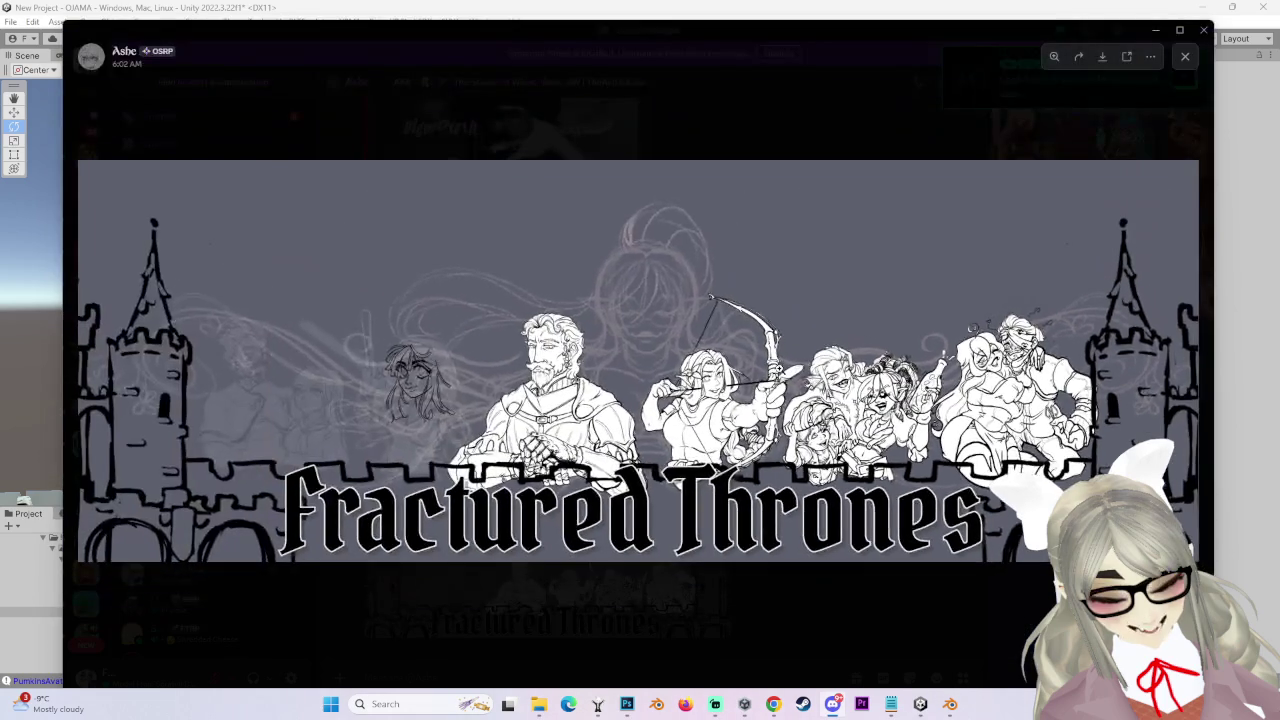
pyautogui.scroll(3, 573, 430)
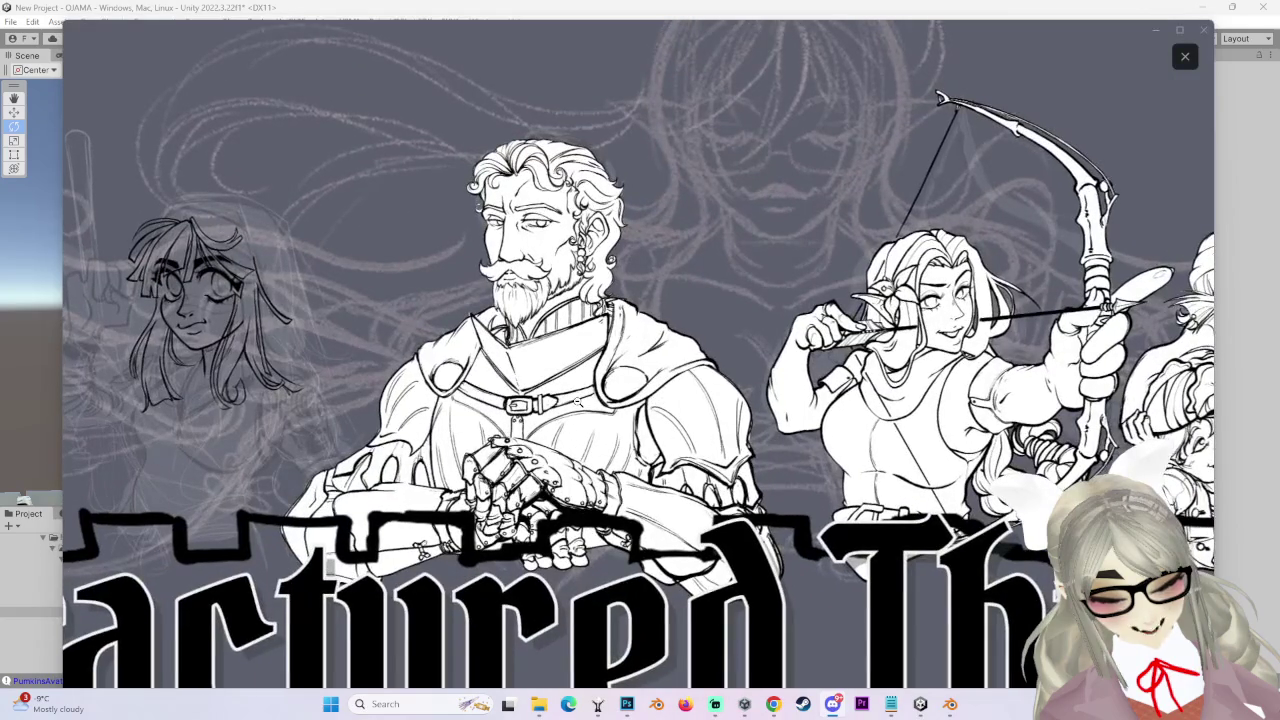
pyautogui.scroll(-1, 578, 398)
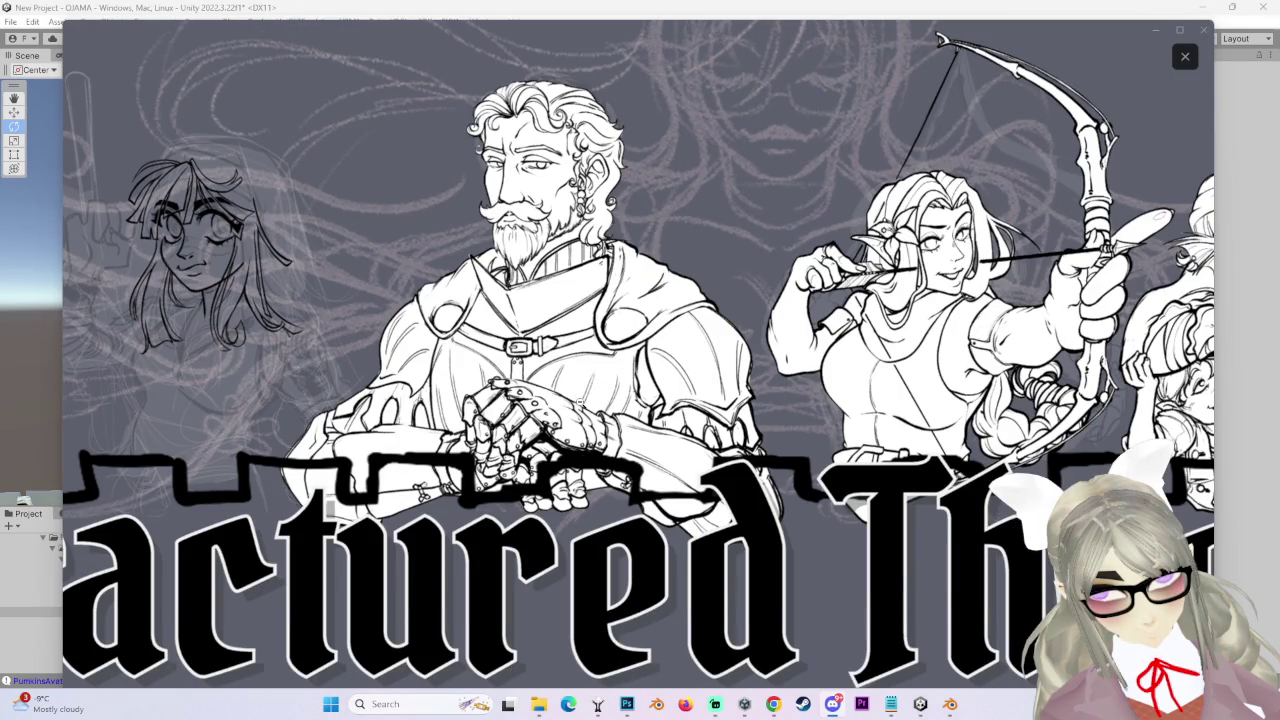
pyautogui.scroll(-3, 248, 324)
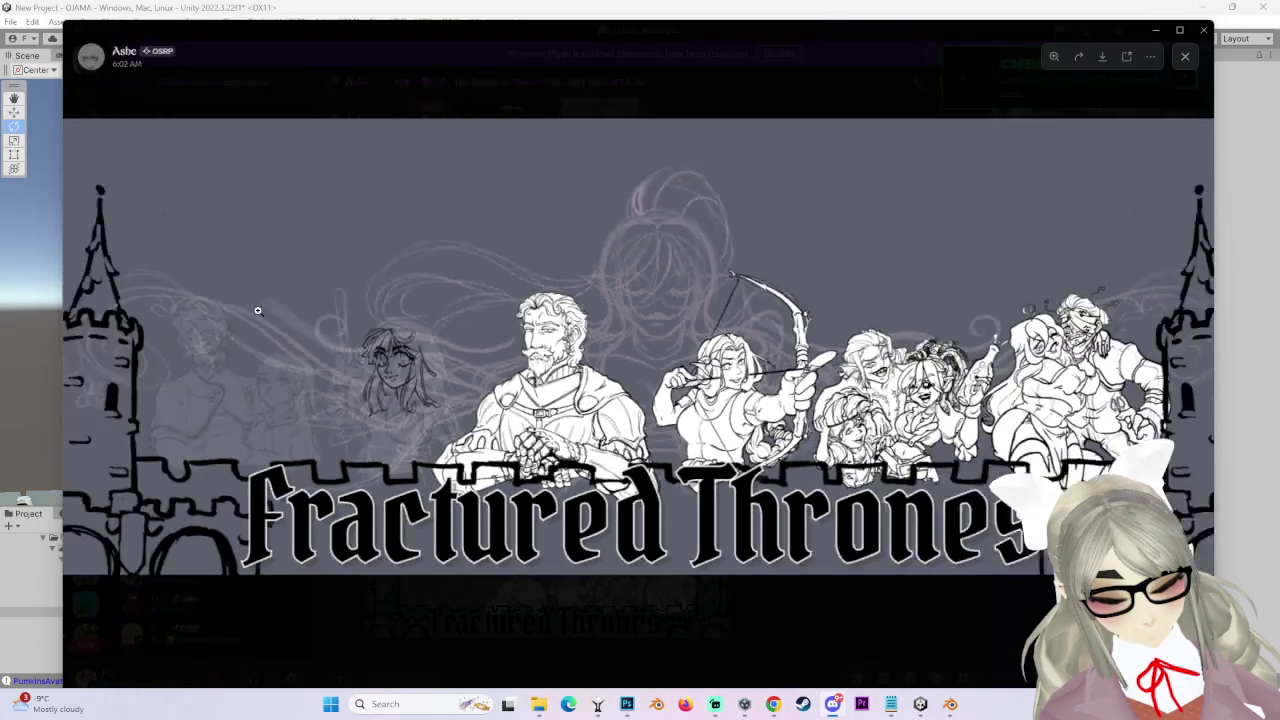
pyautogui.click(348, 415)
pyautogui.click(352, 416)
pyautogui.click(368, 400)
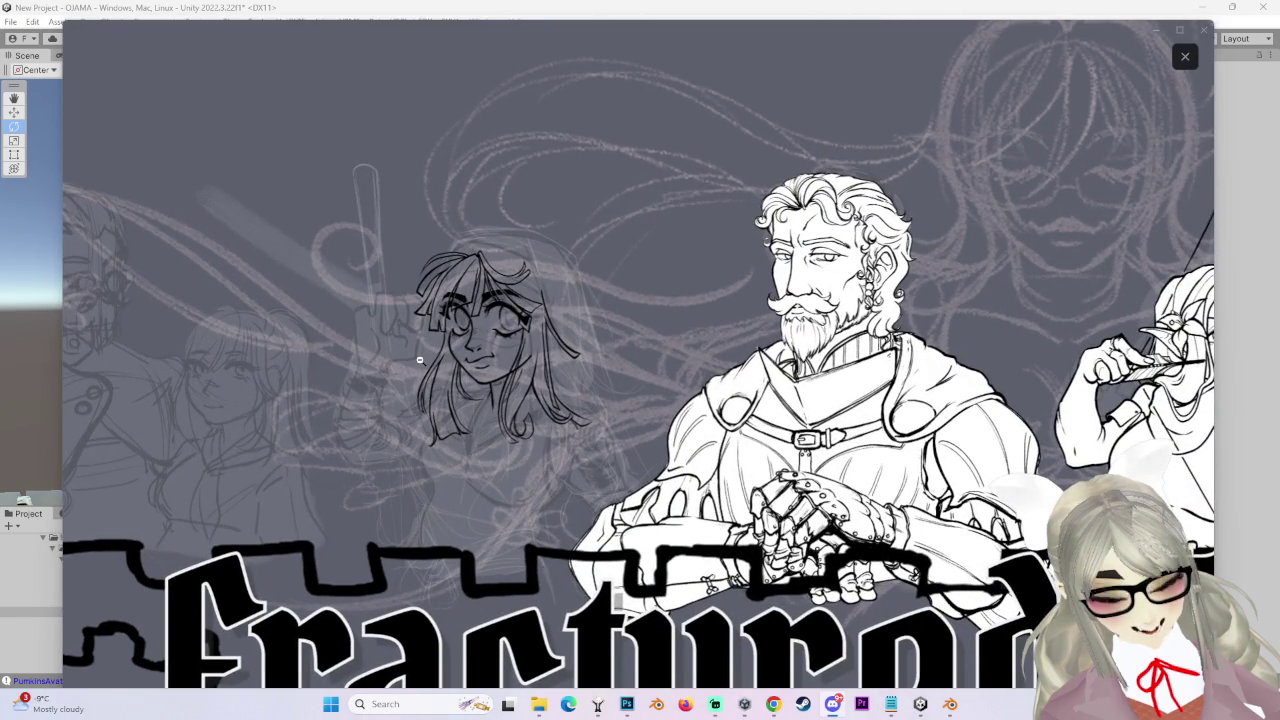
pyautogui.scroll(-5, 460, 330)
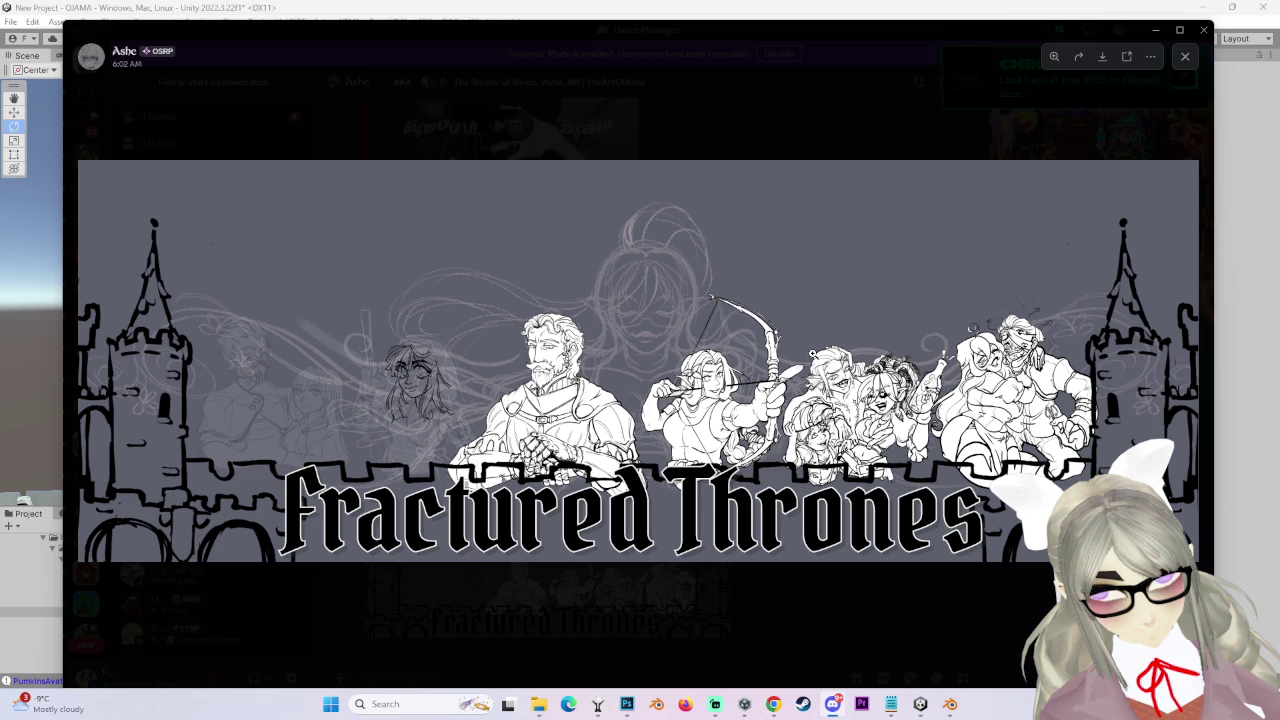
pyautogui.click(843, 368)
pyautogui.click(843, 368)
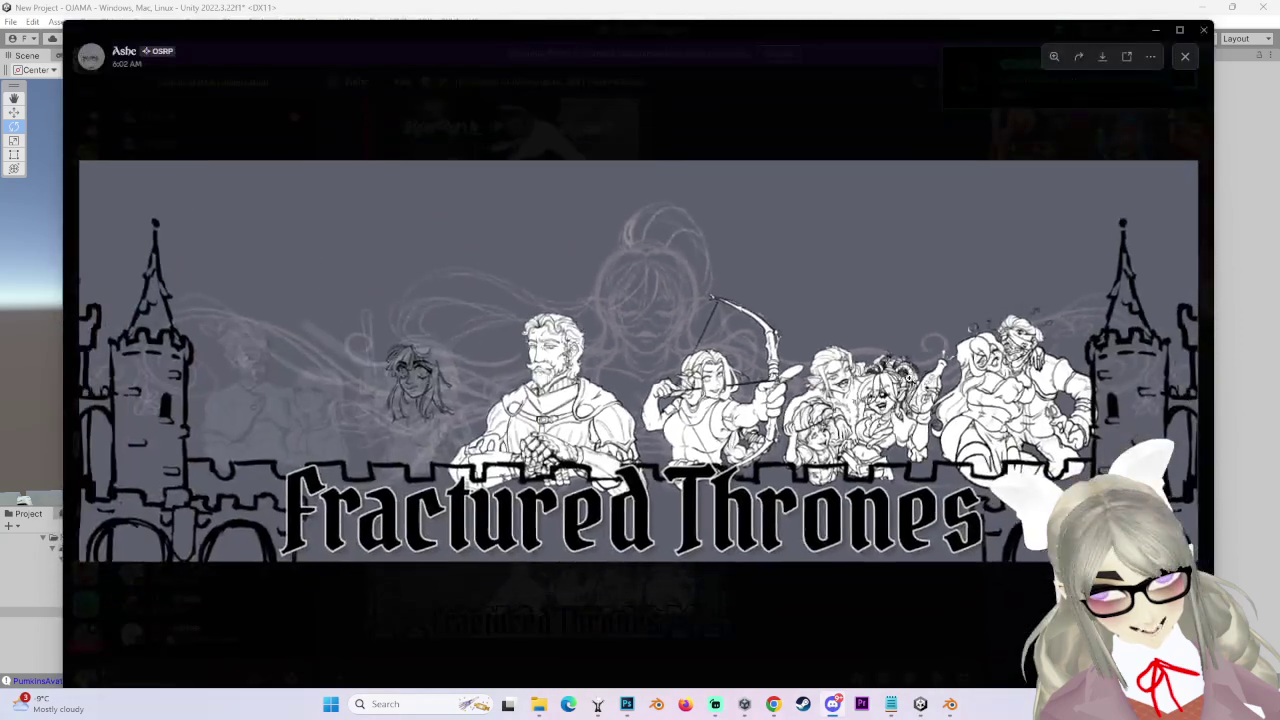
pyautogui.click(843, 368)
pyautogui.scroll(1, 1052, 448)
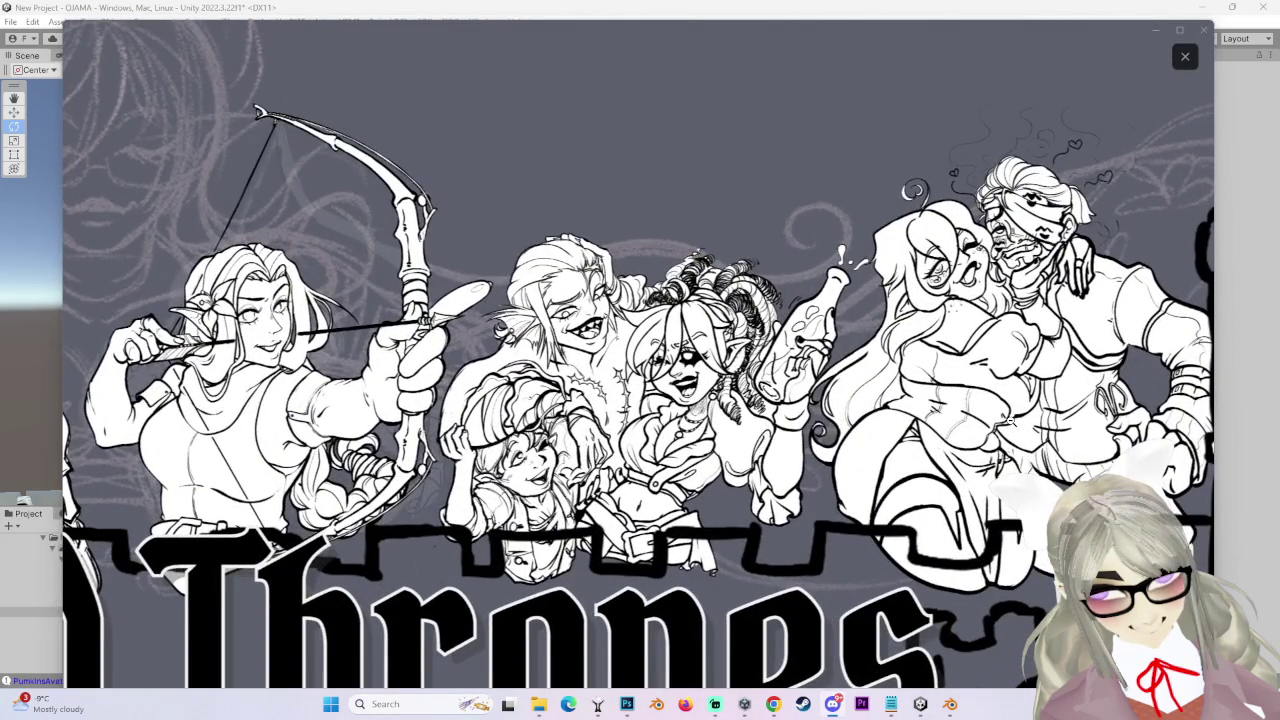
pyautogui.click(875, 424)
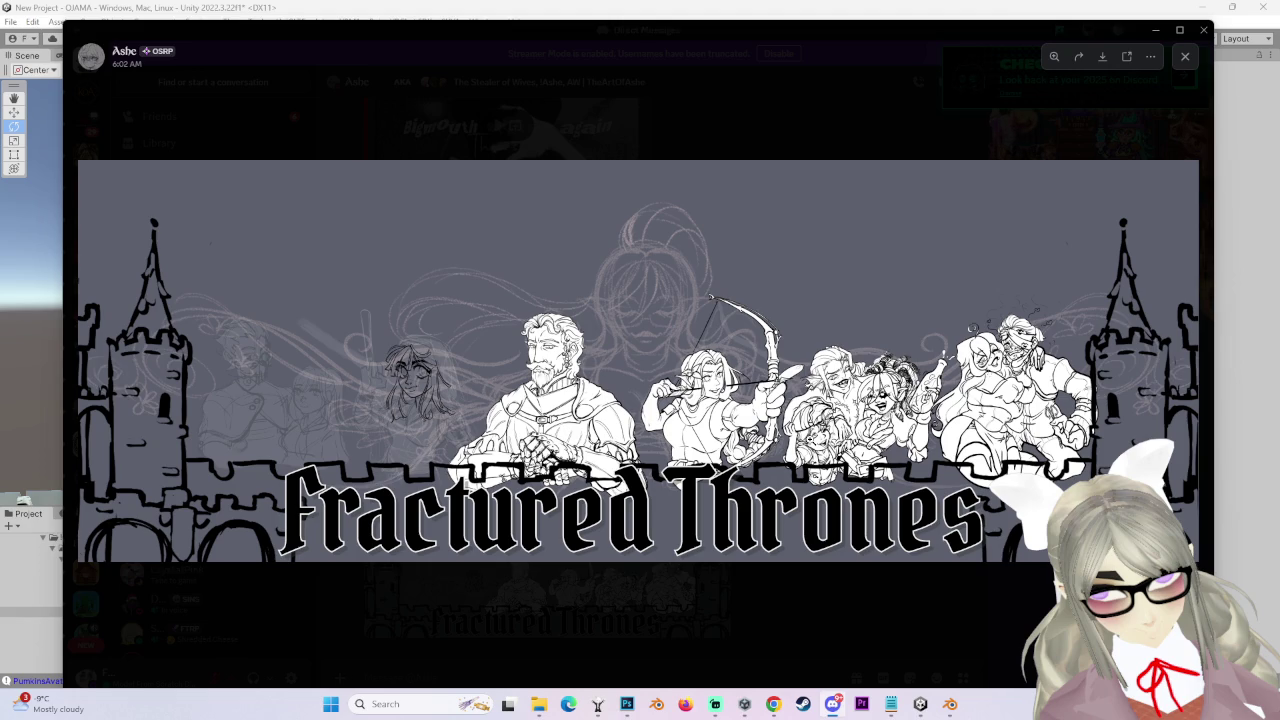
pyautogui.click(748, 412)
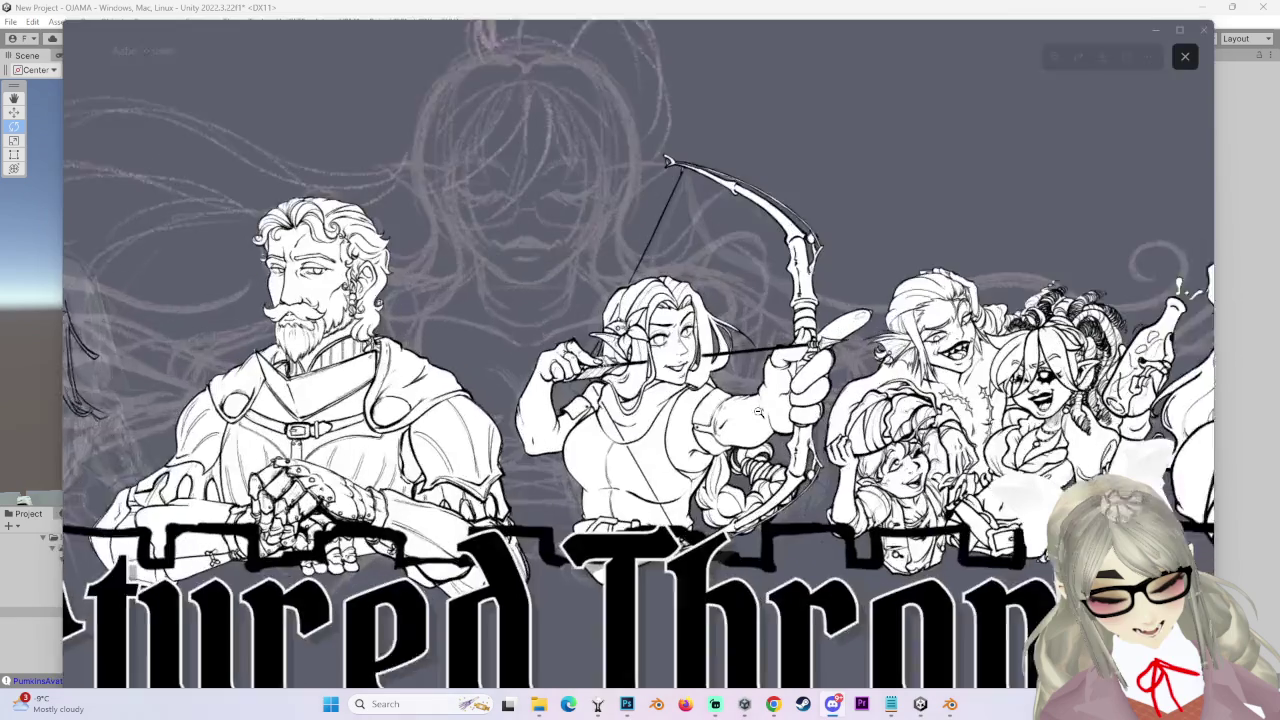
pyautogui.click(789, 410)
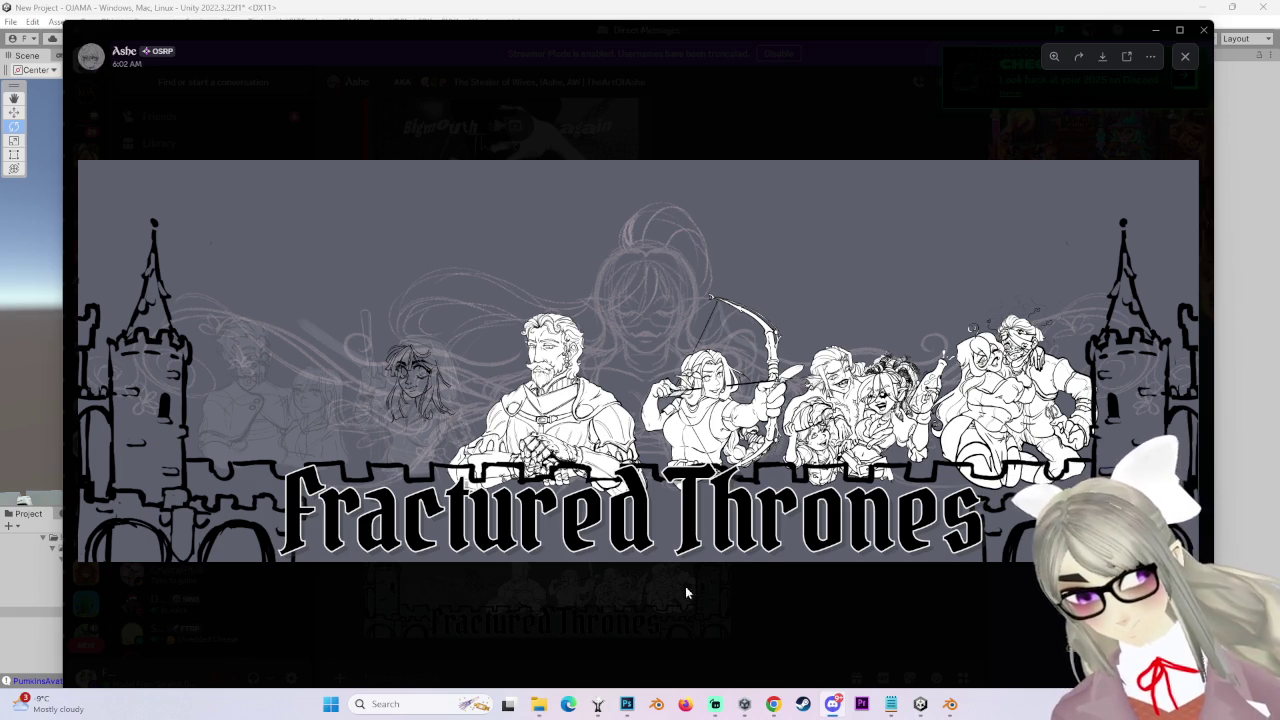
pyautogui.click(824, 607)
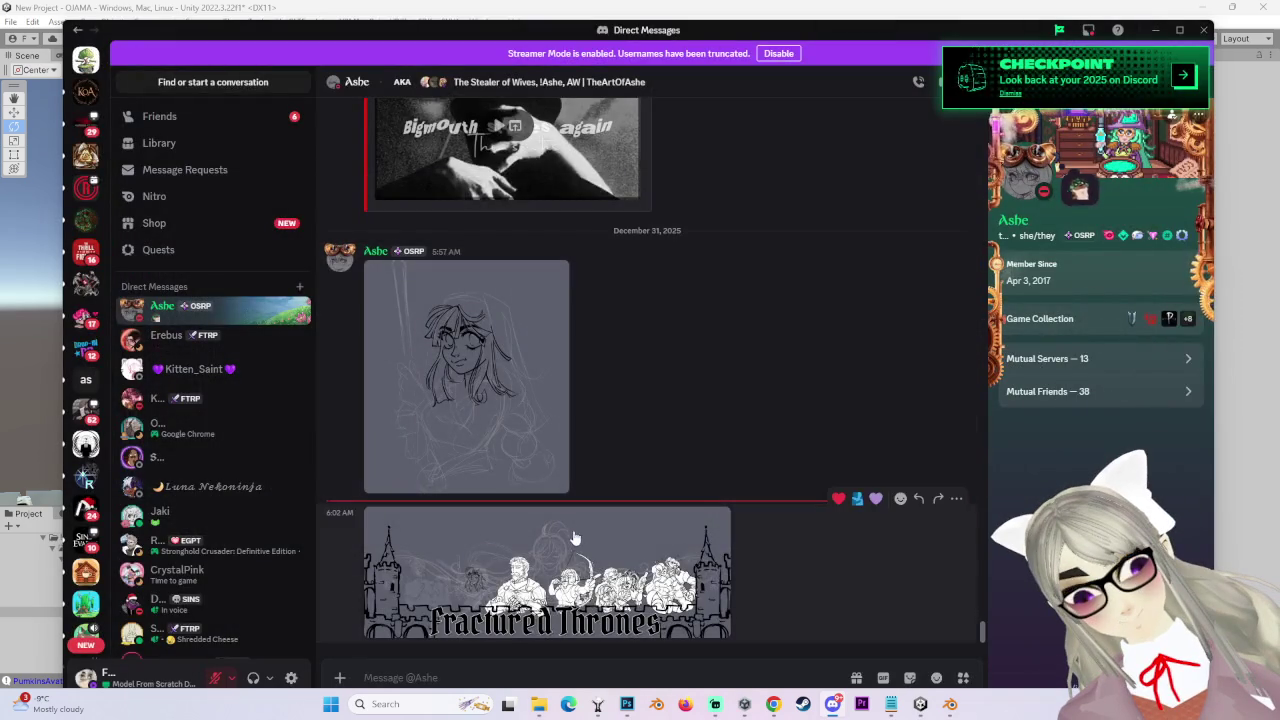
pyautogui.click(575, 530)
pyautogui.click(637, 435)
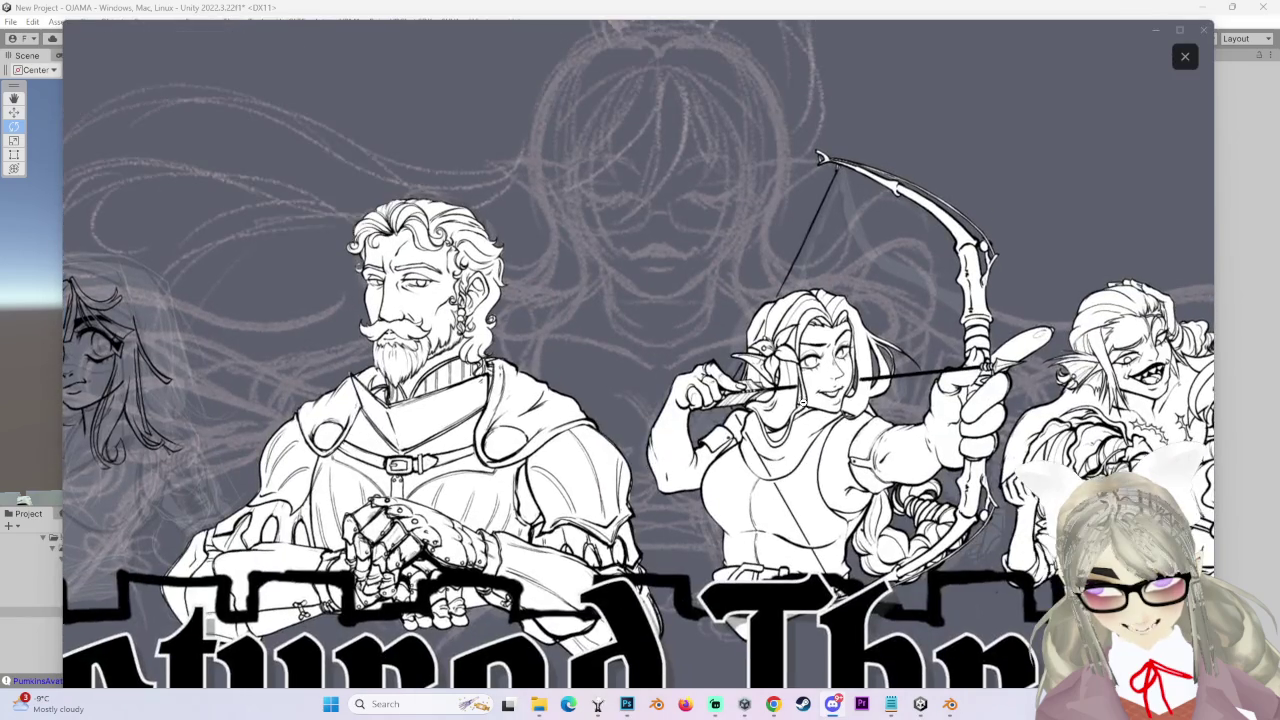
pyautogui.click(1059, 221)
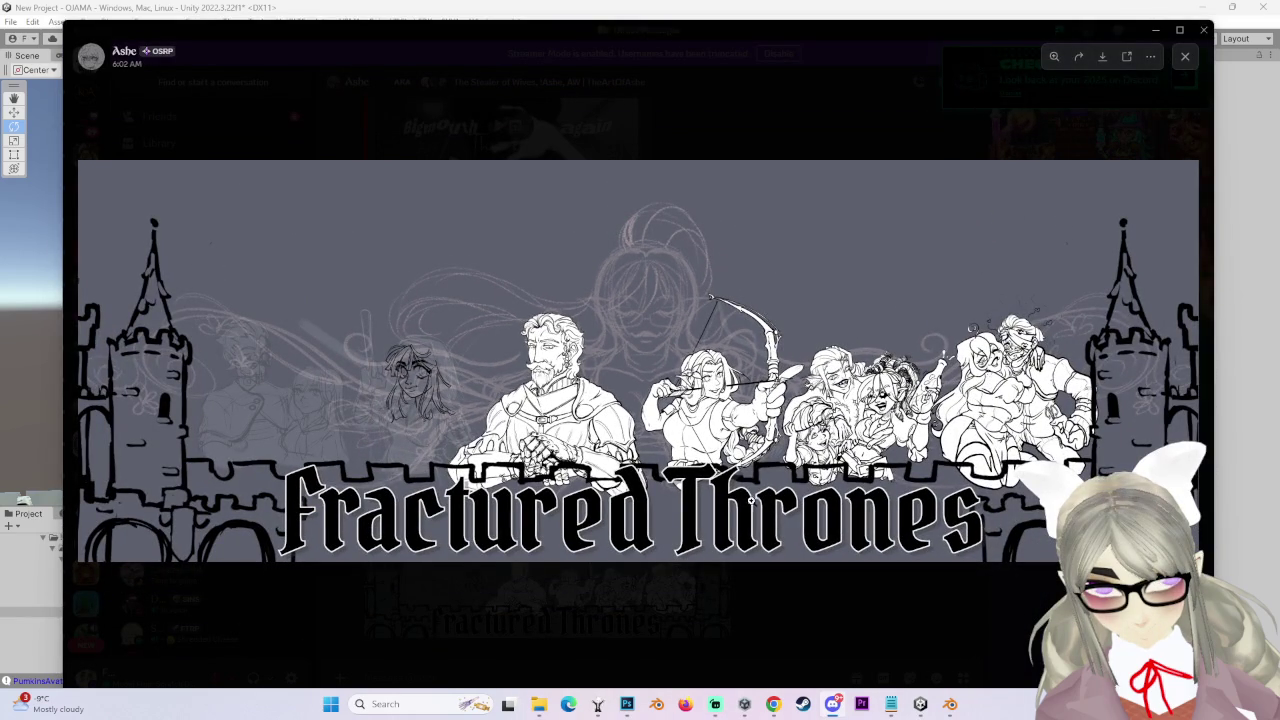
pyautogui.click(342, 436)
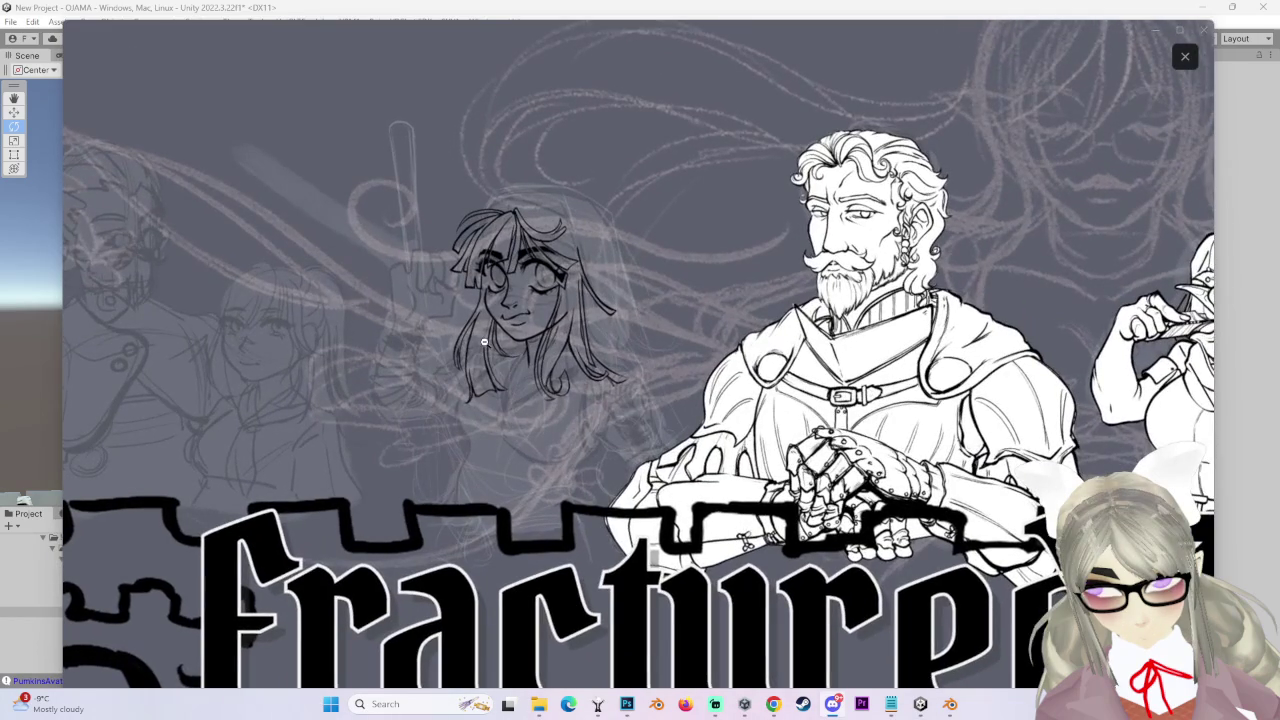
pyautogui.click(484, 342)
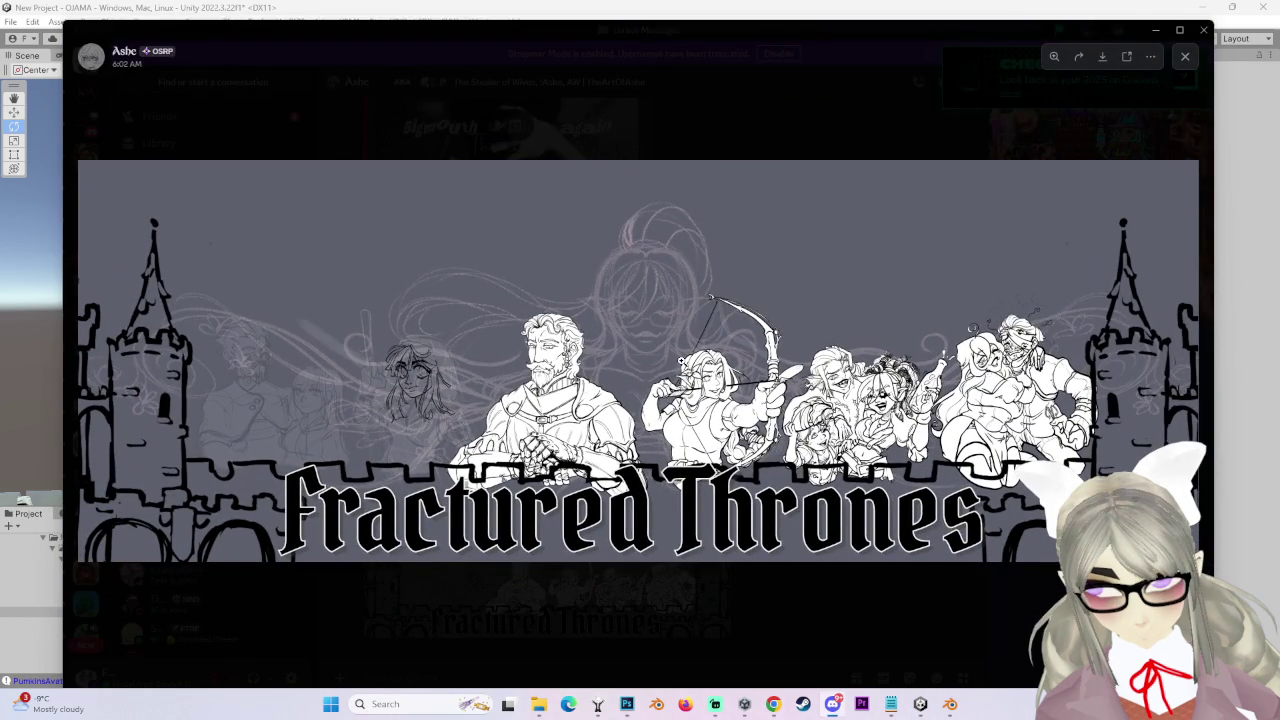
pyautogui.click(689, 341)
pyautogui.click(689, 341)
pyautogui.click(518, 386)
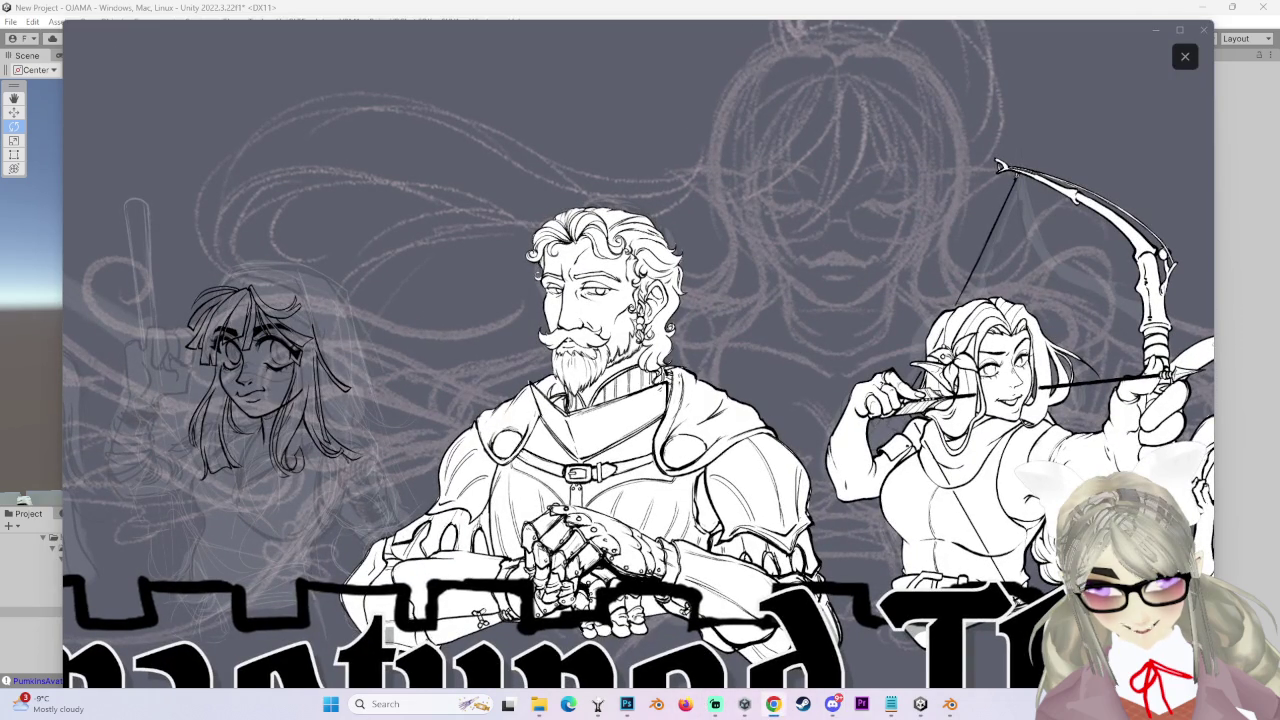
pyautogui.click(627, 405)
pyautogui.click(627, 405)
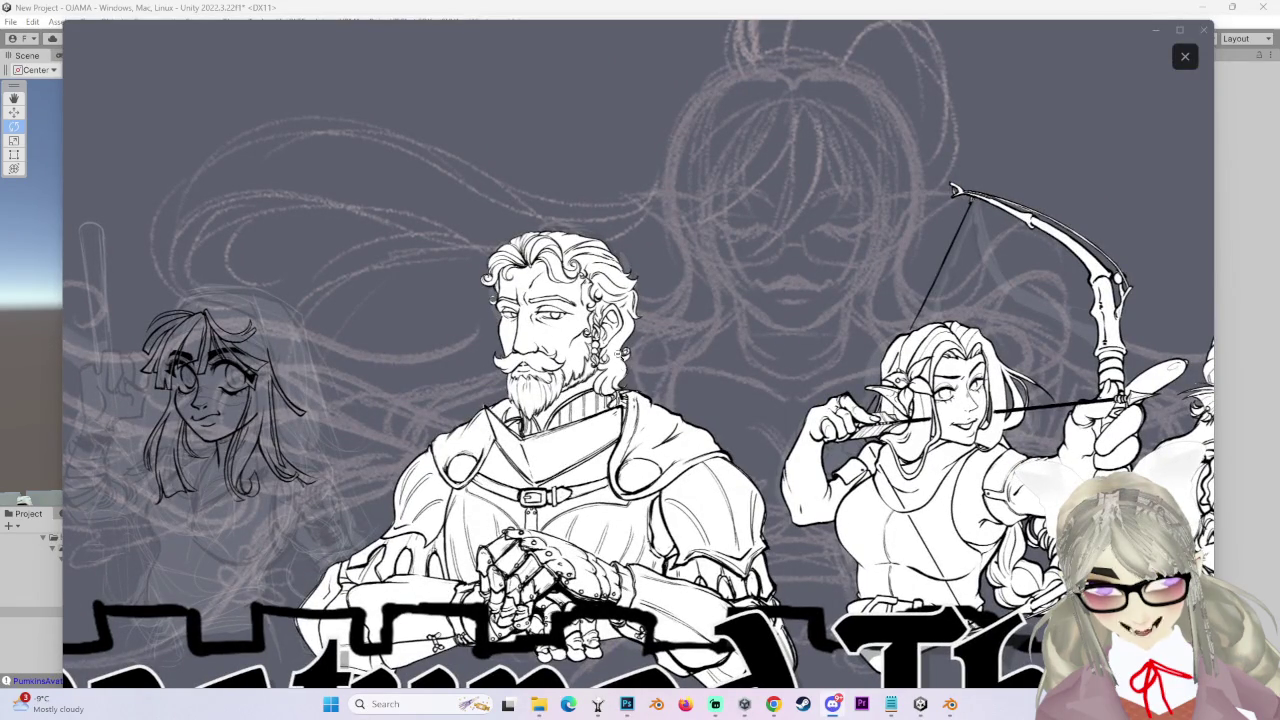
pyautogui.click(556, 337)
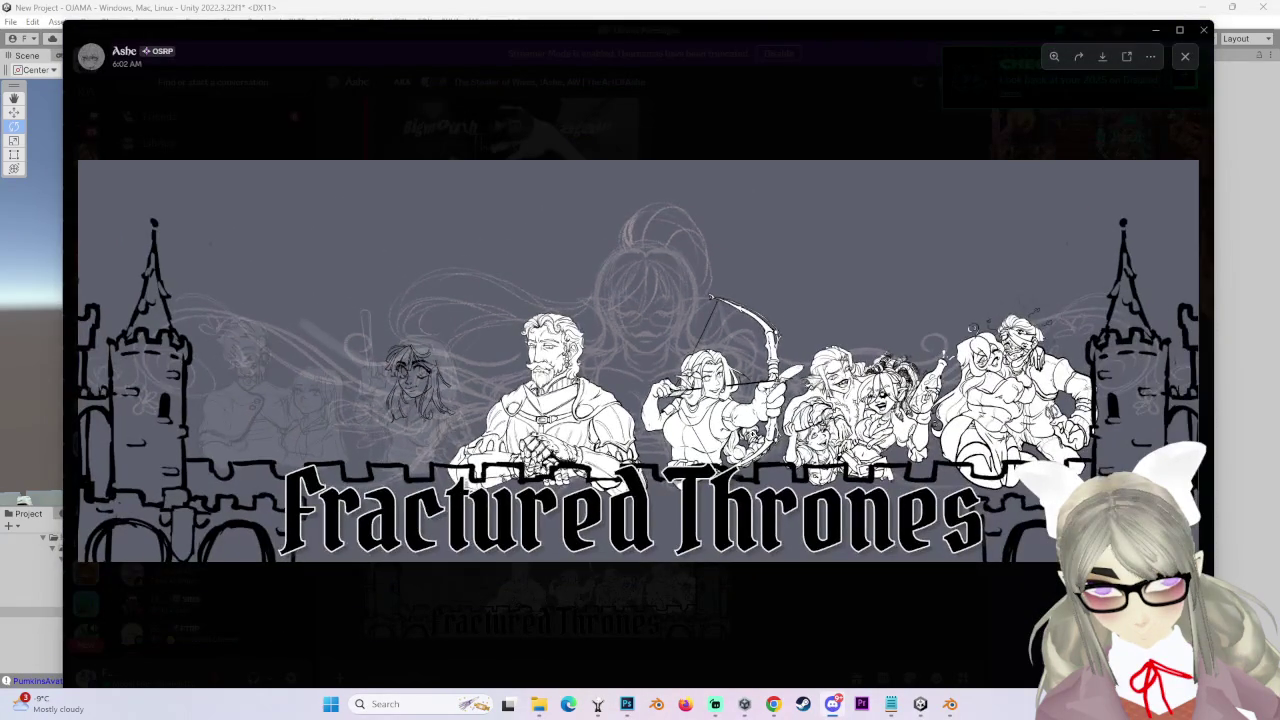
pyautogui.click(268, 398)
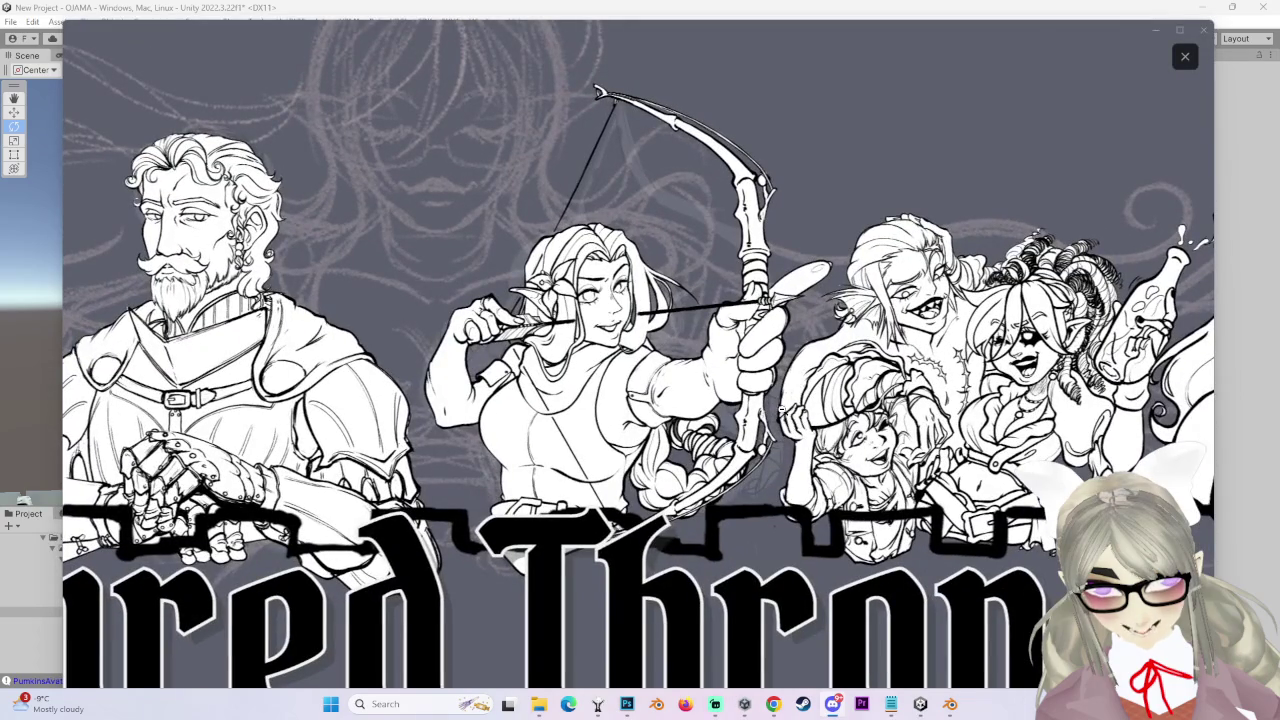
pyautogui.click(268, 398)
pyautogui.click(400, 405)
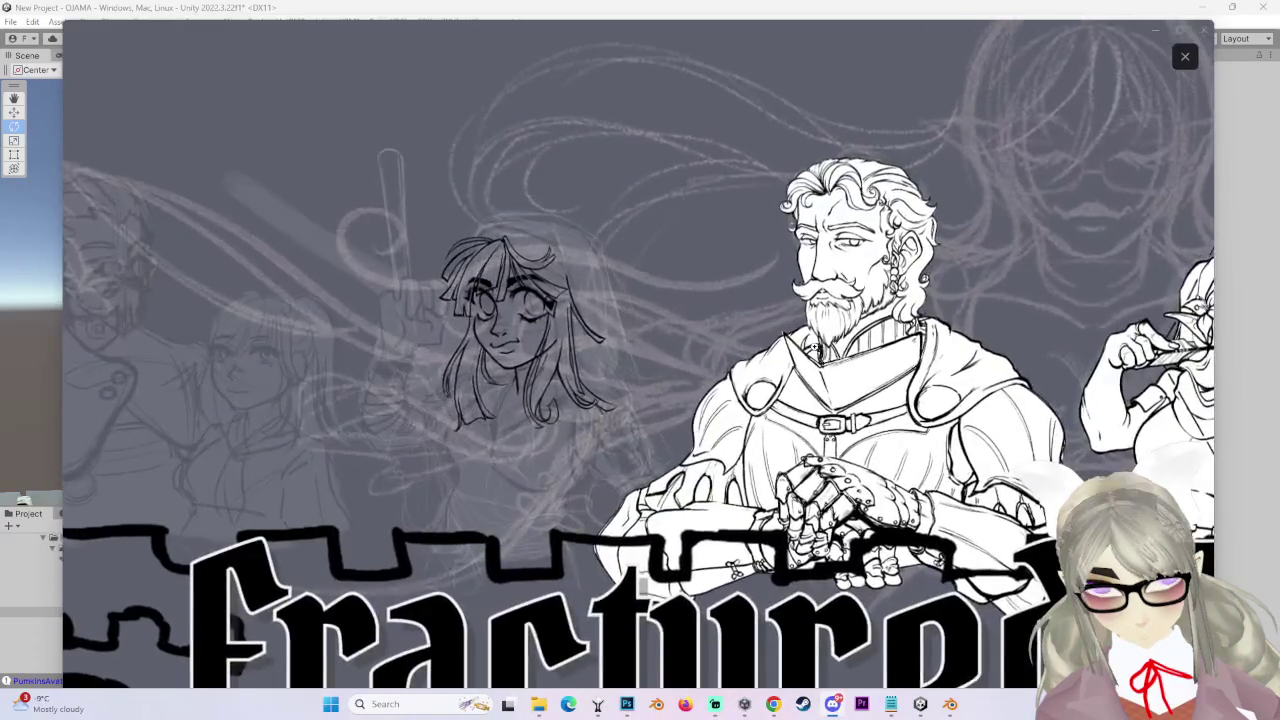
pyautogui.click(574, 345)
pyautogui.click(589, 354)
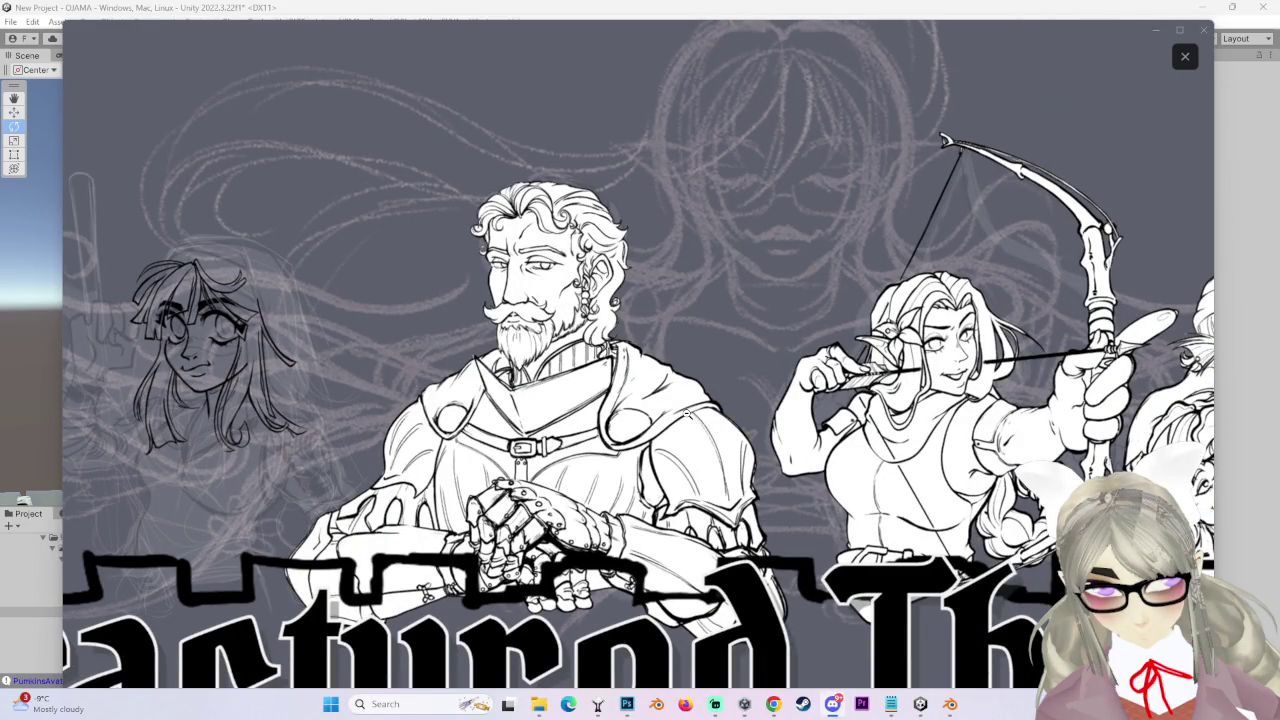
pyautogui.click(541, 318)
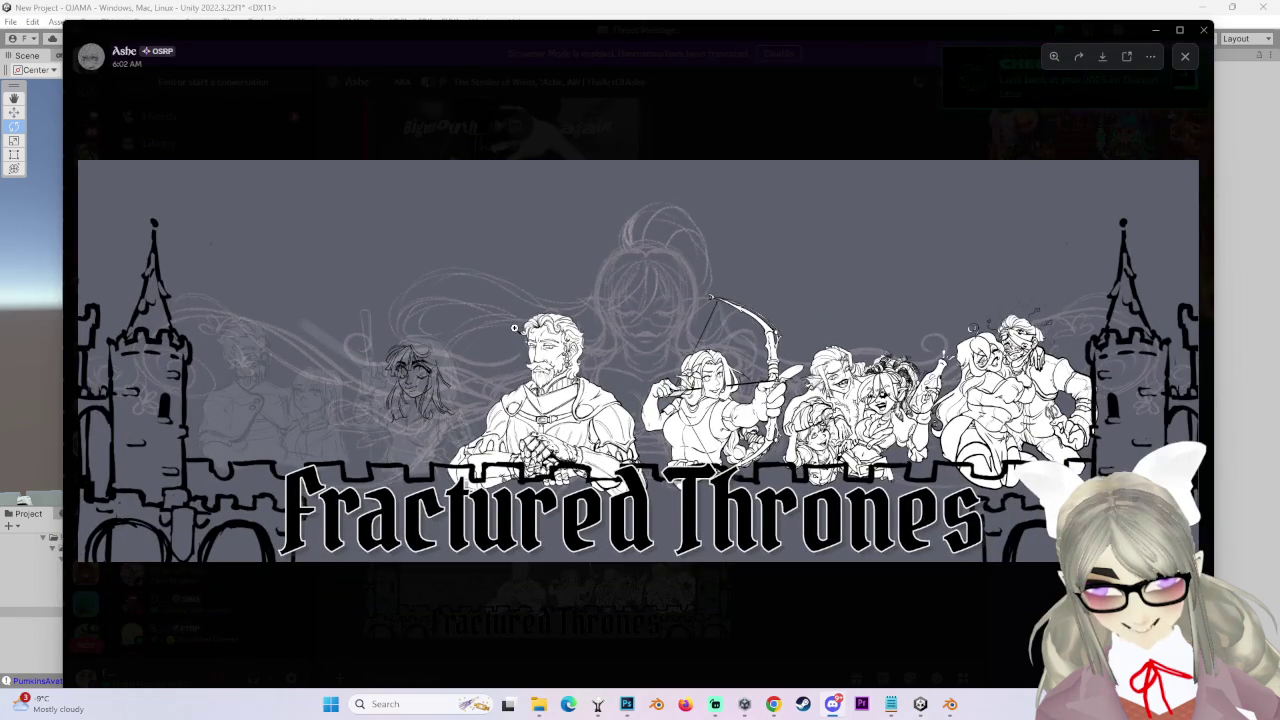
pyautogui.click(514, 325)
pyautogui.click(510, 322)
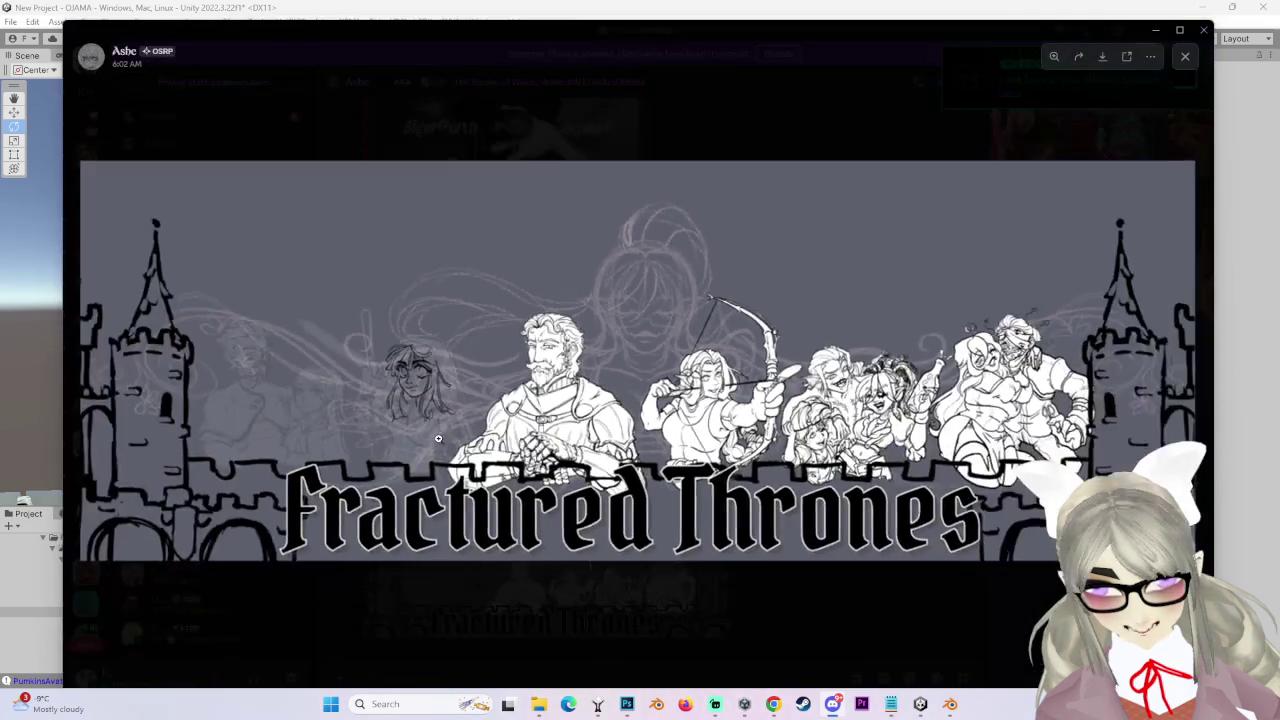
# - Zoom in on the knight in the Fractured Thrones banner artwork
pyautogui.click(500, 442)
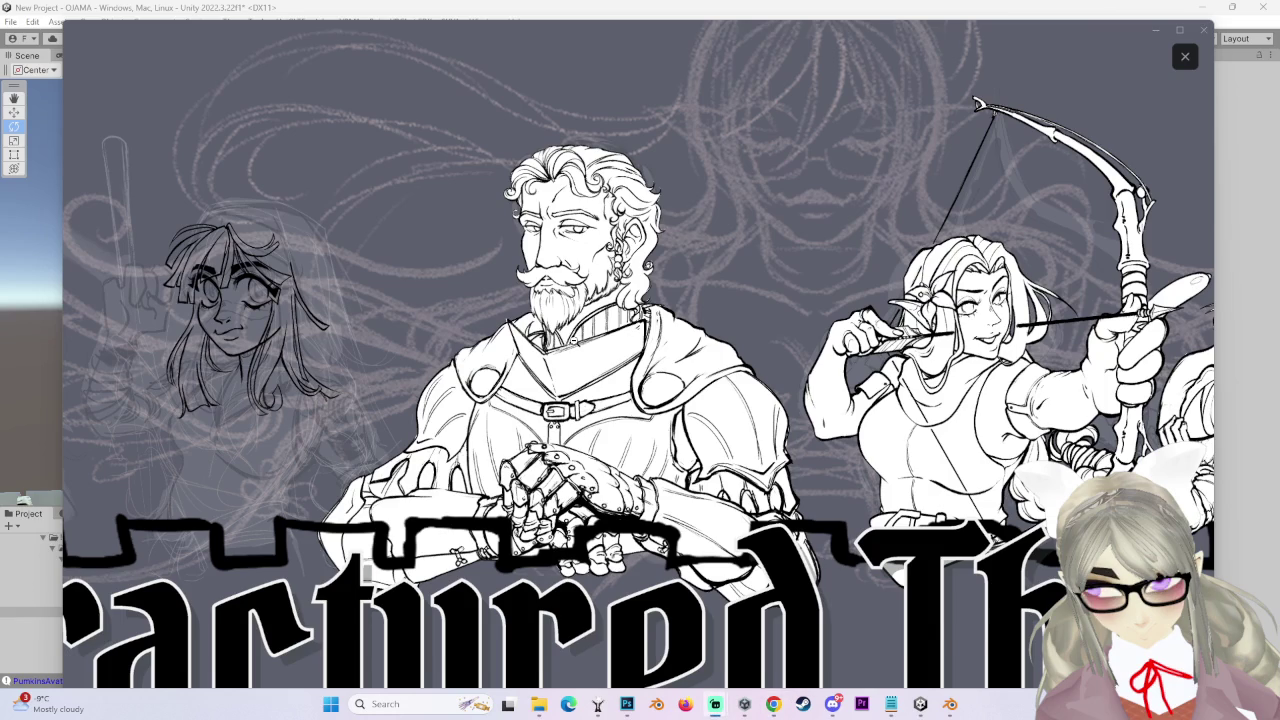
# - Toggle zoom on the banner, focusing on the girl, knight and archer
pyautogui.scroll(-1, 574, 342)
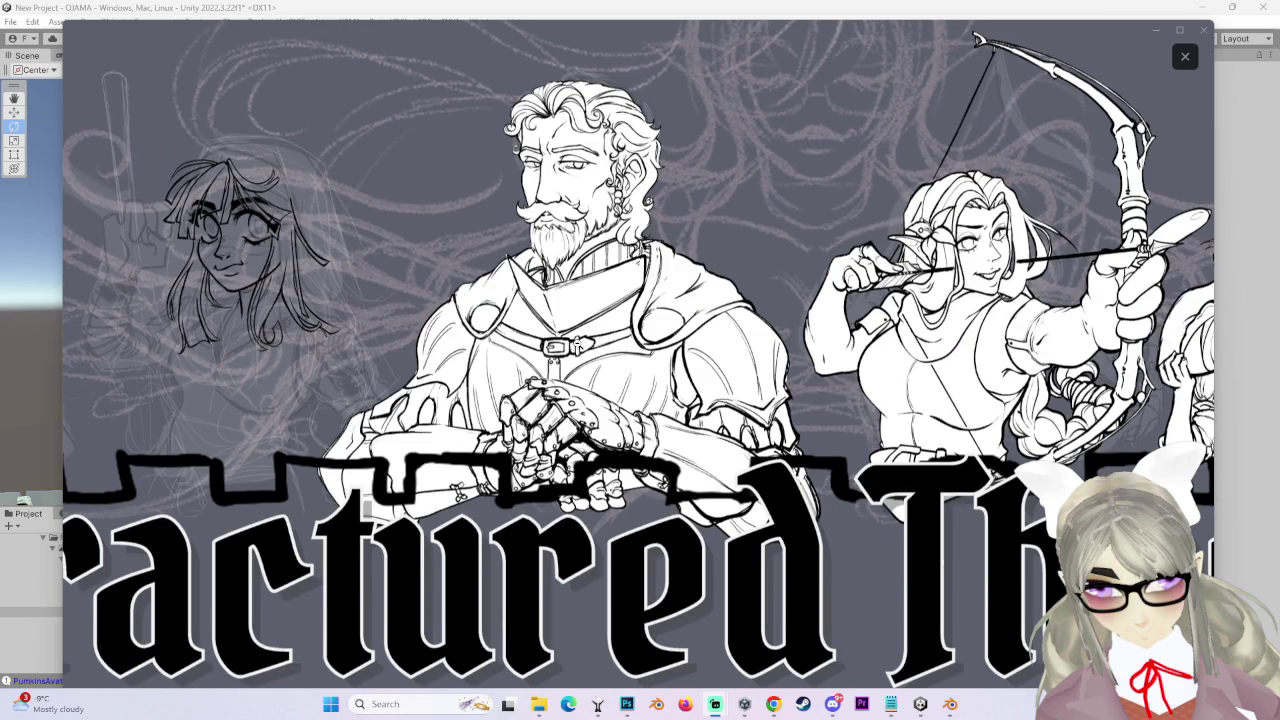
pyautogui.scroll(1, 578, 344)
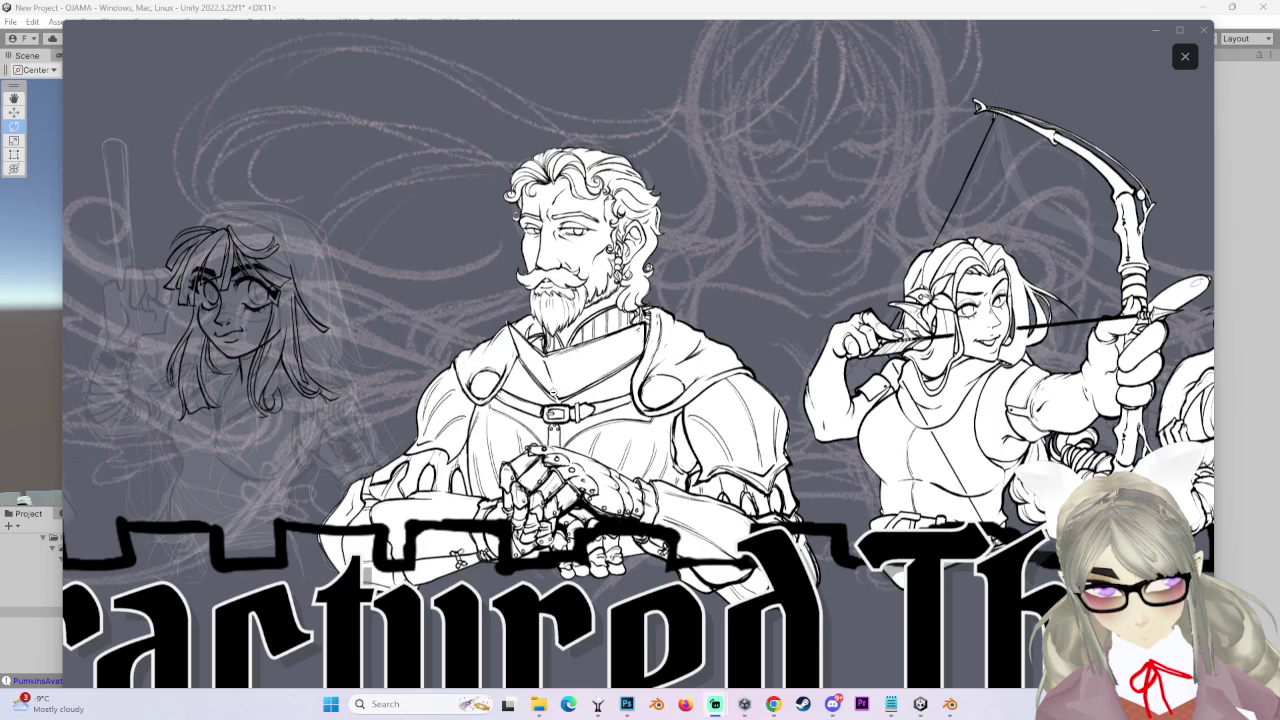
pyautogui.scroll(-1, 550, 426)
pyautogui.click(381, 395)
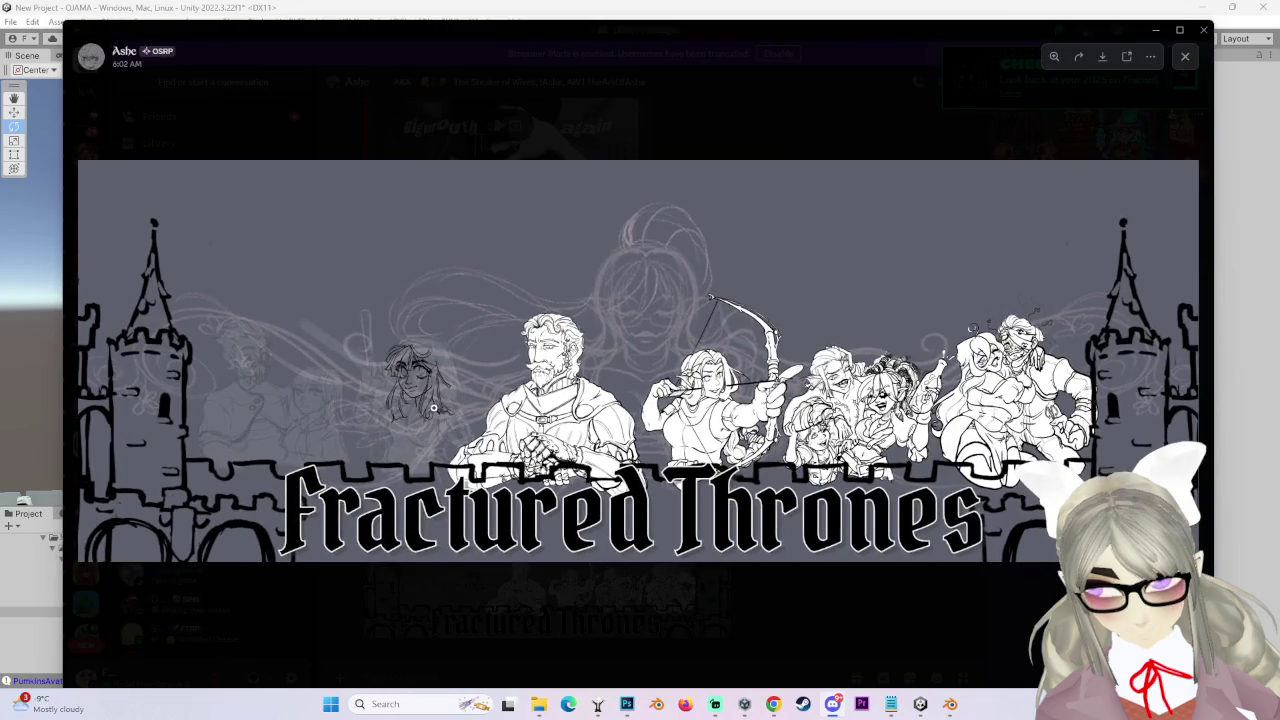
pyautogui.click(412, 372)
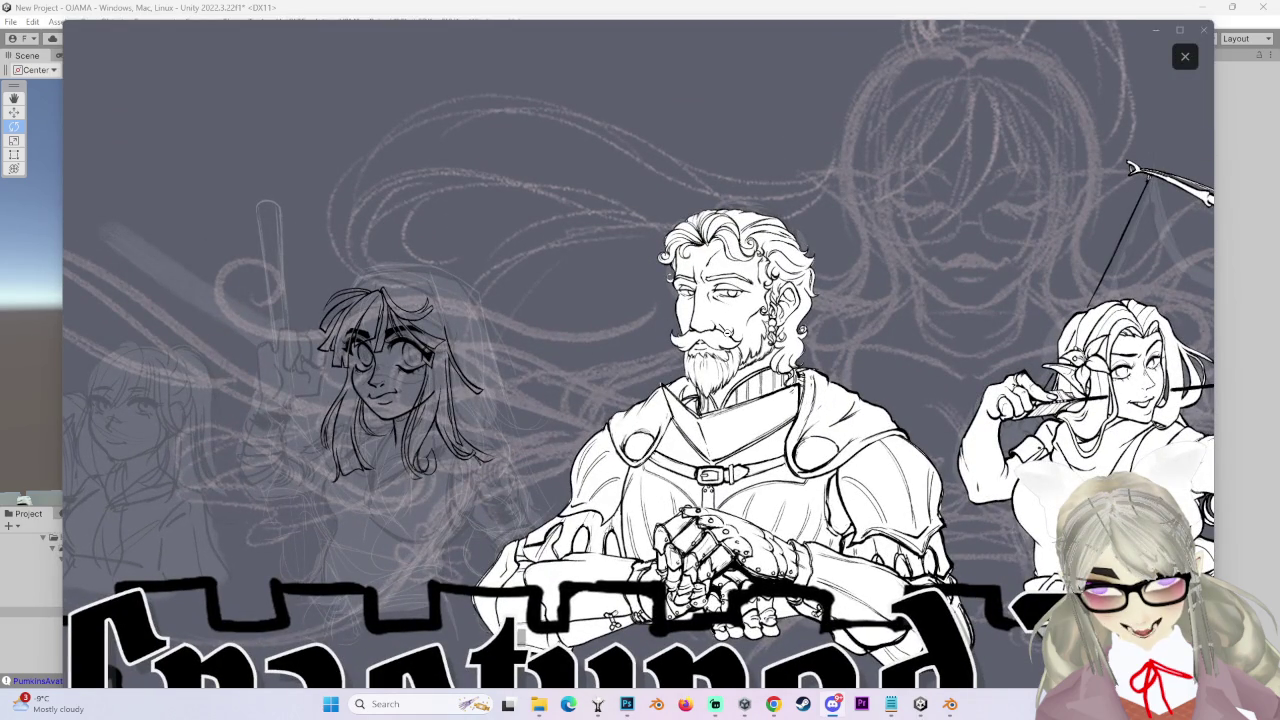
pyautogui.click(375, 387)
pyautogui.click(369, 408)
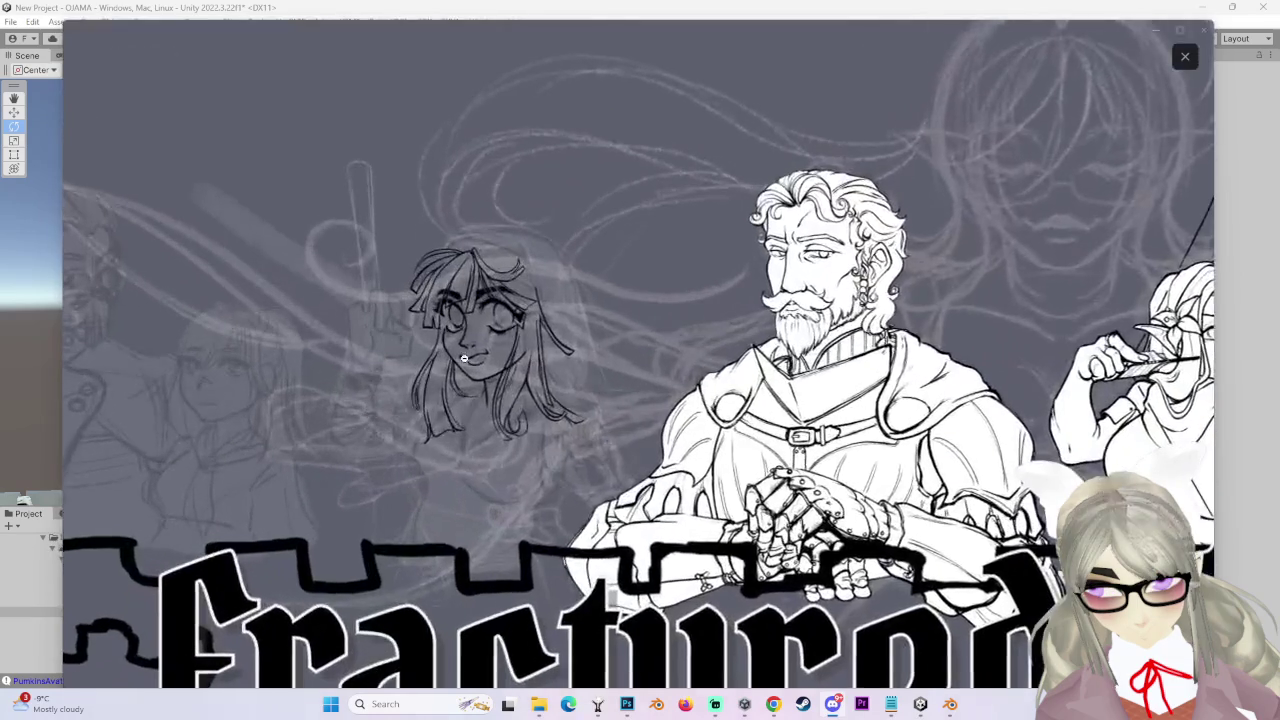
pyautogui.click(689, 326)
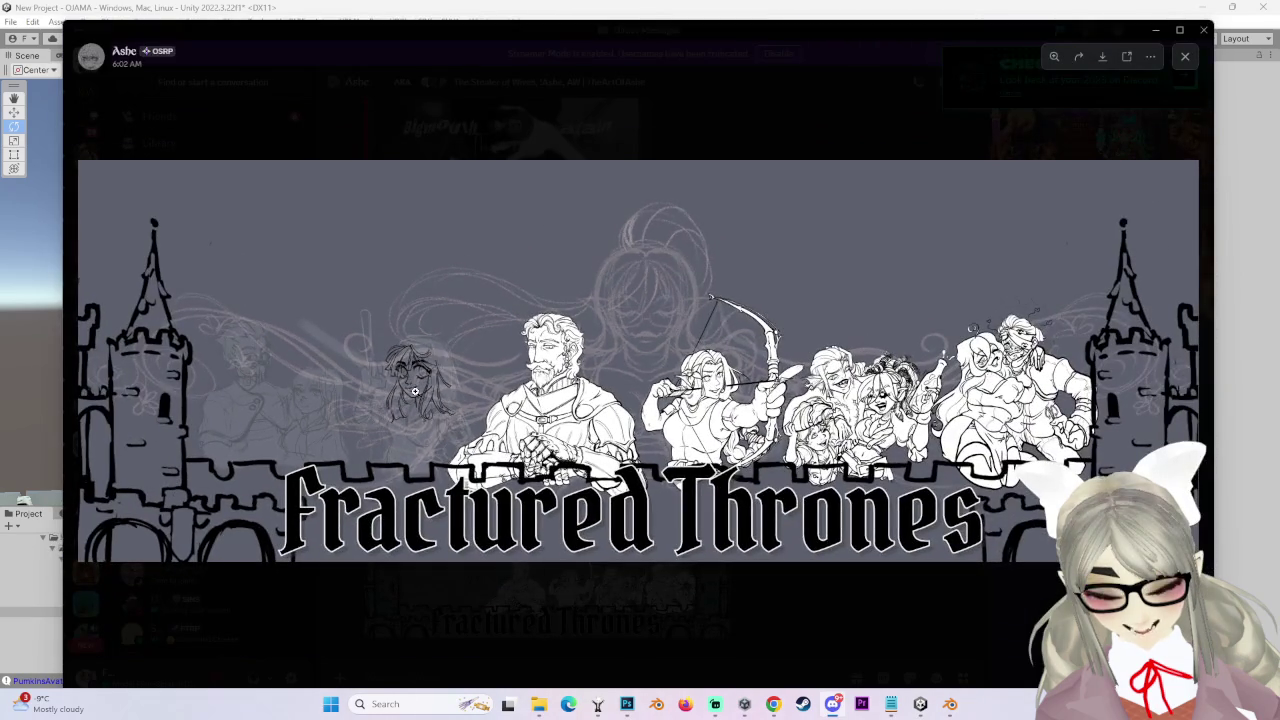
pyautogui.click(441, 371)
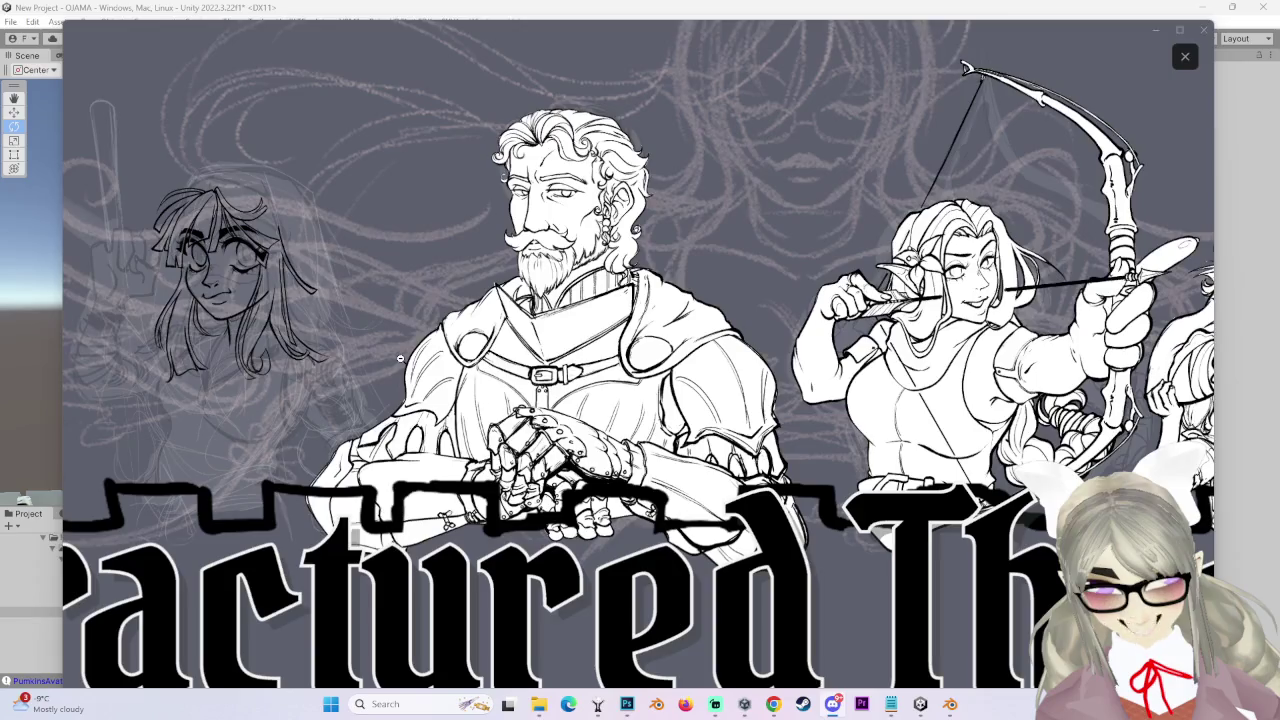
pyautogui.click(620, 380)
pyautogui.click(472, 440)
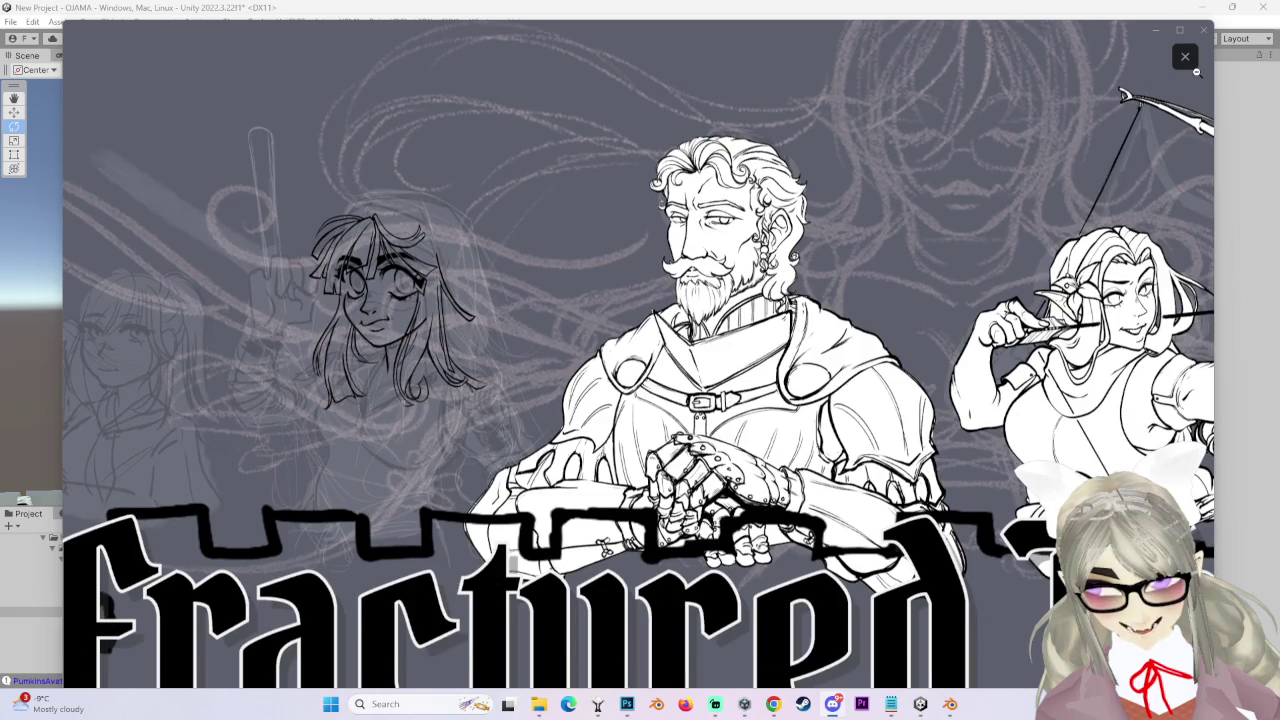
# - Reopen the banner viewer and drag it off the right screen edge to reveal Unity
pyautogui.click(1185, 57)
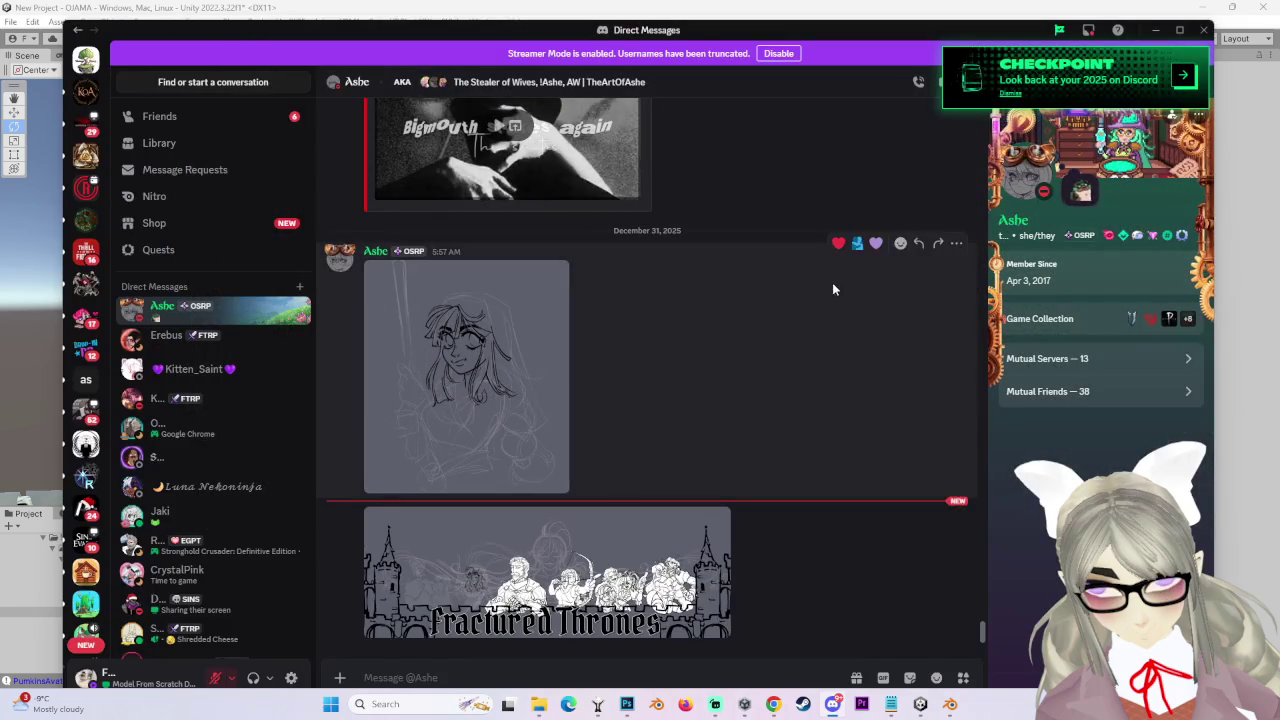
pyautogui.click(545, 570)
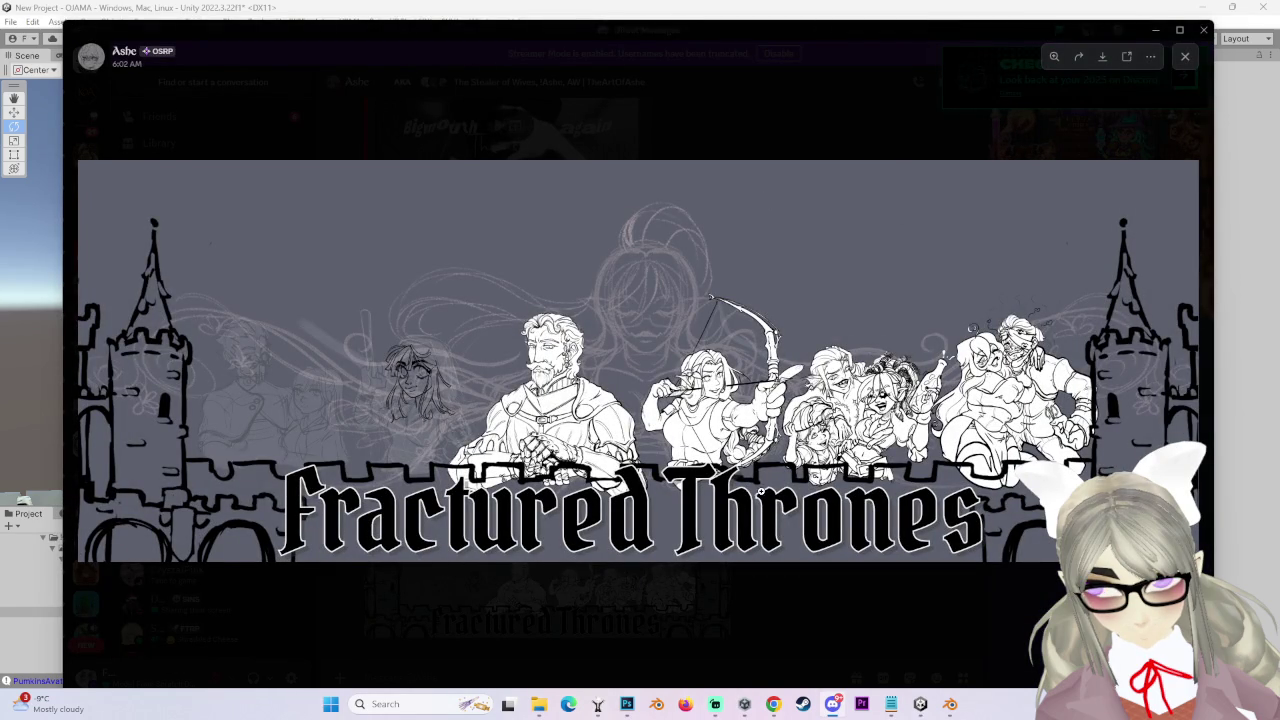
pyautogui.moveTo(537, 38); pyautogui.dragTo(1279, 55)
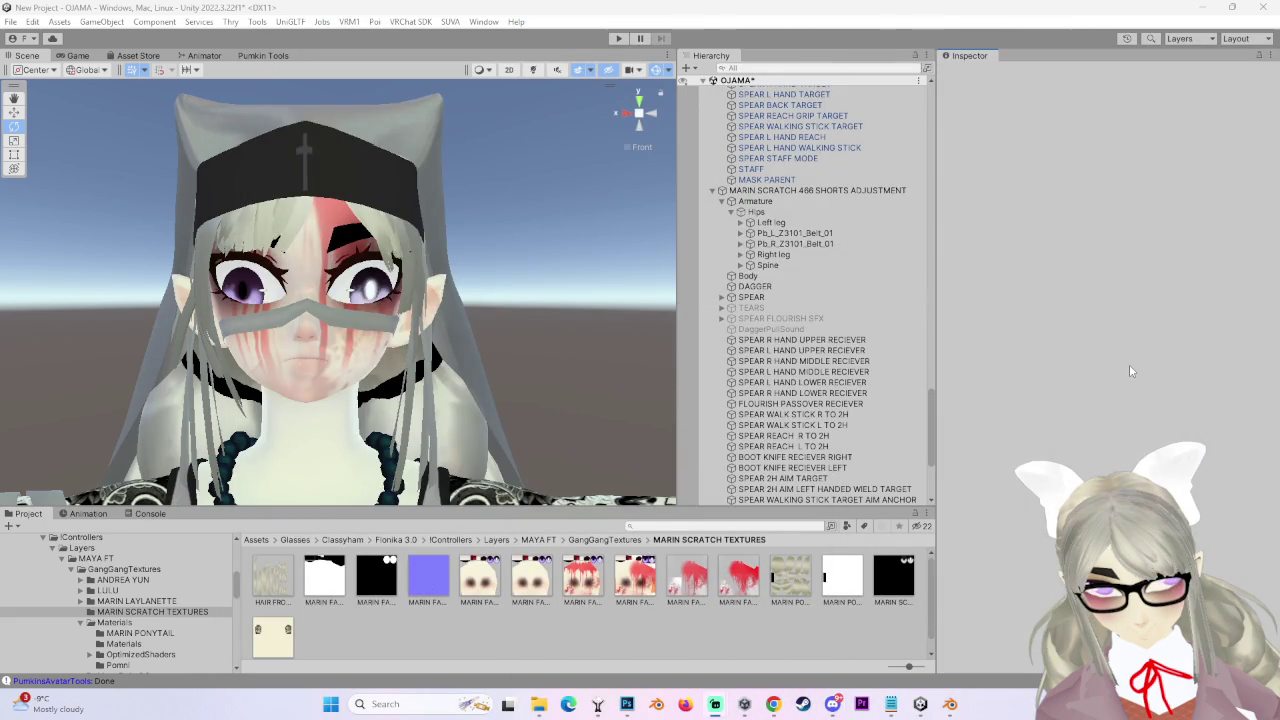
# - Hide both blood splatter layers in the face texture, keeping the red streak layer visible
pyautogui.click(630, 706)
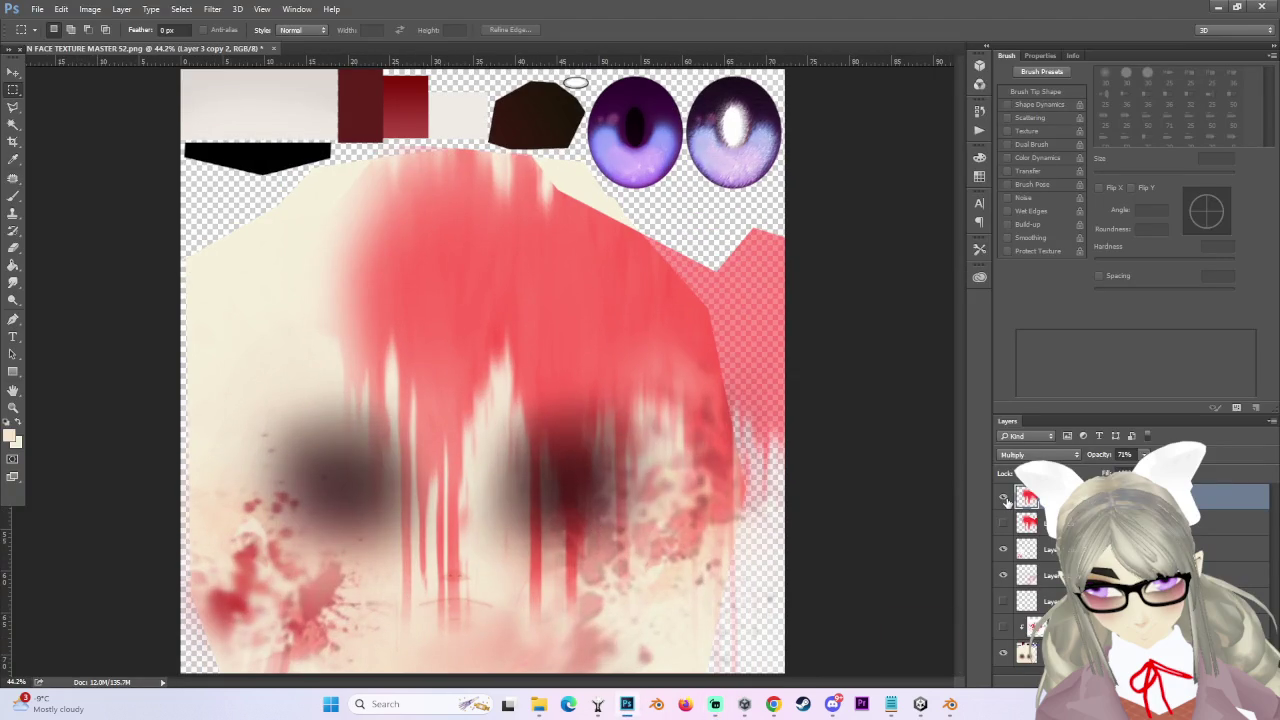
pyautogui.click(1003, 497)
pyautogui.click(1003, 497)
pyautogui.click(1003, 549)
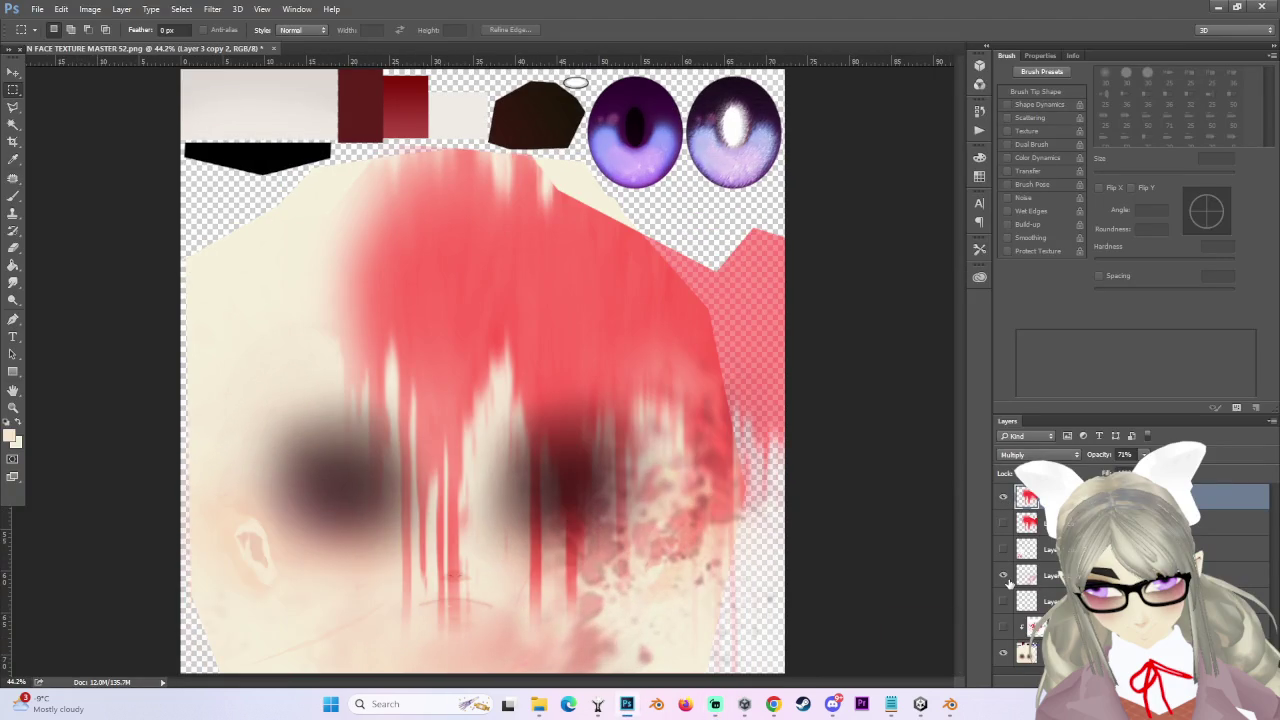
pyautogui.click(1003, 575)
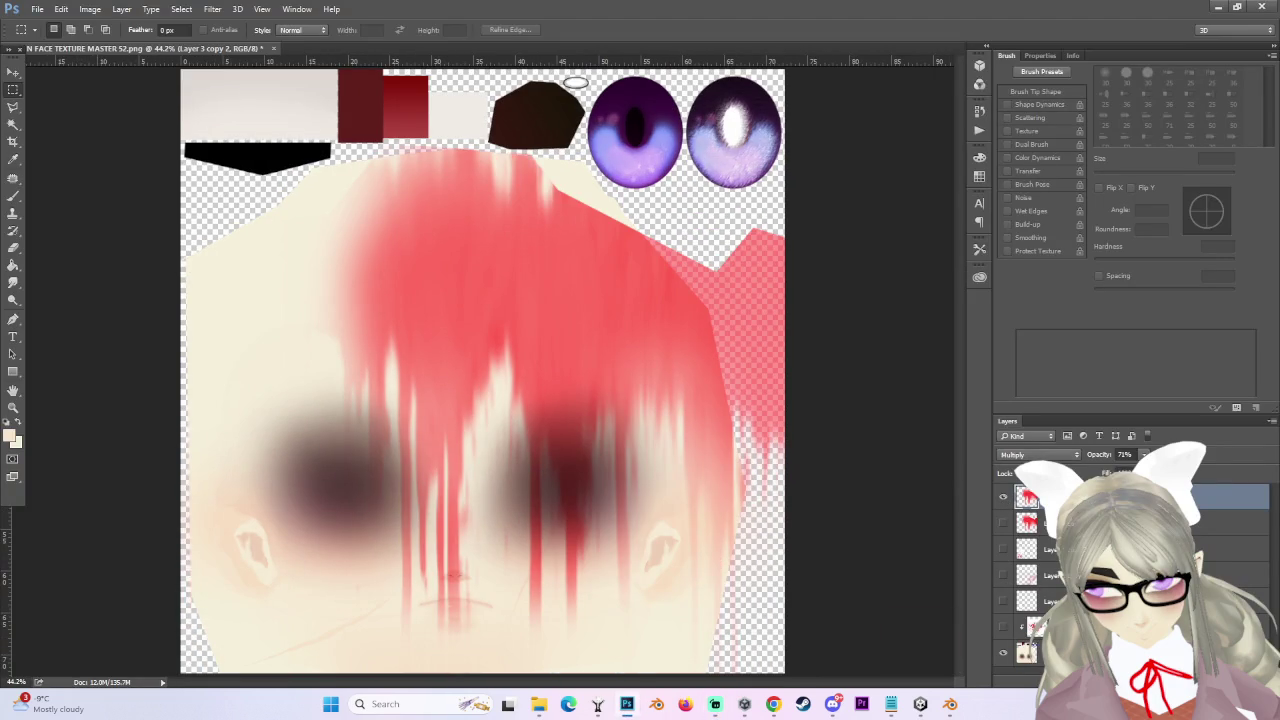
# - Bring the banner viewer back briefly to look at the artwork, then close it
pyautogui.moveTo(1279, 300)
pyautogui.mouseDown()
pyautogui.moveTo(705, 194)
pyautogui.moveTo(323, 51)
pyautogui.mouseUp()
pyautogui.click(672, 386)
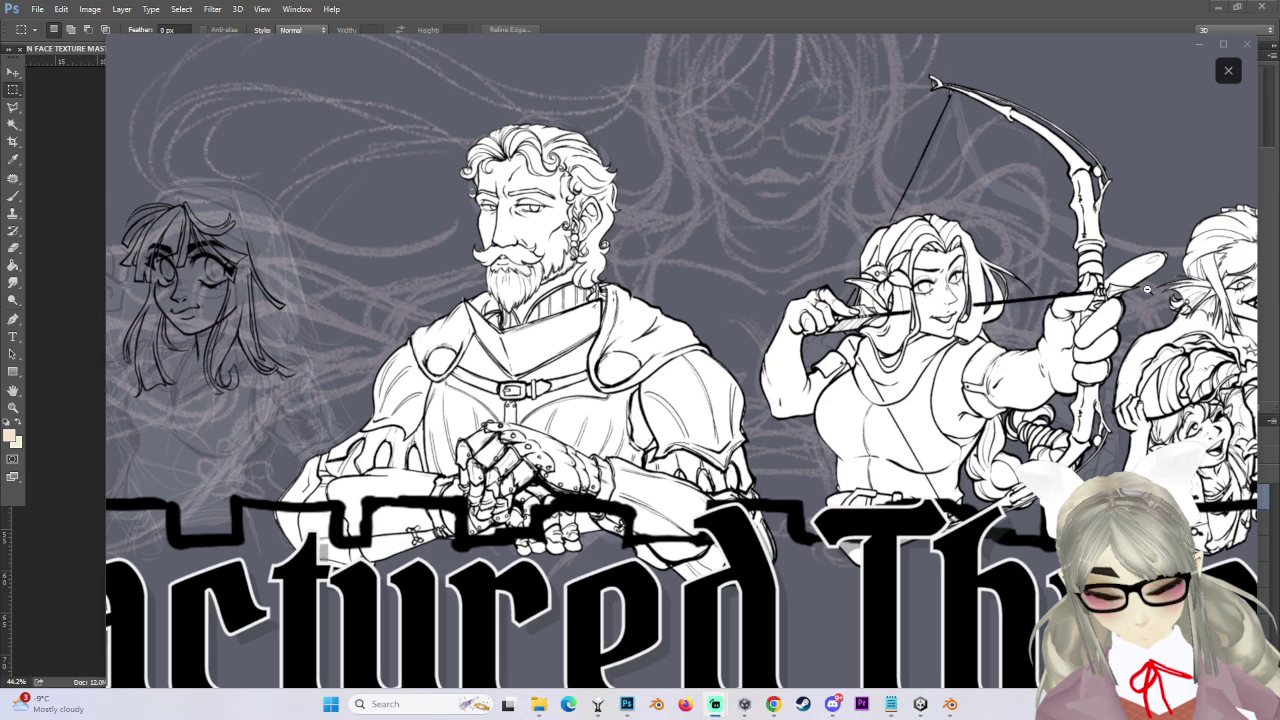
pyautogui.press('Escape')
pyautogui.press('Escape')
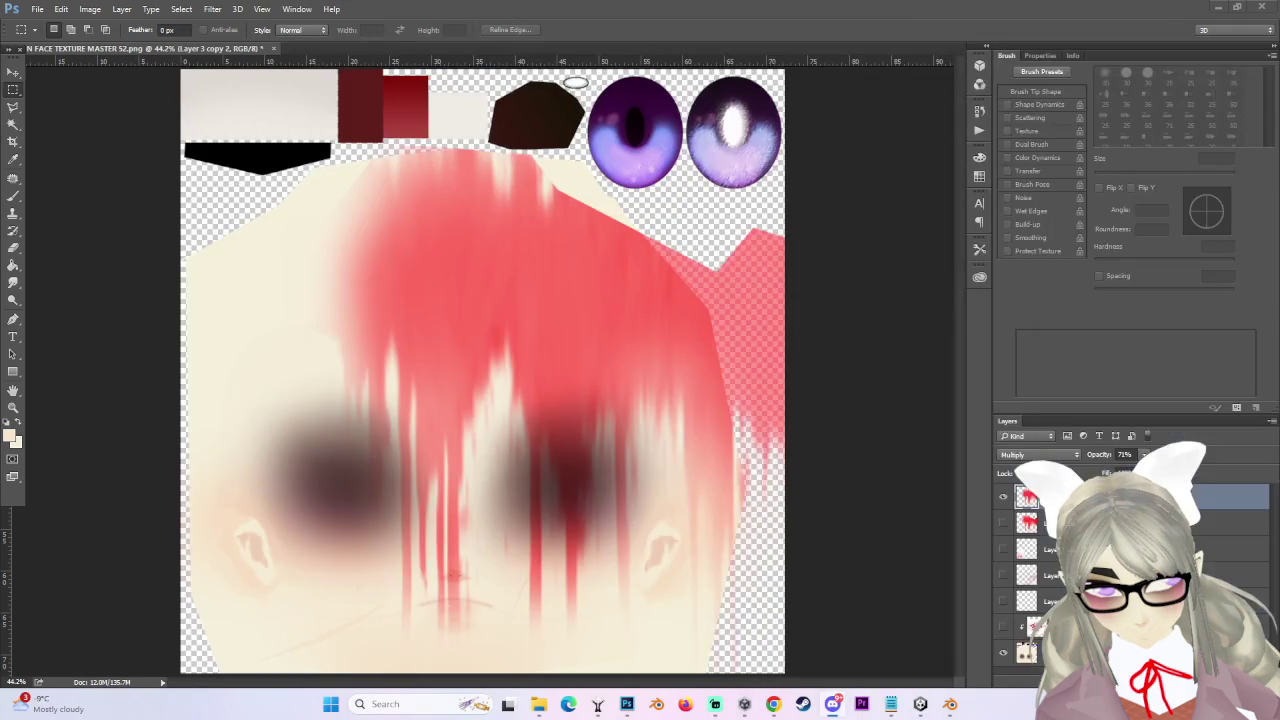
# - Nudge the red streak layer slightly left with the Move tool and hide the face base layer
pyautogui.scroll(-1, 507, 558)
pyautogui.scroll(1, 507, 558)
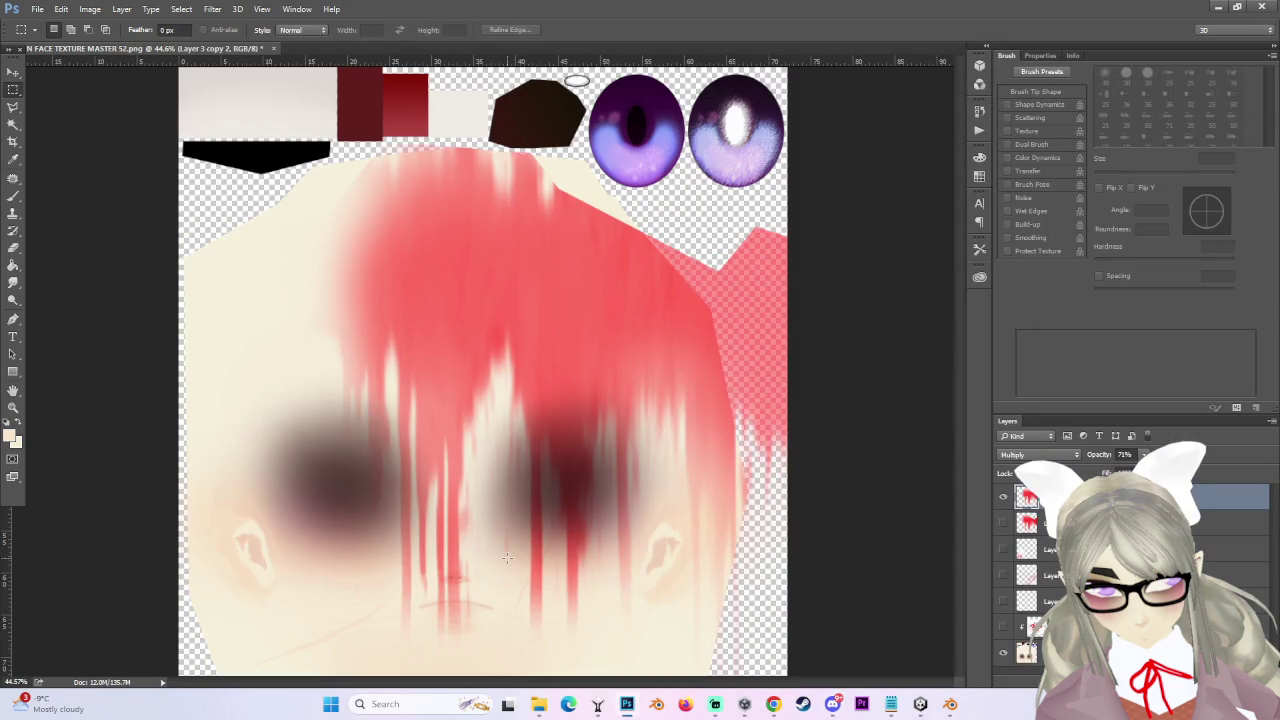
pyautogui.scroll(2, 519, 448)
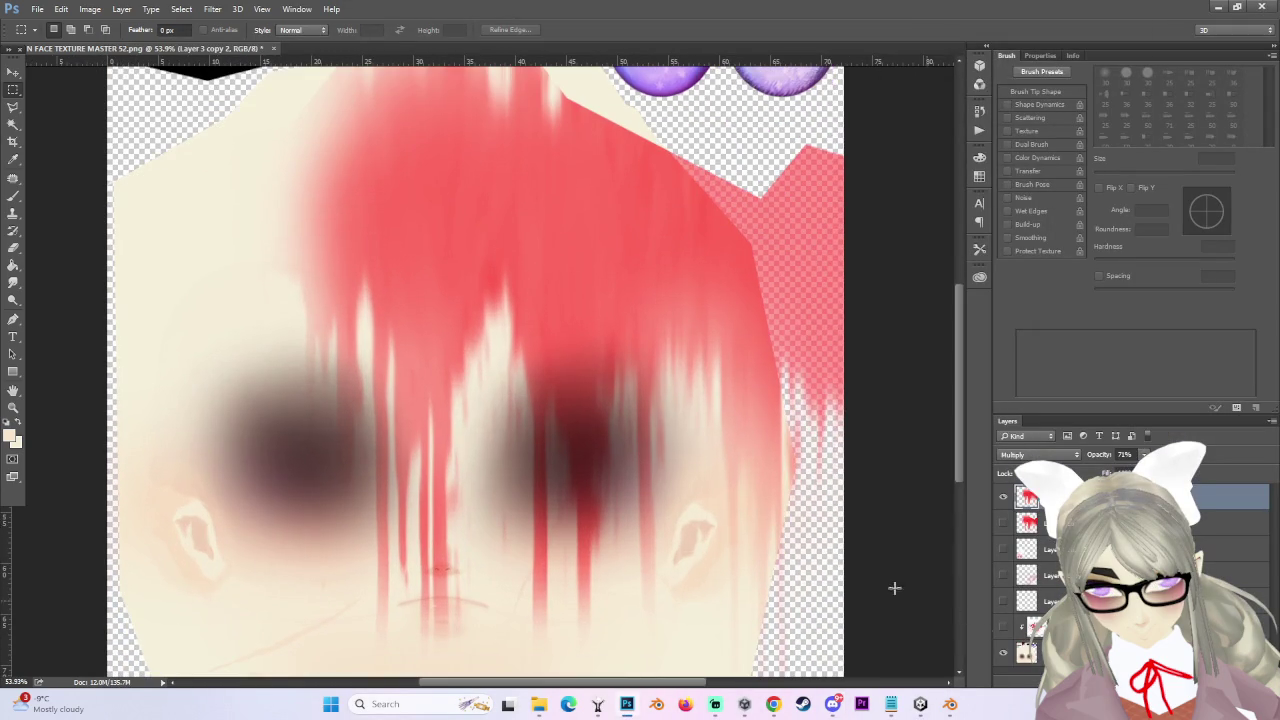
pyautogui.scroll(-2, 569, 553)
pyautogui.click(13, 73)
pyautogui.moveTo(630, 395)
pyautogui.mouseDown()
pyautogui.moveTo(583, 399)
pyautogui.moveTo(588, 413)
pyautogui.mouseUp()
pyautogui.scroll(2, 517, 586)
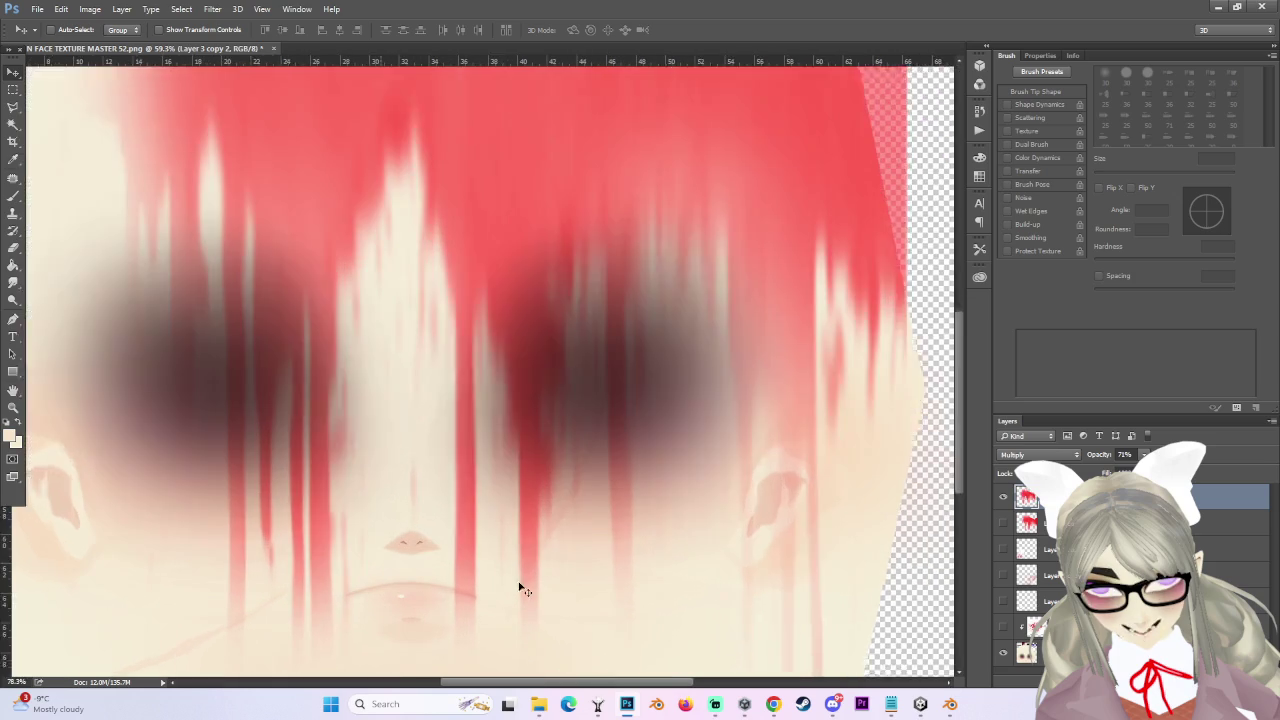
pyautogui.scroll(-3, 506, 560)
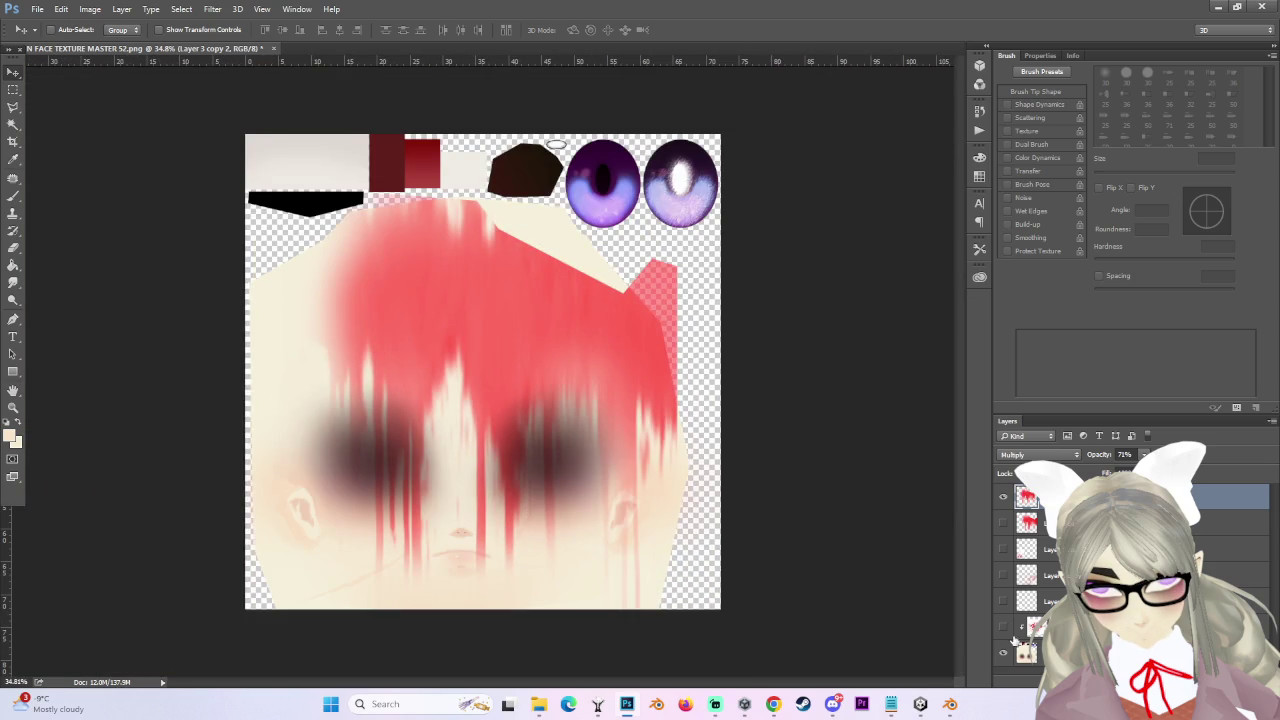
pyautogui.click(1003, 652)
# - Save As PNG named 'MARIN FACE TEXTURE MASTER 52 BLOOD ONLY 3', accepting default PNG options
pyautogui.click(37, 9)
pyautogui.click(50, 157)
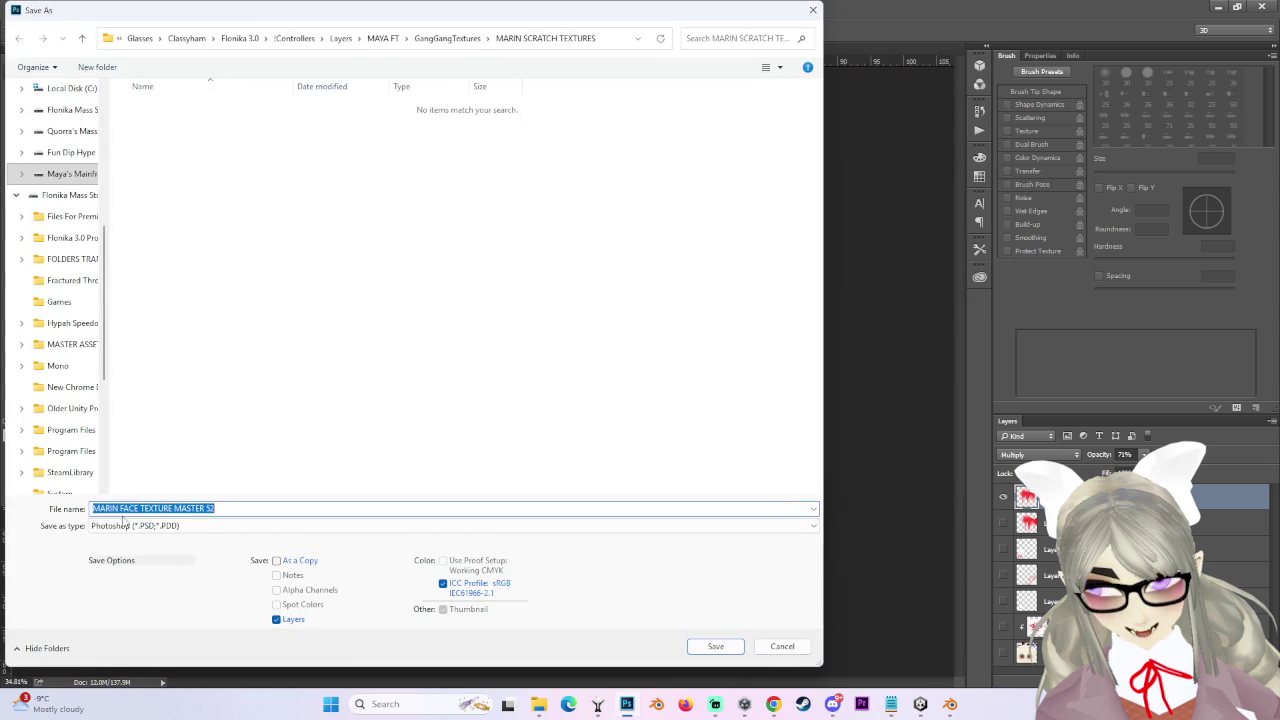
pyautogui.click(135, 525)
pyautogui.click(122, 473)
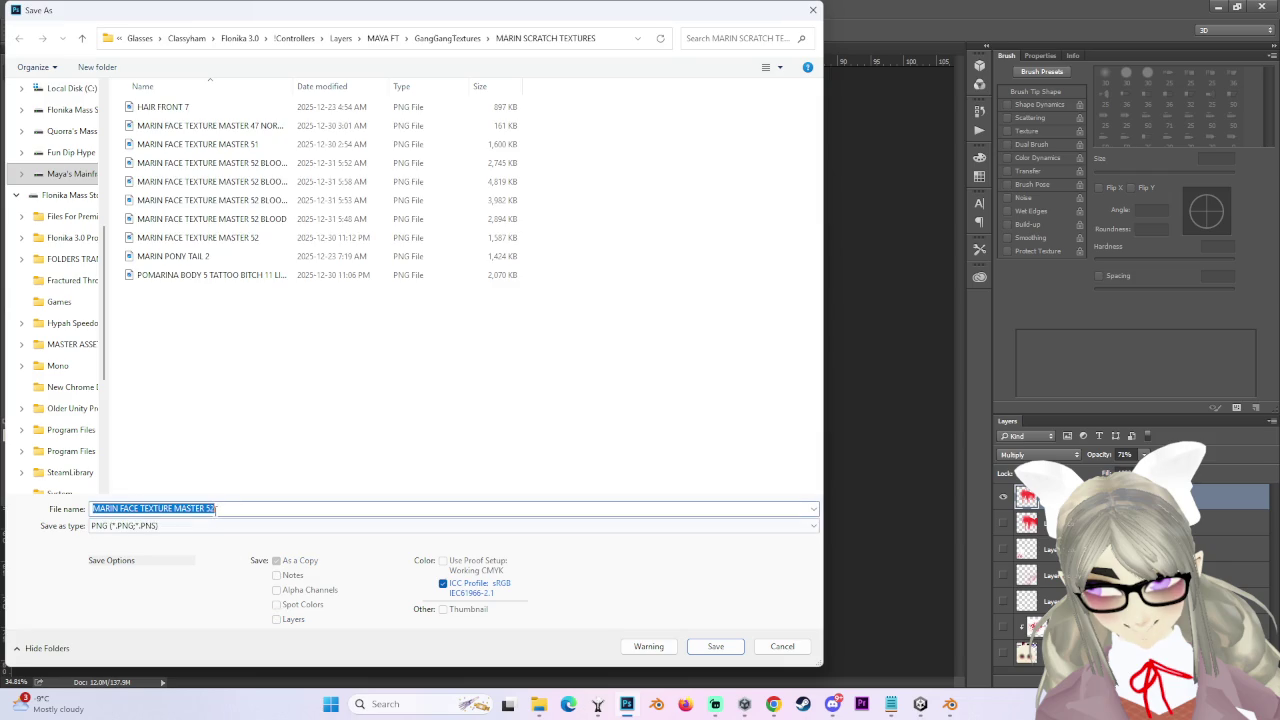
pyautogui.click(276, 181)
pyautogui.click(268, 508)
pyautogui.click(268, 508)
pyautogui.press('BackSpace')
pyautogui.write('3')
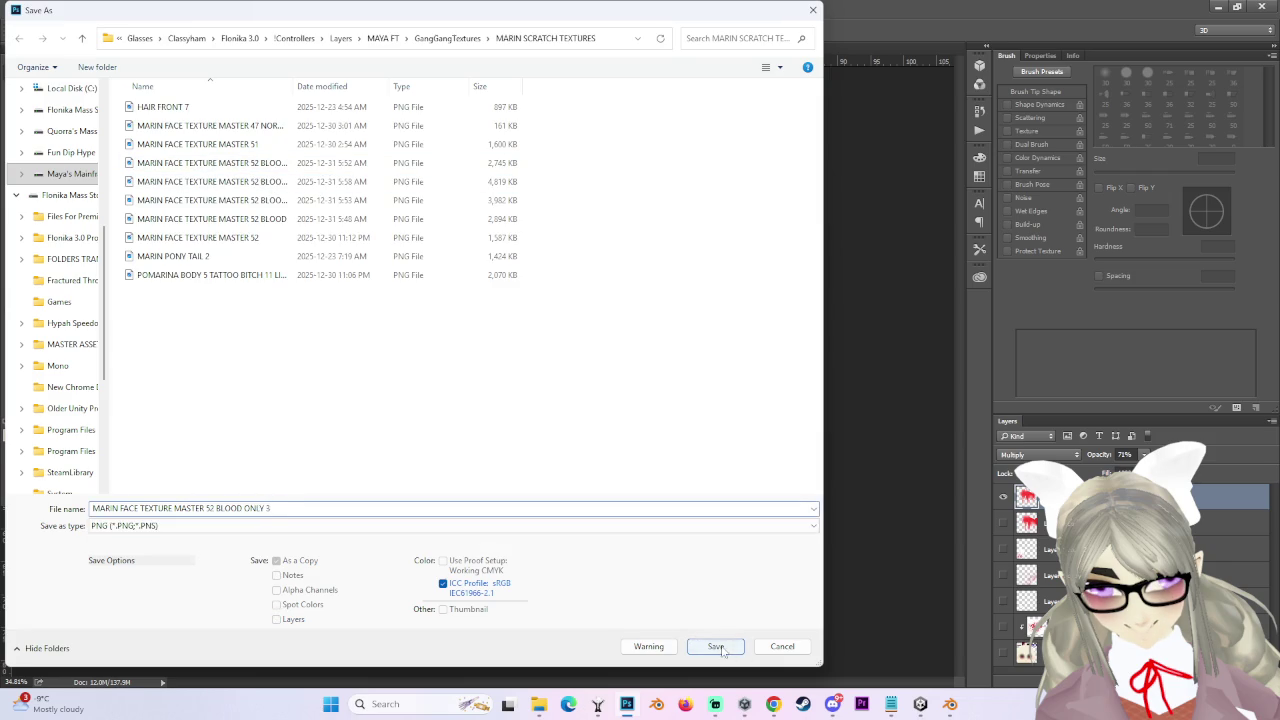
pyautogui.click(717, 646)
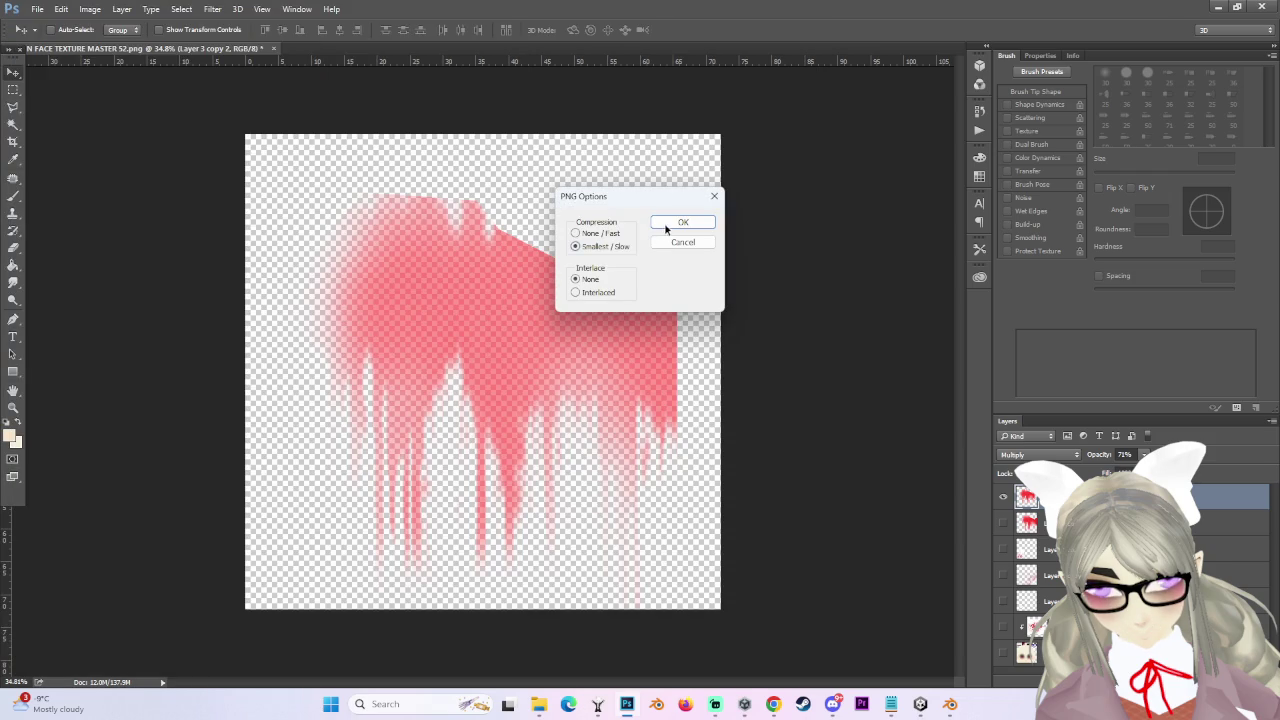
pyautogui.click(666, 226)
pyautogui.hotkey('alt', 'Tab')
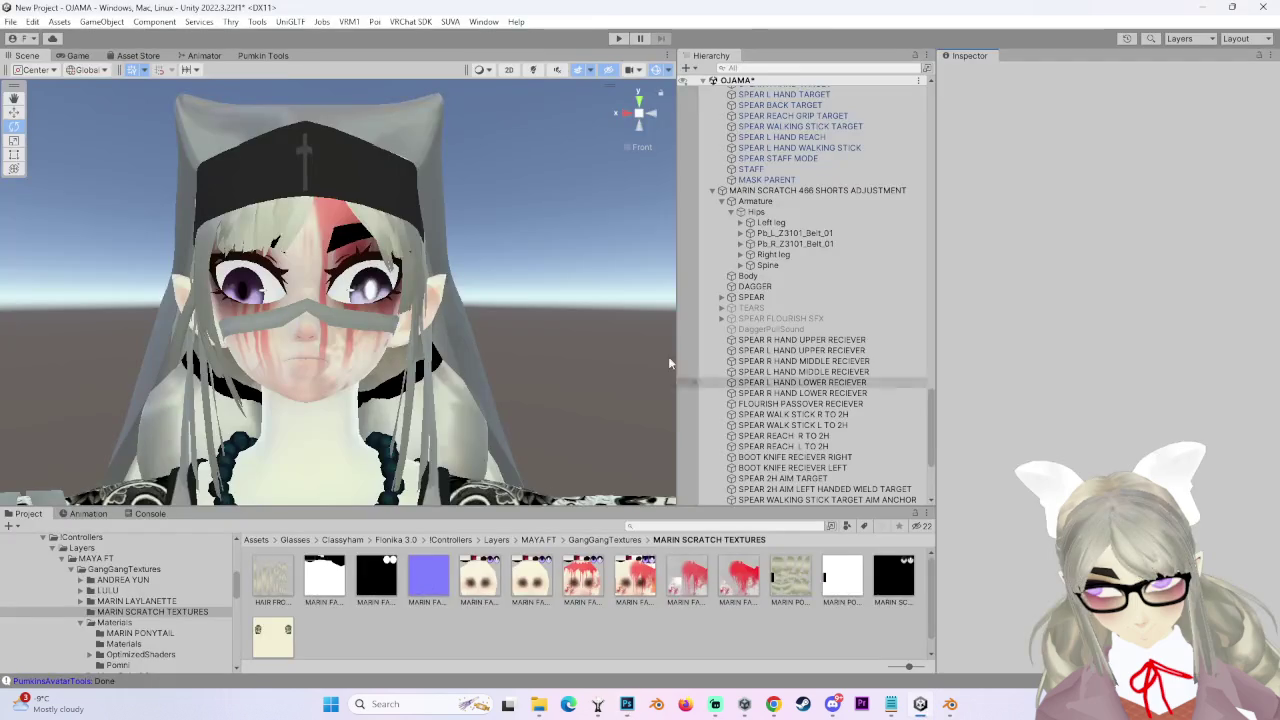
# - Select the avatar's Body mesh and scroll its Inspector, minimizing Photoshop along the way
pyautogui.scroll(-6, 445, 338)
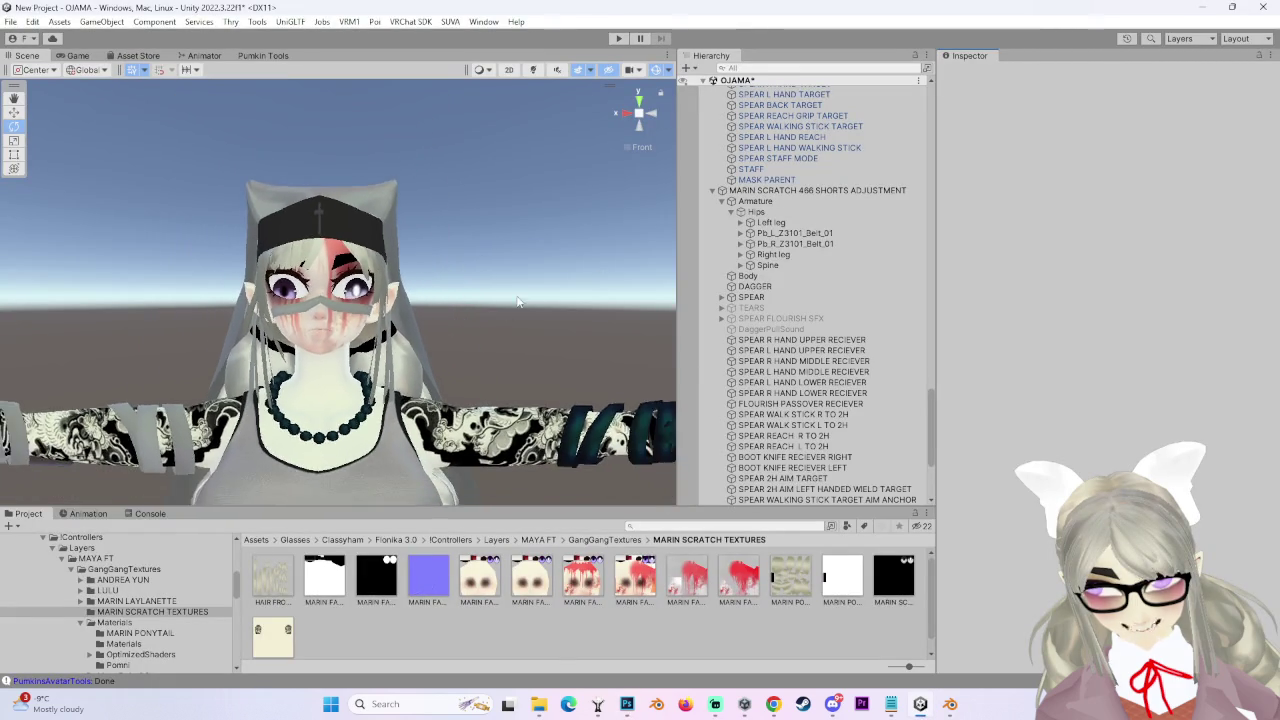
pyautogui.scroll(3, 517, 302)
pyautogui.click(748, 275)
pyautogui.scroll(-5, 990, 497)
pyautogui.scroll(-6, 990, 497)
pyautogui.scroll(-15, 990, 497)
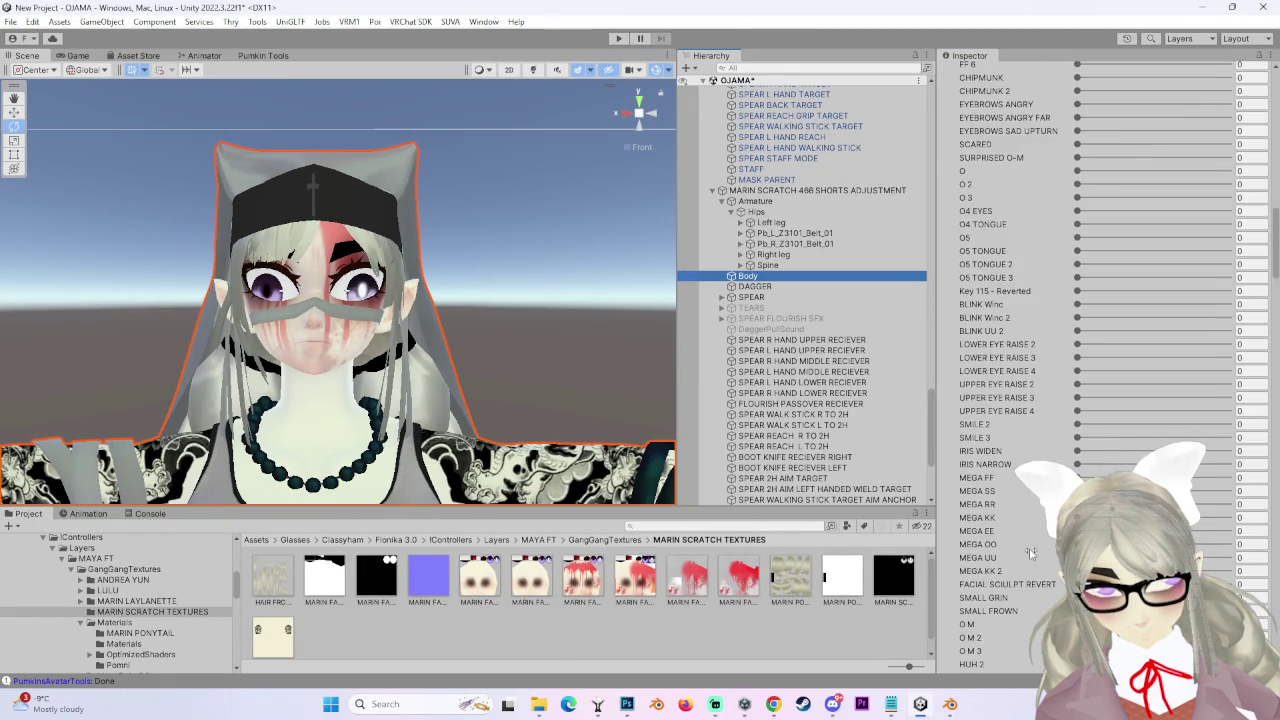
pyautogui.click(627, 704)
pyautogui.click(627, 704)
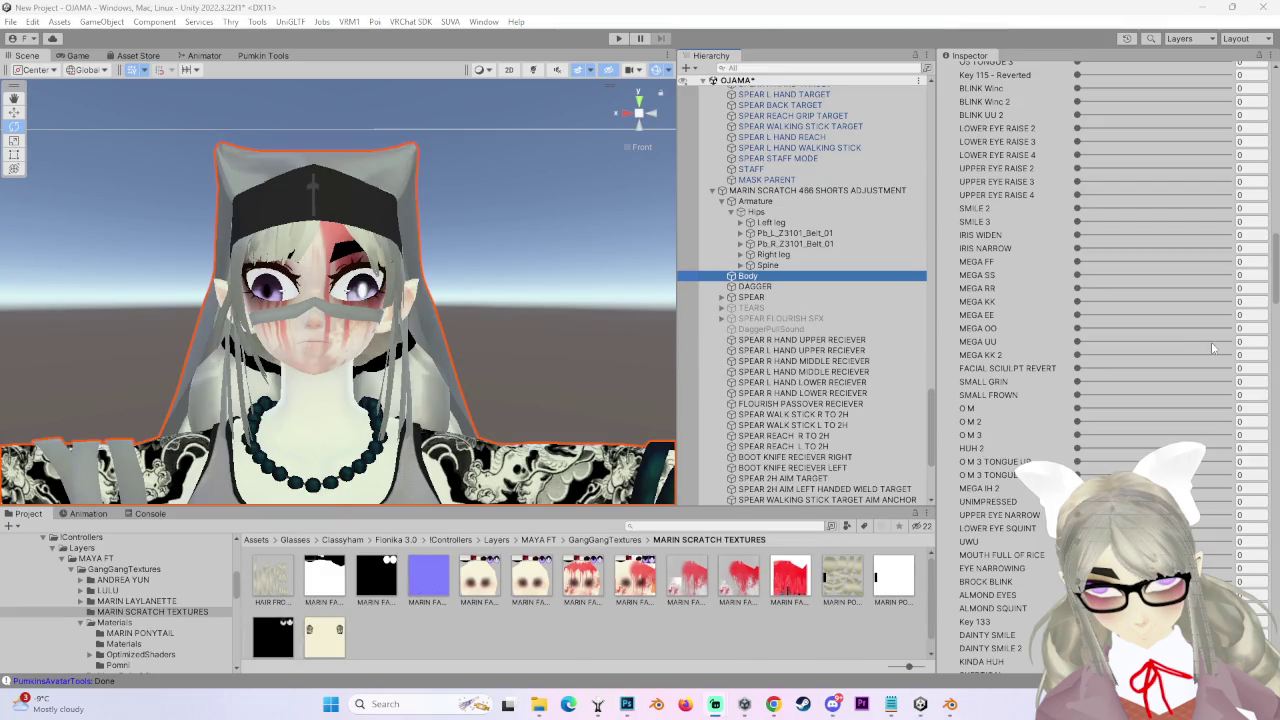
# - Enable Alpha Is Transparency on the BLOOD ONLY 3 texture and apply it
pyautogui.scroll(-15, 1100, 400)
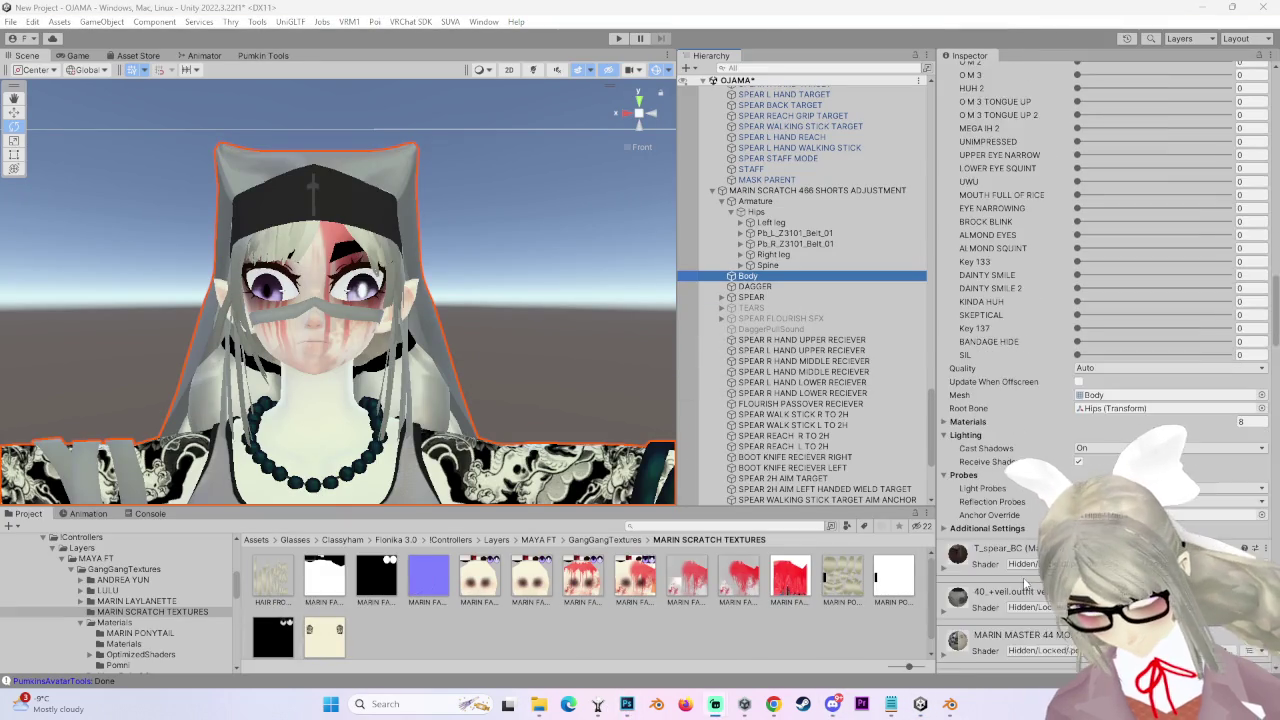
pyautogui.scroll(-2, 1100, 400)
pyautogui.click(789, 578)
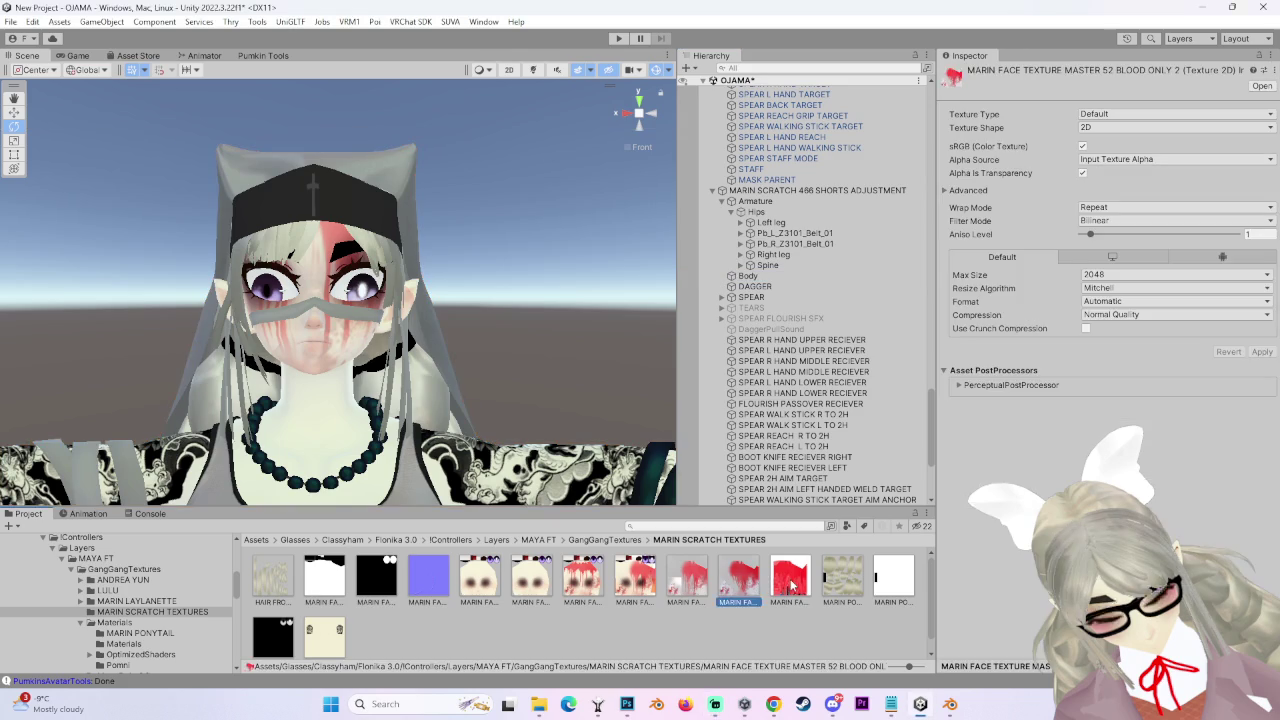
pyautogui.click(1082, 173)
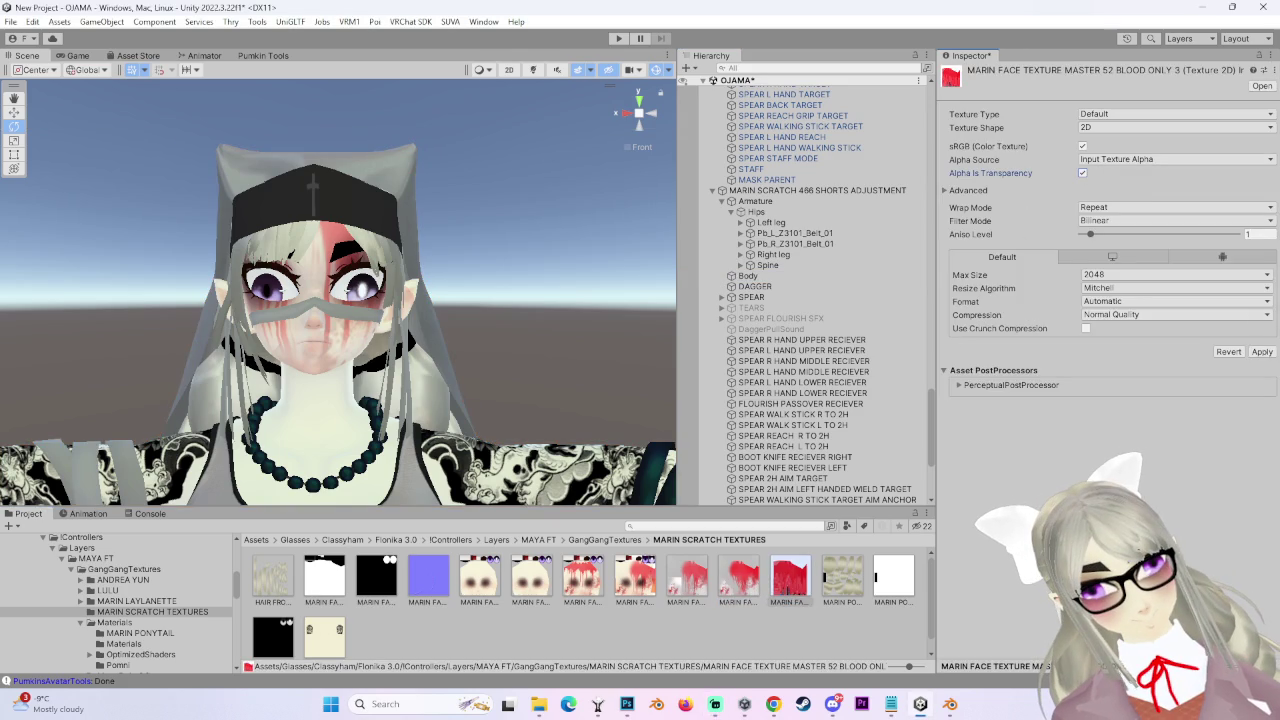
pyautogui.click(1262, 353)
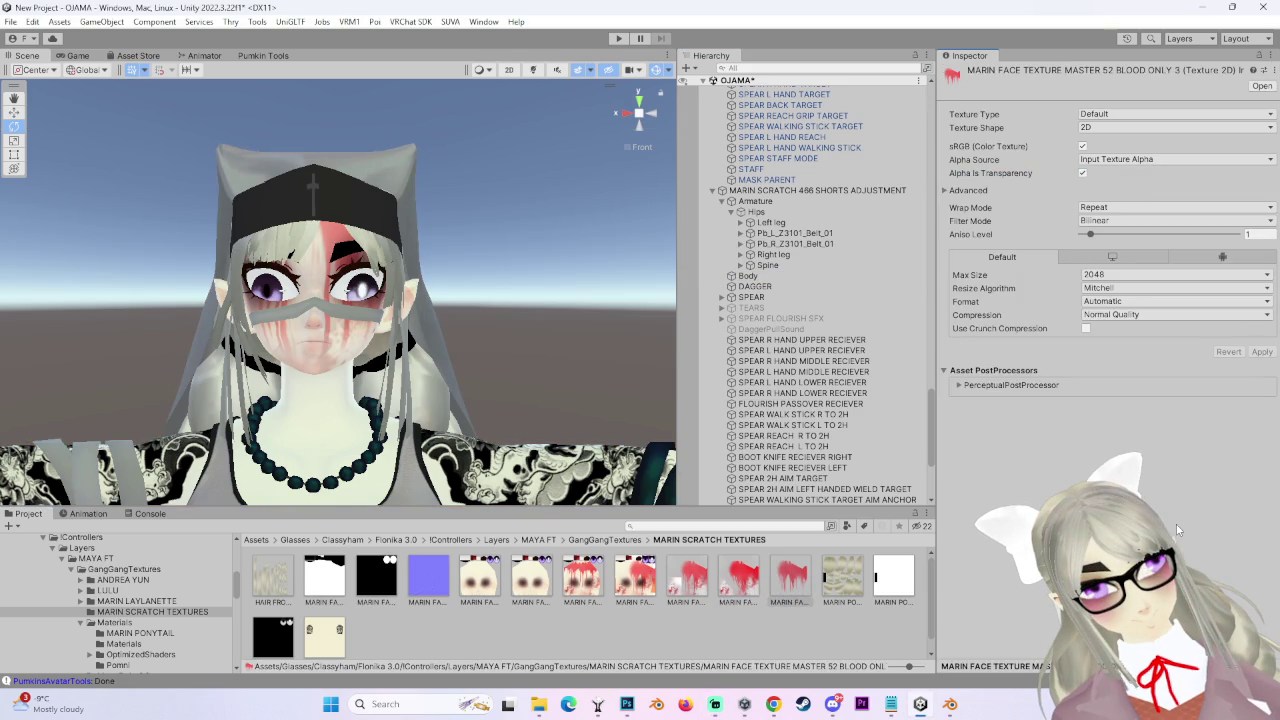
# - Select Body and change its Decal 0 Position X from 0.32 to 0.5
pyautogui.click(747, 276)
pyautogui.scroll(-5, 800, 300)
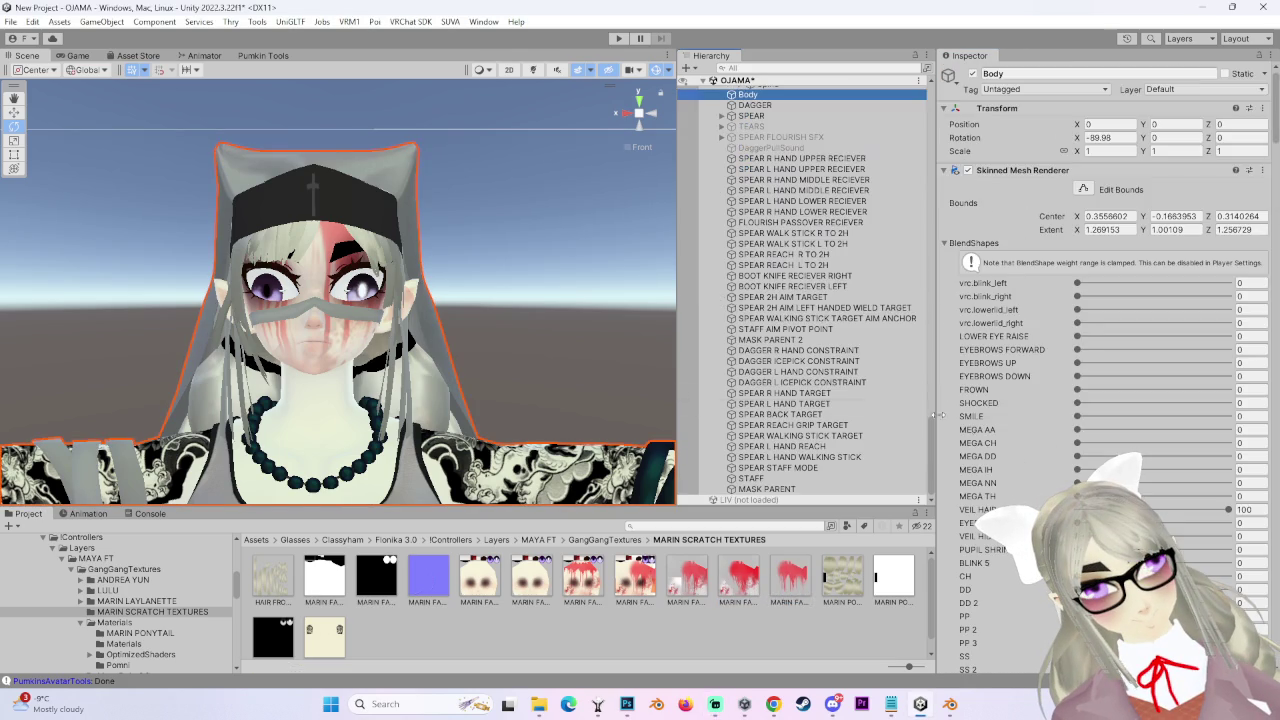
pyautogui.scroll(-10, 1100, 350)
pyautogui.scroll(-15, 1100, 360)
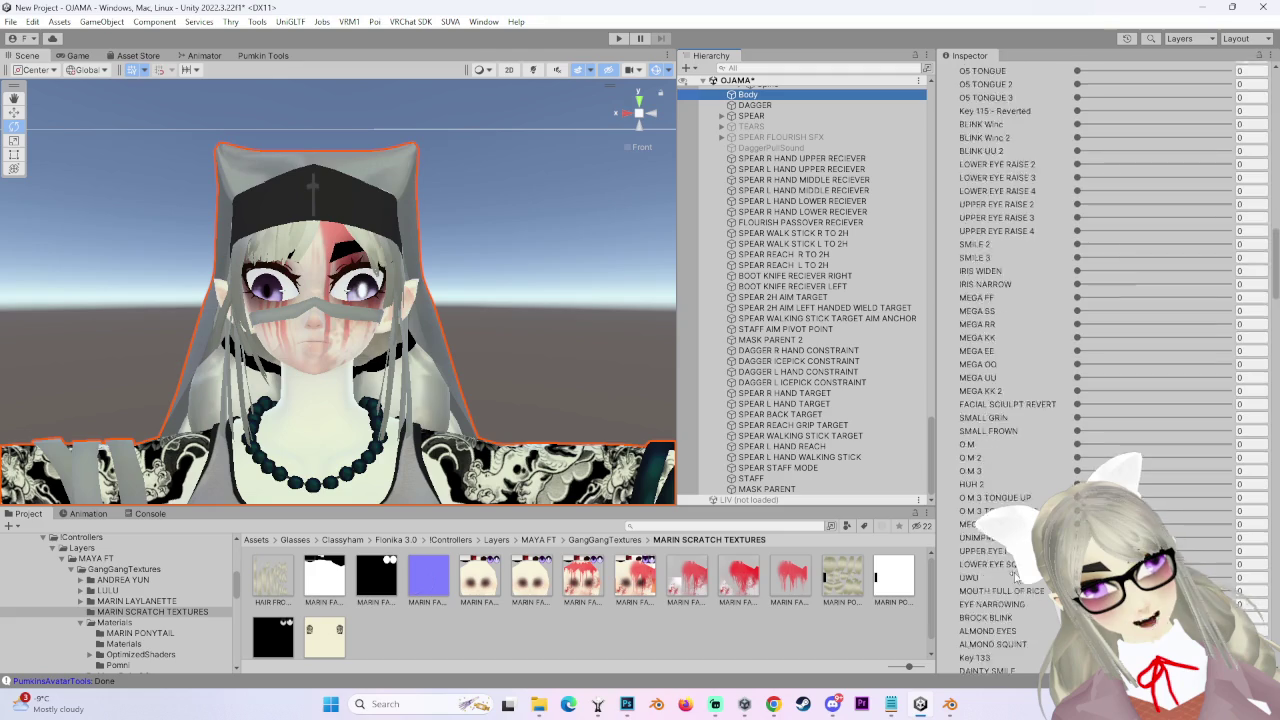
pyautogui.scroll(-20, 1040, 590)
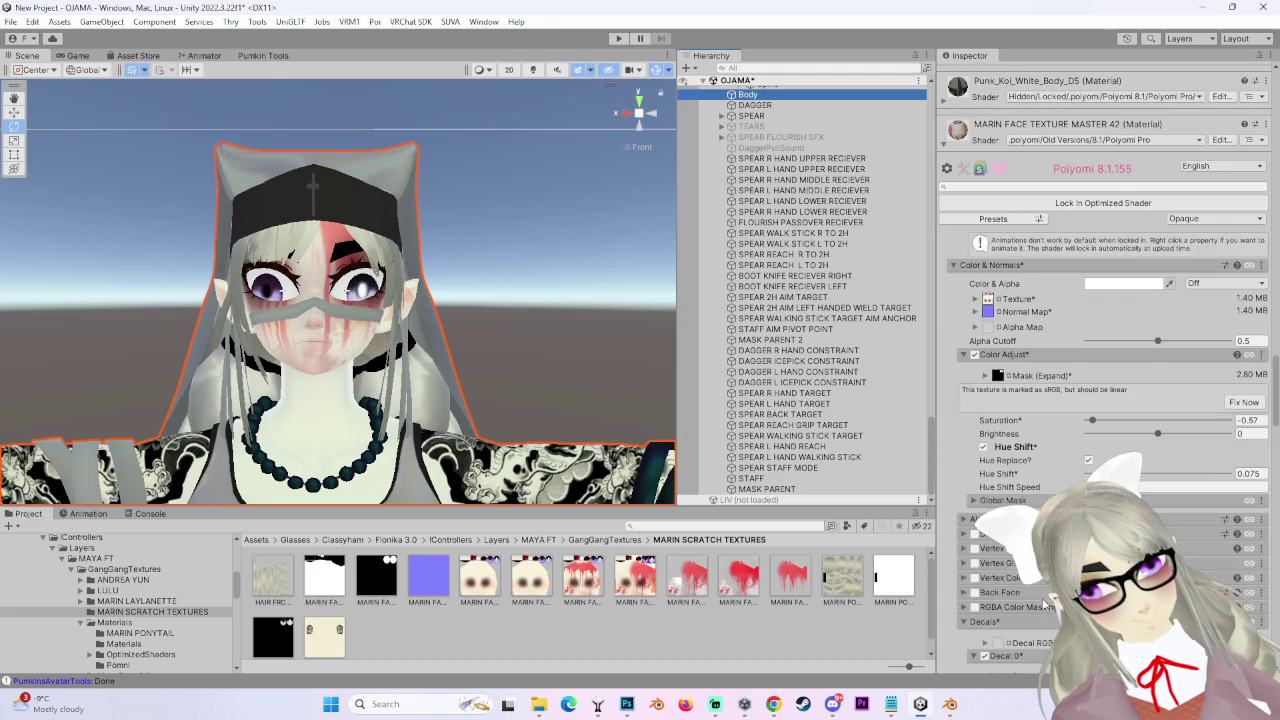
pyautogui.scroll(-5, 1040, 588)
pyautogui.click(1040, 595)
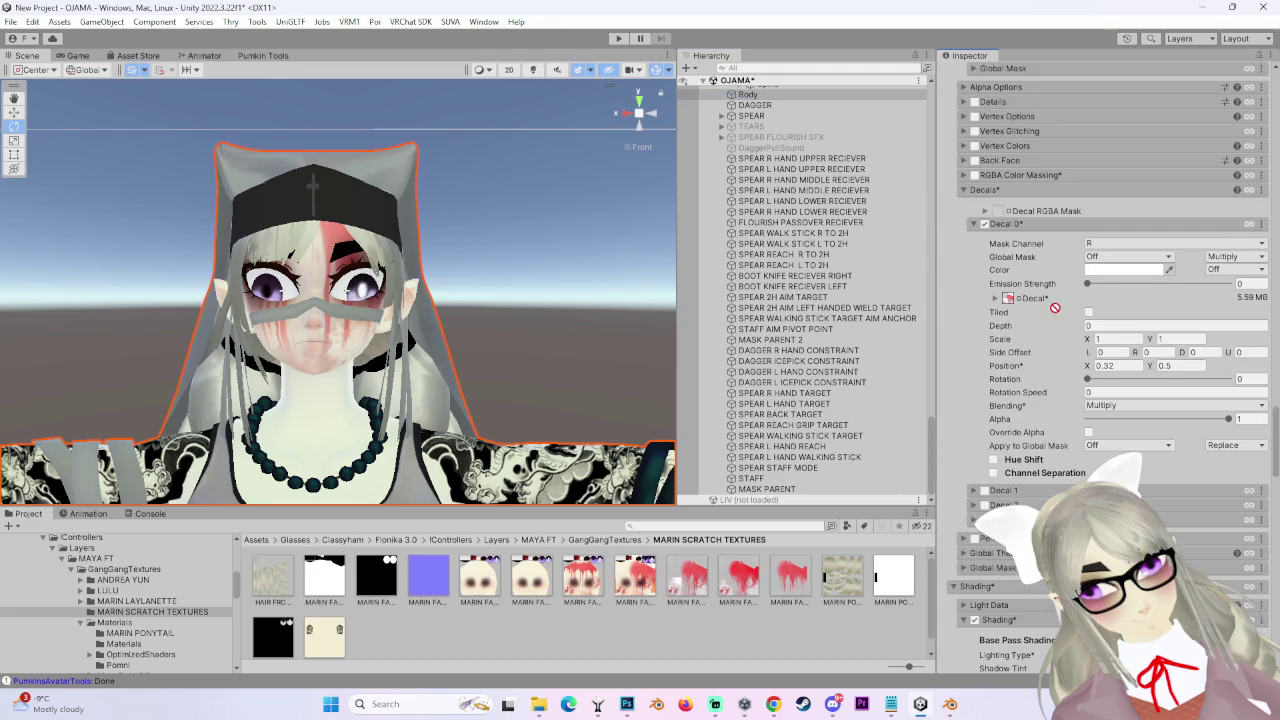
pyautogui.scroll(5, 477, 387)
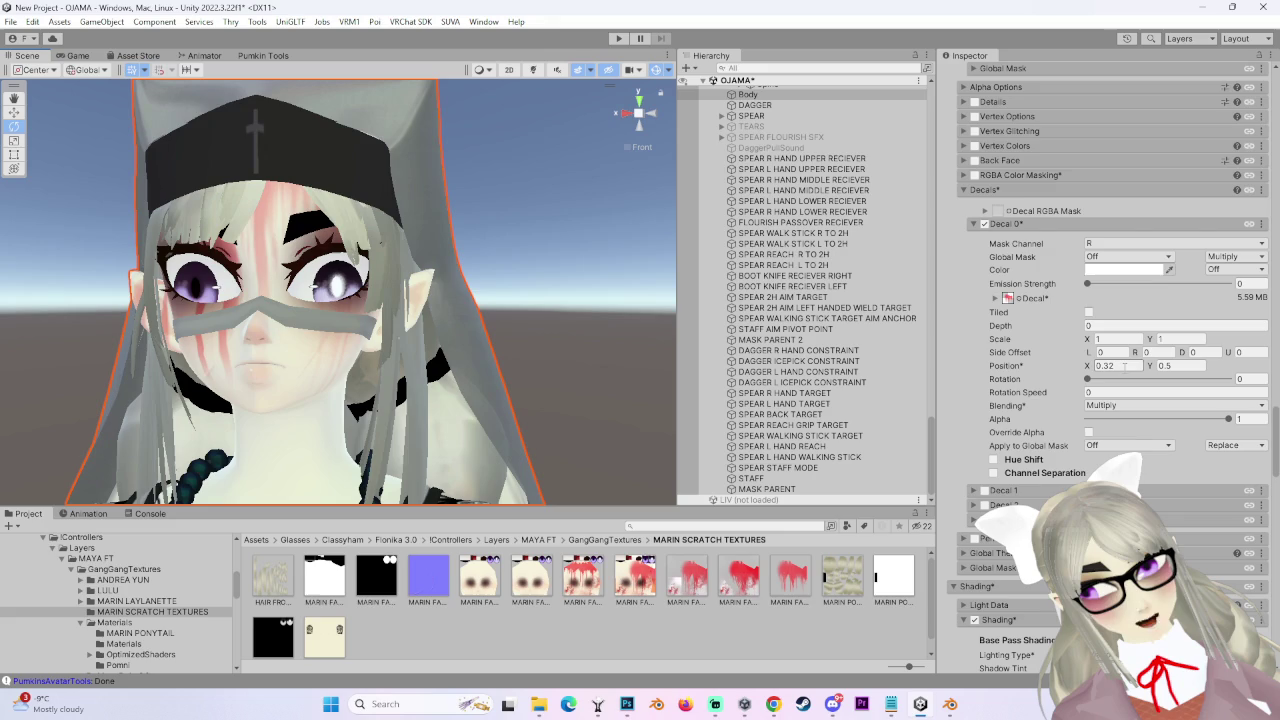
pyautogui.click(1125, 366)
pyautogui.write('0.5')
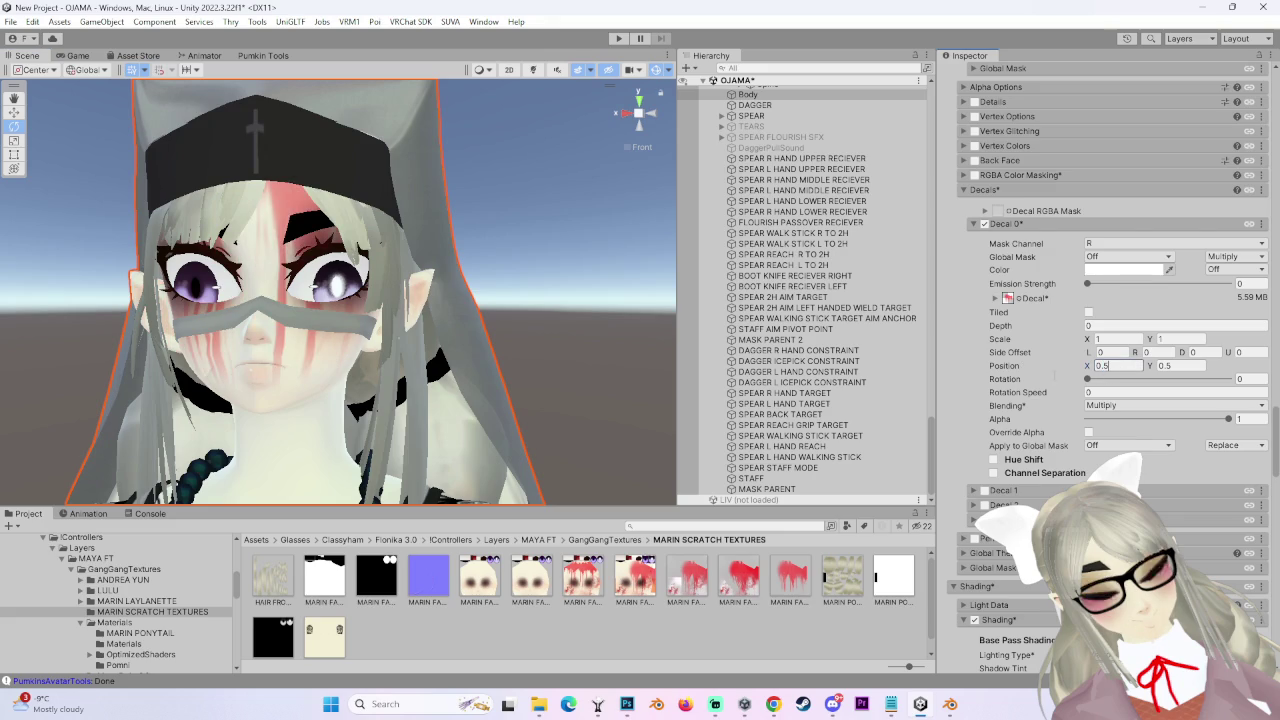
pyautogui.moveTo(432, 300)
pyautogui.mouseDown()
pyautogui.moveTo(580, 341)
pyautogui.moveTo(489, 342)
pyautogui.moveTo(515, 392)
pyautogui.moveTo(476, 383)
pyautogui.moveTo(505, 391)
pyautogui.moveTo(325, 265)
pyautogui.mouseUp()
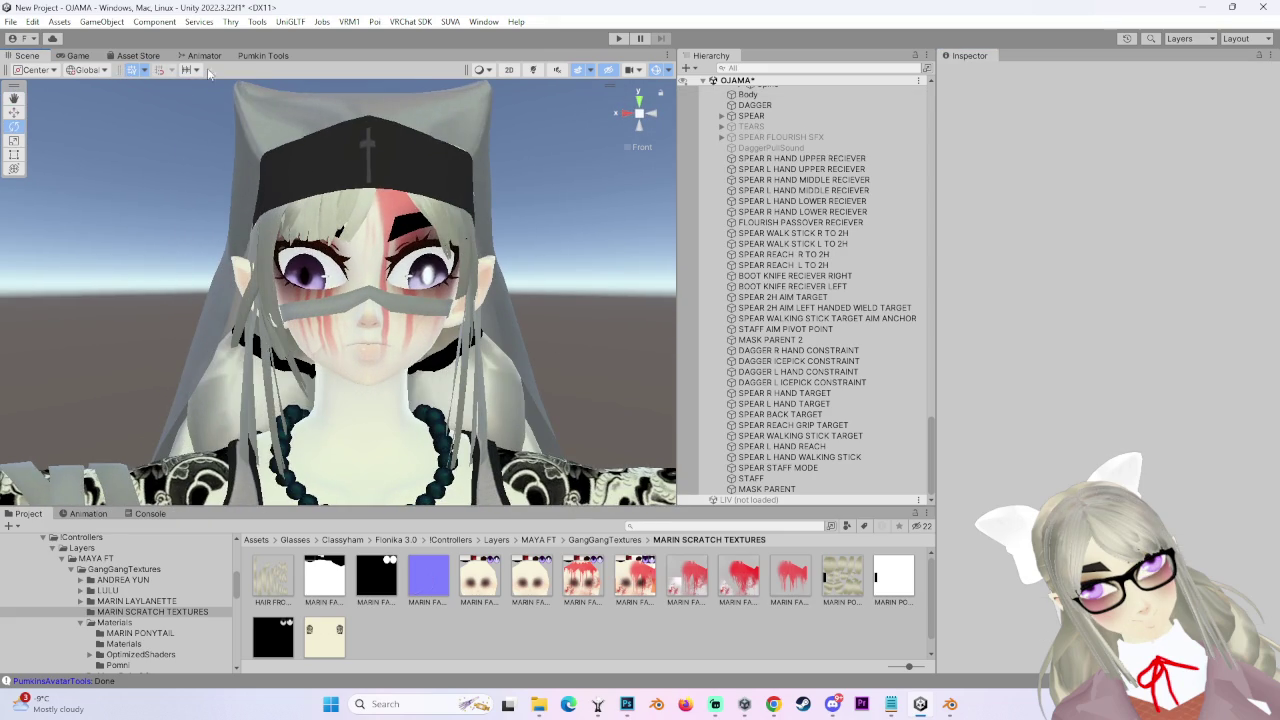
pyautogui.click(533, 70)
pyautogui.moveTo(548, 286)
pyautogui.mouseDown()
pyautogui.moveTo(656, 297)
pyautogui.moveTo(580, 286)
pyautogui.moveTo(478, 297)
pyautogui.moveTo(655, 299)
pyautogui.mouseUp()
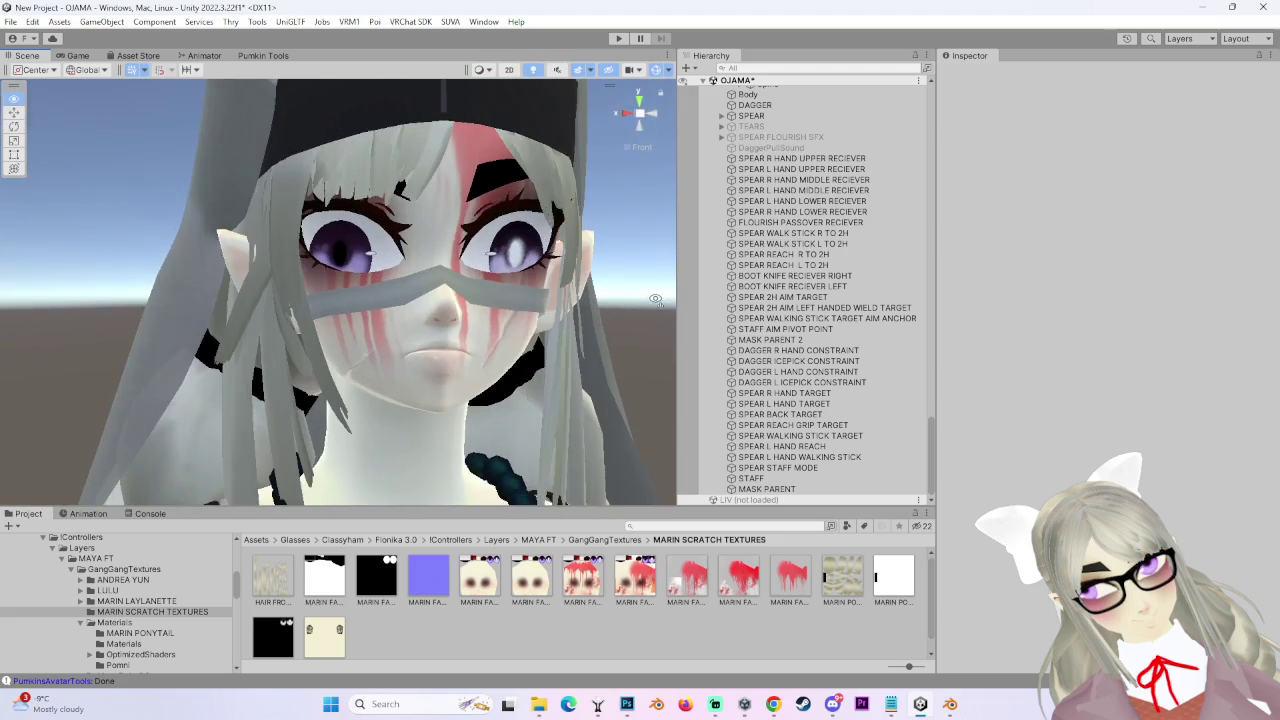
pyautogui.scroll(-5, 585, 275)
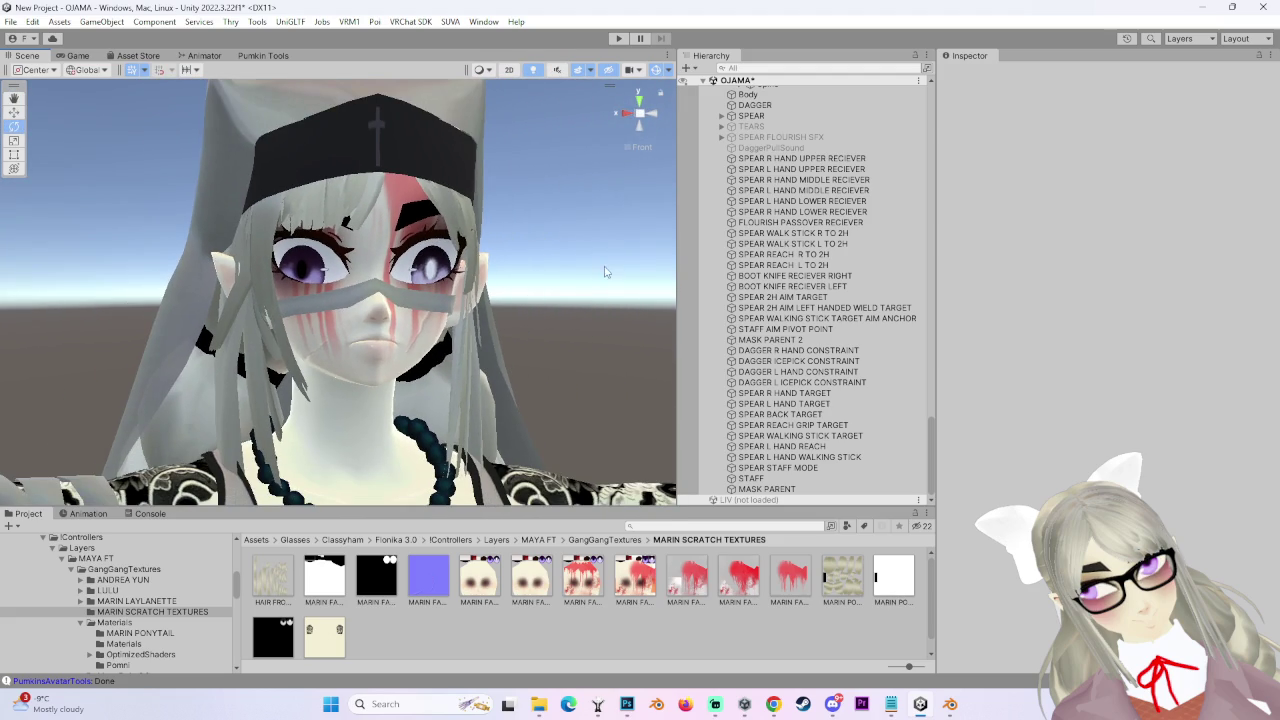
pyautogui.moveTo(604, 257); pyautogui.dragTo(440, 262)
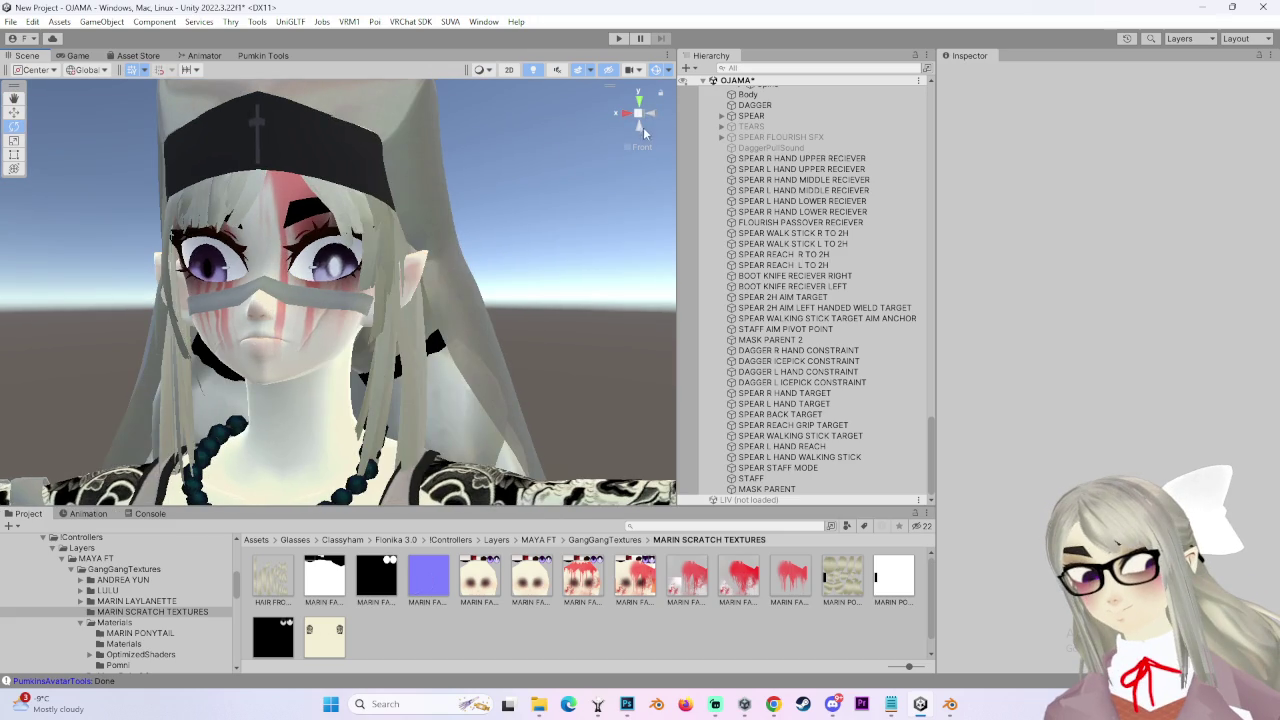
pyautogui.click(620, 112)
pyautogui.click(620, 112)
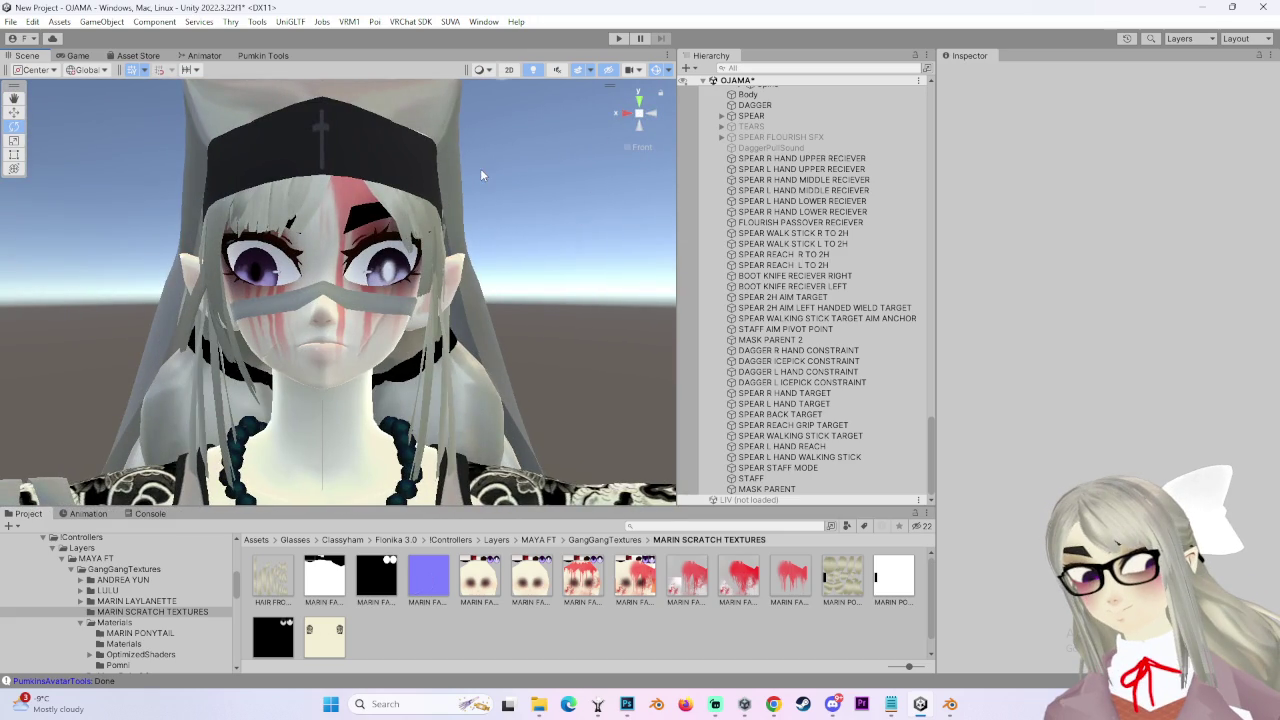
pyautogui.scroll(2, 305, 356)
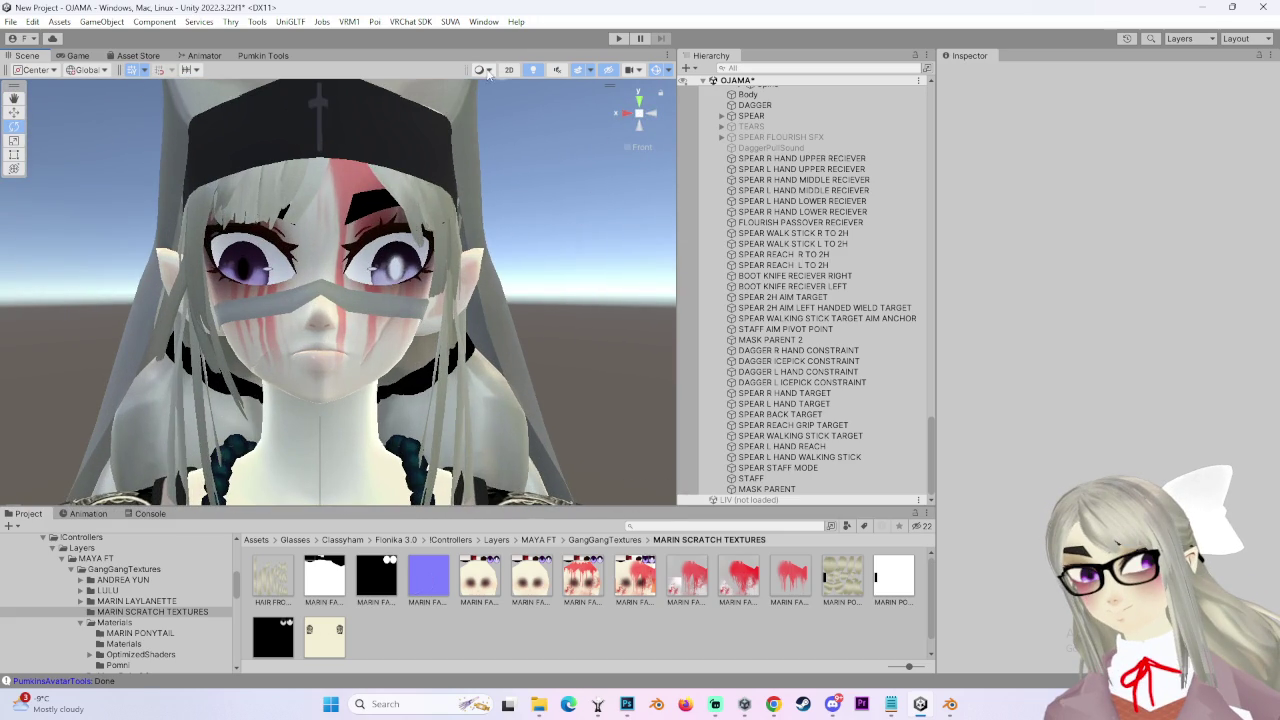
pyautogui.click(536, 70)
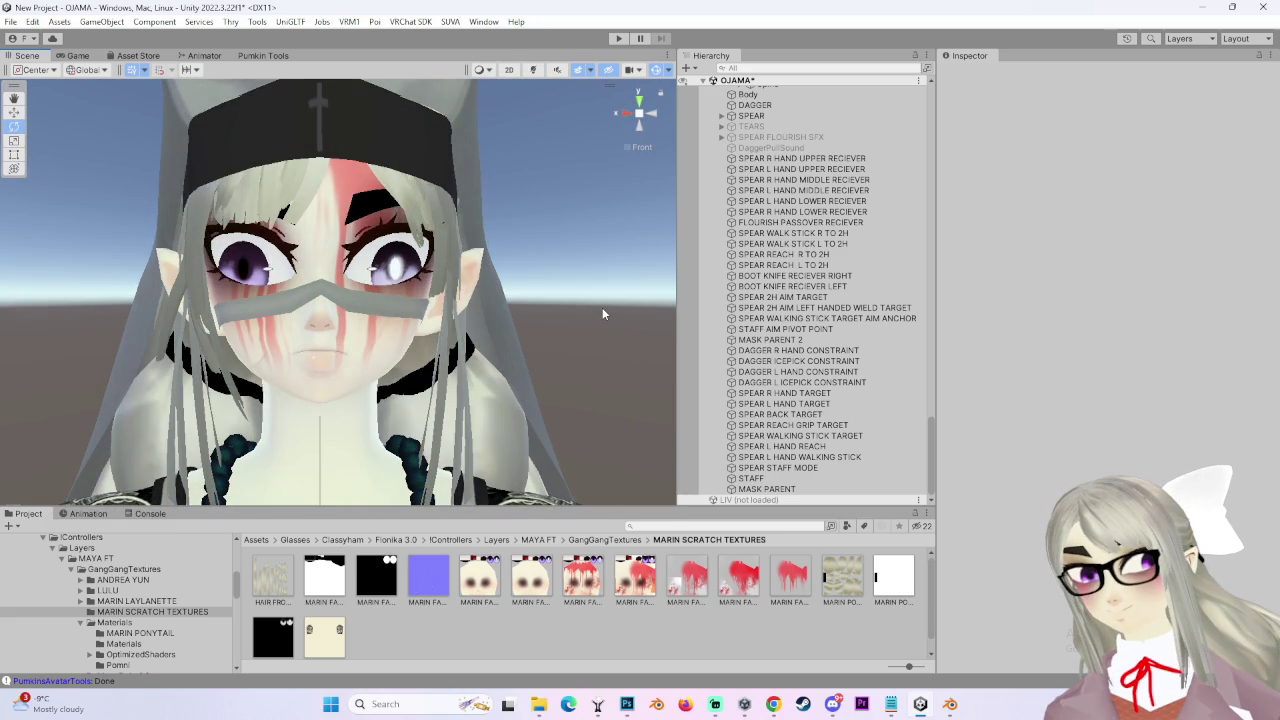
pyautogui.scroll(-1, 602, 314)
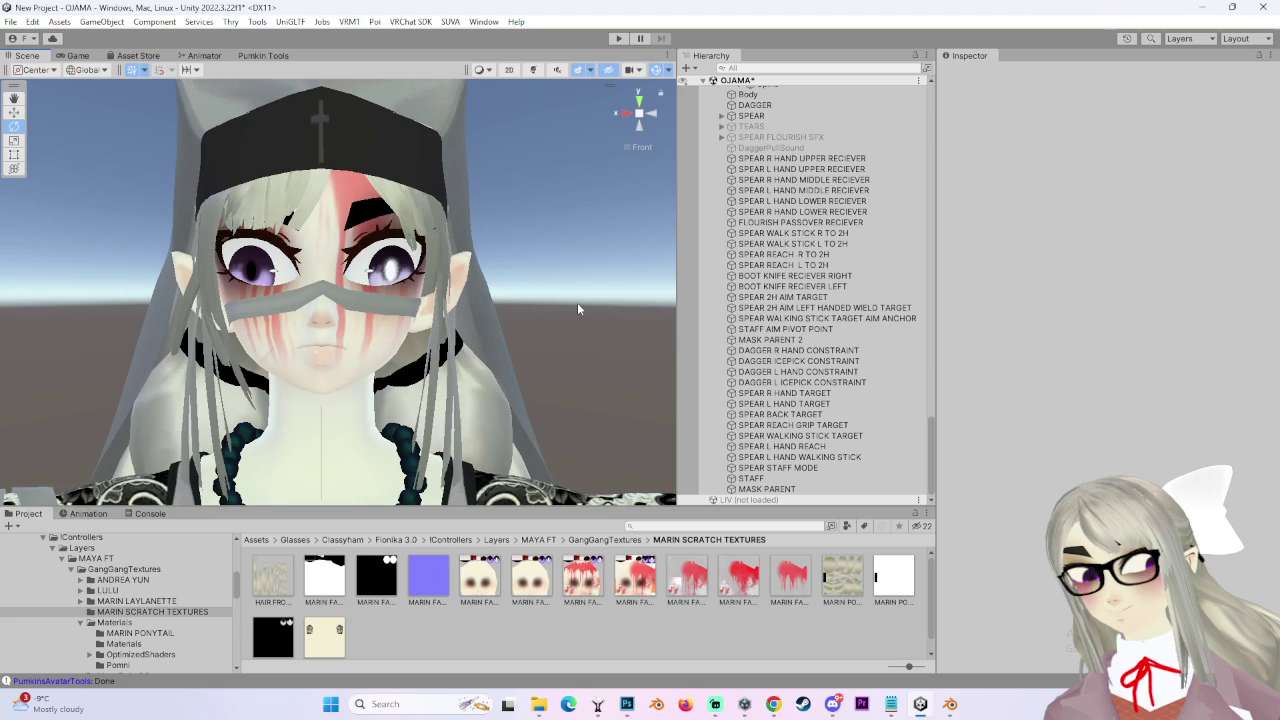
pyautogui.scroll(-1, 577, 310)
pyautogui.moveTo(574, 324)
pyautogui.mouseDown()
pyautogui.moveTo(546, 360)
pyautogui.moveTo(469, 303)
pyautogui.moveTo(596, 324)
pyautogui.moveTo(512, 322)
pyautogui.moveTo(476, 295)
pyautogui.moveTo(363, 318)
pyautogui.mouseUp()
pyautogui.scroll(2, 363, 318)
pyautogui.click(460, 300)
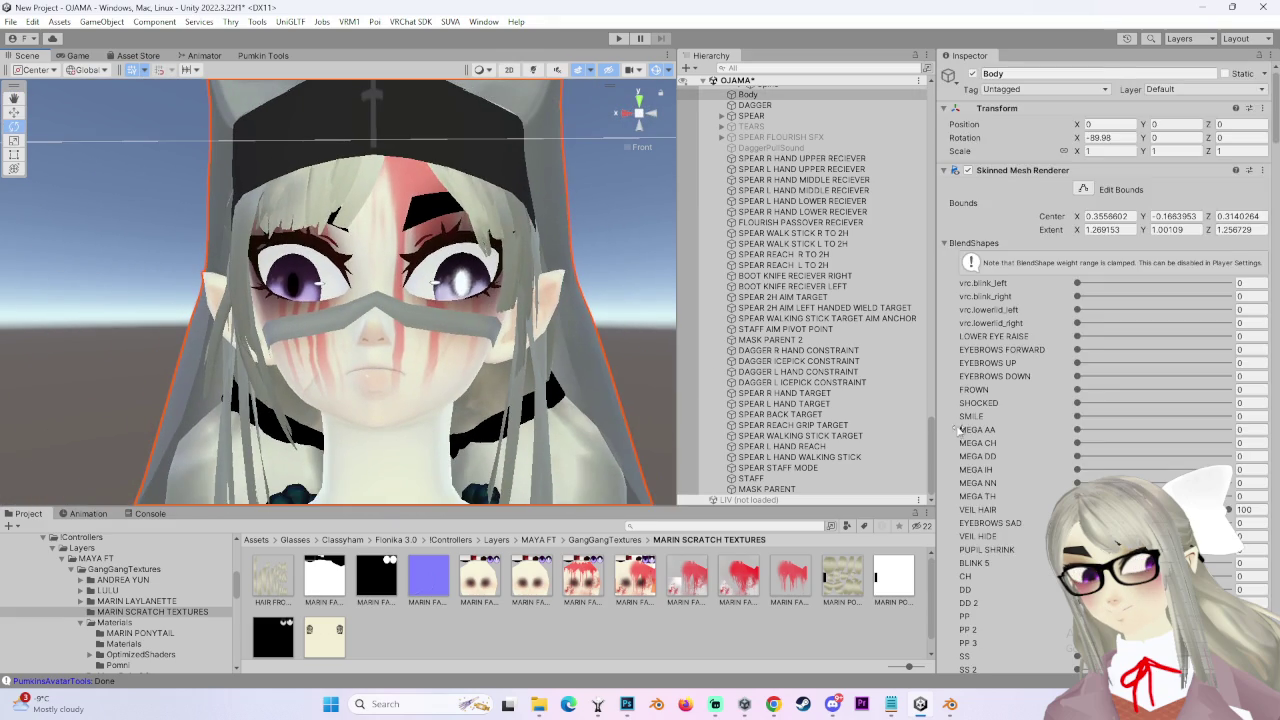
pyautogui.scroll(-5, 990, 510)
pyautogui.scroll(-5, 990, 510)
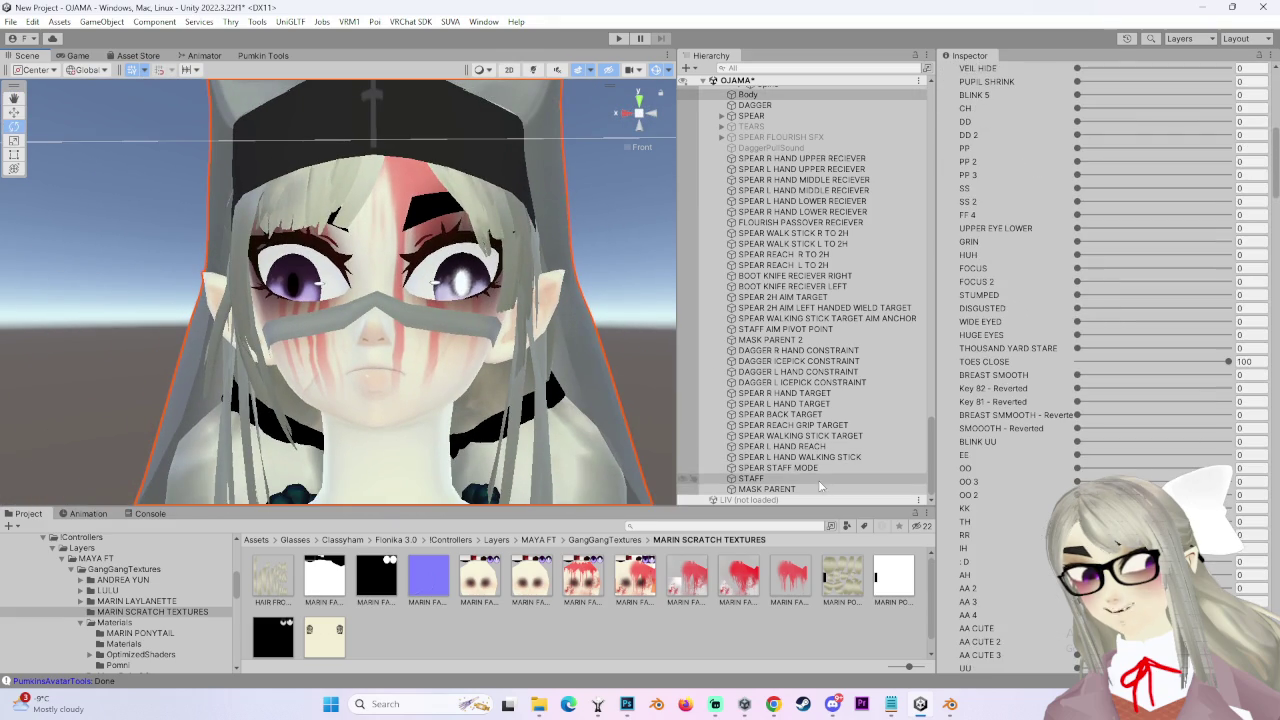
pyautogui.scroll(-3, 1008, 515)
pyautogui.scroll(-5, 546, 418)
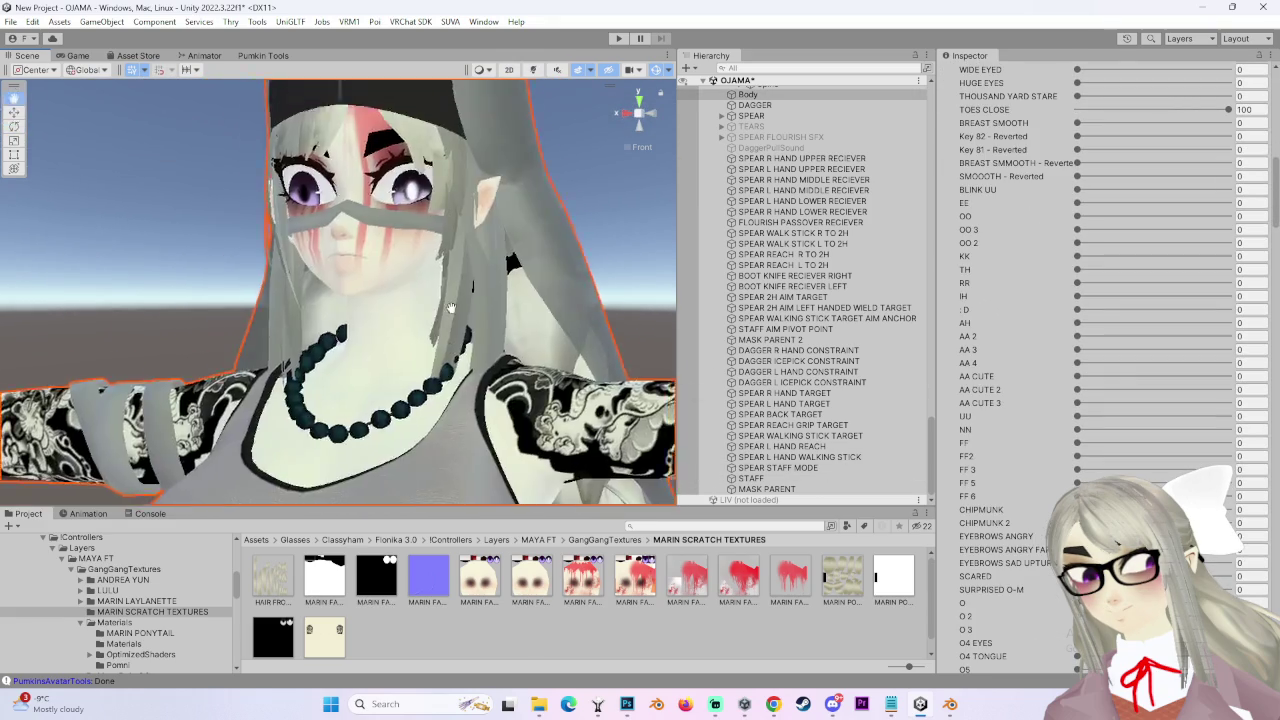
pyautogui.moveTo(547, 419)
pyautogui.mouseDown()
pyautogui.moveTo(500, 286)
pyautogui.moveTo(612, 112)
pyautogui.mouseUp()
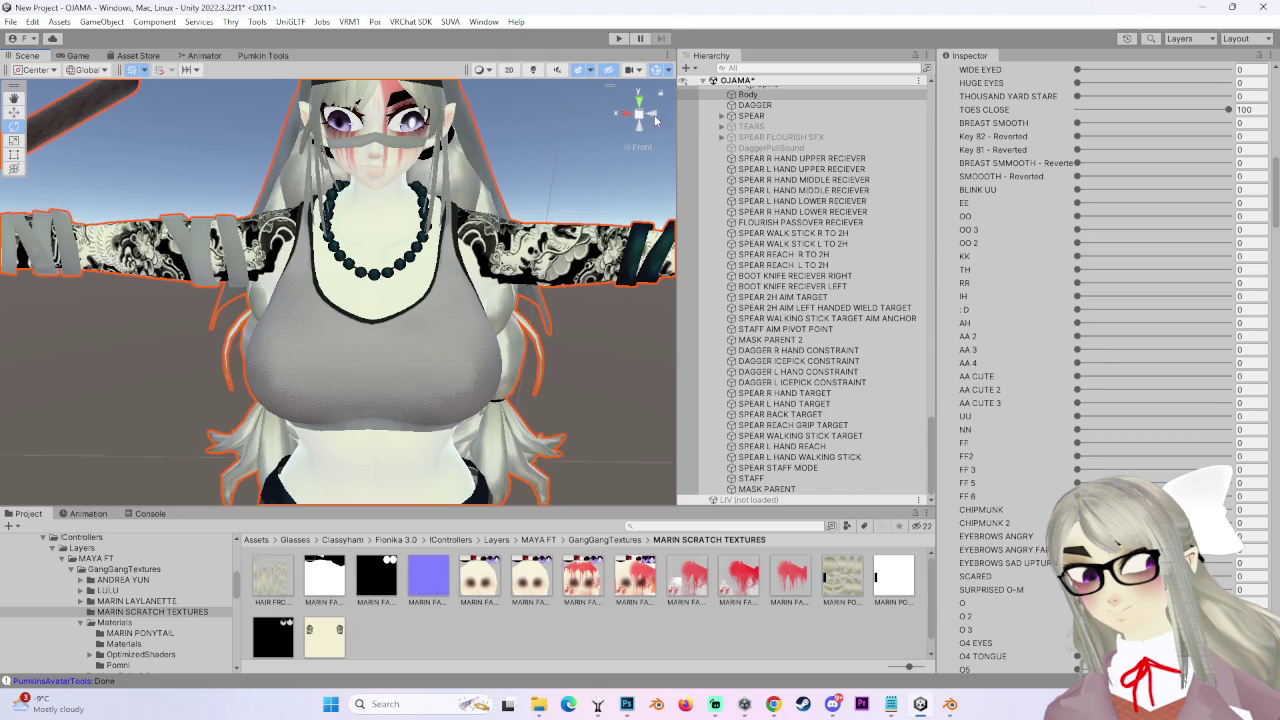
pyautogui.scroll(5, 495, 331)
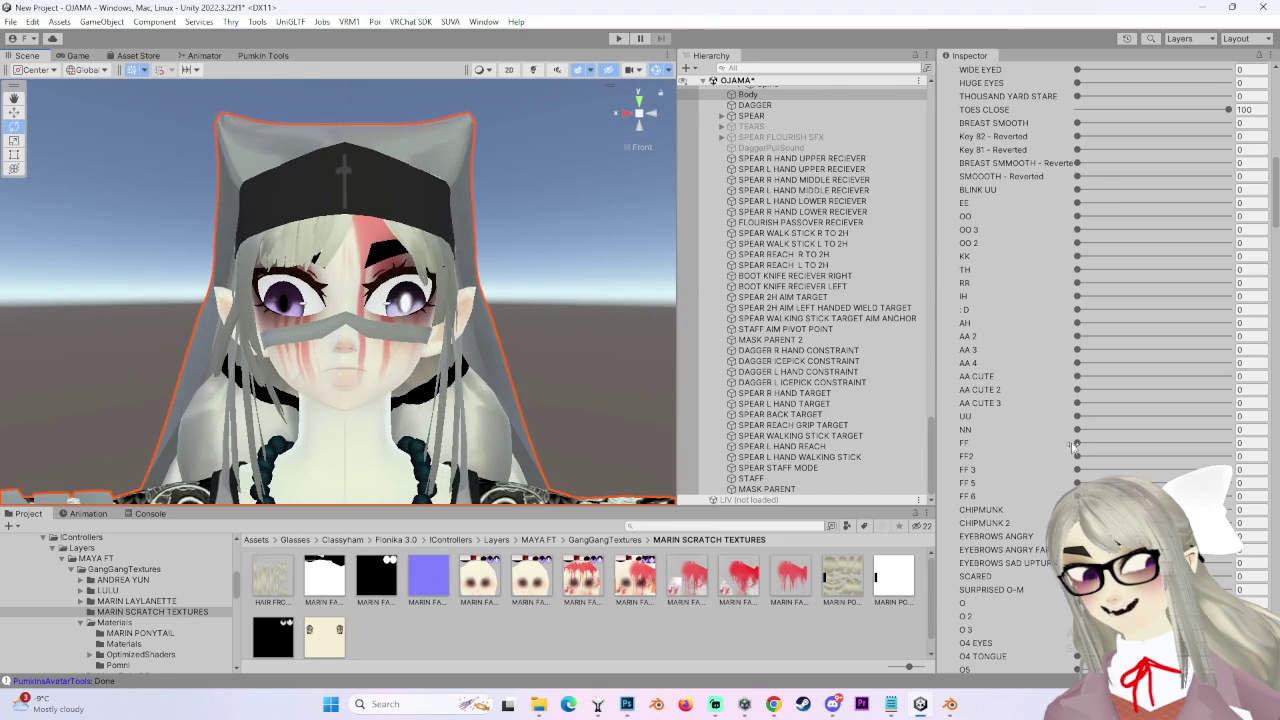
pyautogui.scroll(4, 1065, 442)
pyautogui.scroll(9, 1077, 443)
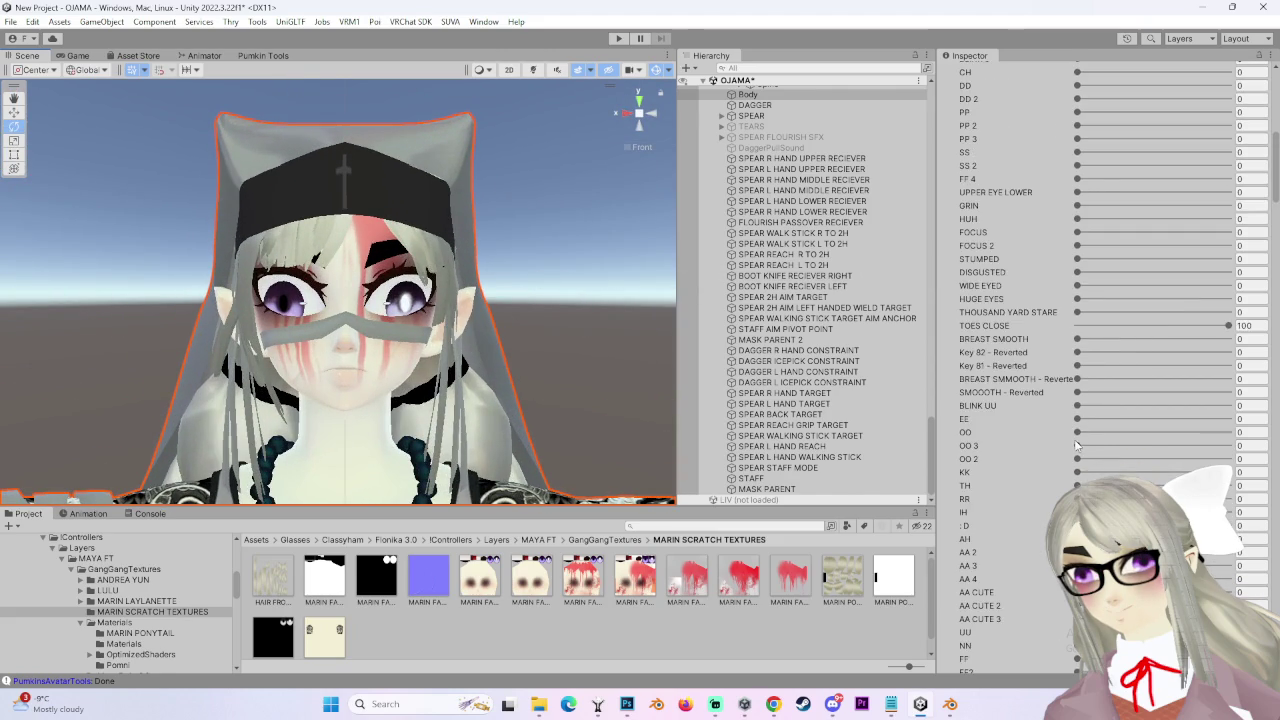
pyautogui.scroll(4, 990, 424)
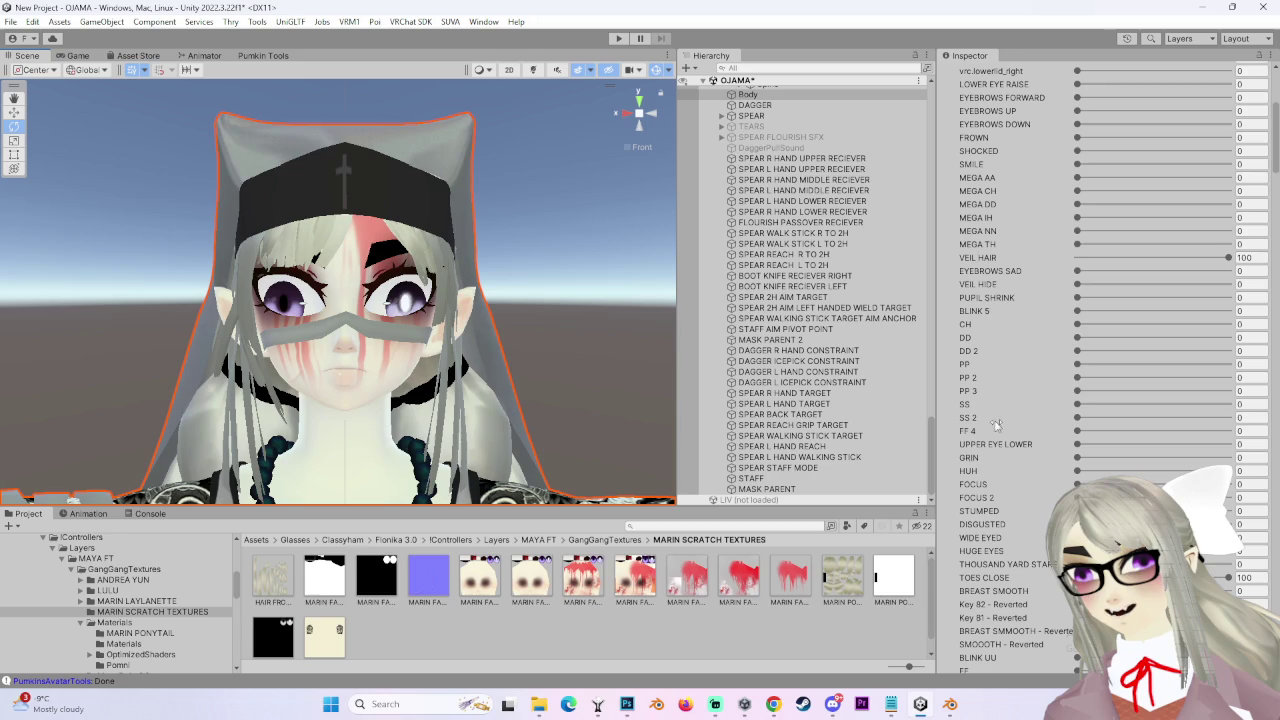
pyautogui.moveTo(1077, 313); pyautogui.dragTo(1228, 311)
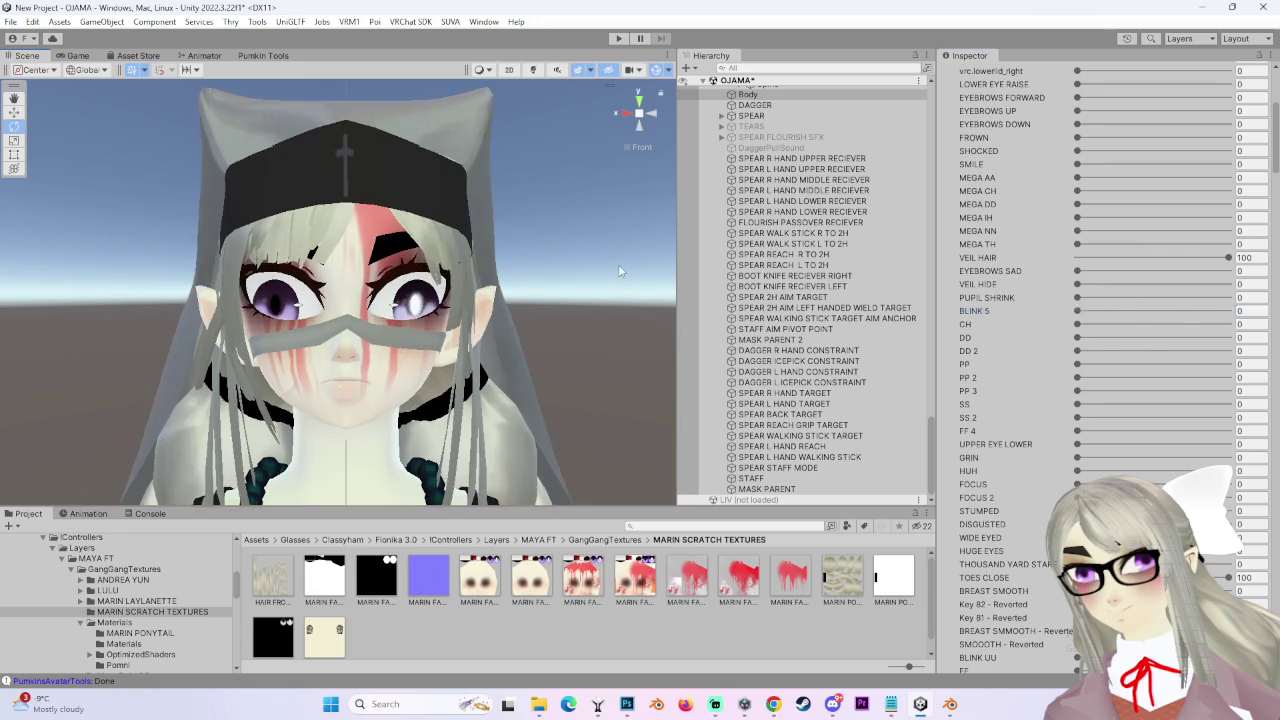
pyautogui.click(618, 264)
pyautogui.scroll(3, 533, 258)
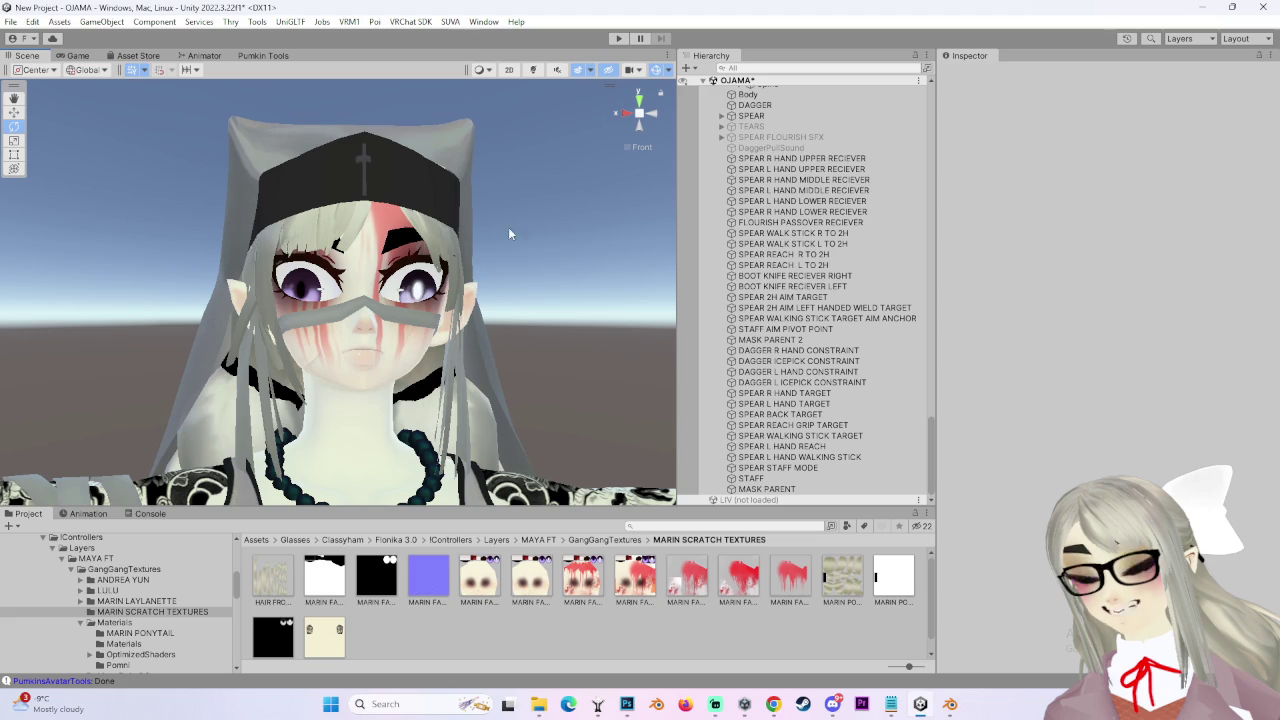
# - Orbit and zoom around the avatar's face and neck to inspect the decal
pyautogui.scroll(3, 508, 227)
pyautogui.moveTo(560, 350)
pyautogui.mouseDown()
pyautogui.moveTo(435, 352)
pyautogui.moveTo(537, 304)
pyautogui.mouseUp()
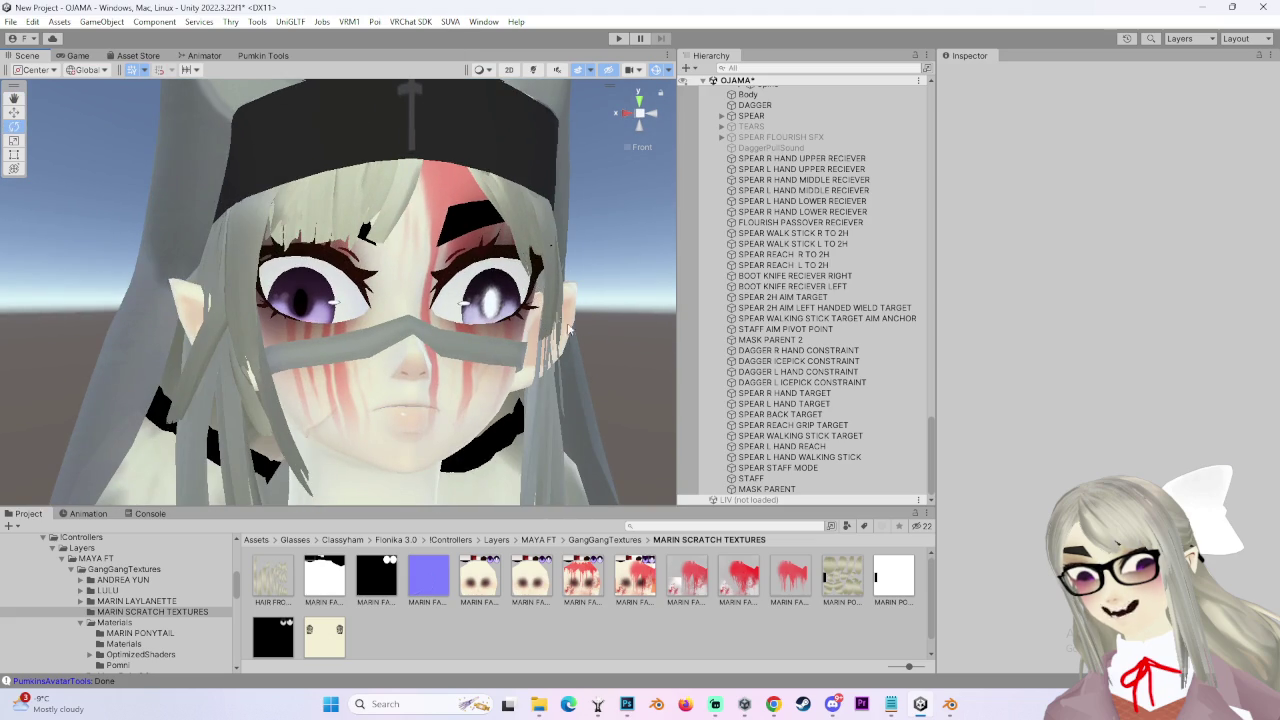
pyautogui.moveTo(645, 115)
pyautogui.mouseDown()
pyautogui.moveTo(453, 365)
pyautogui.moveTo(425, 380)
pyautogui.mouseUp()
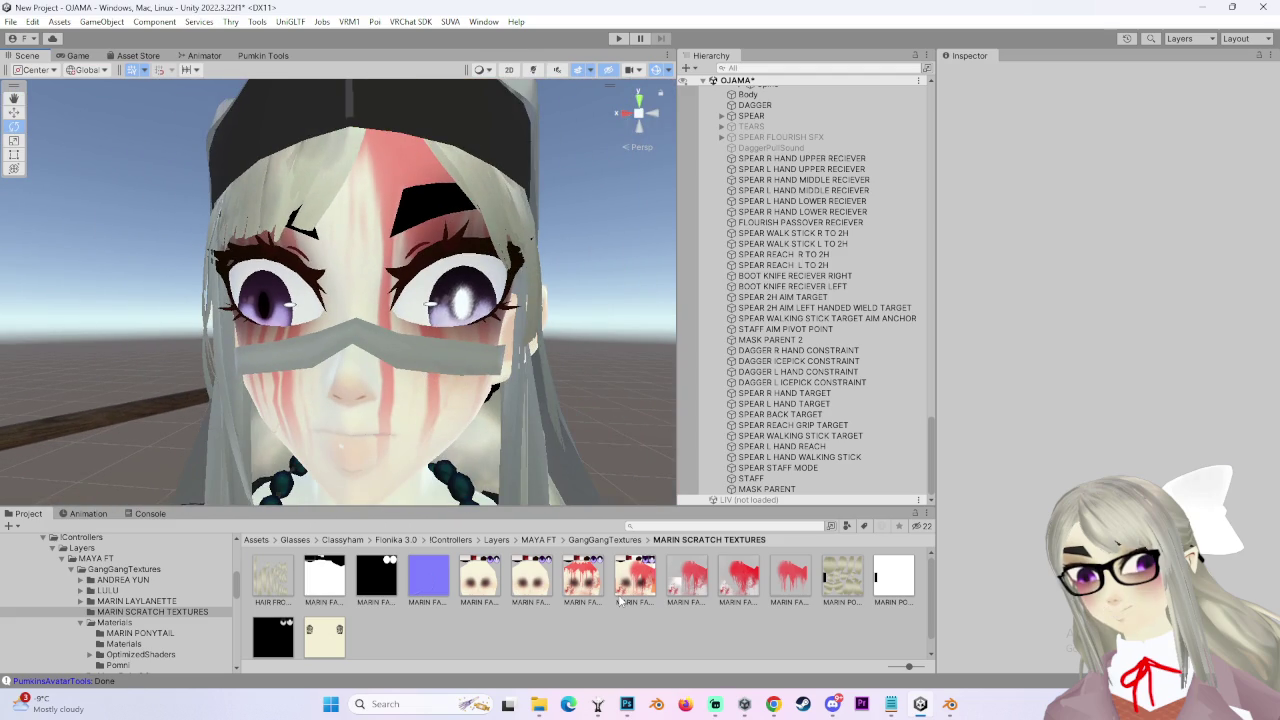
pyautogui.click(773, 704)
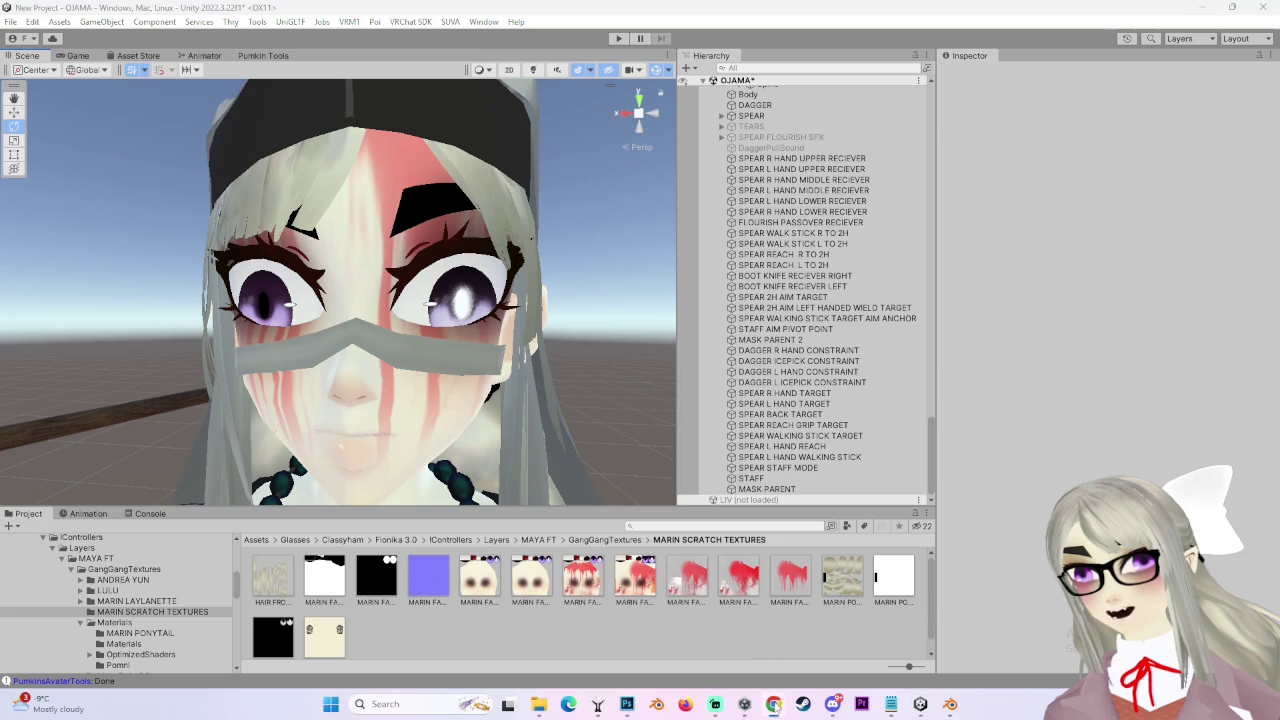
pyautogui.scroll(-2, 478, 372)
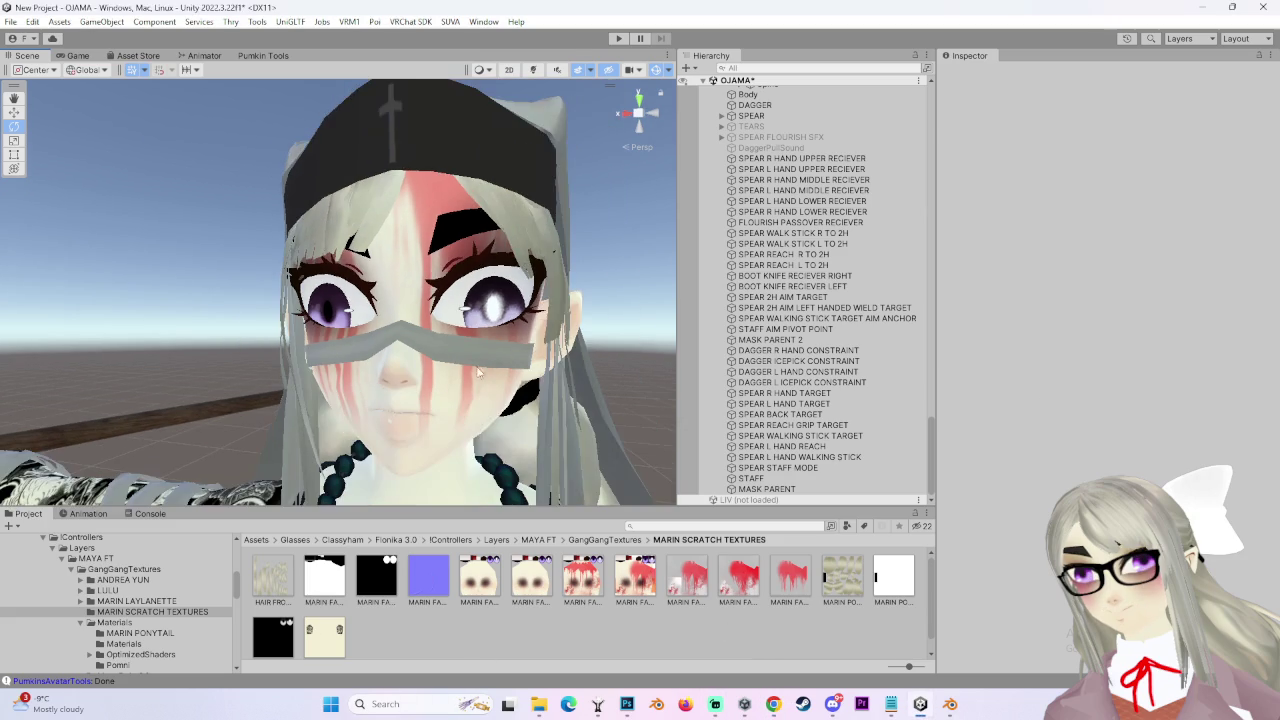
pyautogui.moveTo(535, 428)
pyautogui.mouseDown()
pyautogui.moveTo(545, 348)
pyautogui.moveTo(568, 390)
pyautogui.moveTo(602, 404)
pyautogui.mouseUp()
pyautogui.scroll(-2, 535, 440)
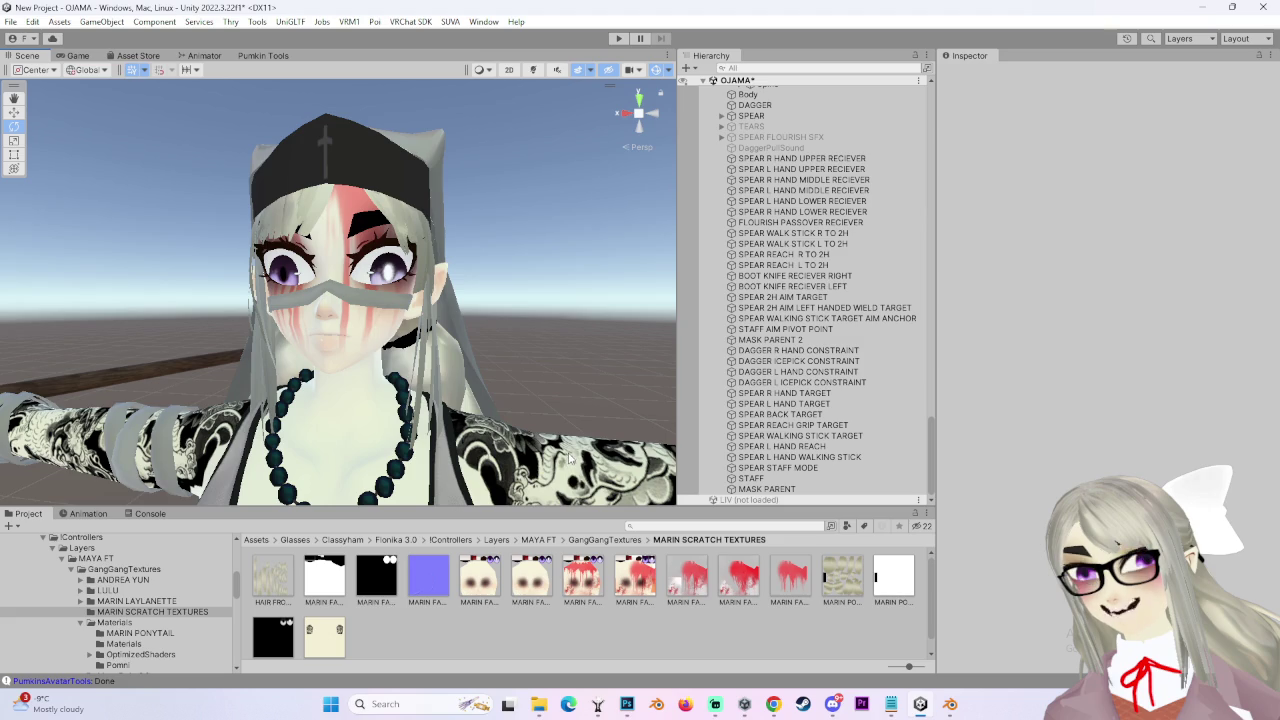
pyautogui.scroll(2, 482, 418)
pyautogui.scroll(-2, 482, 418)
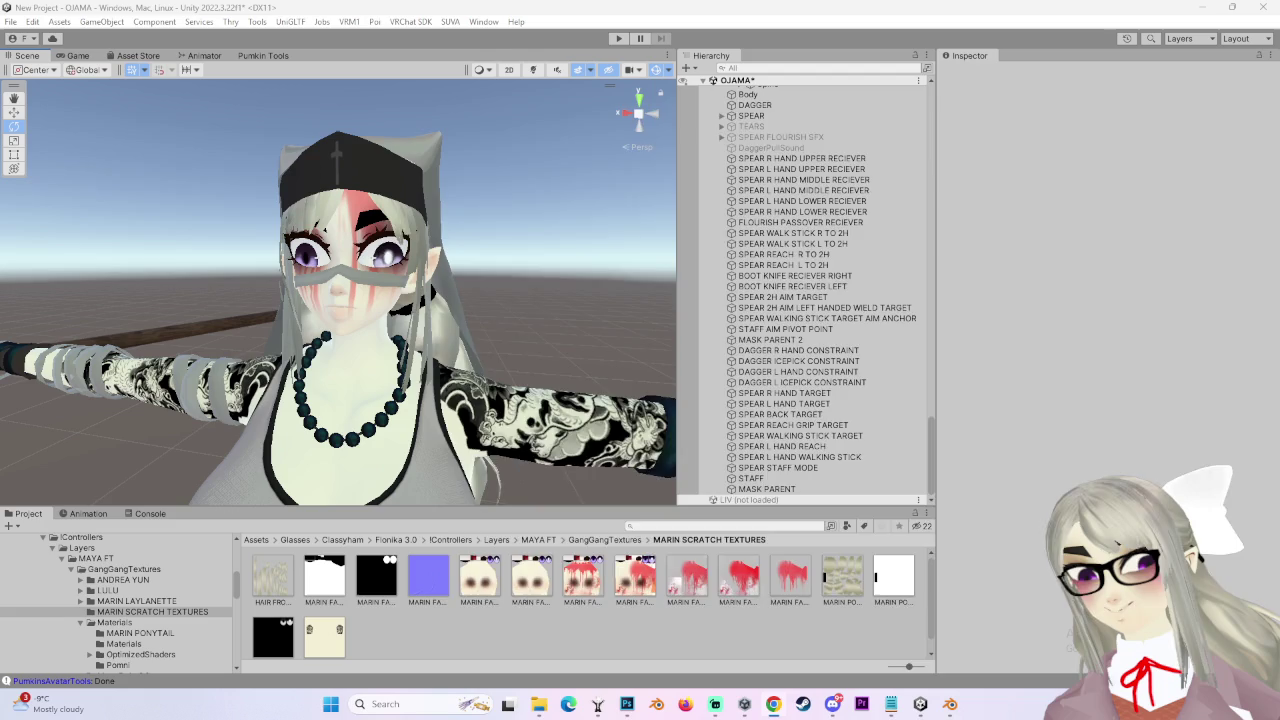
# - Move the browser window up and left and glance at the red paint reference page
pyautogui.click(773, 704)
pyautogui.moveTo(1180, 141)
pyautogui.mouseDown()
pyautogui.moveTo(915, 66)
pyautogui.moveTo(900, 47)
pyautogui.moveTo(897, 75)
pyautogui.moveTo(914, 89)
pyautogui.moveTo(1088, 79)
pyautogui.moveTo(845, 116)
pyautogui.moveTo(888, 95)
pyautogui.moveTo(1275, 85)
pyautogui.mouseUp()
pyautogui.click(805, 78)
pyautogui.click(478, 80)
# - Return to Unity, view the face straight on from the front, and select Body
pyautogui.click(778, 250)
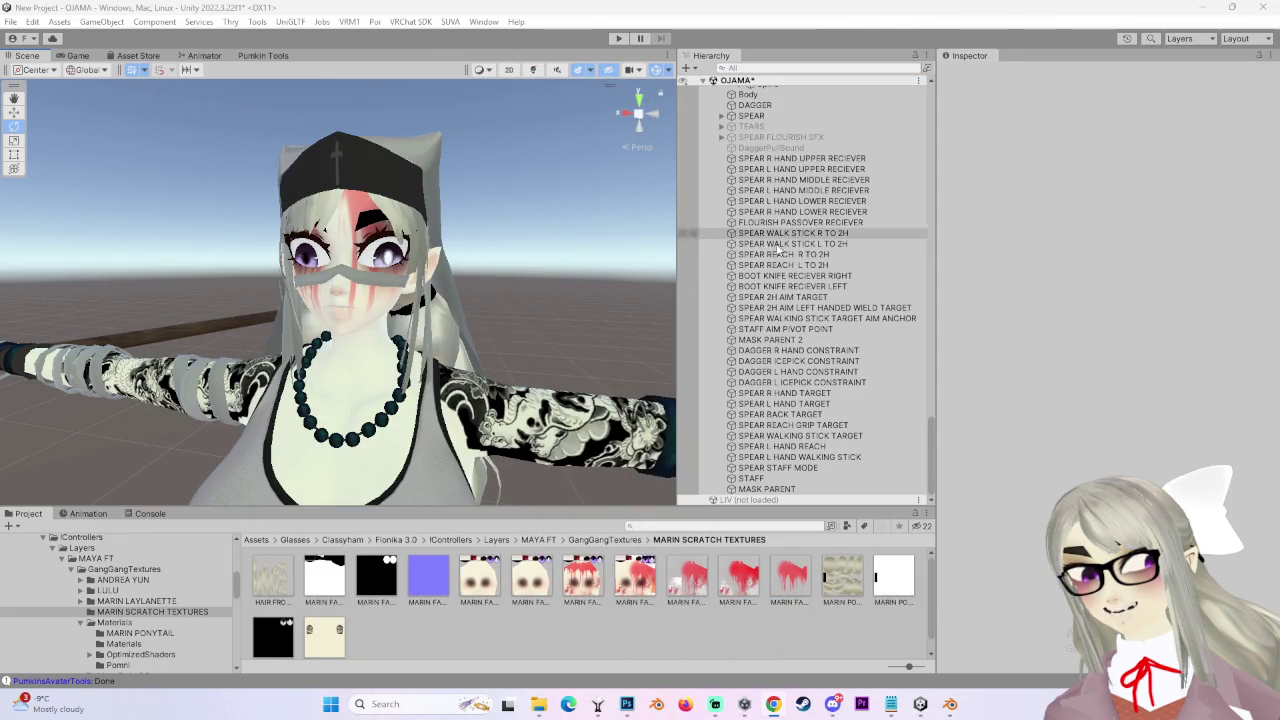
pyautogui.scroll(5, 500, 354)
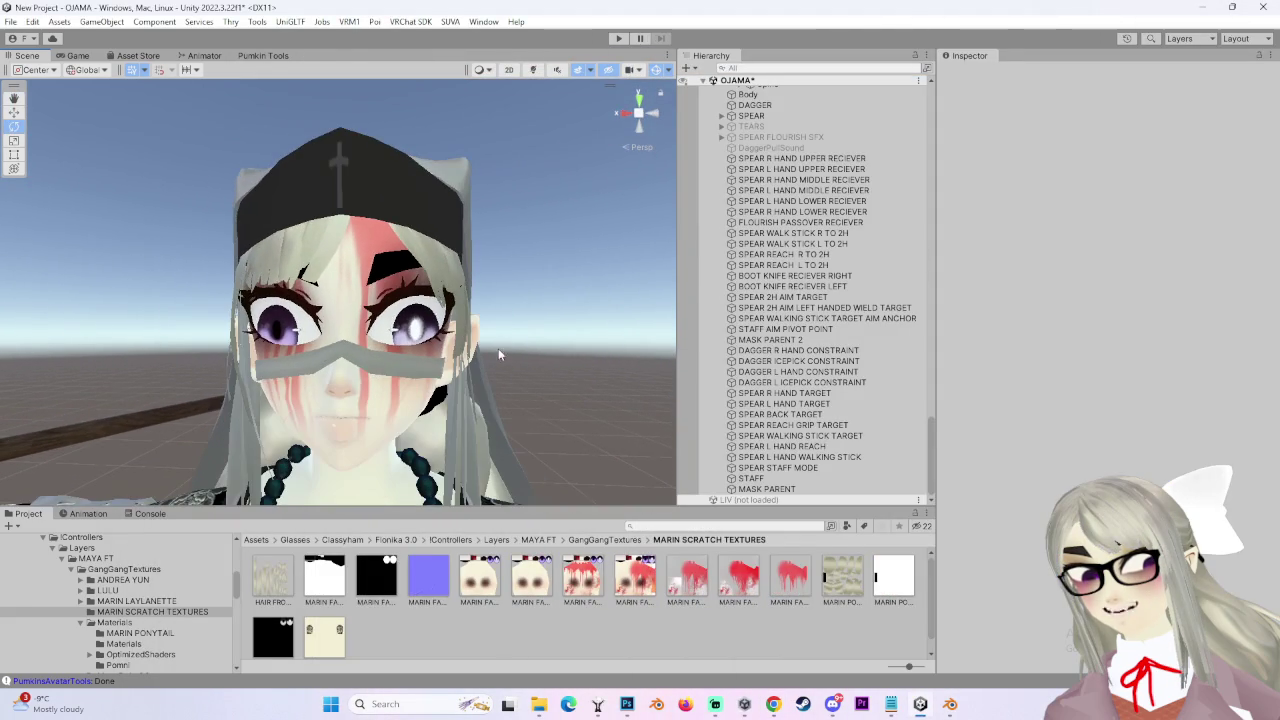
pyautogui.click(620, 115)
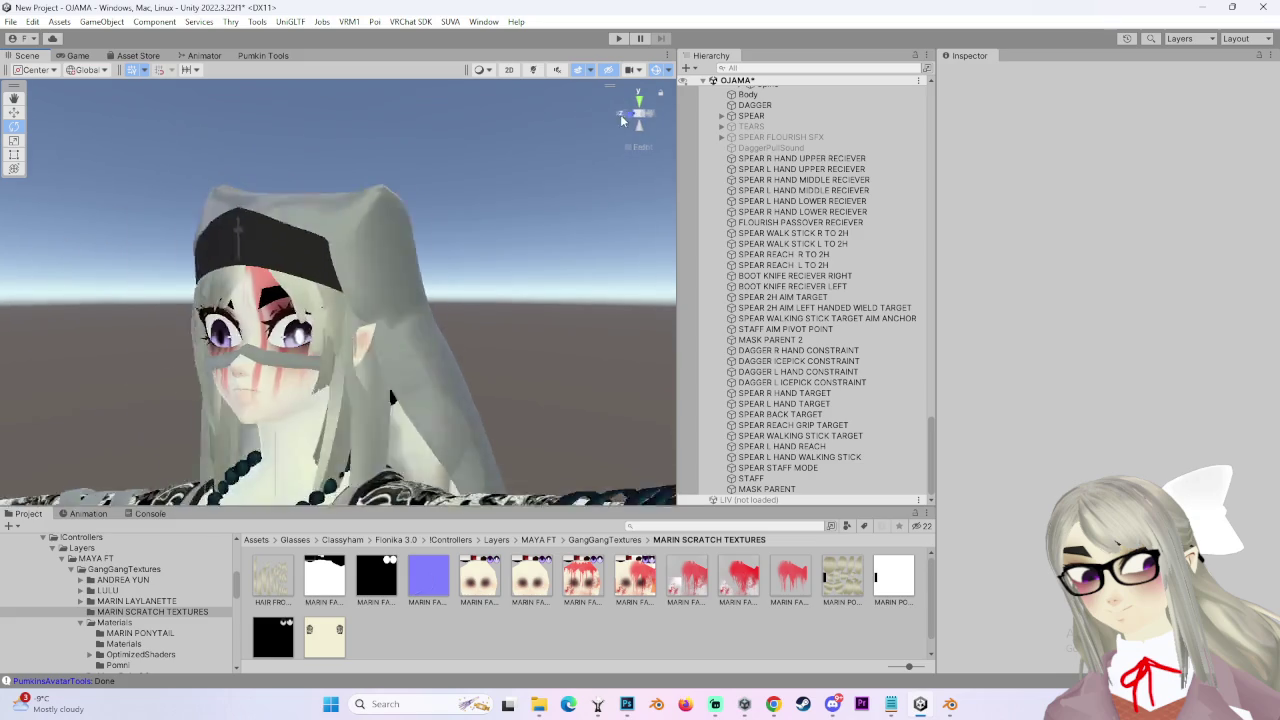
pyautogui.scroll(-5, 535, 300)
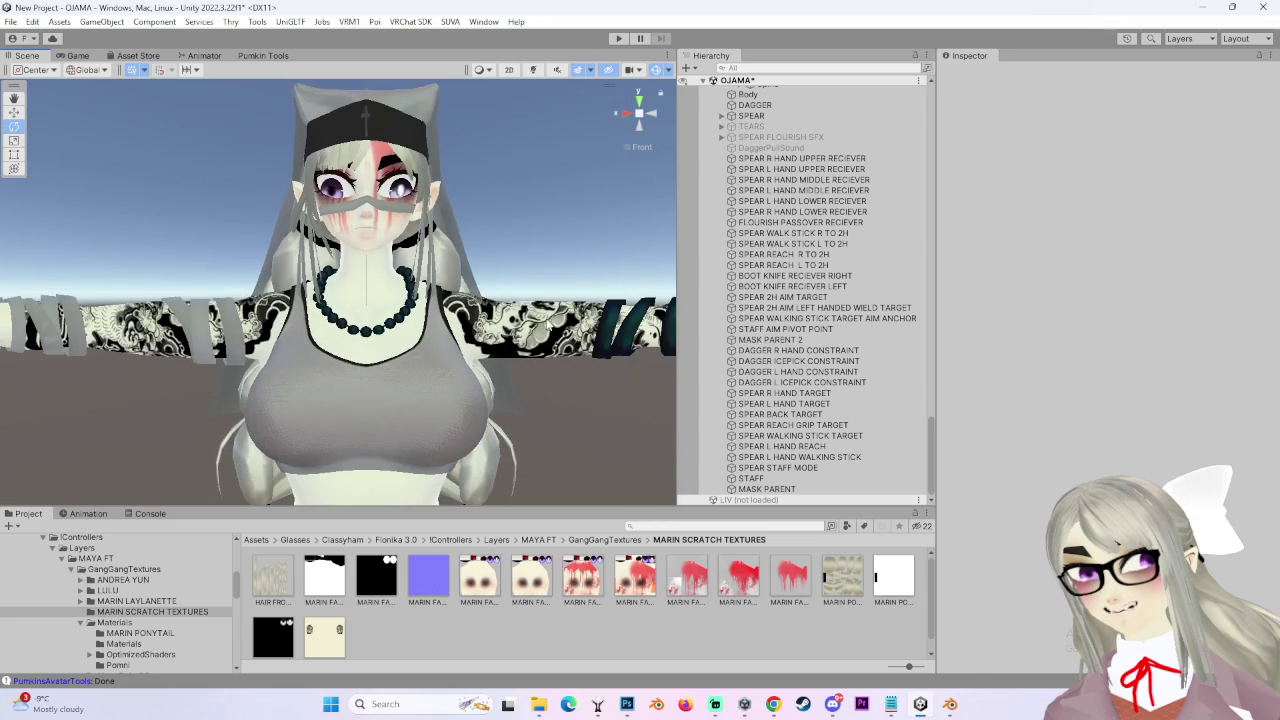
pyautogui.click(546, 328)
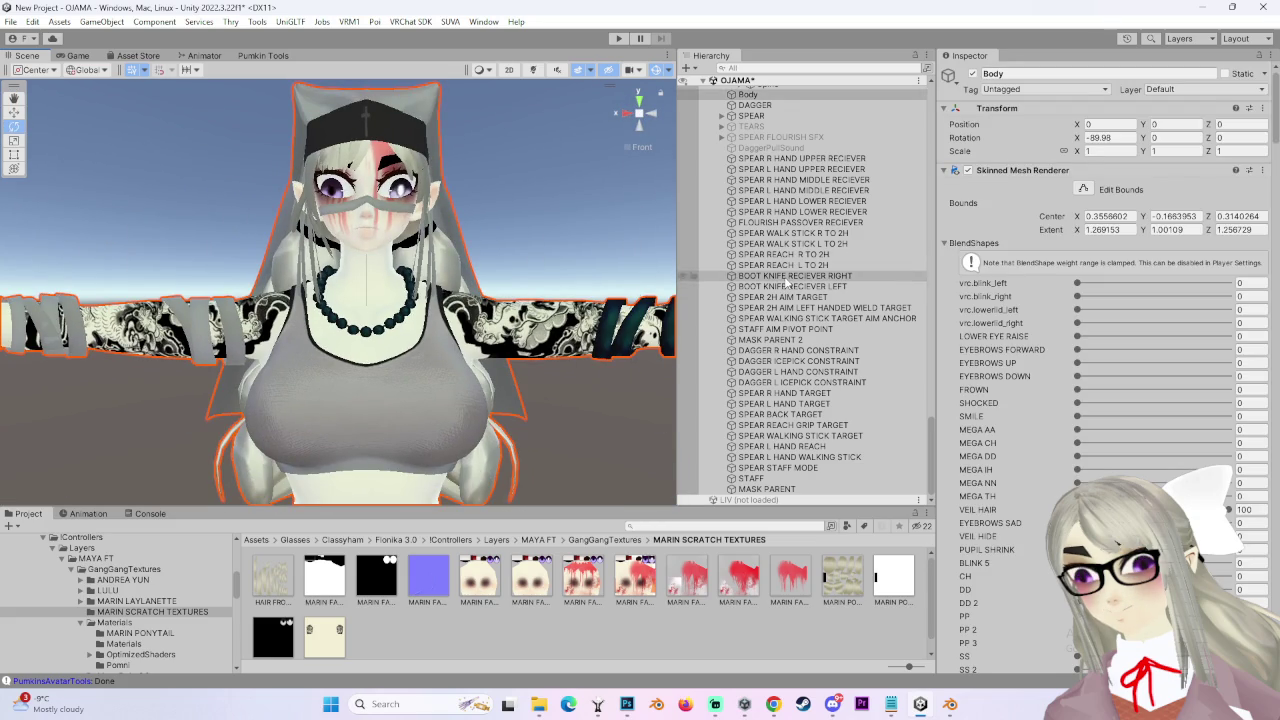
# - Orbit around the face and torso and scroll the Inspector to Body's Materials list
pyautogui.scroll(-15, 1041, 431)
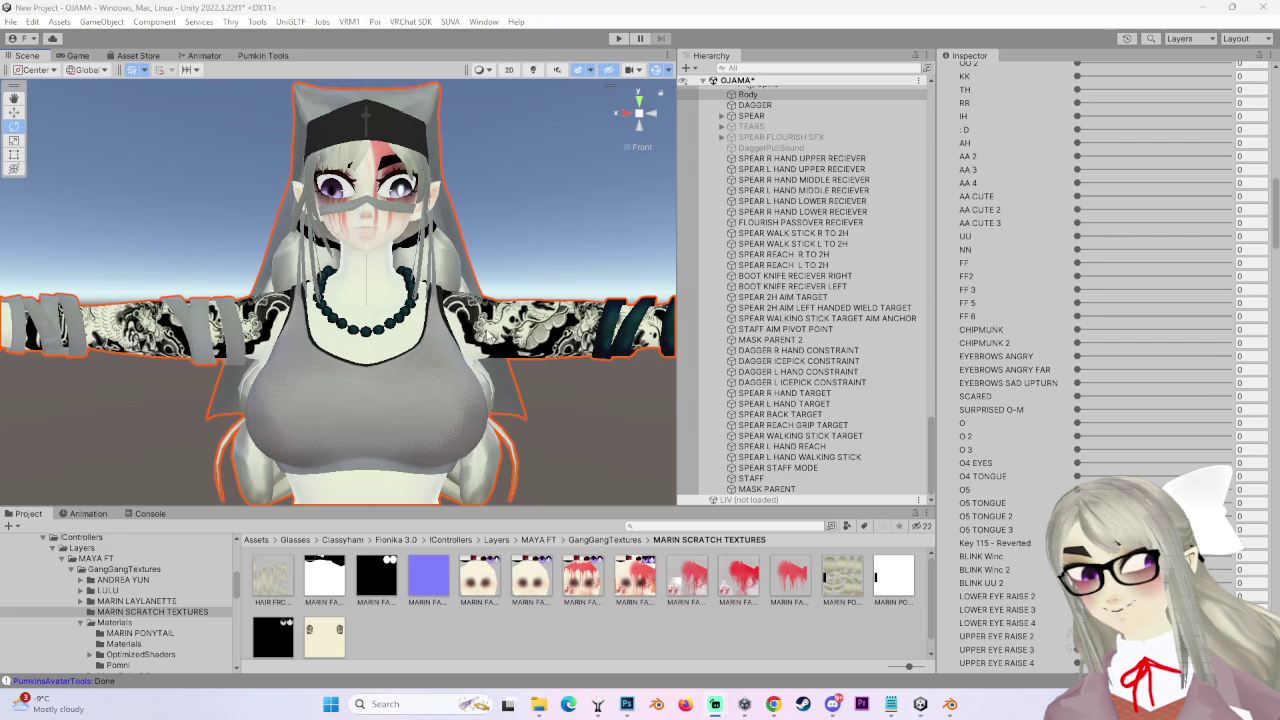
pyautogui.scroll(8, 432, 363)
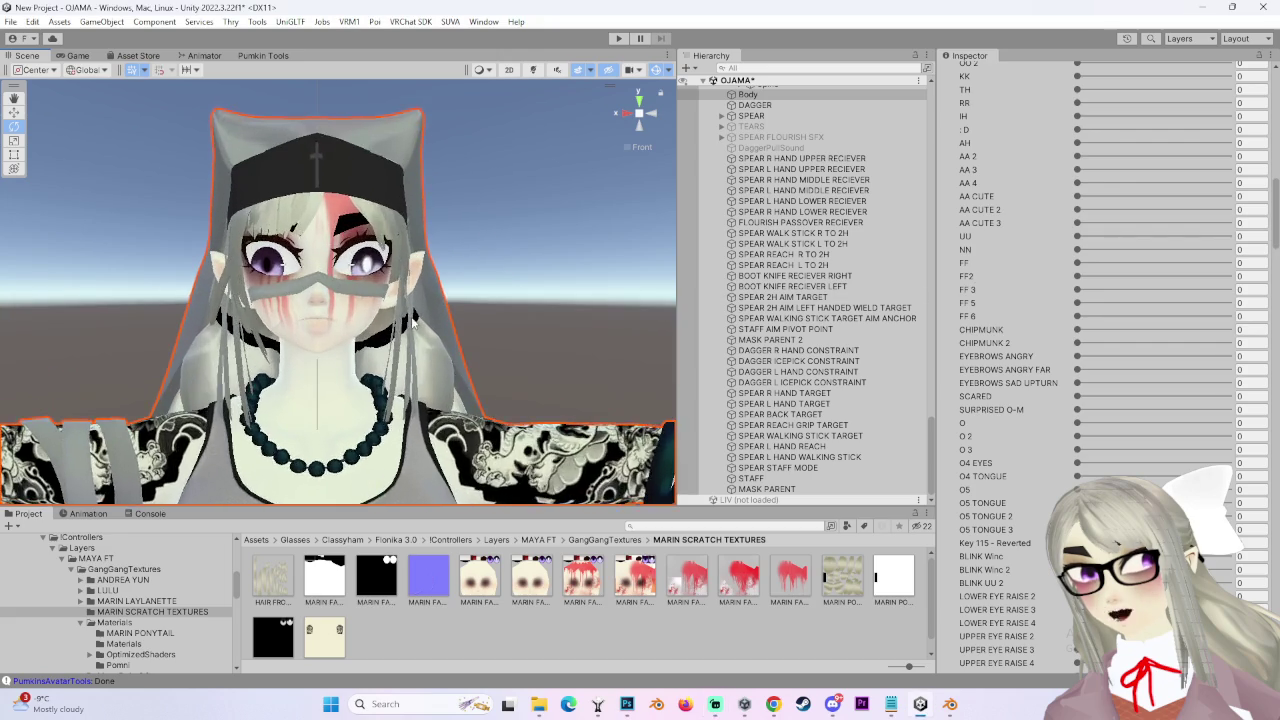
pyautogui.scroll(-3, 448, 293)
pyautogui.moveTo(448, 293)
pyautogui.mouseDown()
pyautogui.moveTo(530, 278)
pyautogui.moveTo(381, 305)
pyautogui.moveTo(627, 114)
pyautogui.moveTo(614, 136)
pyautogui.mouseUp()
pyautogui.scroll(2, 450, 292)
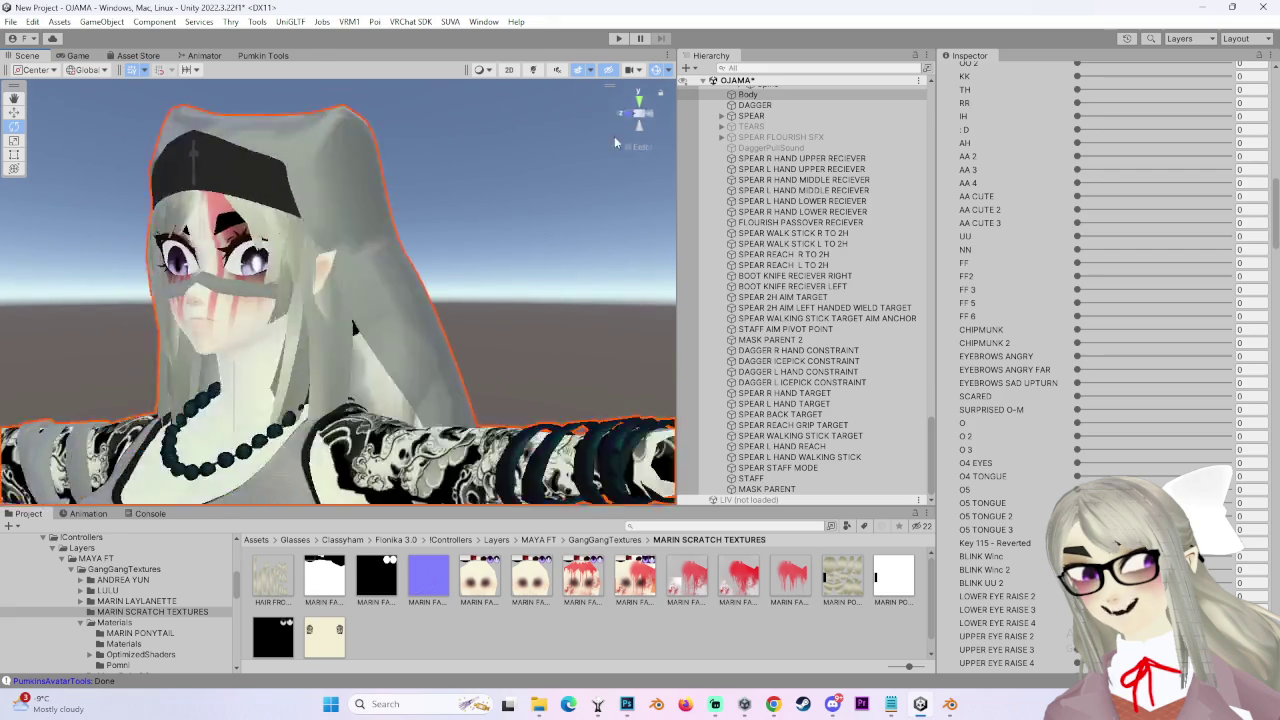
pyautogui.scroll(2, 614, 136)
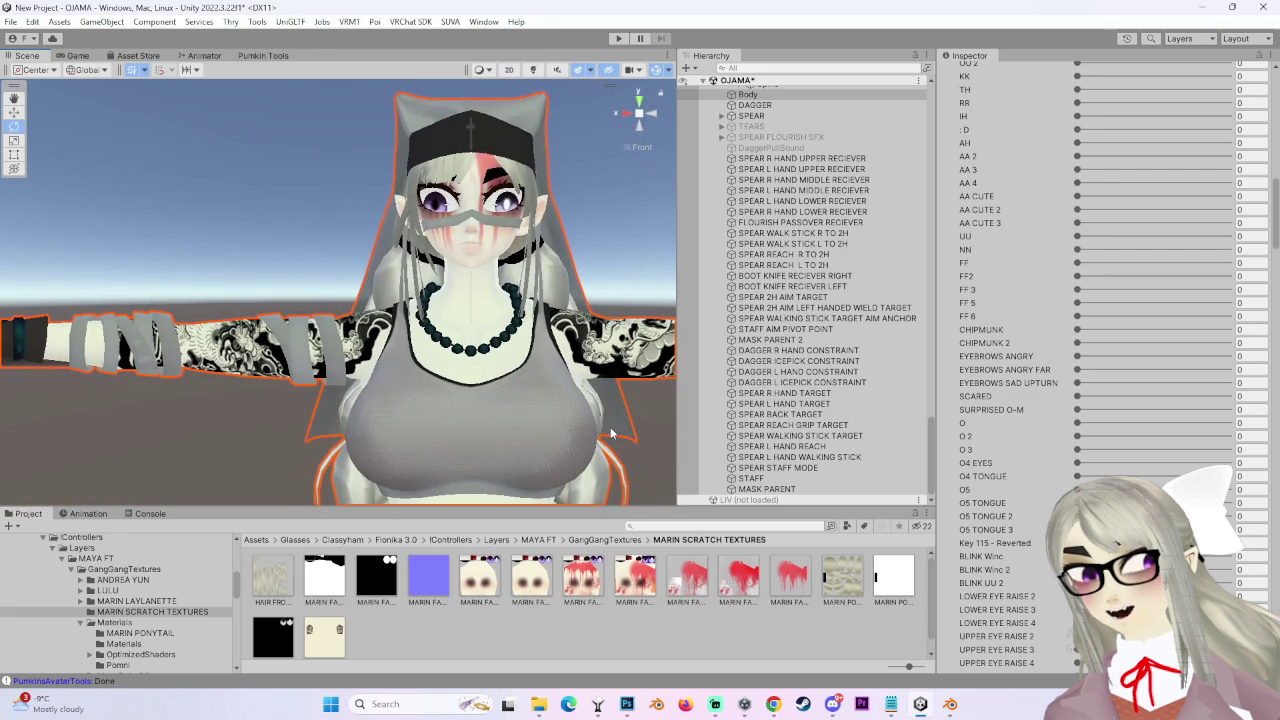
pyautogui.scroll(-15, 1008, 462)
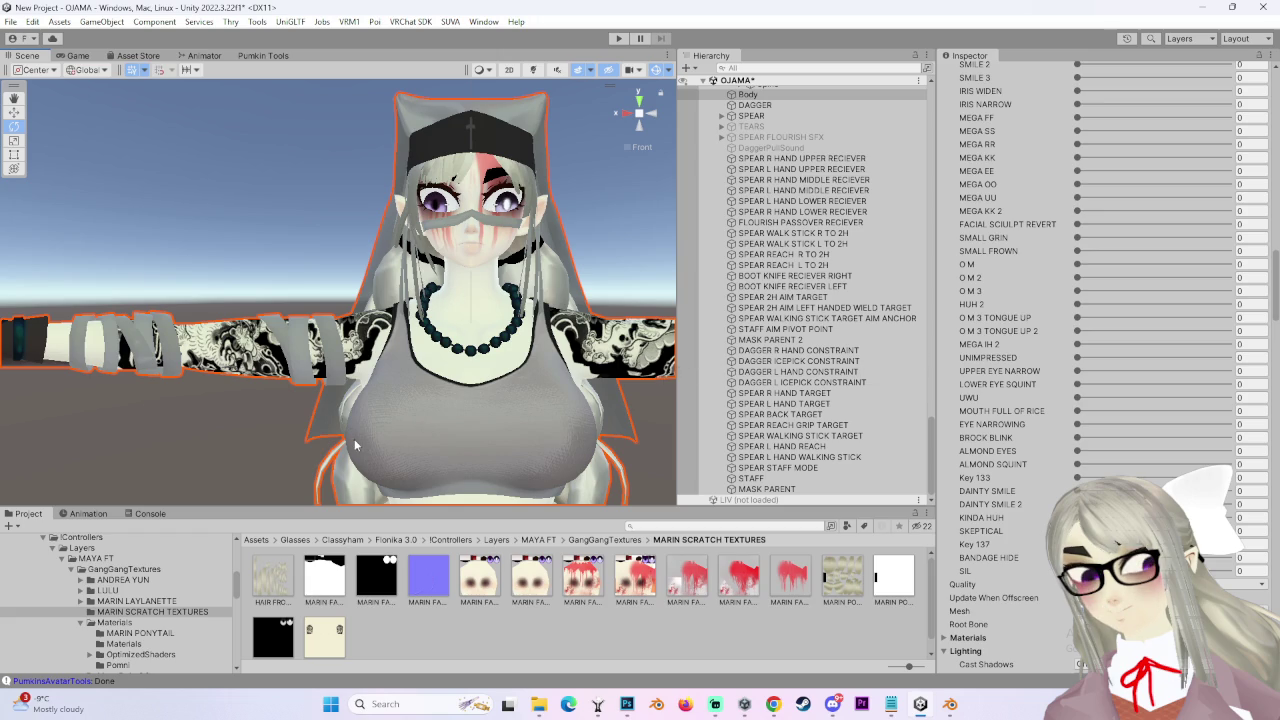
pyautogui.moveTo(401, 421)
pyautogui.mouseDown()
pyautogui.moveTo(443, 420)
pyautogui.moveTo(490, 277)
pyautogui.moveTo(463, 309)
pyautogui.mouseUp()
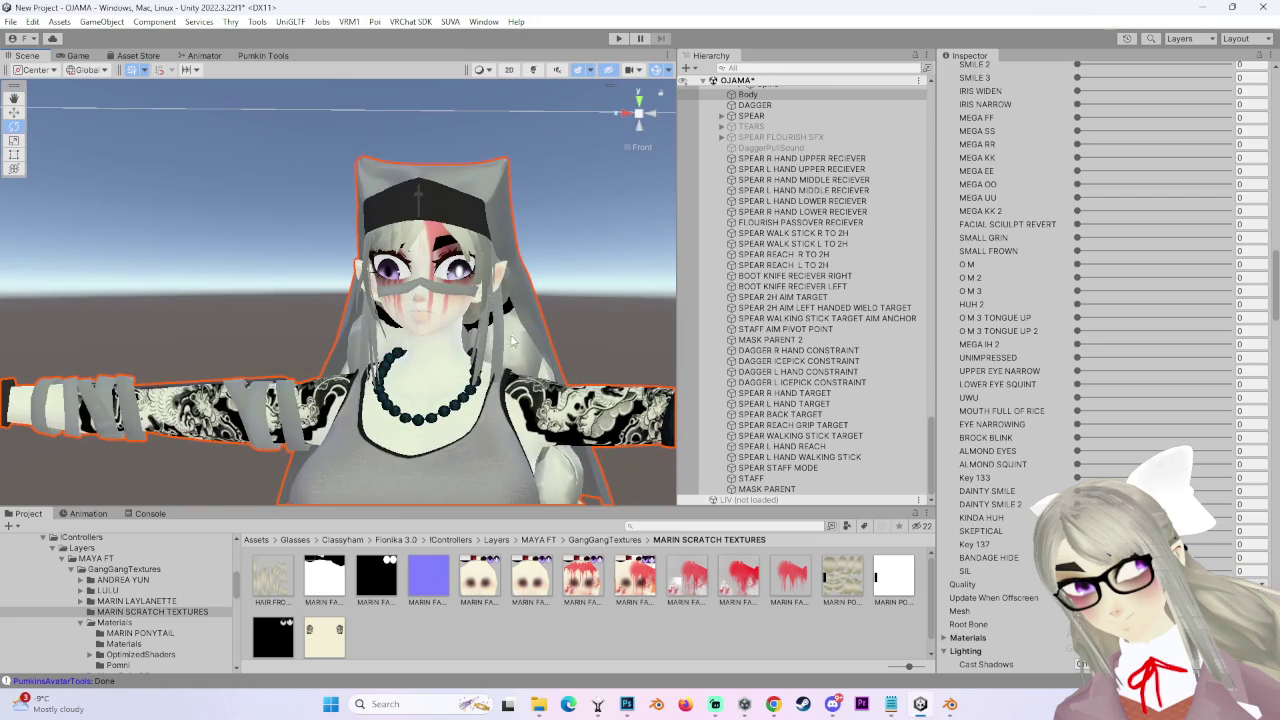
pyautogui.scroll(-10, 1005, 460)
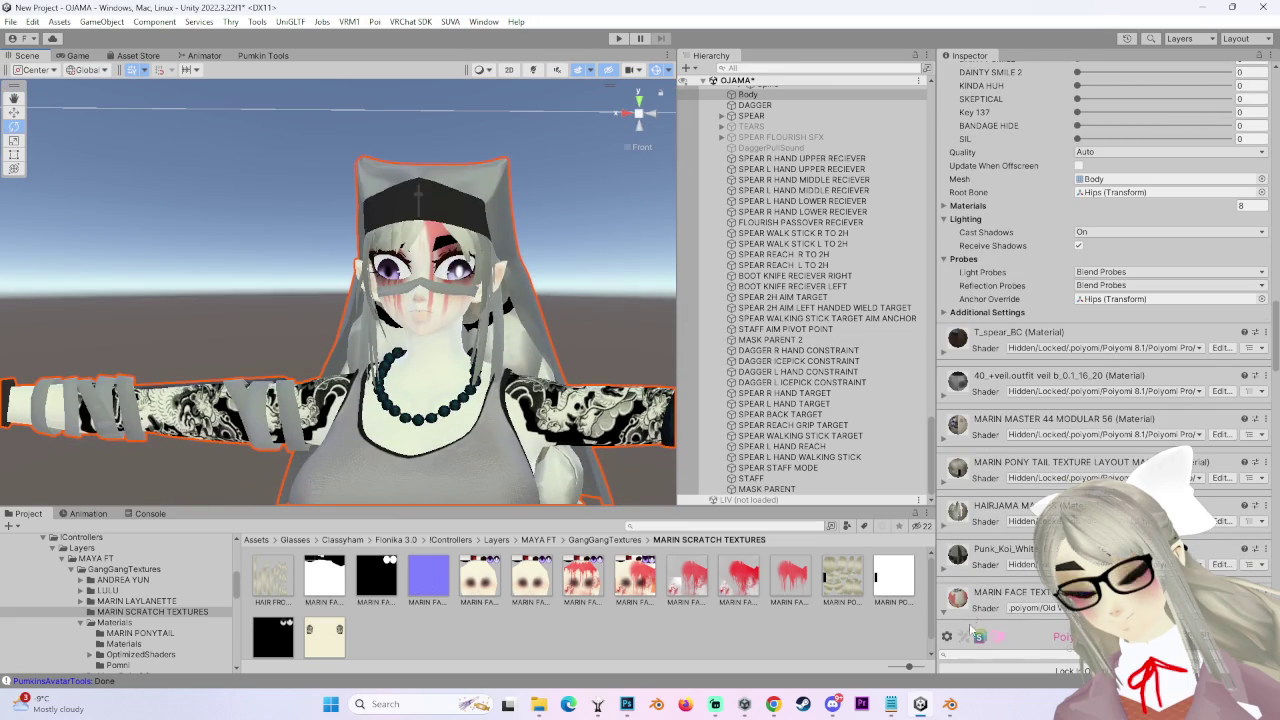
# - Expand the Punk_Koi_White and MARIN PONY TAIL material settings
pyautogui.click(947, 577)
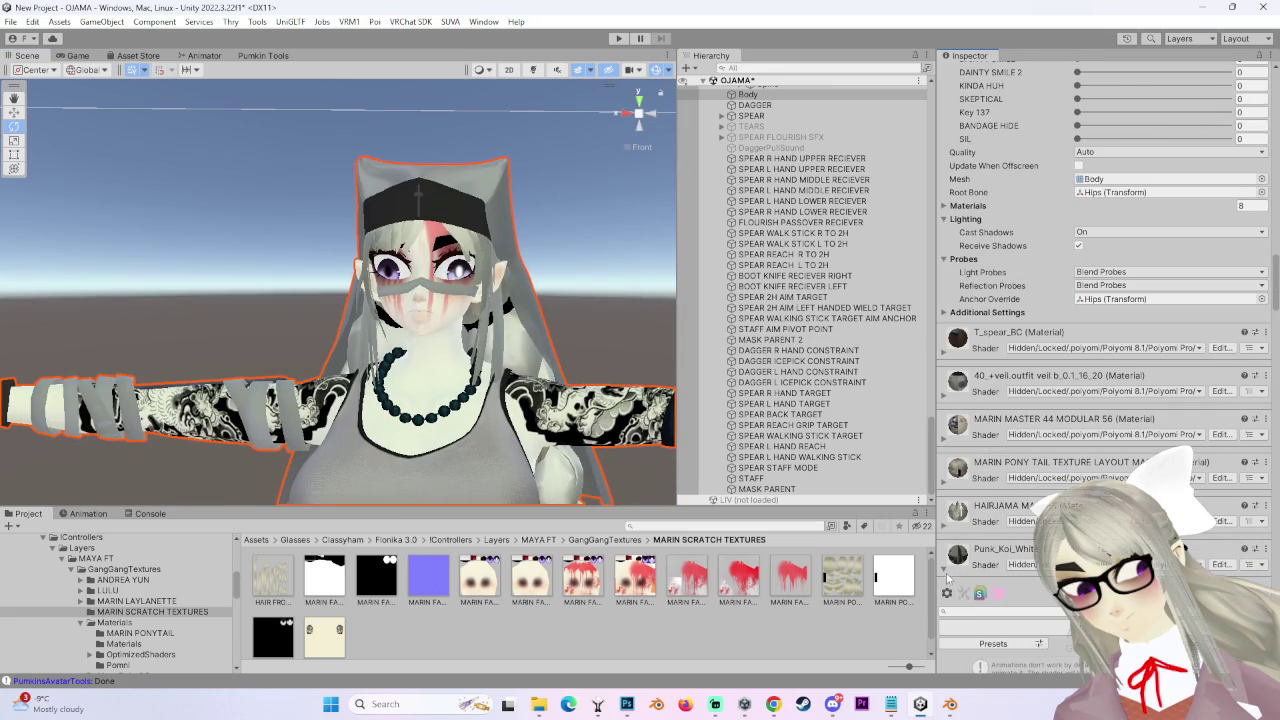
pyautogui.click(948, 486)
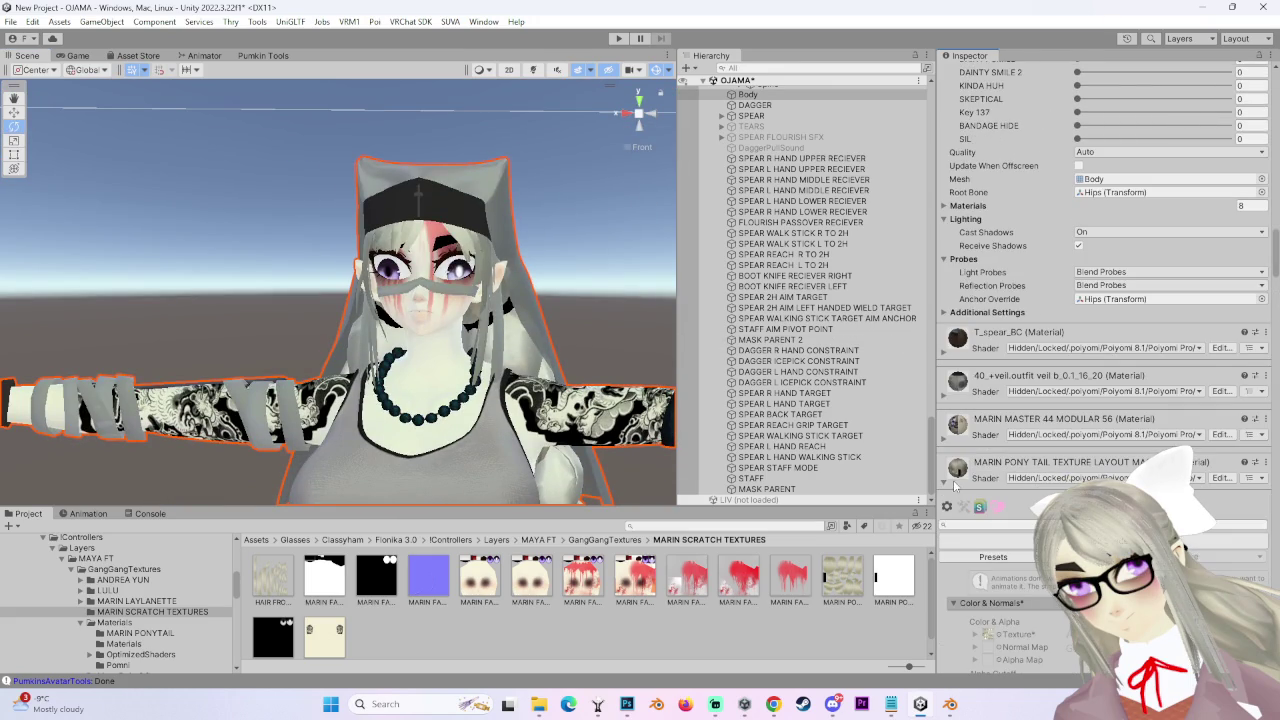
pyautogui.scroll(-2, 982, 456)
pyautogui.scroll(-2, 960, 360)
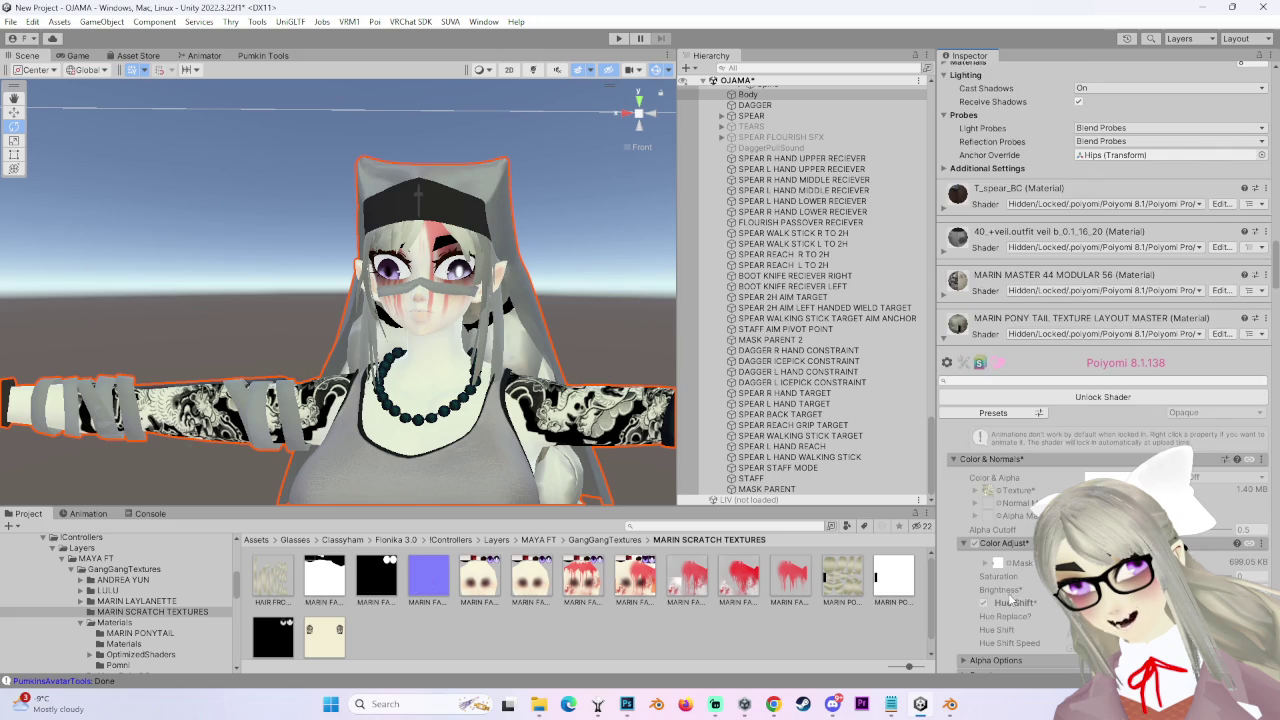
# - Unlock the MARIN MASTER 44 MODULAR 56 shader and turn on hue shift for Decal 1
pyautogui.click(950, 338)
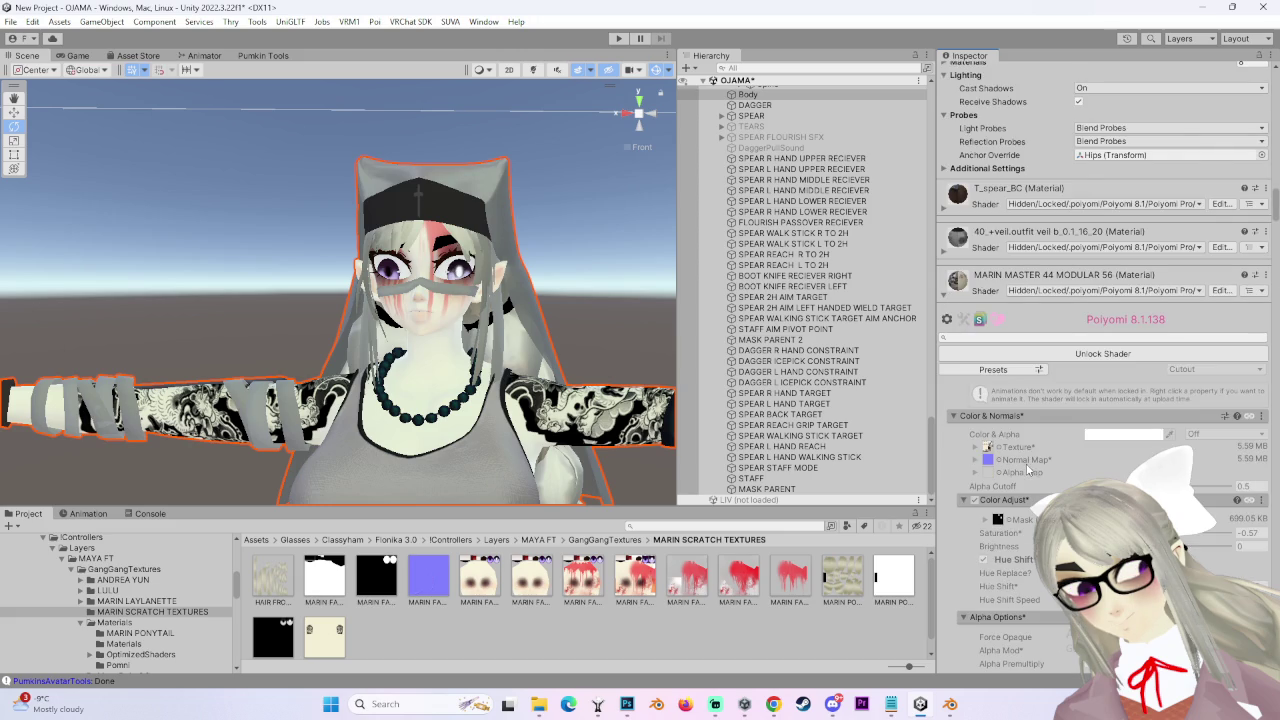
pyautogui.click(1080, 355)
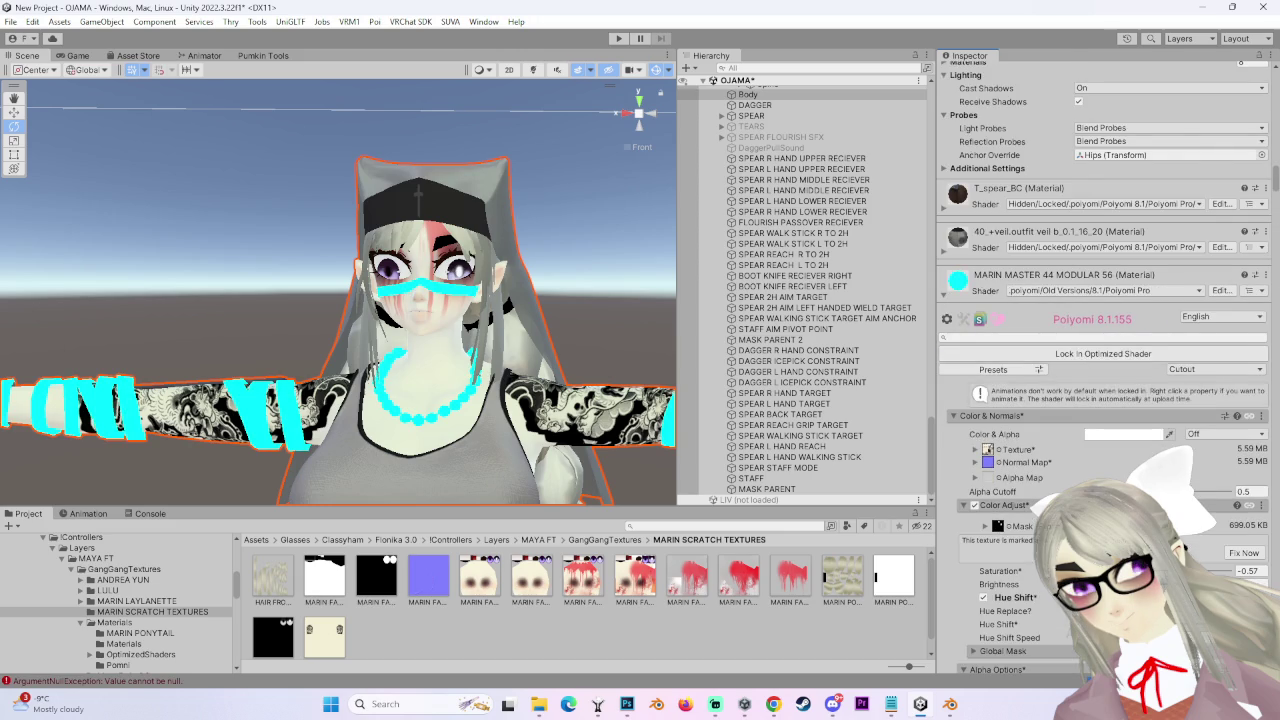
pyautogui.scroll(-10, 1028, 548)
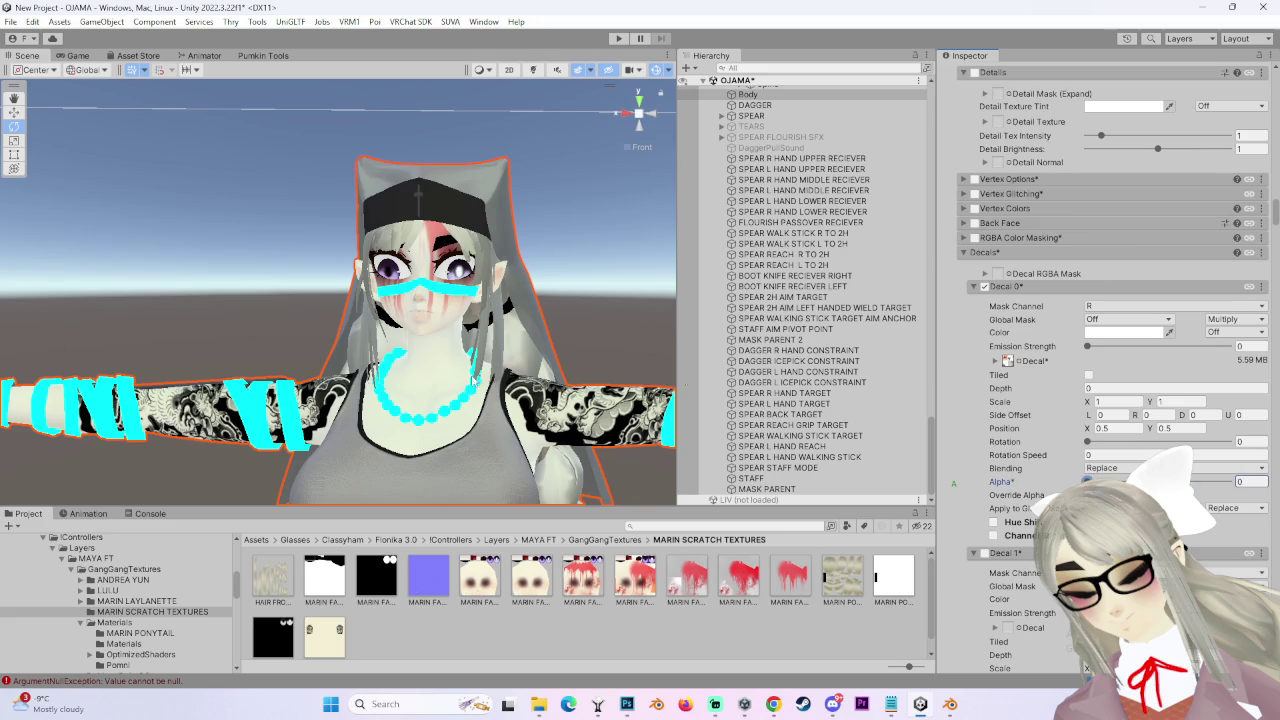
pyautogui.scroll(-3, 1100, 400)
pyautogui.click(993, 430)
pyautogui.scroll(-2, 993, 438)
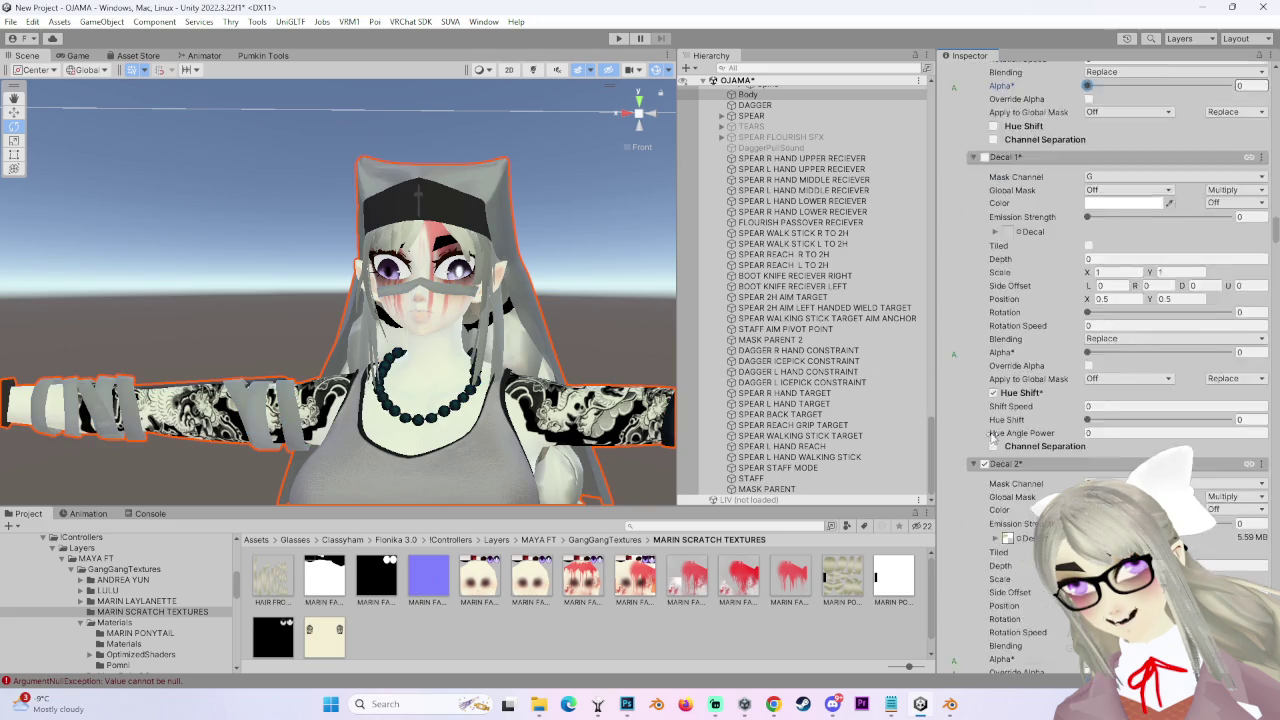
pyautogui.scroll(15, 993, 436)
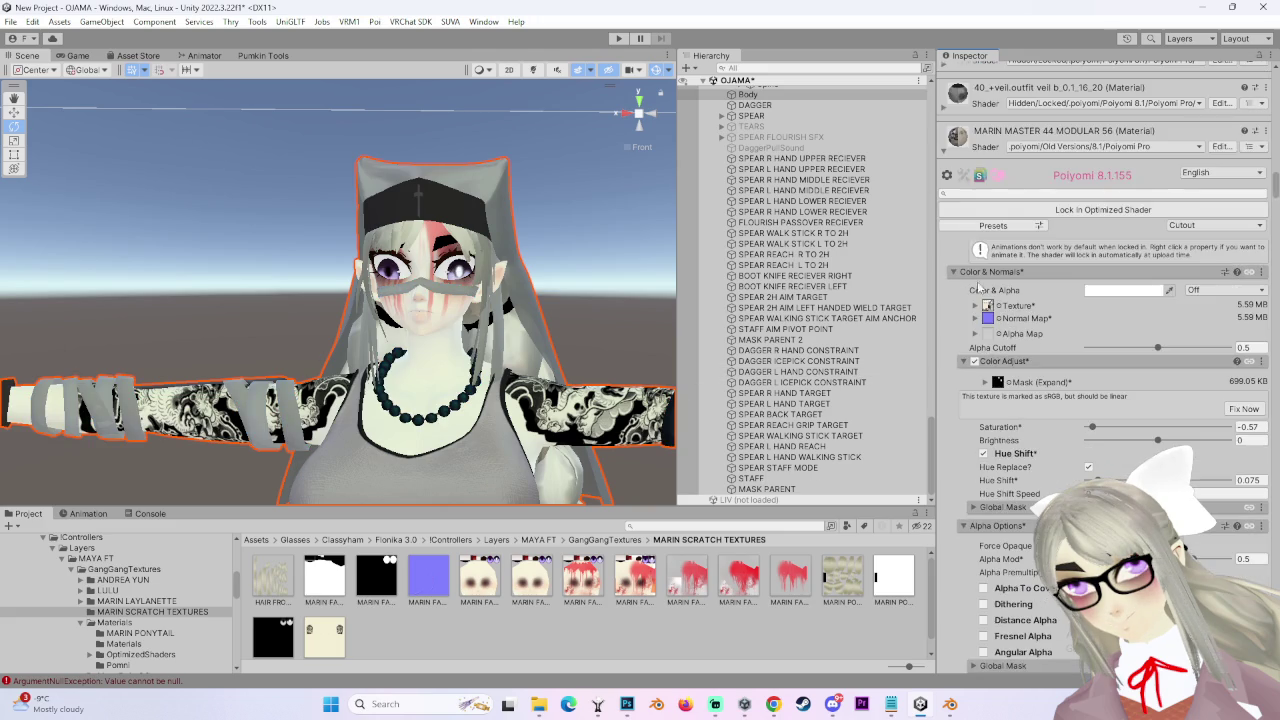
pyautogui.scroll(8, 958, 419)
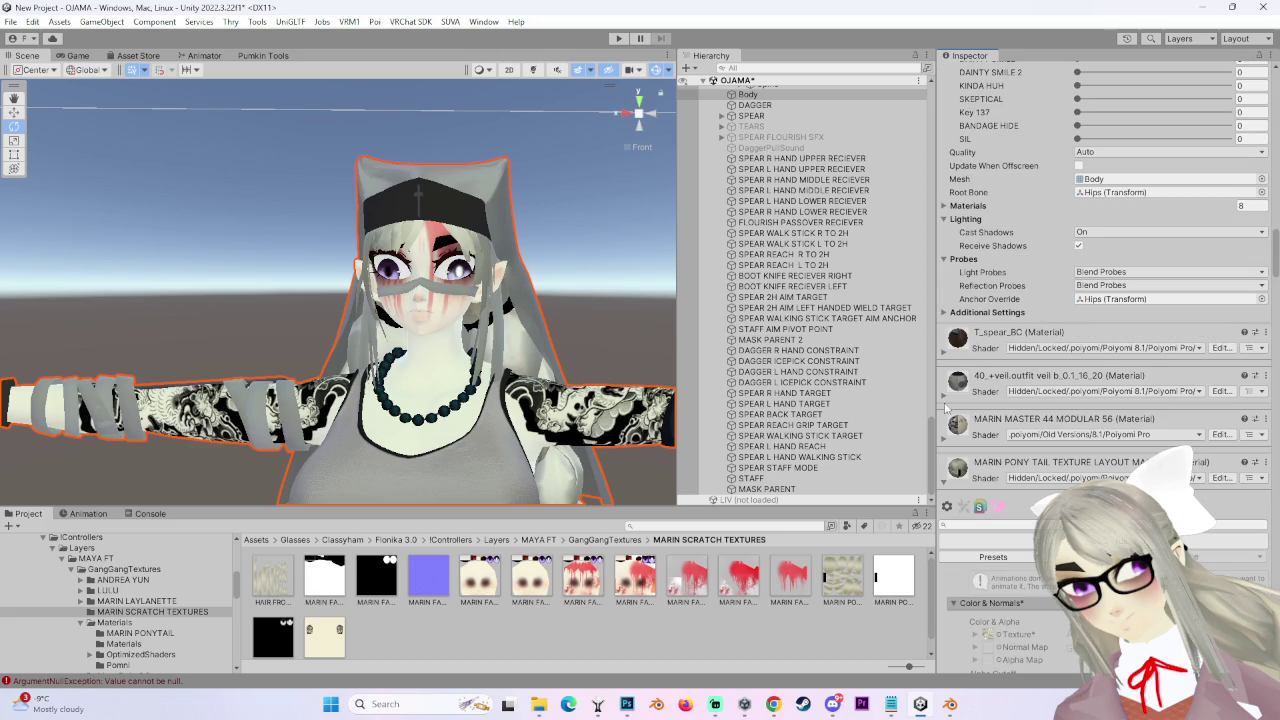
# - Unlock the 40_+veil.outfit material's shader and review its Decals and Matcap settings
pyautogui.click(945, 400)
pyautogui.scroll(-3, 1070, 287)
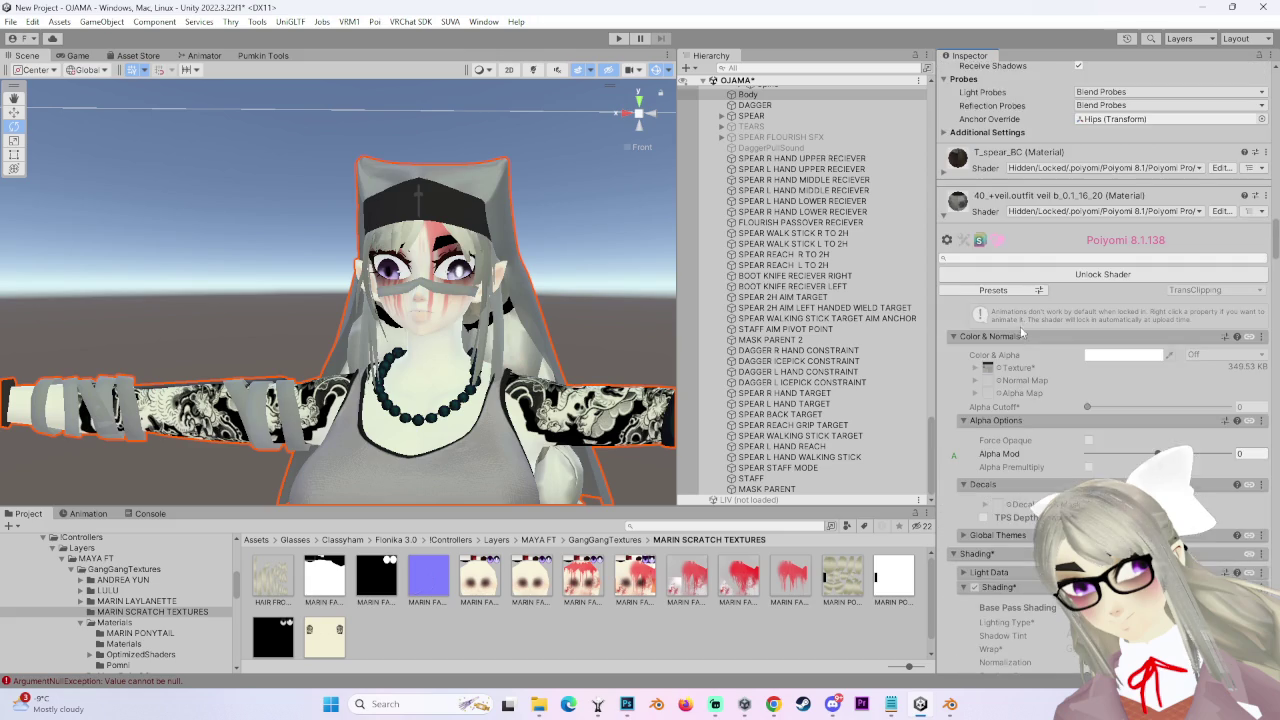
pyautogui.click(1070, 278)
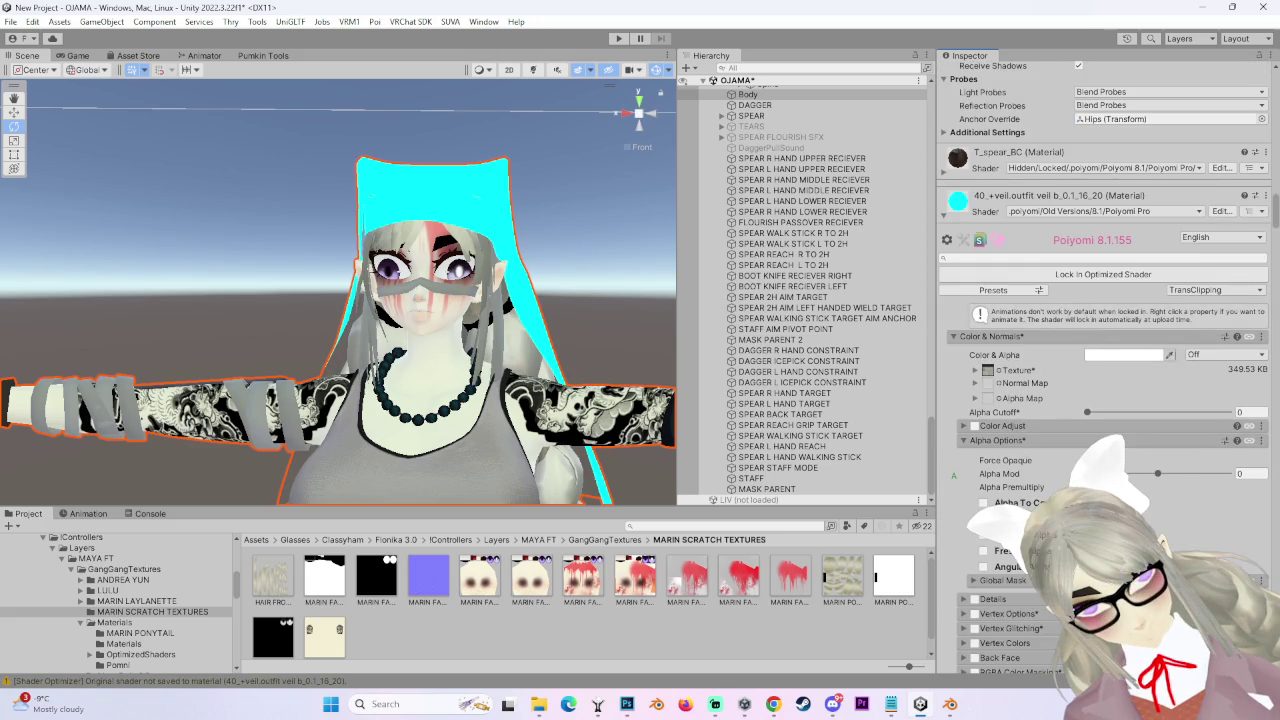
pyautogui.scroll(-2, 1070, 287)
pyautogui.scroll(-12, 1100, 370)
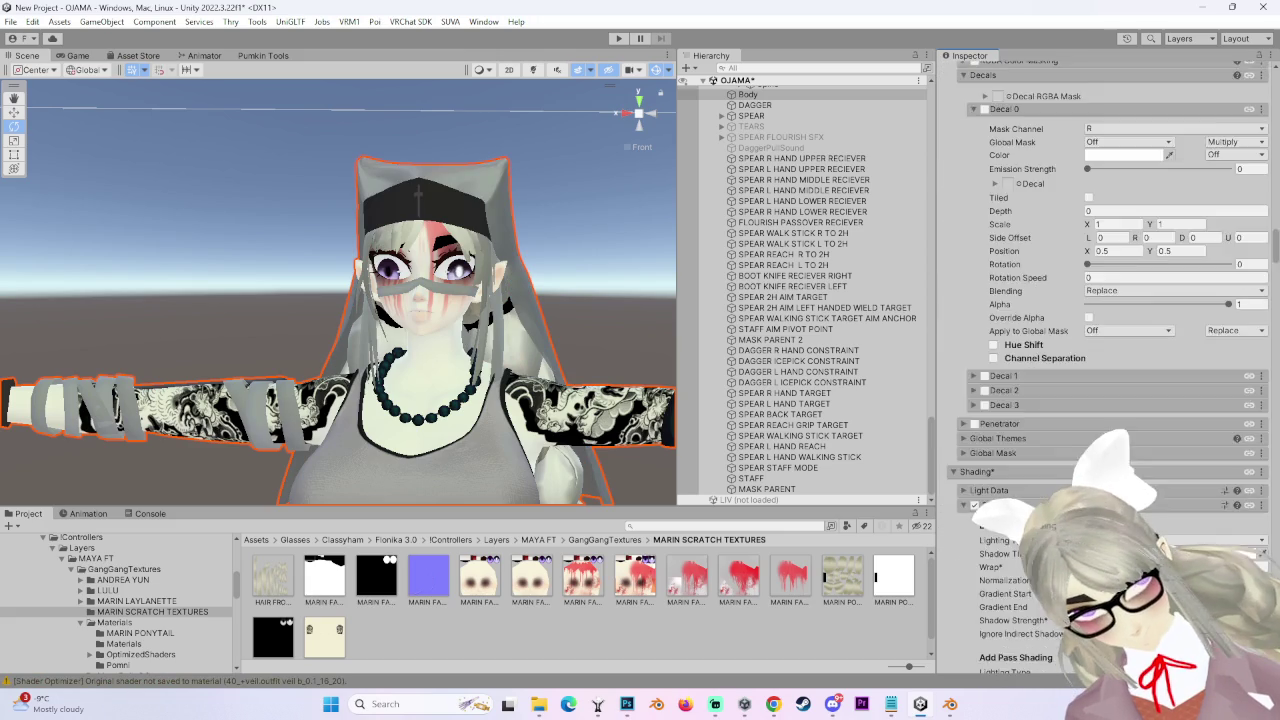
pyautogui.scroll(-12, 1100, 370)
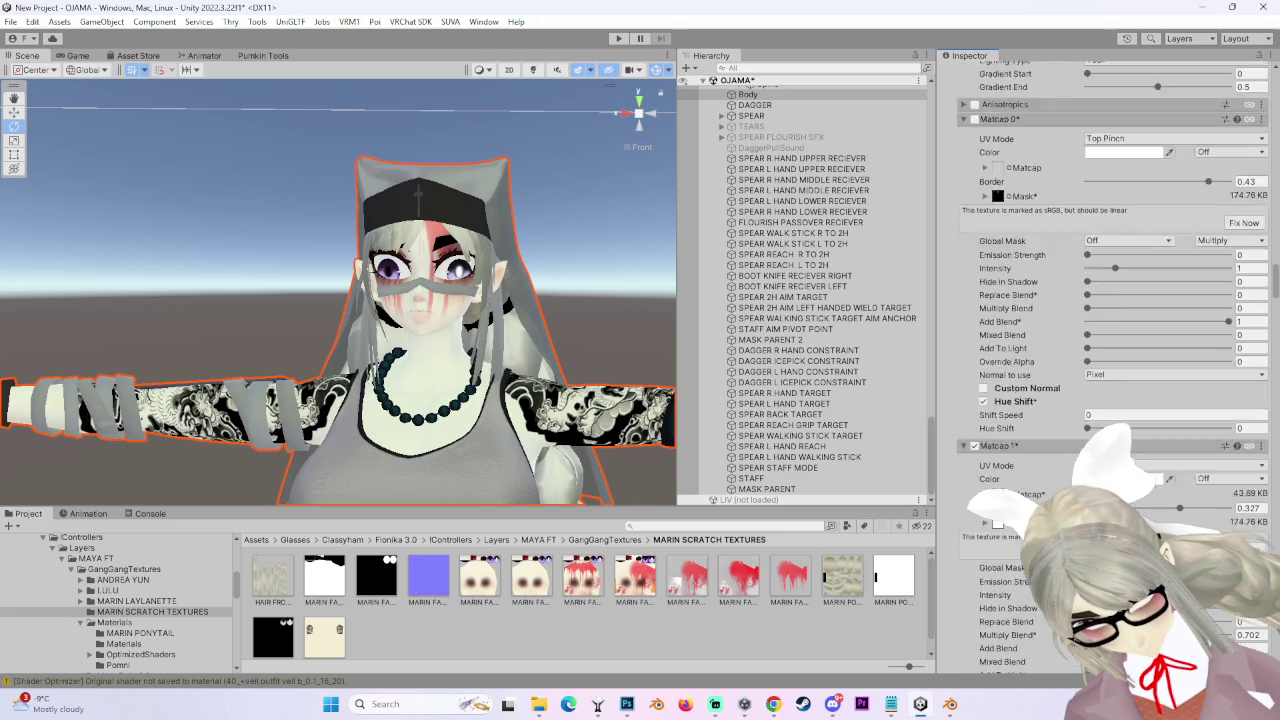
pyautogui.scroll(-4, 1100, 370)
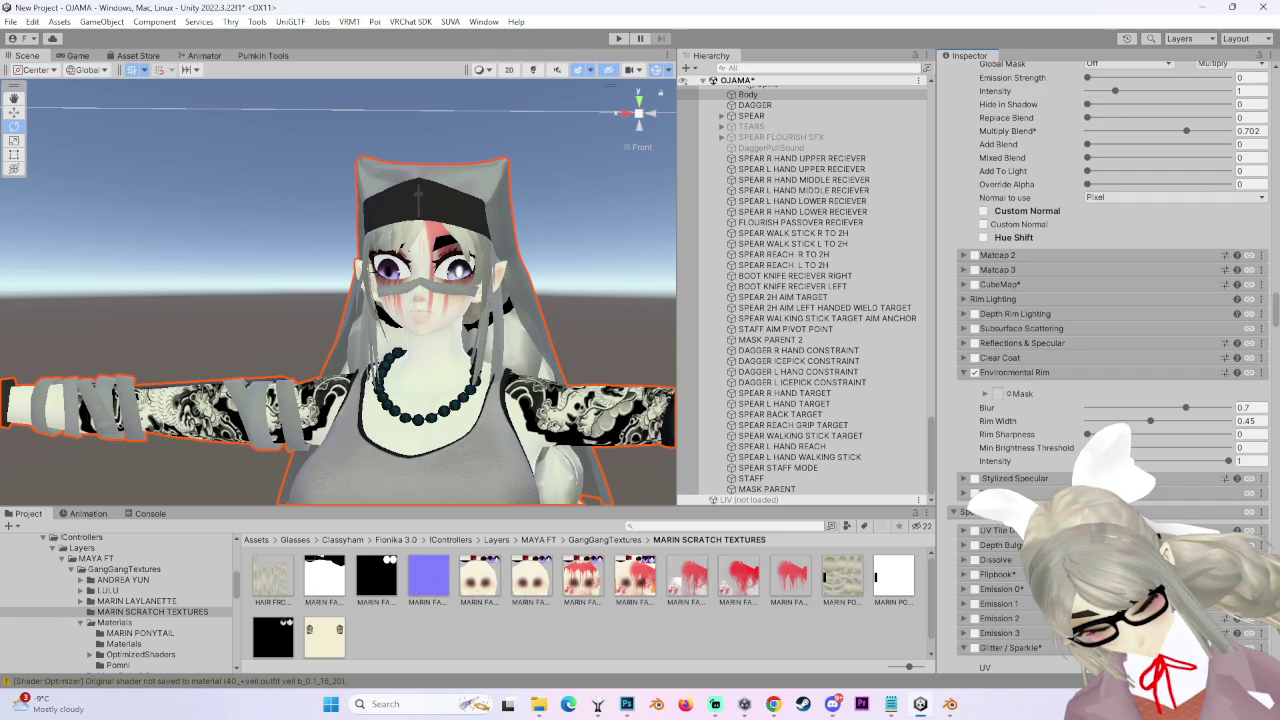
pyautogui.click(776, 704)
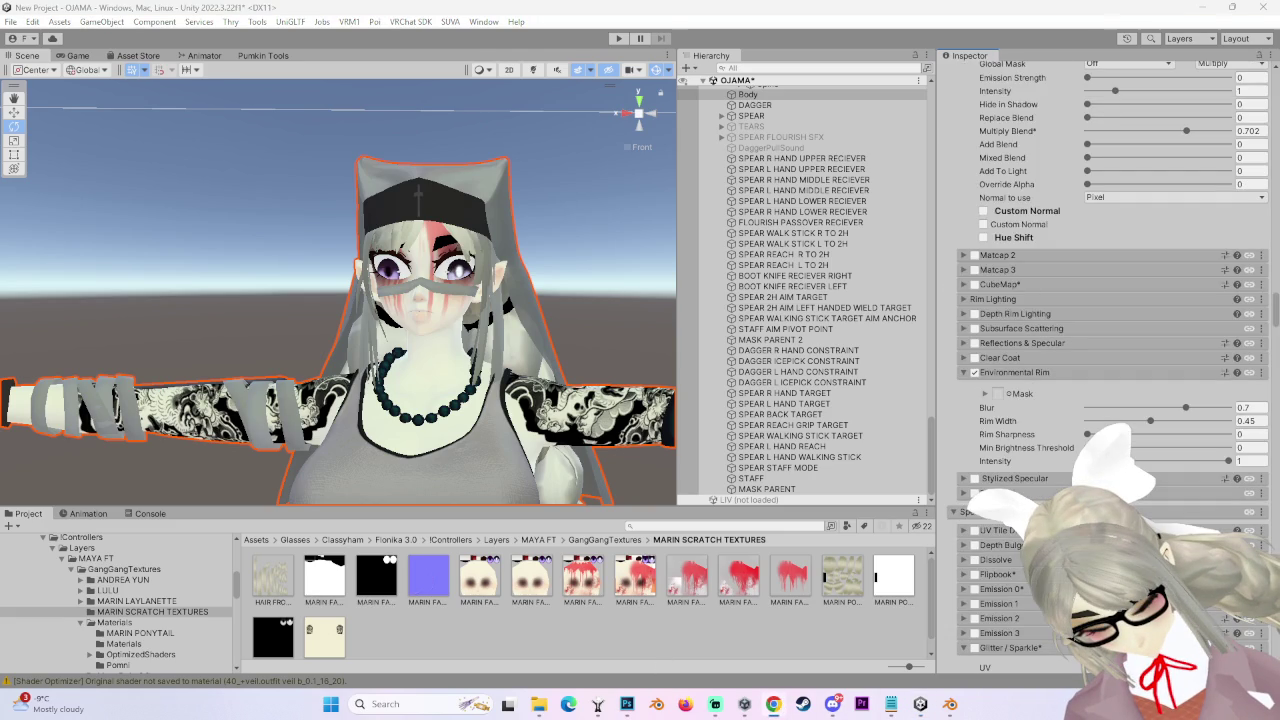
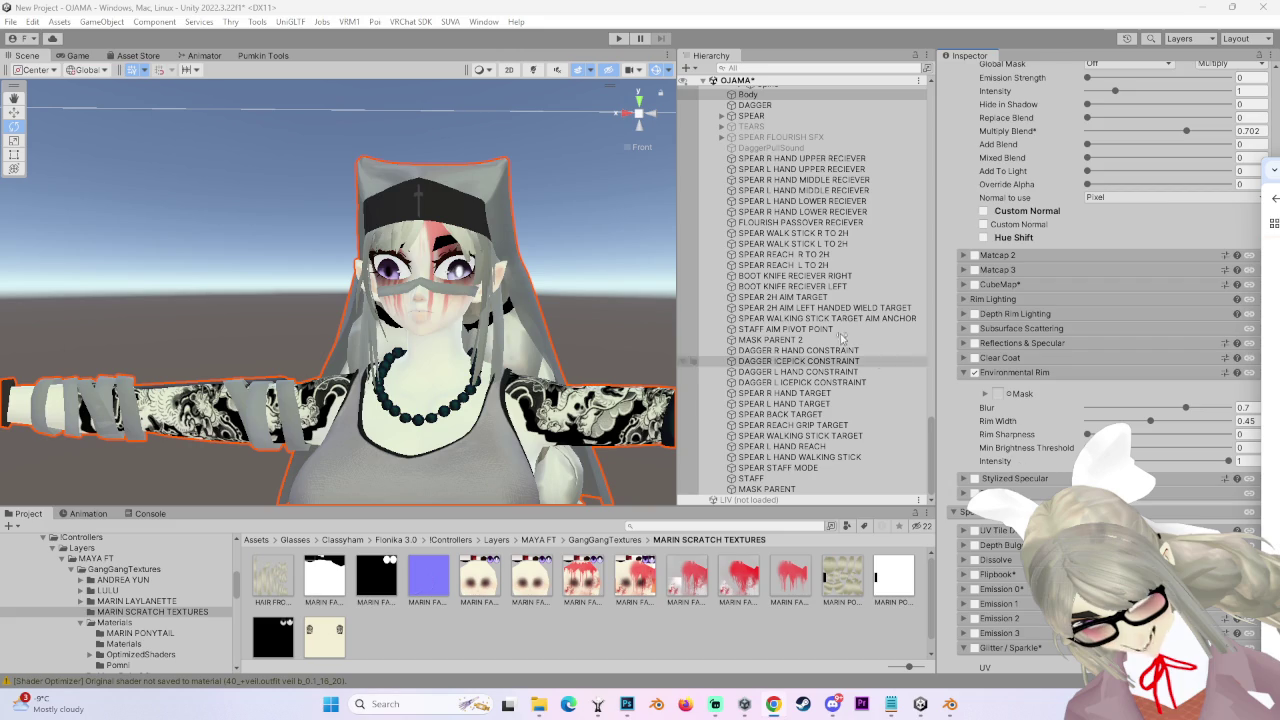
# - Review the face material's Decal 0 settings, opening and dismissing one property's options
pyautogui.scroll(5, 1040, 377)
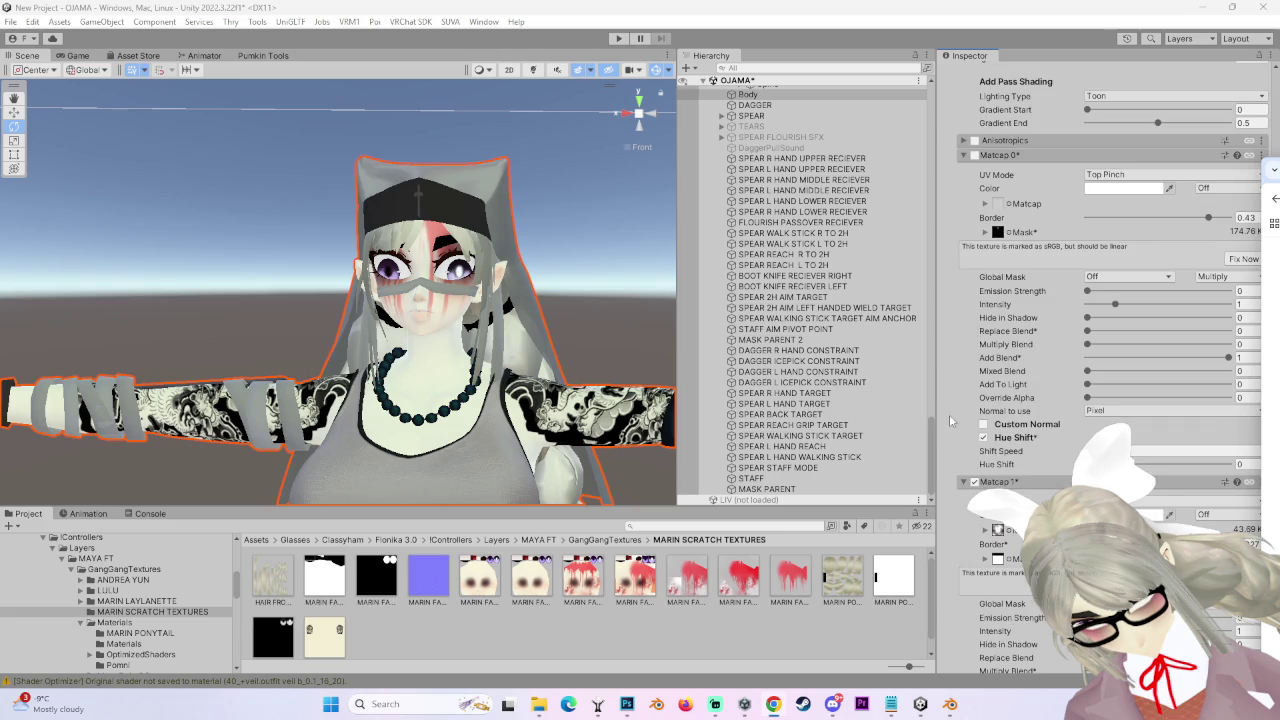
pyautogui.scroll(15, 1128, 384)
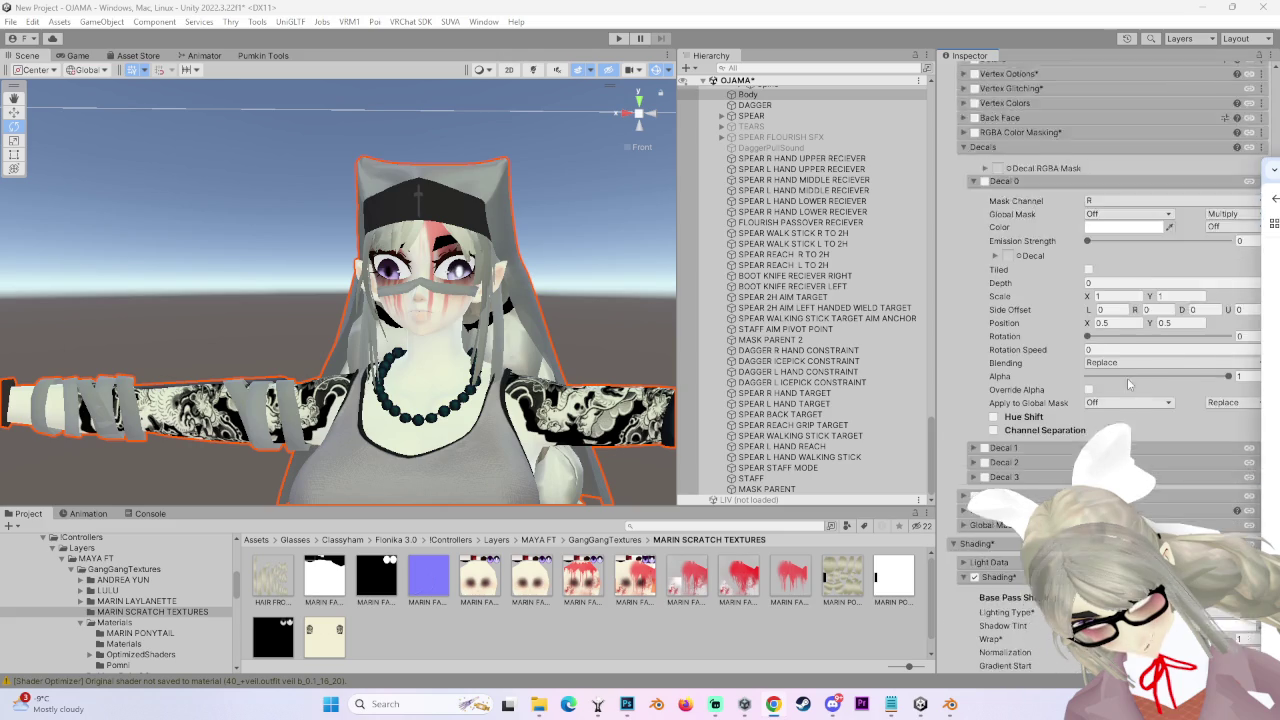
pyautogui.scroll(5, 1128, 384)
pyautogui.scroll(8, 1080, 378)
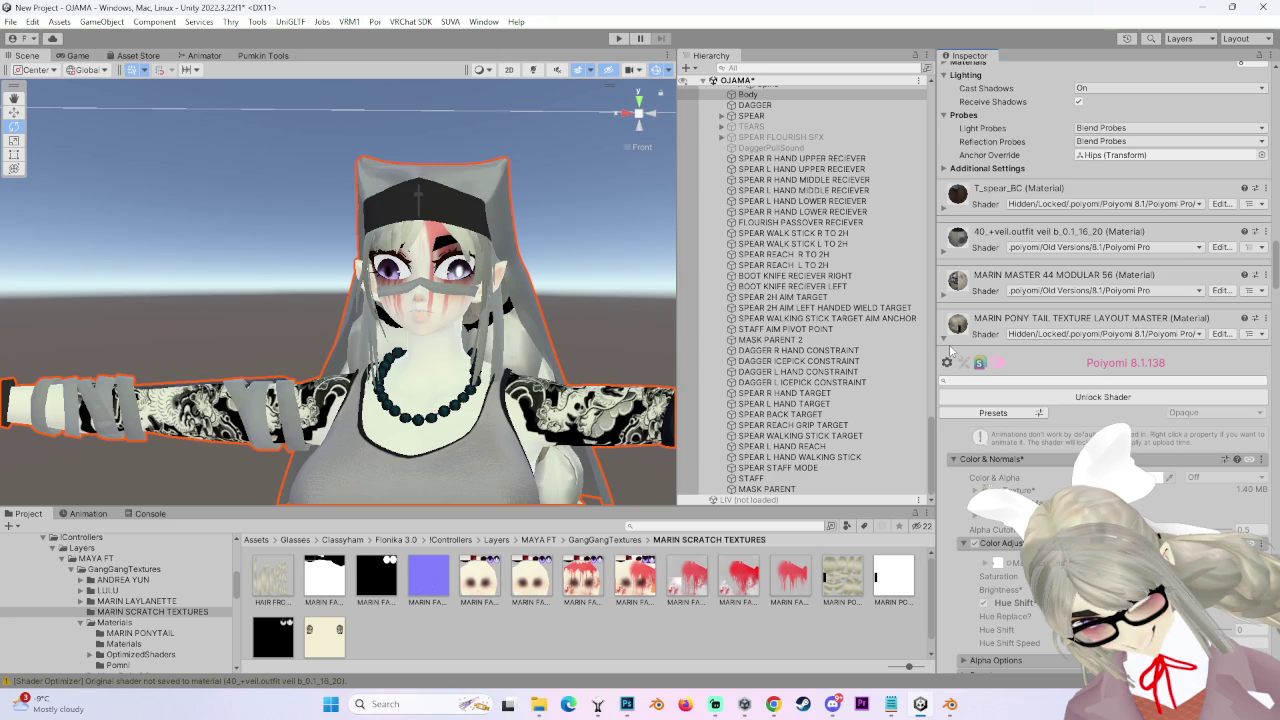
pyautogui.scroll(-13, 958, 400)
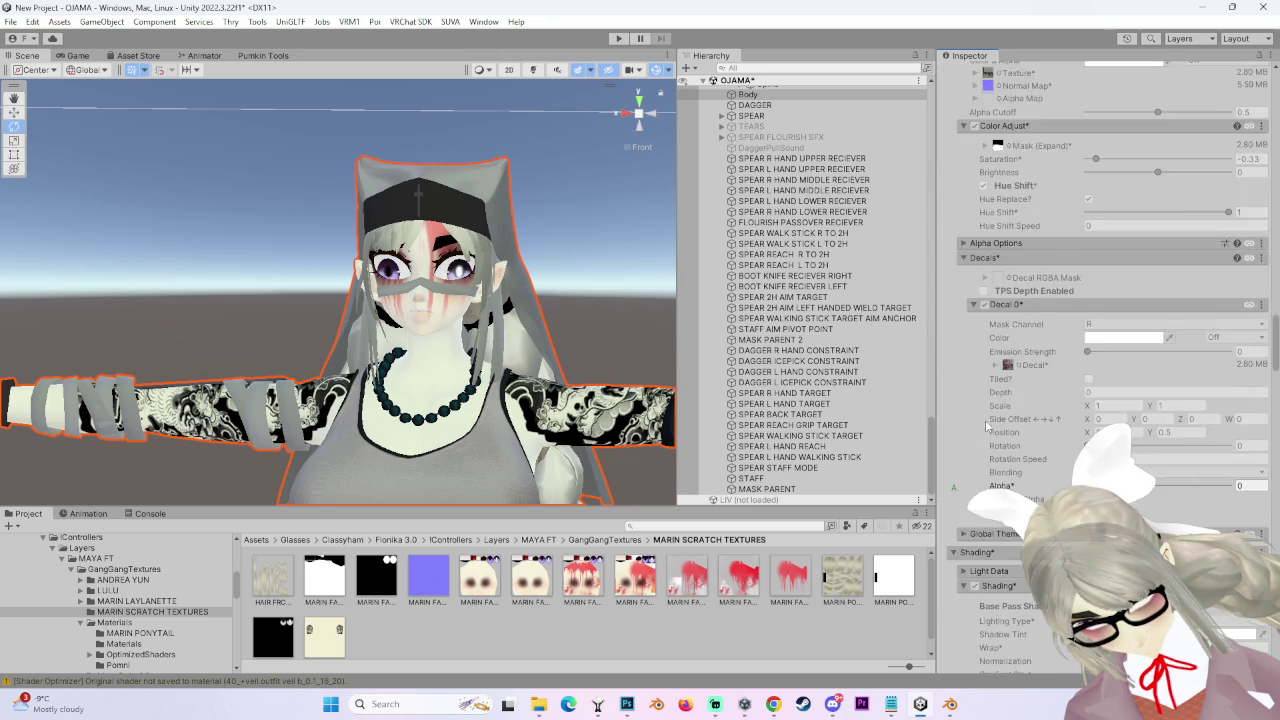
pyautogui.scroll(-15, 970, 457)
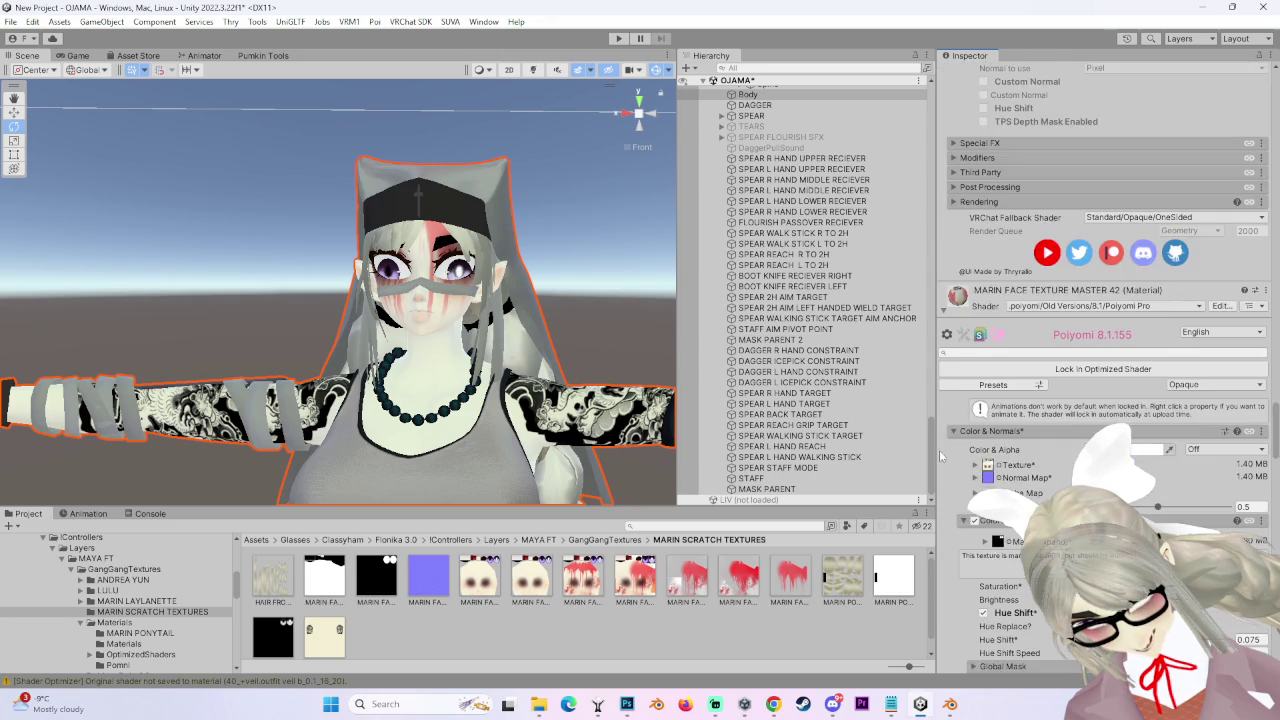
pyautogui.scroll(-10, 973, 487)
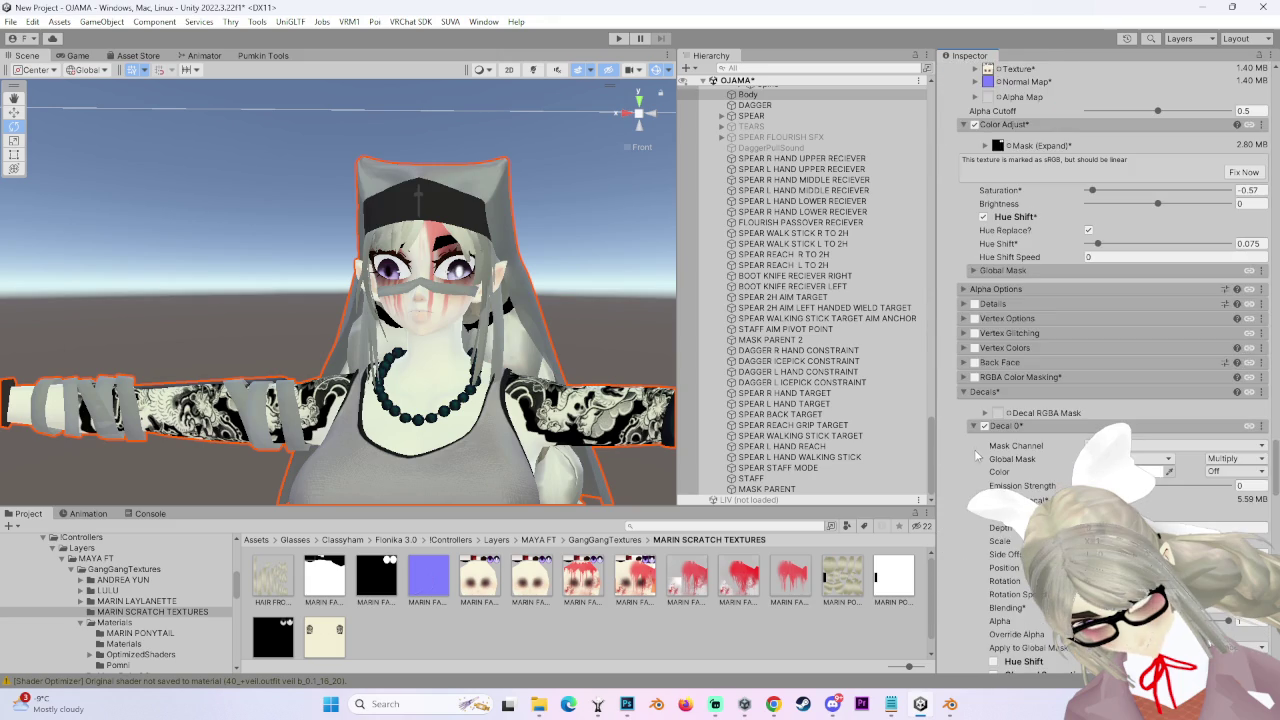
pyautogui.rightClick(1022, 500)
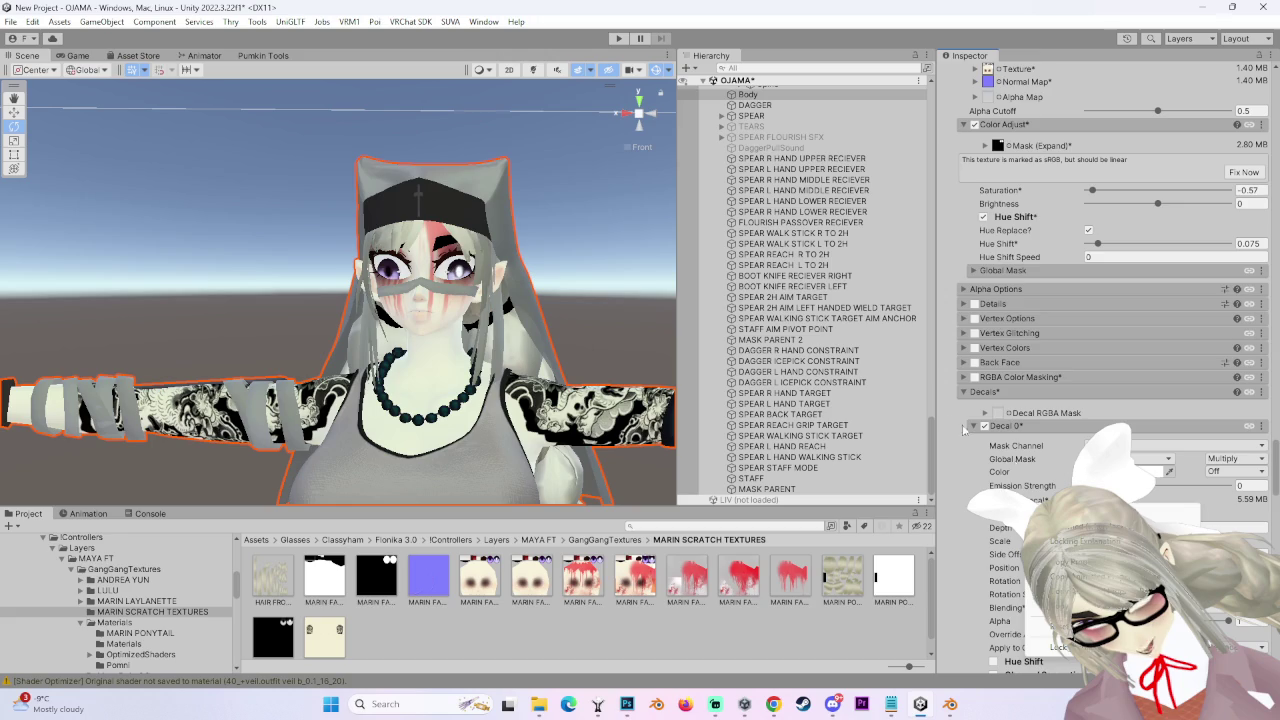
pyautogui.click(972, 451)
# - Scroll through the material's shader properties in the Inspector
pyautogui.scroll(-12, 980, 480)
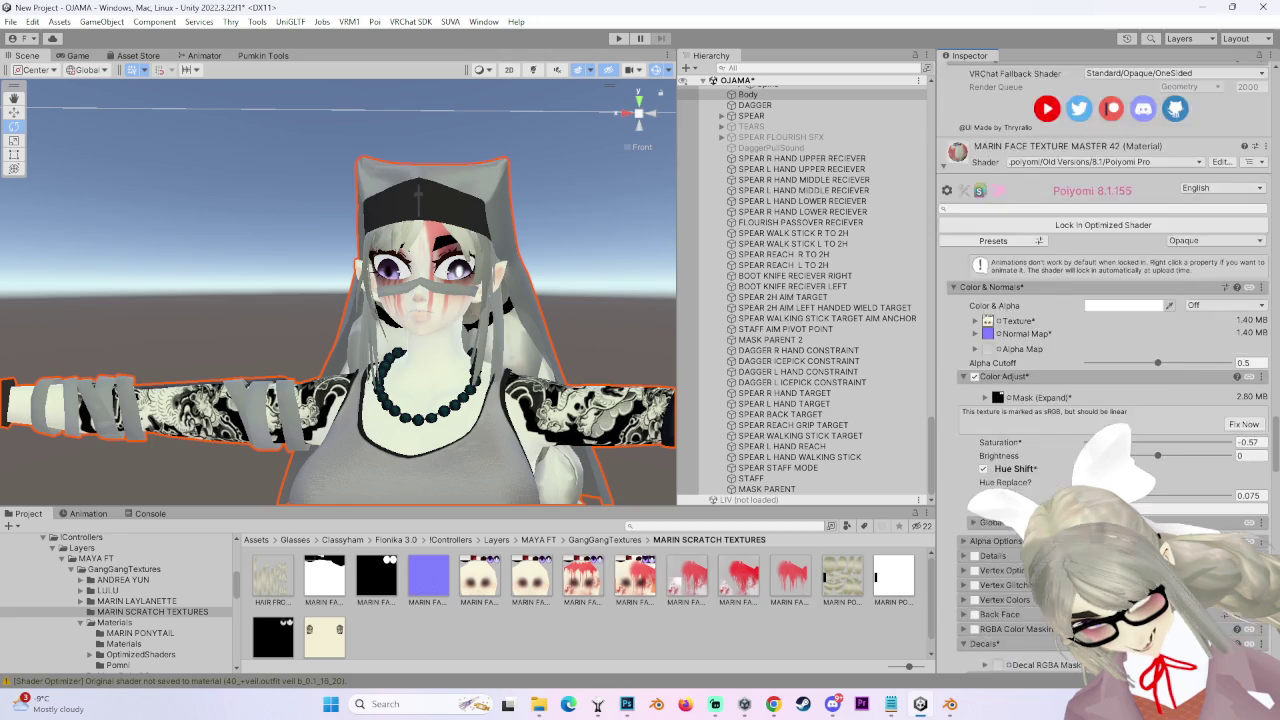
pyautogui.scroll(5, 980, 448)
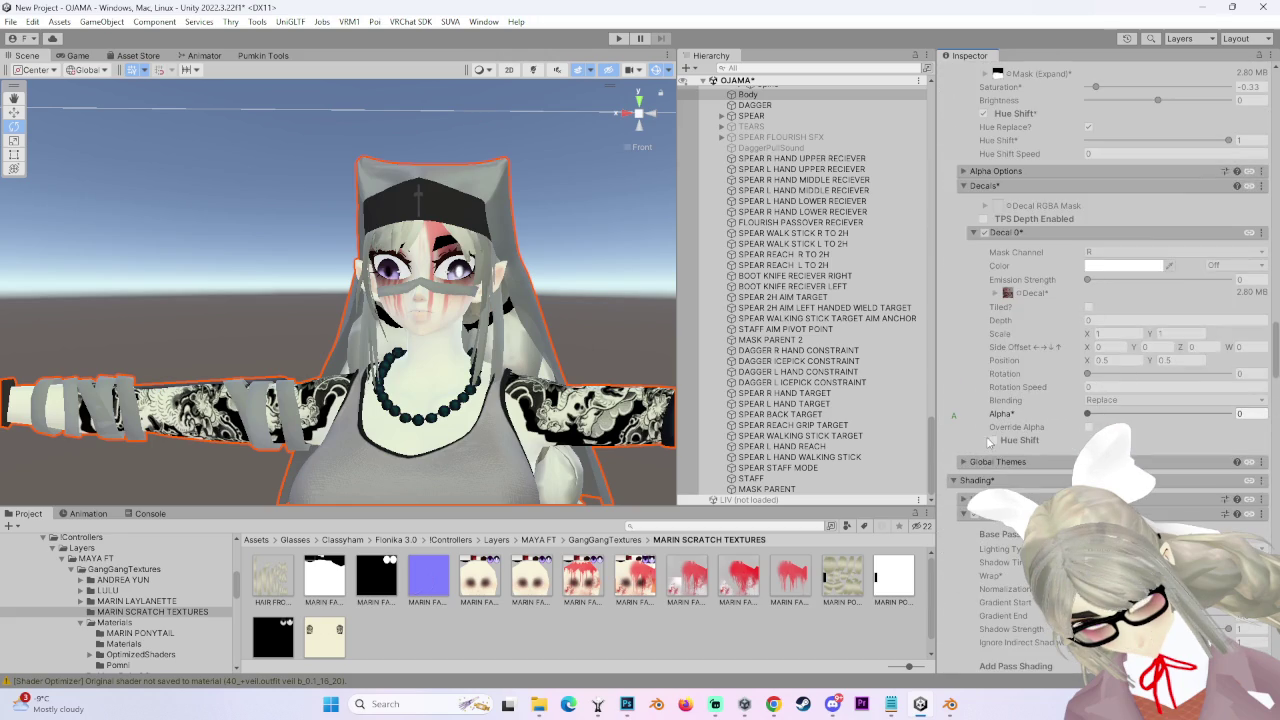
pyautogui.scroll(3, 966, 470)
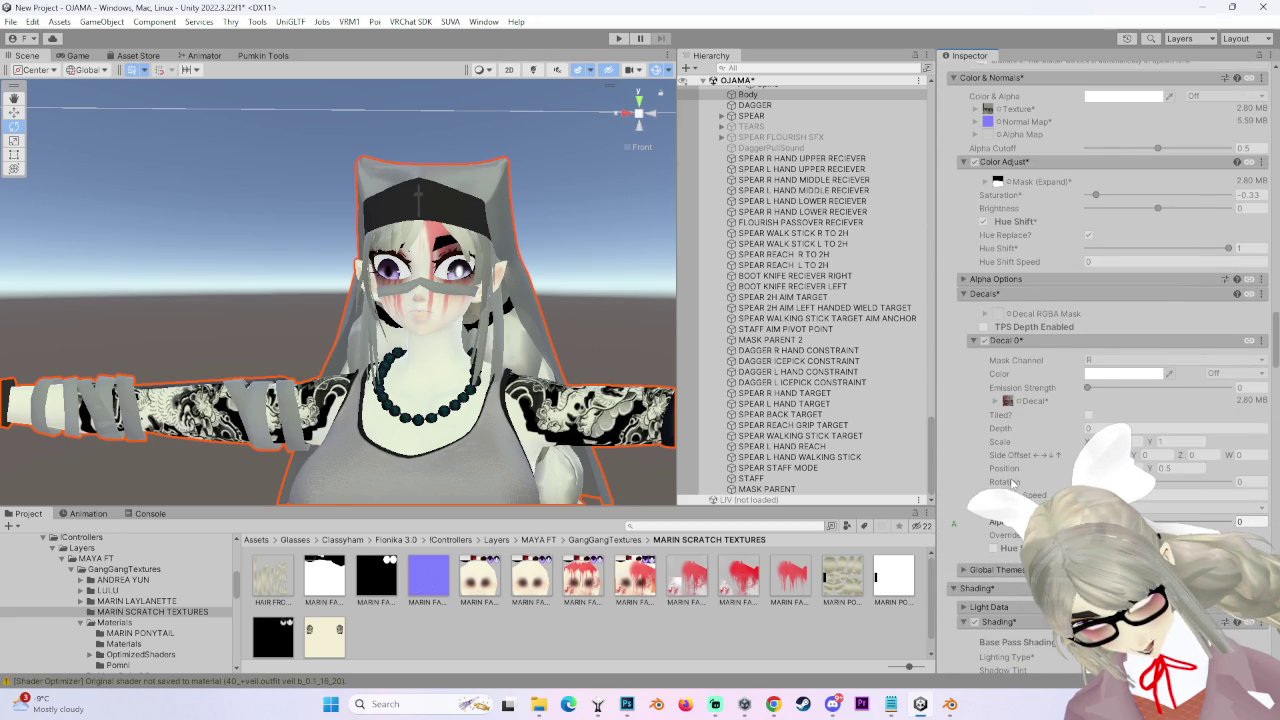
pyautogui.scroll(6, 966, 470)
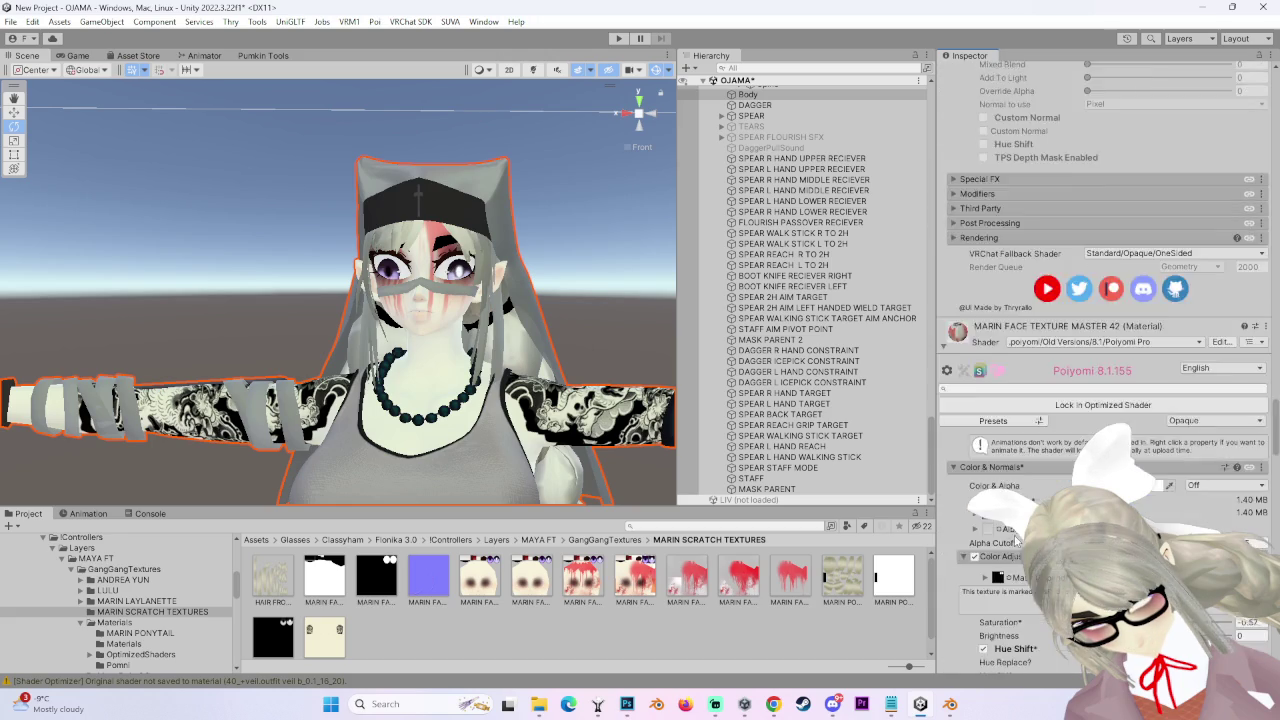
pyautogui.scroll(-5, 1011, 552)
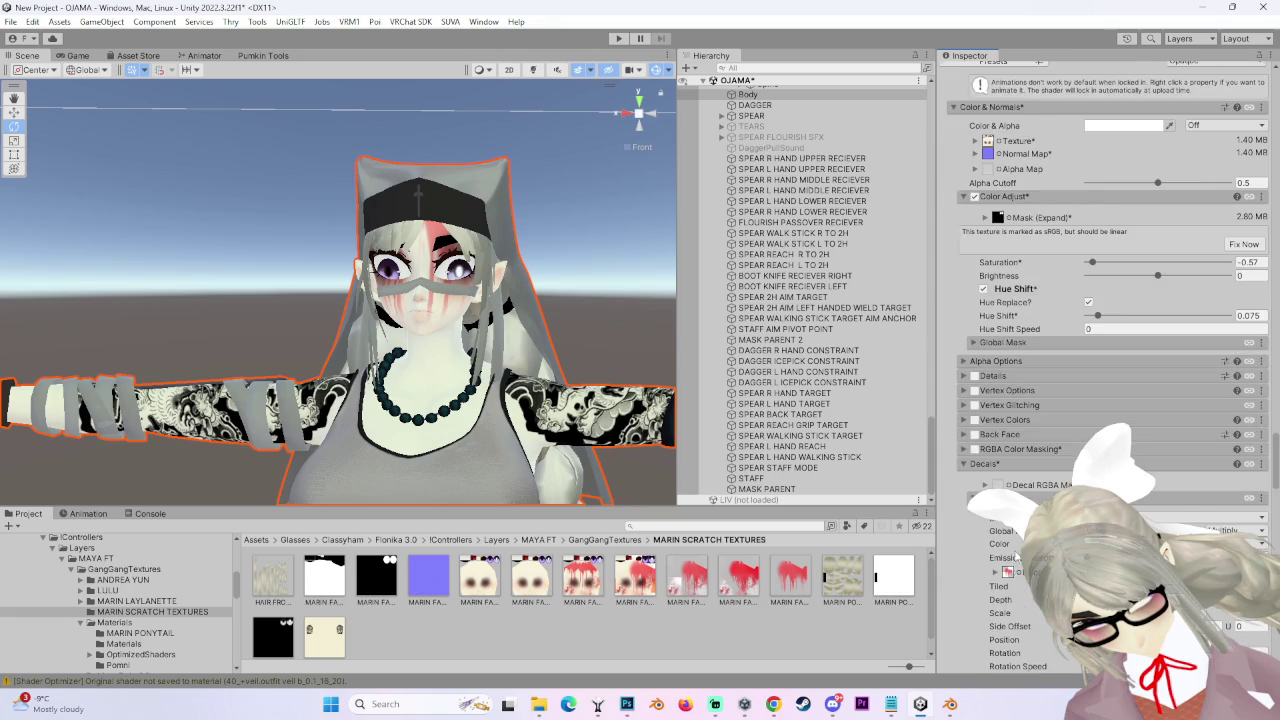
pyautogui.scroll(-3, 1011, 552)
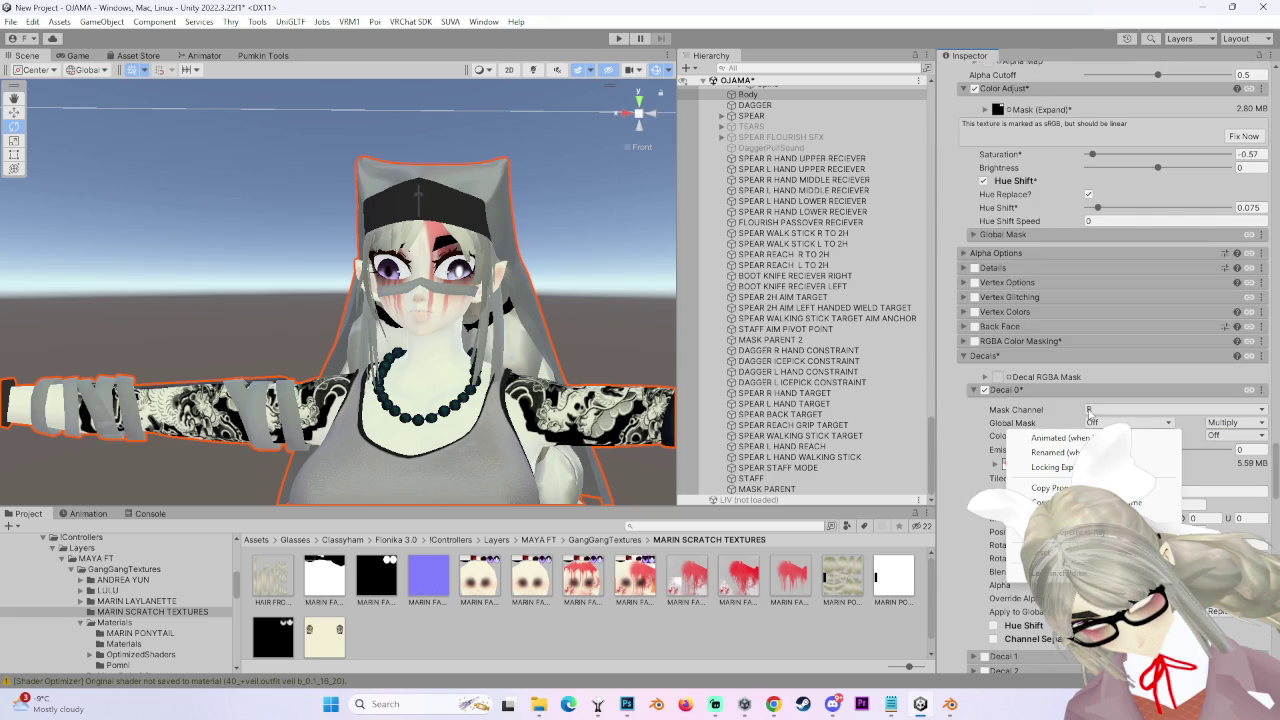
pyautogui.scroll(14, 1033, 496)
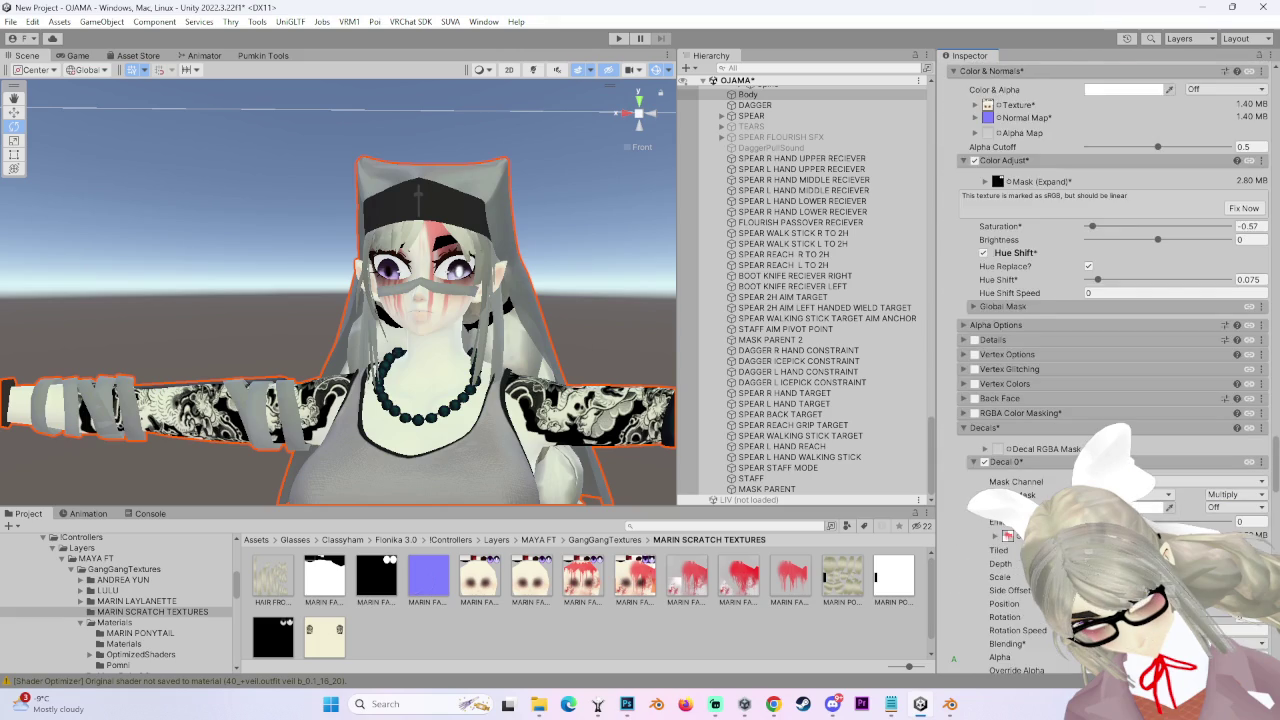
pyautogui.scroll(-15, 1033, 496)
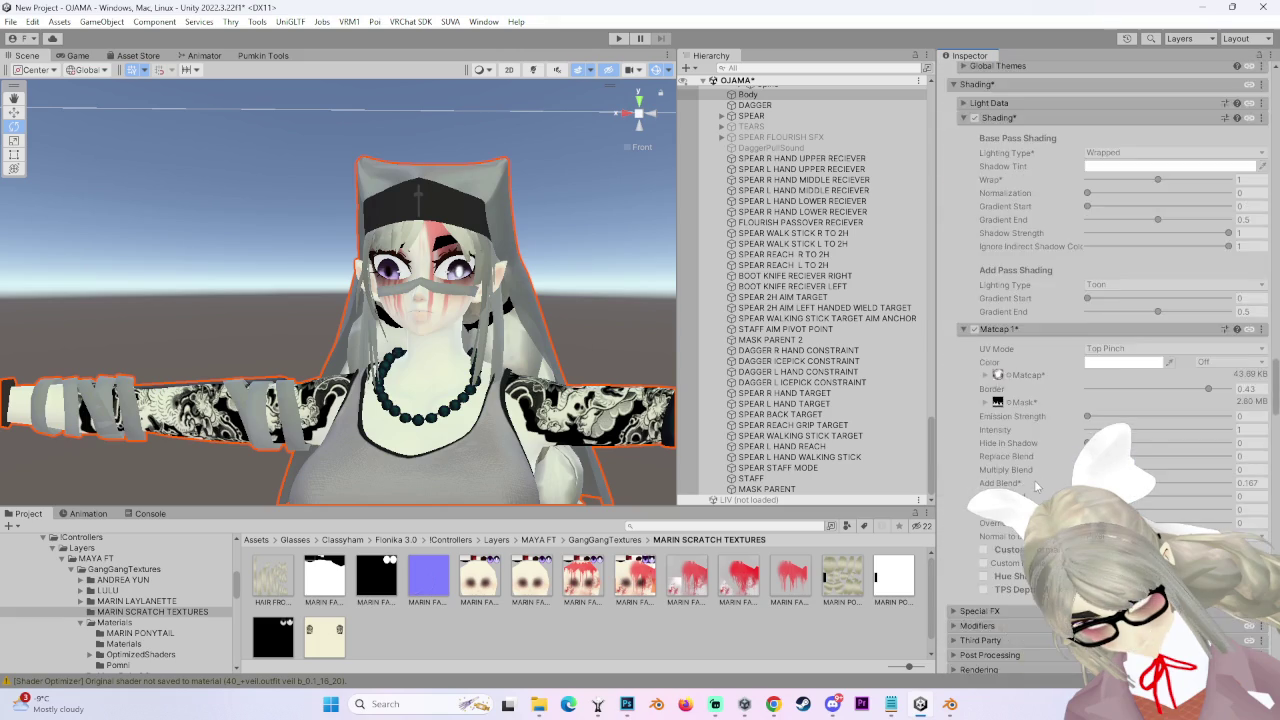
pyautogui.scroll(3, 1041, 470)
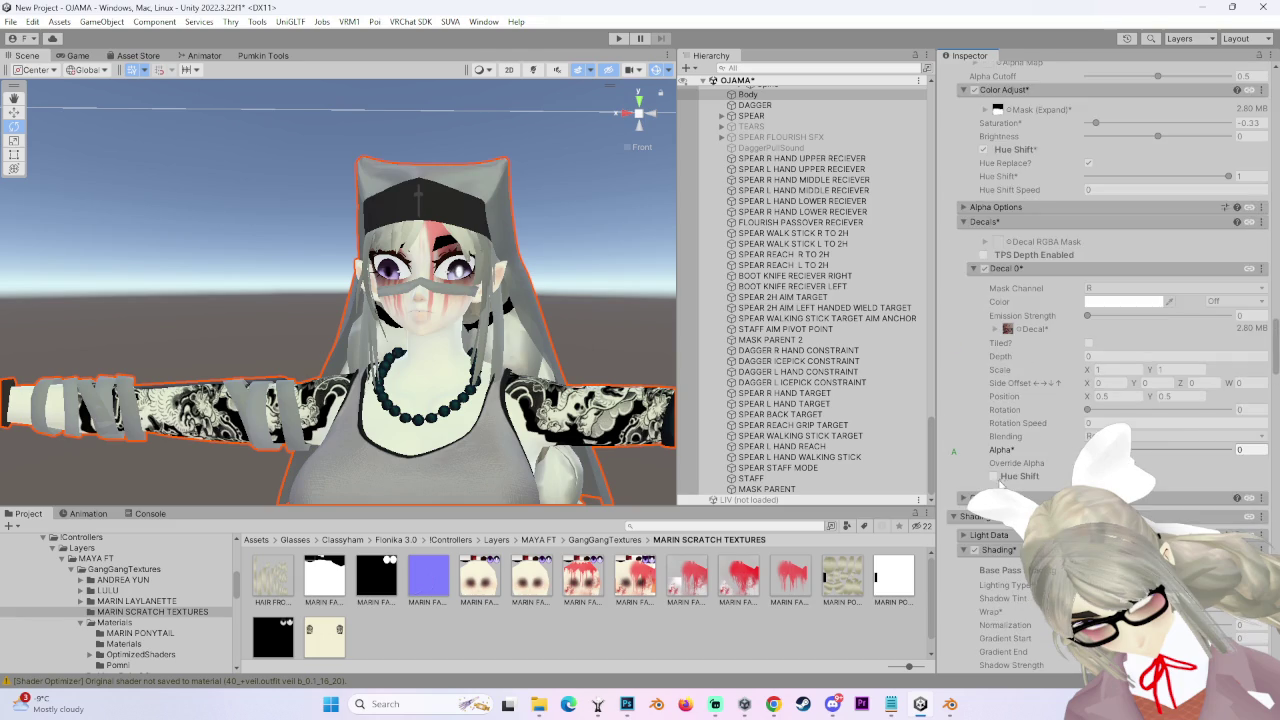
pyautogui.scroll(13, 1003, 484)
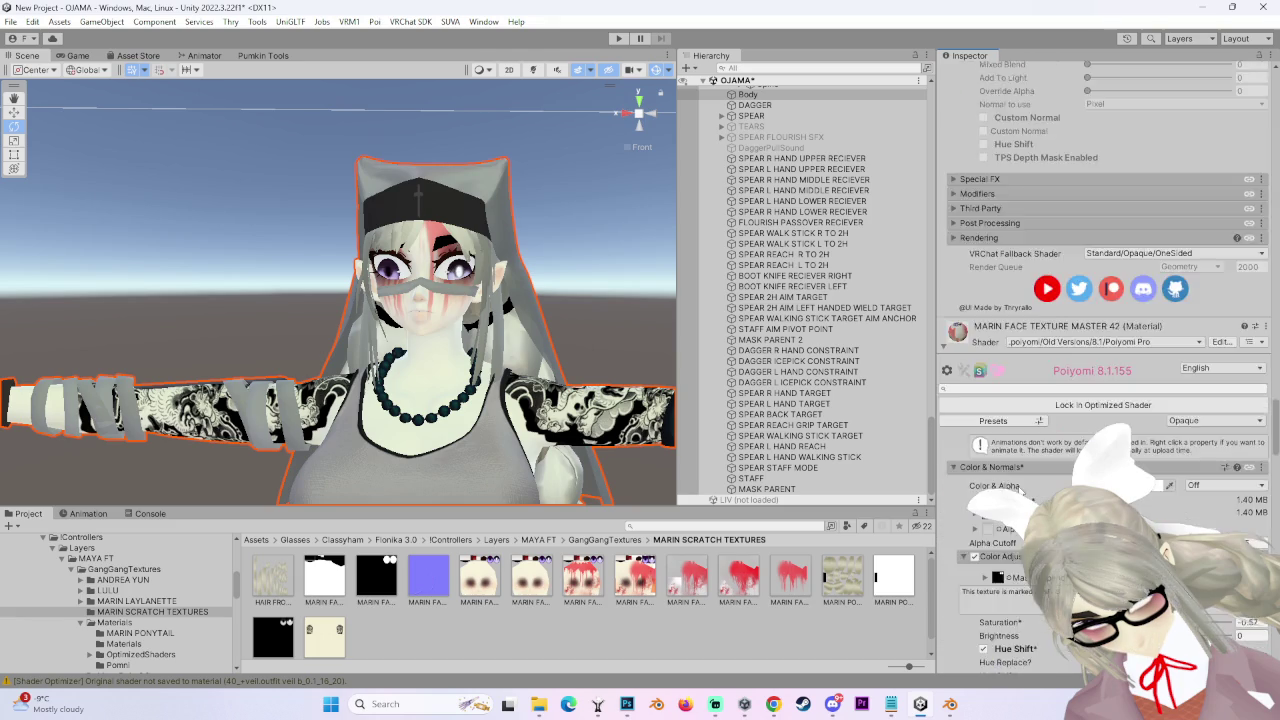
pyautogui.scroll(-8, 1020, 488)
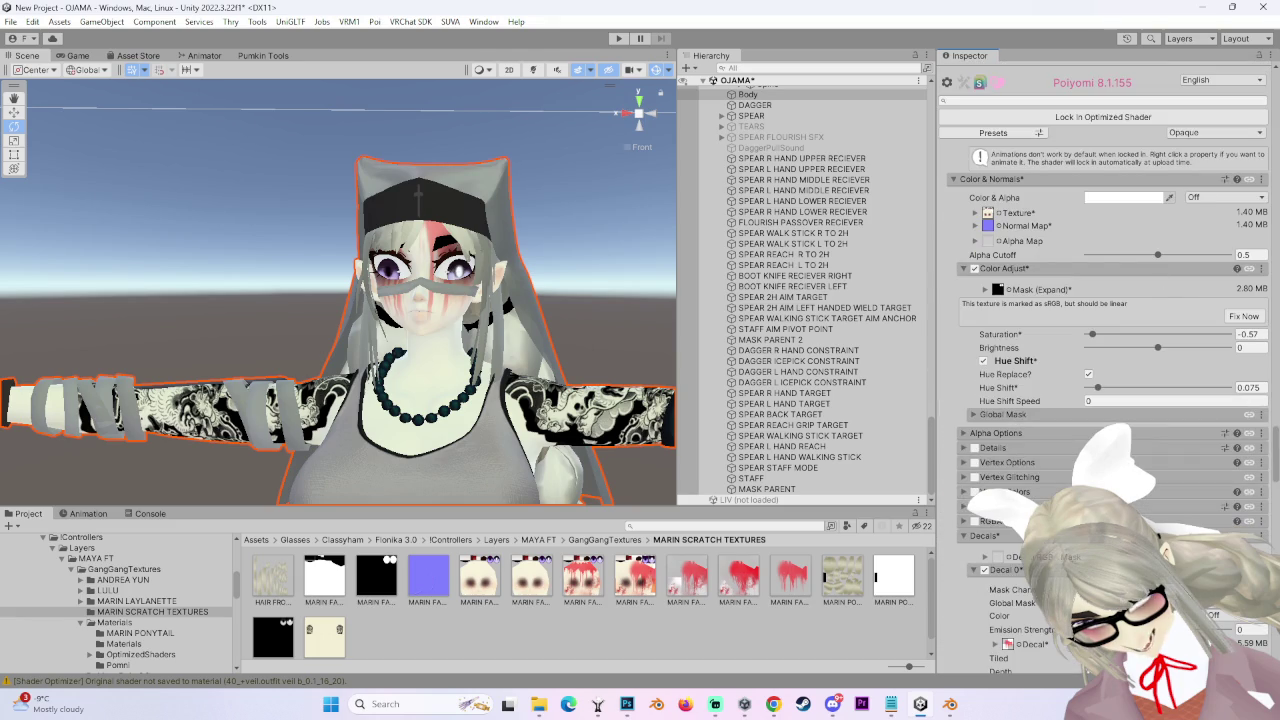
pyautogui.scroll(-8, 995, 458)
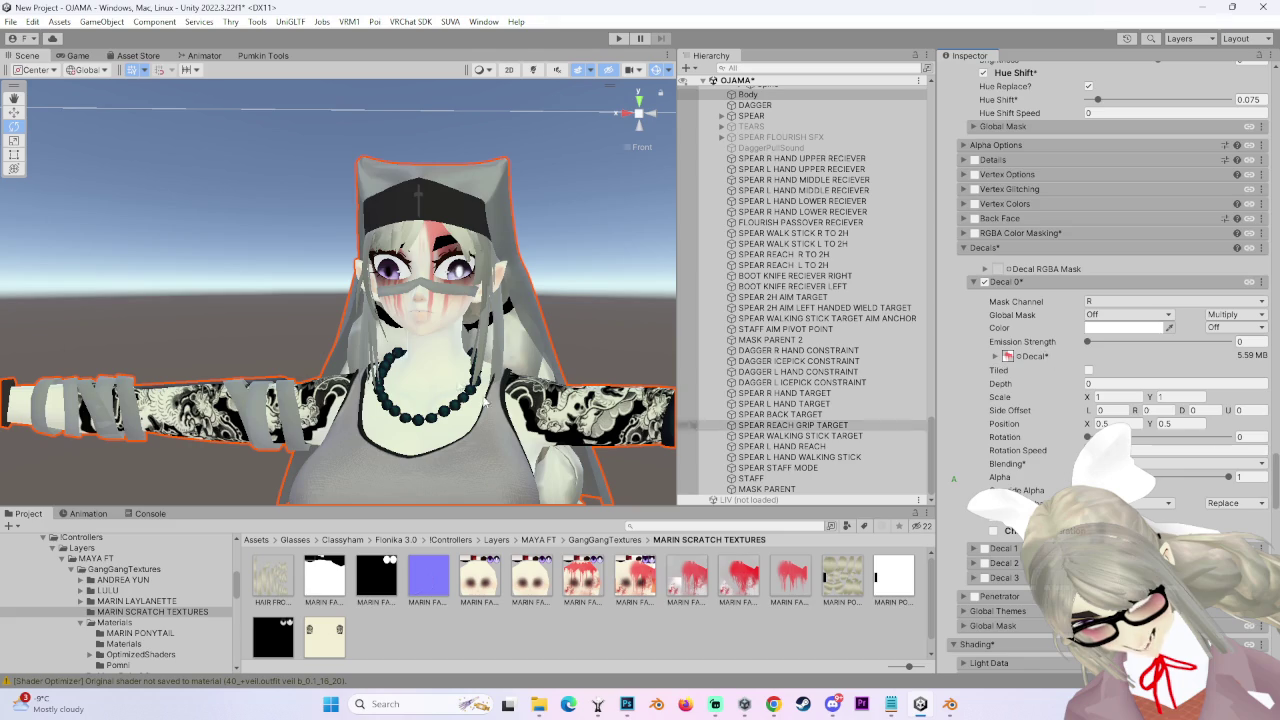
pyautogui.scroll(3, 514, 310)
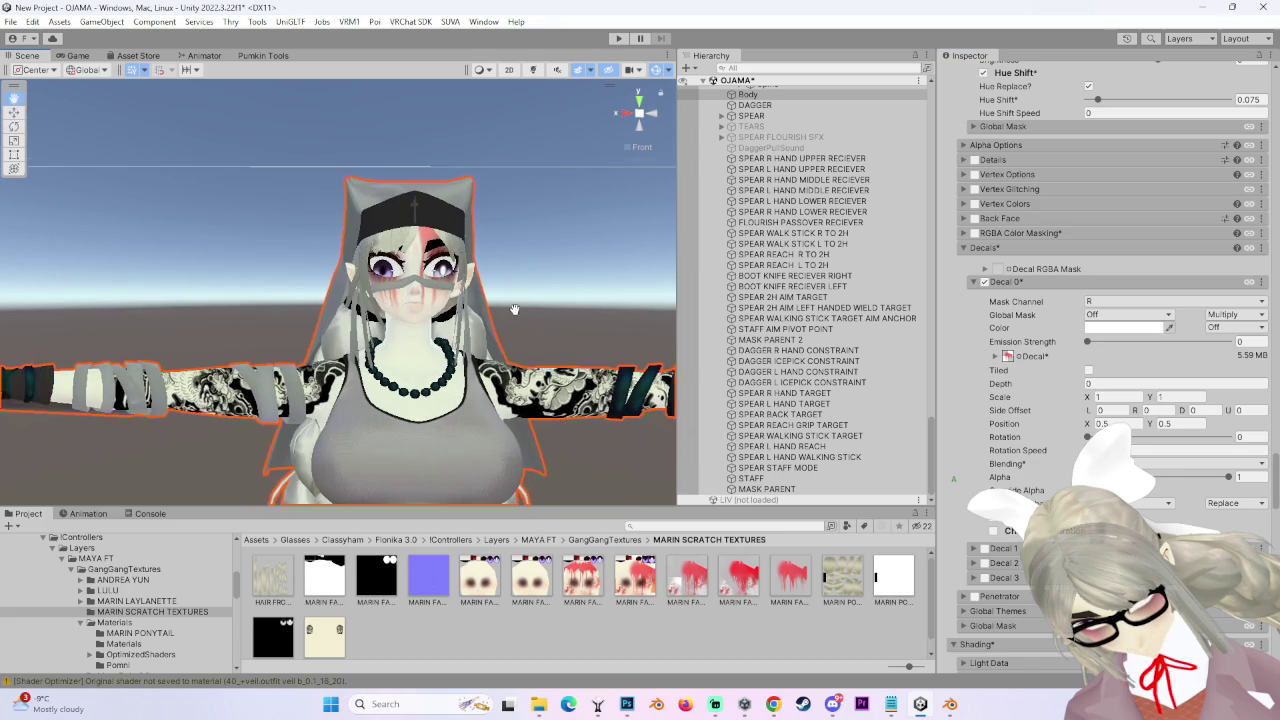
pyautogui.scroll(-2, 514, 310)
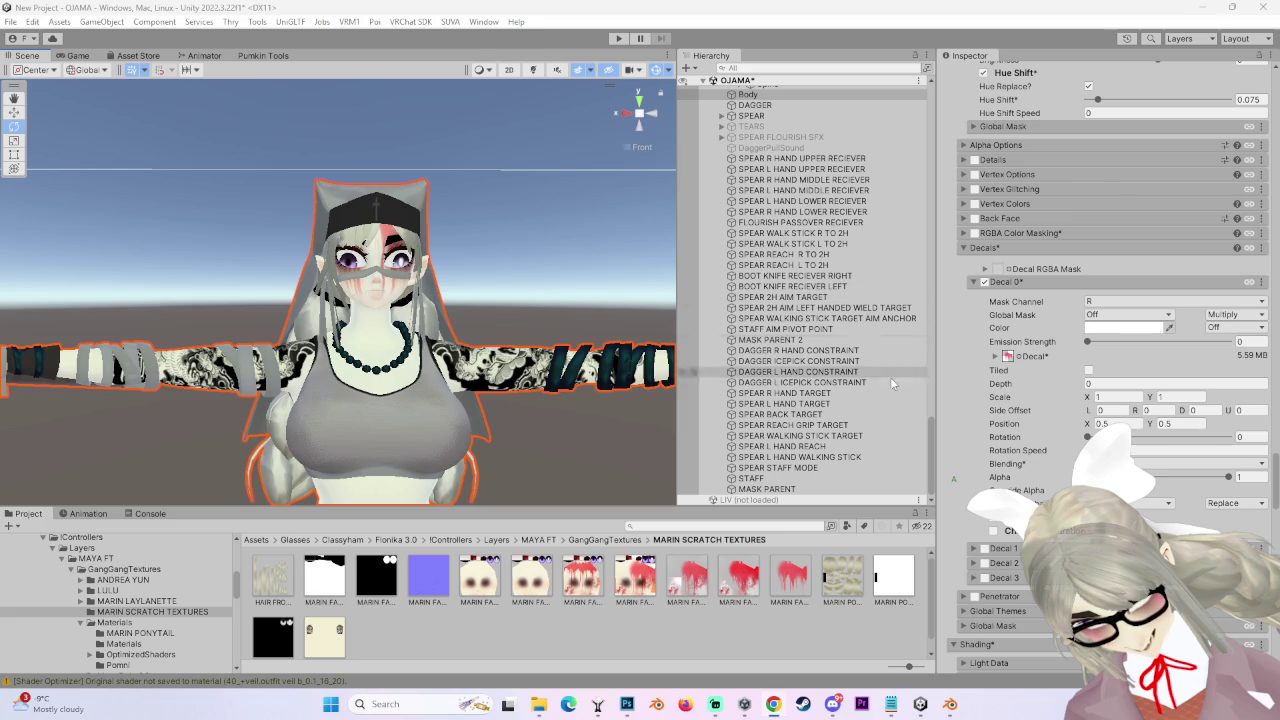
pyautogui.scroll(-10, 950, 462)
pyautogui.scroll(5, 950, 462)
pyautogui.scroll(-10, 950, 462)
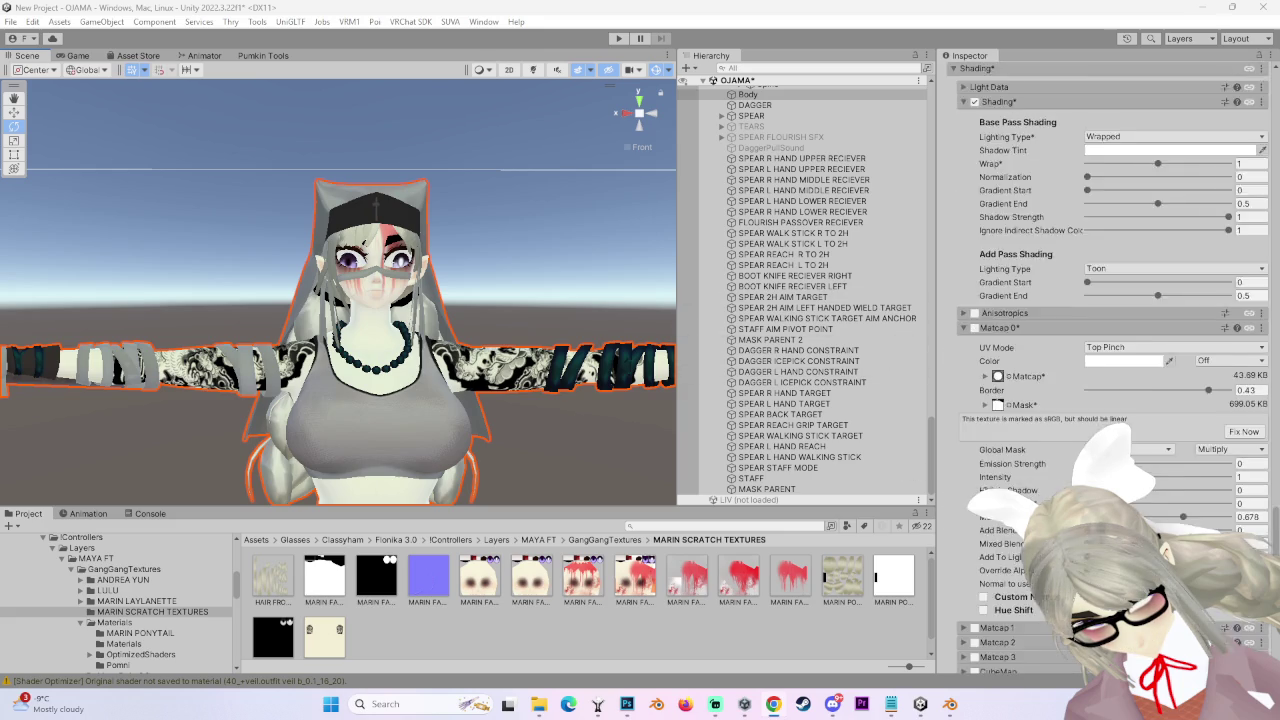
pyautogui.scroll(-15, 950, 462)
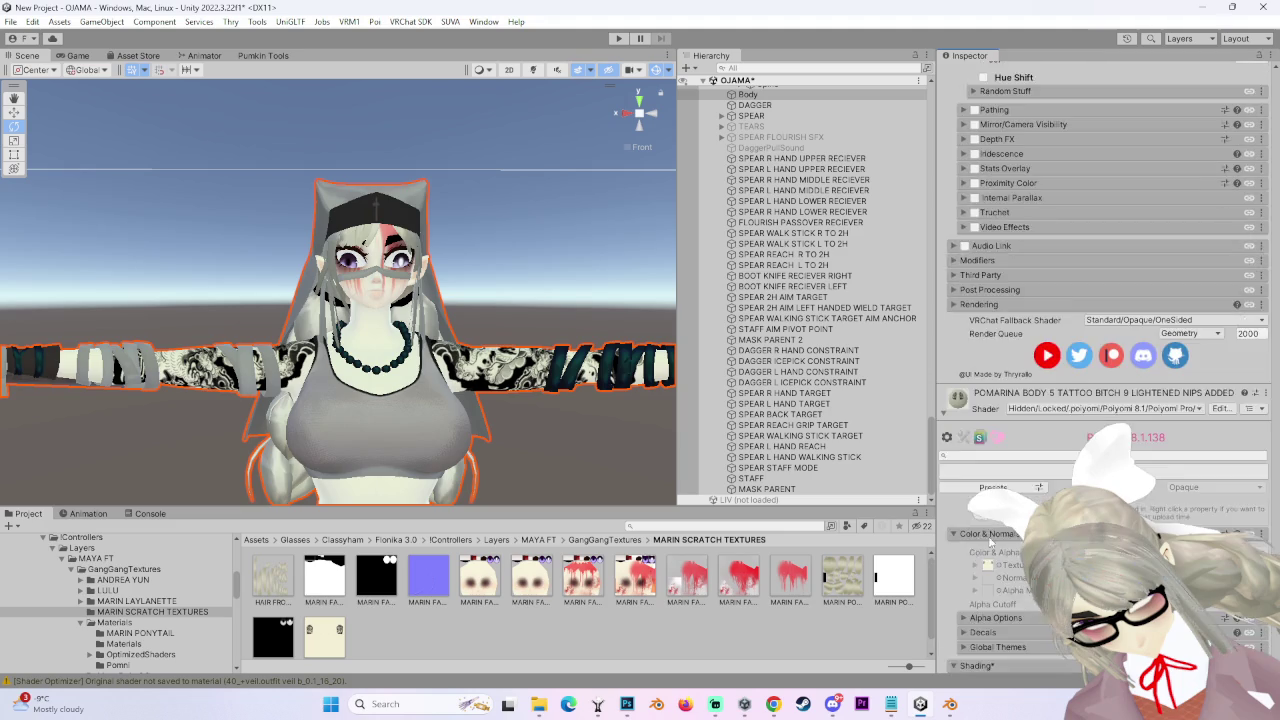
pyautogui.scroll(-8, 969, 586)
# - Unlock the body material's Poiyomi shader, orbit to the hips, and expand the Texture tiling and offset
pyautogui.click(1036, 365)
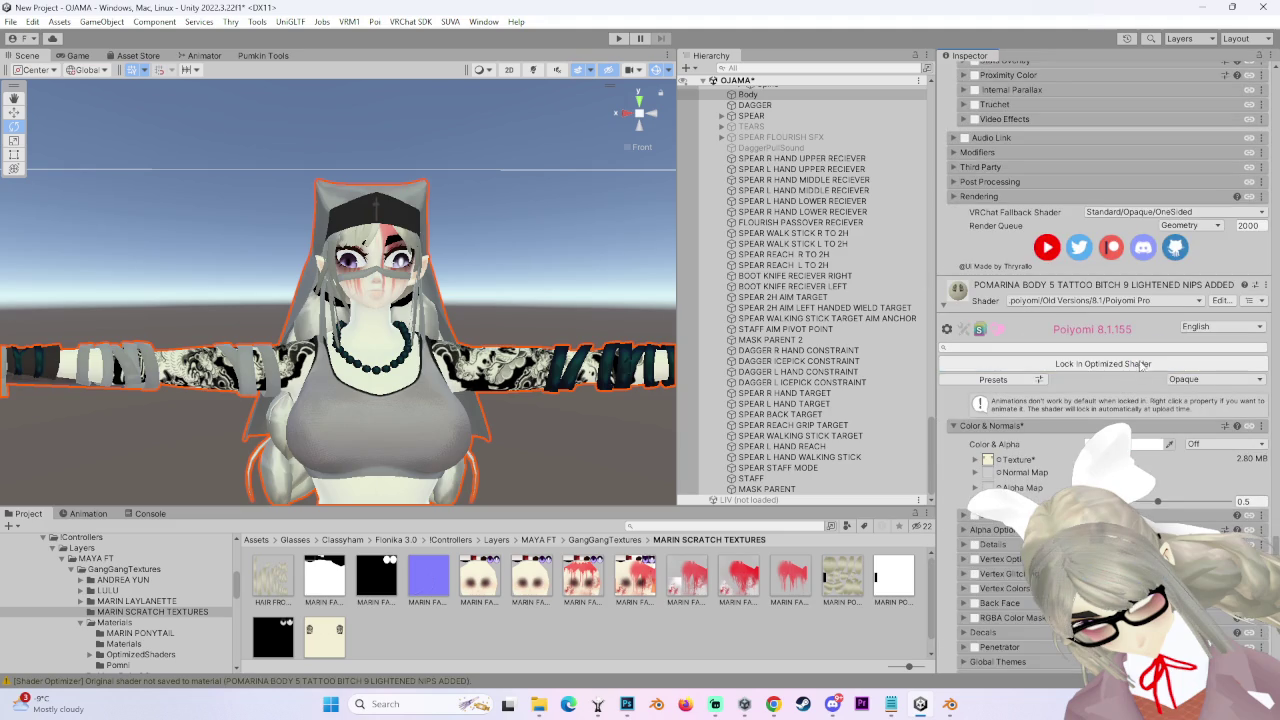
pyautogui.moveTo(542, 448)
pyautogui.mouseDown()
pyautogui.moveTo(552, 363)
pyautogui.moveTo(507, 368)
pyautogui.moveTo(544, 377)
pyautogui.moveTo(524, 268)
pyautogui.moveTo(560, 300)
pyautogui.mouseUp()
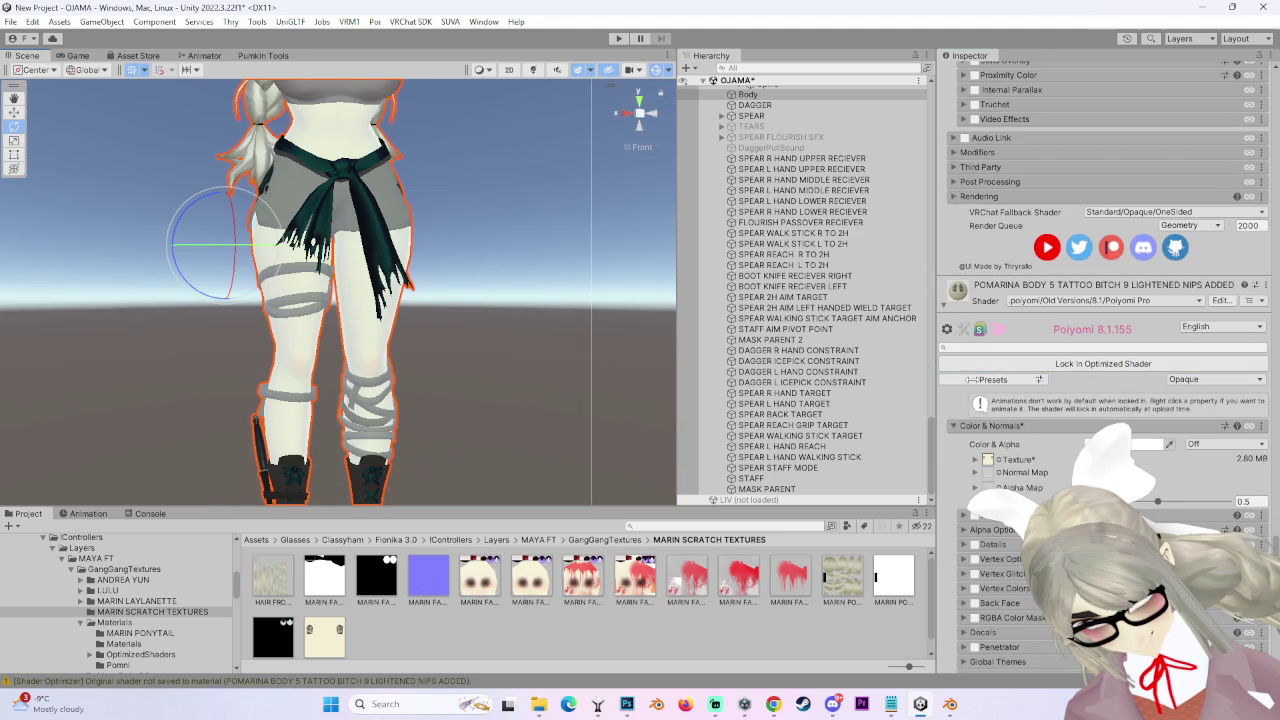
pyautogui.click(987, 459)
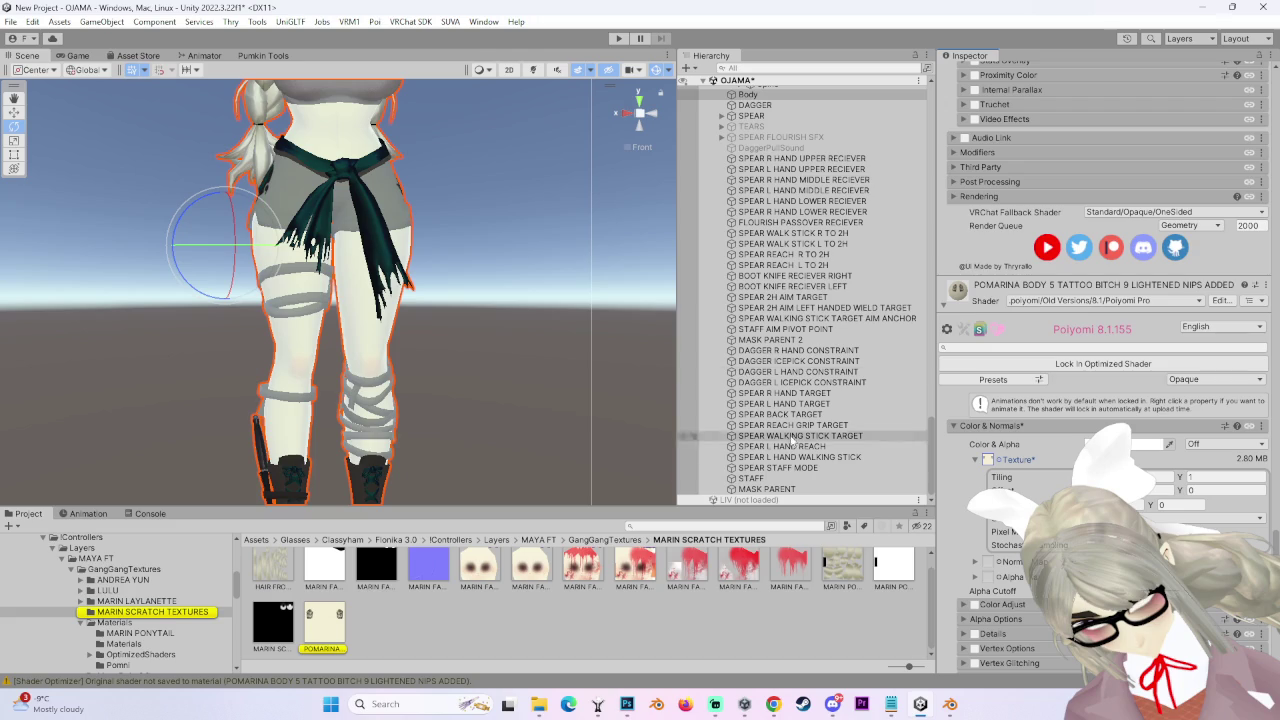
pyautogui.scroll(3, 468, 300)
pyautogui.moveTo(468, 190); pyautogui.dragTo(468, 460)
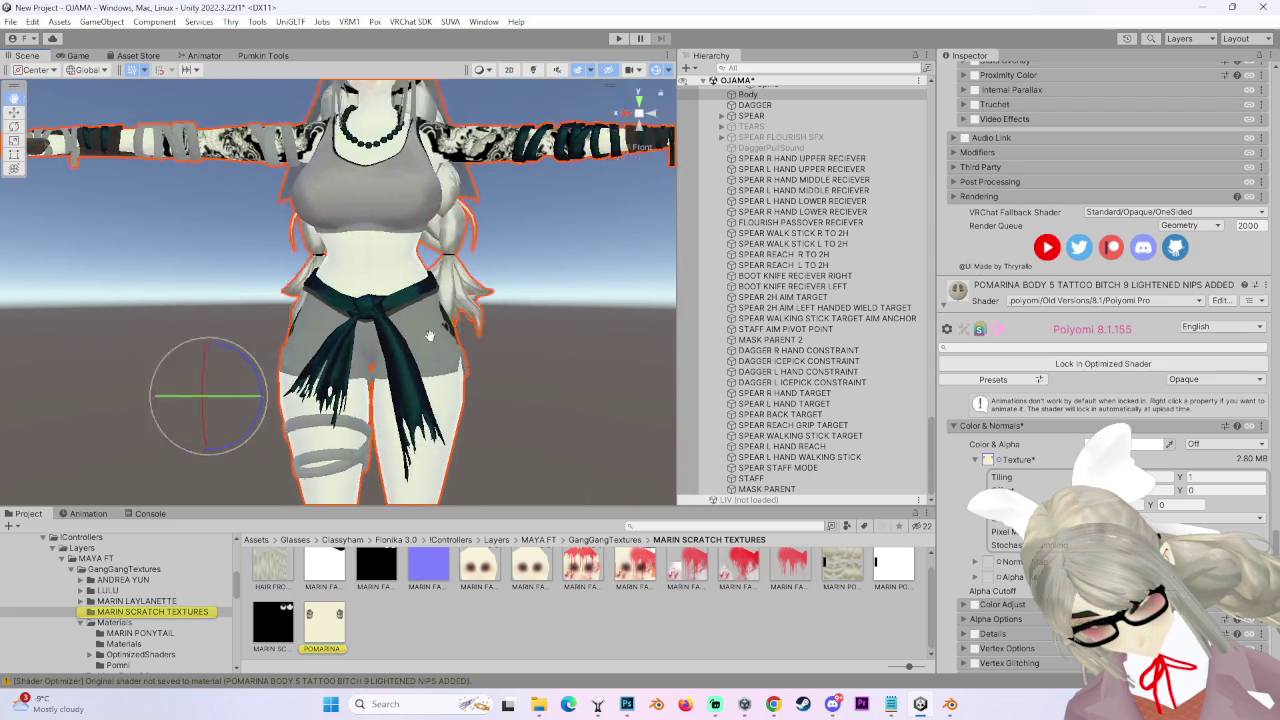
pyautogui.scroll(-10, 1003, 338)
pyautogui.scroll(15, 1003, 338)
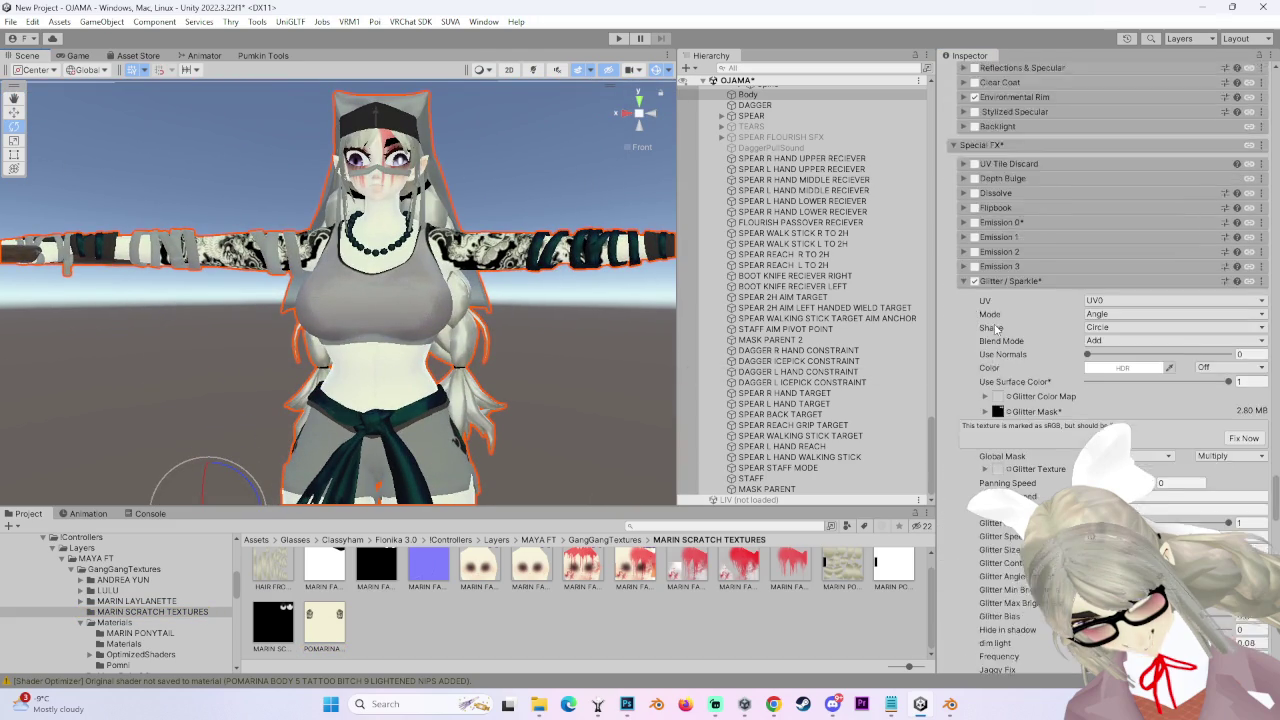
pyautogui.scroll(15, 1003, 303)
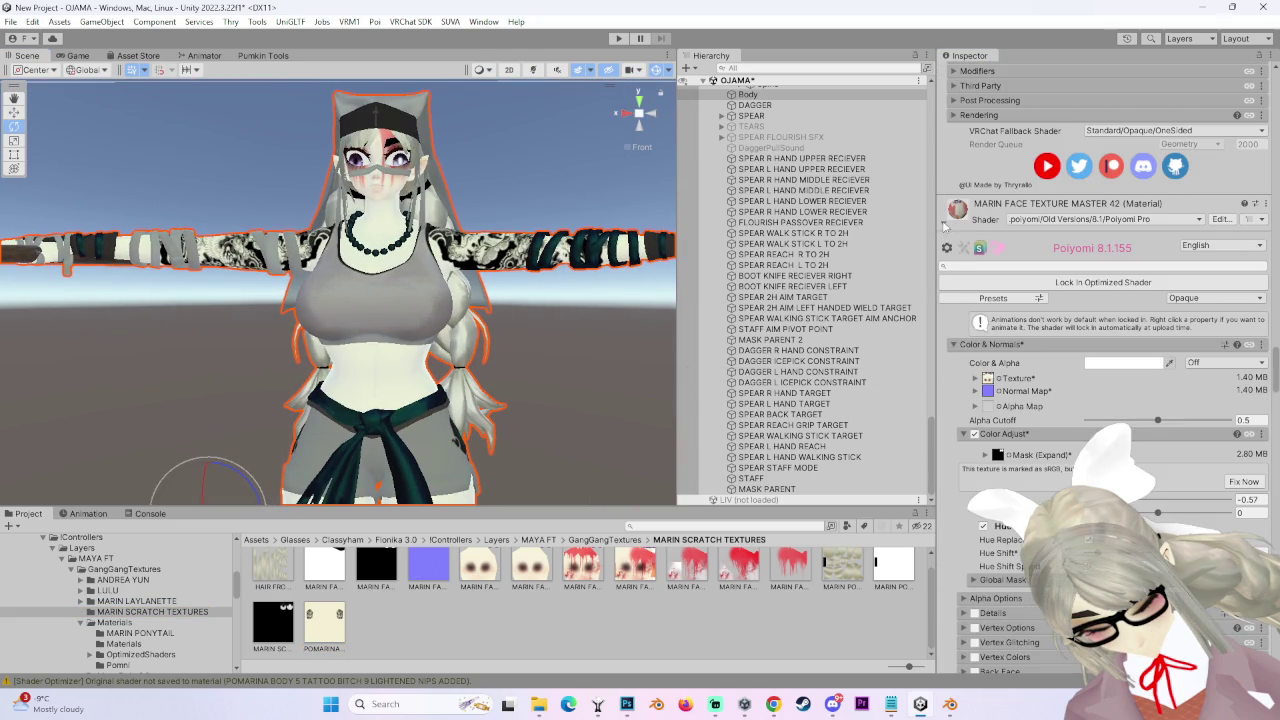
pyautogui.scroll(3, 1000, 300)
pyautogui.scroll(-10, 1035, 322)
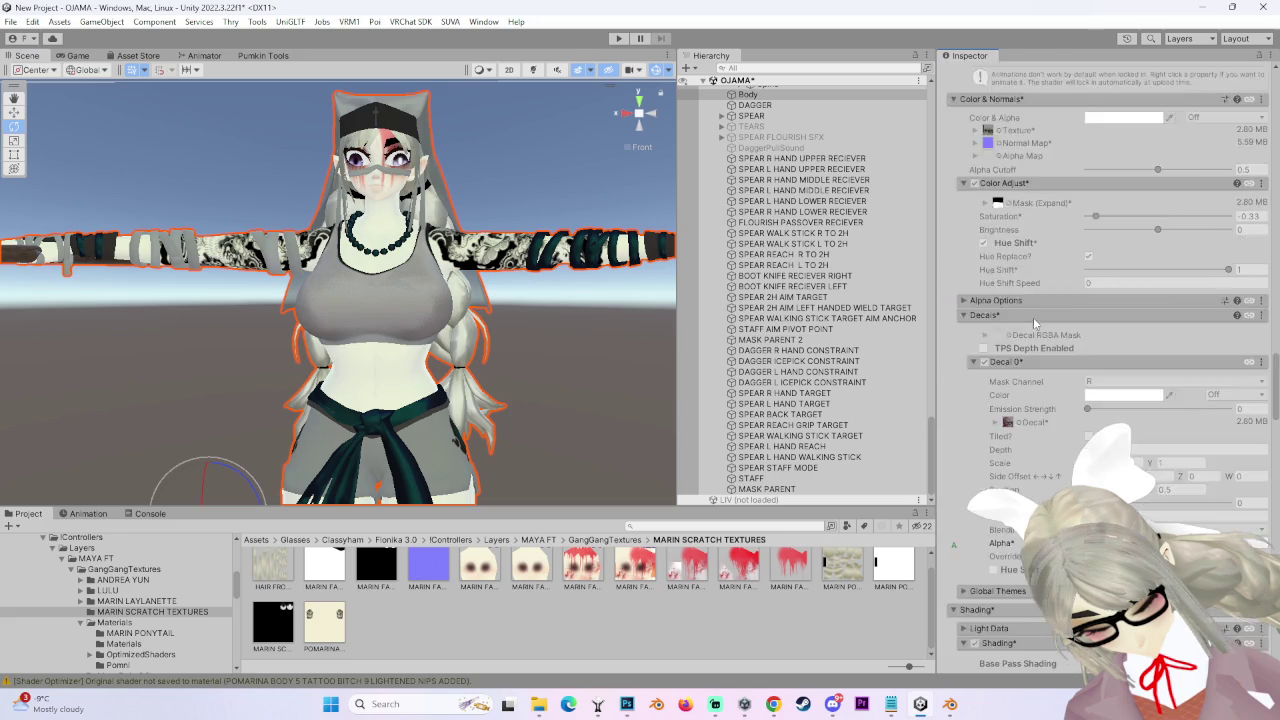
pyautogui.scroll(15, 1033, 317)
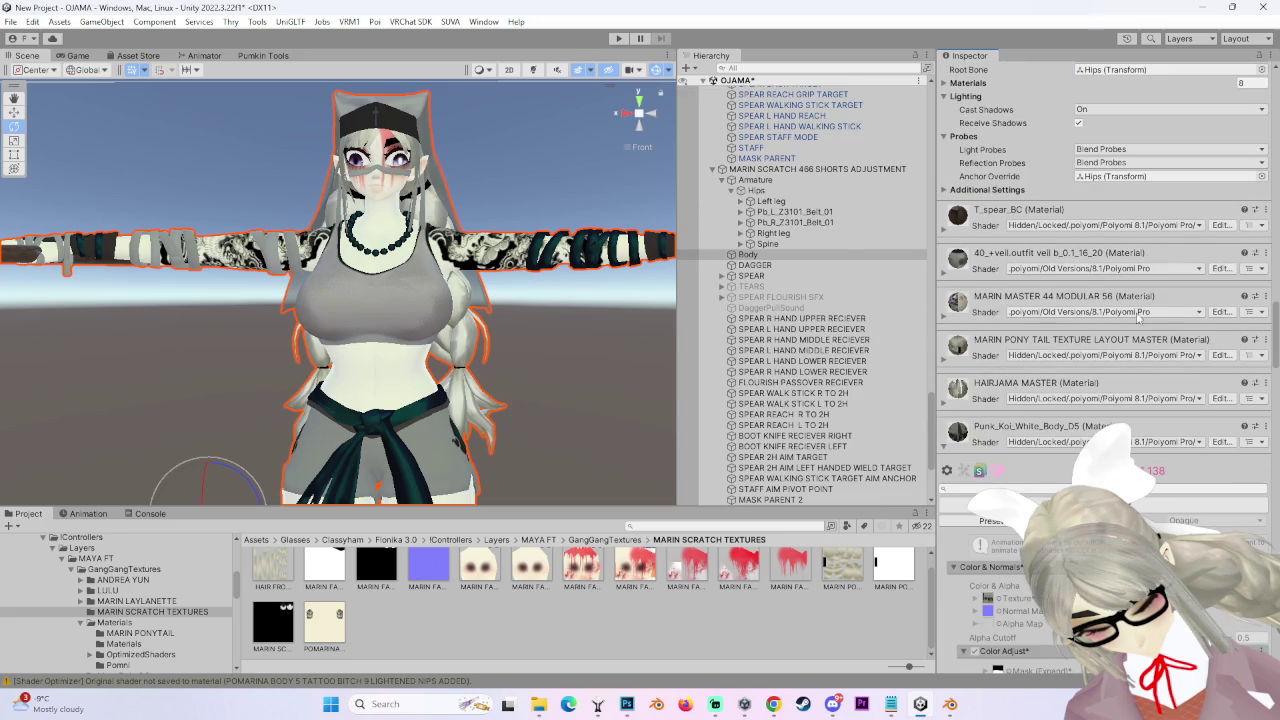
# - Unlock the Punk_Koi_White_Body_D5 material's shader for editing
pyautogui.click(950, 276)
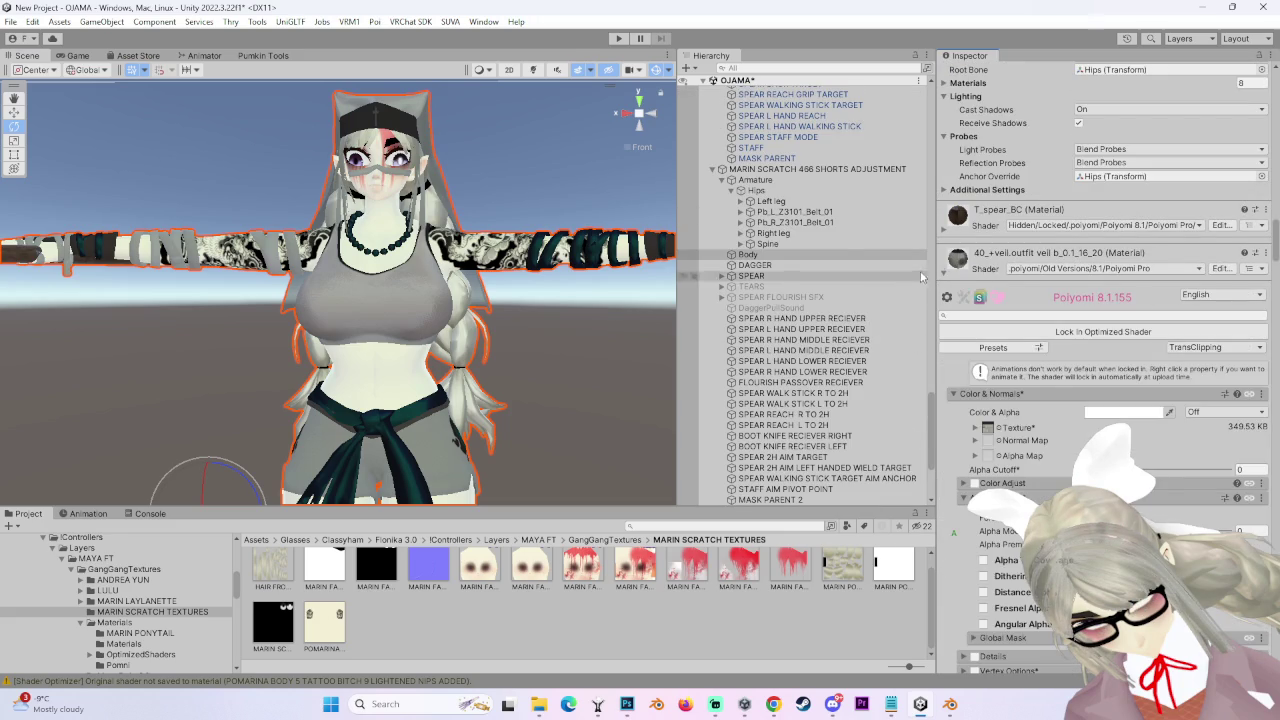
pyautogui.click(956, 278)
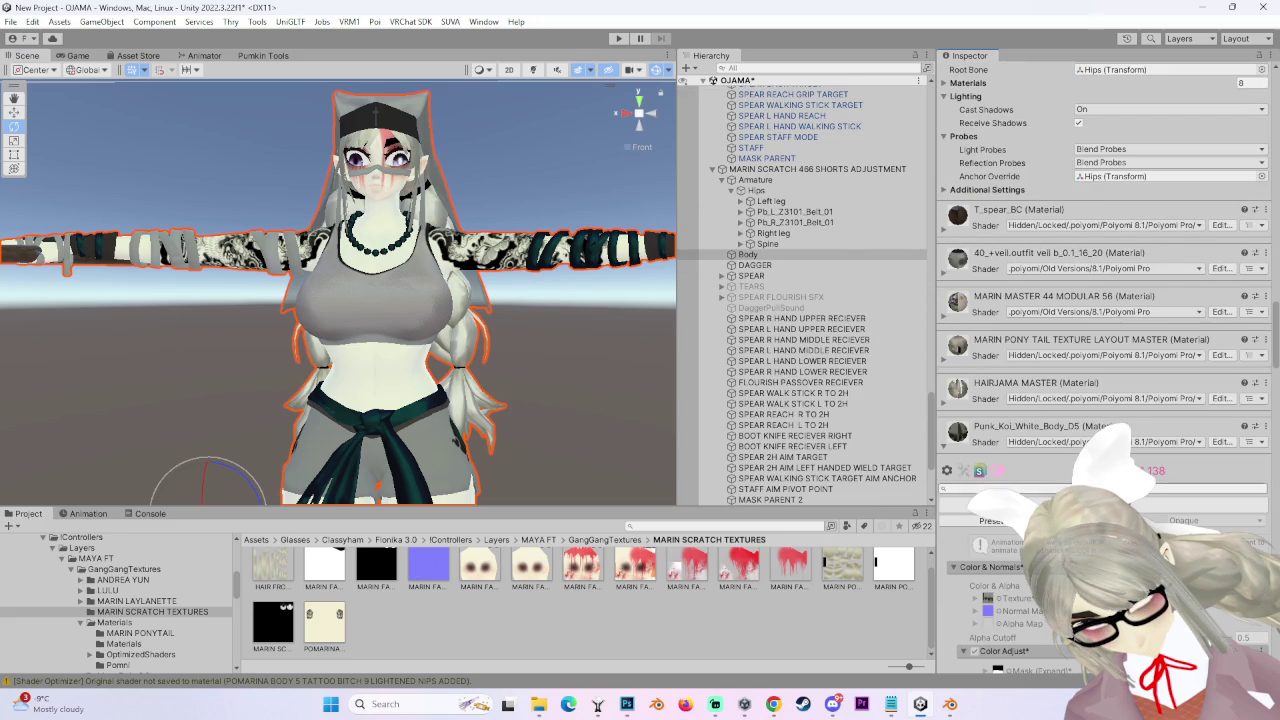
pyautogui.scroll(-10, 978, 445)
pyautogui.scroll(3, 1125, 155)
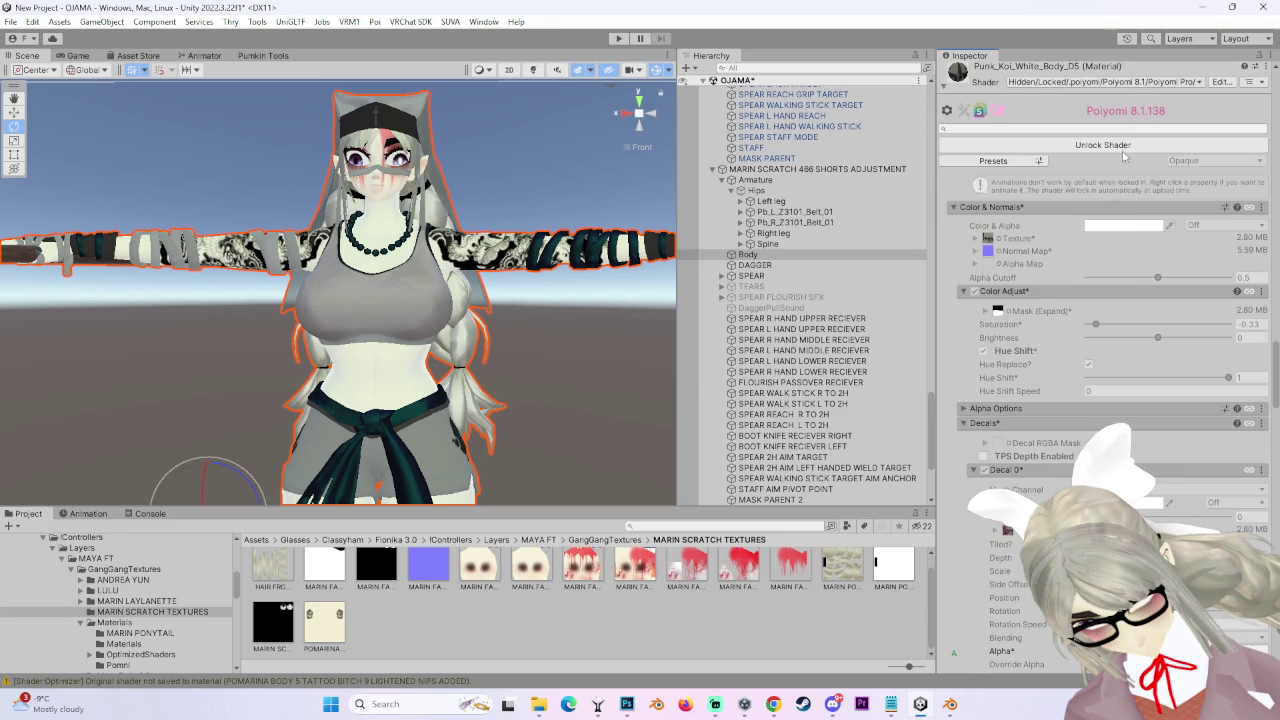
pyautogui.click(1122, 150)
# - Test Decal 0 with full visibility and a different texture, then undo the texture change
pyautogui.scroll(-4, 1125, 155)
pyautogui.scroll(-8, 1110, 360)
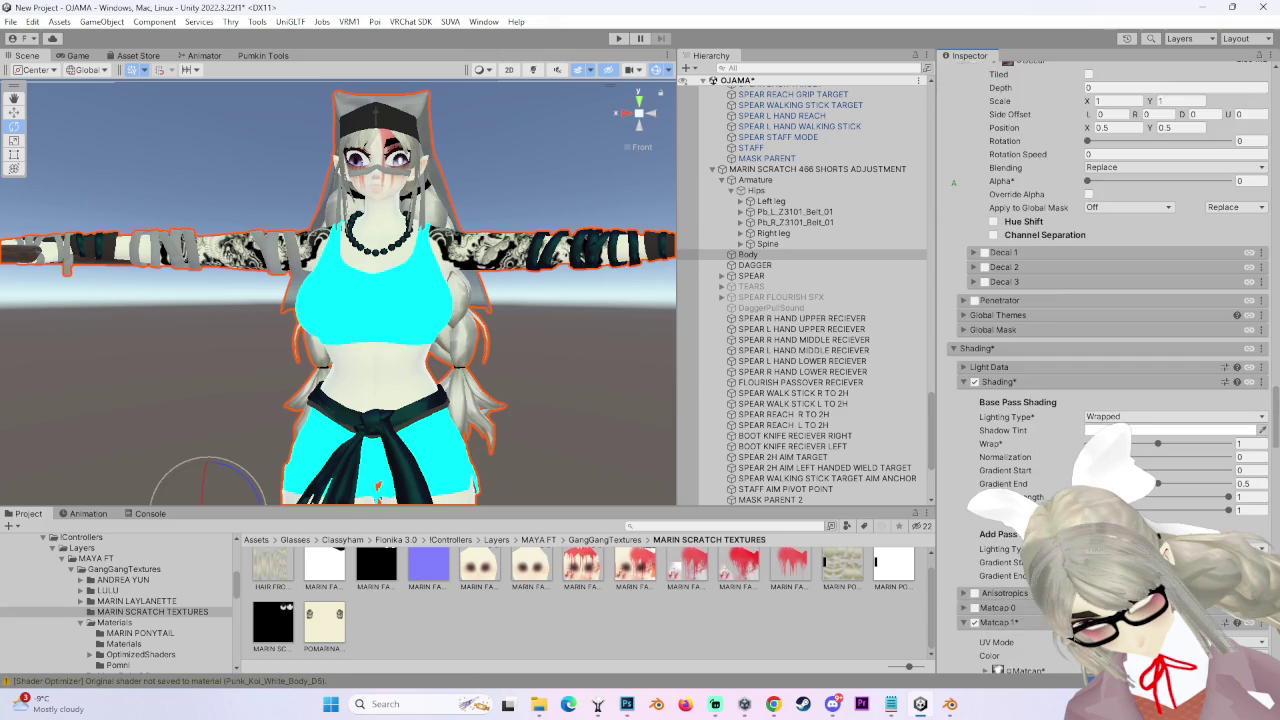
pyautogui.scroll(3, 1047, 360)
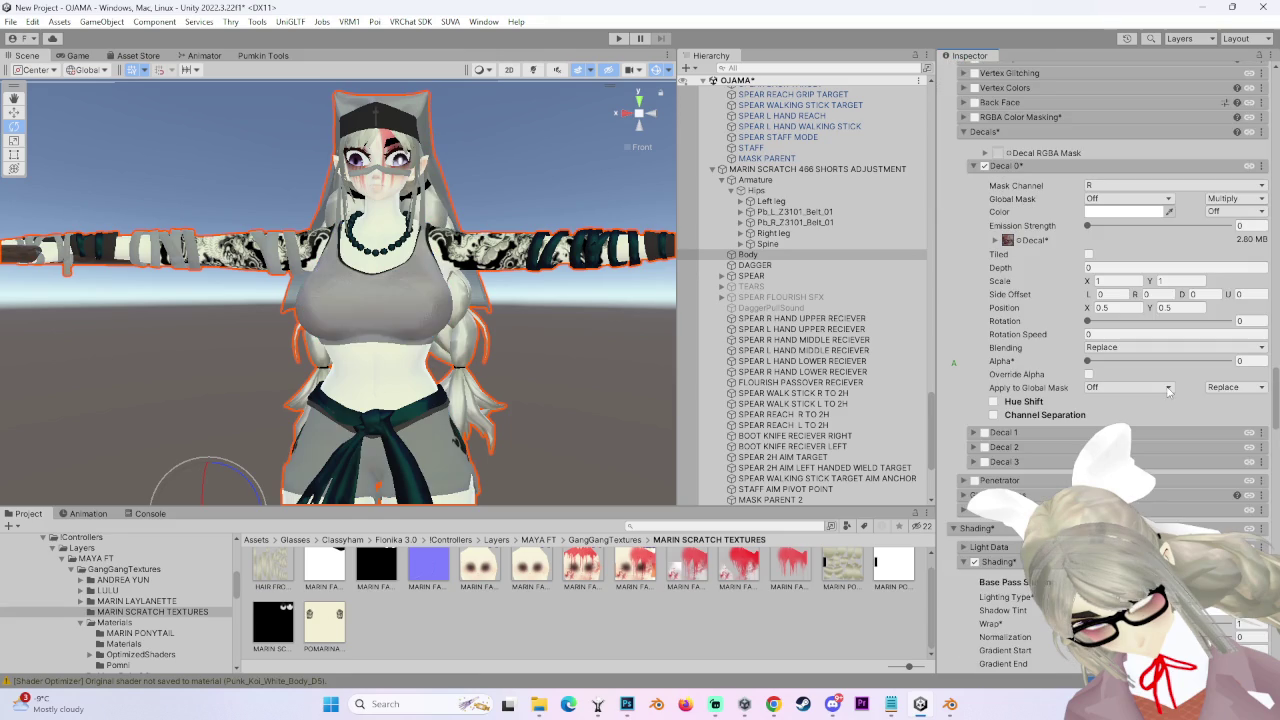
pyautogui.moveTo(1088, 361)
pyautogui.mouseDown()
pyautogui.moveTo(1228, 361)
pyautogui.moveTo(1088, 361)
pyautogui.mouseUp()
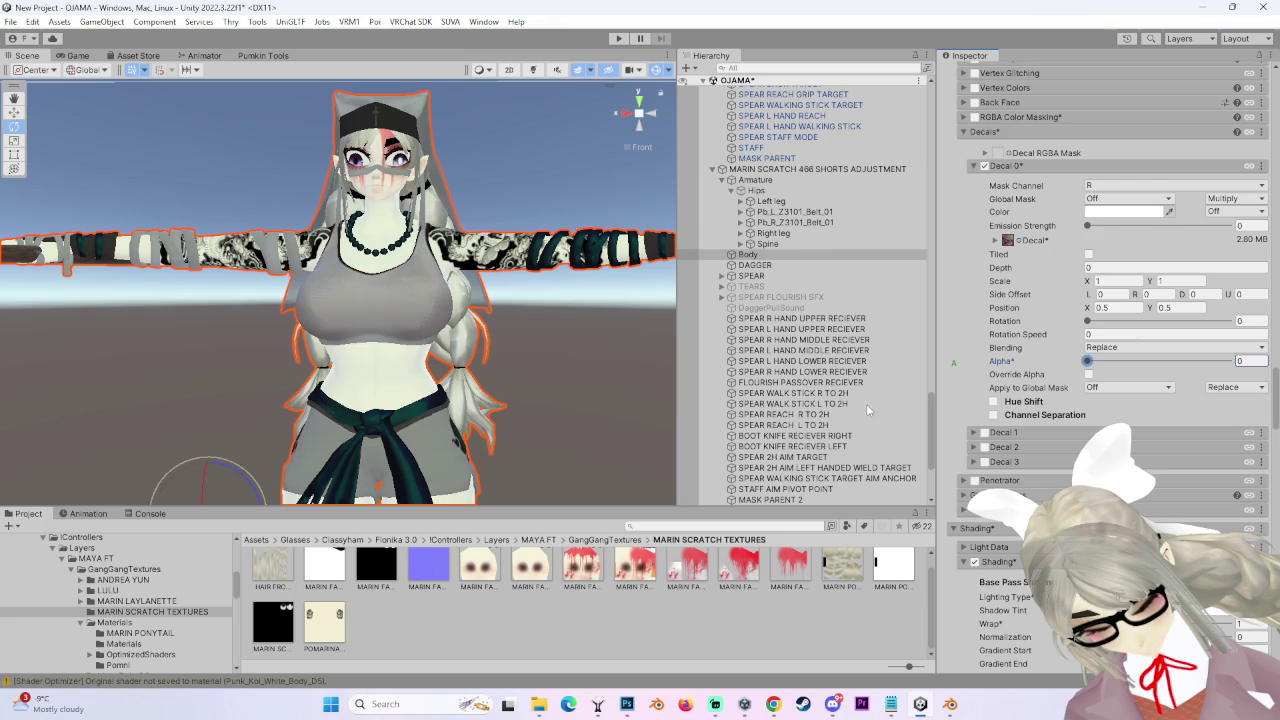
pyautogui.click(1024, 247)
pyautogui.click(1049, 285)
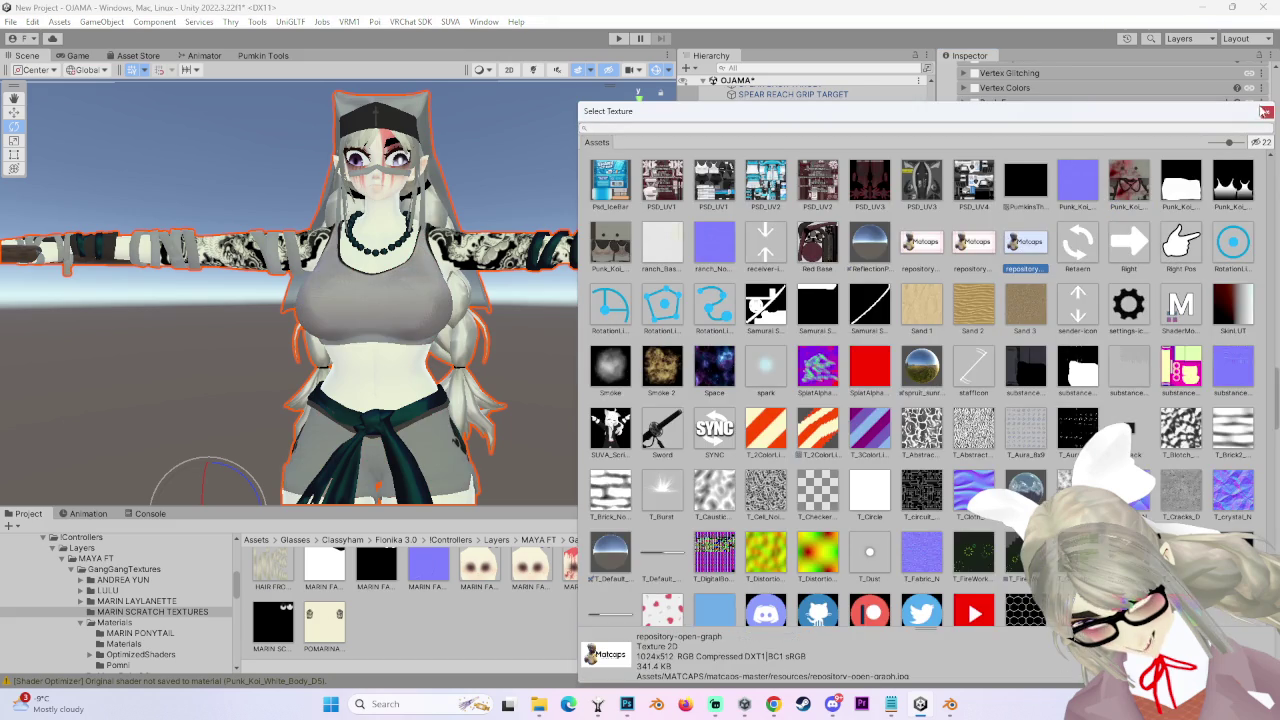
pyautogui.doubleClick(1049, 285)
pyautogui.click(996, 241)
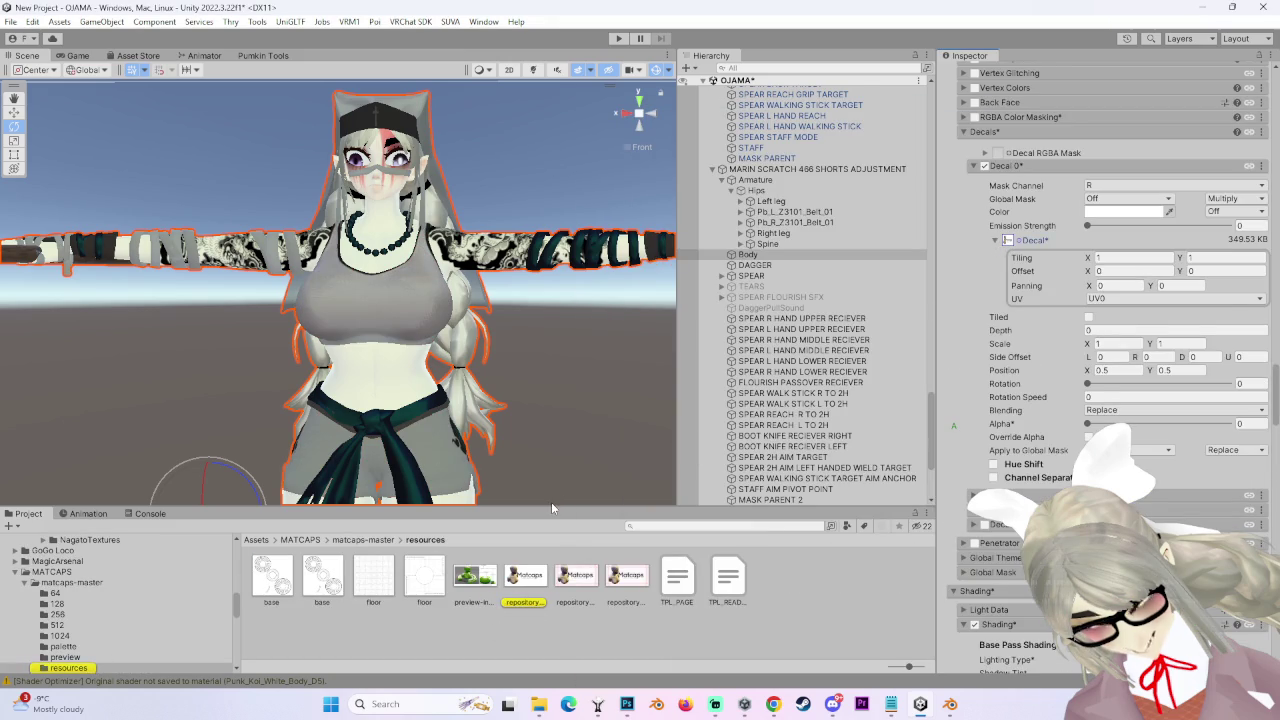
pyautogui.hotkey('ctrl', 'z')
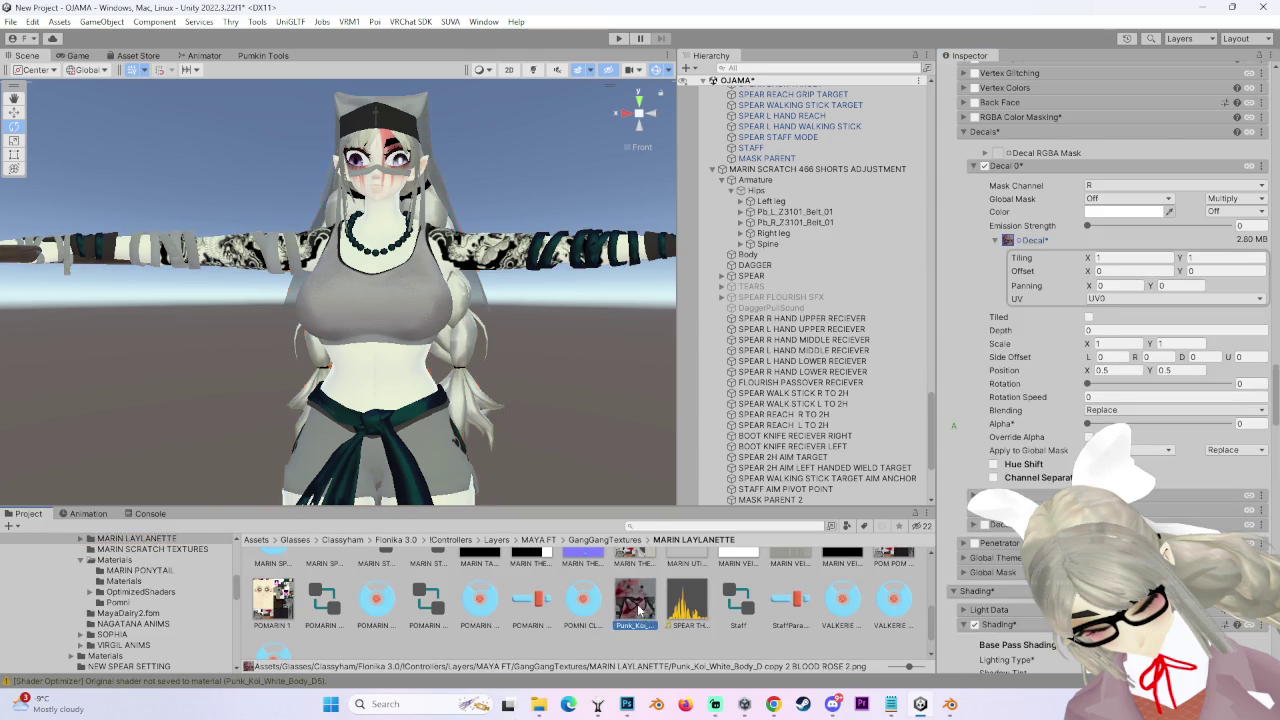
# - Ping the body's base texture and select Punk_Koi_White_Body_D19 in the project
pyautogui.click(640, 610)
pyautogui.scroll(1, 645, 630)
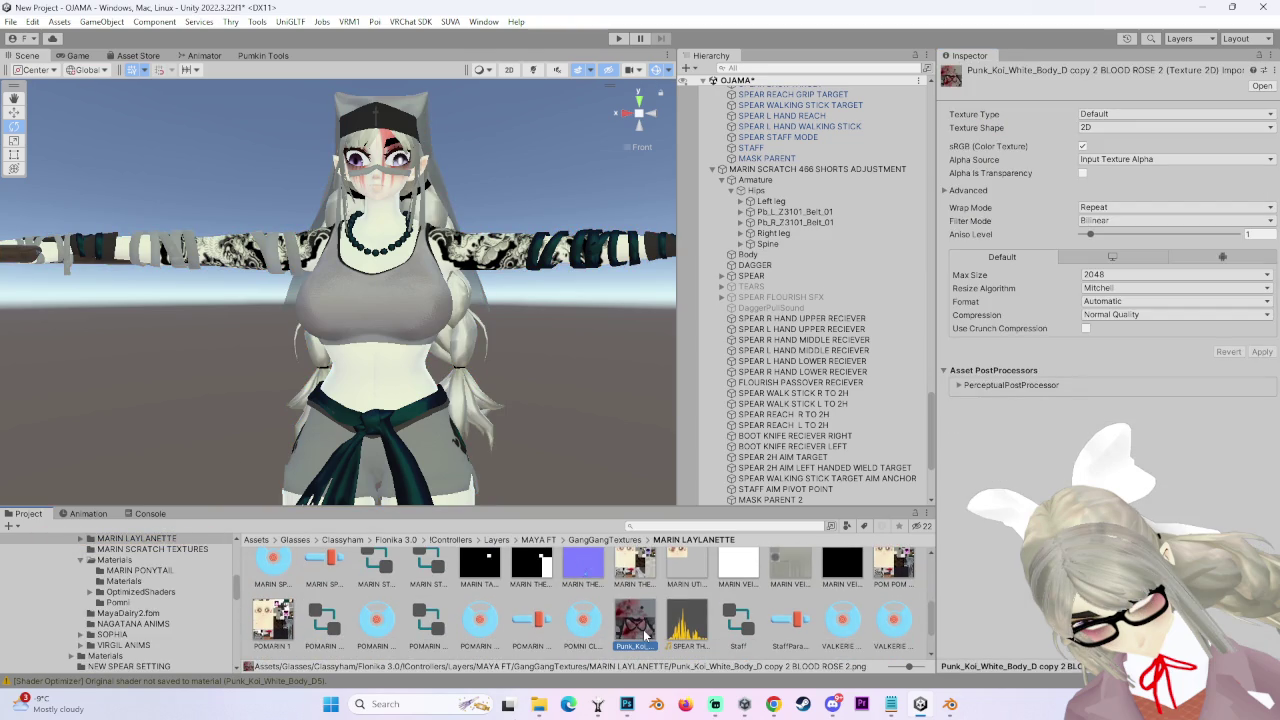
pyautogui.click(784, 254)
pyautogui.scroll(-15, 988, 525)
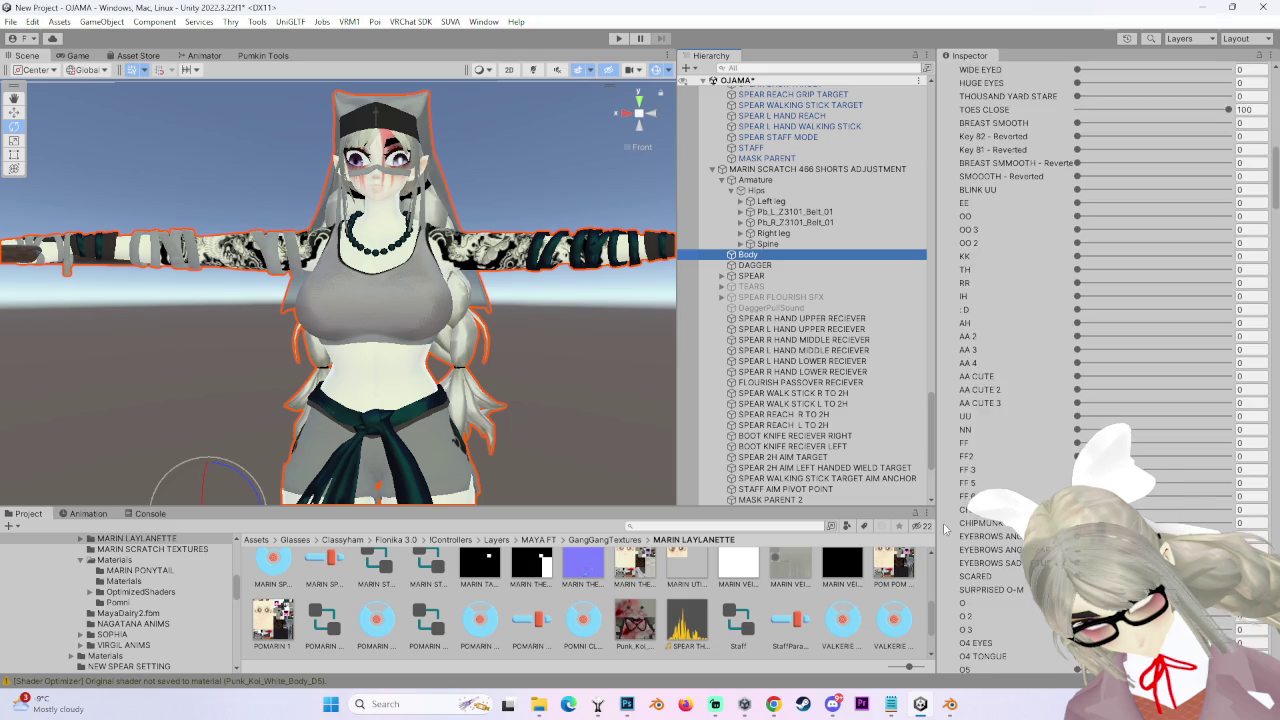
pyautogui.scroll(-15, 988, 525)
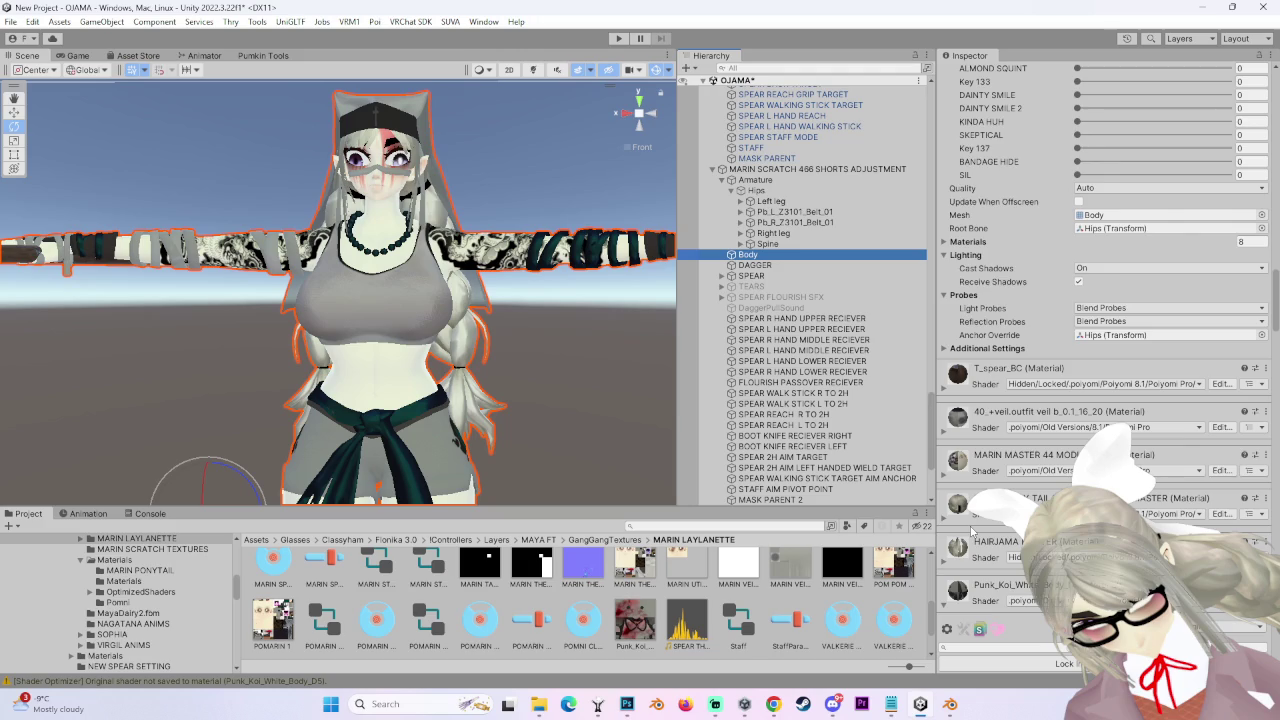
pyautogui.scroll(-10, 971, 530)
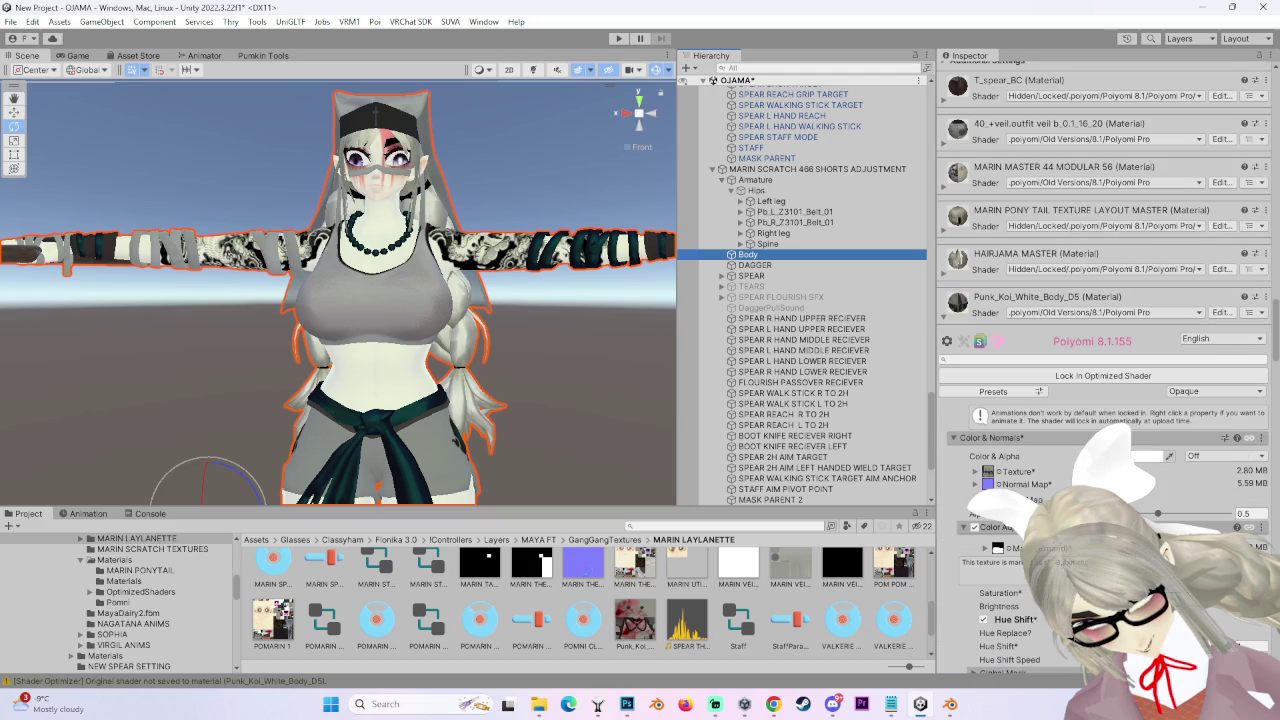
pyautogui.scroll(-3, 1015, 410)
pyautogui.click(1010, 400)
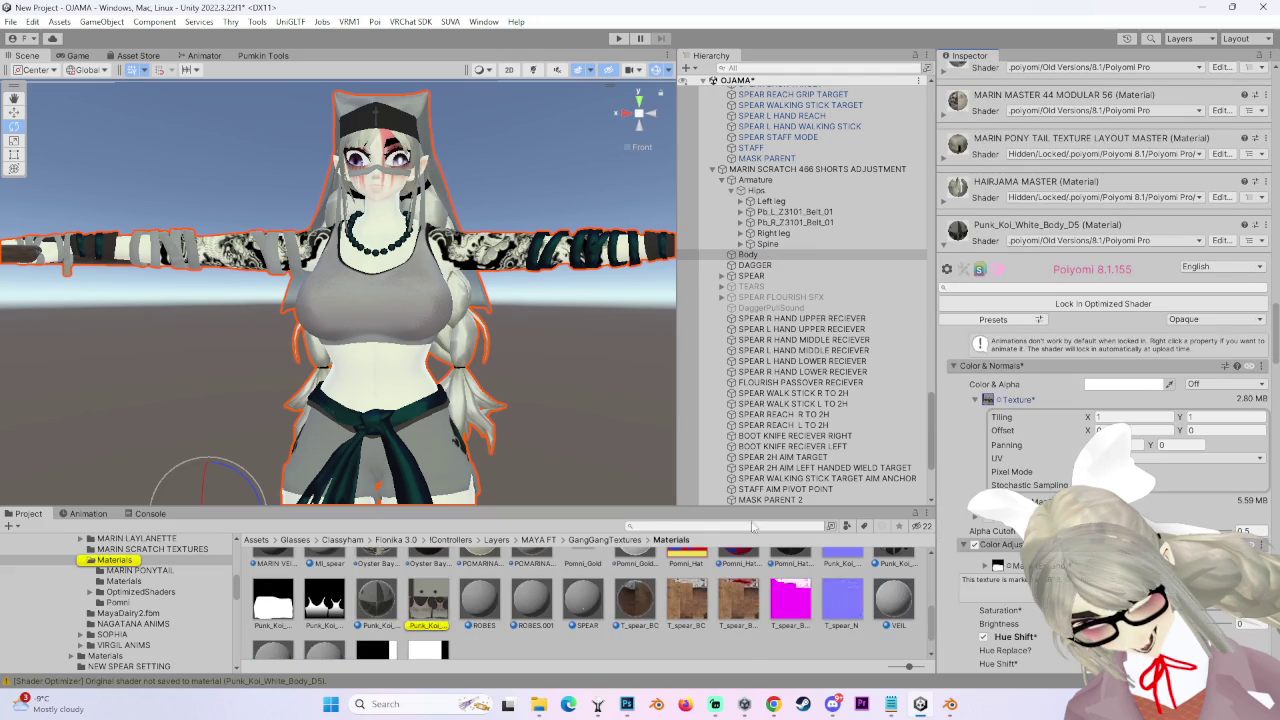
pyautogui.click(438, 604)
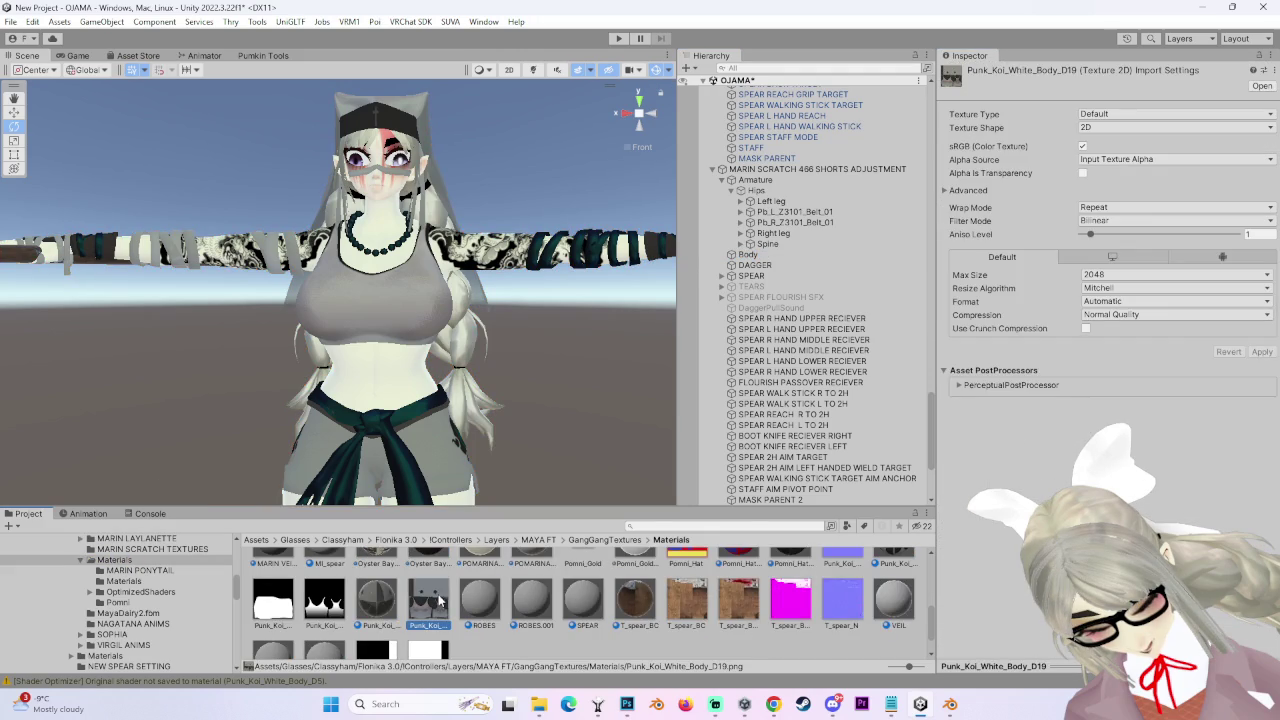
# - Reveal Punk_Koi_White_Body_D19 in Explorer and open it in Photoshop
pyautogui.rightClick(438, 600)
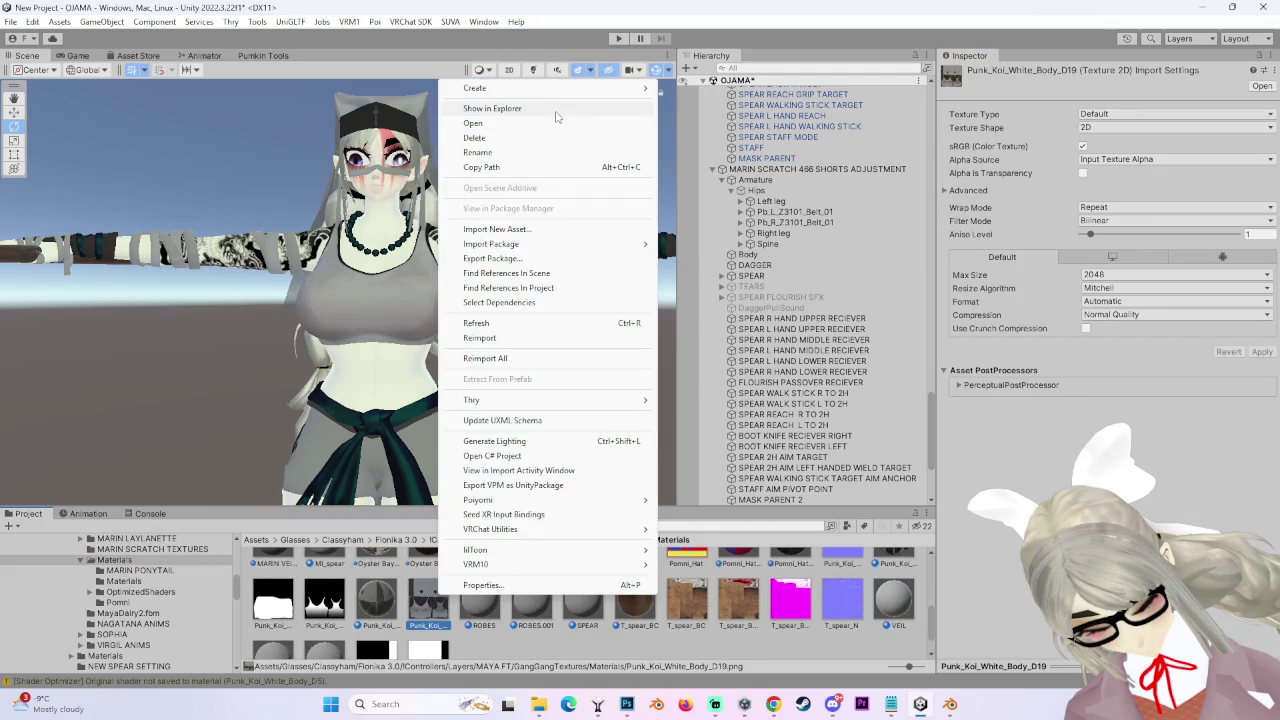
pyautogui.click(555, 110)
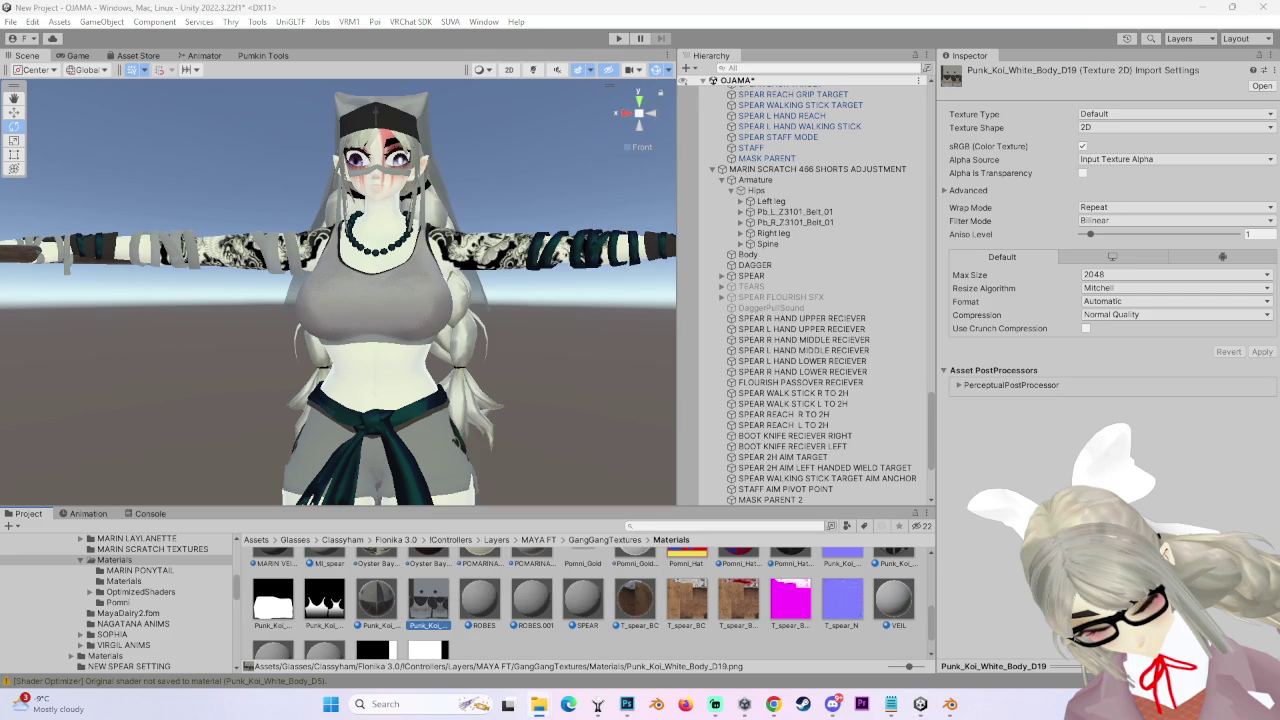
pyautogui.moveTo(624, 712)
pyautogui.mouseDown()
pyautogui.moveTo(503, 129)
pyautogui.moveTo(586, 42)
pyautogui.moveTo(590, 58)
pyautogui.mouseUp()
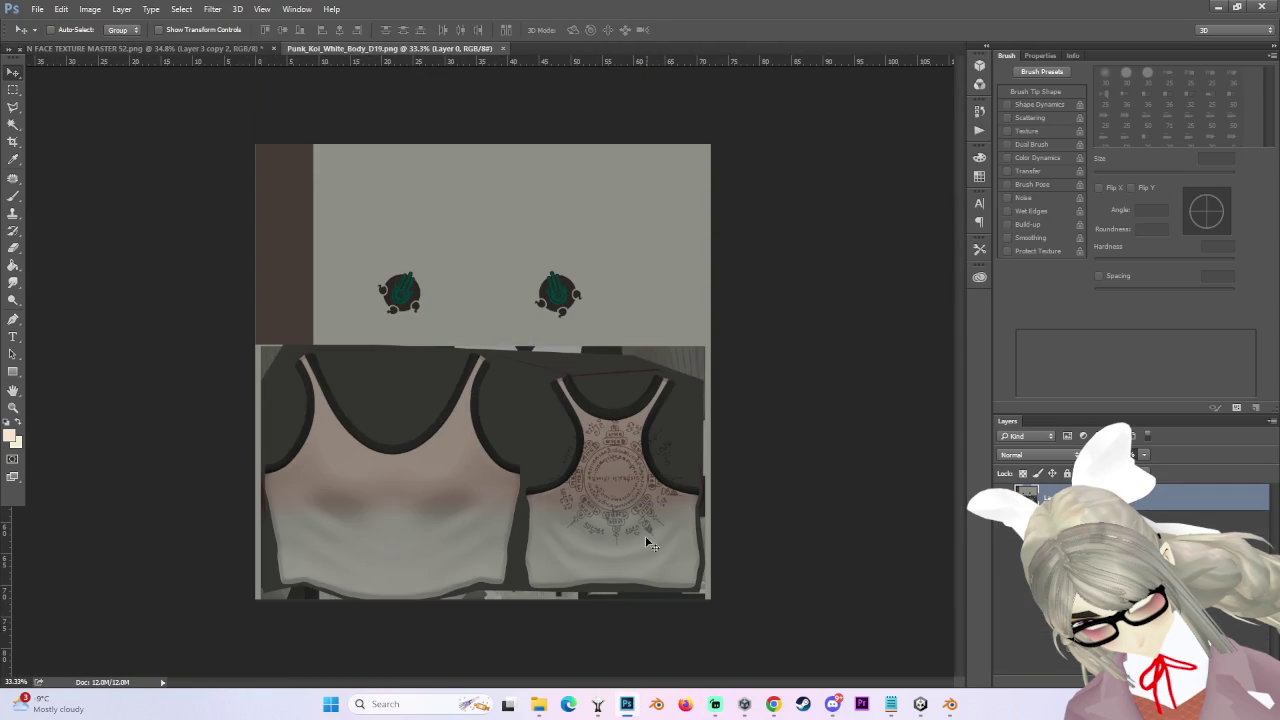
pyautogui.scroll(3, 645, 535)
pyautogui.scroll(-2, 767, 590)
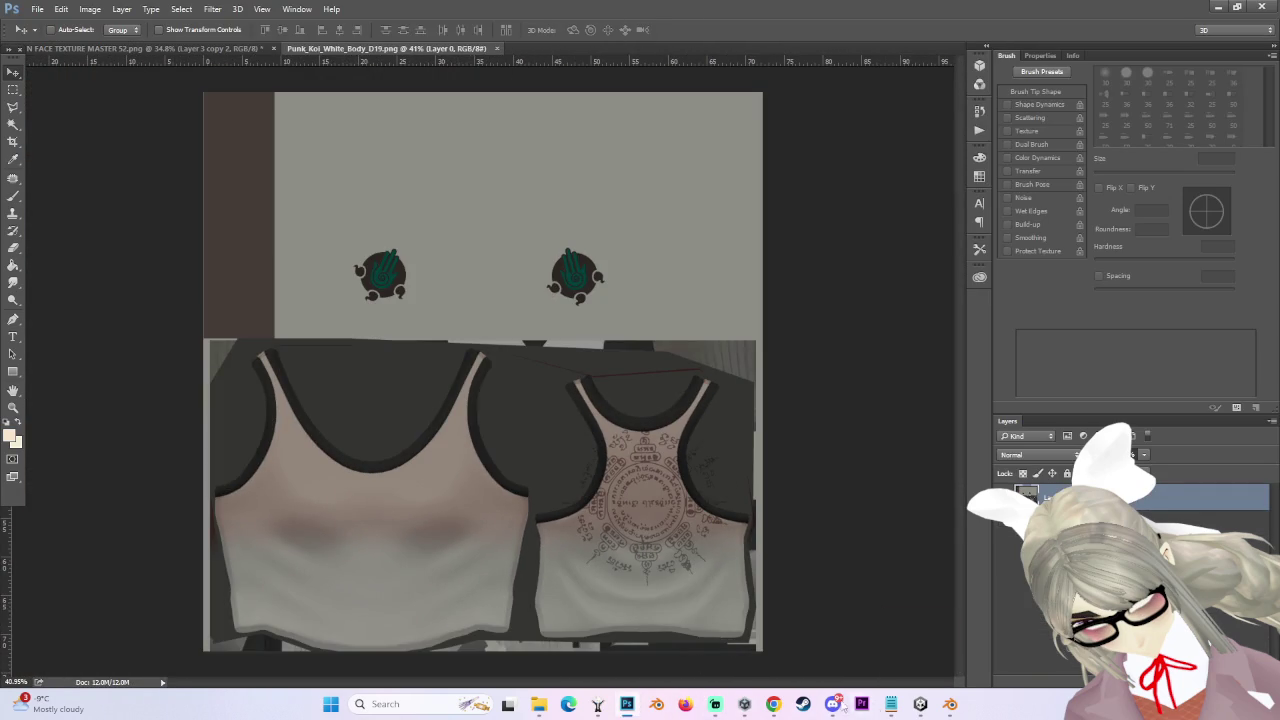
# - Back in Unity, reselect the body texture file and the avatar's Body object
pyautogui.click(932, 706)
pyautogui.click(409, 288)
pyautogui.scroll(3, 498, 324)
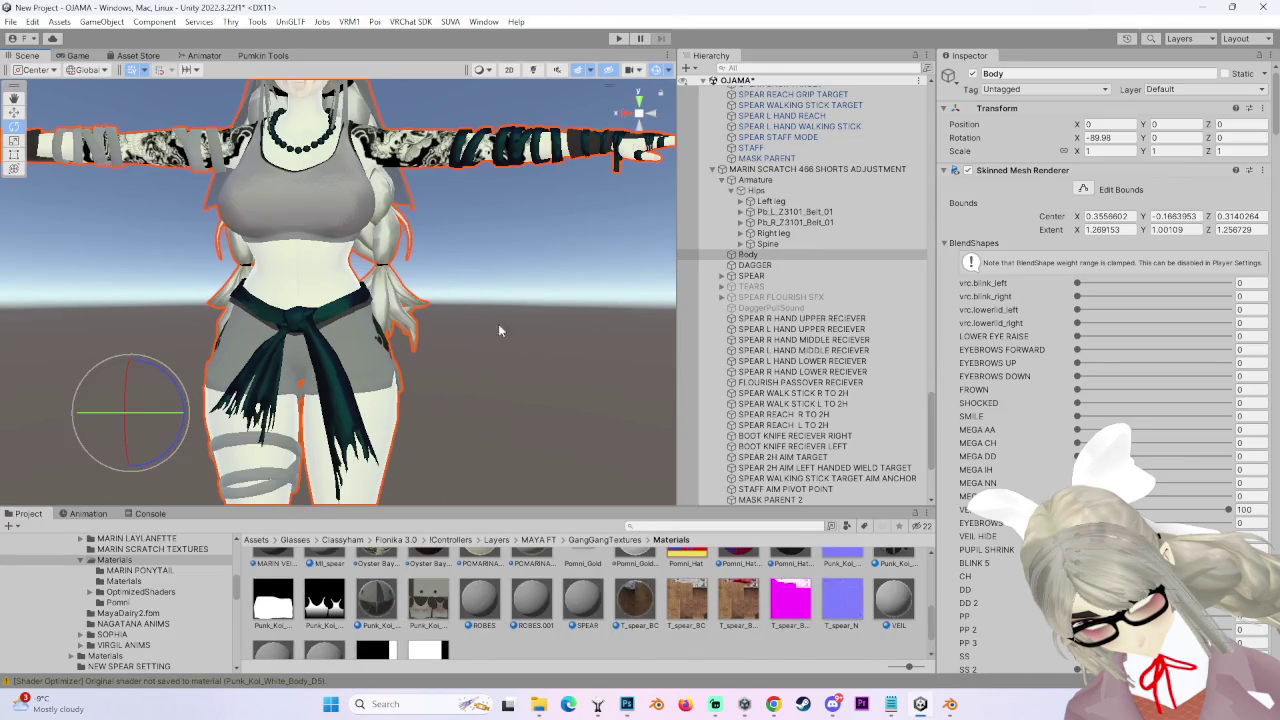
pyautogui.scroll(-10, 1007, 578)
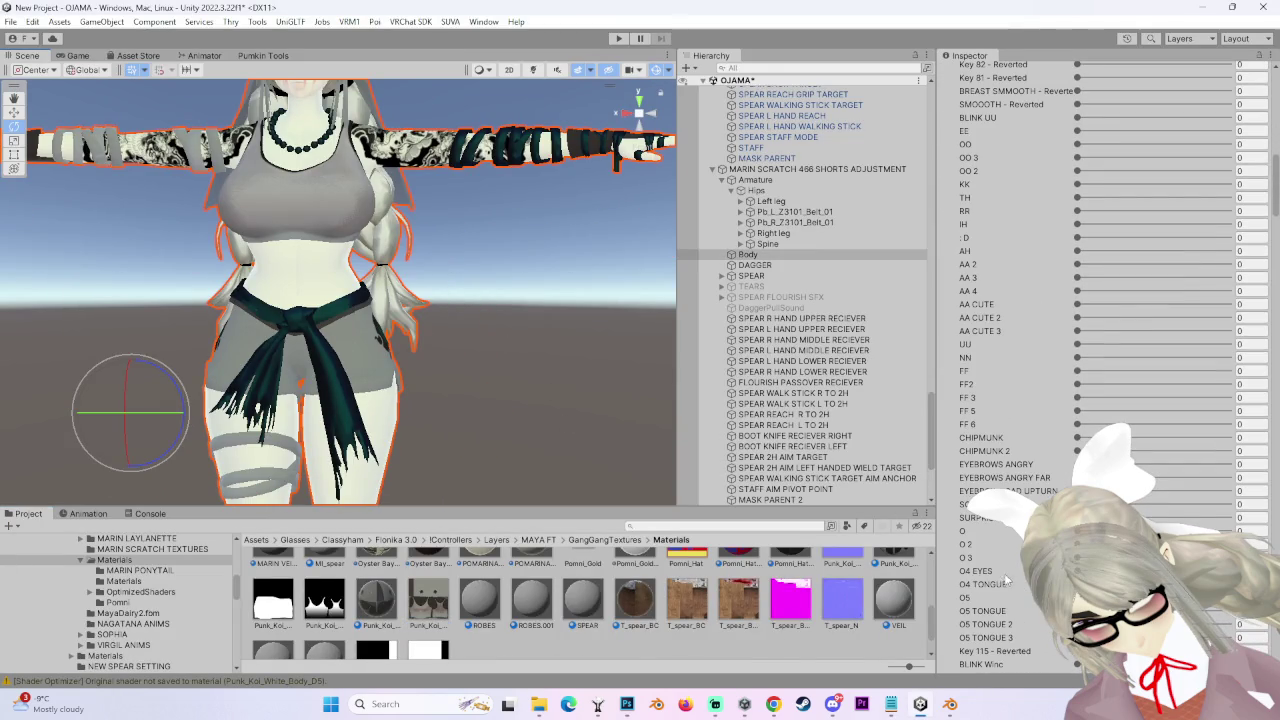
pyautogui.click(428, 600)
pyautogui.rightClick(428, 600)
pyautogui.click(470, 103)
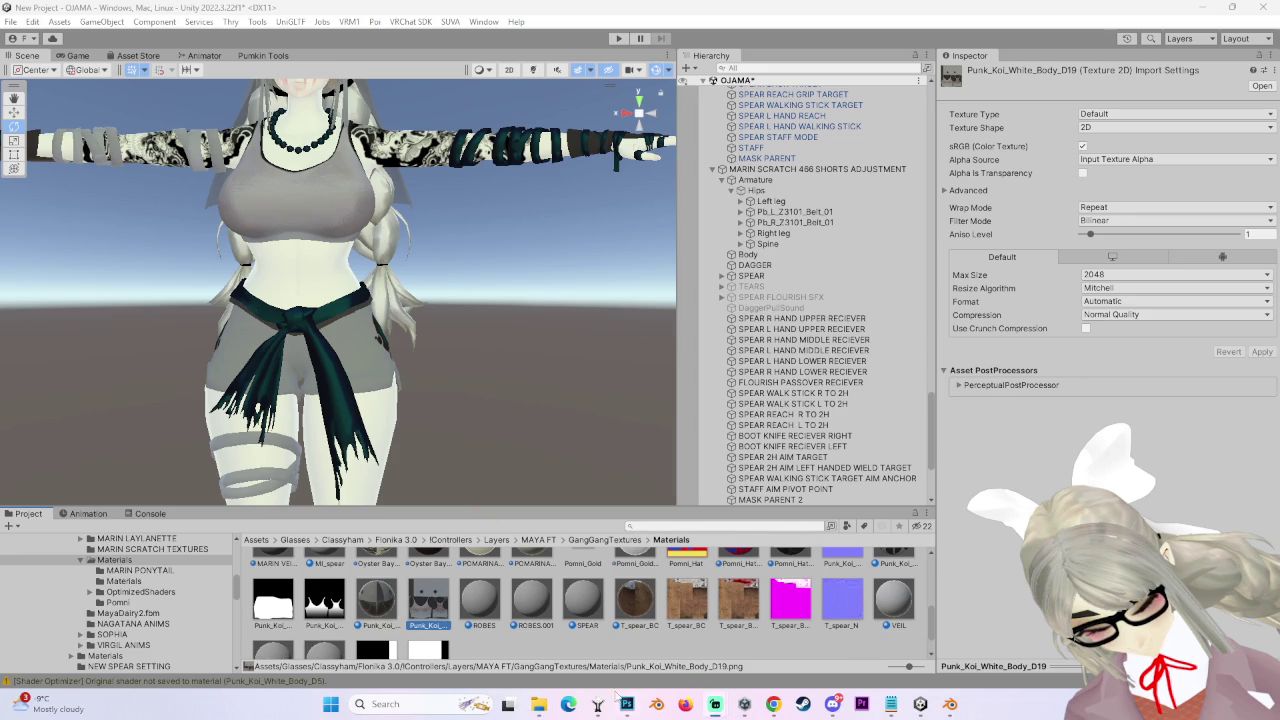
pyautogui.scroll(-5, 794, 418)
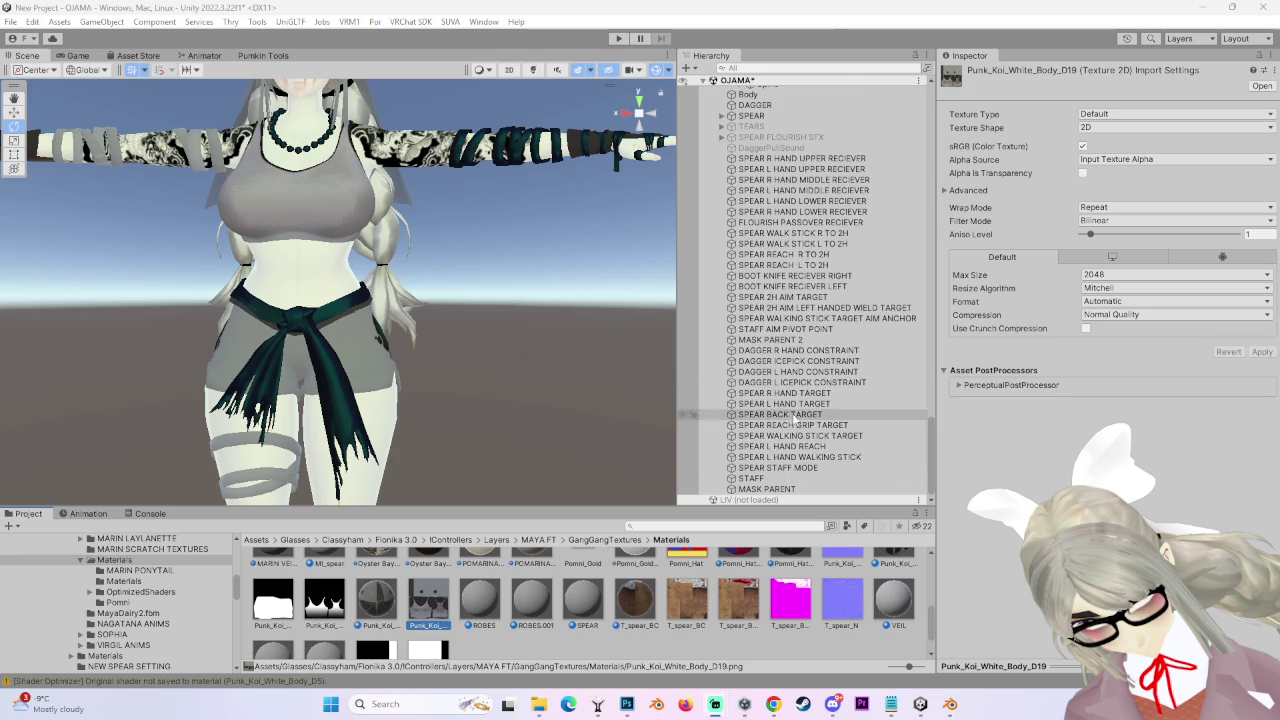
pyautogui.scroll(-5, 794, 418)
pyautogui.click(765, 335)
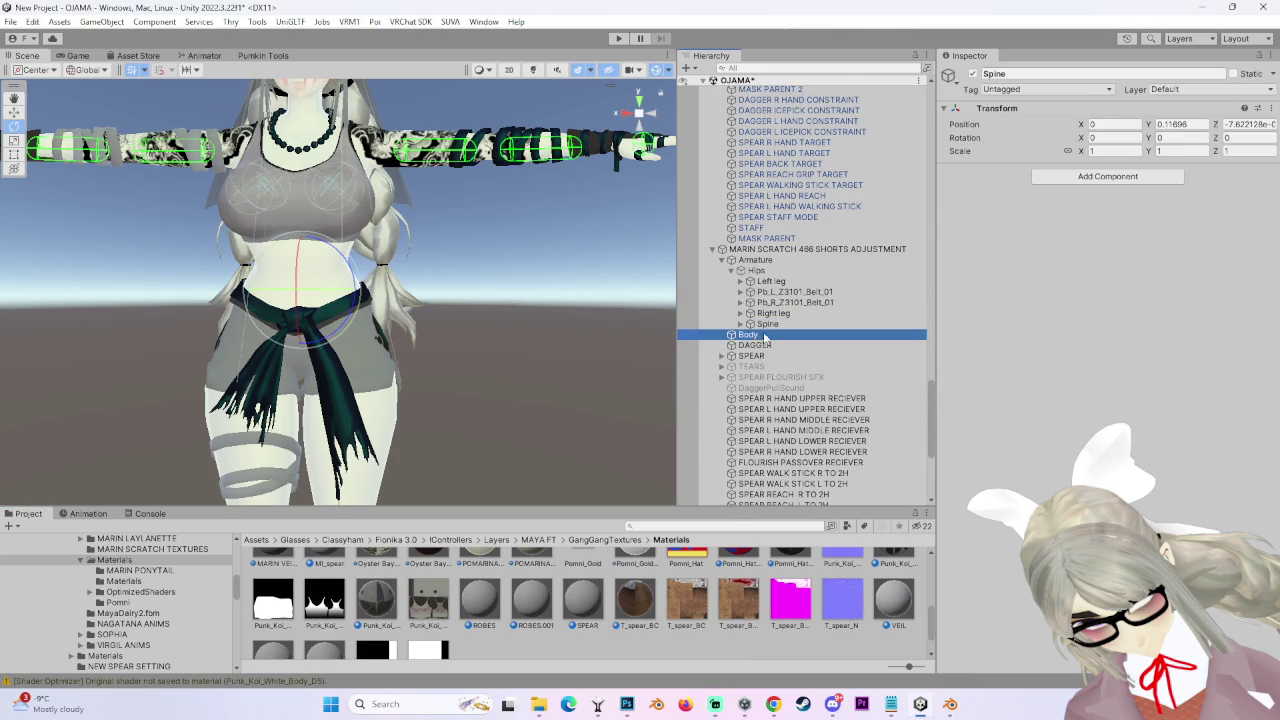
# - Scroll to Decal 0 and ping its BLOOD ROSE 2 texture in the project
pyautogui.scroll(-15, 995, 567)
pyautogui.scroll(-3, 995, 567)
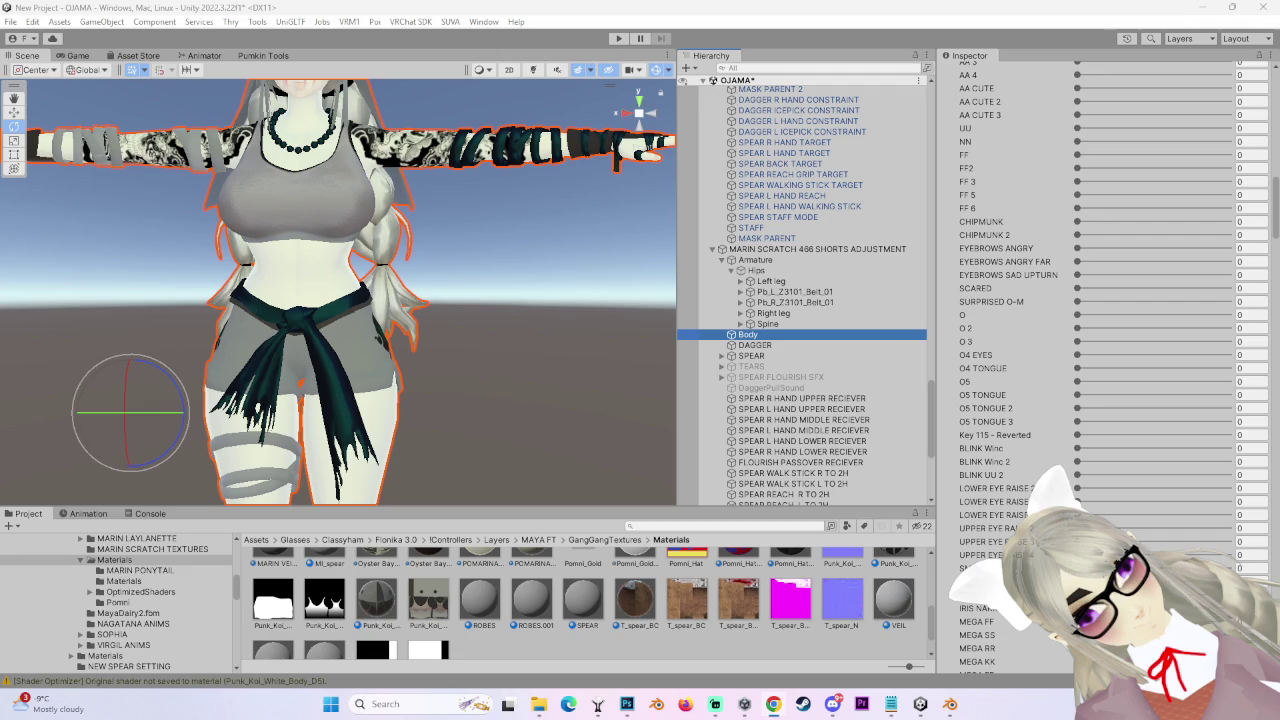
pyautogui.scroll(5, 486, 300)
pyautogui.scroll(-4, 800, 400)
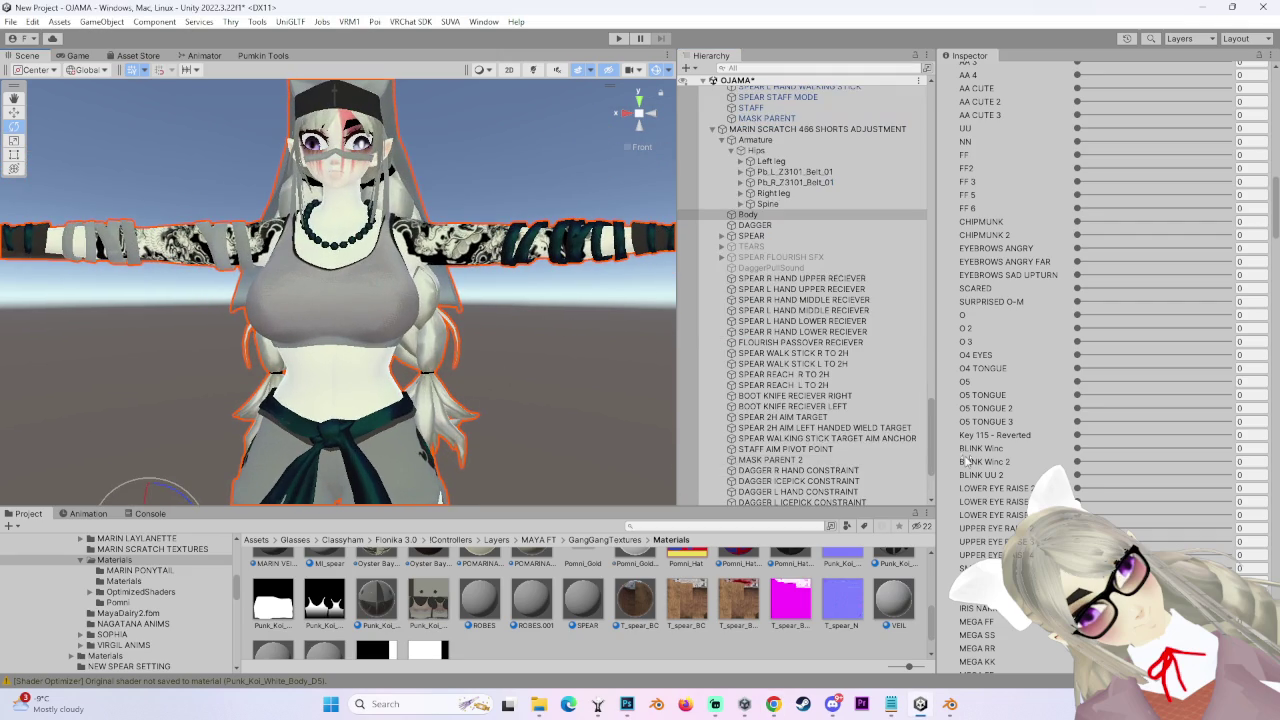
pyautogui.scroll(-15, 966, 462)
pyautogui.scroll(-8, 987, 463)
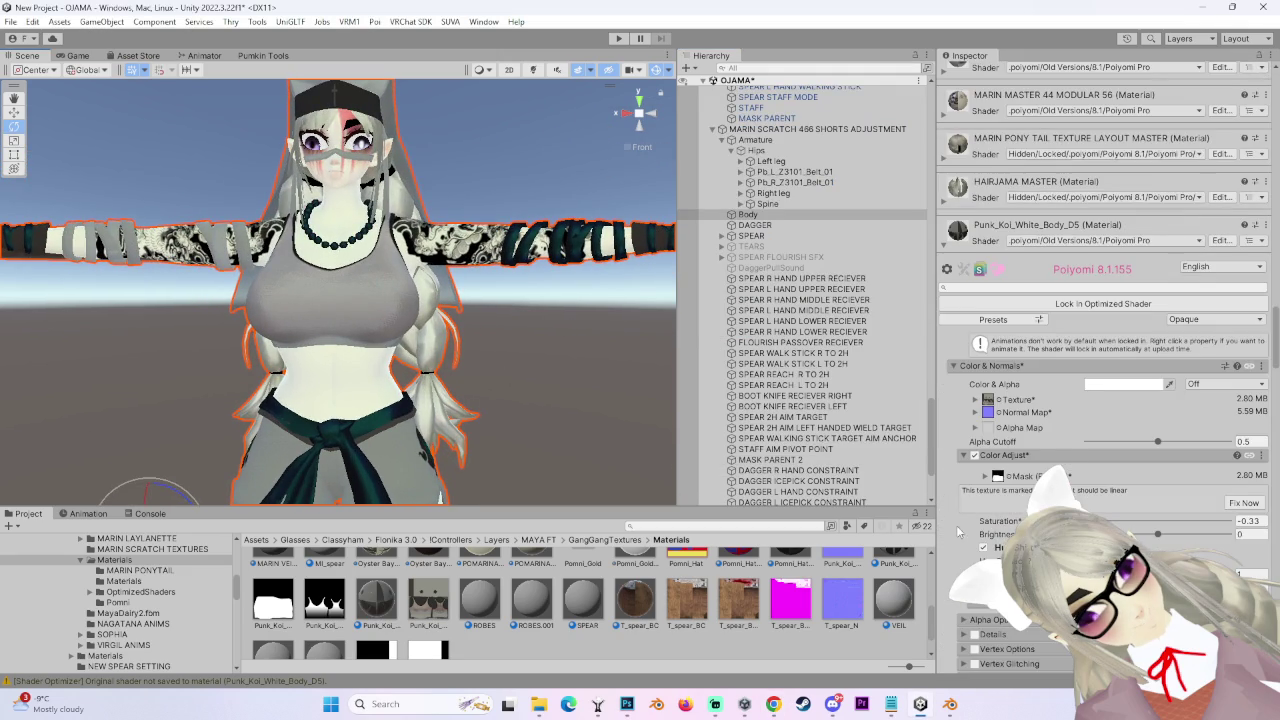
pyautogui.scroll(-5, 957, 532)
pyautogui.click(1030, 542)
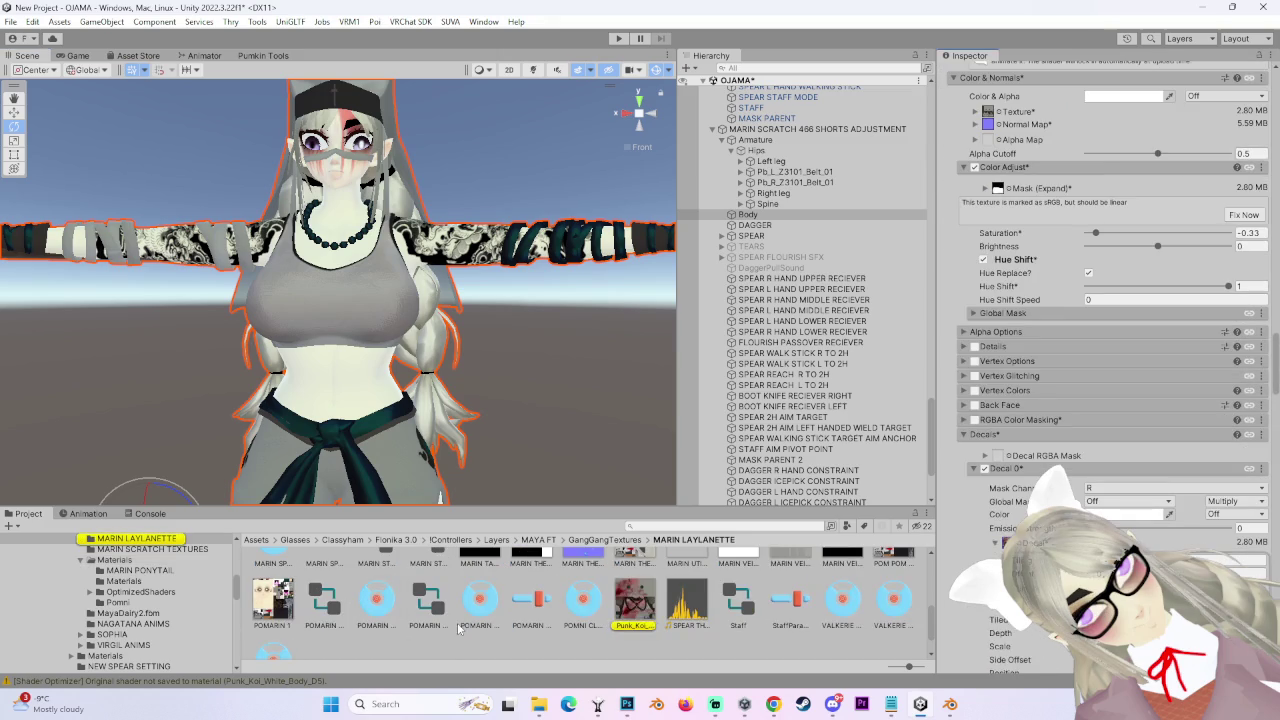
pyautogui.click(635, 600)
# - Reveal Punk_Koi_White_Body_D copy 2 BLOOD ROSE 2.png in Explorer and bring it into Photoshop
pyautogui.rightClick(635, 600)
pyautogui.click(690, 107)
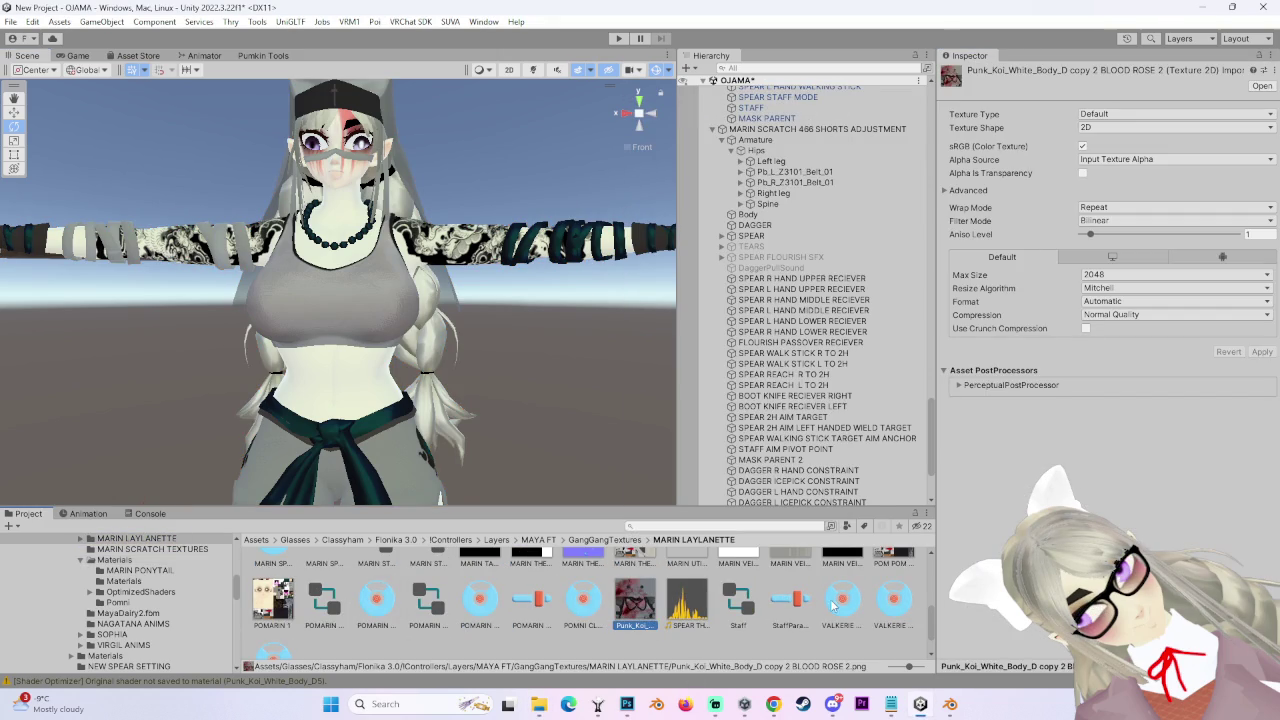
pyautogui.rightClick(637, 611)
pyautogui.click(700, 116)
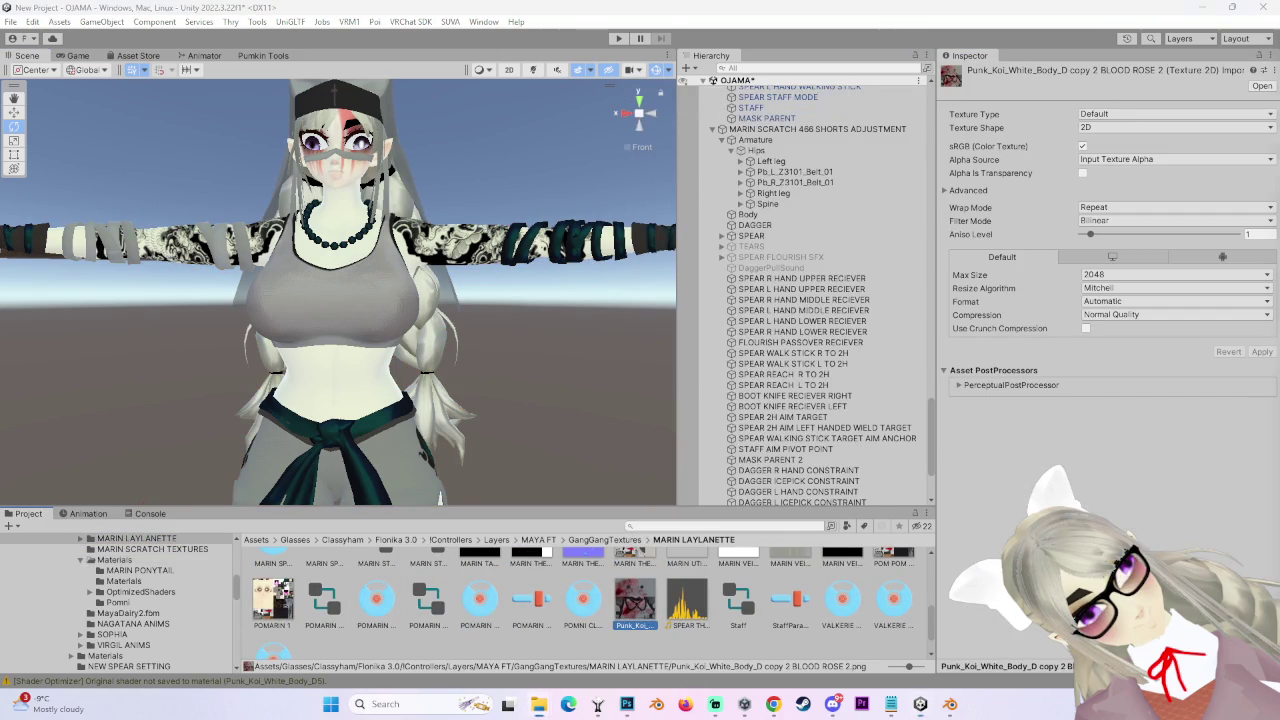
pyautogui.click(624, 710)
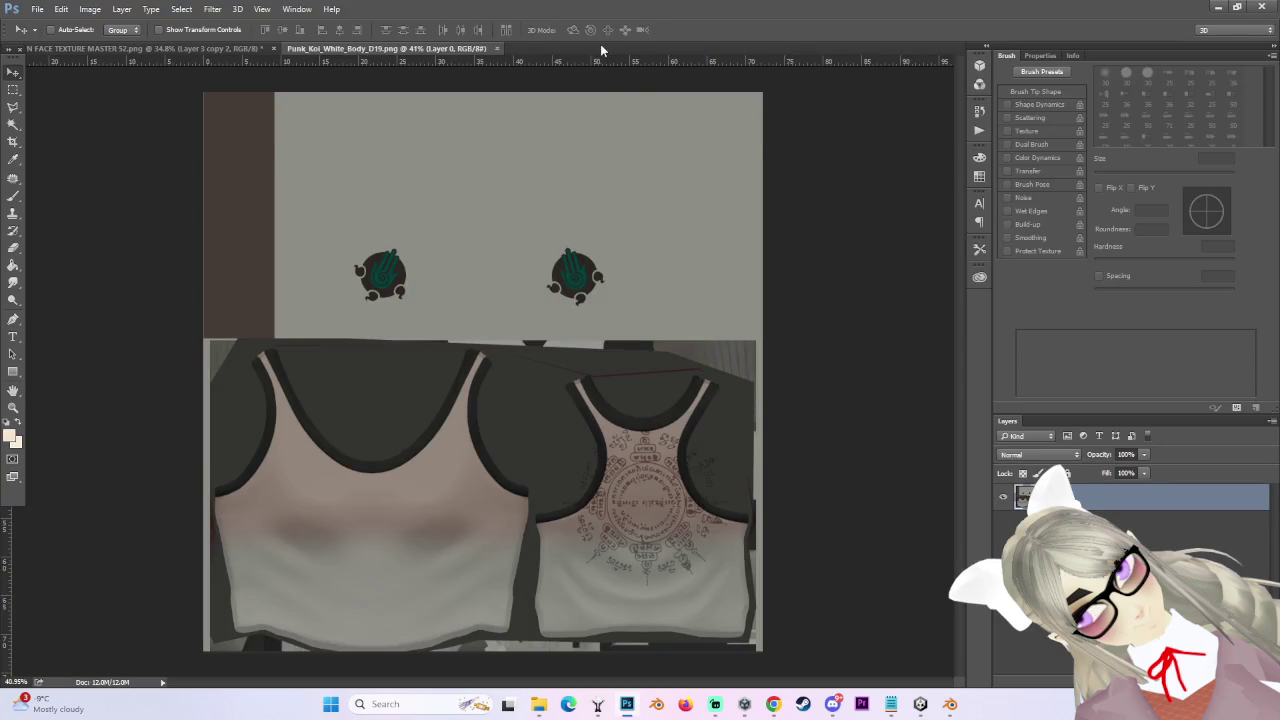
# - Compare the body, BLOOD ROSE and face texture documents, toggling the face's Layer 1 visibility
pyautogui.click(403, 49)
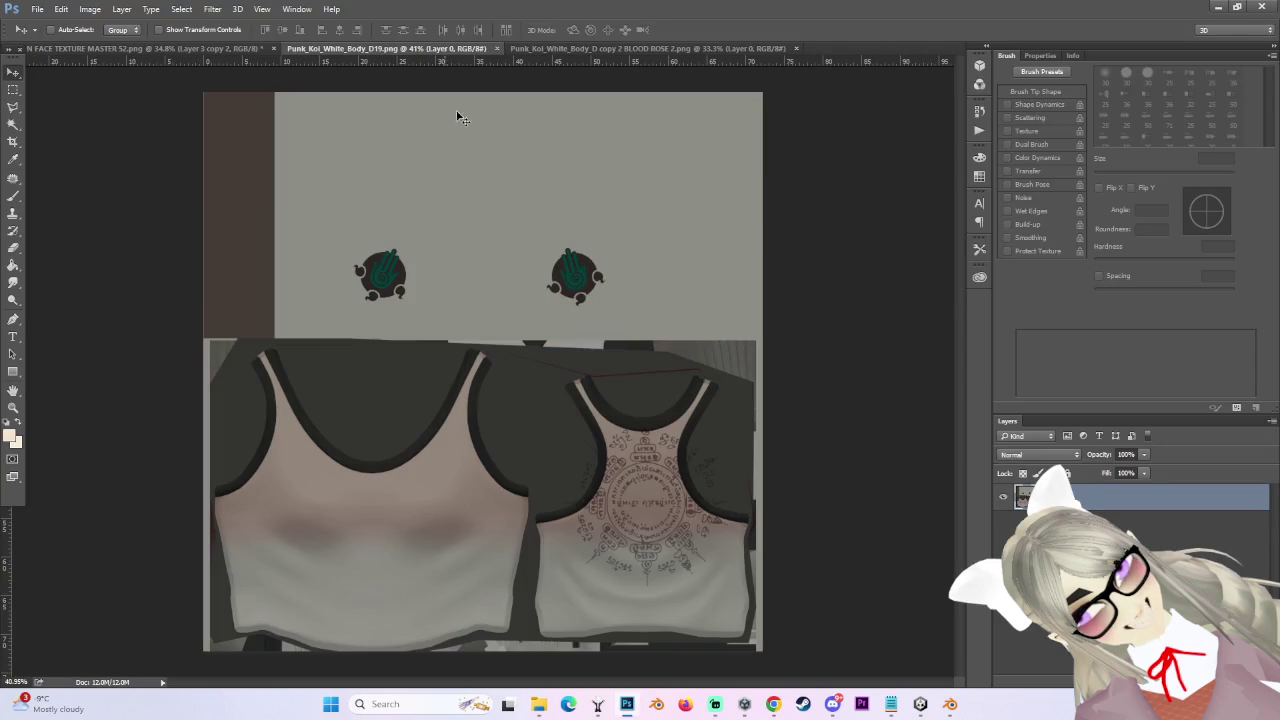
pyautogui.click(604, 50)
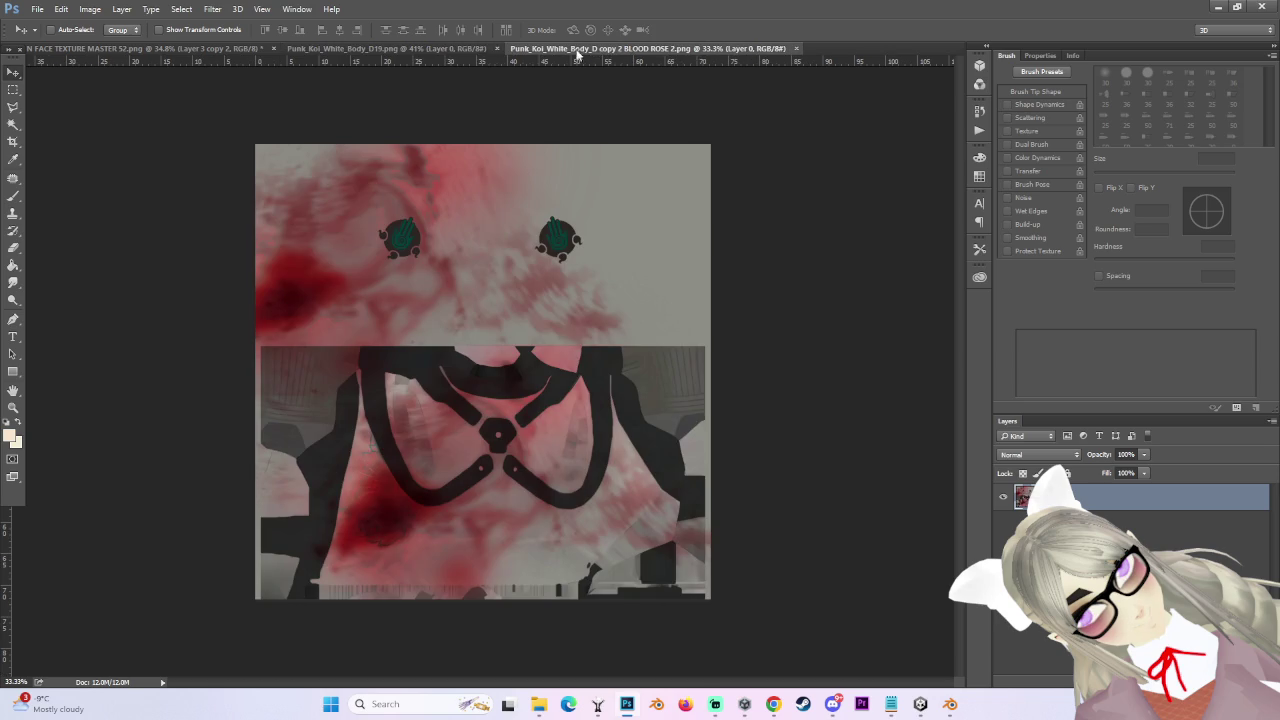
pyautogui.click(394, 49)
pyautogui.scroll(-2, 580, 490)
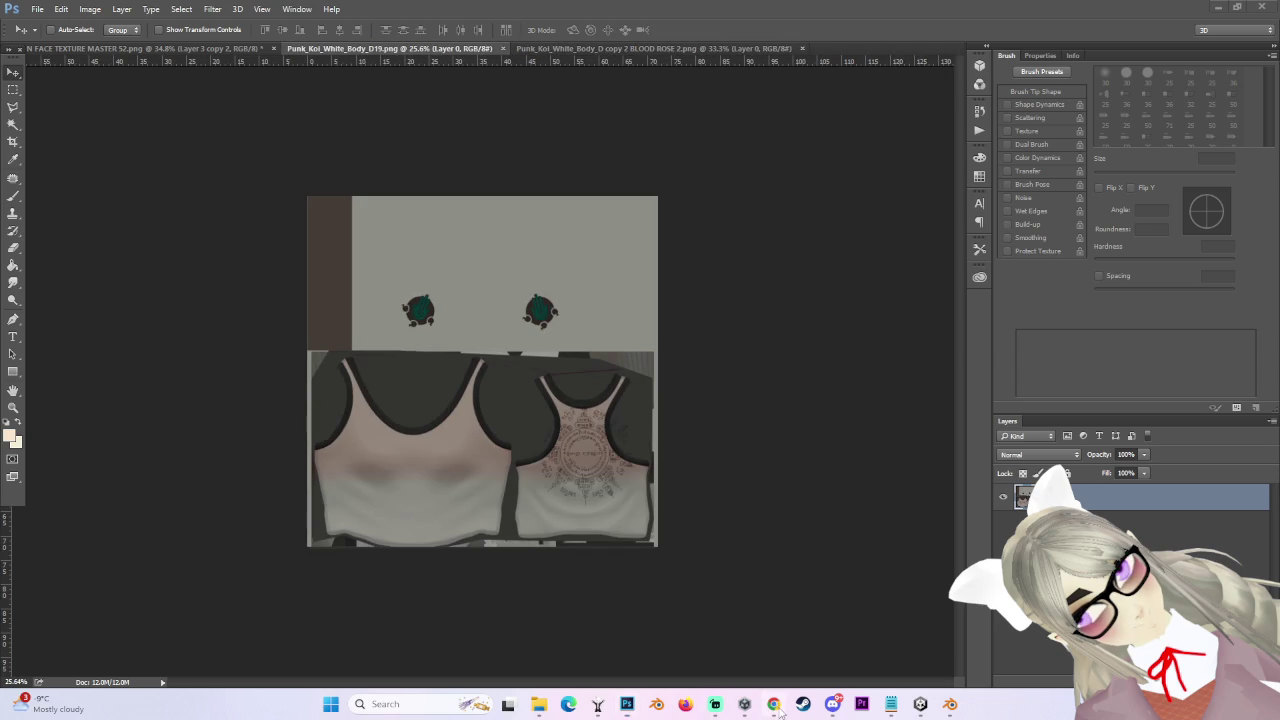
pyautogui.click(175, 47)
pyautogui.click(1050, 627)
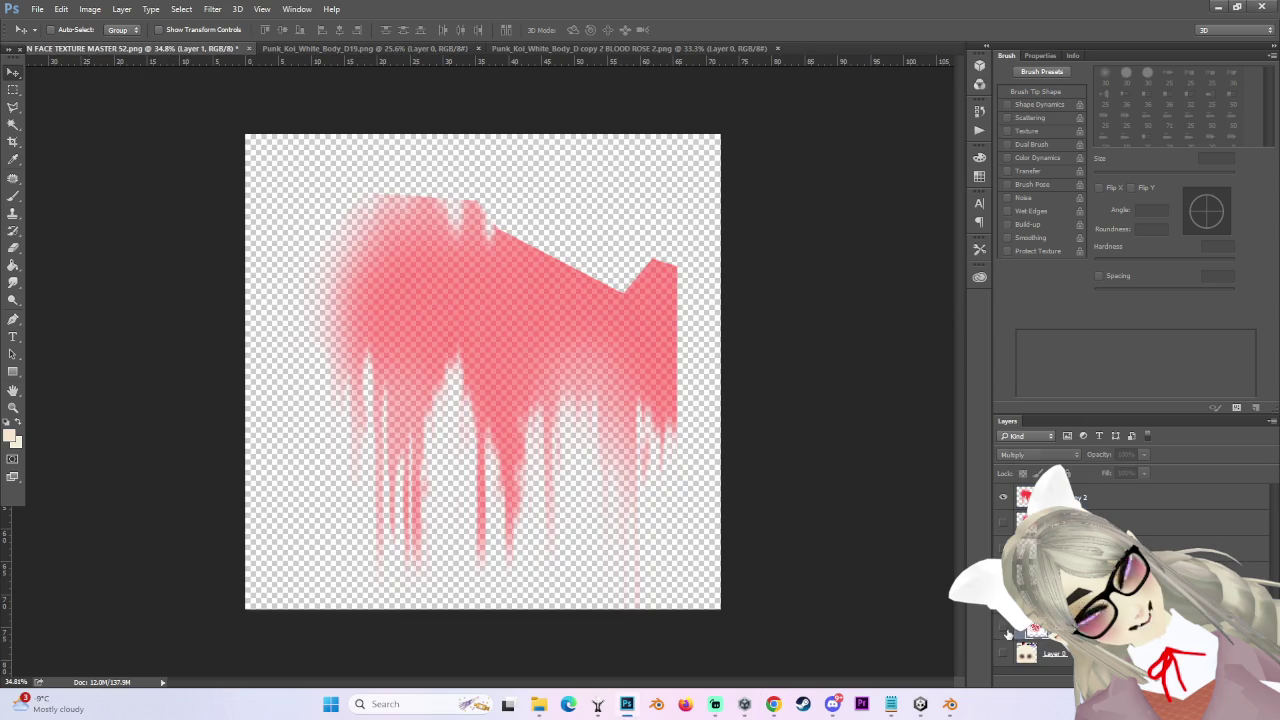
pyautogui.click(1003, 627)
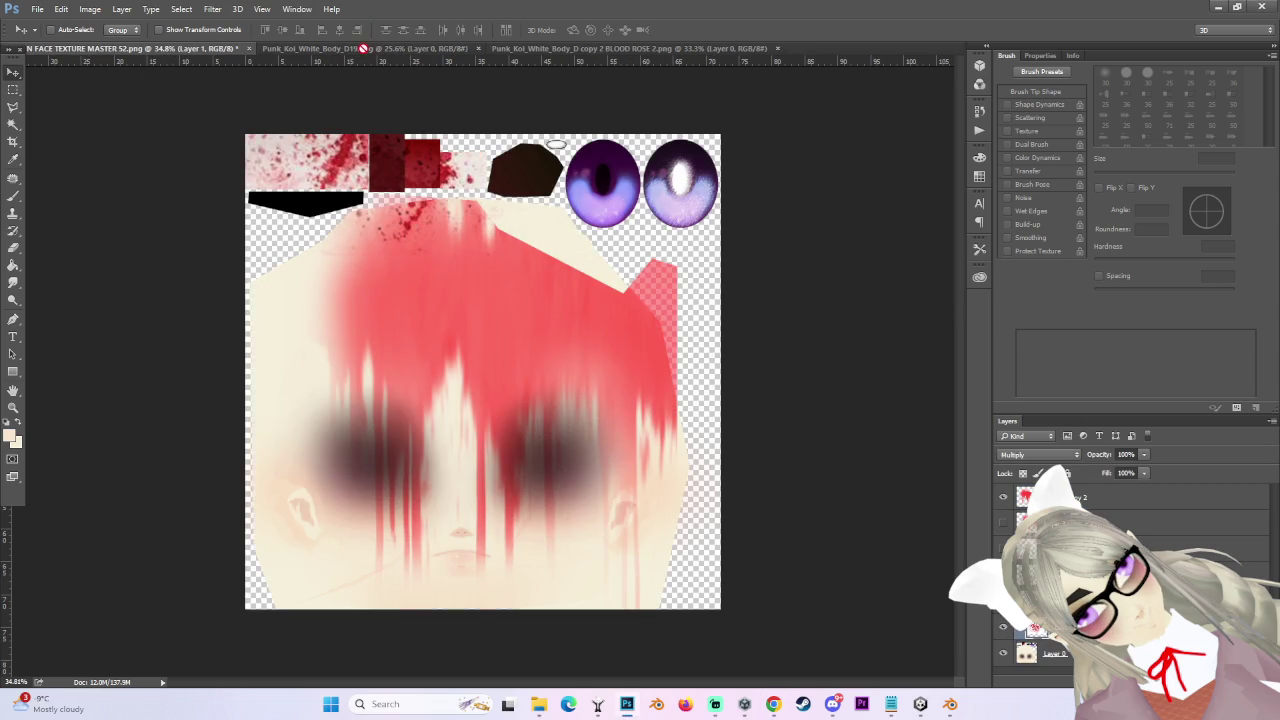
# - Paste the blood splatter into Punk_Koi_White_Body_D19 and position it over the front tank top
pyautogui.click(362, 48)
pyautogui.hotkey('ctrl', 'v')
pyautogui.scroll(1, 400, 450)
pyautogui.moveTo(520, 430)
pyautogui.mouseDown()
pyautogui.moveTo(400, 520)
pyautogui.moveTo(712, 540)
pyautogui.moveTo(499, 524)
pyautogui.moveTo(457, 322)
pyautogui.moveTo(468, 555)
pyautogui.moveTo(490, 466)
pyautogui.moveTo(400, 430)
pyautogui.mouseUp()
pyautogui.scroll(1, 413, 517)
pyautogui.scroll(-1, 413, 517)
pyautogui.scroll(1, 474, 543)
pyautogui.scroll(-1, 470, 518)
pyautogui.scroll(1, 470, 518)
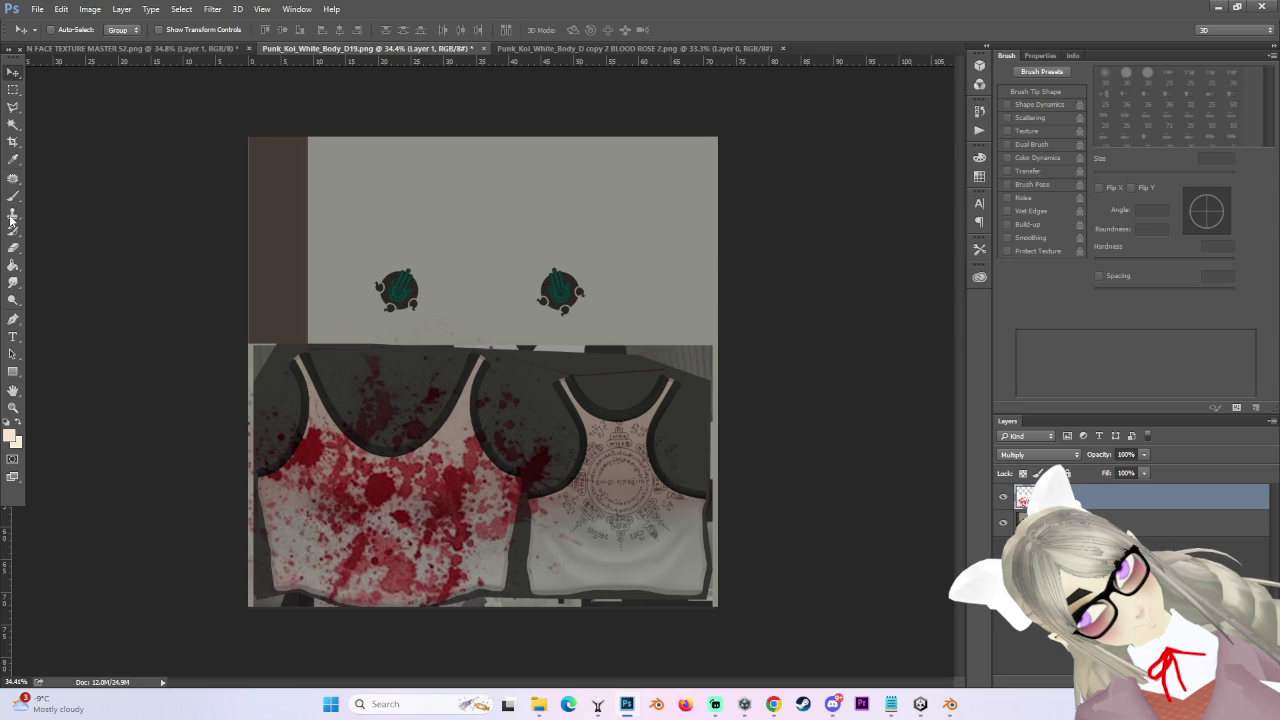
# - Smudge the front tank top's blood spots into soft blurred stains with a 500 px brush
pyautogui.click(15, 285)
pyautogui.press('[')
pyautogui.scroll(1, 480, 550)
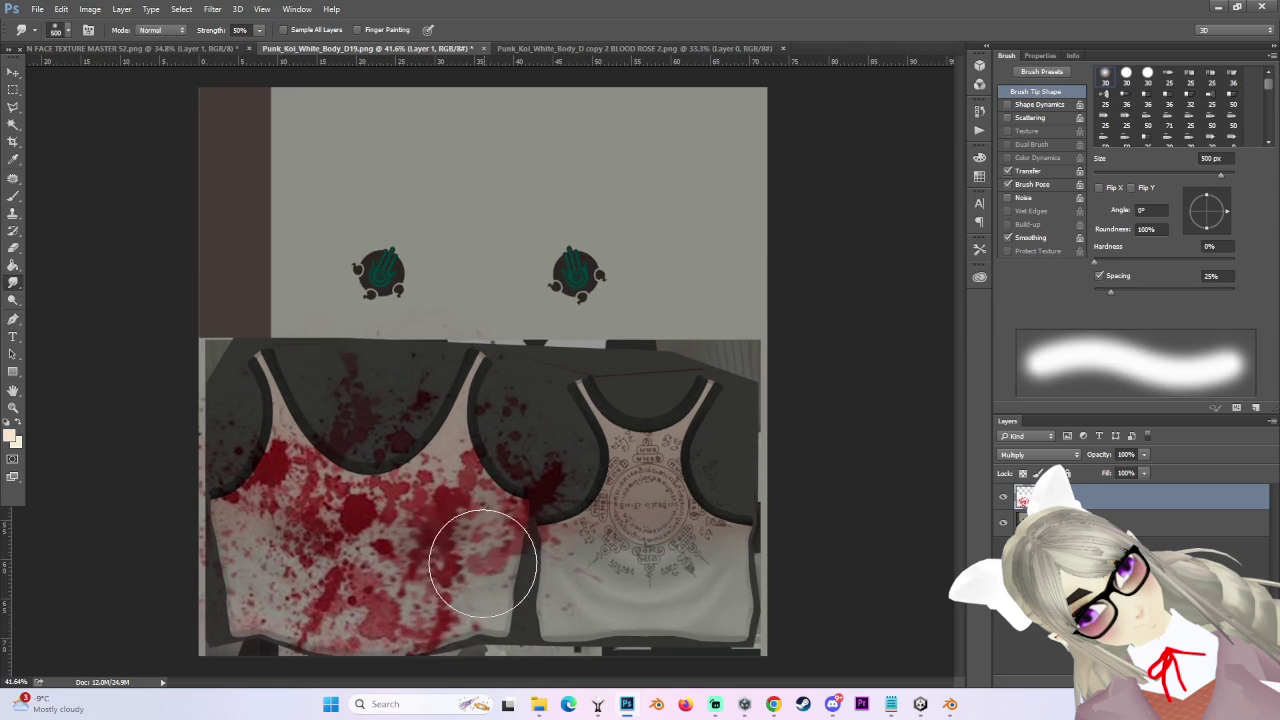
pyautogui.moveTo(408, 480)
pyautogui.mouseDown()
pyautogui.moveTo(403, 465)
pyautogui.moveTo(404, 485)
pyautogui.mouseUp()
pyautogui.moveTo(344, 545)
pyautogui.mouseDown()
pyautogui.moveTo(326, 533)
pyautogui.moveTo(360, 543)
pyautogui.moveTo(328, 522)
pyautogui.mouseUp()
pyautogui.moveTo(292, 447); pyautogui.dragTo(278, 450)
pyautogui.moveTo(333, 612)
pyautogui.mouseDown()
pyautogui.moveTo(243, 577)
pyautogui.moveTo(300, 580)
pyautogui.moveTo(323, 529)
pyautogui.moveTo(385, 535)
pyautogui.moveTo(374, 549)
pyautogui.moveTo(439, 534)
pyautogui.mouseUp()
pyautogui.scroll(-2, 406, 583)
pyautogui.scroll(-1, 493, 573)
# - Duplicate the blood layer as Layer 1 copy and hide the copy
pyautogui.press(']')
pyautogui.scroll(1, 510, 360)
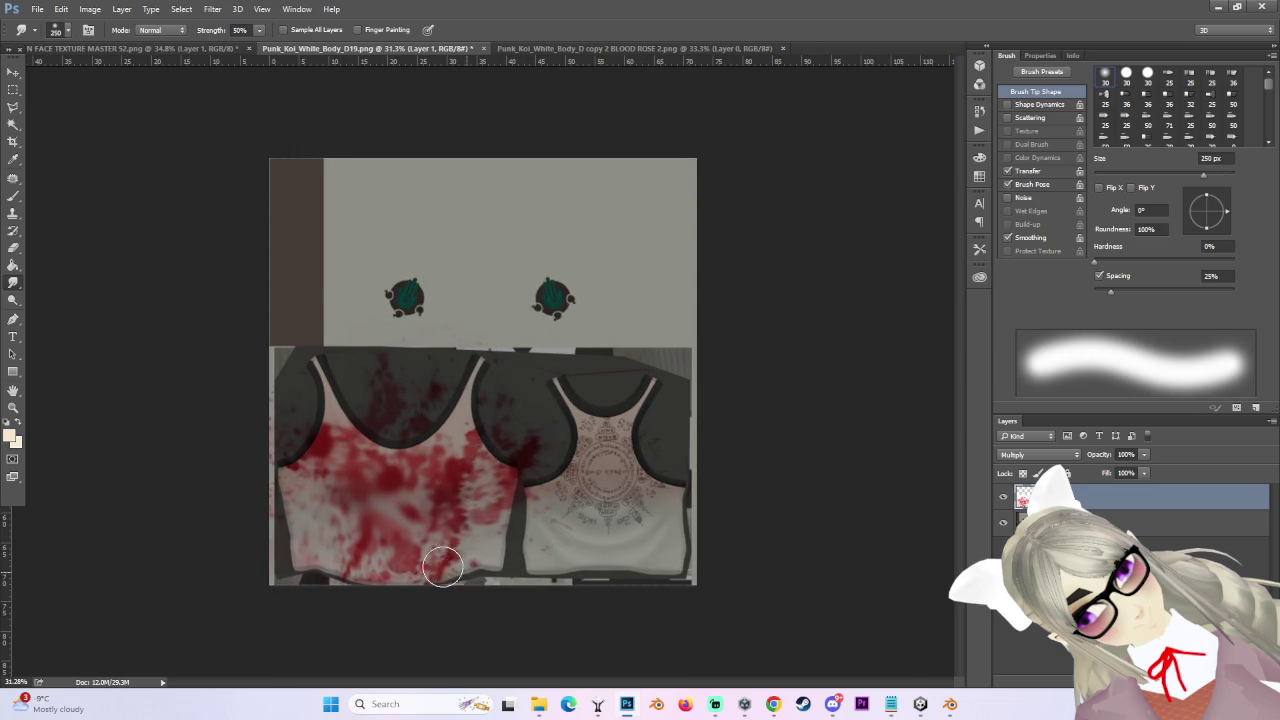
pyautogui.scroll(-2, 490, 540)
pyautogui.scroll(3, 620, 545)
pyautogui.scroll(-2, 560, 520)
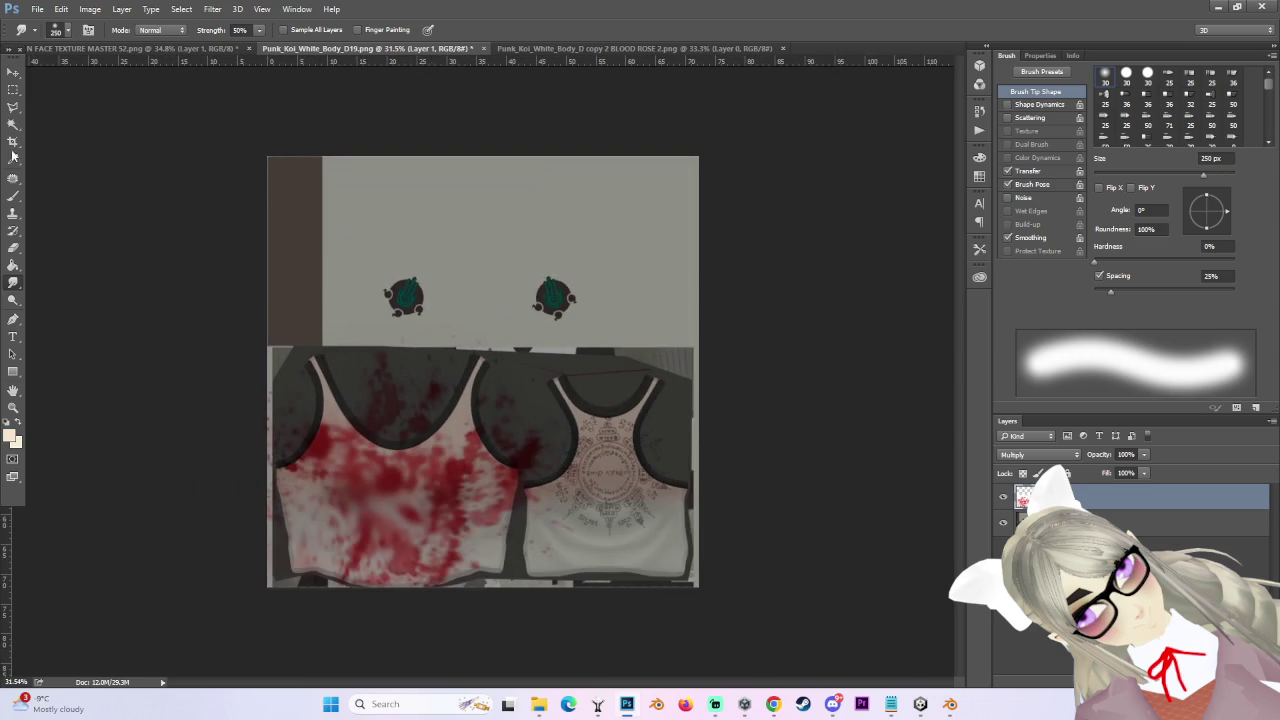
pyautogui.scroll(-1, 531, 513)
pyautogui.hotkey('ctrl', 'j')
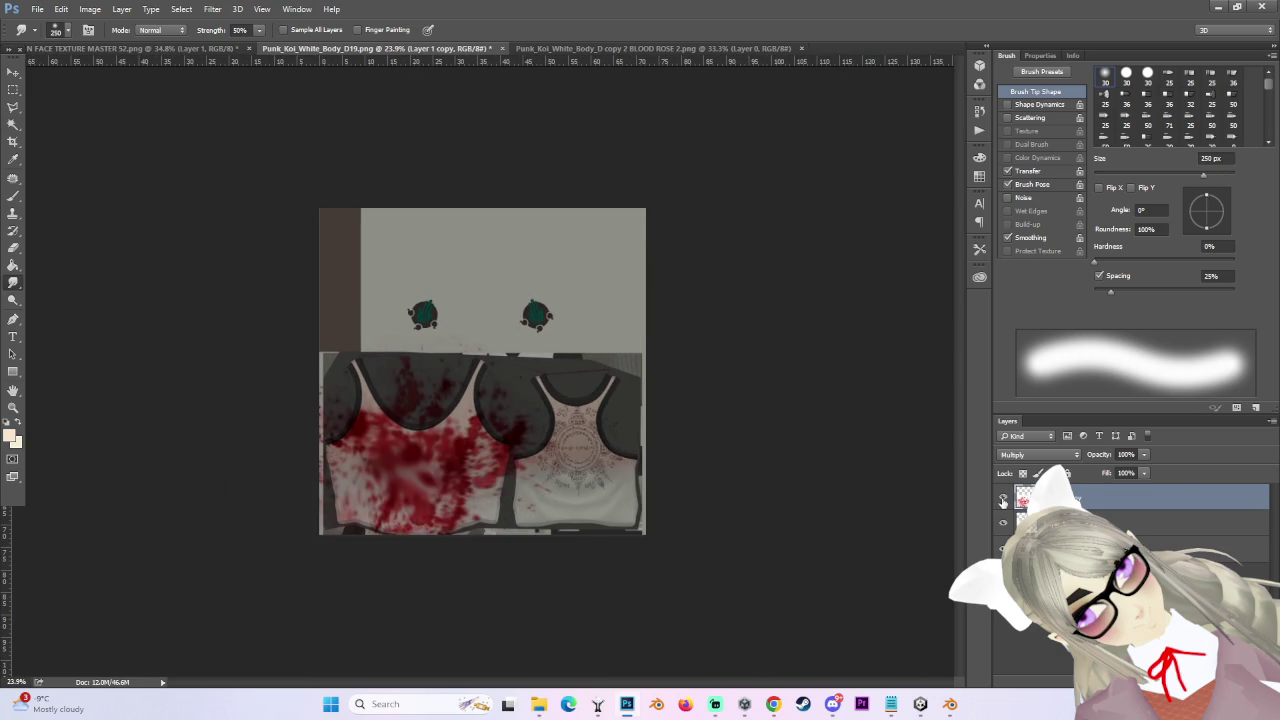
pyautogui.click(1003, 500)
pyautogui.scroll(3, 346, 486)
# - Erase the blood near the front neckline on Layer 1 with a 700 px eraser
pyautogui.press('e')
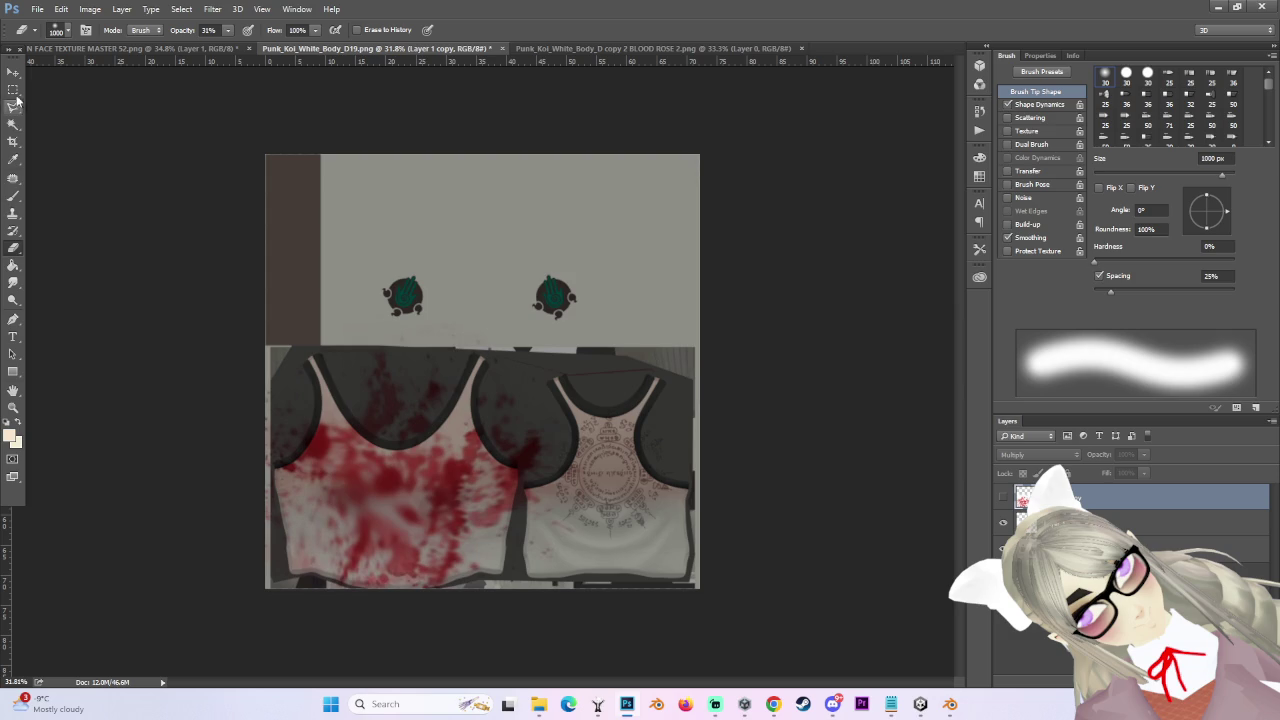
pyautogui.click(1030, 522)
pyautogui.scroll(2, 282, 422)
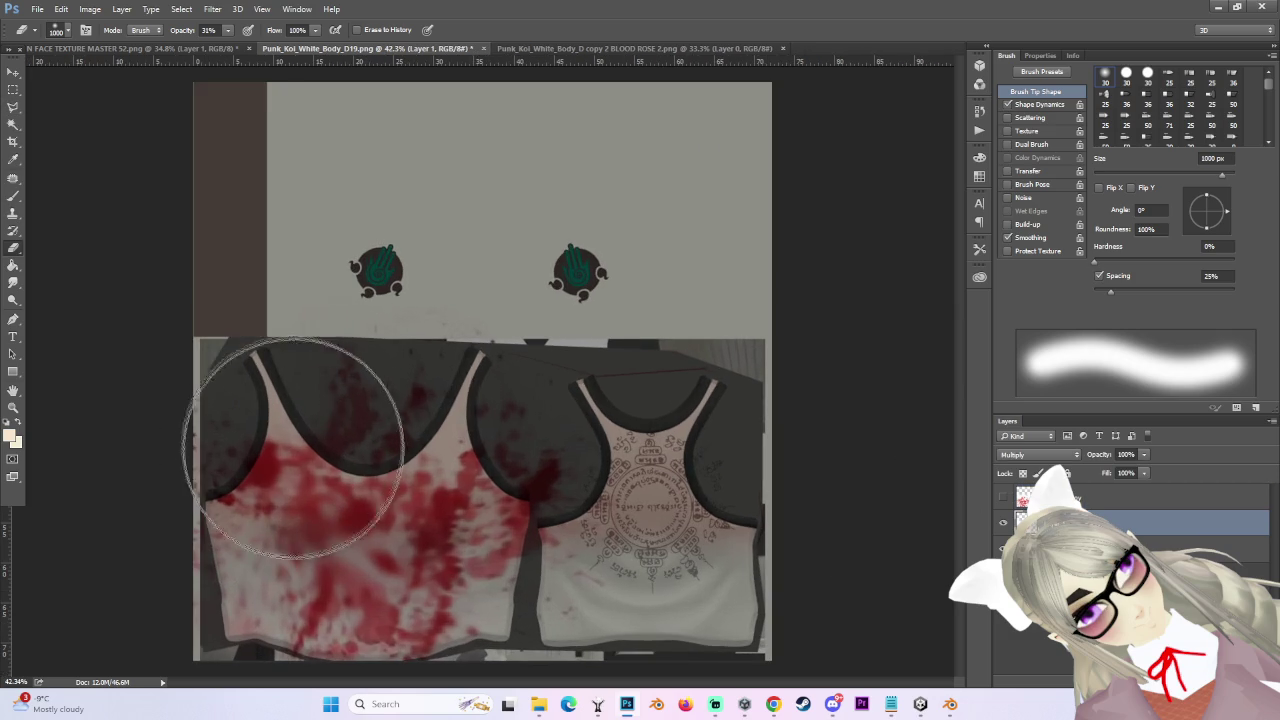
pyautogui.scroll(-2, 370, 515)
pyautogui.scroll(1, 386, 509)
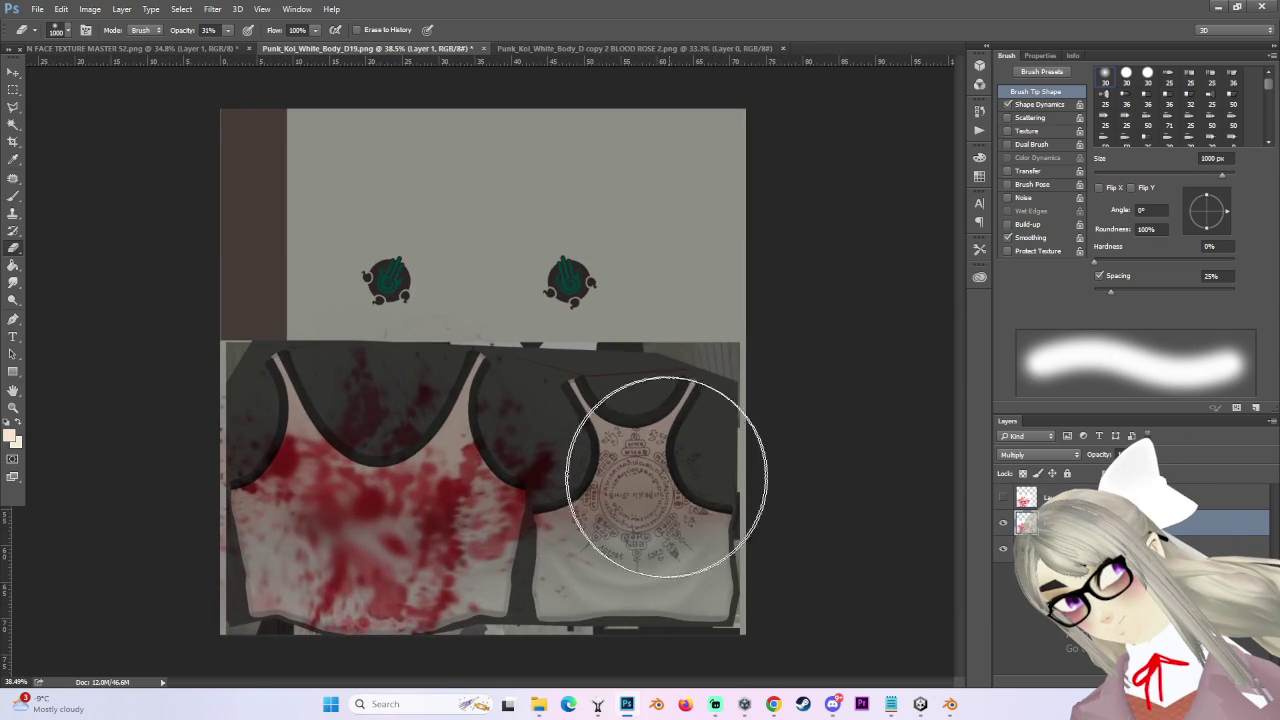
pyautogui.press('[')
pyautogui.press('[')
pyautogui.press('[')
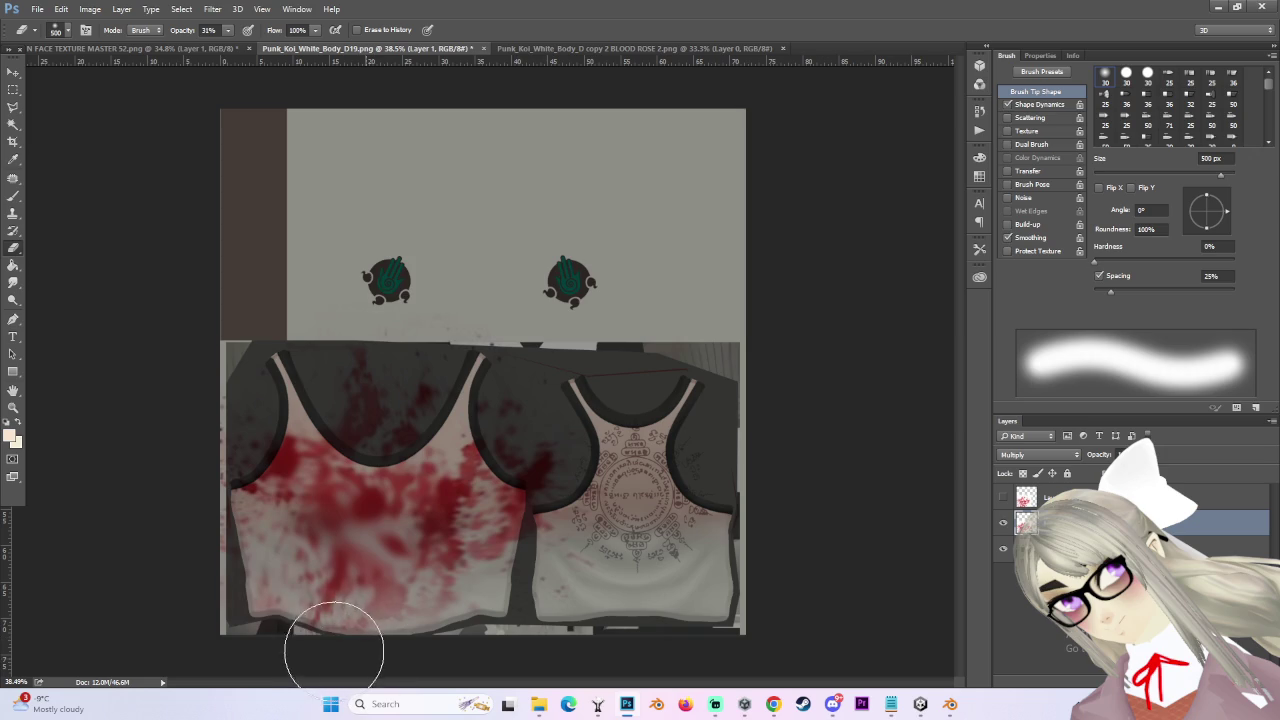
pyautogui.press(']')
pyautogui.press(']')
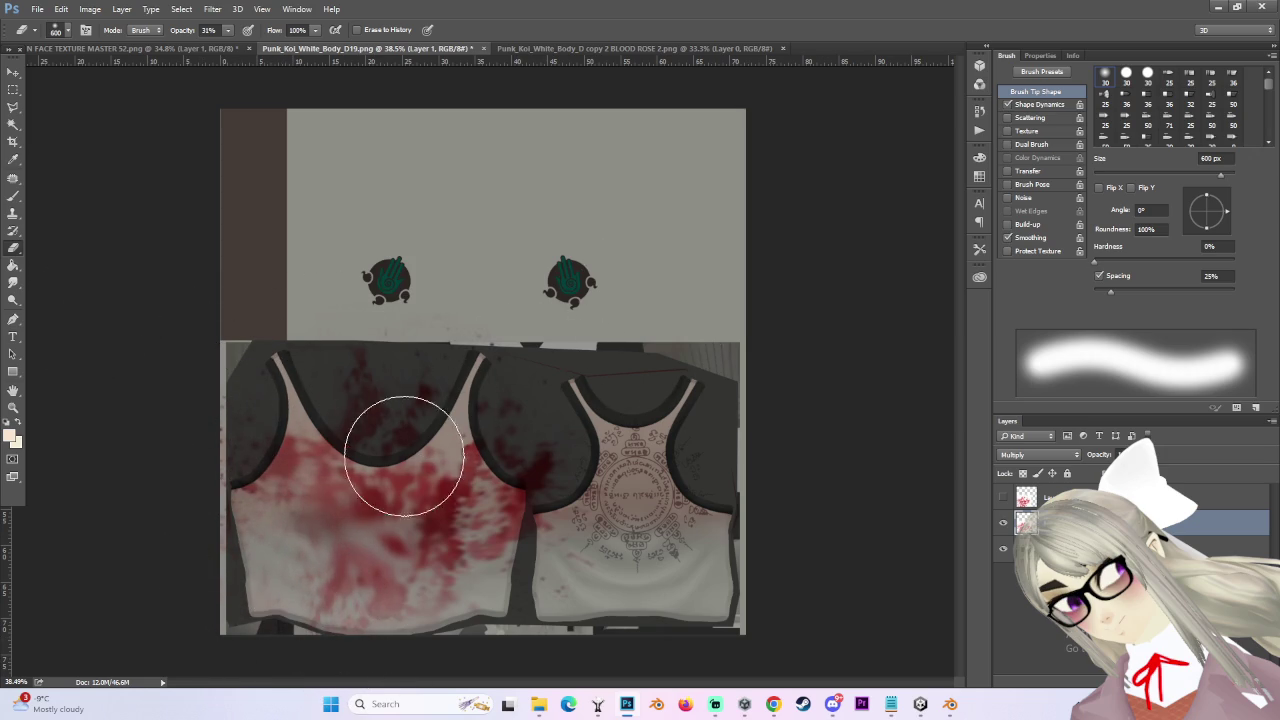
pyautogui.press(']')
pyautogui.moveTo(320, 343); pyautogui.dragTo(412, 348)
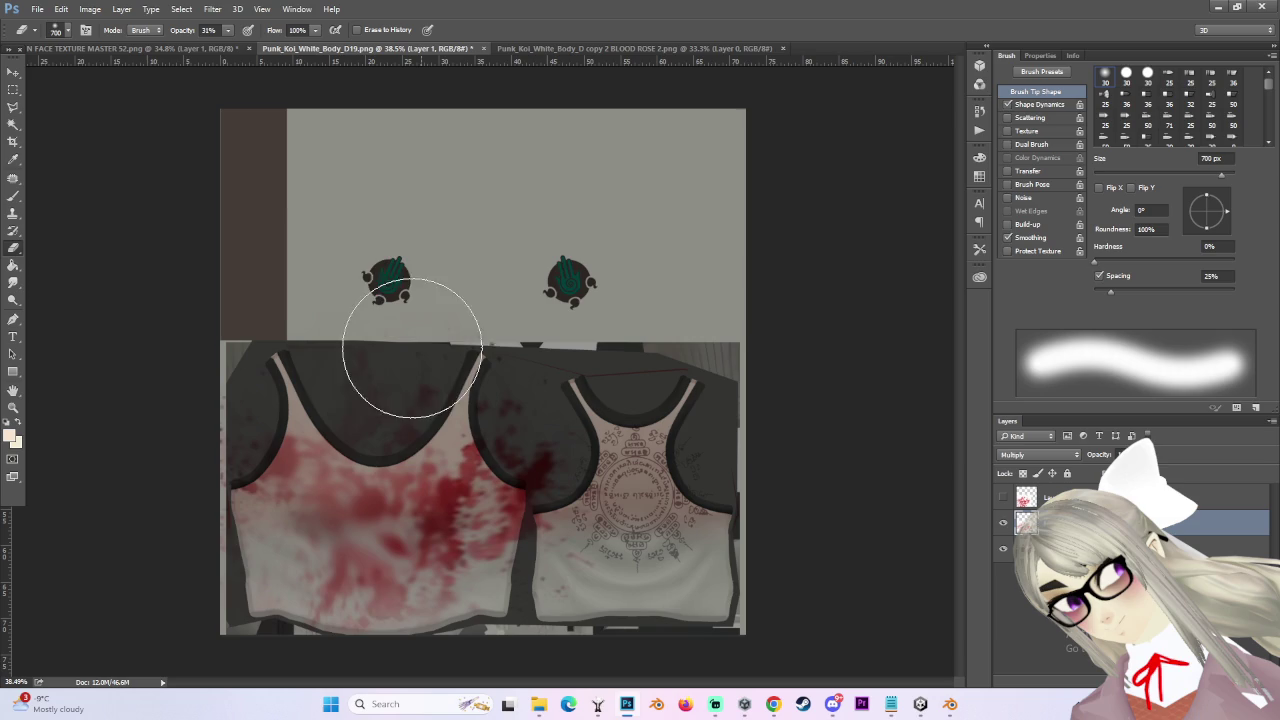
# - Fade Layer 1's blood on the shoulder, between the tank tops, and on the edges with 800–400 px eraser sizes
pyautogui.press(']')
pyautogui.moveTo(247, 420); pyautogui.dragTo(282, 404)
pyautogui.moveTo(600, 471); pyautogui.dragTo(534, 391)
pyautogui.press('[')
pyautogui.press('[')
pyautogui.moveTo(565, 545)
pyautogui.mouseDown()
pyautogui.moveTo(557, 491)
pyautogui.moveTo(565, 549)
pyautogui.moveTo(545, 540)
pyautogui.moveTo(563, 443)
pyautogui.moveTo(583, 556)
pyautogui.mouseUp()
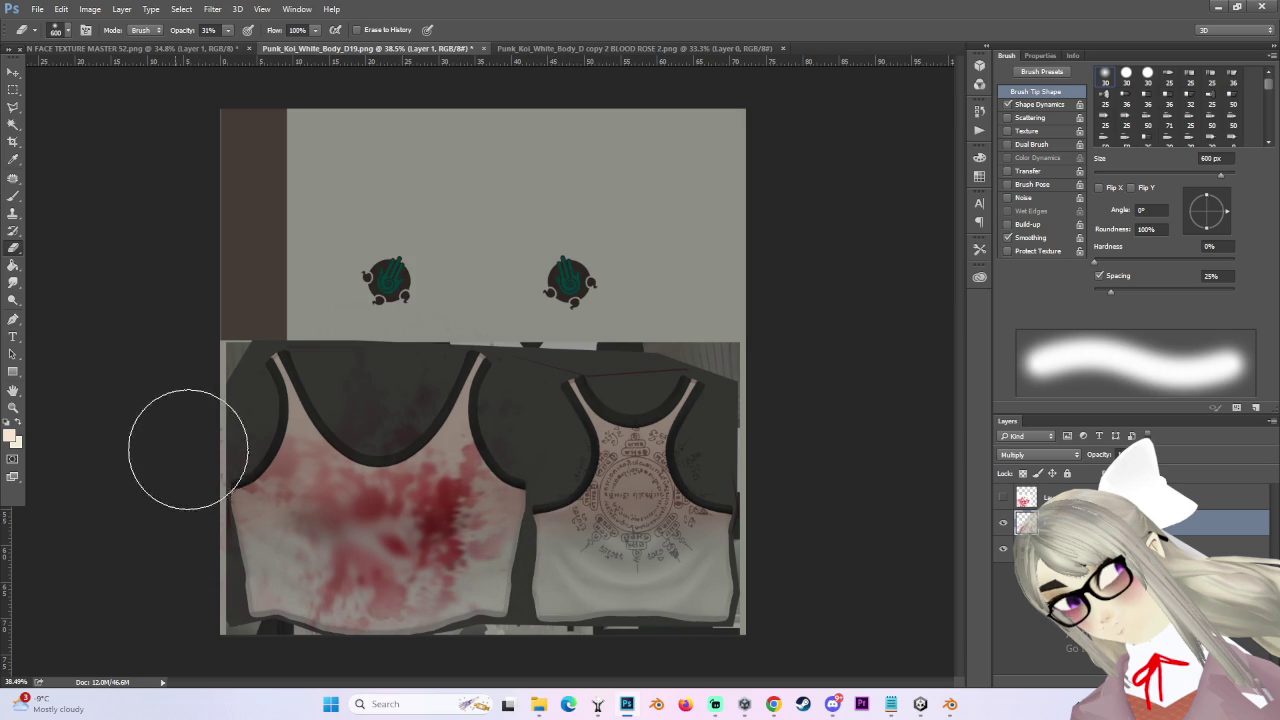
pyautogui.press('[')
pyautogui.press('[')
pyautogui.moveTo(226, 476); pyautogui.dragTo(221, 558)
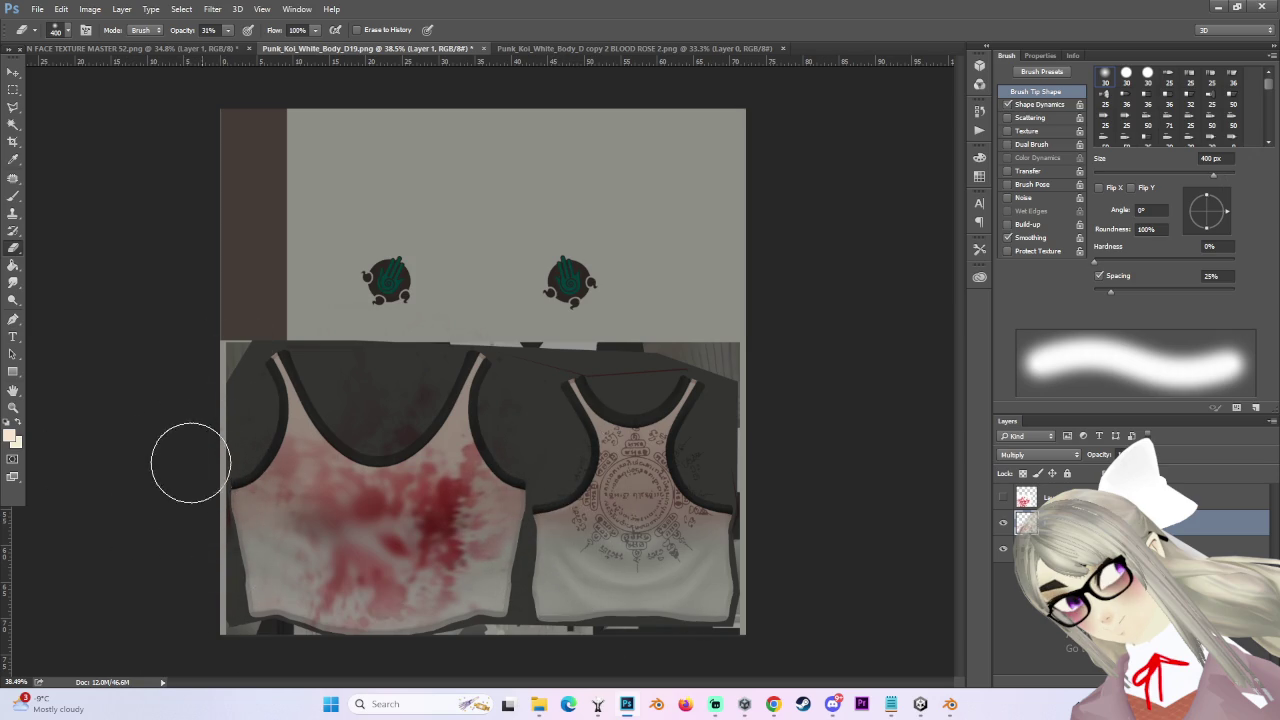
# - Show Layer 1 copy again, move the faded blood onto the back tank top, and start a transform
pyautogui.scroll(-1, 371, 477)
pyautogui.scroll(2, 731, 520)
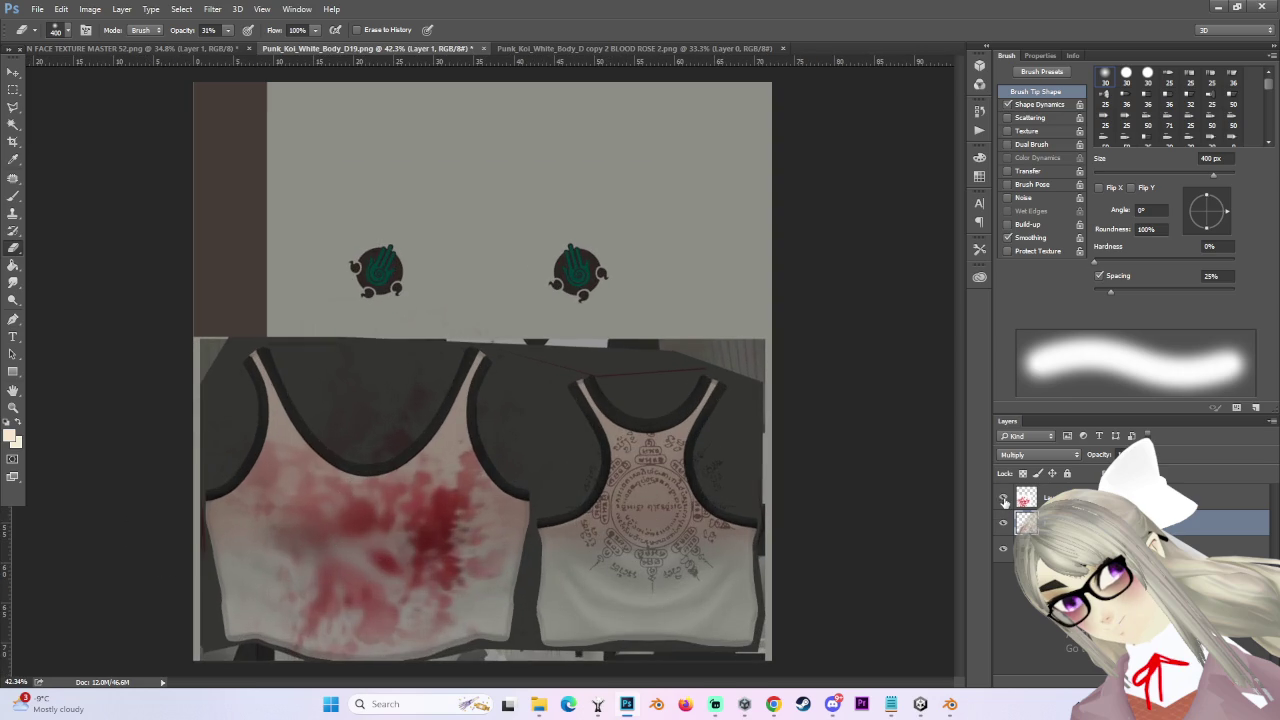
pyautogui.click(1004, 500)
pyautogui.scroll(-1, 343, 529)
pyautogui.scroll(1, 343, 529)
pyautogui.press('v')
pyautogui.moveTo(470, 470)
pyautogui.mouseDown()
pyautogui.moveTo(760, 481)
pyautogui.moveTo(656, 489)
pyautogui.mouseUp()
pyautogui.scroll(2, 660, 495)
pyautogui.hotkey('ctrl', 't')
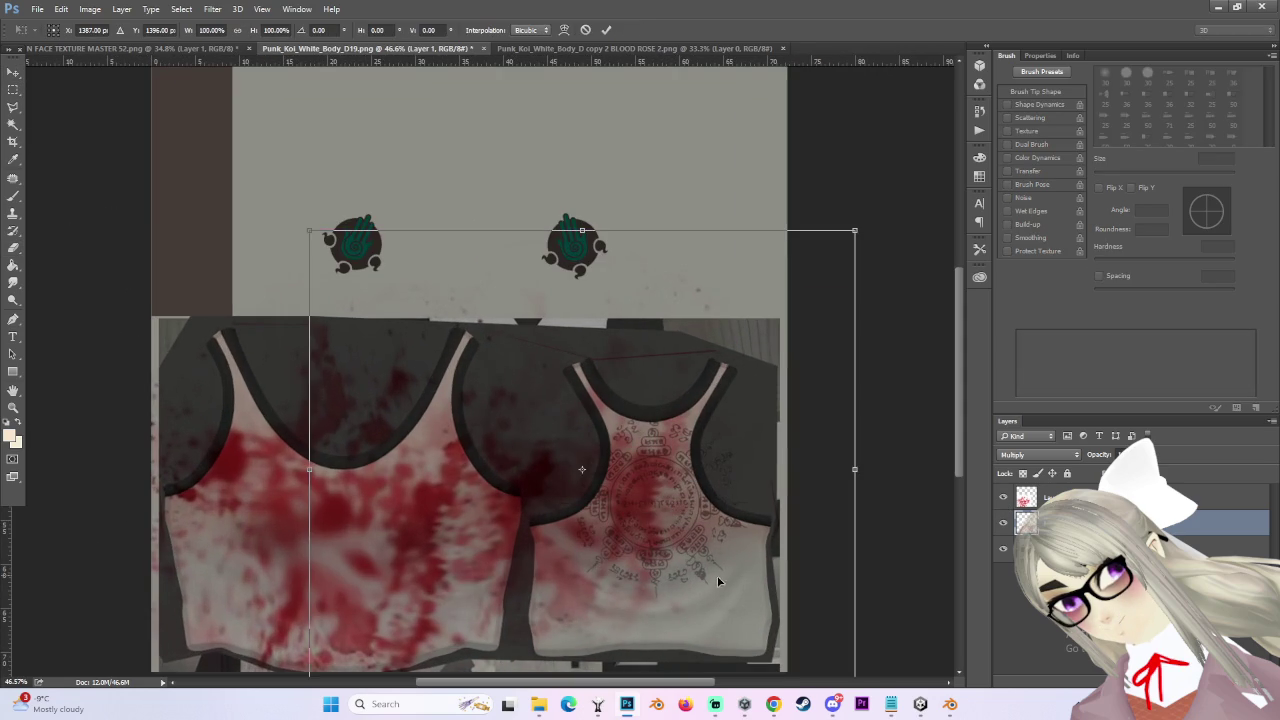
# - Scale the moved blood layer to about 72.5%, nudge it up-left, and apply the transform
pyautogui.scroll(-2, 676, 510)
pyautogui.moveTo(576, 467)
pyautogui.mouseDown()
pyautogui.moveTo(679, 467)
pyautogui.moveTo(671, 481)
pyautogui.moveTo(670, 467)
pyautogui.moveTo(688, 469)
pyautogui.moveTo(632, 456)
pyautogui.mouseUp()
pyautogui.rightClick(737, 456)
pyautogui.click(637, 470)
pyautogui.press('Return')
# - Erase blood from the dark area between the tank tops on Layer 1 copy with a 400 px eraser
pyautogui.scroll(3, 632, 456)
pyautogui.press('e')
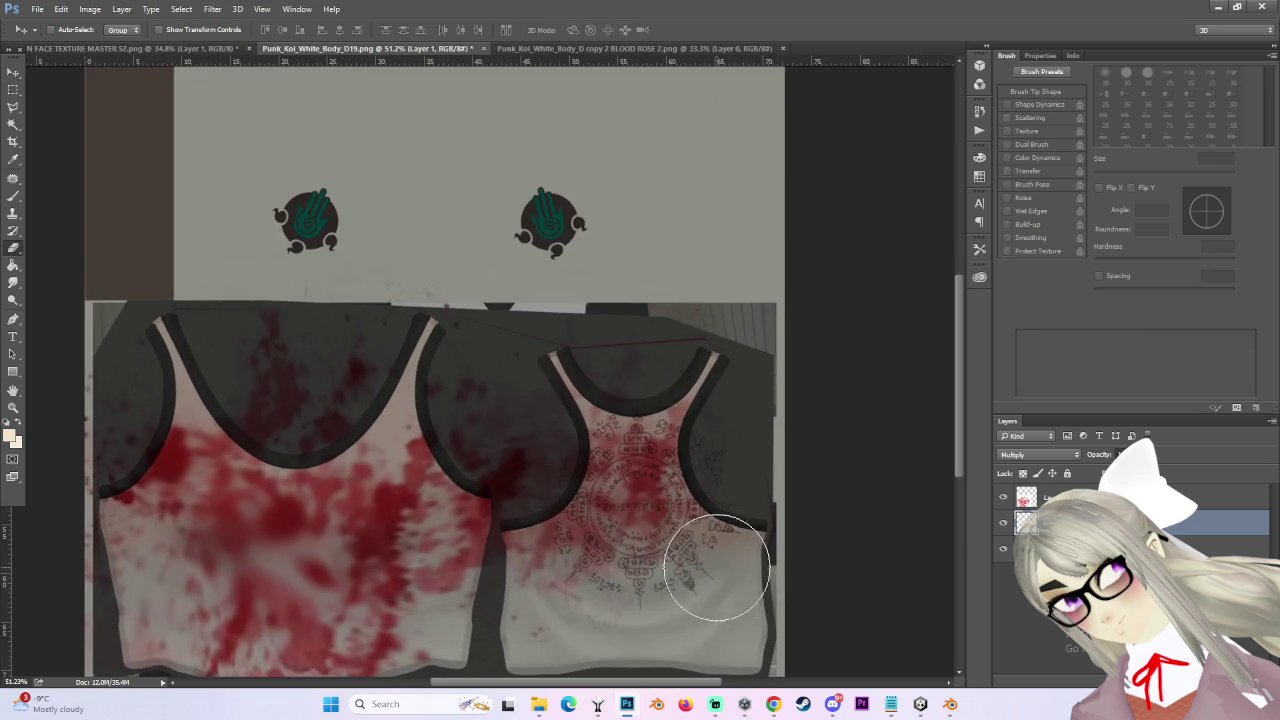
pyautogui.scroll(-3, 698, 585)
pyautogui.press(']')
pyautogui.press(']')
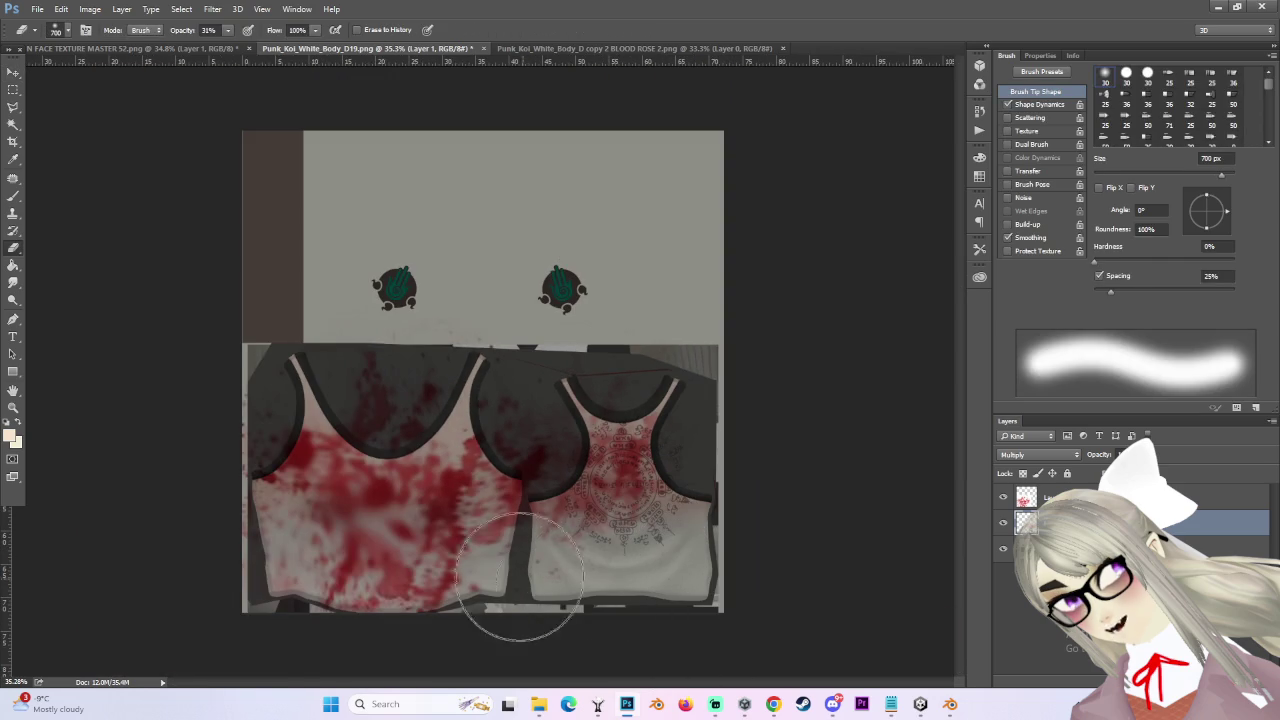
pyautogui.press('[')
pyautogui.press('[')
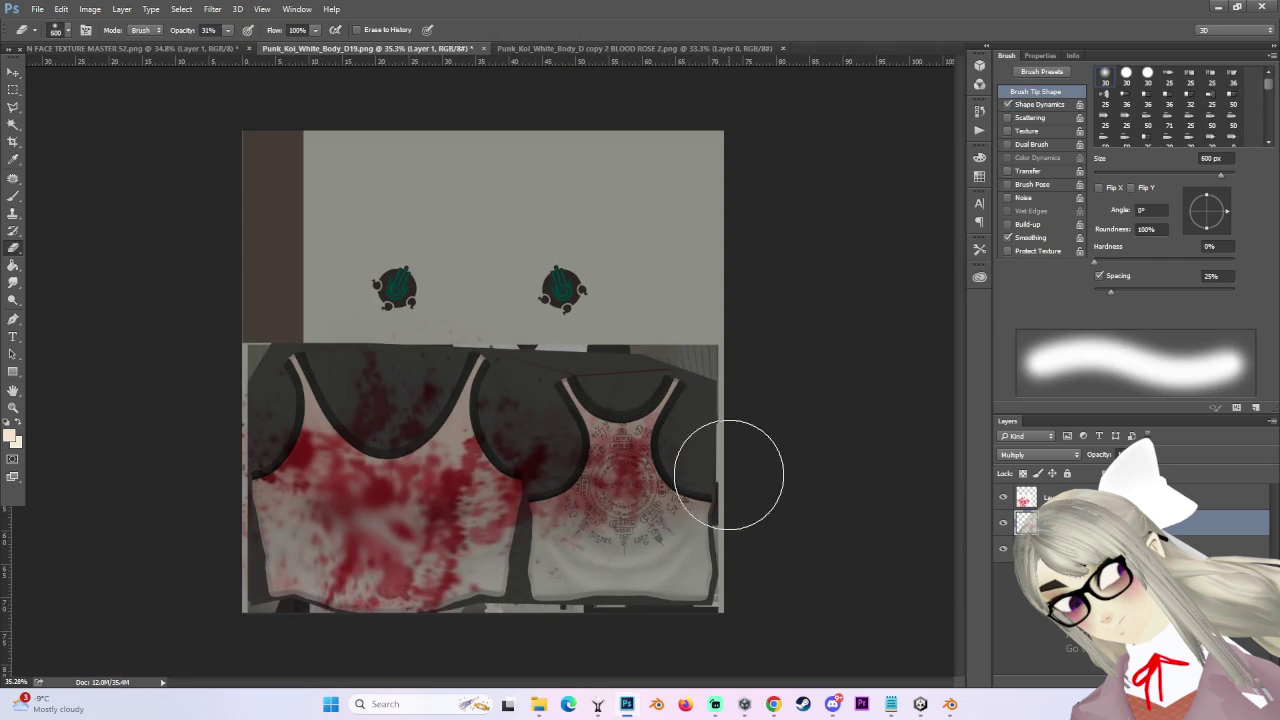
pyautogui.press('[')
pyautogui.press('[')
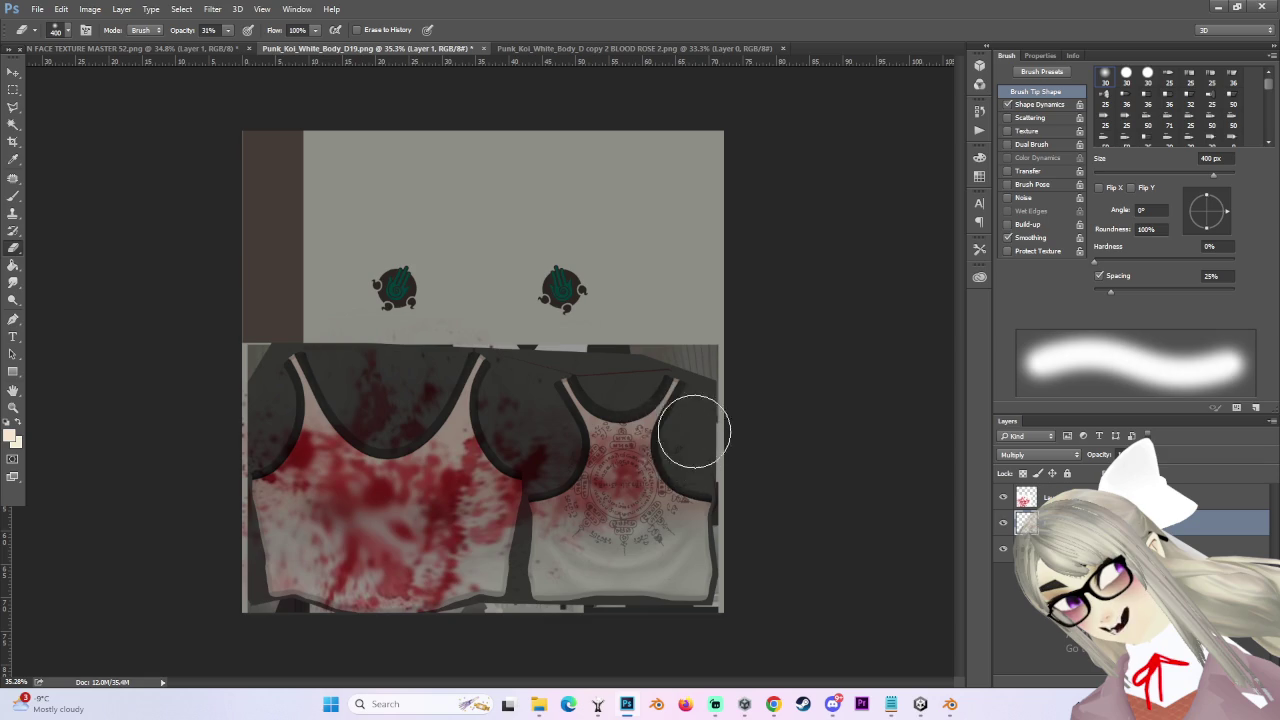
pyautogui.scroll(-1, 498, 477)
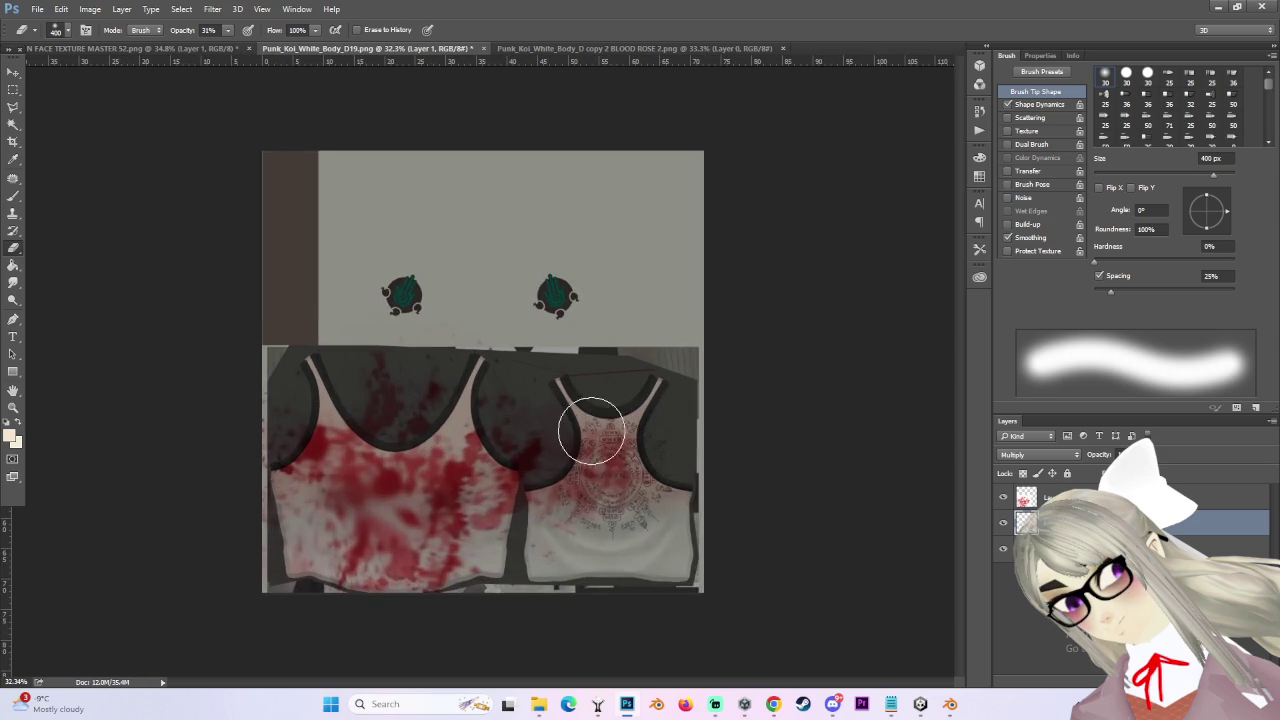
pyautogui.click(1010, 500)
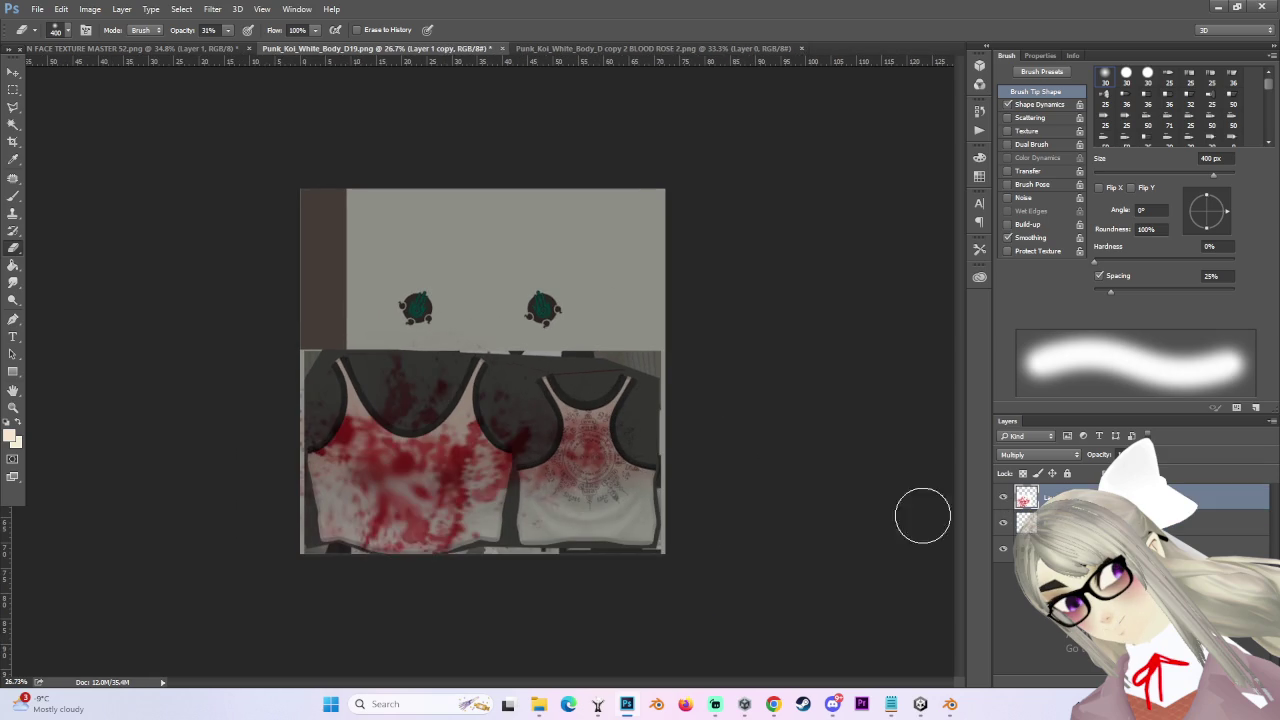
pyautogui.scroll(1, 483, 510)
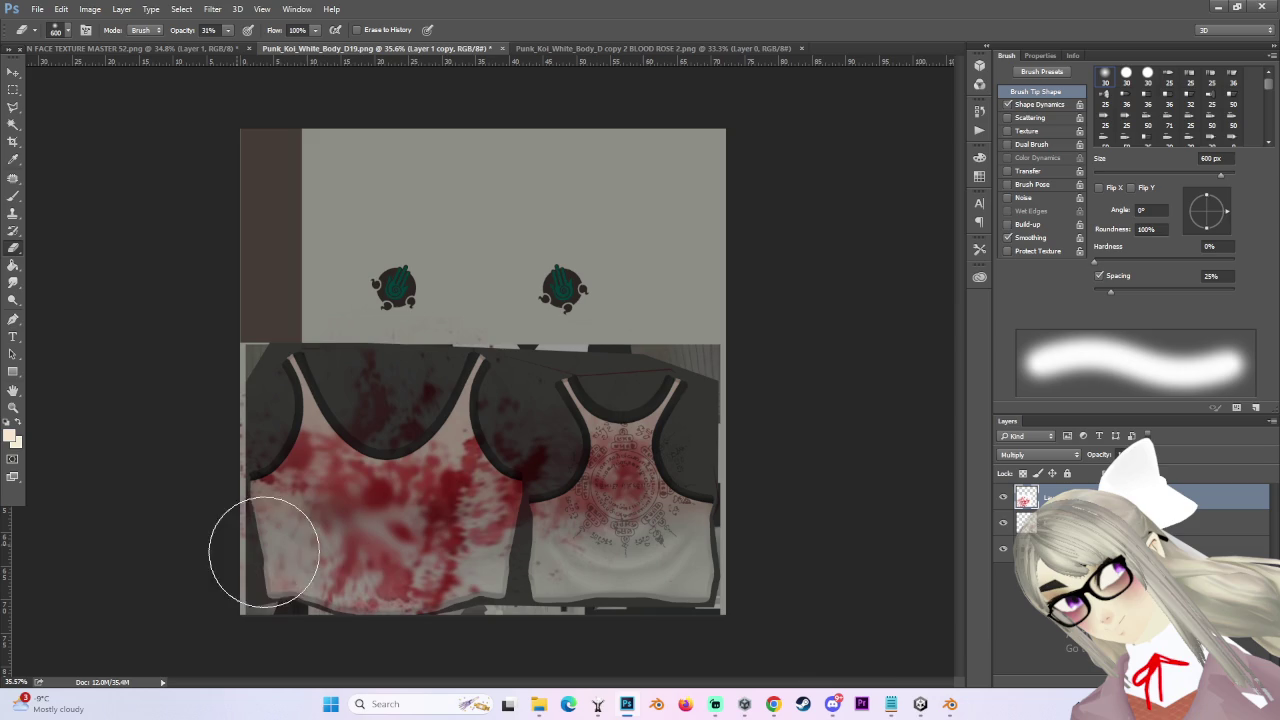
pyautogui.scroll(-1, 437, 550)
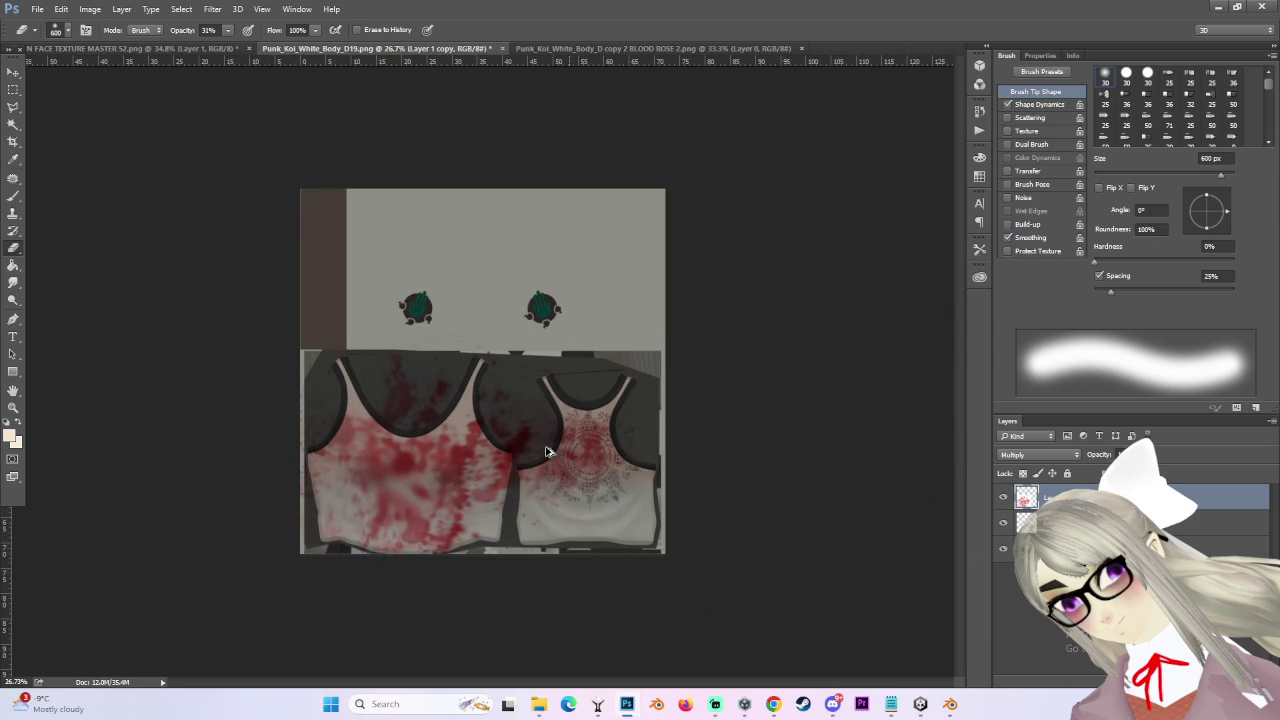
pyautogui.moveTo(491, 402)
pyautogui.mouseDown()
pyautogui.moveTo(457, 414)
pyautogui.moveTo(603, 520)
pyautogui.mouseUp()
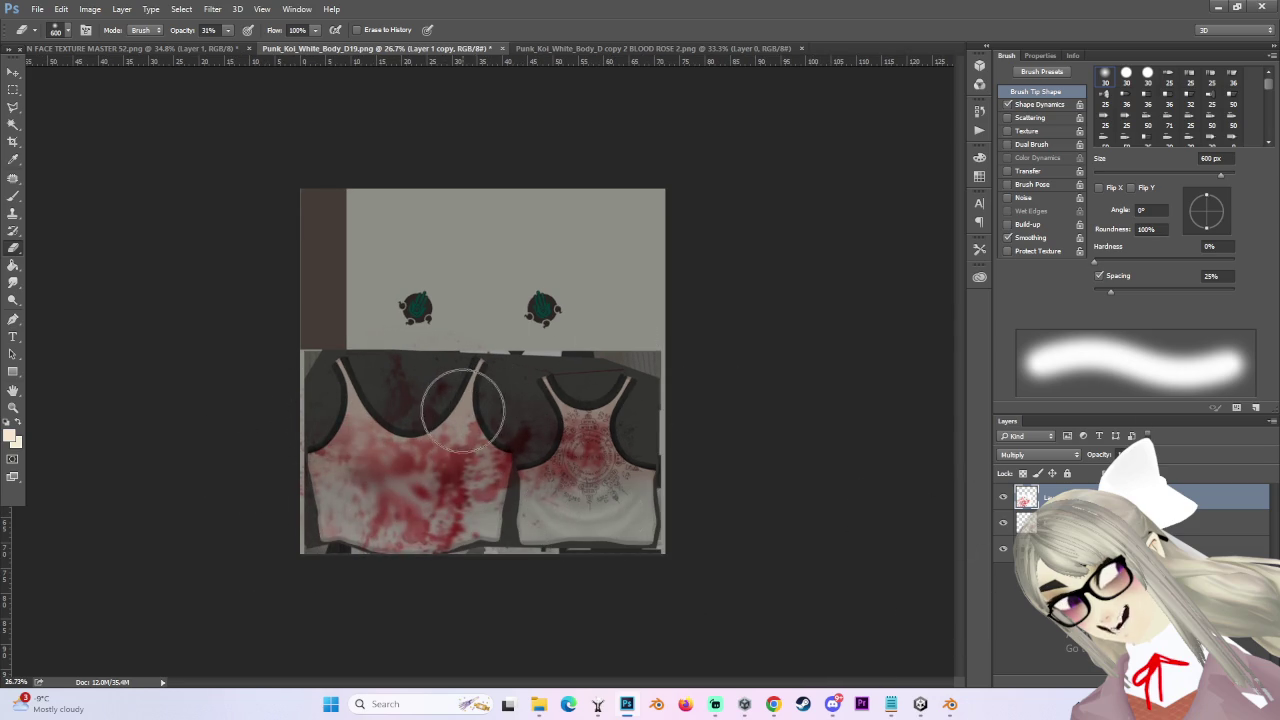
# - Adjust the eraser brush size, then switch to the face texture document with the Move tool
pyautogui.scroll(3, 490, 600)
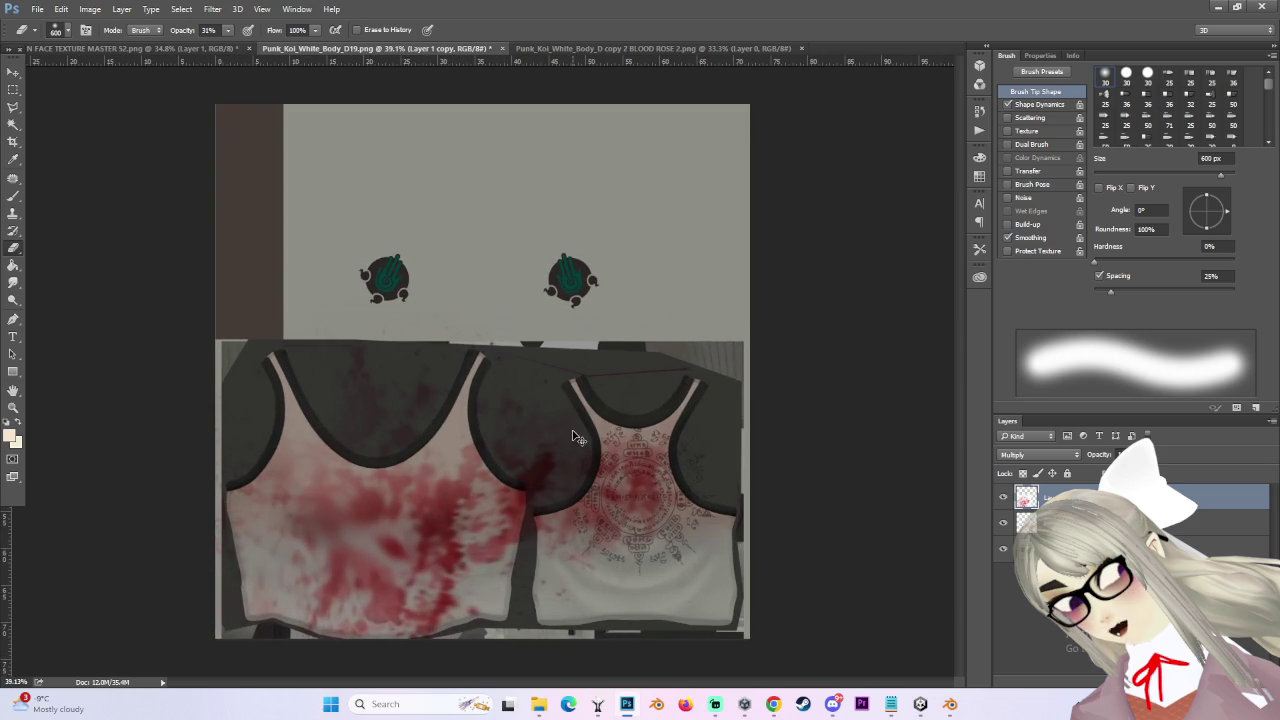
pyautogui.scroll(-2, 508, 462)
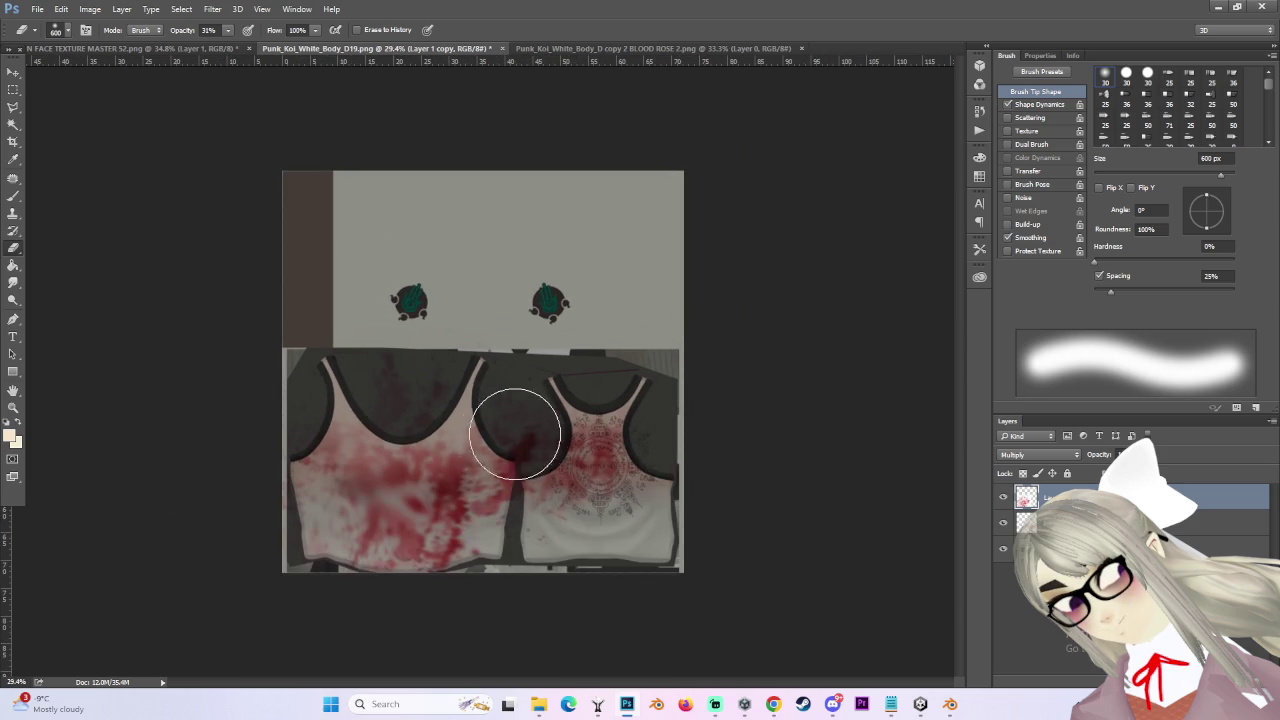
pyautogui.scroll(1, 500, 410)
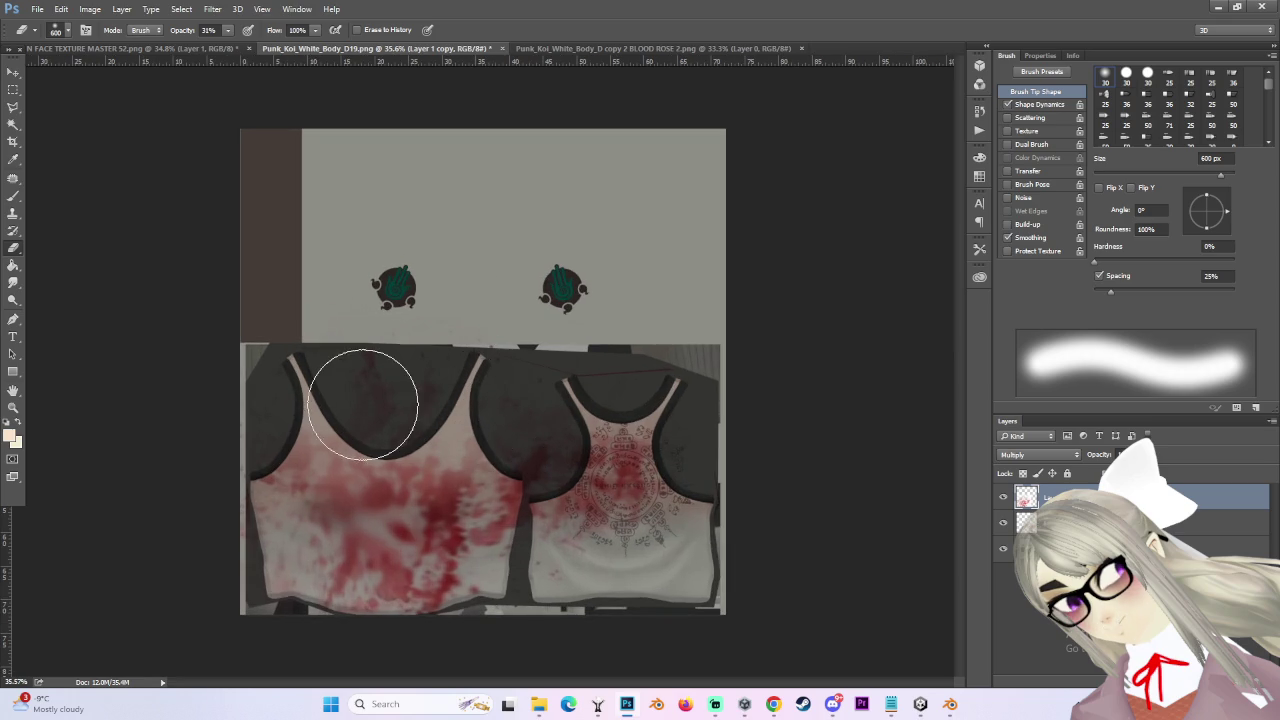
pyautogui.scroll(-2, 380, 380)
pyautogui.scroll(1, 485, 387)
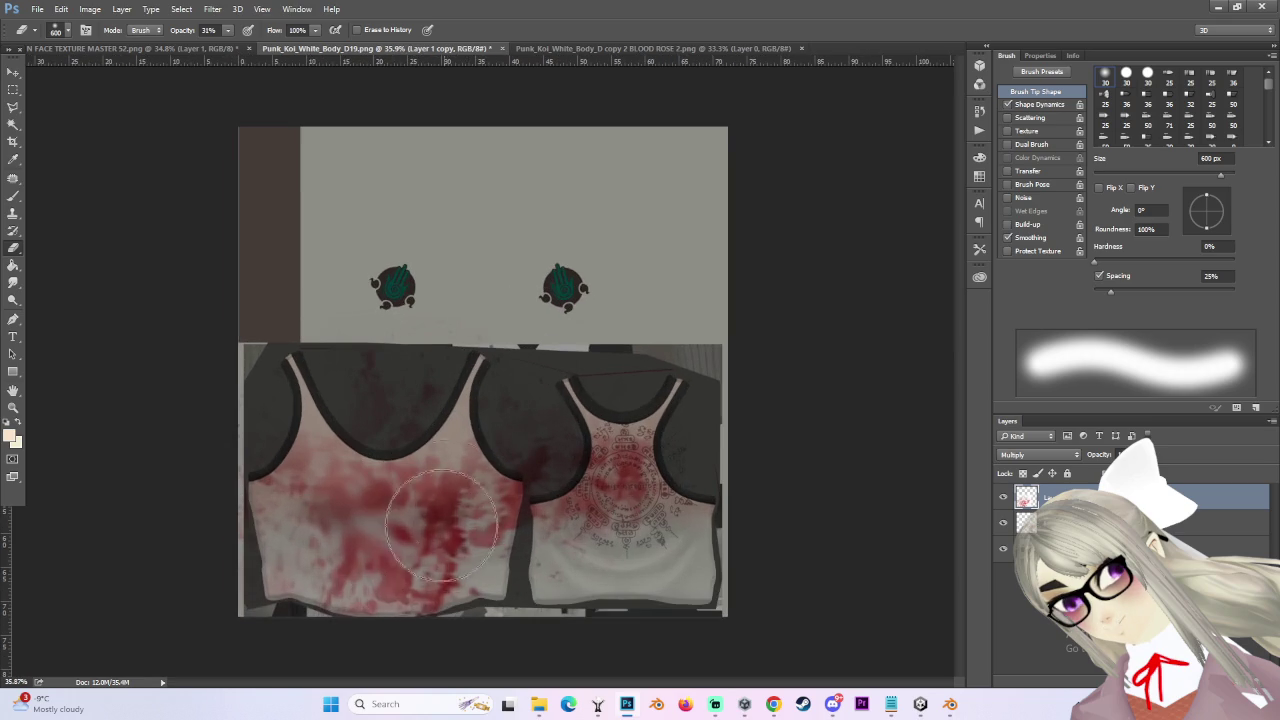
pyautogui.scroll(1, 395, 585)
pyautogui.press('[')
pyautogui.press('[')
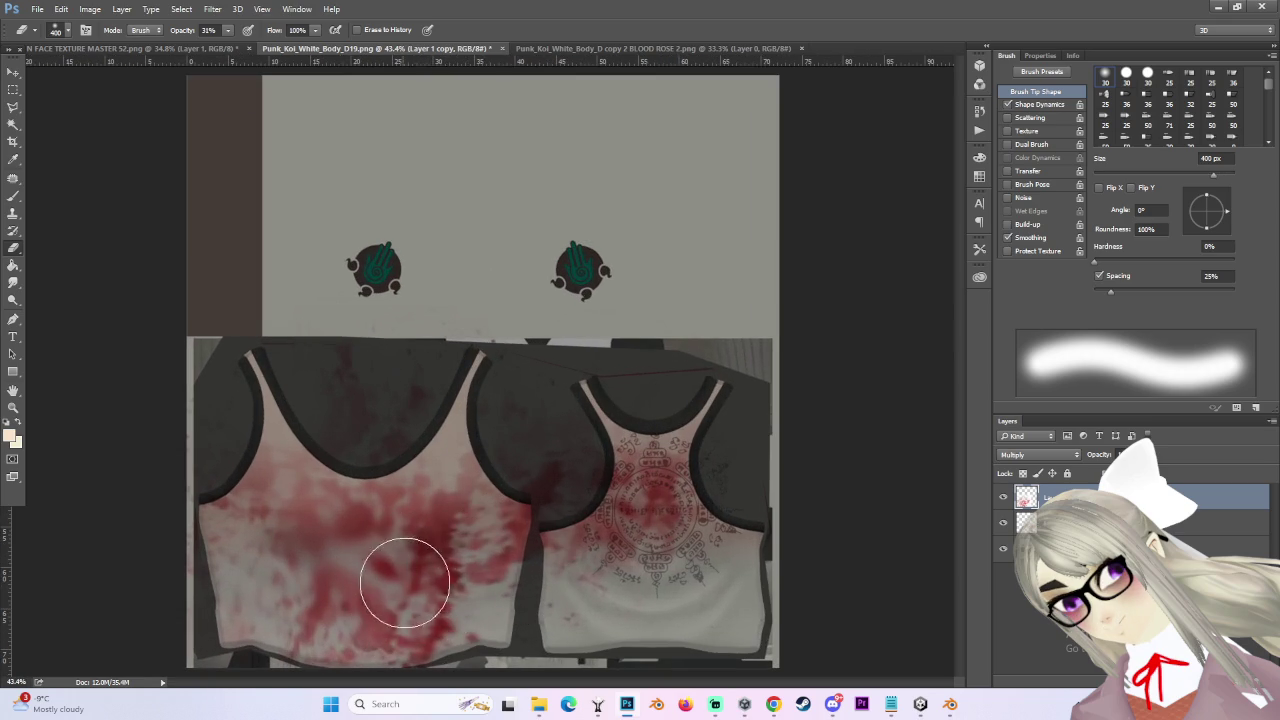
pyautogui.press('[')
pyautogui.scroll(-1, 472, 598)
pyautogui.press(']')
pyautogui.press(']')
pyautogui.press(']')
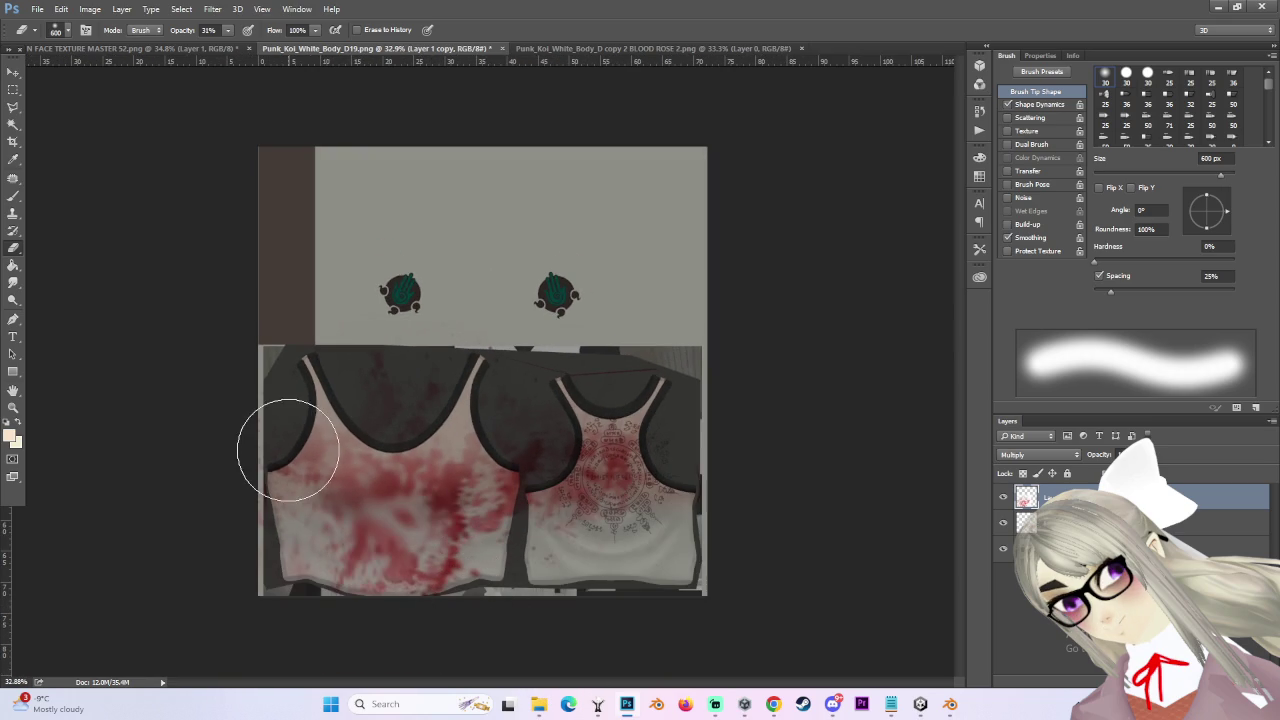
pyautogui.scroll(-1, 480, 560)
pyautogui.scroll(2, 518, 563)
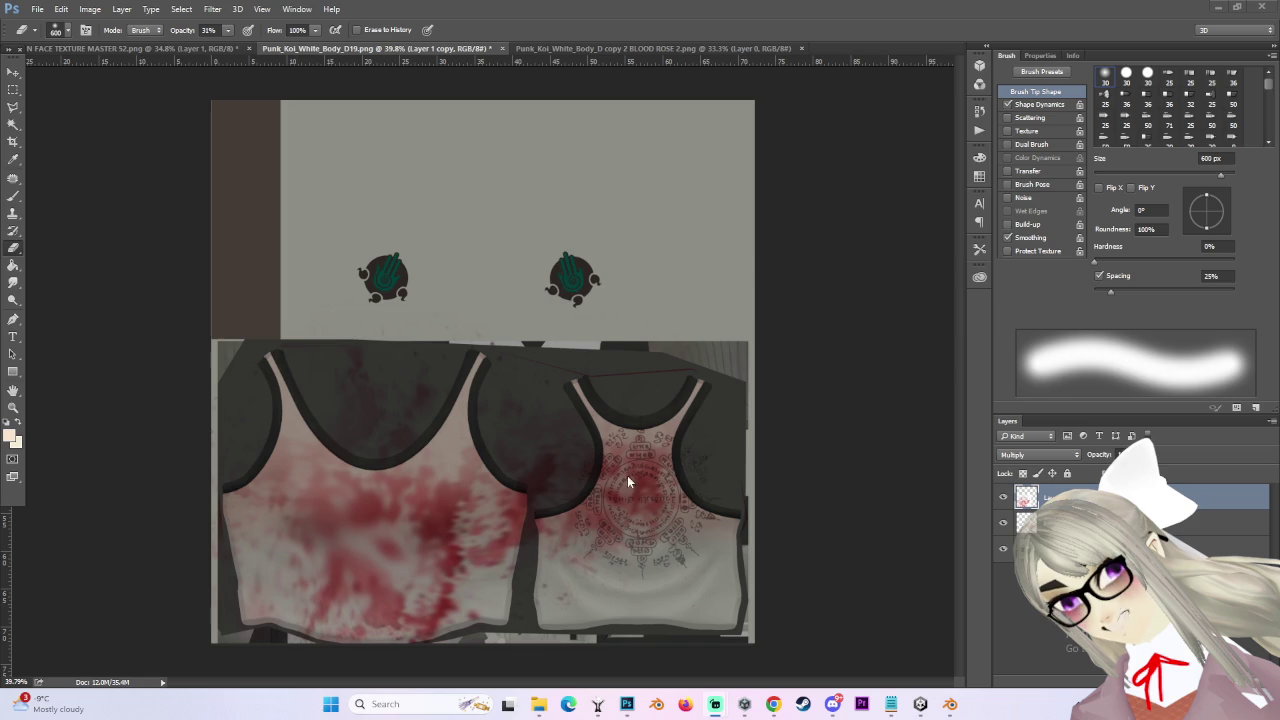
pyautogui.scroll(-1, 486, 364)
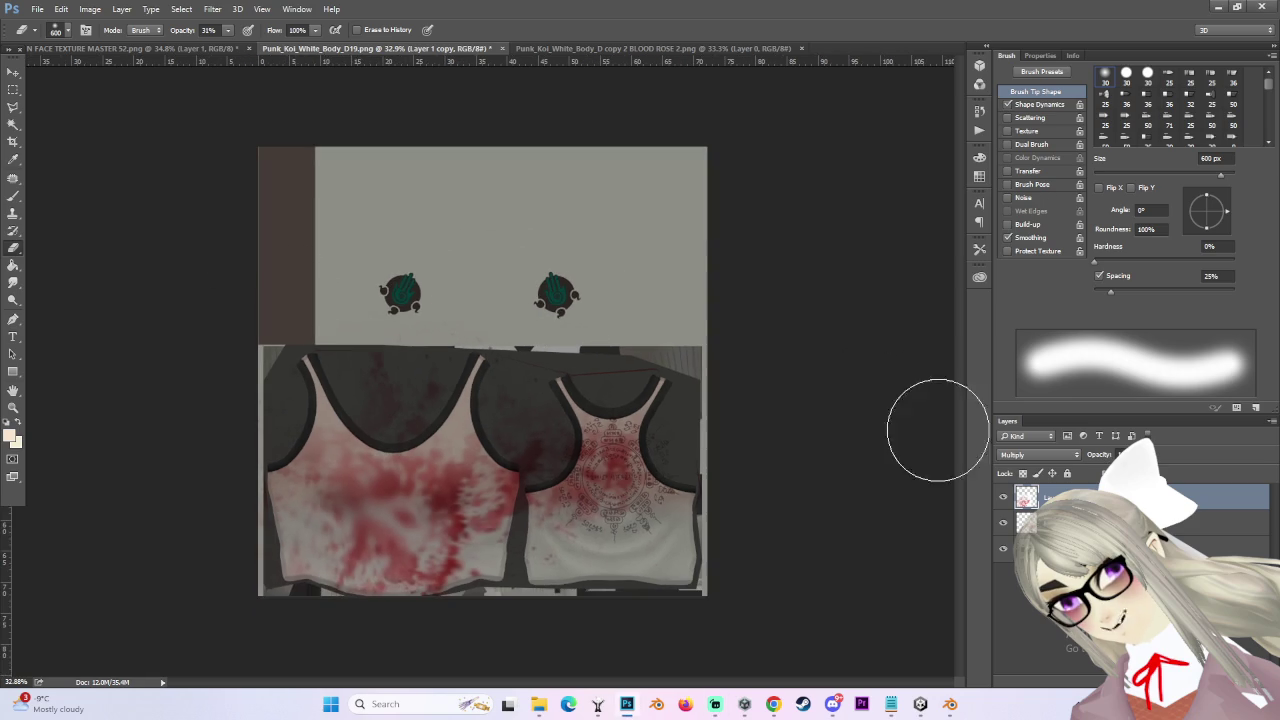
pyautogui.click(40, 48)
pyautogui.click(15, 74)
# - Drag the face texture's blood splatter into Punk_Koi_White_Body_D19 and position it over the emblems
pyautogui.moveTo(450, 310)
pyautogui.mouseDown()
pyautogui.moveTo(420, 100)
pyautogui.moveTo(360, 90)
pyautogui.mouseUp()
pyautogui.click(322, 48)
pyautogui.moveTo(322, 48)
pyautogui.mouseDown()
pyautogui.moveTo(596, 255)
pyautogui.moveTo(440, 250)
pyautogui.moveTo(546, 254)
pyautogui.moveTo(495, 252)
pyautogui.mouseUp()
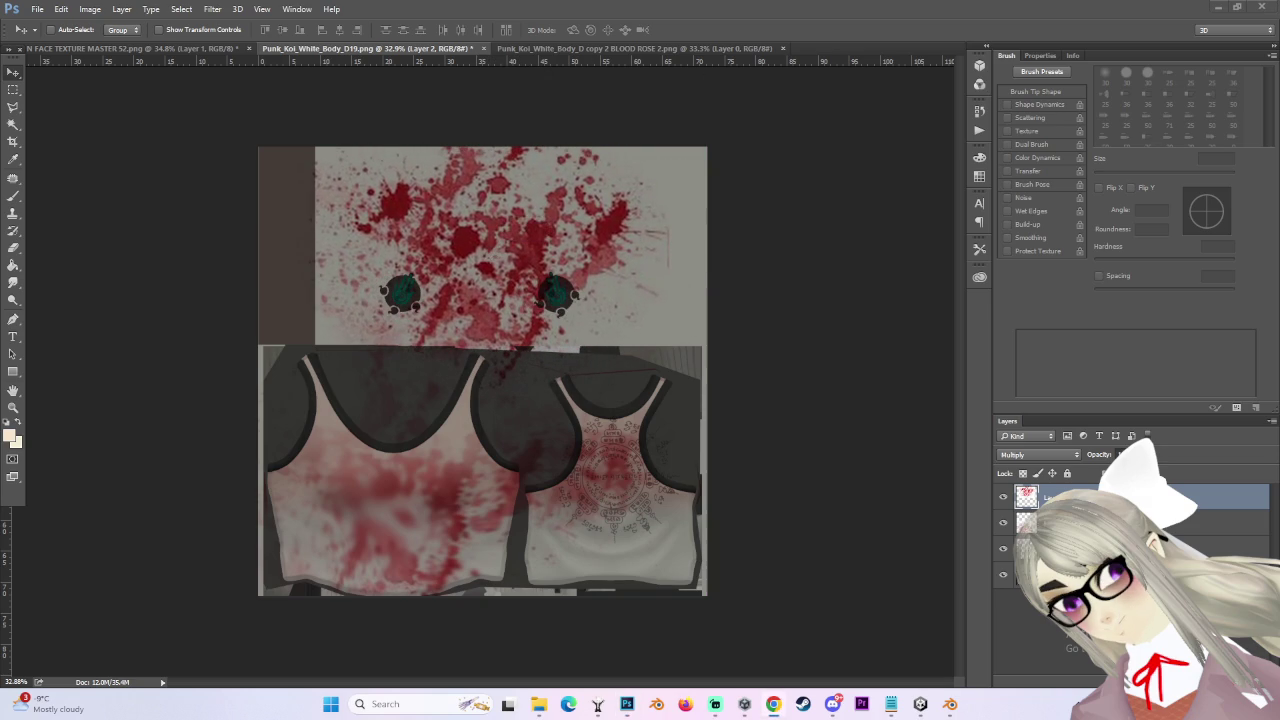
pyautogui.moveTo(497, 202)
pyautogui.mouseDown()
pyautogui.moveTo(580, 200)
pyautogui.moveTo(572, 218)
pyautogui.mouseUp()
# - Zoom in and erase the splatter's upper-right spots off the right teal emblem
pyautogui.hotkey('ctrl', '+')
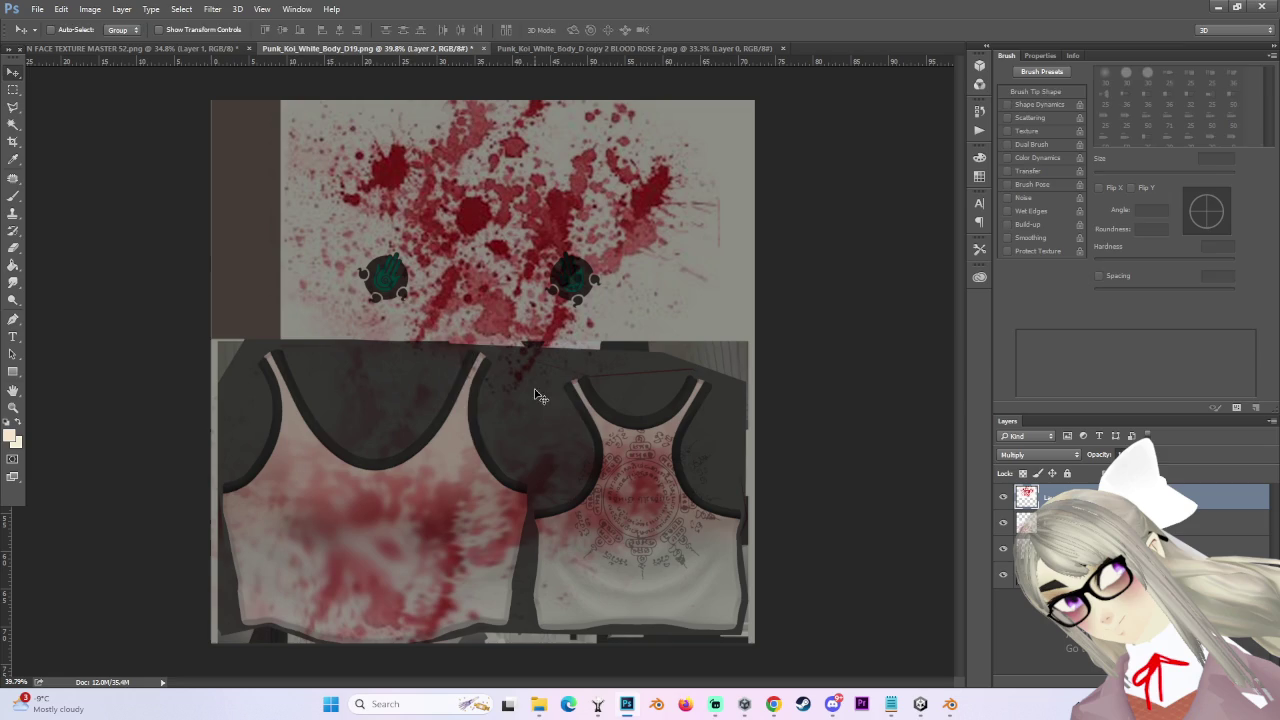
pyautogui.press('e')
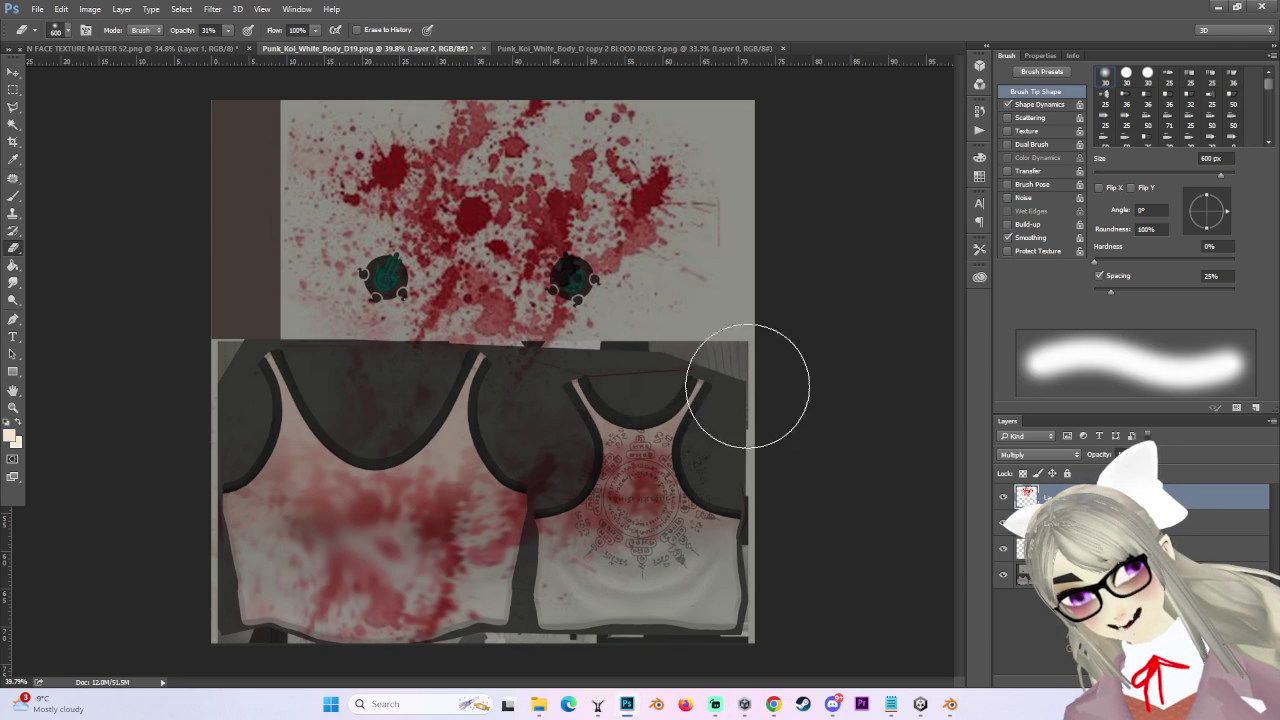
pyautogui.moveTo(610, 310)
pyautogui.mouseDown()
pyautogui.moveTo(690, 230)
pyautogui.moveTo(670, 200)
pyautogui.moveTo(700, 270)
pyautogui.moveTo(648, 310)
pyautogui.mouseUp()
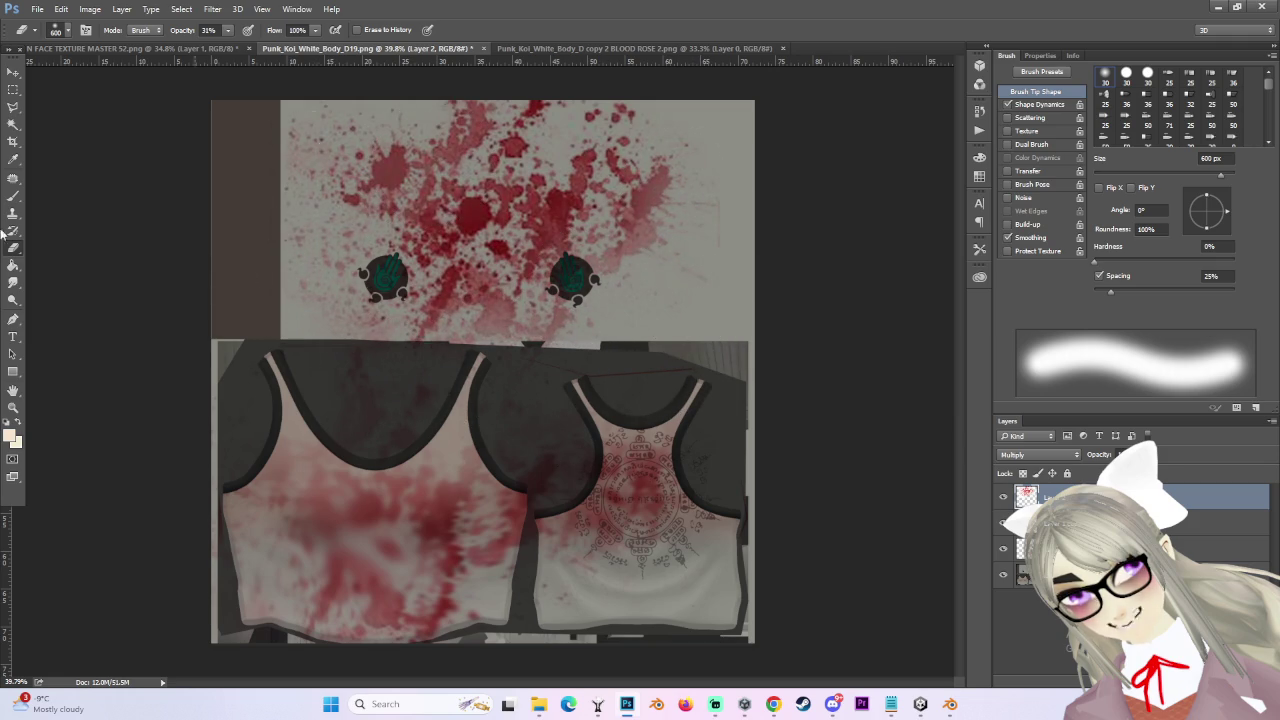
pyautogui.click(13, 282)
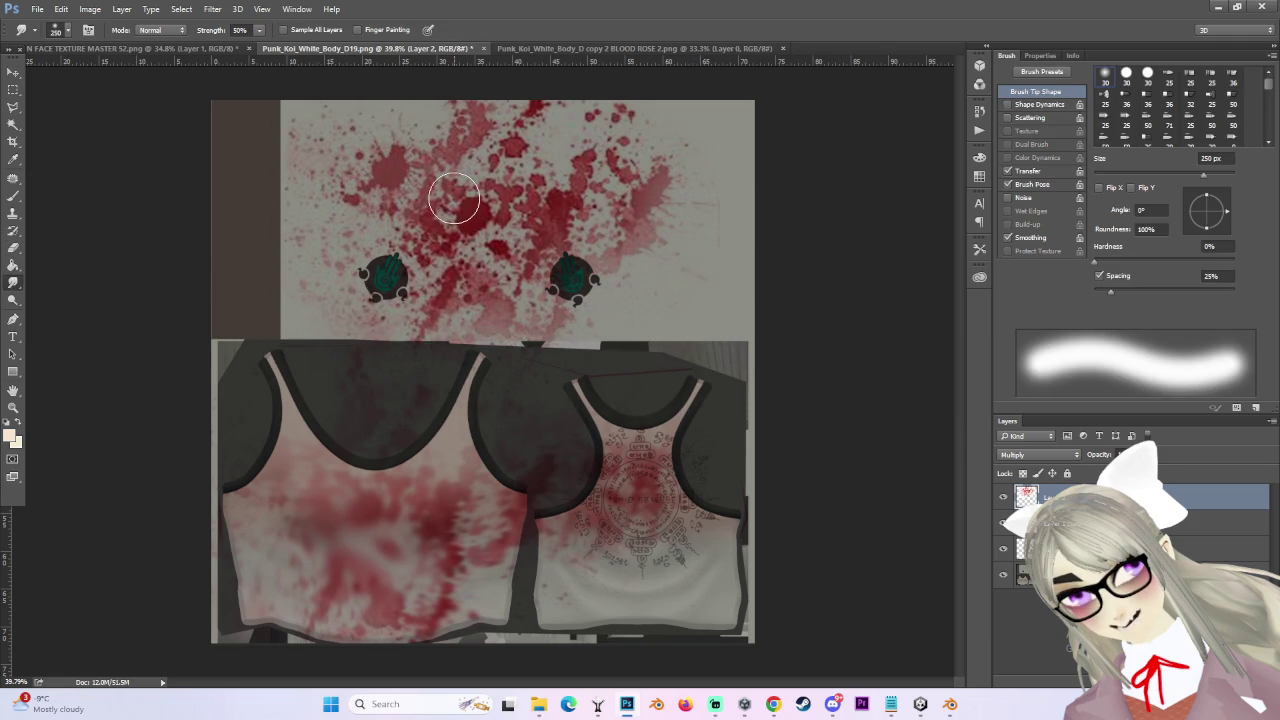
# - Smudge Layer 2's blood above, beside, and between the two teal emblems at 50% strength
pyautogui.moveTo(441, 232)
pyautogui.mouseDown()
pyautogui.moveTo(423, 206)
pyautogui.moveTo(452, 252)
pyautogui.moveTo(488, 226)
pyautogui.moveTo(520, 140)
pyautogui.moveTo(510, 105)
pyautogui.moveTo(429, 115)
pyautogui.moveTo(397, 159)
pyautogui.mouseUp()
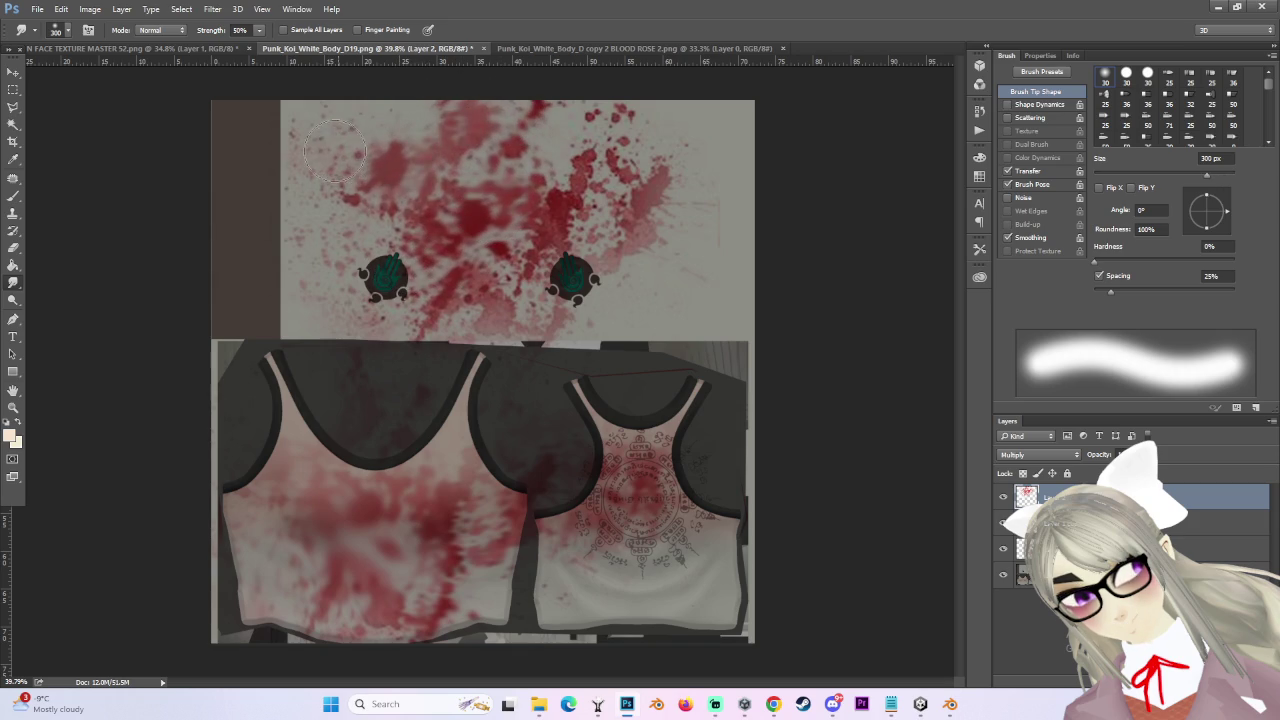
pyautogui.moveTo(409, 245)
pyautogui.mouseDown()
pyautogui.moveTo(447, 239)
pyautogui.moveTo(441, 216)
pyautogui.mouseUp()
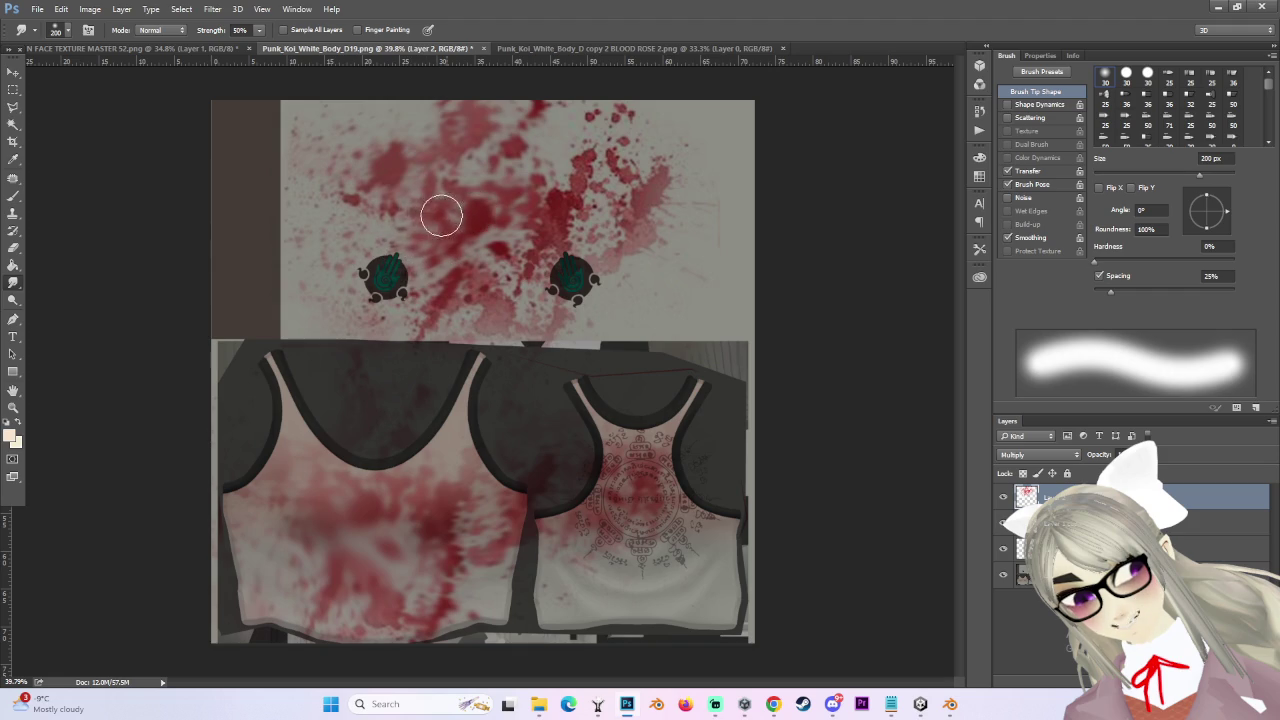
pyautogui.press('[')
pyautogui.press('[')
pyautogui.press('[')
pyautogui.moveTo(620, 170)
pyautogui.mouseDown()
pyautogui.moveTo(602, 168)
pyautogui.moveTo(614, 176)
pyautogui.mouseUp()
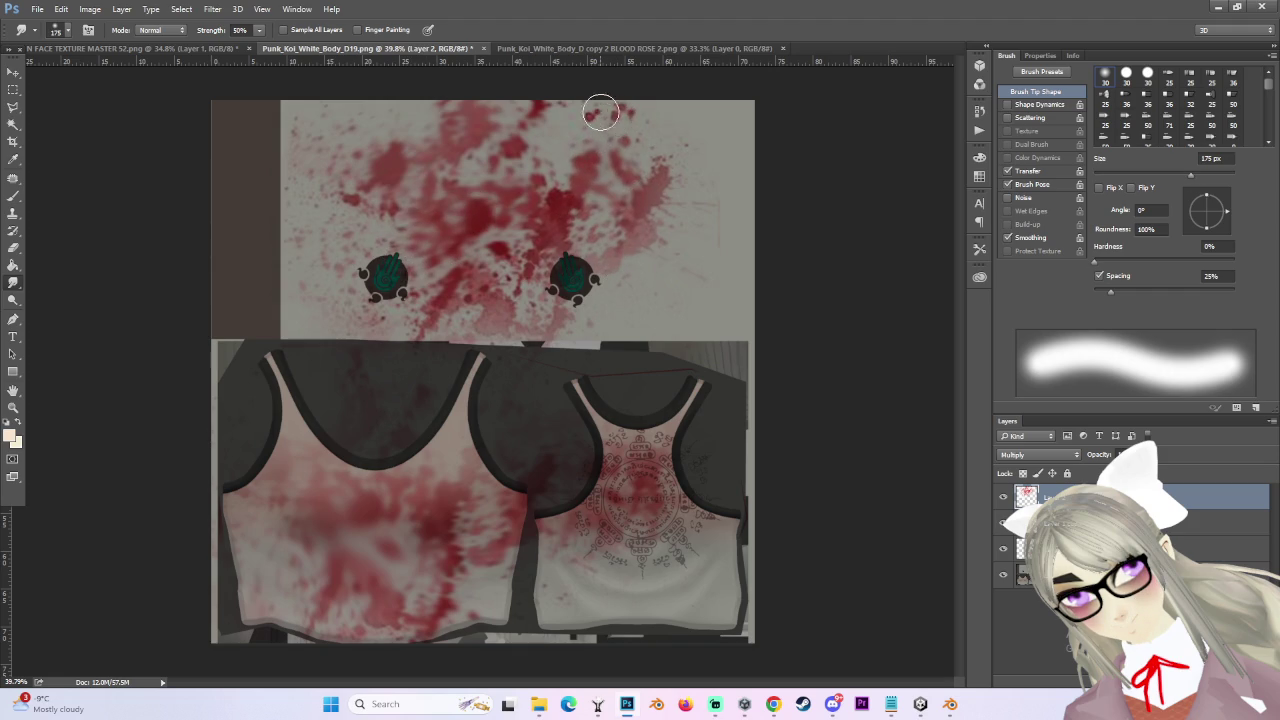
pyautogui.press(']')
pyautogui.press(']')
pyautogui.press(']')
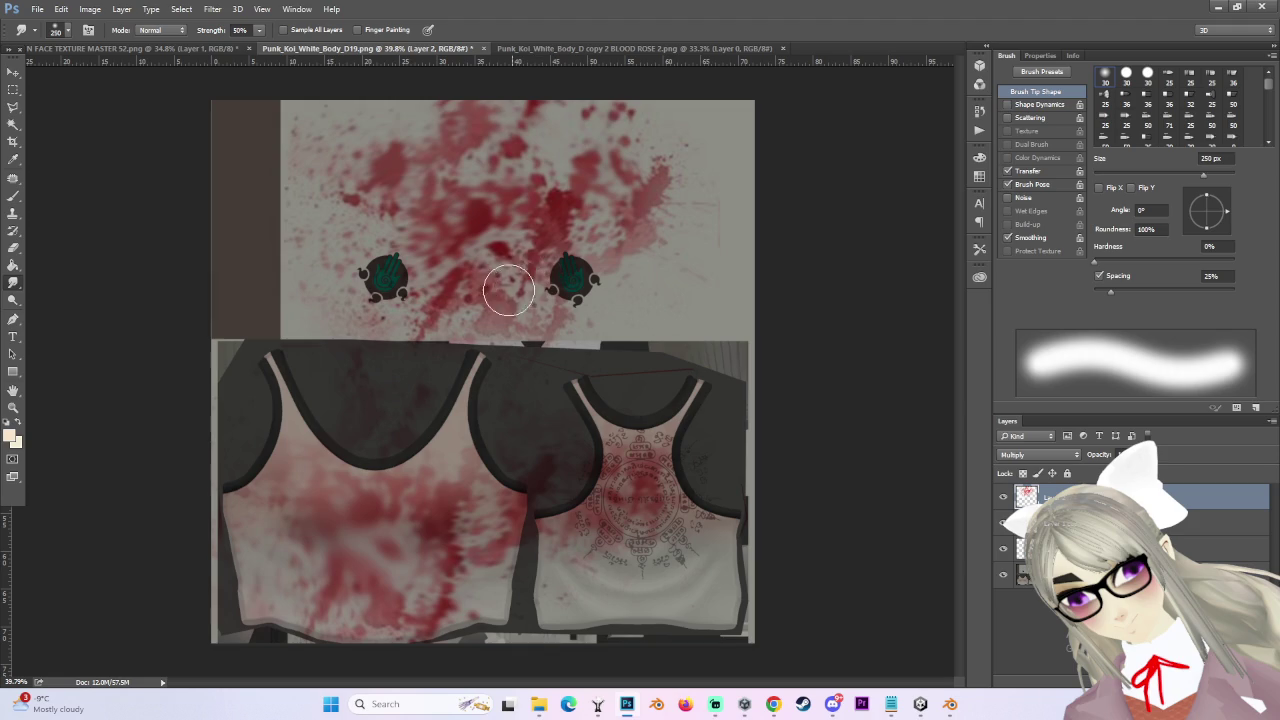
pyautogui.scroll(1, 563, 316)
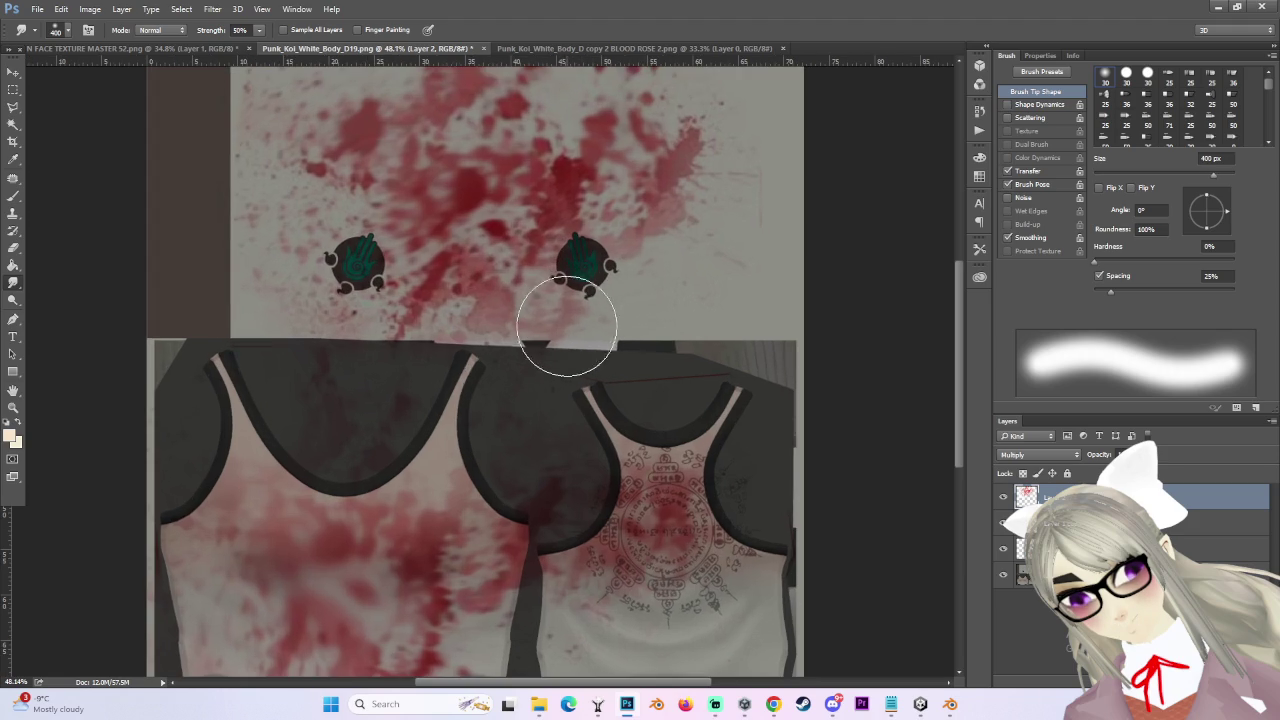
pyautogui.press('[')
pyautogui.press('[')
pyautogui.press('[')
pyautogui.moveTo(422, 274); pyautogui.dragTo(528, 227)
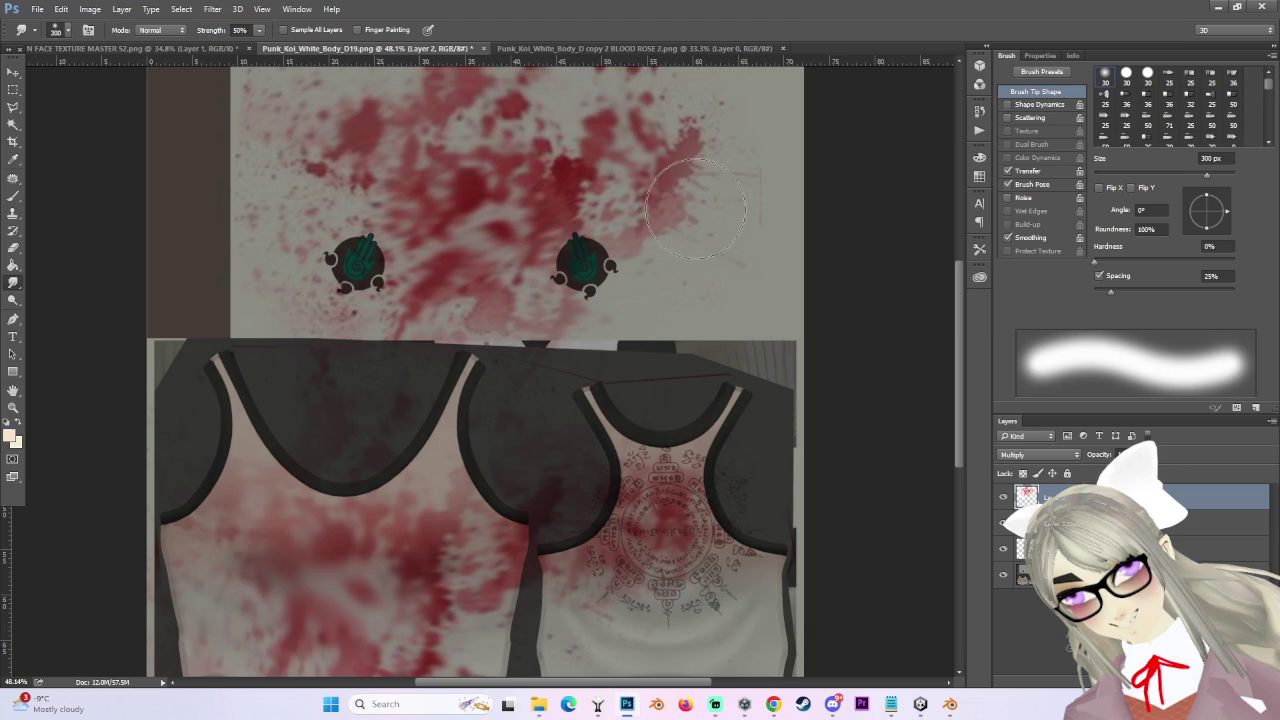
pyautogui.scroll(-1, 585, 243)
pyautogui.press(']')
pyautogui.press(']')
pyautogui.press(']')
pyautogui.press('e')
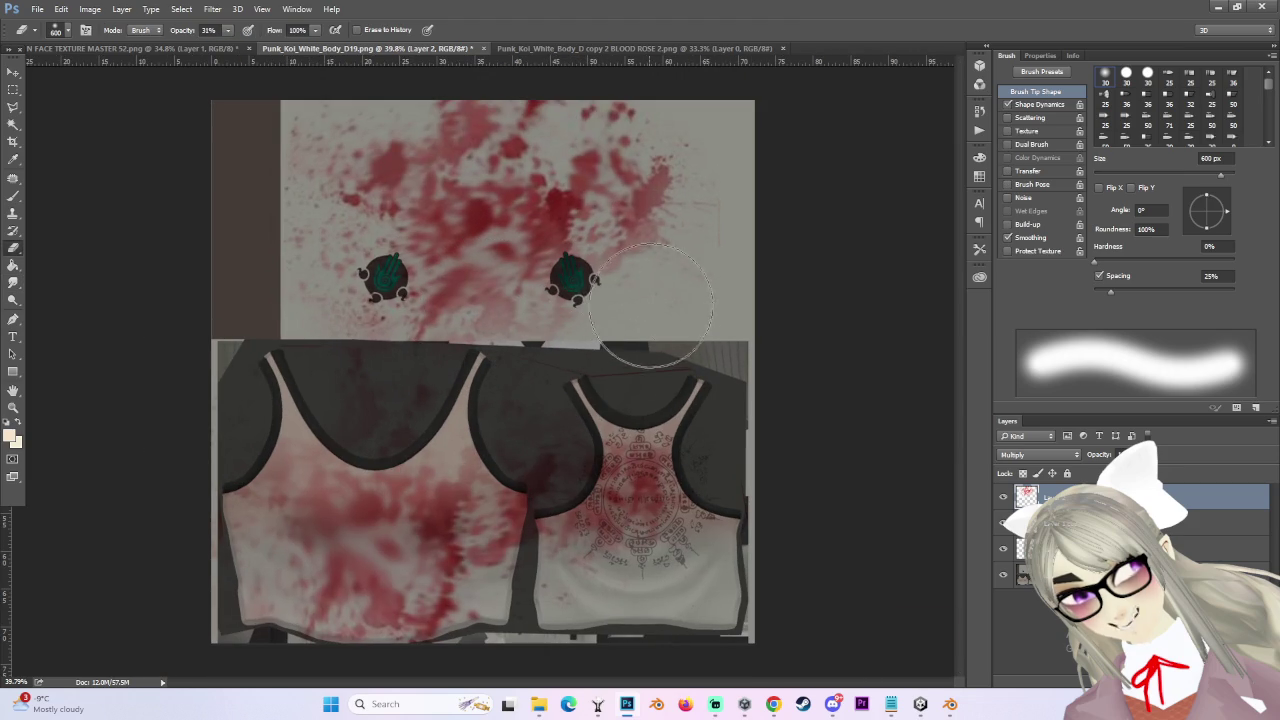
# - Erase Layer 2's blood between and above the emblems at 31% opacity into a pale wash
pyautogui.moveTo(515, 187)
pyautogui.mouseDown()
pyautogui.moveTo(549, 217)
pyautogui.moveTo(463, 252)
pyautogui.mouseUp()
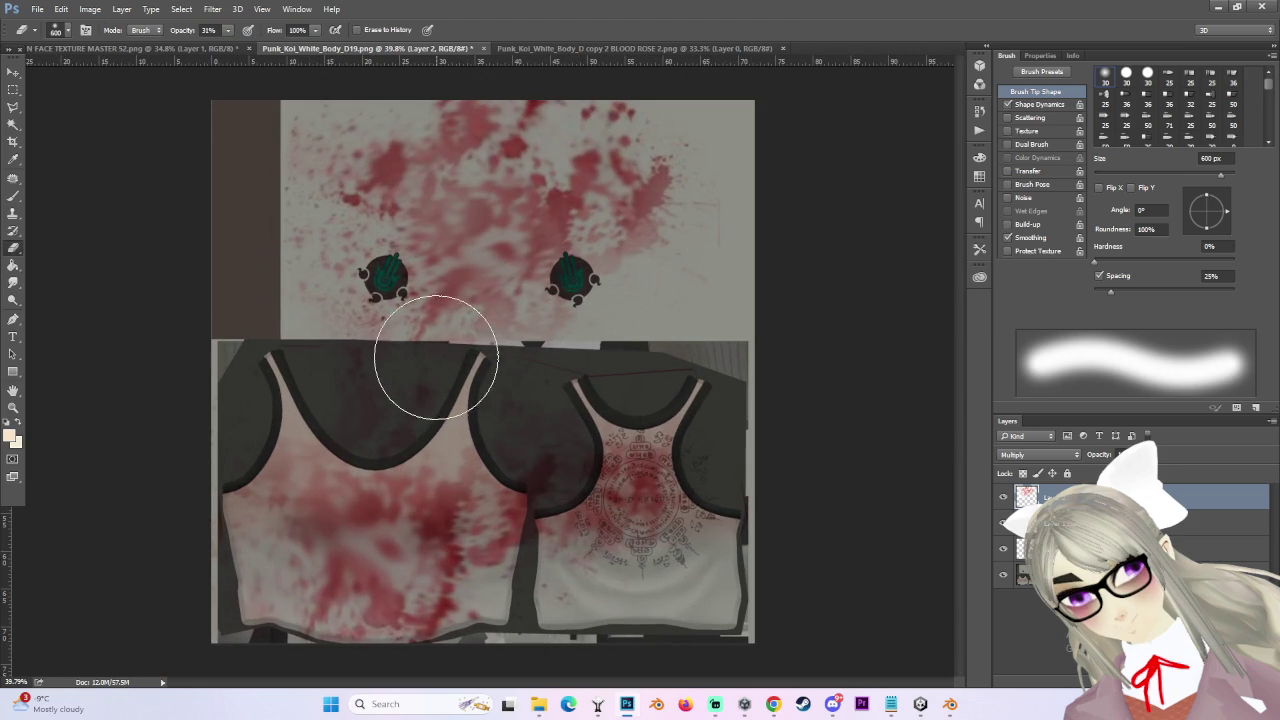
pyautogui.moveTo(388, 182)
pyautogui.mouseDown()
pyautogui.moveTo(371, 210)
pyautogui.moveTo(290, 100)
pyautogui.moveTo(505, 75)
pyautogui.moveTo(490, 110)
pyautogui.moveTo(549, 200)
pyautogui.mouseUp()
pyautogui.press(']')
pyautogui.press('[')
pyautogui.press('[')
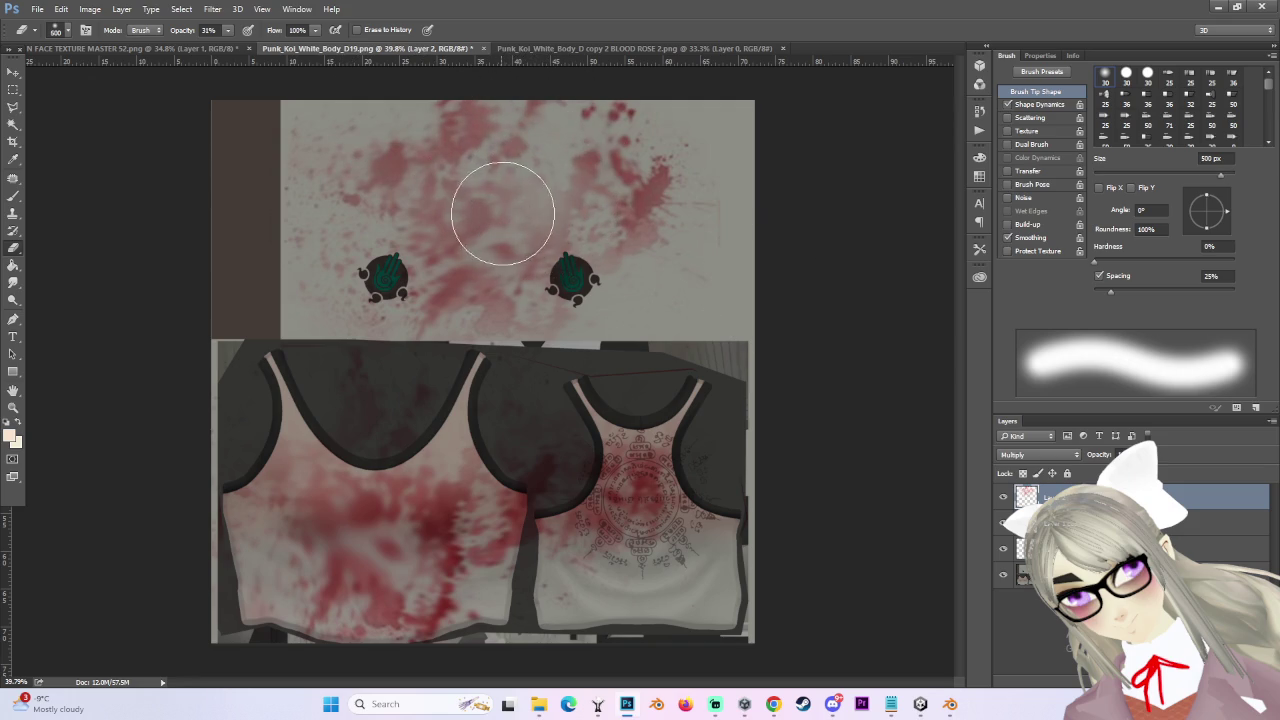
pyautogui.press(']')
pyautogui.press(']')
pyautogui.press(']')
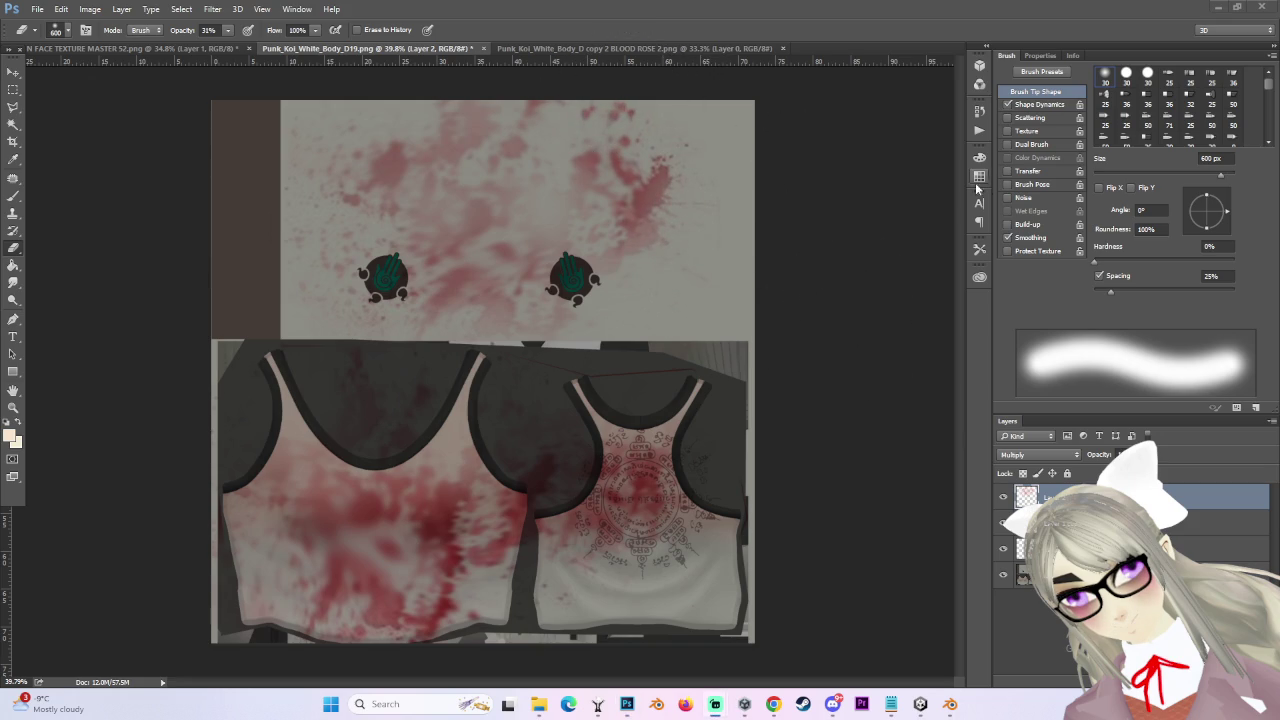
pyautogui.scroll(-1, 500, 371)
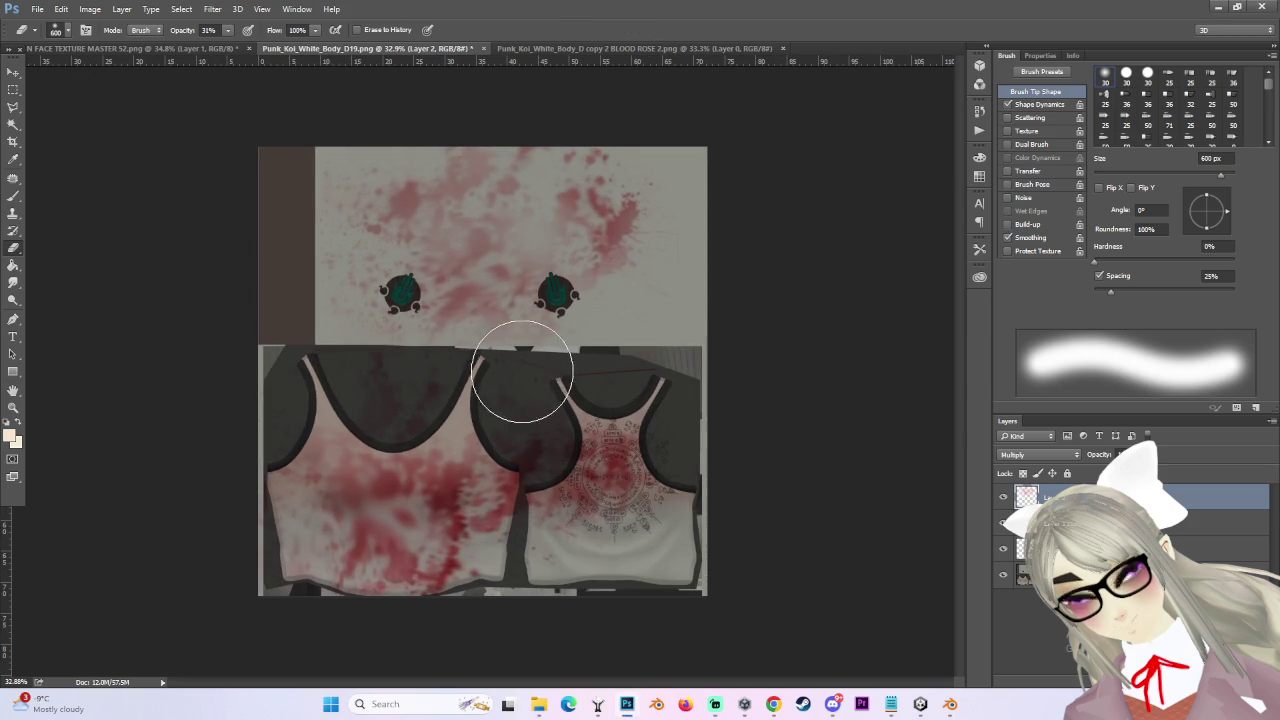
# - Hide the base layer, save as PNG Punk_Koi_White_Body_D19, and return to Unity
pyautogui.click(37, 9)
pyautogui.click(1003, 574)
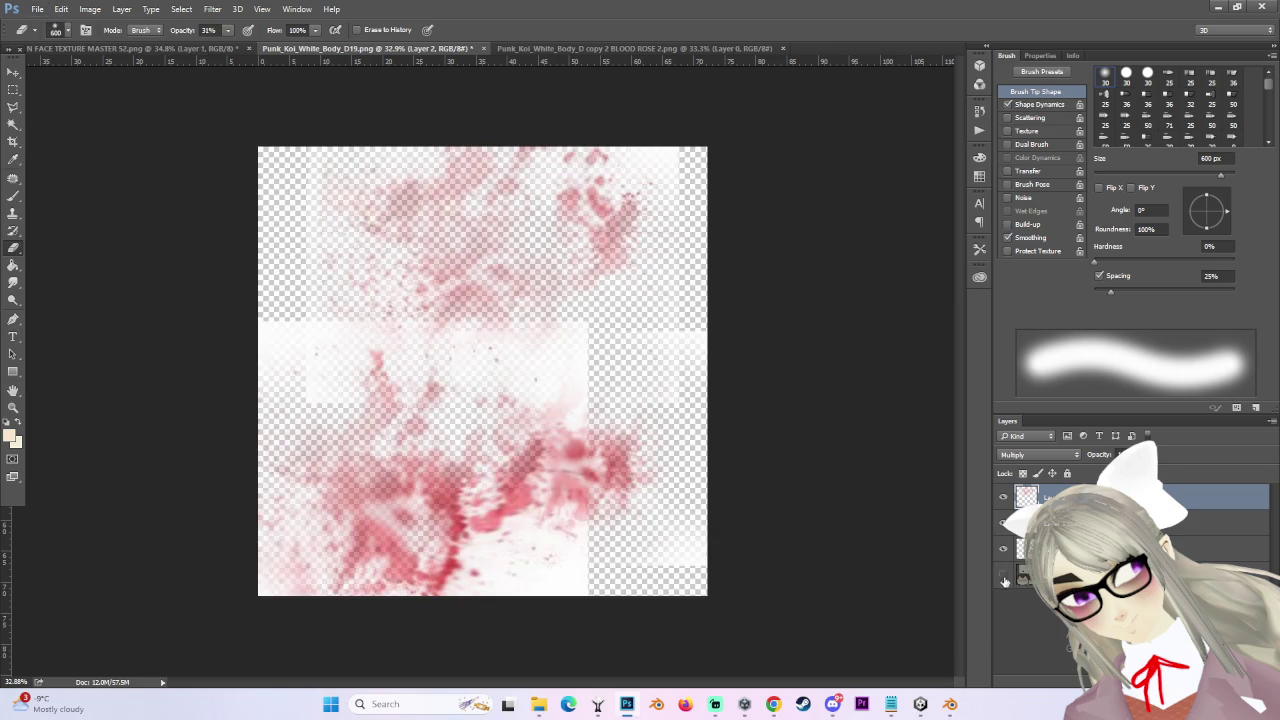
pyautogui.click(37, 9)
pyautogui.click(60, 158)
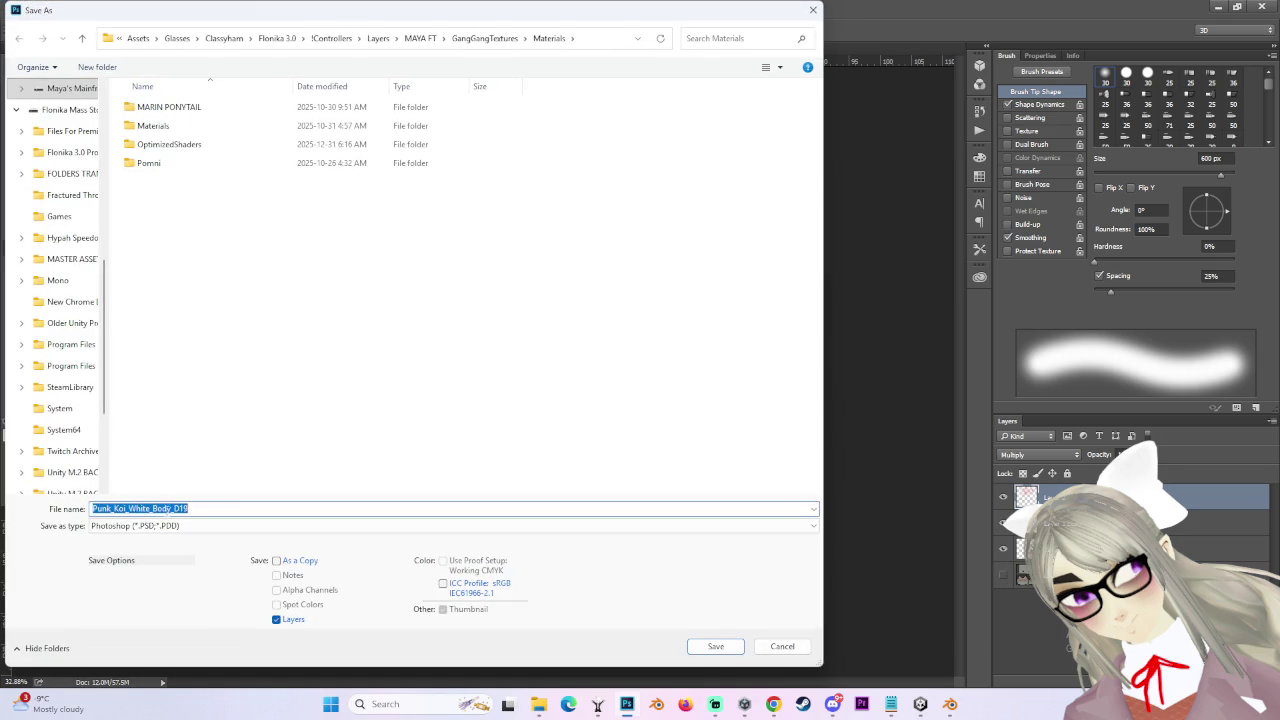
pyautogui.click(157, 527)
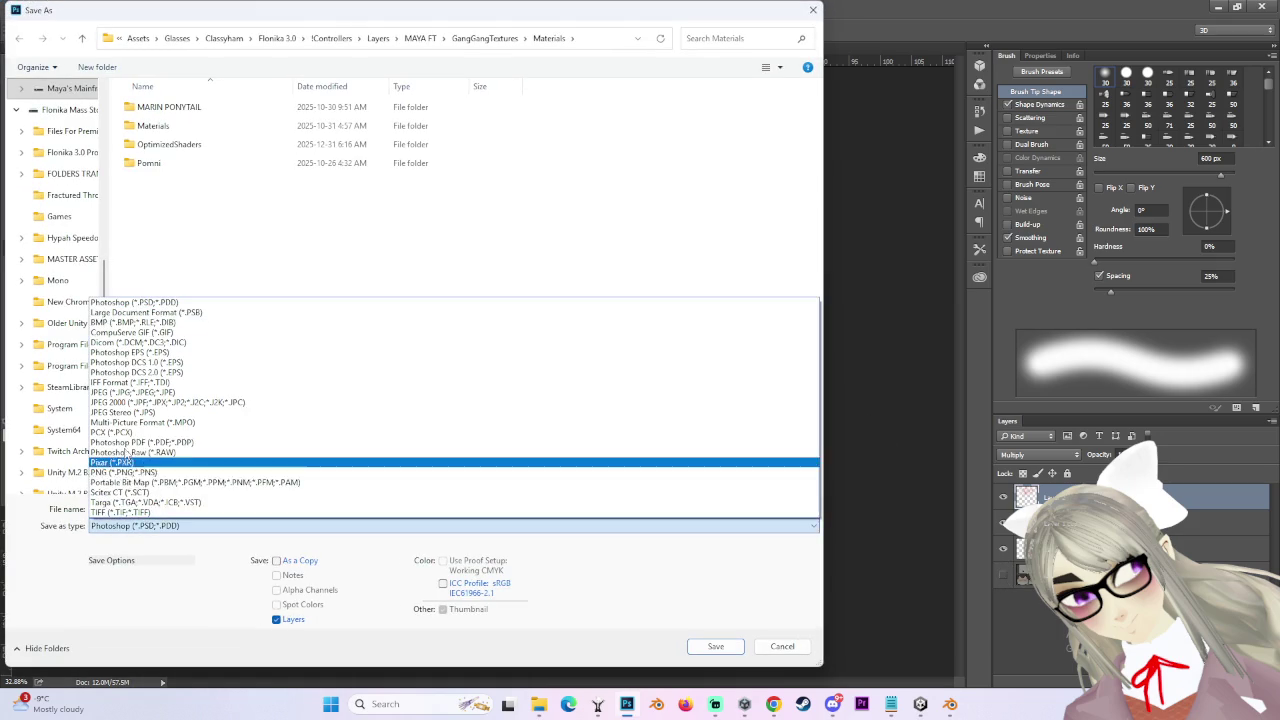
pyautogui.click(134, 472)
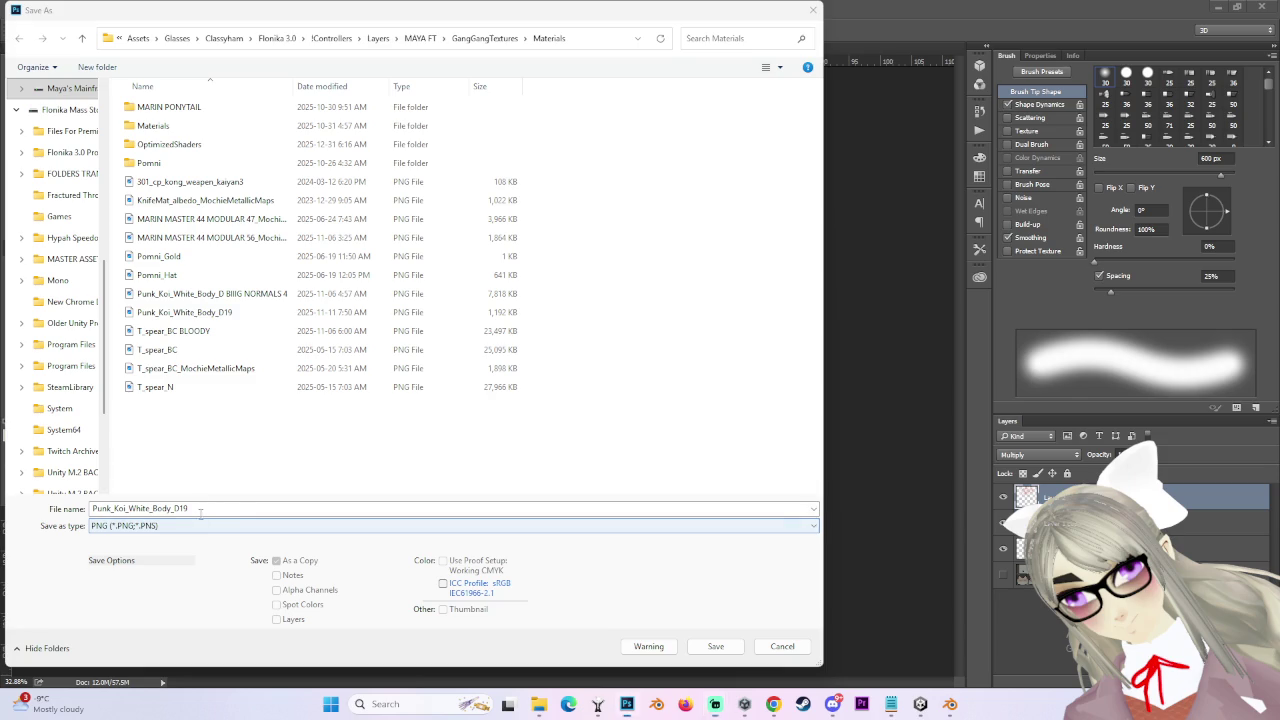
pyautogui.click(263, 508)
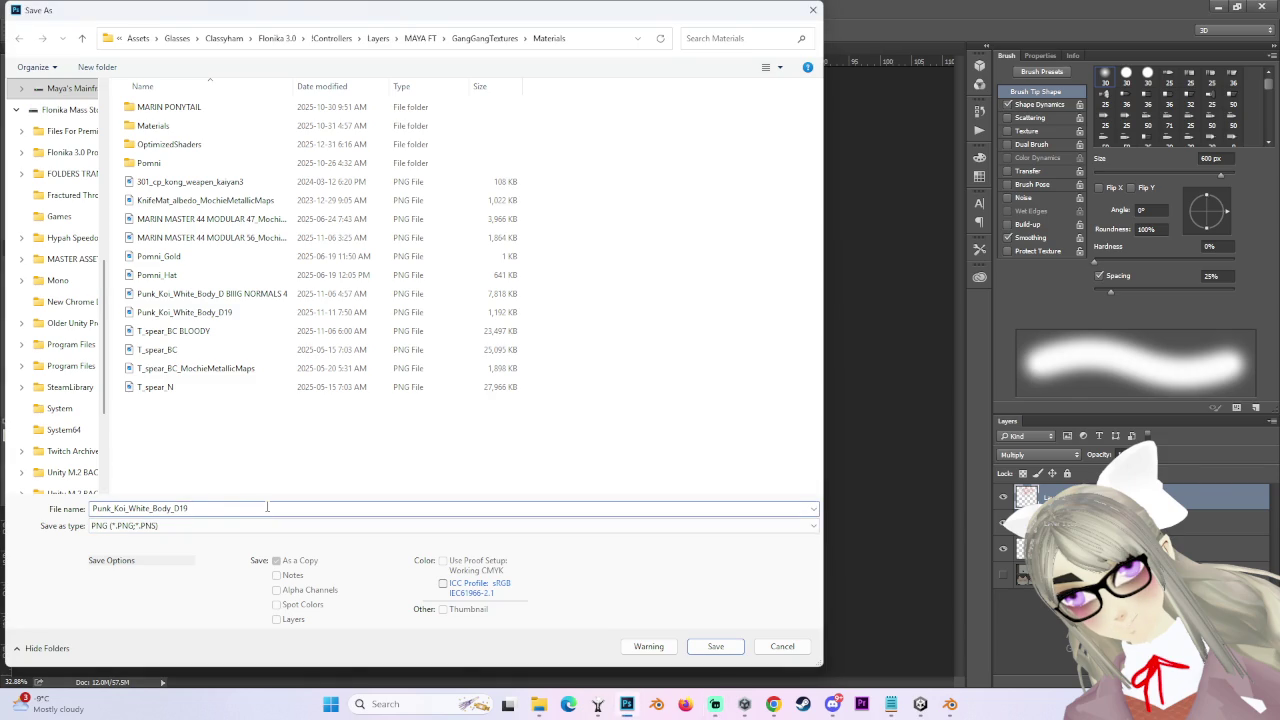
pyautogui.write('BLOOD')
pyautogui.press('Return')
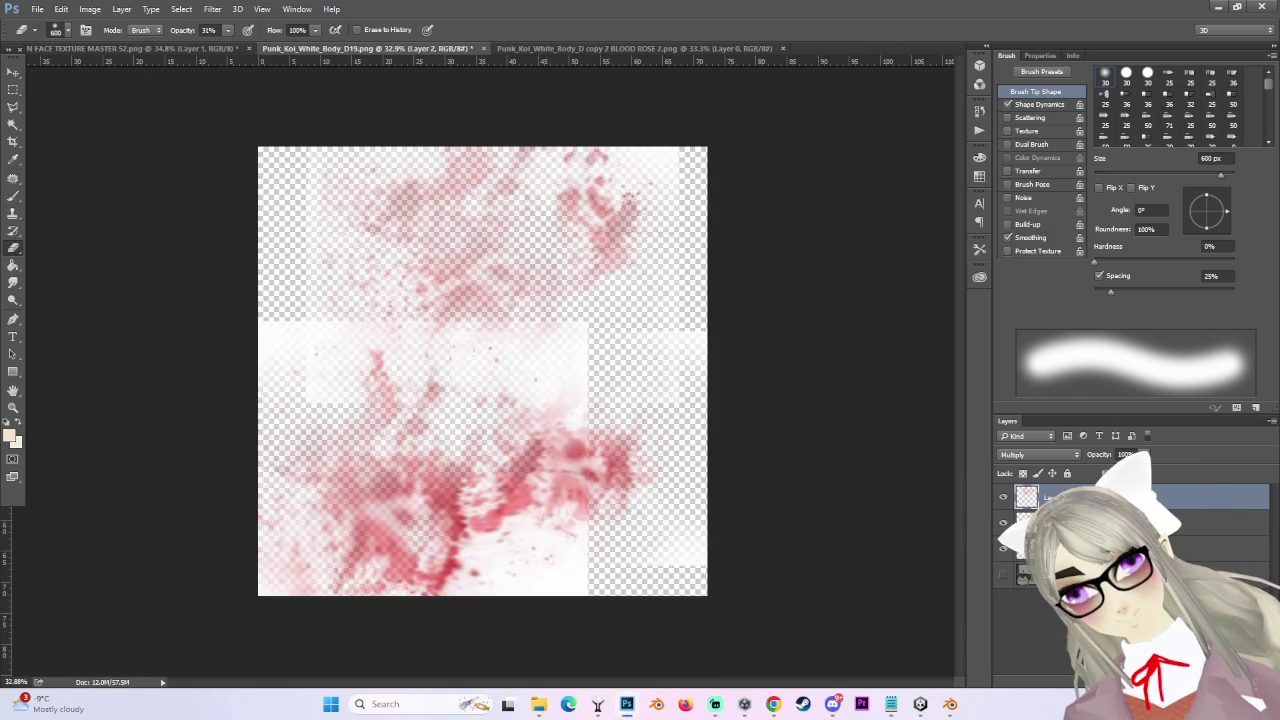
pyautogui.click(692, 222)
pyautogui.moveTo(628, 705)
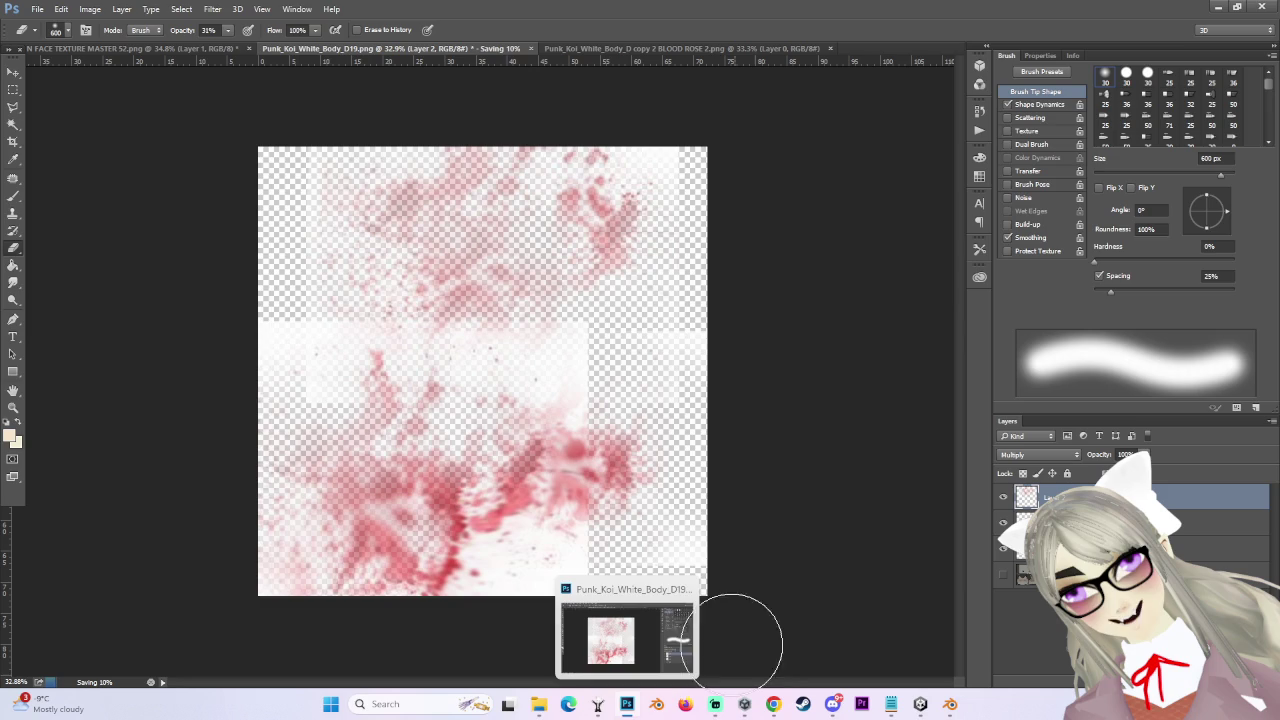
pyautogui.click(931, 711)
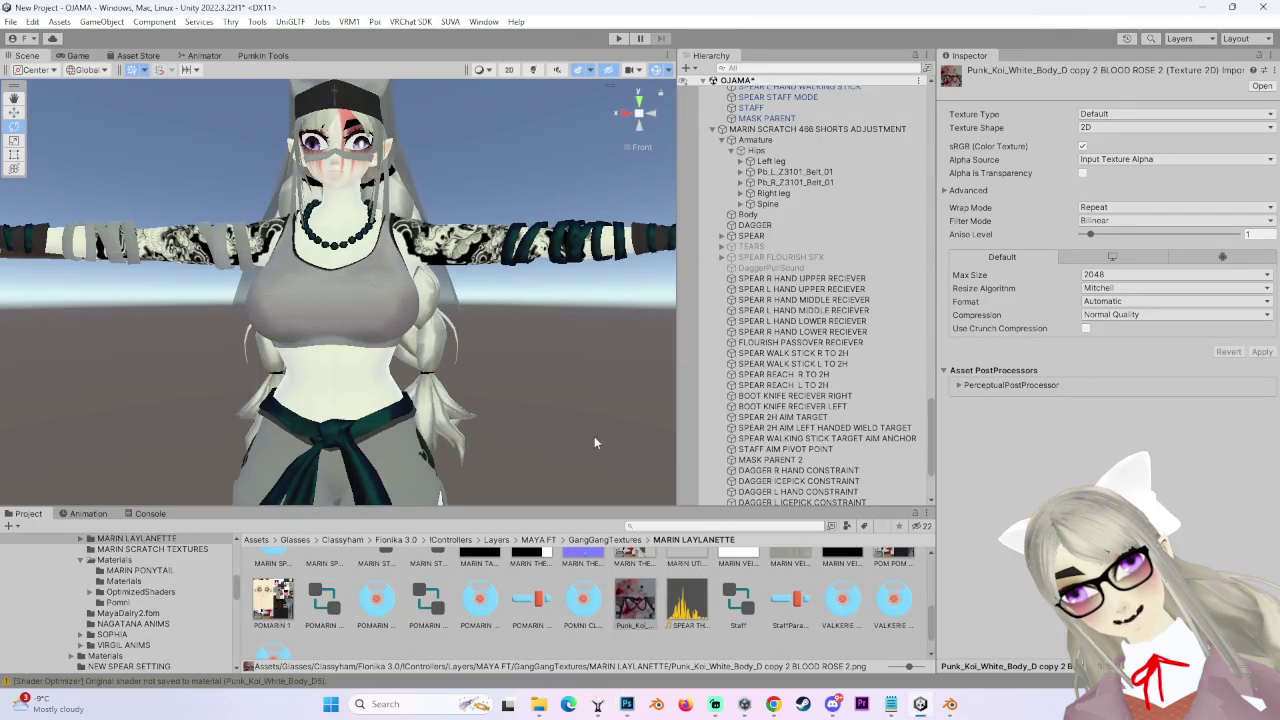
# - Select the avatar's Body mesh and scroll its Inspector down to the decal settings
pyautogui.scroll(5, 544, 398)
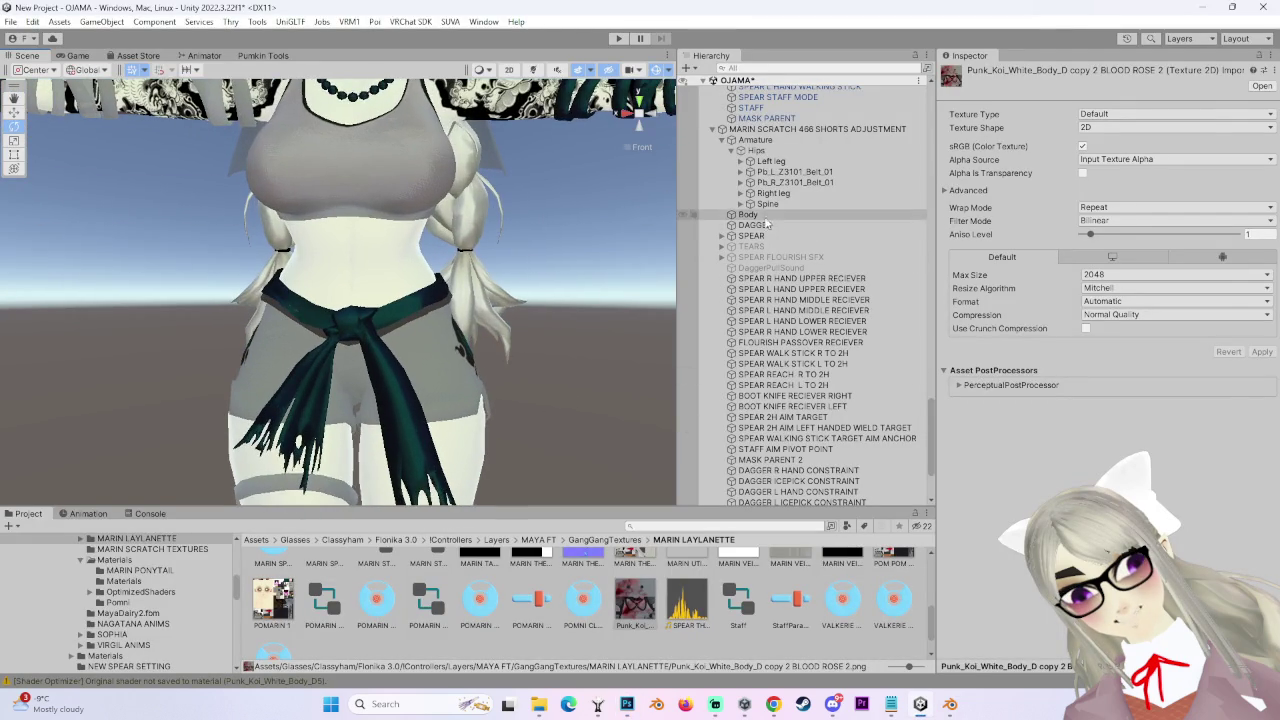
pyautogui.click(748, 215)
pyautogui.scroll(-3, 654, 241)
pyautogui.scroll(-5, 1000, 432)
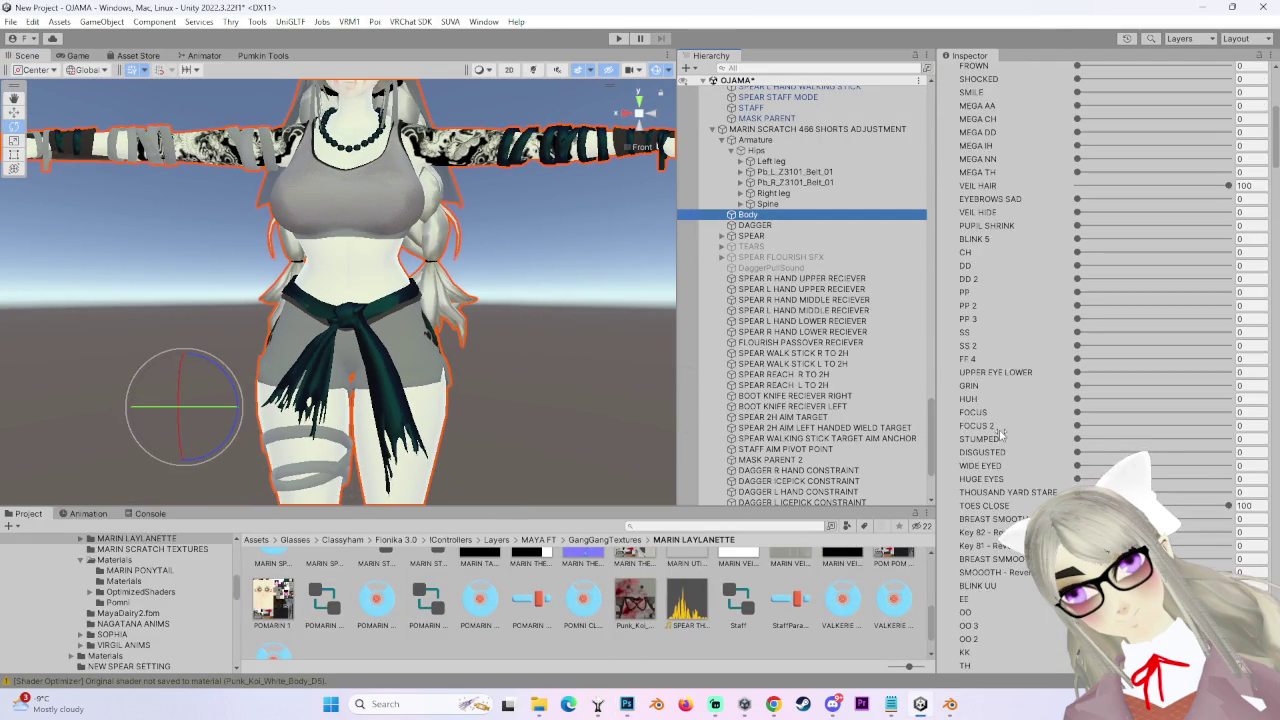
pyautogui.scroll(-5, 1000, 432)
pyautogui.scroll(-7, 993, 380)
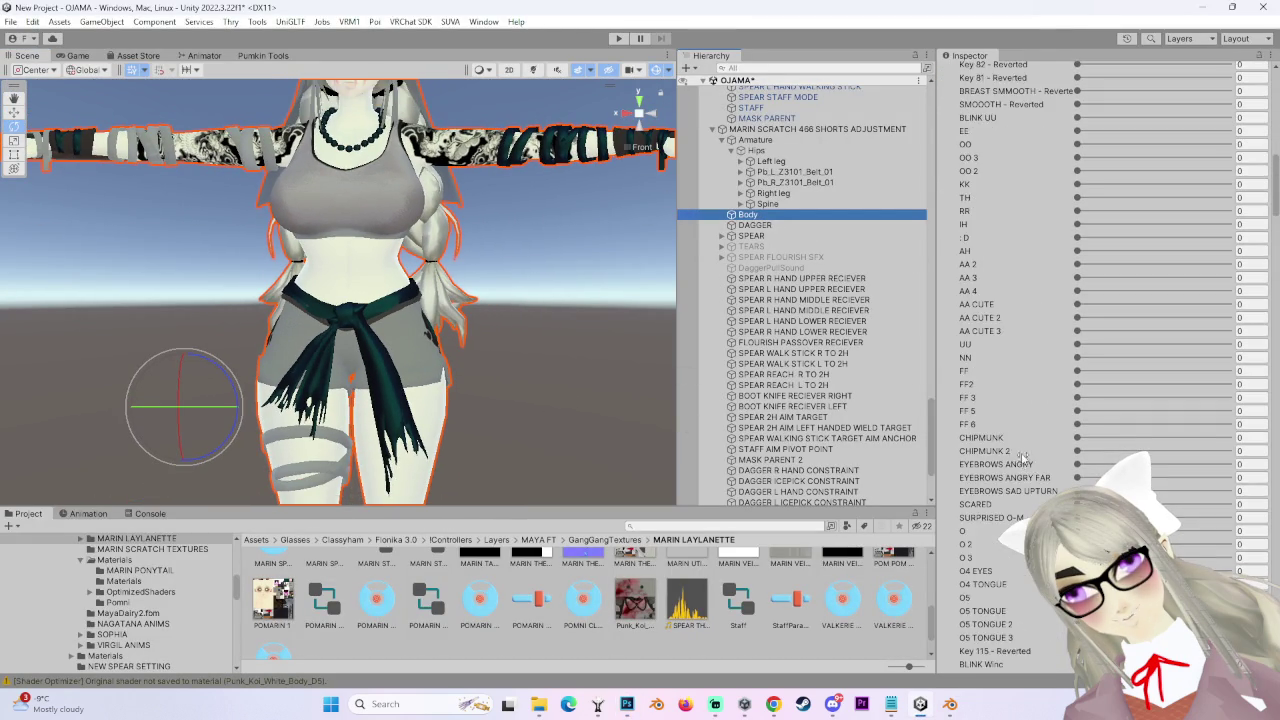
pyautogui.scroll(-4, 1022, 479)
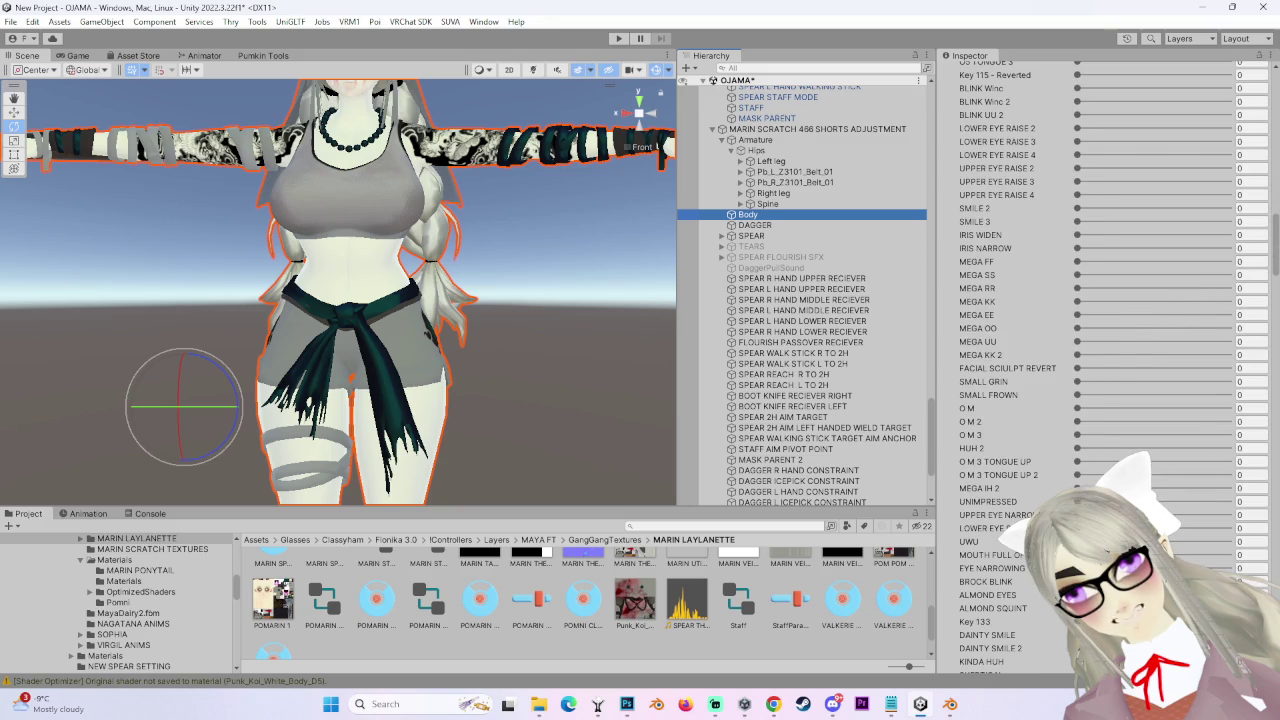
pyautogui.moveTo(1274, 243)
pyautogui.mouseDown()
pyautogui.moveTo(1230, 430)
pyautogui.moveTo(1210, 440)
pyautogui.moveTo(1201, 419)
pyautogui.mouseUp()
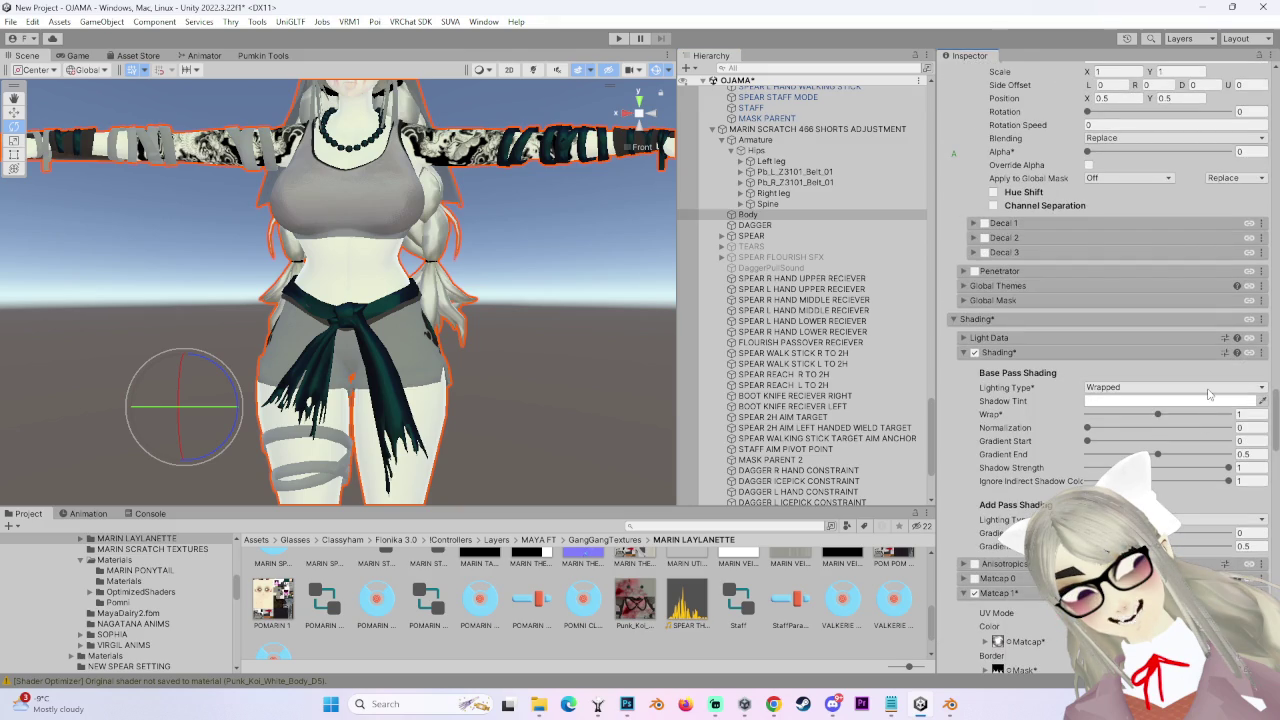
pyautogui.scroll(-3, 1064, 374)
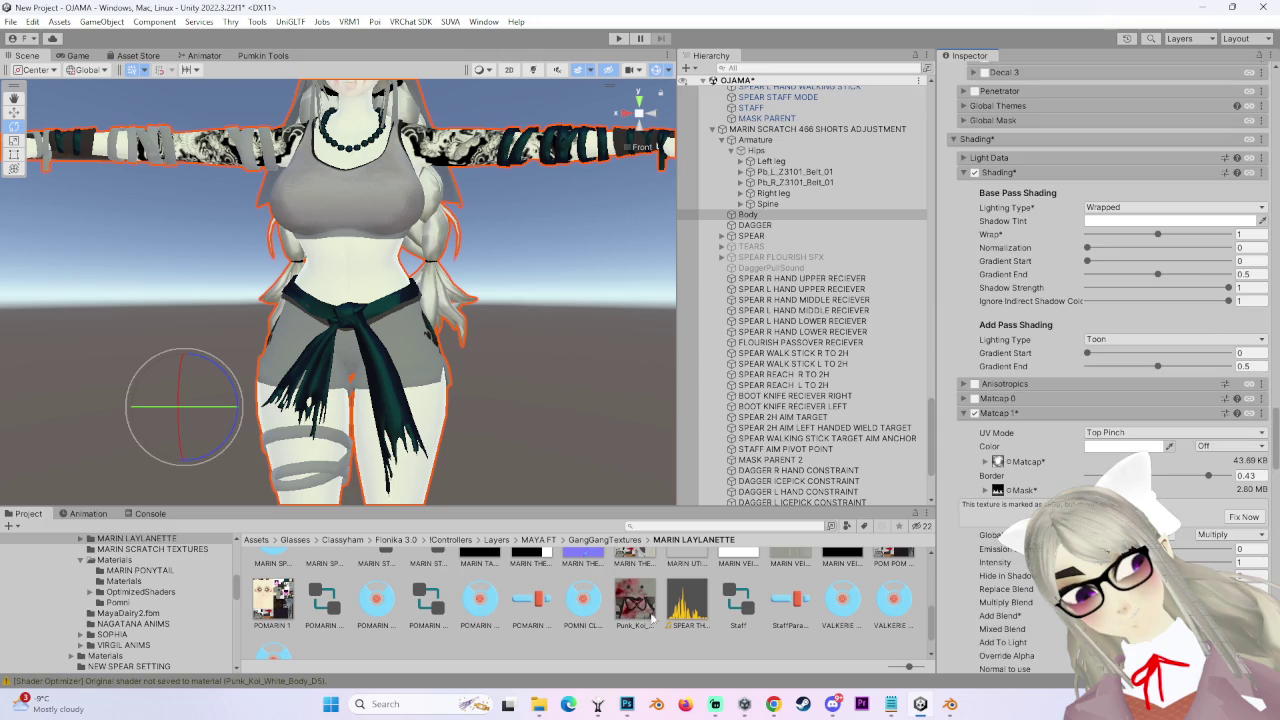
pyautogui.scroll(9, 1053, 391)
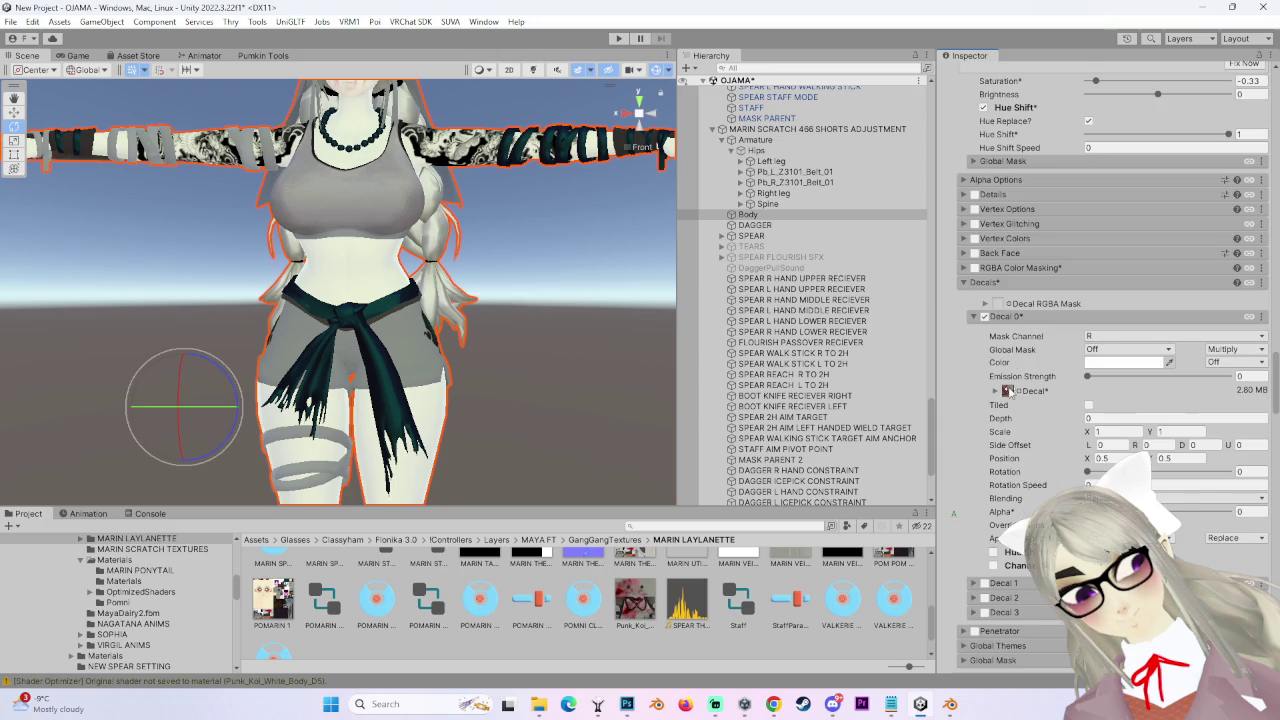
# - Locate the current Decal 0 texture asset and collapse its extra settings
pyautogui.click(1008, 391)
pyautogui.scroll(3, 668, 645)
pyautogui.scroll(4, 678, 647)
pyautogui.scroll(-5, 671, 655)
pyautogui.scroll(5, 598, 636)
pyautogui.scroll(-2, 634, 620)
pyautogui.scroll(2, 634, 620)
pyautogui.click(1007, 391)
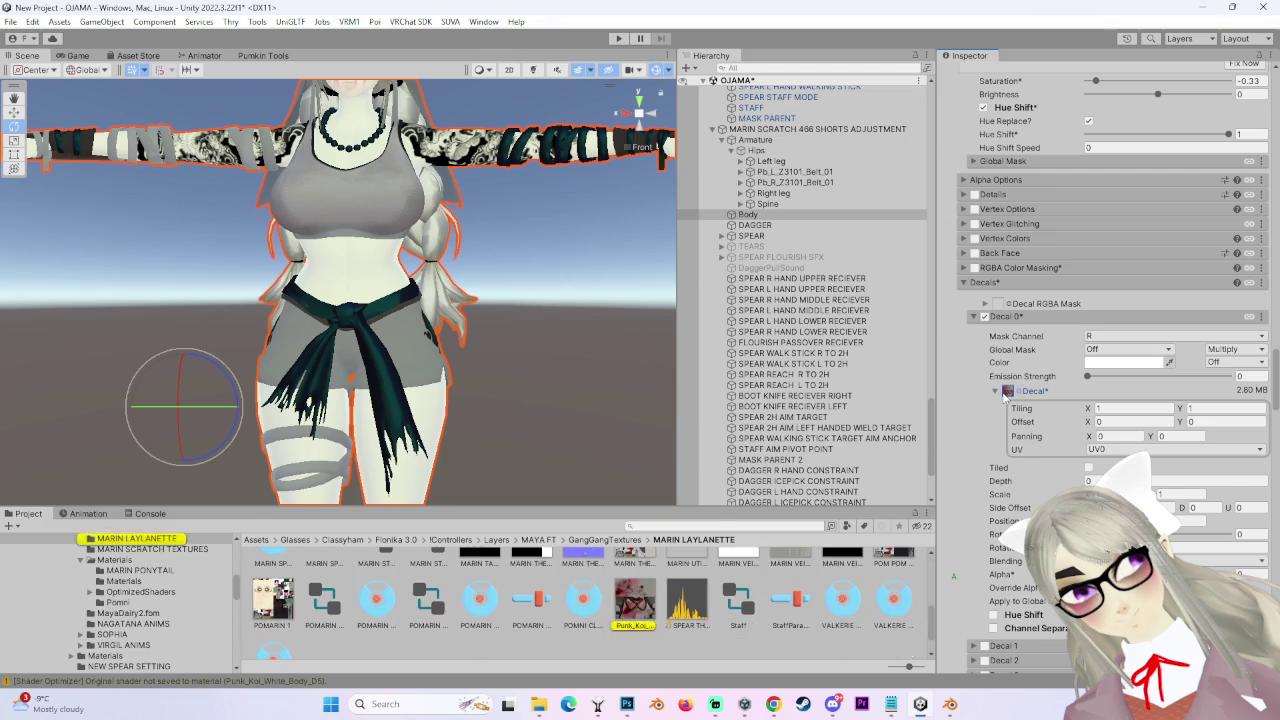
pyautogui.click(1004, 392)
pyautogui.scroll(-2, 708, 640)
pyautogui.scroll(2, 700, 640)
pyautogui.scroll(-2, 810, 610)
pyautogui.scroll(3, 640, 610)
pyautogui.scroll(-2, 569, 588)
pyautogui.scroll(-4, 560, 610)
# - Reselect the avatar's body and trace the decal and main body textures in the Materials folder
pyautogui.click(556, 628)
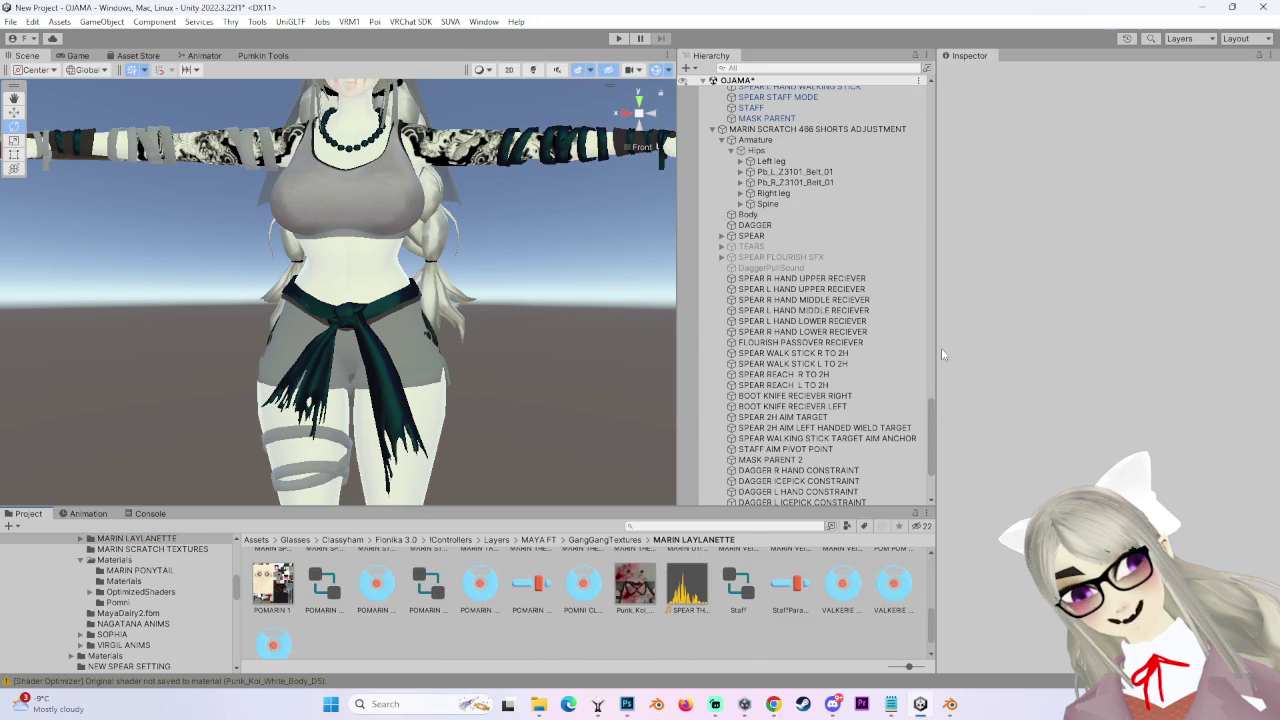
pyautogui.click(367, 316)
pyautogui.scroll(-5, 1041, 605)
pyautogui.scroll(-10, 1041, 605)
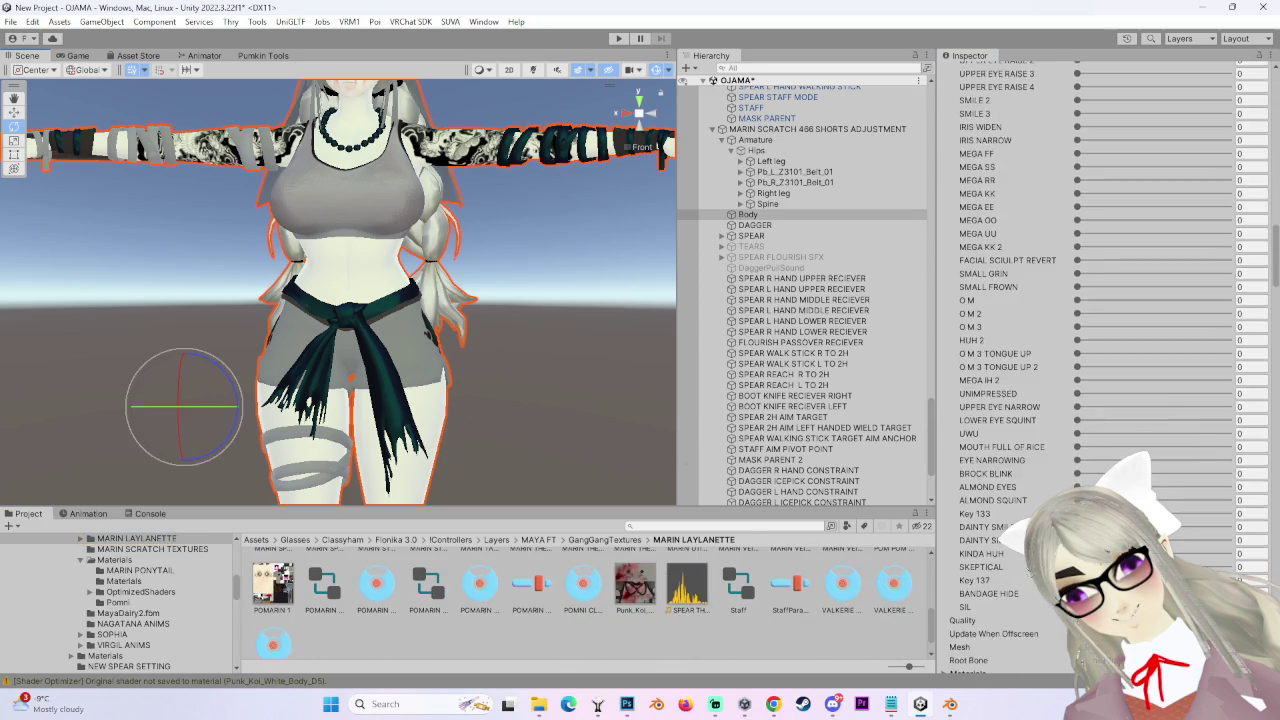
pyautogui.scroll(-9, 1100, 360)
pyautogui.scroll(-8, 996, 601)
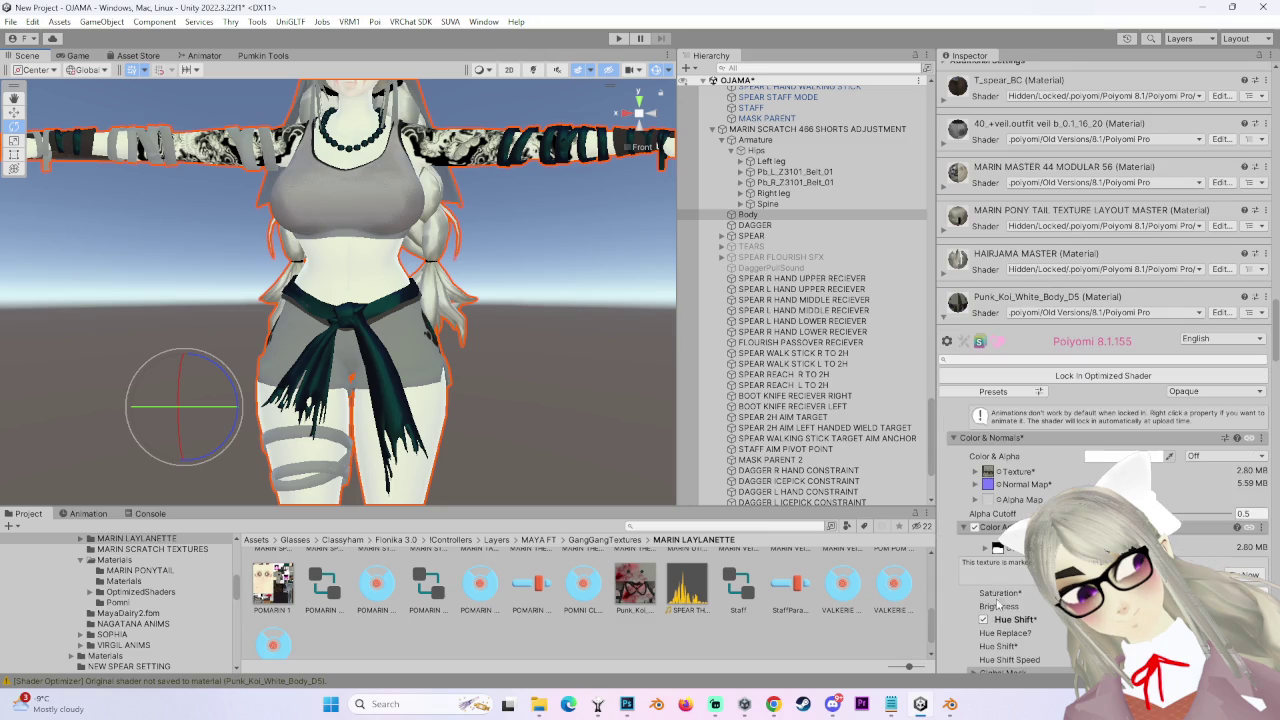
pyautogui.scroll(-10, 1010, 605)
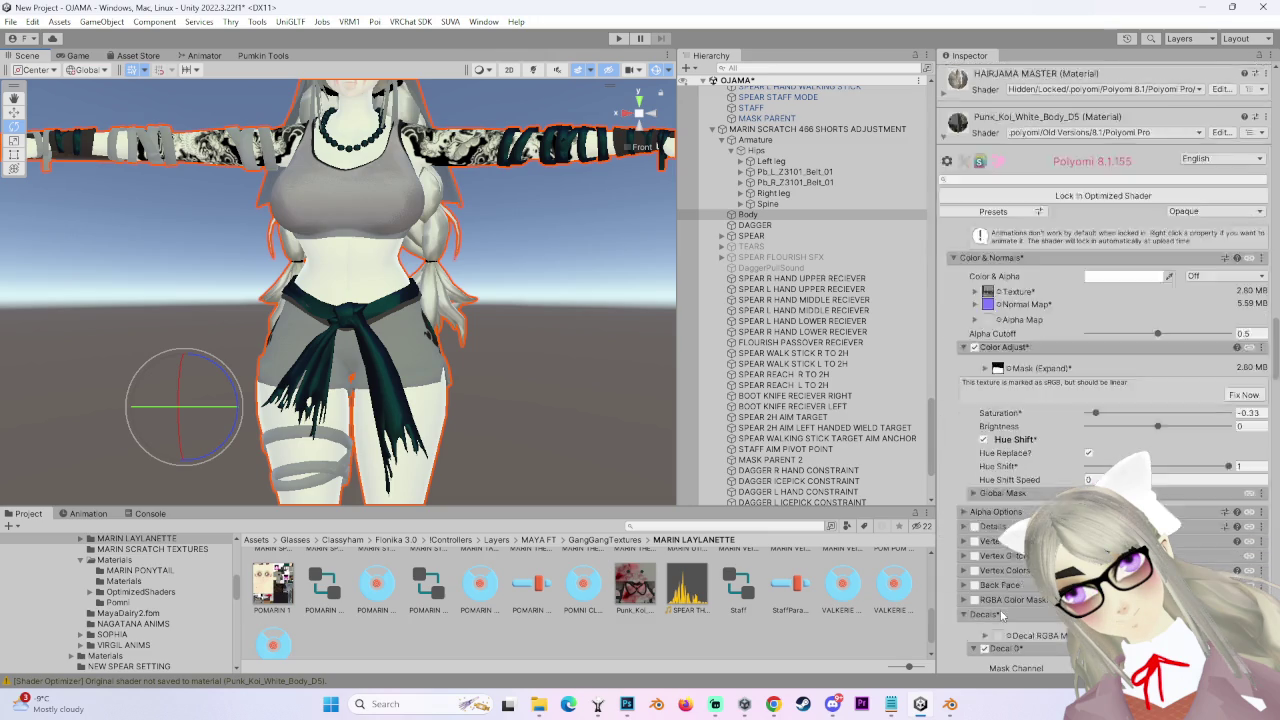
pyautogui.click(1008, 471)
pyautogui.scroll(3, 660, 615)
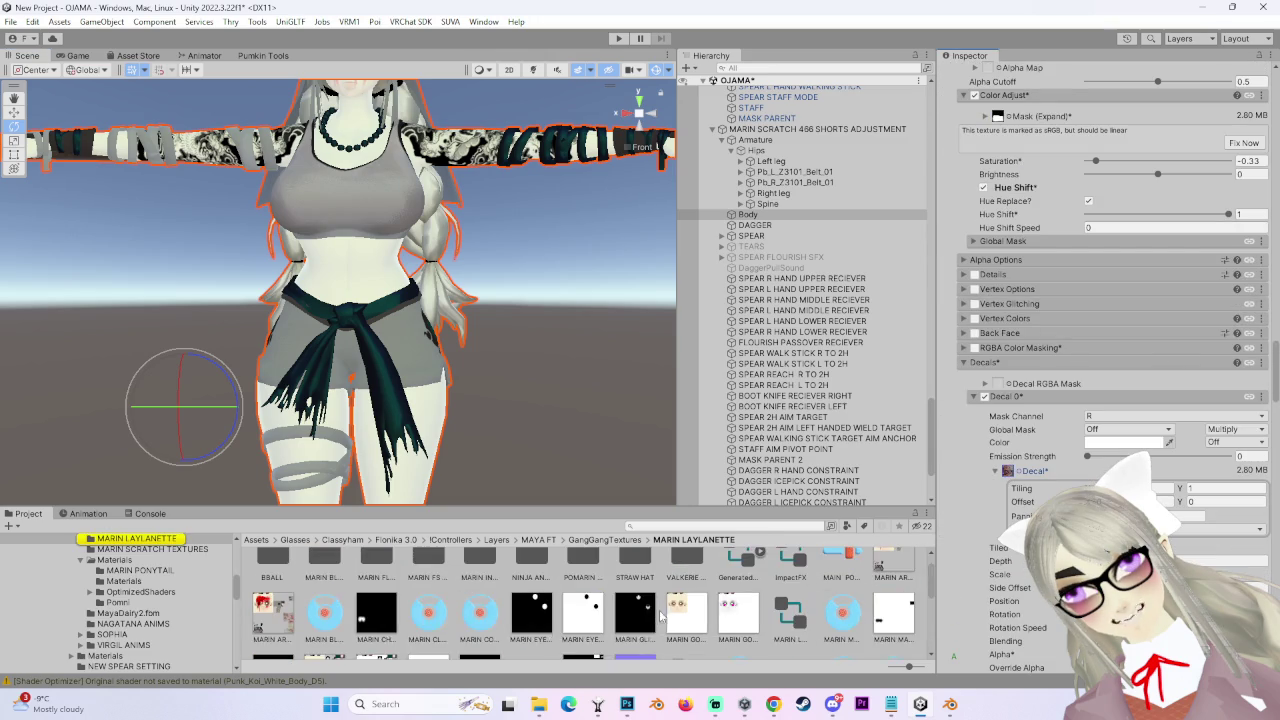
pyautogui.click(1008, 471)
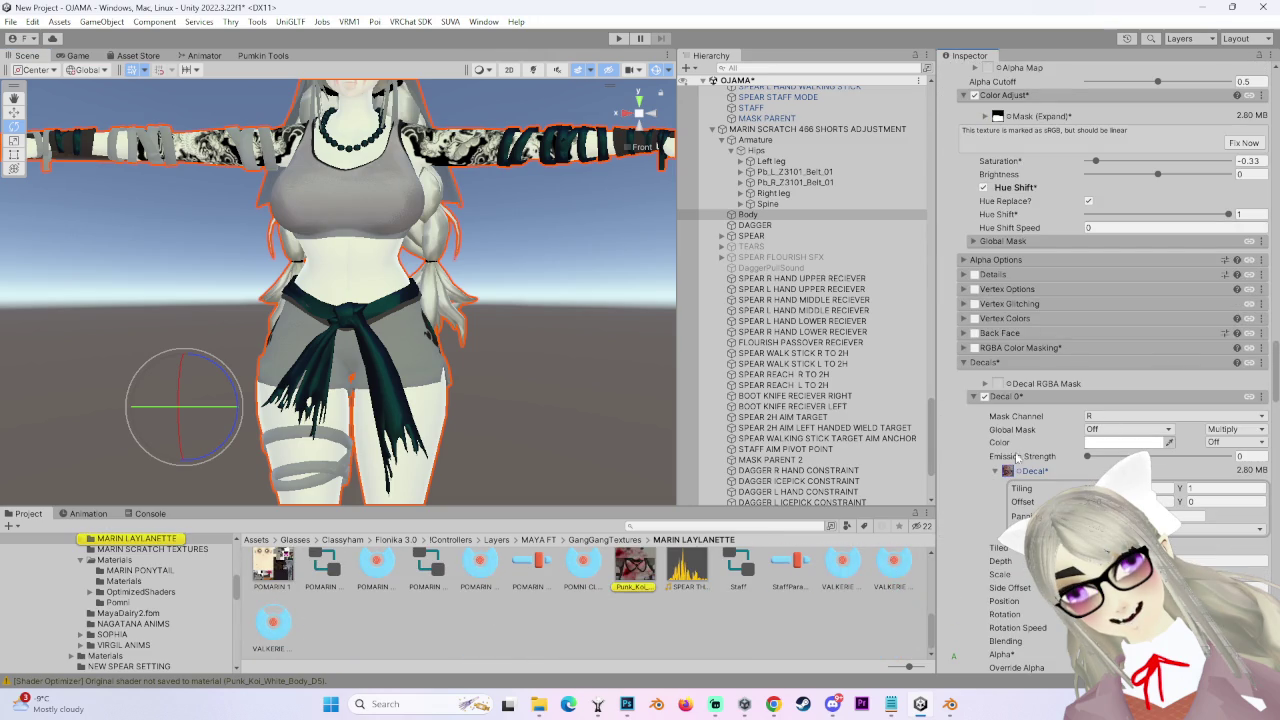
pyautogui.scroll(3, 1050, 358)
pyautogui.click(987, 186)
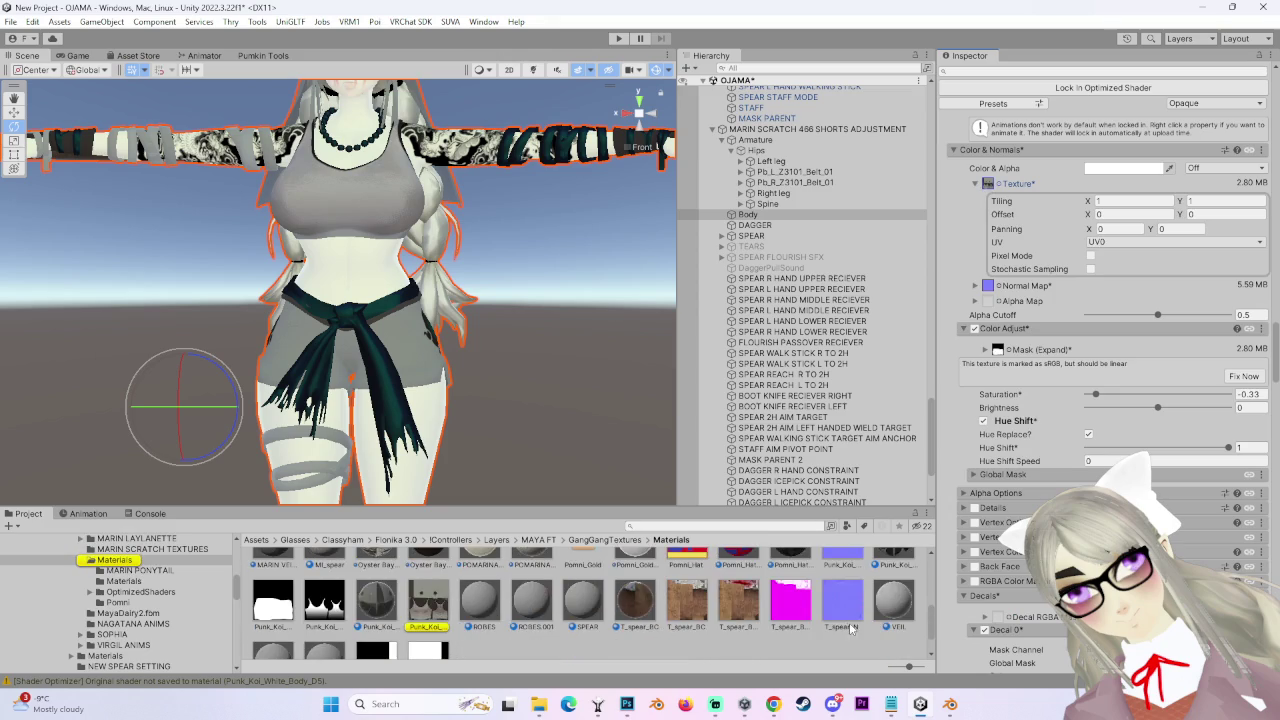
pyautogui.scroll(3, 442, 640)
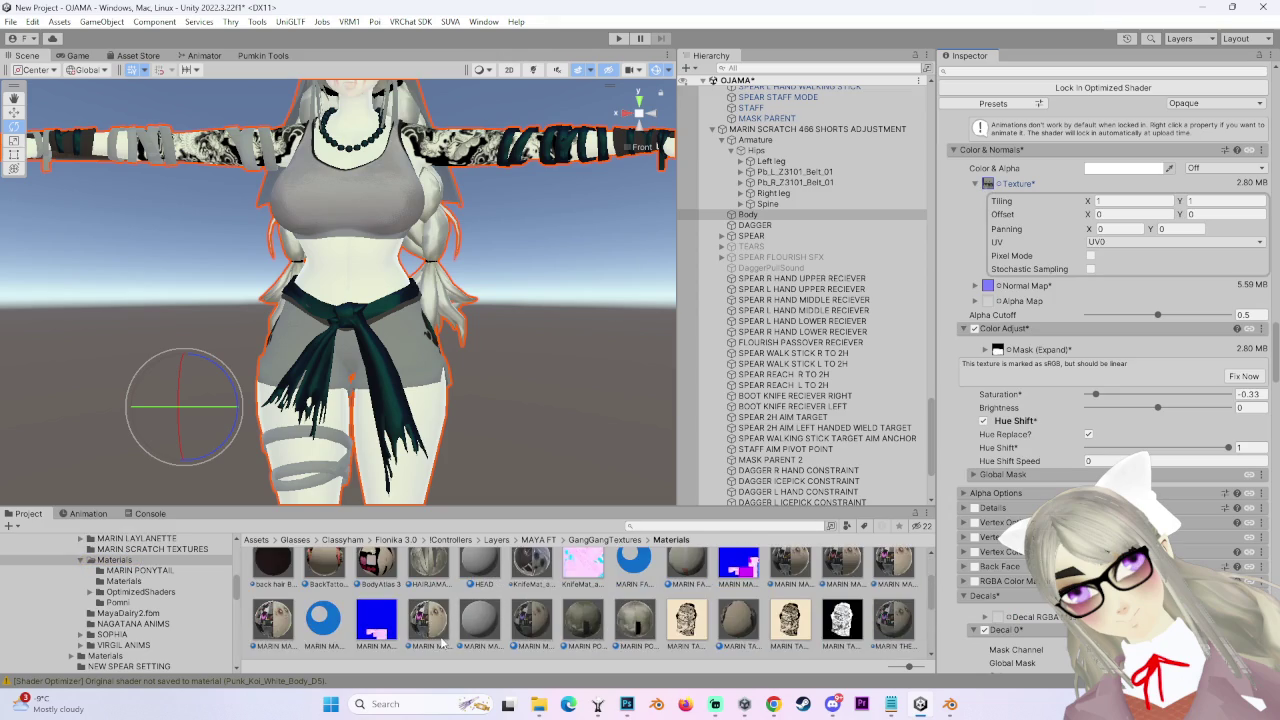
pyautogui.scroll(-8, 451, 632)
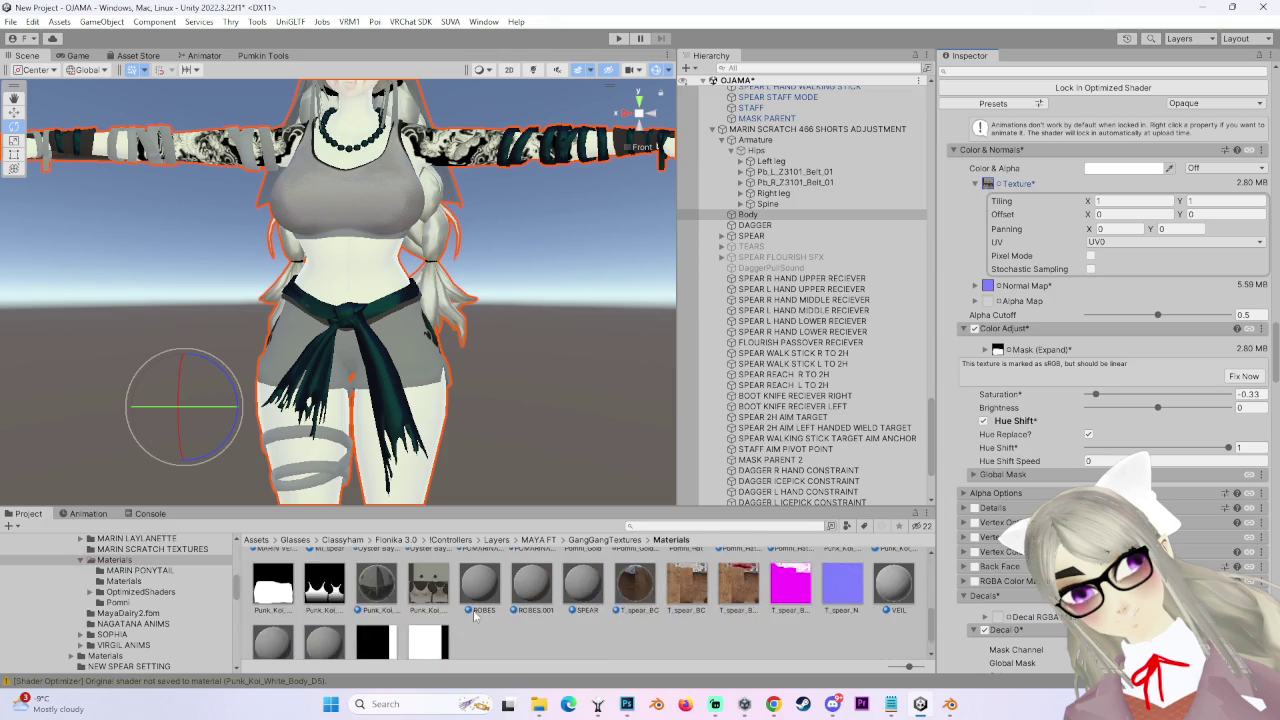
pyautogui.scroll(1, 490, 612)
pyautogui.scroll(-2, 594, 614)
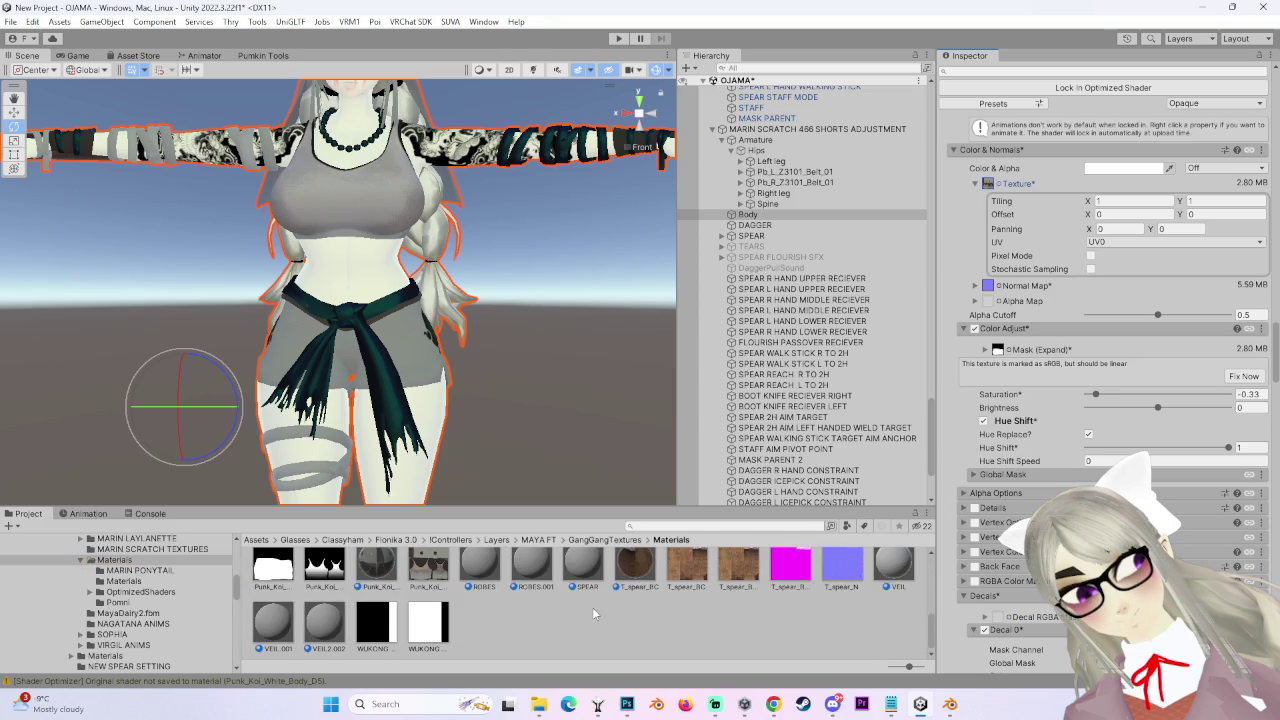
# - Enable Alpha Is Transparency on the Punk_Koi_White_Body_D19 BLOOD texture and apply it
pyautogui.click(629, 706)
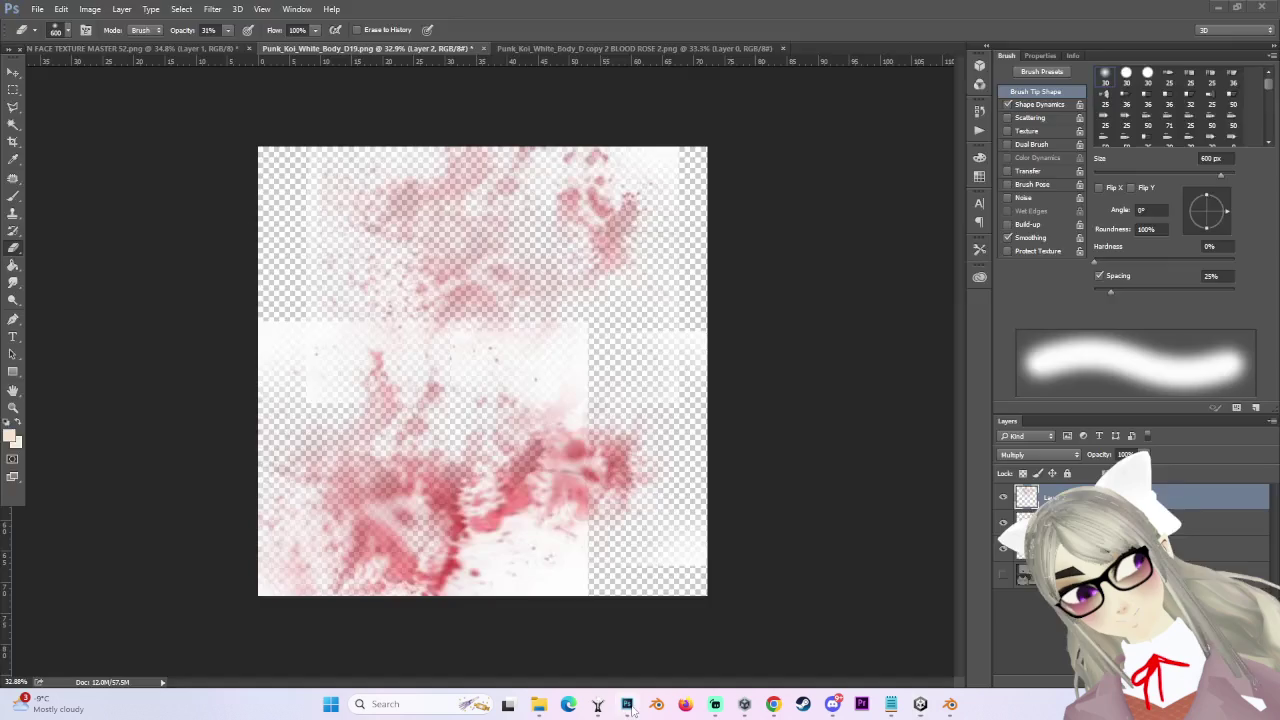
pyautogui.click(629, 706)
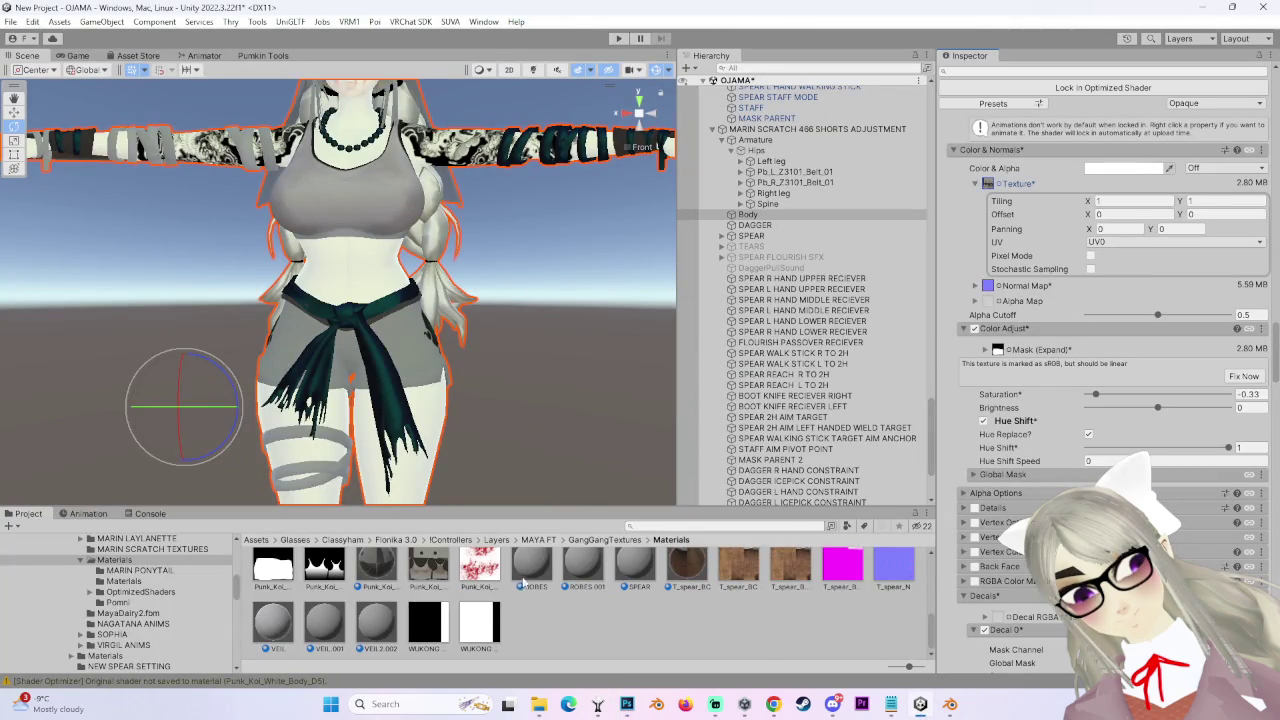
pyautogui.click(479, 572)
pyautogui.click(1082, 174)
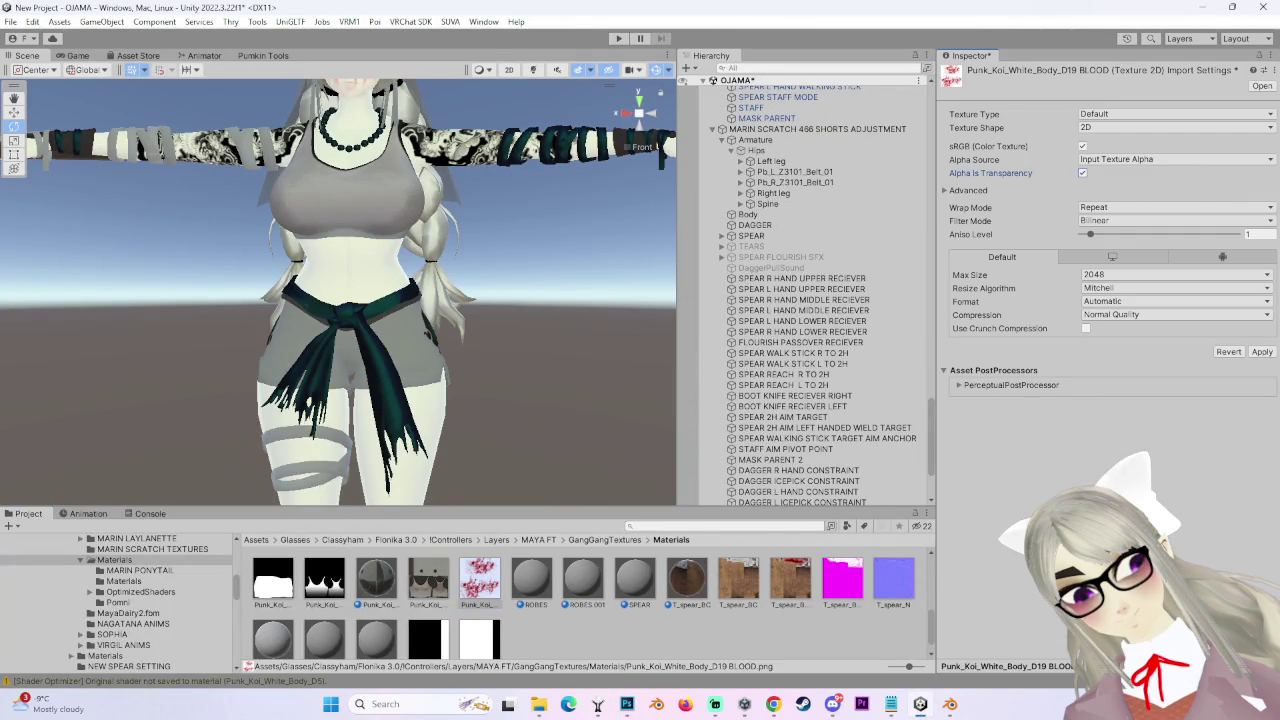
pyautogui.click(1266, 352)
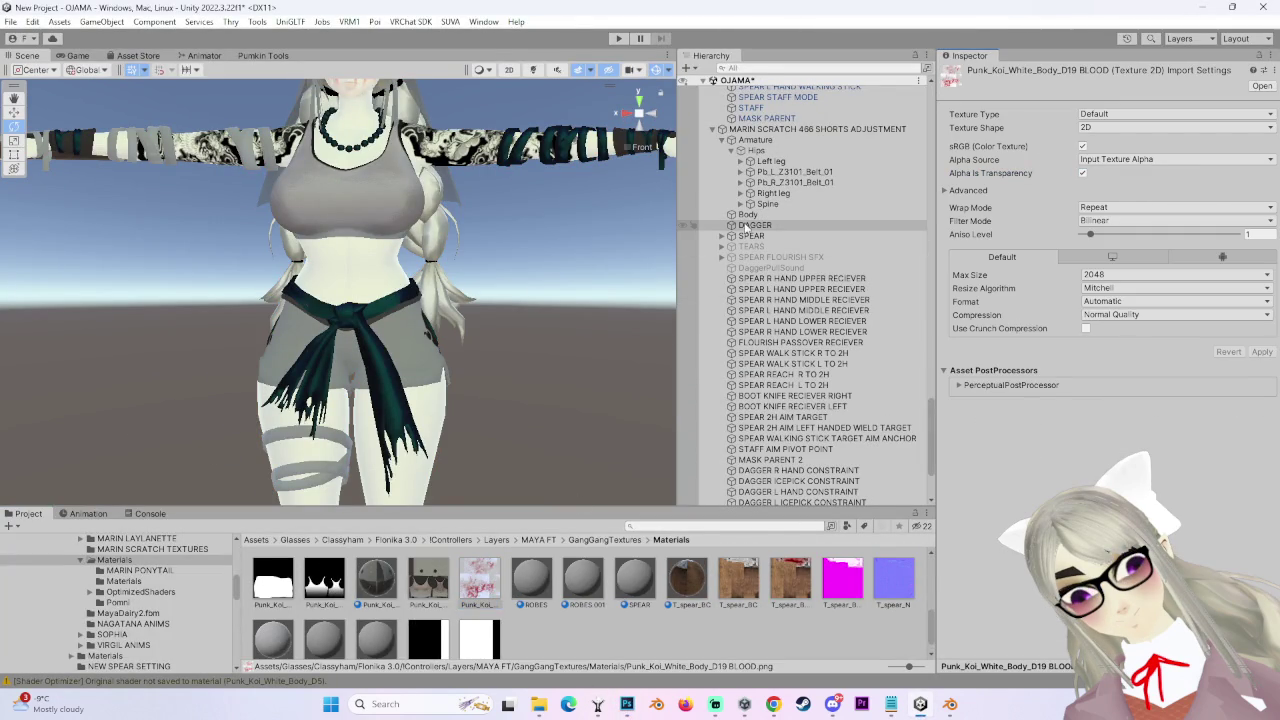
# - Reselect Body and drag the BLOOD texture into the Decal 0 slot
pyautogui.click(757, 215)
pyautogui.scroll(-15, 1038, 503)
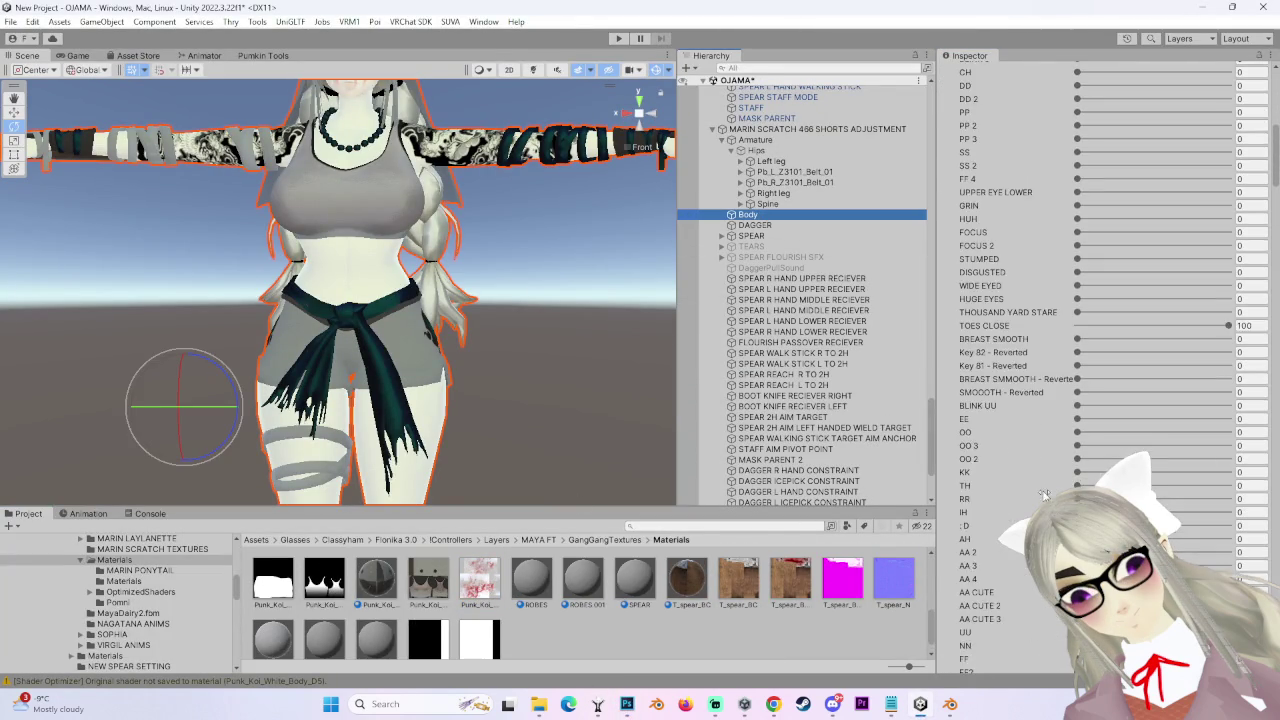
pyautogui.scroll(-6, 1038, 503)
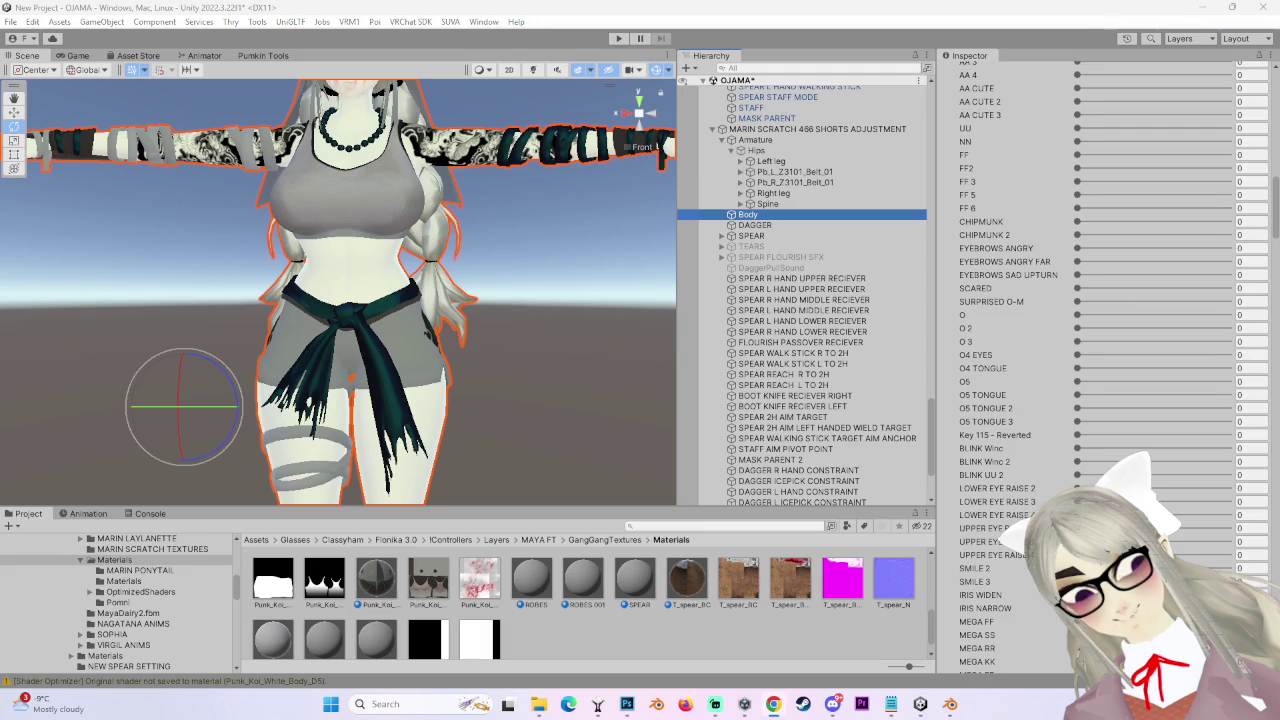
pyautogui.scroll(-1, 832, 610)
pyautogui.scroll(3, 779, 265)
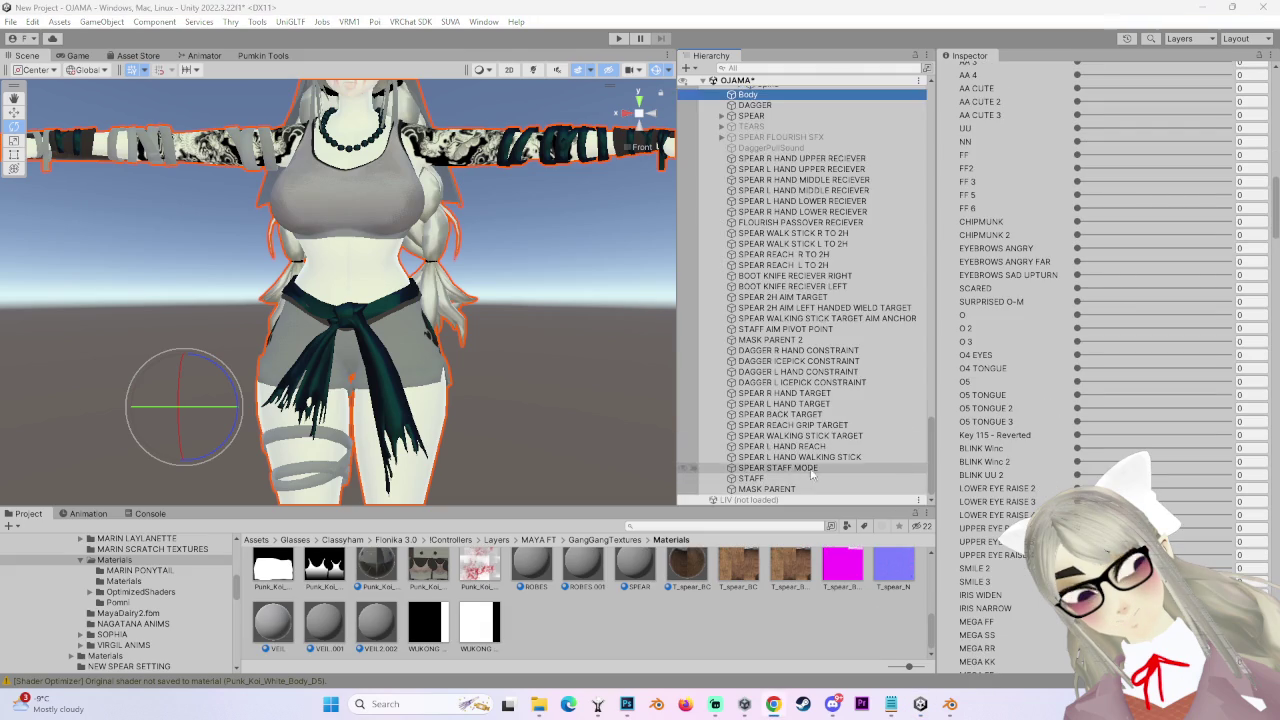
pyautogui.scroll(-20, 1100, 350)
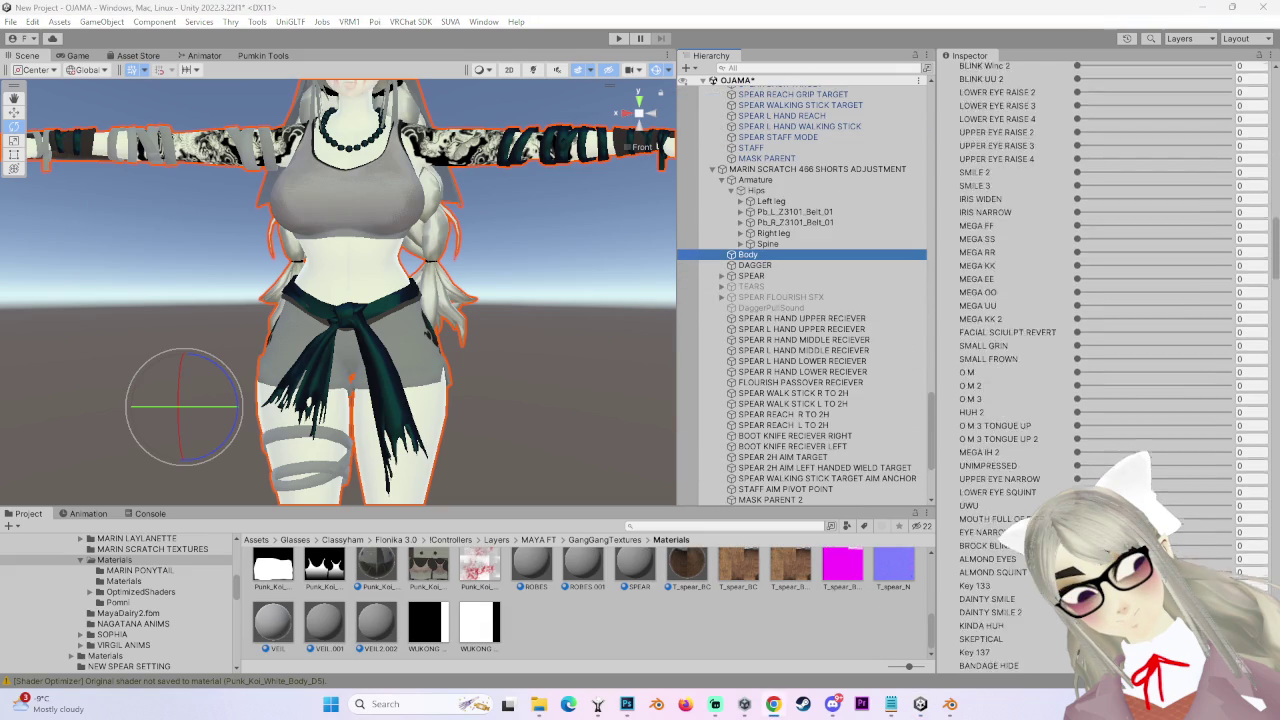
pyautogui.scroll(-15, 1100, 350)
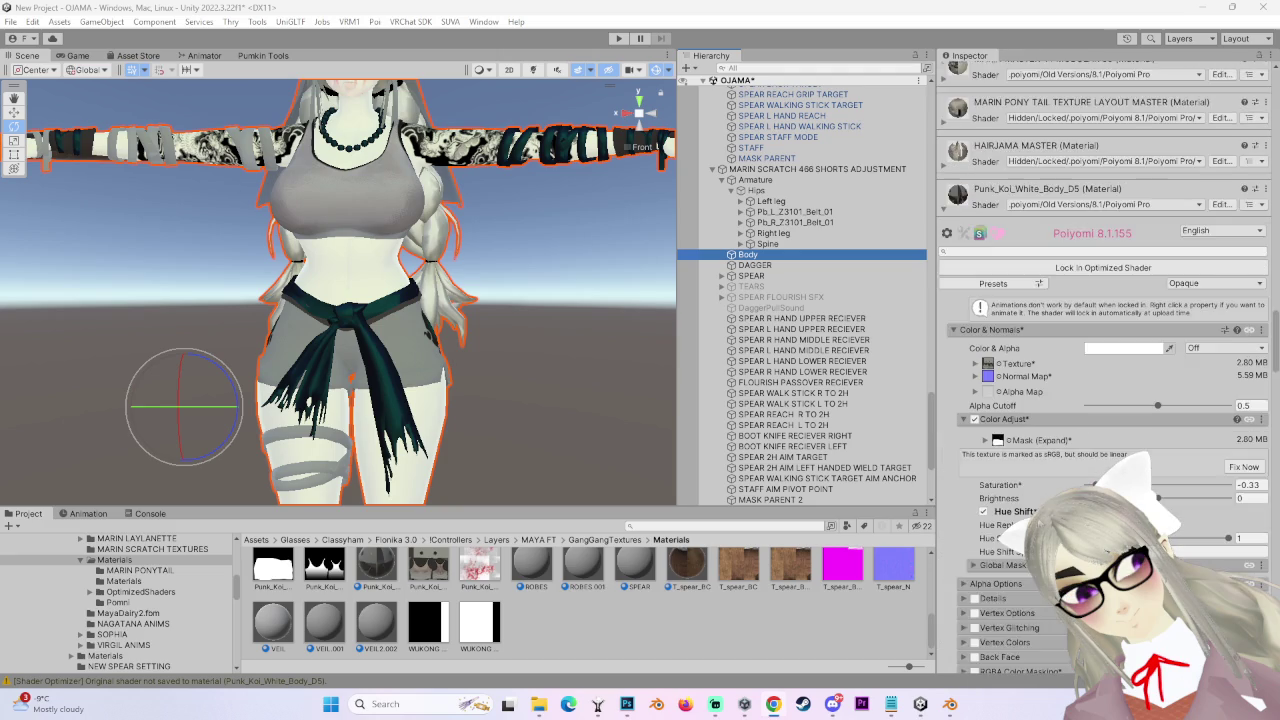
pyautogui.scroll(-5, 1100, 350)
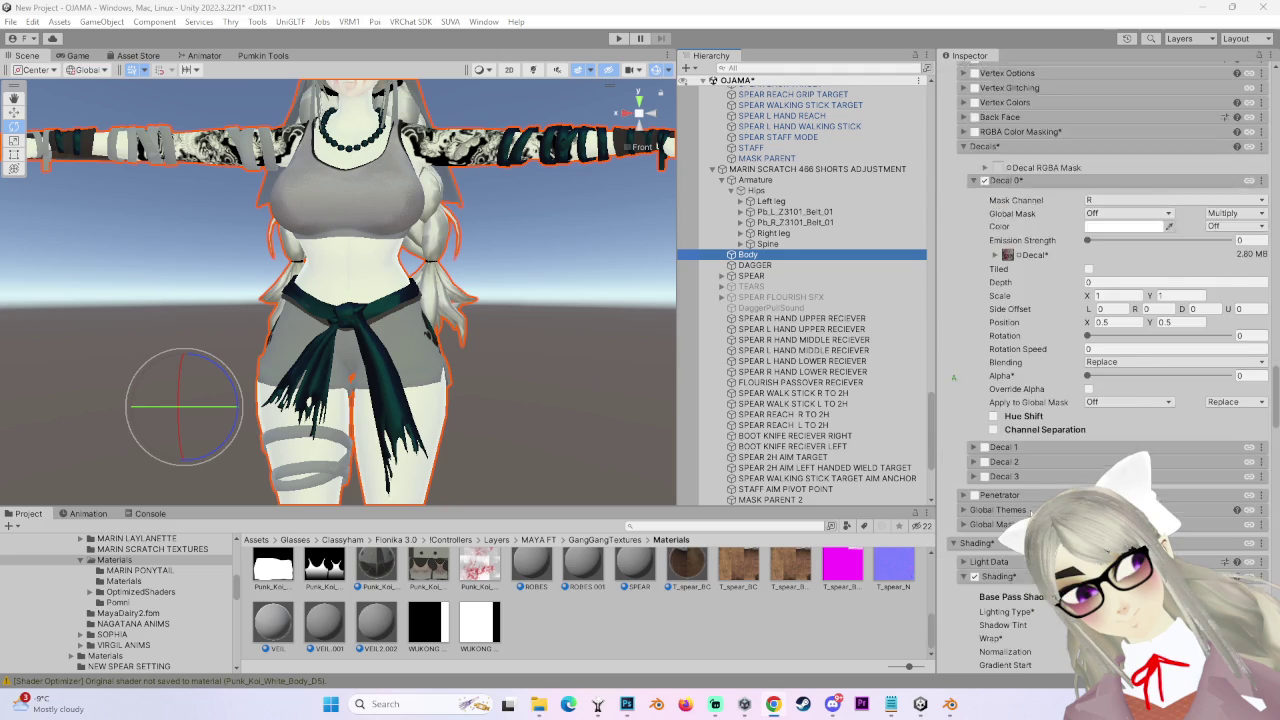
pyautogui.moveTo(490, 580); pyautogui.dragTo(993, 334)
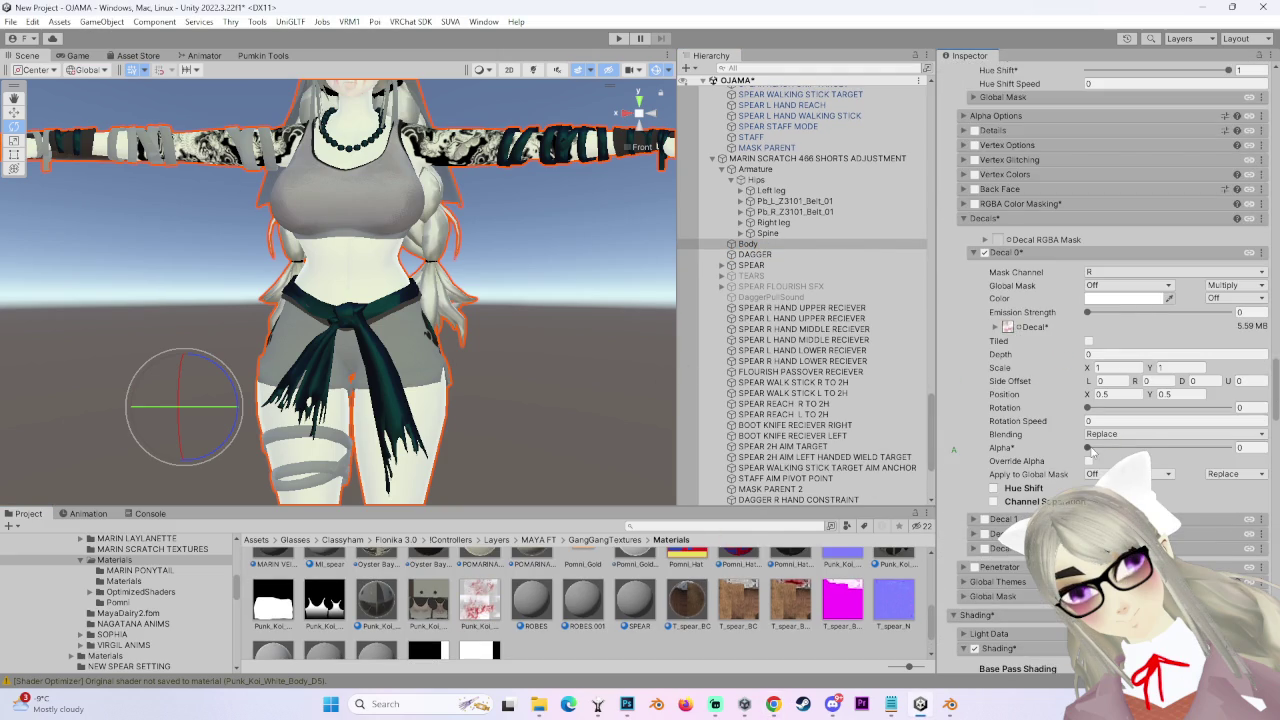
# - Raise Decal 0's alpha and set its blending to Multiply
pyautogui.moveTo(1090, 450); pyautogui.dragTo(1150, 447)
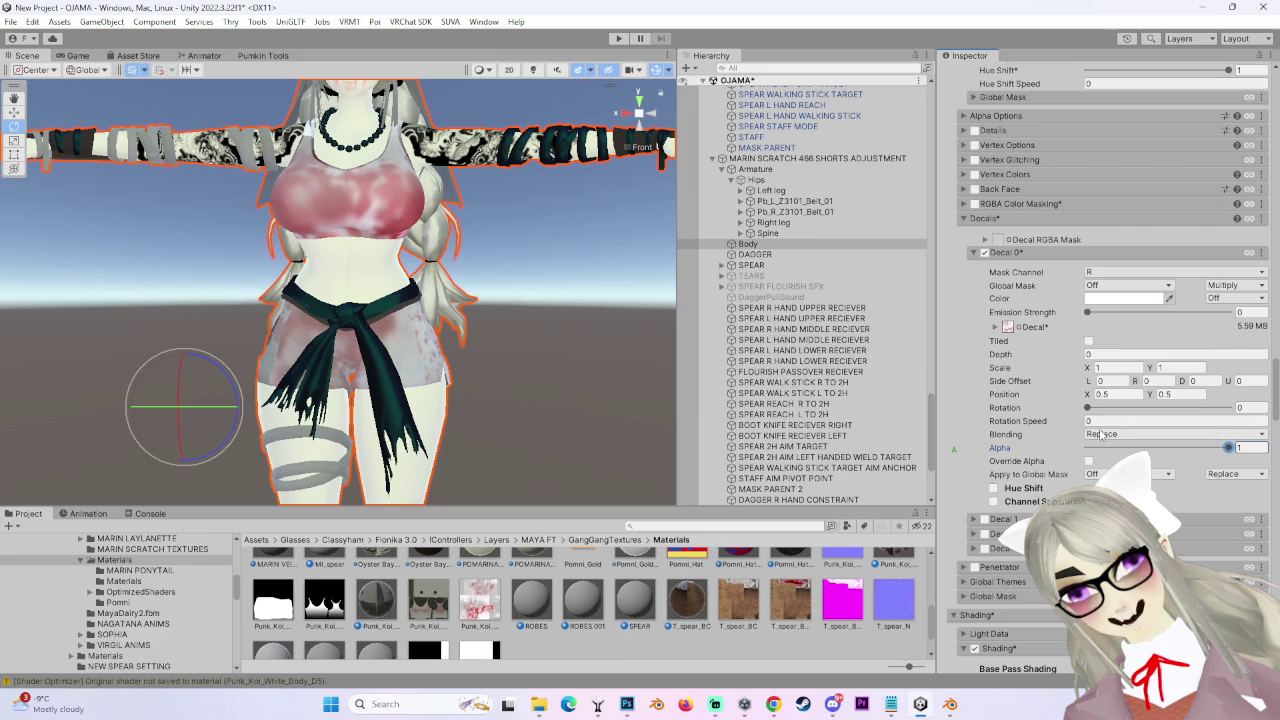
pyautogui.click(1150, 433)
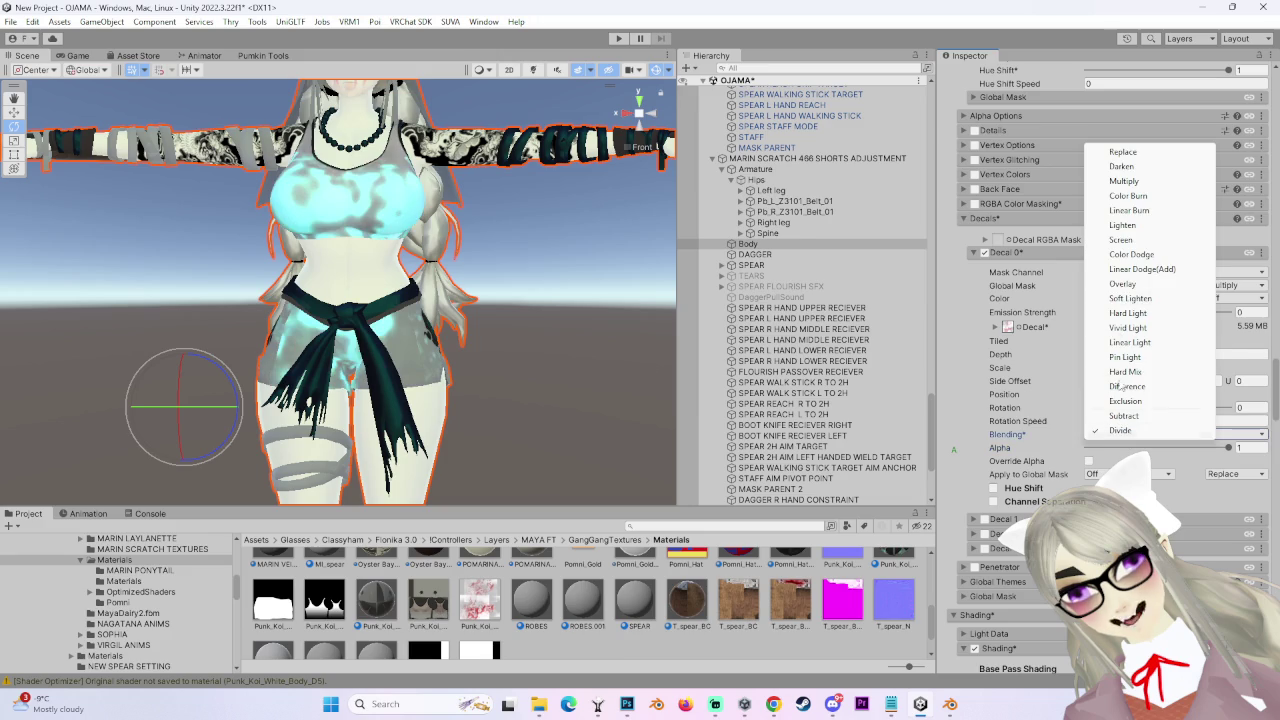
pyautogui.click(1123, 181)
# - Orbit the Scene view around the hips to see the hand-emblem decals from the front
pyautogui.moveTo(480, 340)
pyautogui.mouseDown()
pyautogui.moveTo(545, 355)
pyautogui.moveTo(251, 311)
pyautogui.moveTo(461, 277)
pyautogui.moveTo(648, 300)
pyautogui.moveTo(490, 288)
pyautogui.mouseUp()
pyautogui.moveTo(497, 344); pyautogui.dragTo(480, 344)
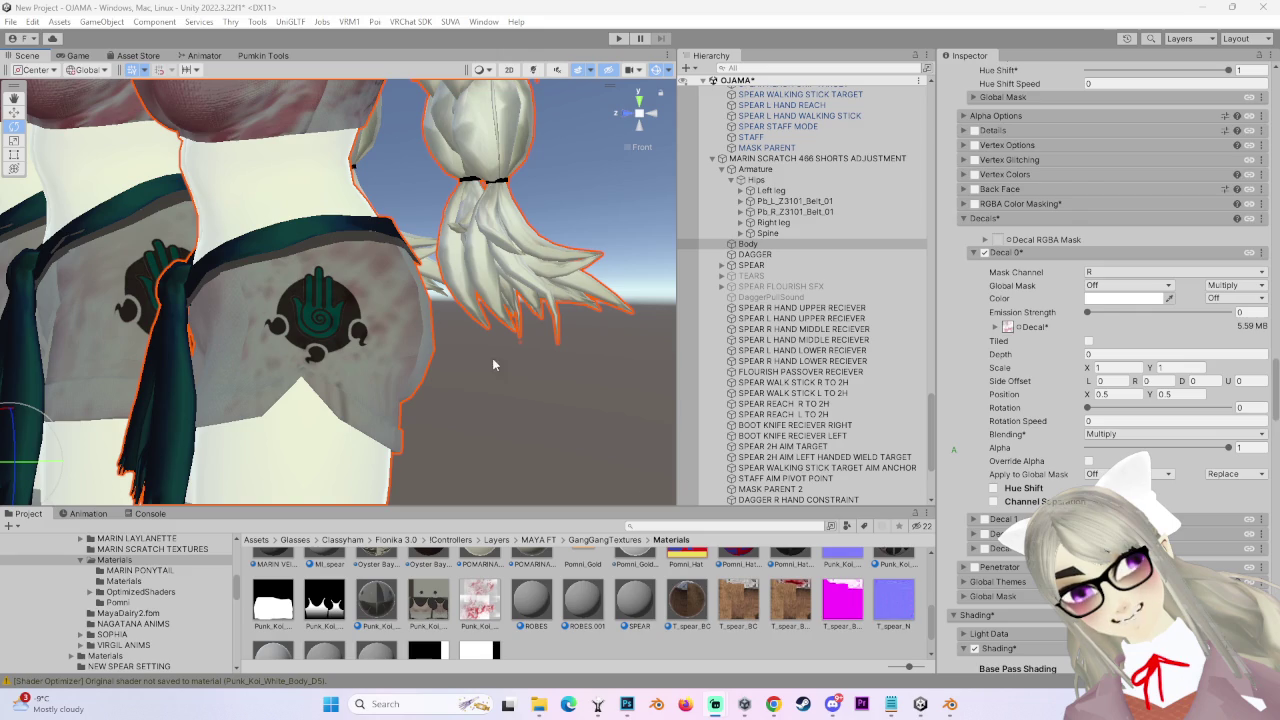
pyautogui.moveTo(463, 451)
pyautogui.mouseDown()
pyautogui.moveTo(399, 309)
pyautogui.moveTo(407, 347)
pyautogui.moveTo(357, 343)
pyautogui.moveTo(429, 366)
pyautogui.moveTo(366, 362)
pyautogui.moveTo(382, 349)
pyautogui.moveTo(549, 342)
pyautogui.mouseUp()
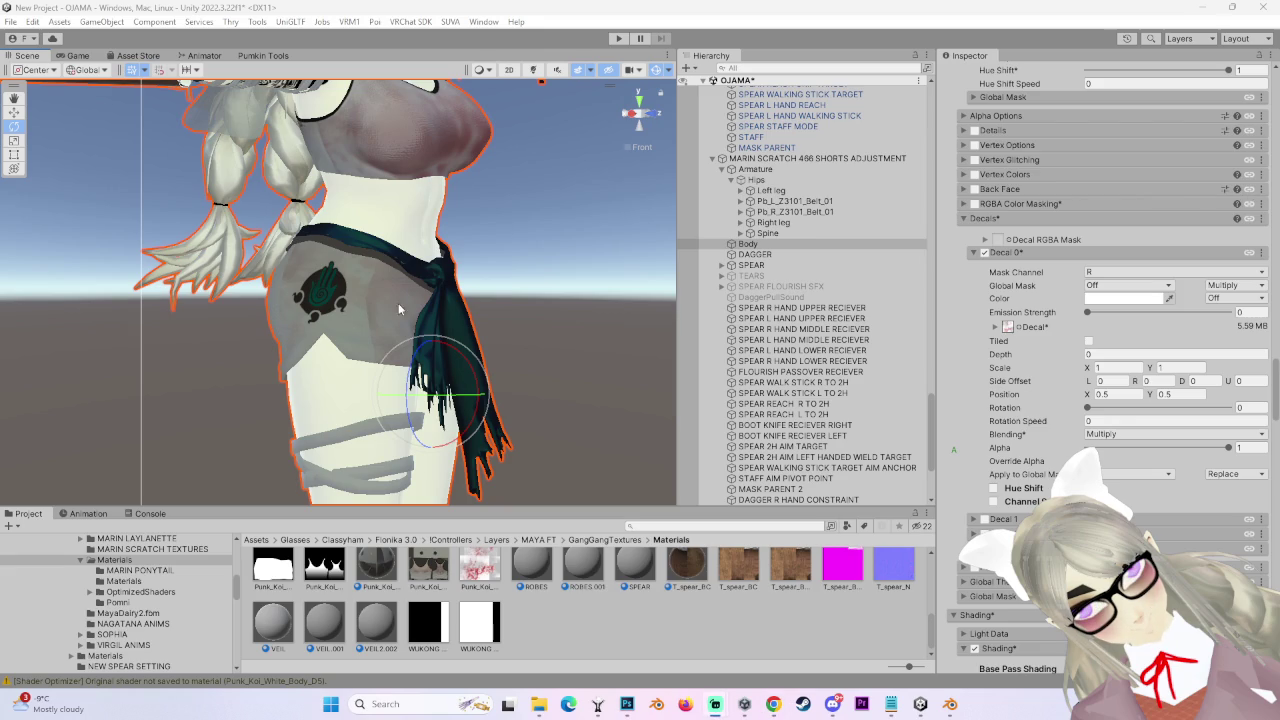
# - Zoom in on the multiplied decal at the hip, then bring up the blood texture in Photoshop
pyautogui.scroll(5, 398, 309)
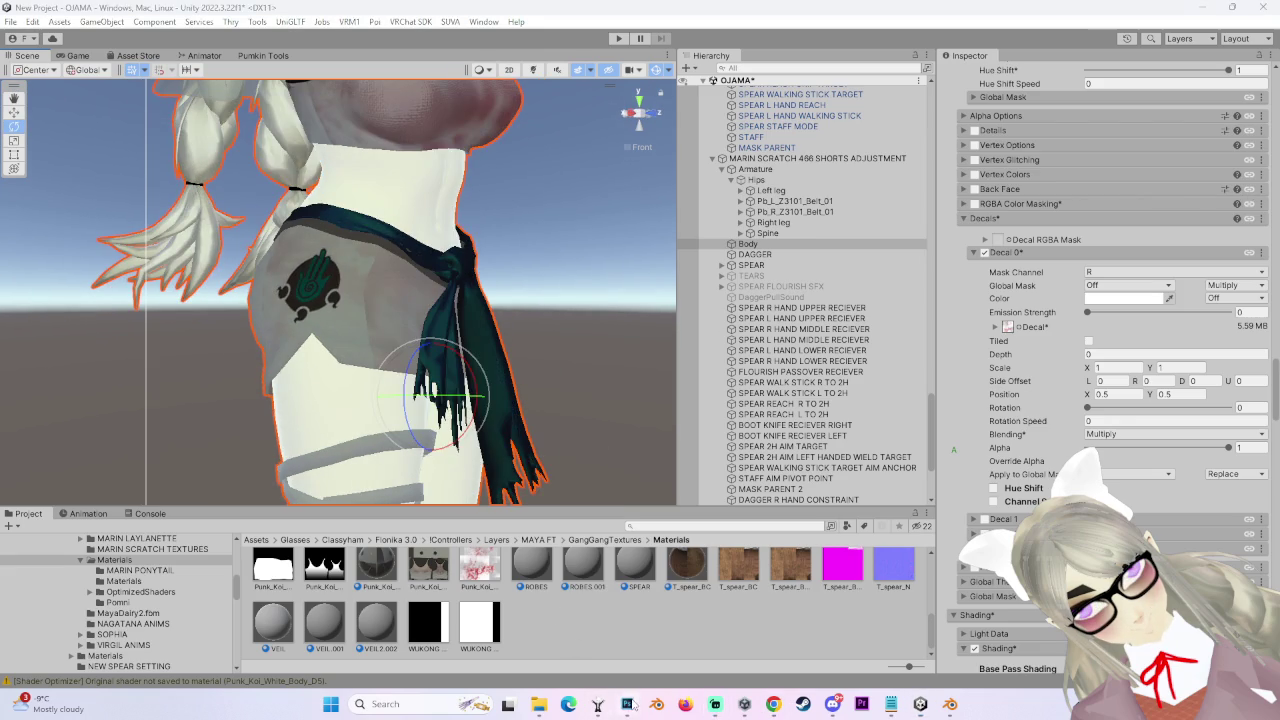
pyautogui.click(628, 704)
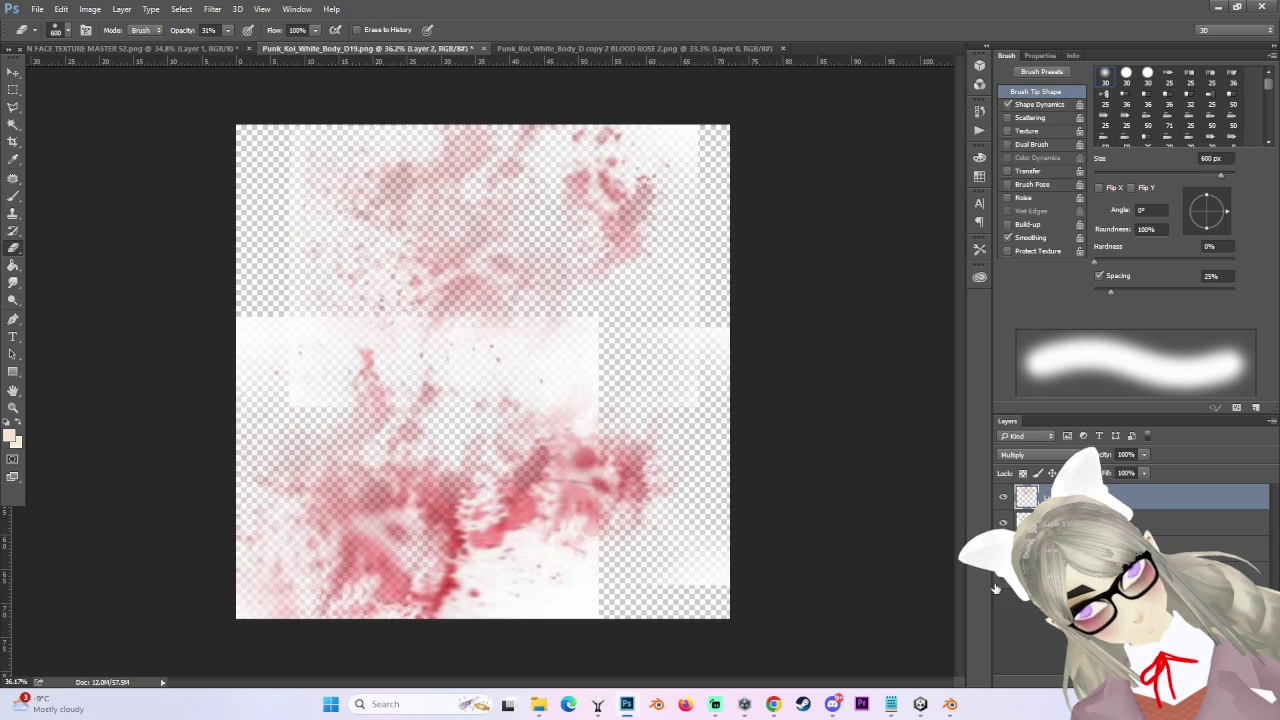
# - Toggle the blood splatter layer's visibility to compare, then make it active again
pyautogui.scroll(2, 600, 486)
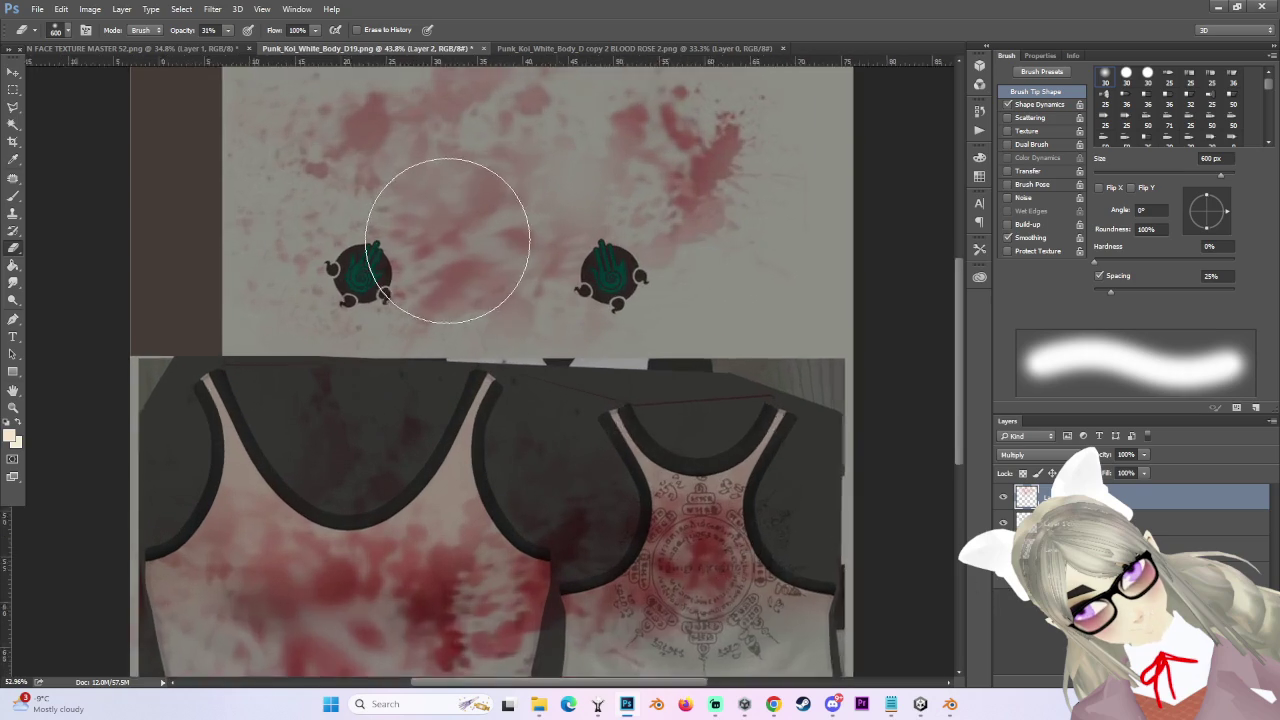
pyautogui.scroll(4, 447, 241)
pyautogui.click(1003, 497)
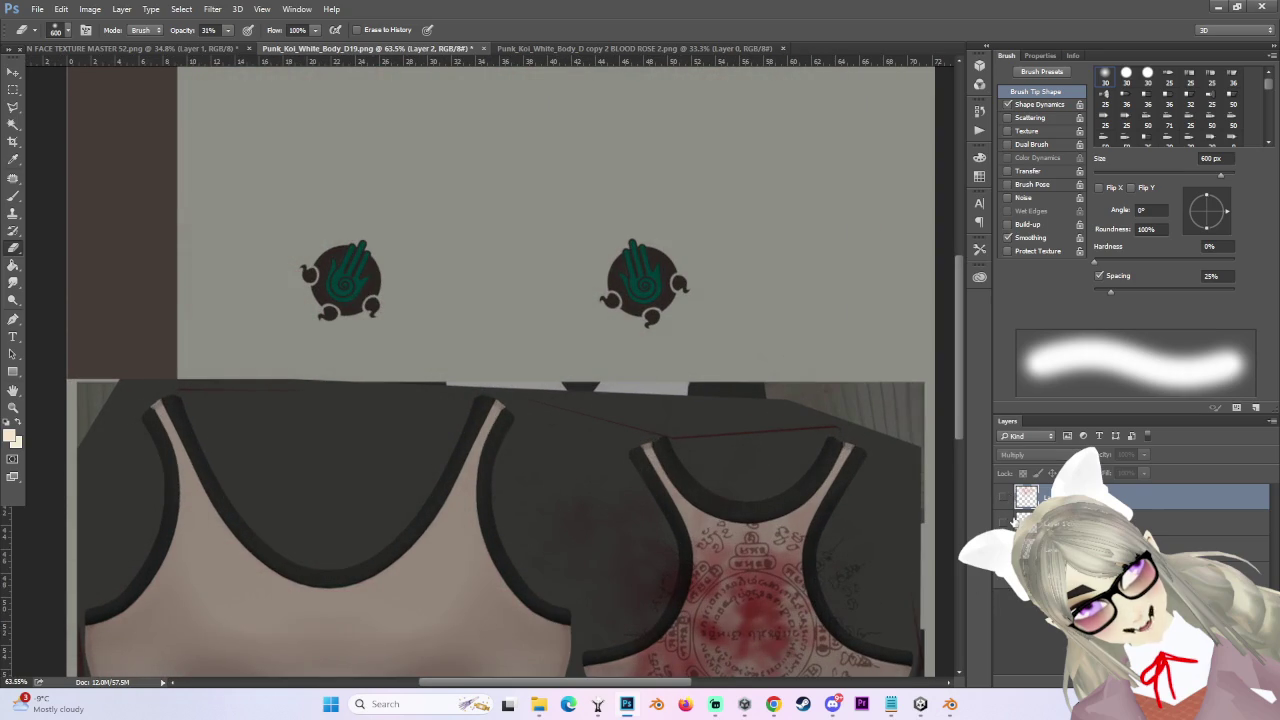
pyautogui.click(1040, 521)
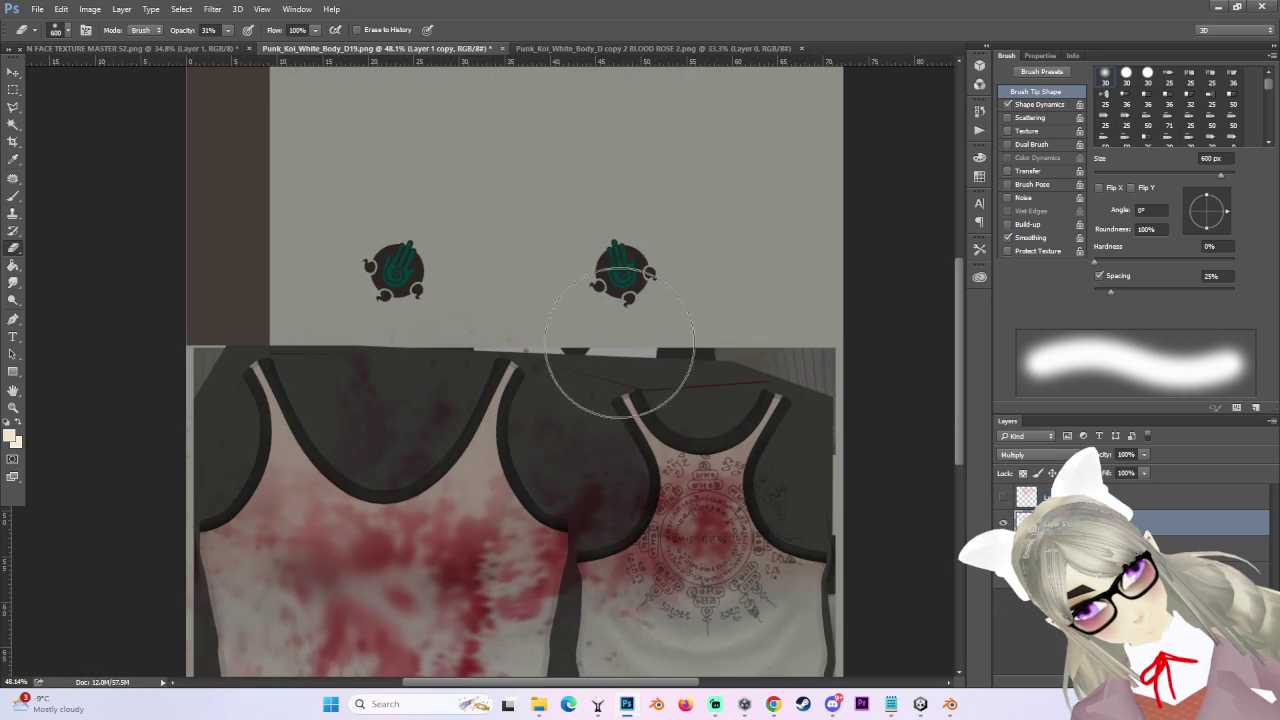
pyautogui.click(1003, 497)
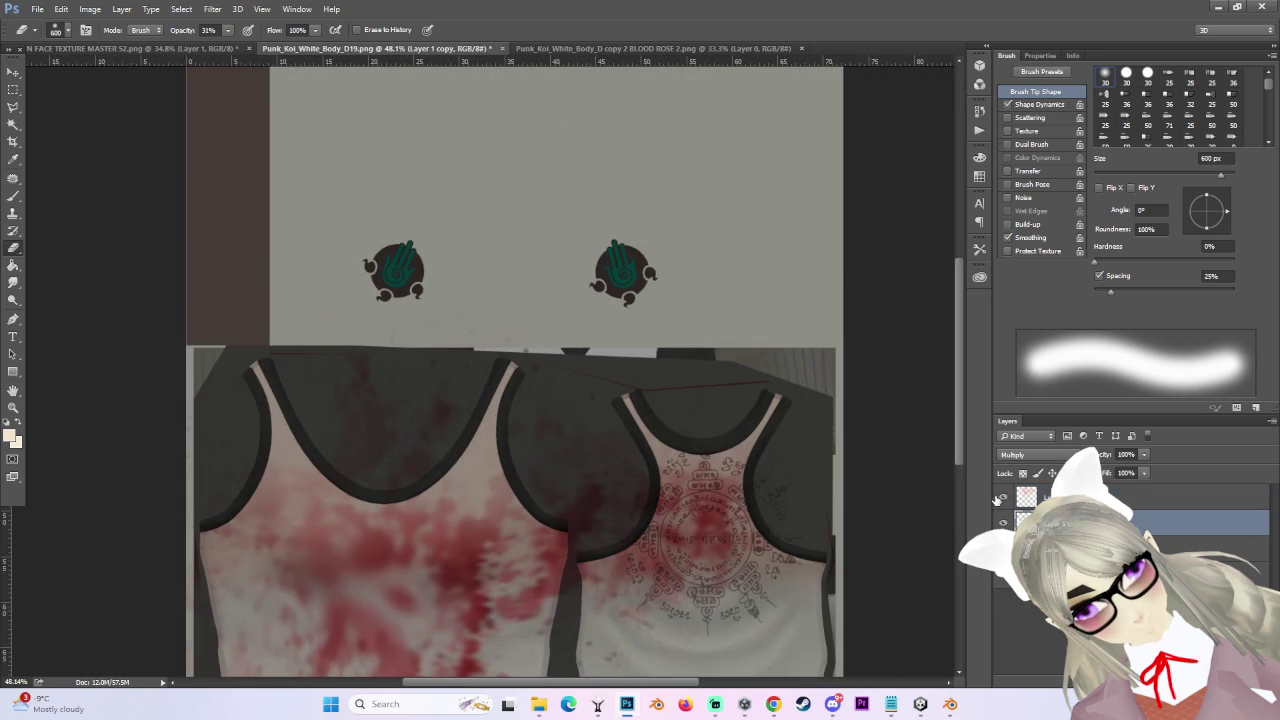
pyautogui.press('[')
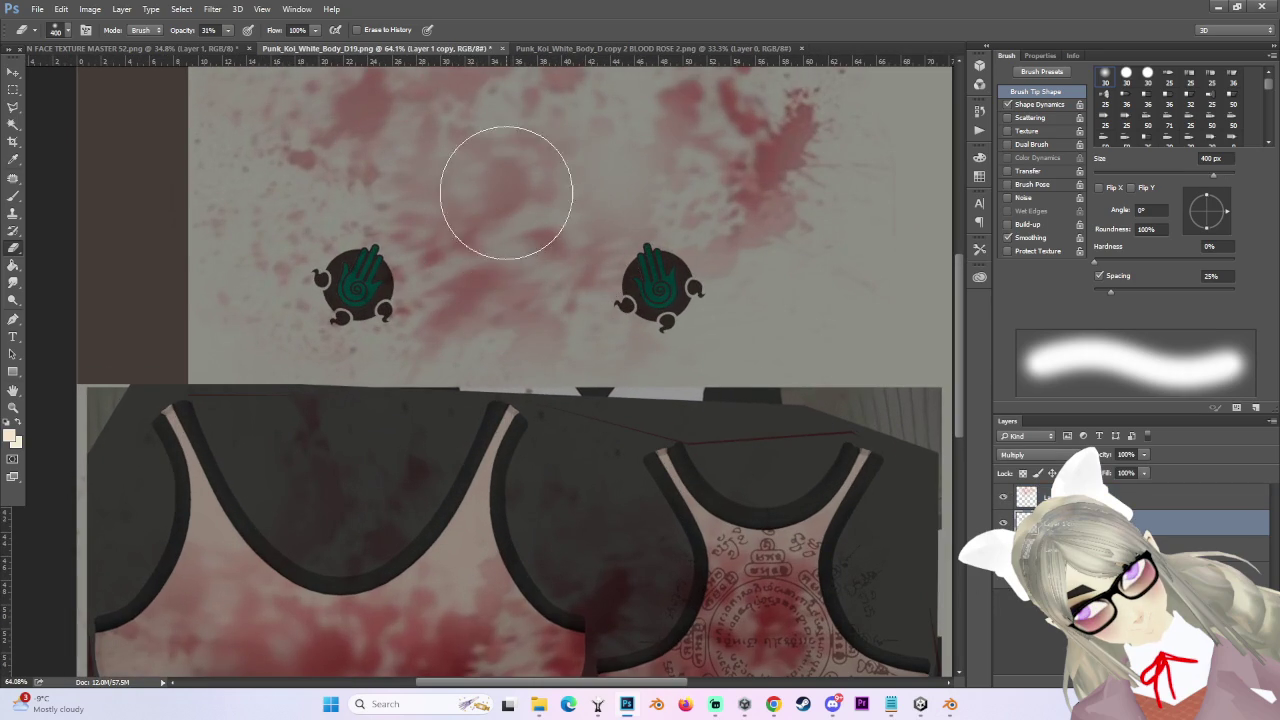
pyautogui.click(1035, 497)
# - Set the eraser to 400 px and erase splatter between the two hand emblems
pyautogui.press('[')
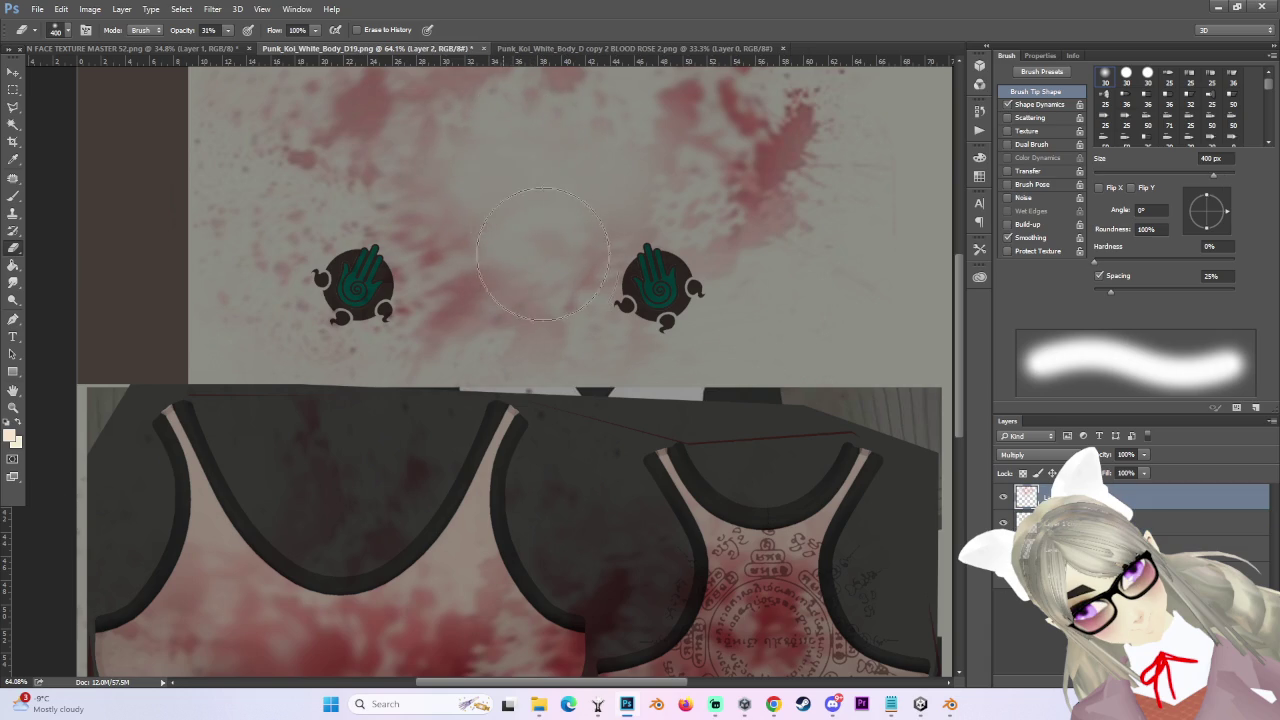
pyautogui.press('[')
pyautogui.press('[')
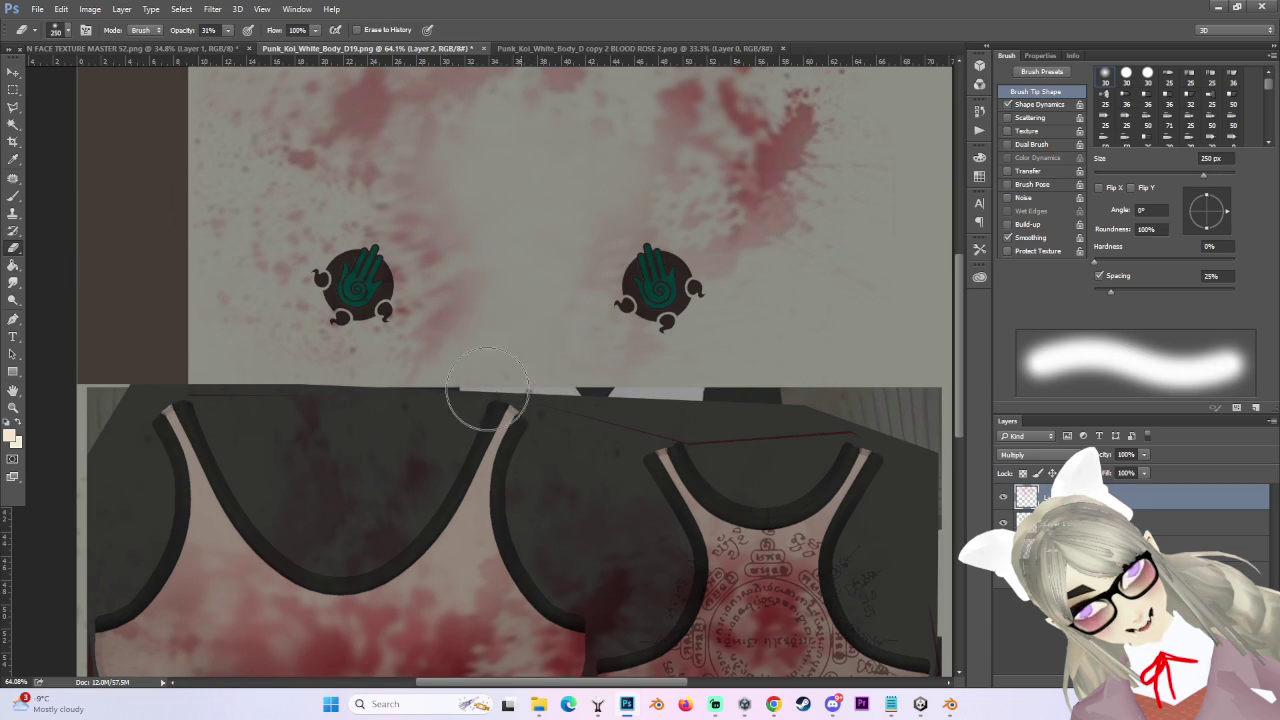
pyautogui.press(']')
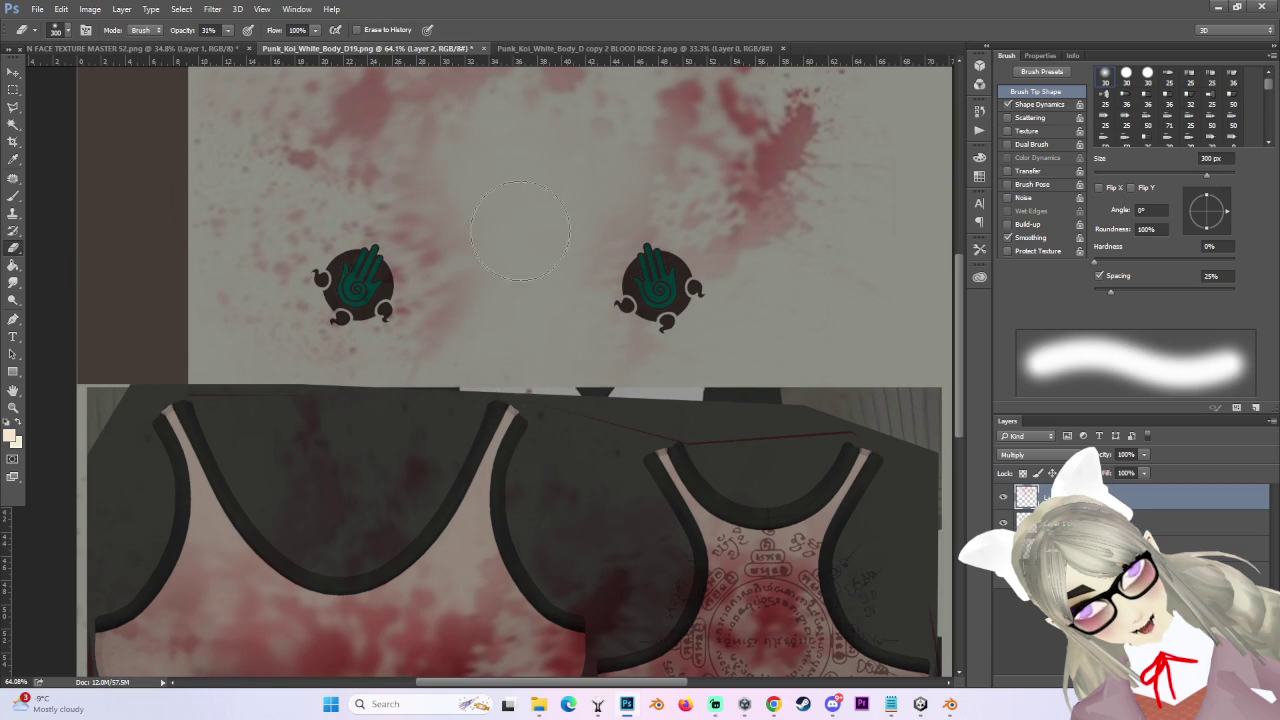
pyautogui.press(']')
pyautogui.press(']')
pyautogui.press(']')
pyautogui.scroll(-3, 243, 229)
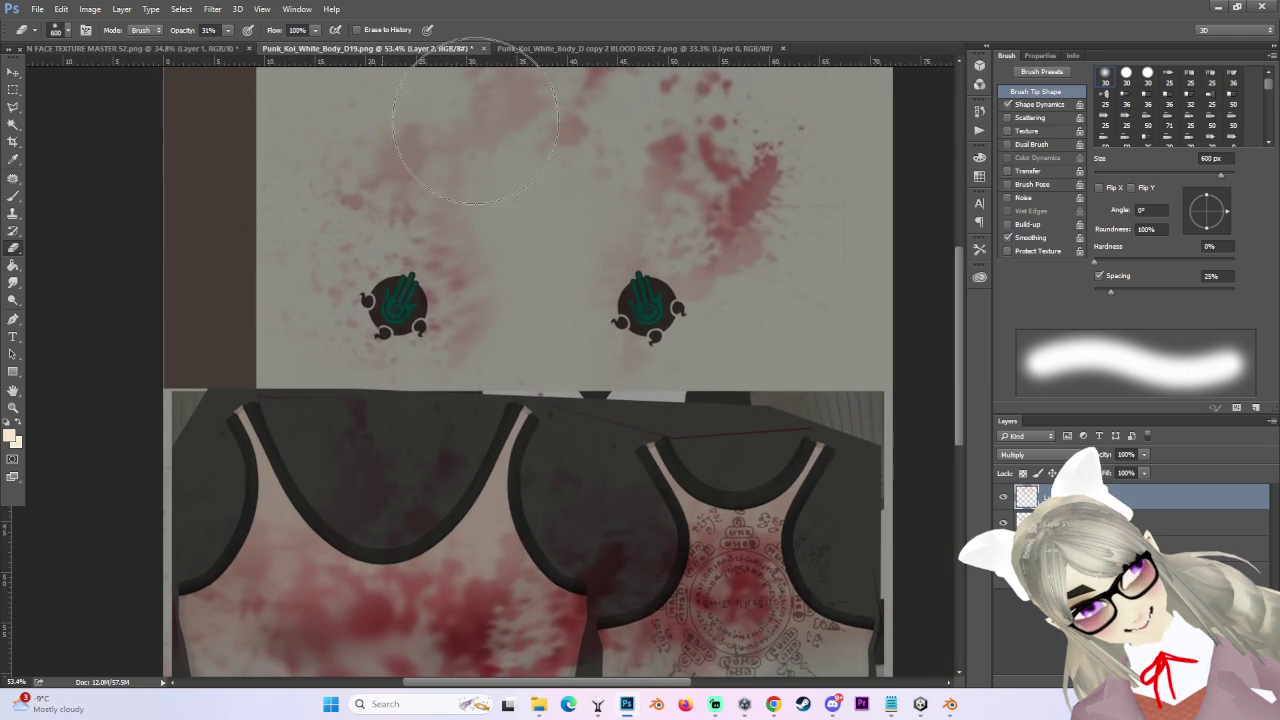
pyautogui.scroll(2, 517, 225)
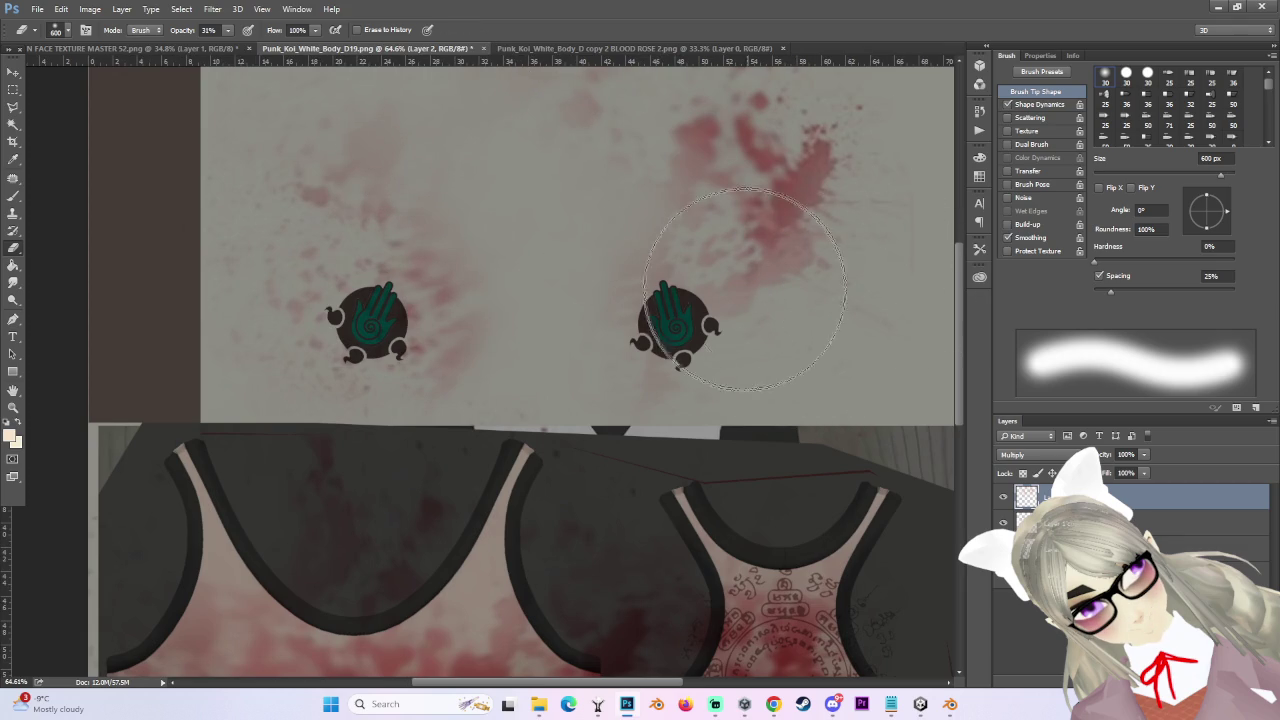
pyautogui.scroll(-2, 925, 232)
pyautogui.hotkey('ctrl', 'shift', 's')
# - Save the texture as the PNG Punk_Koi_White_Body_D19 BLOOD 2, accepting the PNG options
pyautogui.write('BLOOD 2')
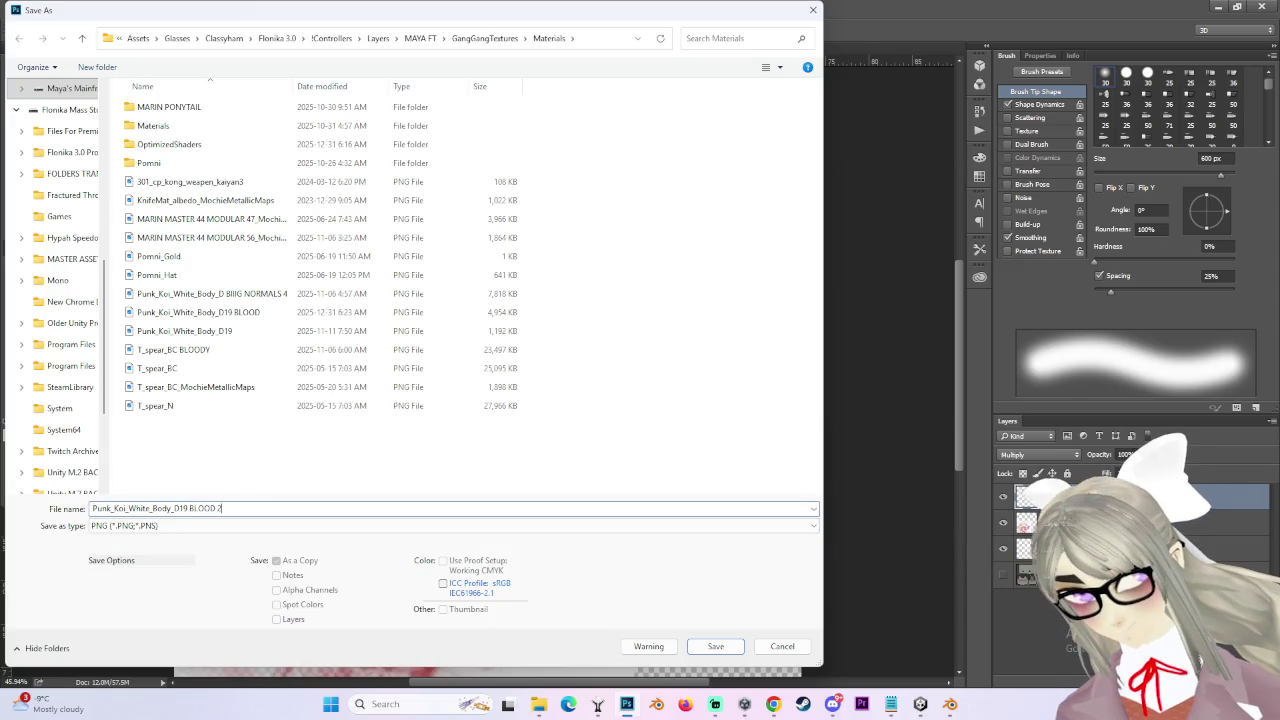
pyautogui.press('Return')
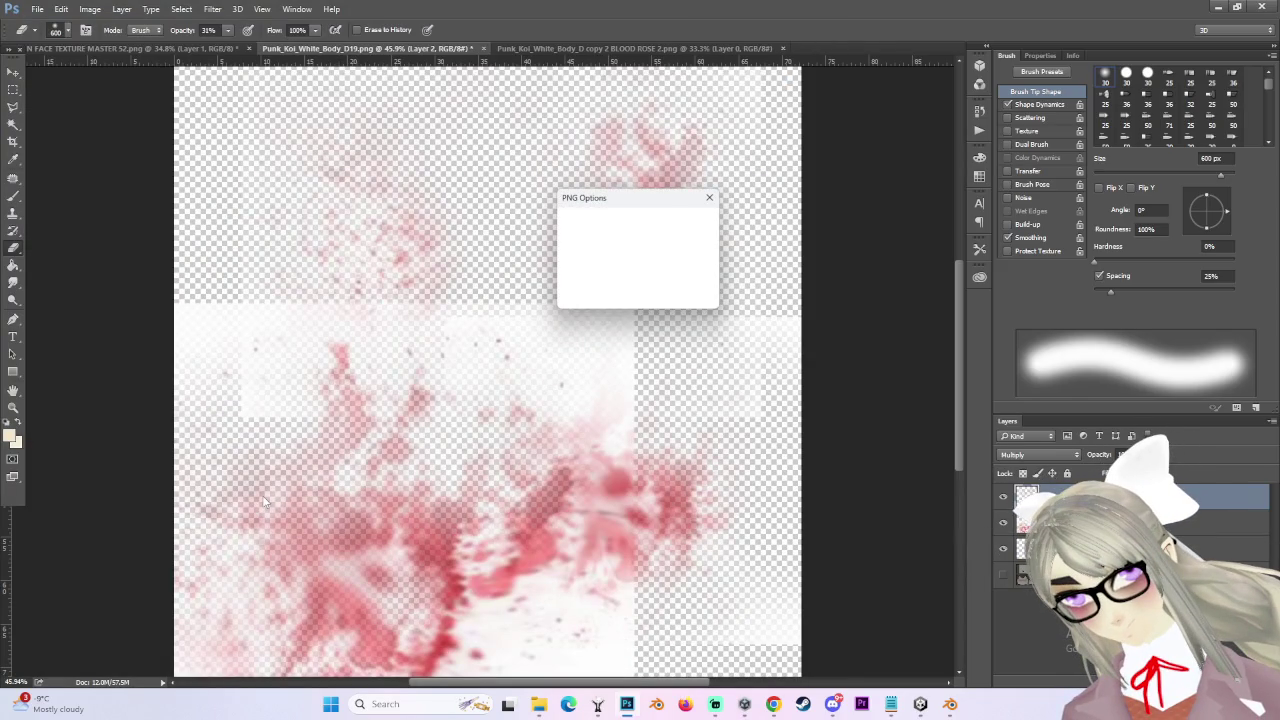
pyautogui.click(695, 220)
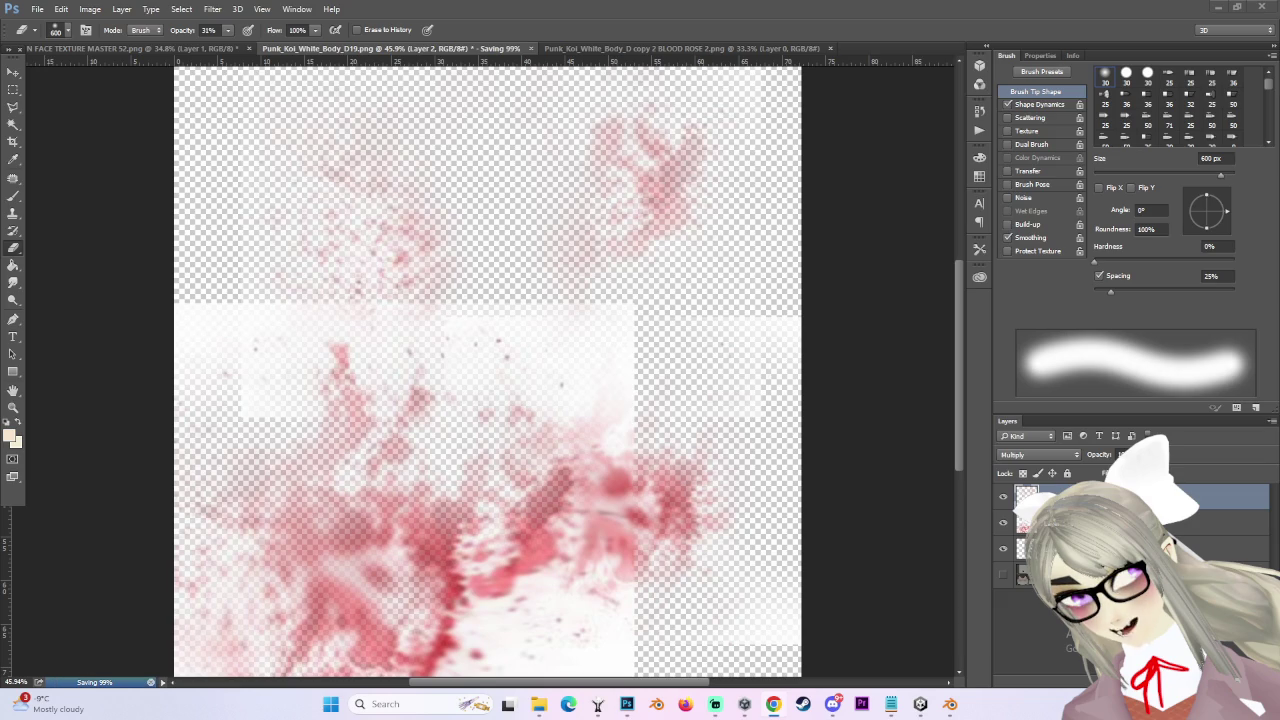
# - Return to Unity and orbit around the avatar
pyautogui.scroll(-2, 843, 366)
pyautogui.scroll(2, 700, 420)
pyautogui.scroll(-2, 630, 472)
pyautogui.scroll(1, 630, 472)
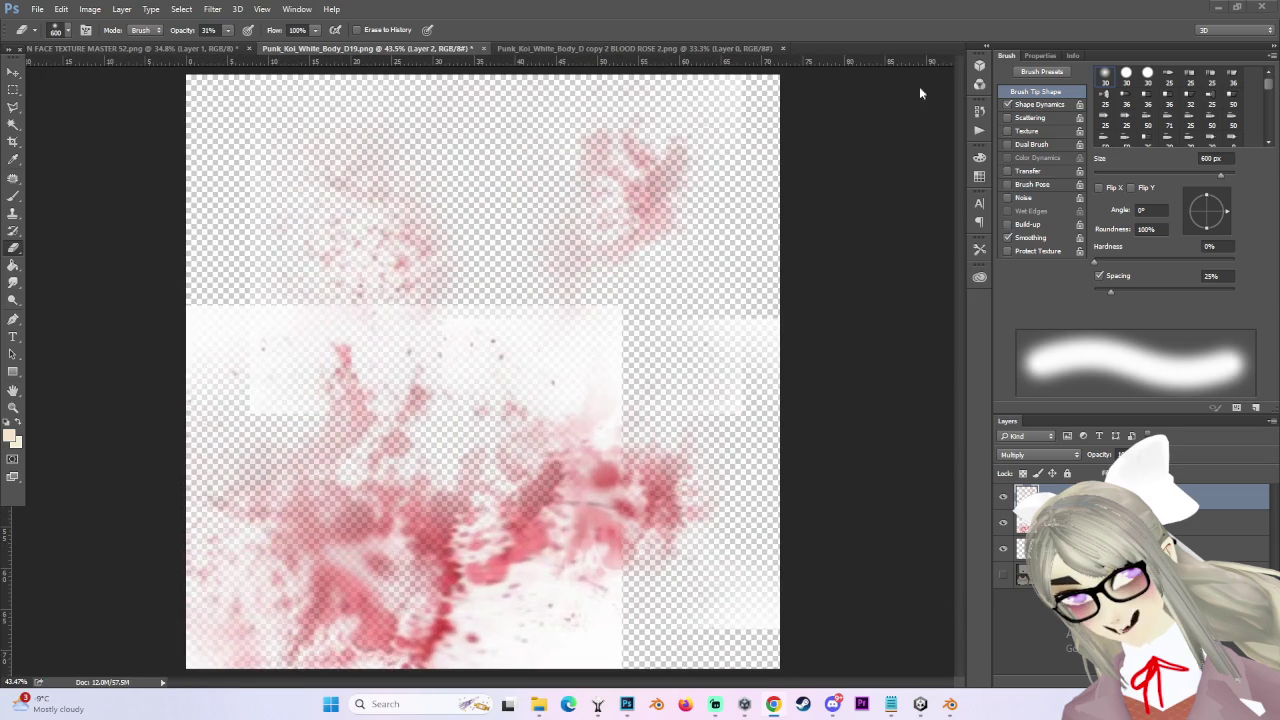
pyautogui.click(1222, 9)
pyautogui.moveTo(640, 300)
pyautogui.mouseDown()
pyautogui.moveTo(579, 330)
pyautogui.moveTo(400, 315)
pyautogui.mouseUp()
# - Enable Alpha Is Transparency on the BLOOD 2 texture and apply it
pyautogui.click(531, 565)
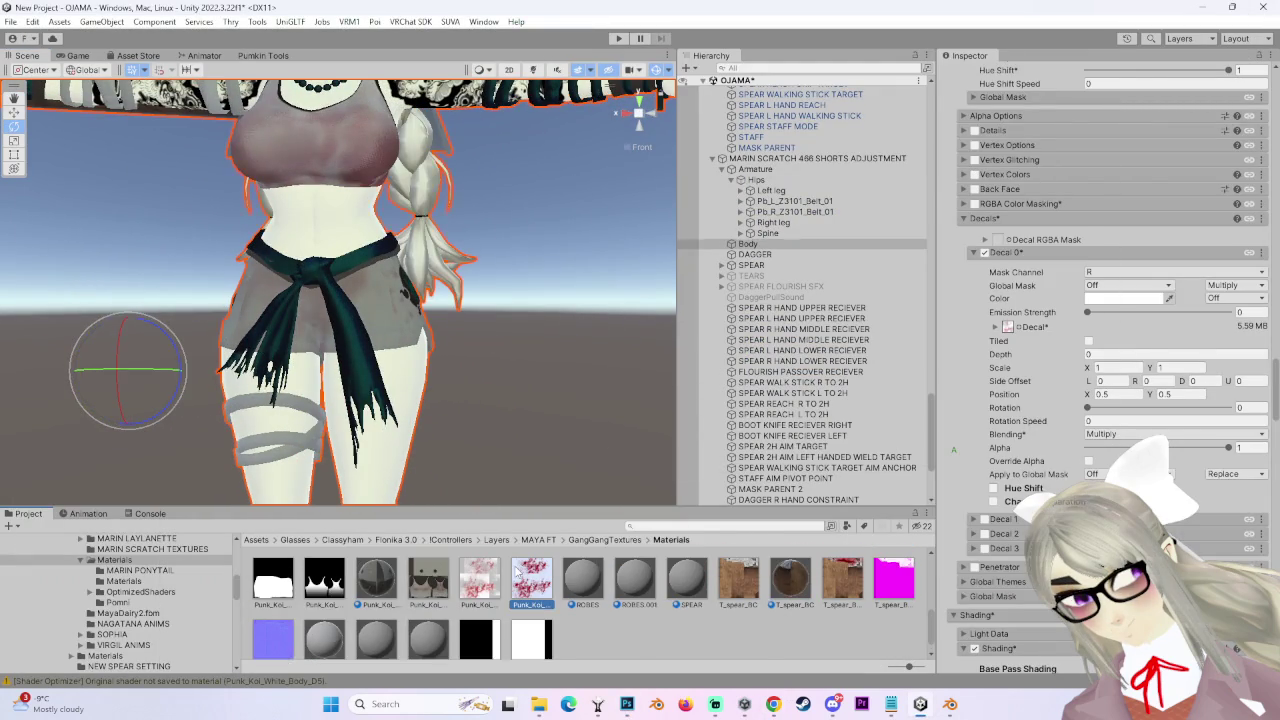
pyautogui.click(1083, 173)
pyautogui.click(1260, 352)
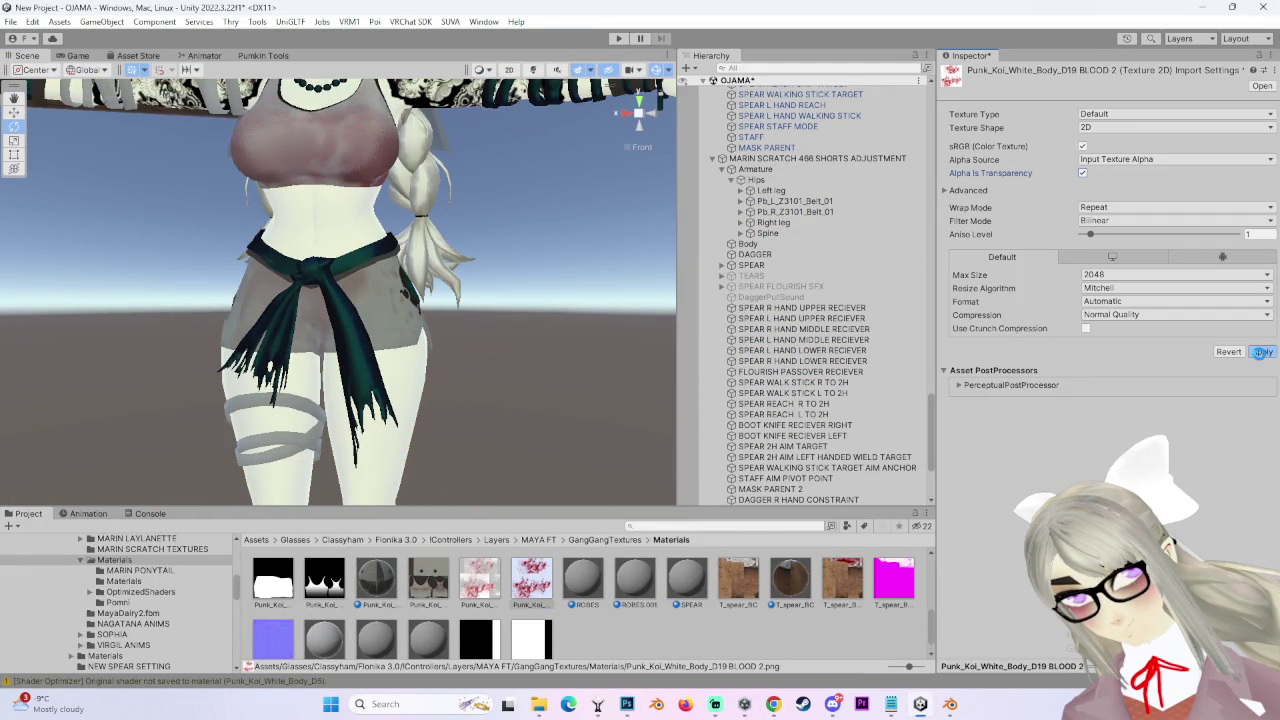
# - Select the Body mesh and expand Decal 0's texture tiling and offset options
pyautogui.moveTo(607, 297)
pyautogui.mouseDown()
pyautogui.moveTo(488, 317)
pyautogui.moveTo(414, 379)
pyautogui.moveTo(605, 376)
pyautogui.mouseUp()
pyautogui.click(414, 379)
pyautogui.scroll(-15, 1183, 267)
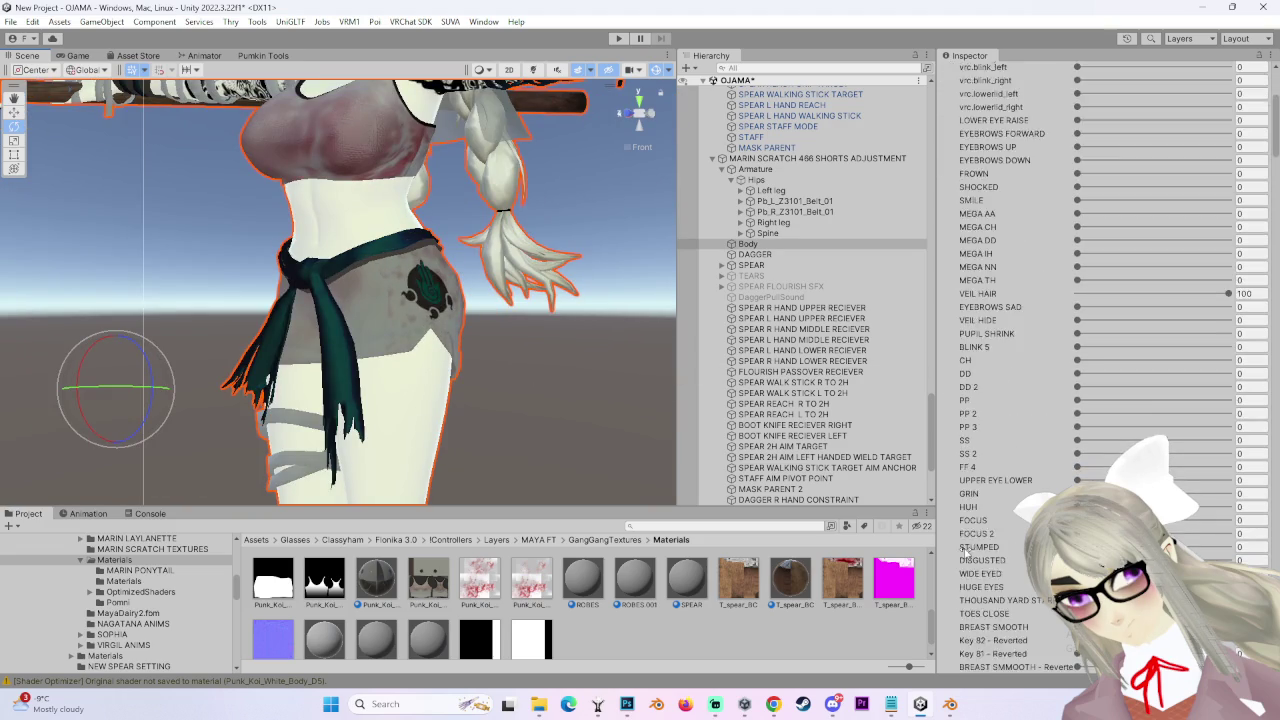
pyautogui.scroll(-15, 1255, 190)
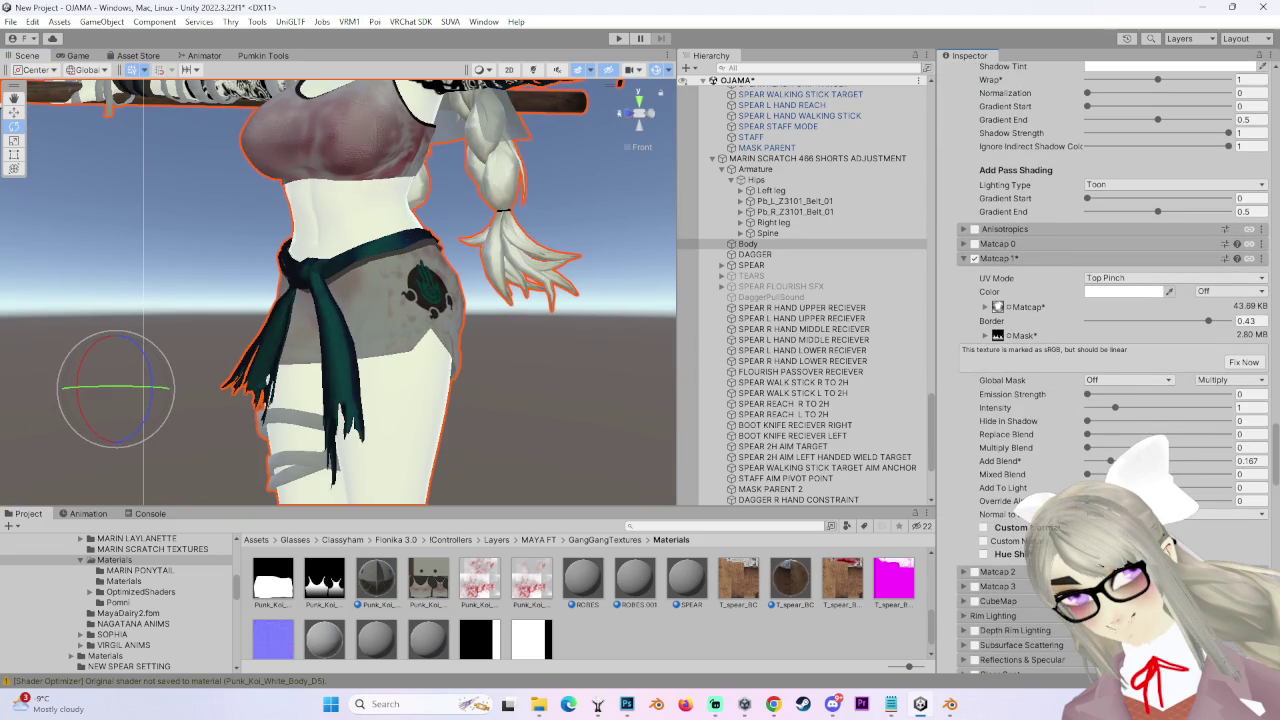
pyautogui.moveTo(472, 317)
pyautogui.mouseDown()
pyautogui.moveTo(437, 289)
pyautogui.moveTo(670, 350)
pyautogui.mouseUp()
pyautogui.scroll(-5, 1015, 461)
pyautogui.scroll(-6, 1015, 461)
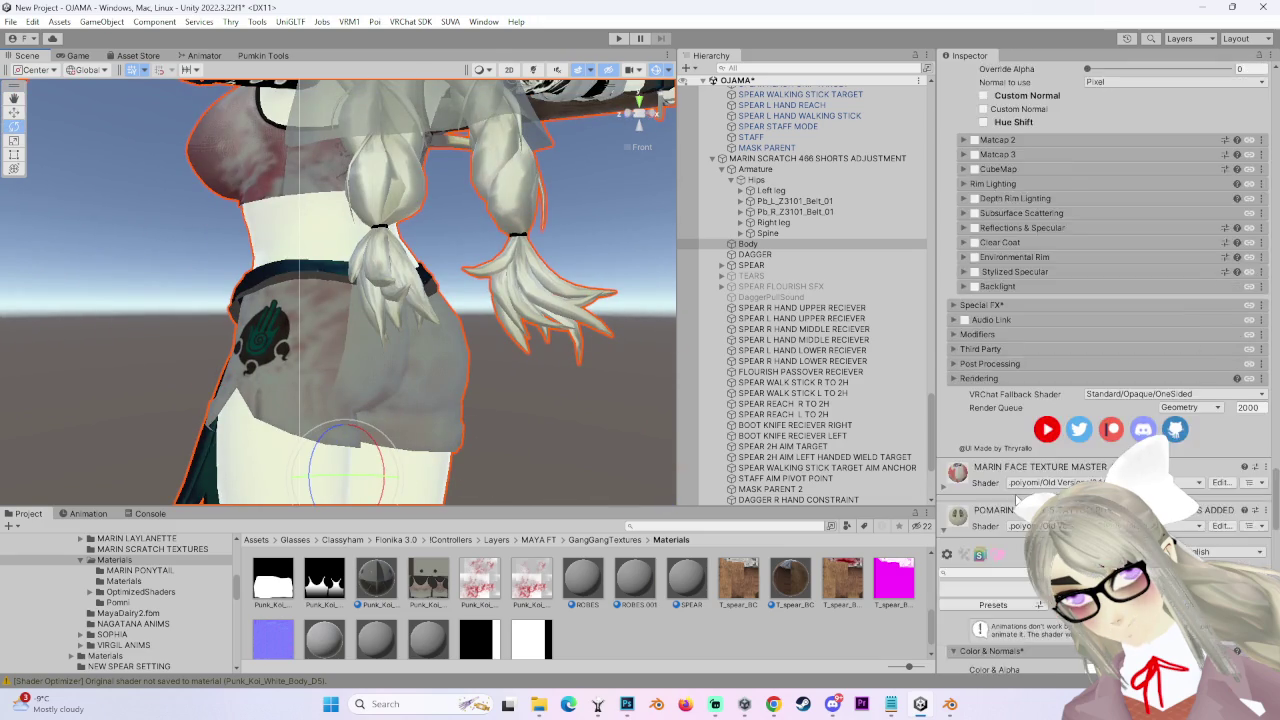
pyautogui.scroll(-4, 962, 510)
pyautogui.scroll(6, 975, 540)
pyautogui.scroll(-15, 978, 550)
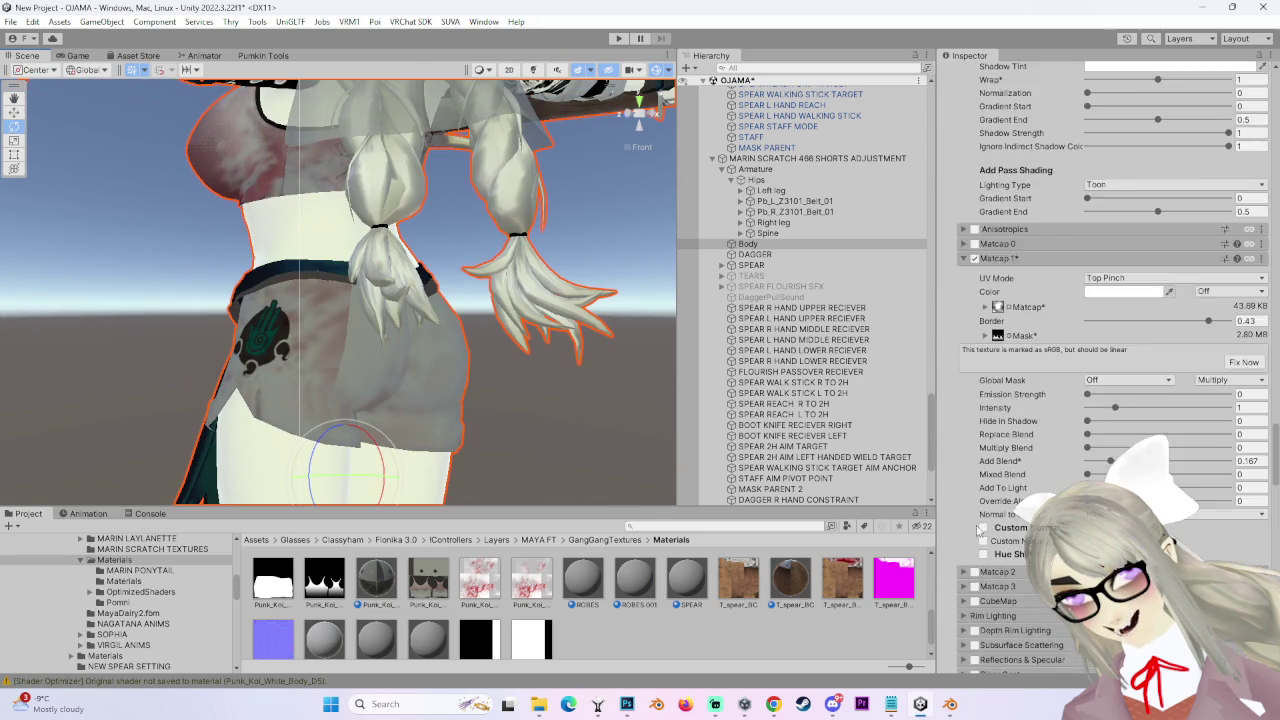
pyautogui.scroll(4, 1033, 371)
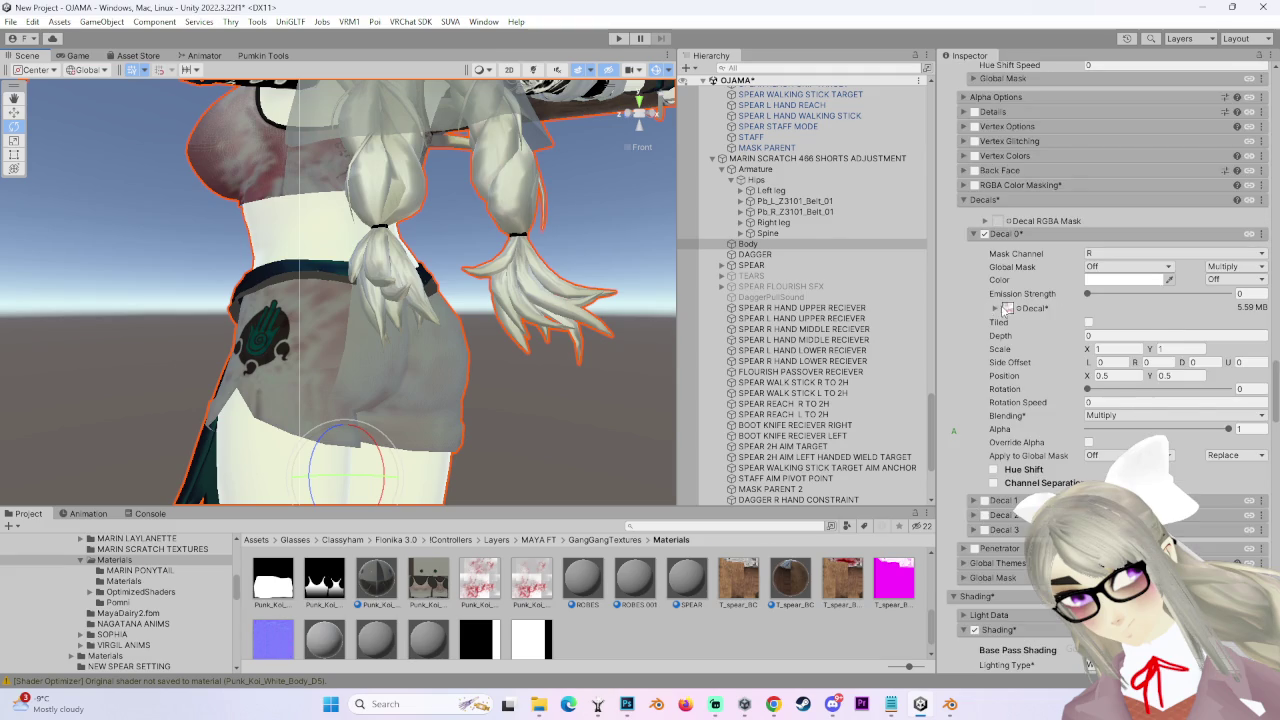
pyautogui.click(1007, 309)
# - Orbit around the avatar to check the shorts decal from several sides, then bring Blender forward
pyautogui.moveTo(425, 320)
pyautogui.mouseDown()
pyautogui.moveTo(423, 360)
pyautogui.moveTo(385, 410)
pyautogui.moveTo(336, 363)
pyautogui.moveTo(498, 383)
pyautogui.mouseUp()
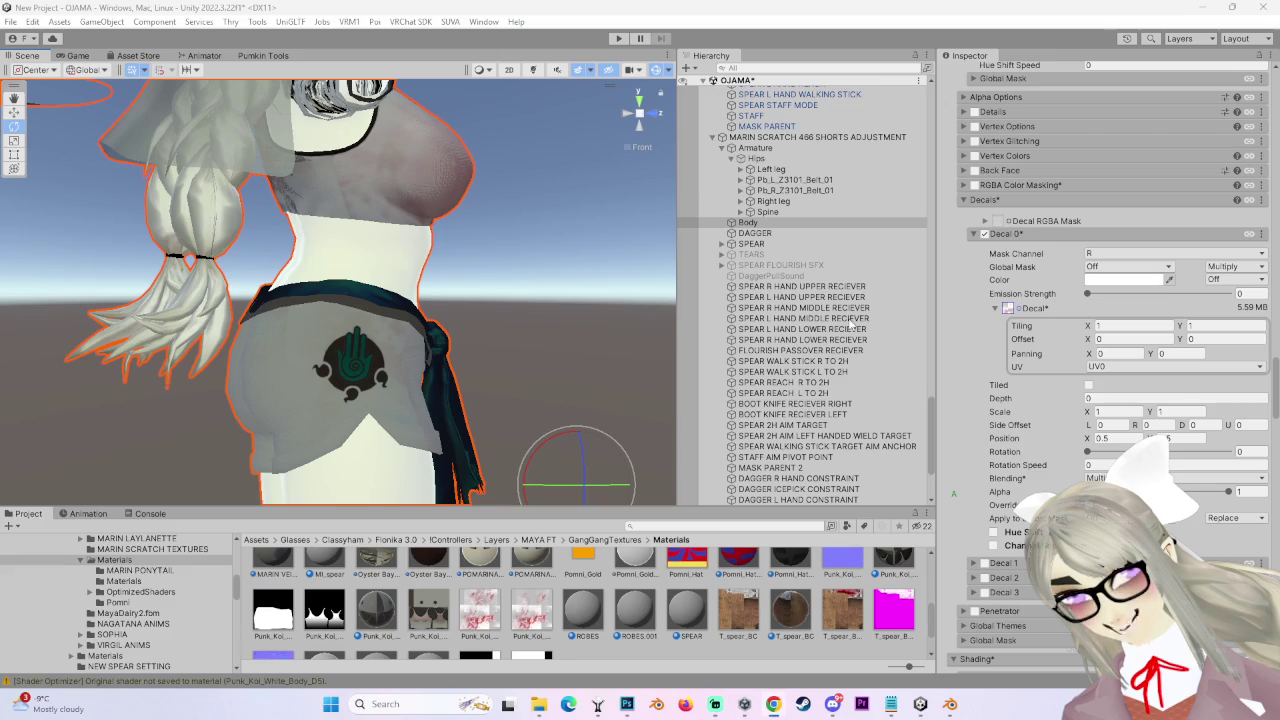
pyautogui.moveTo(560, 330)
pyautogui.mouseDown()
pyautogui.moveTo(450, 330)
pyautogui.moveTo(447, 357)
pyautogui.moveTo(480, 393)
pyautogui.moveTo(468, 312)
pyautogui.moveTo(492, 360)
pyautogui.moveTo(453, 281)
pyautogui.moveTo(533, 266)
pyautogui.moveTo(304, 397)
pyautogui.moveTo(456, 376)
pyautogui.mouseUp()
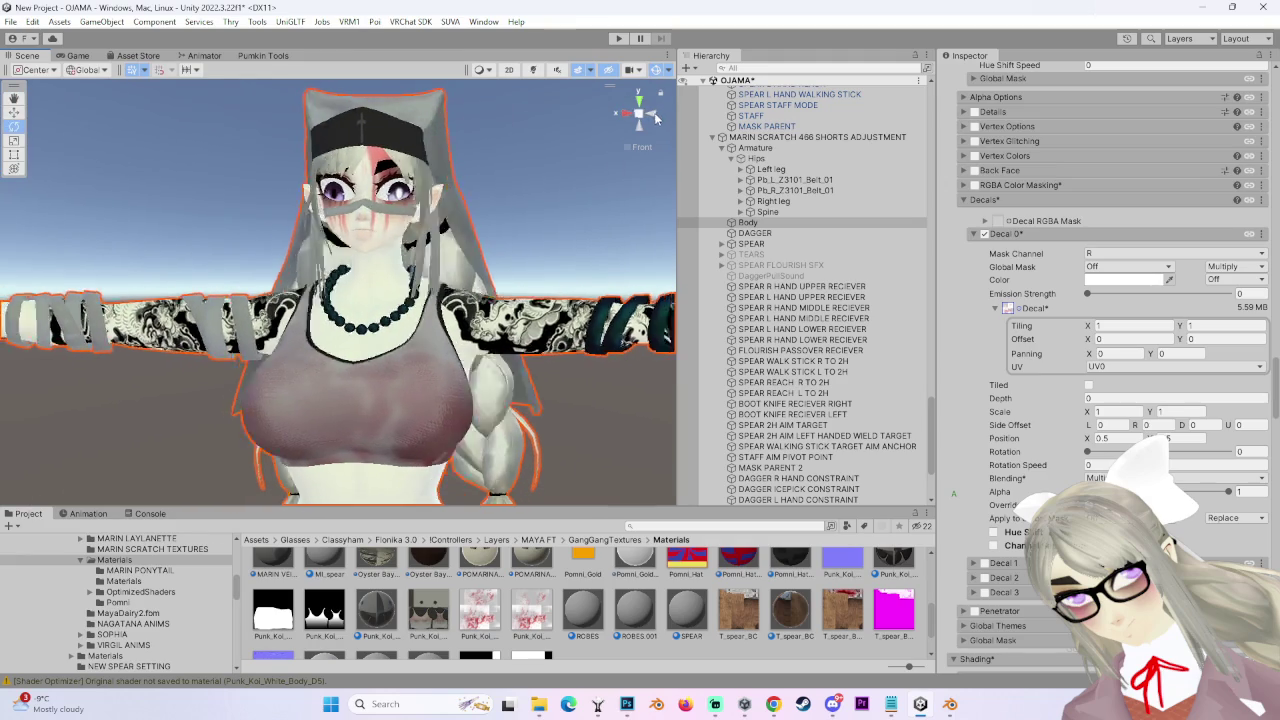
pyautogui.click(625, 116)
pyautogui.moveTo(628, 115)
pyautogui.mouseDown()
pyautogui.moveTo(585, 360)
pyautogui.moveTo(90, 317)
pyautogui.moveTo(517, 439)
pyautogui.mouseUp()
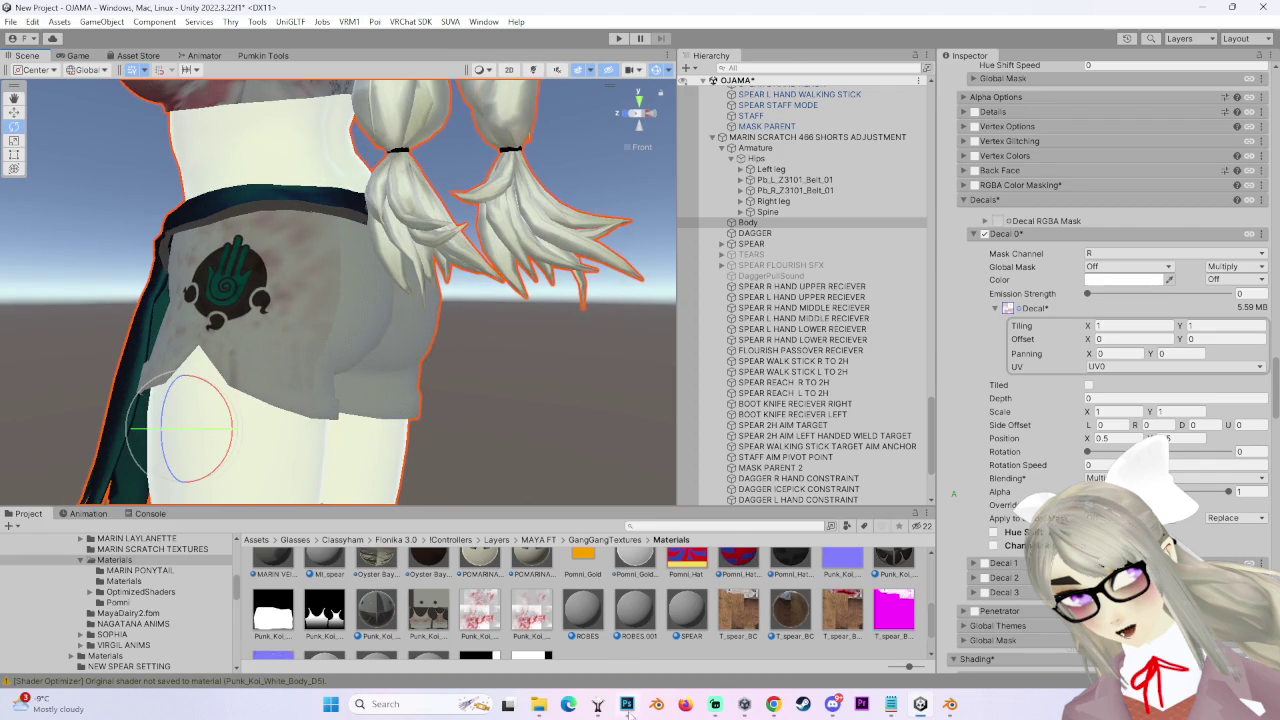
pyautogui.click(627, 704)
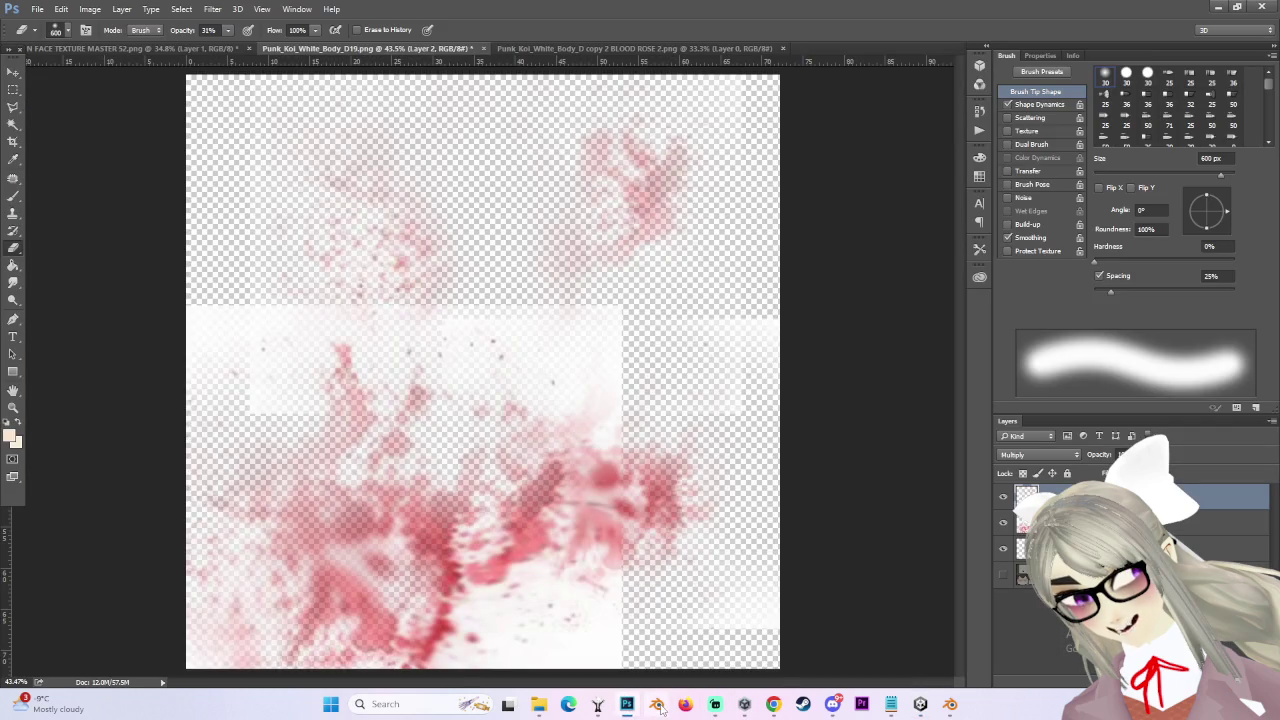
pyautogui.click(656, 704)
# - In Edit Mode, select all linked geometry of the Body mesh's shorts
pyautogui.scroll(3, 544, 428)
pyautogui.click(544, 428)
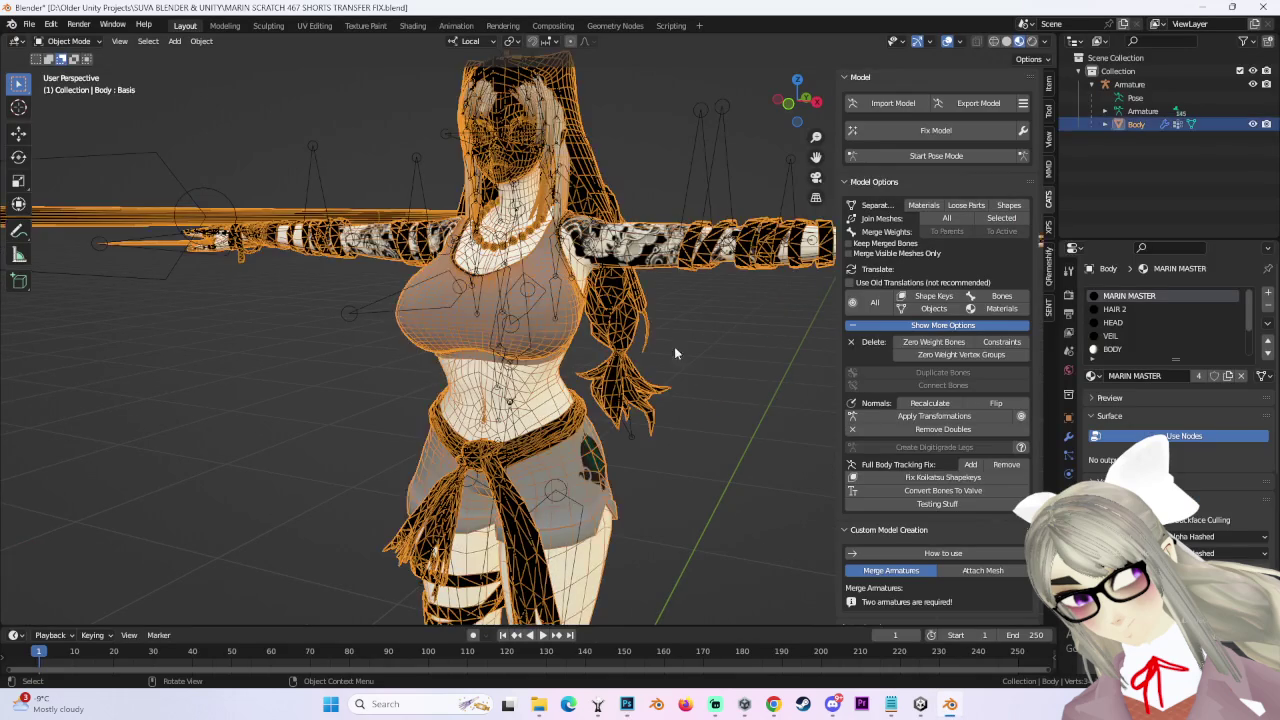
pyautogui.click(68, 47)
pyautogui.click(74, 77)
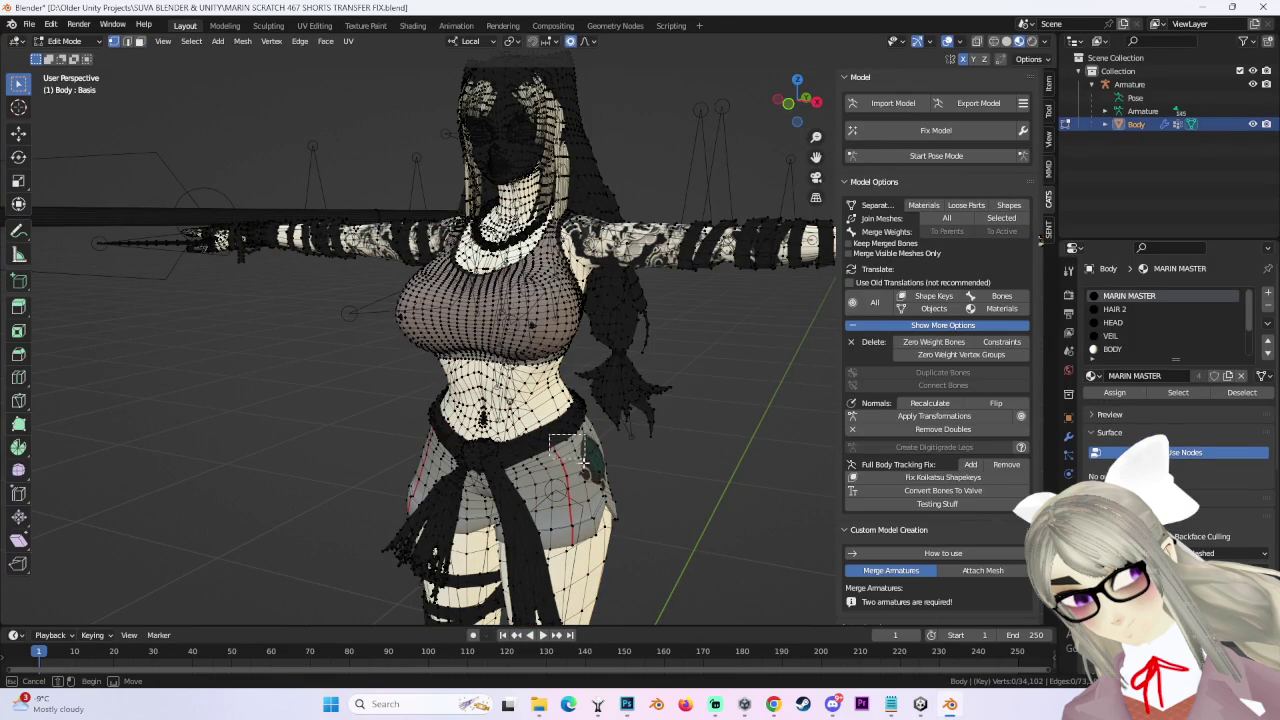
pyautogui.moveTo(578, 468); pyautogui.dragTo(600, 485)
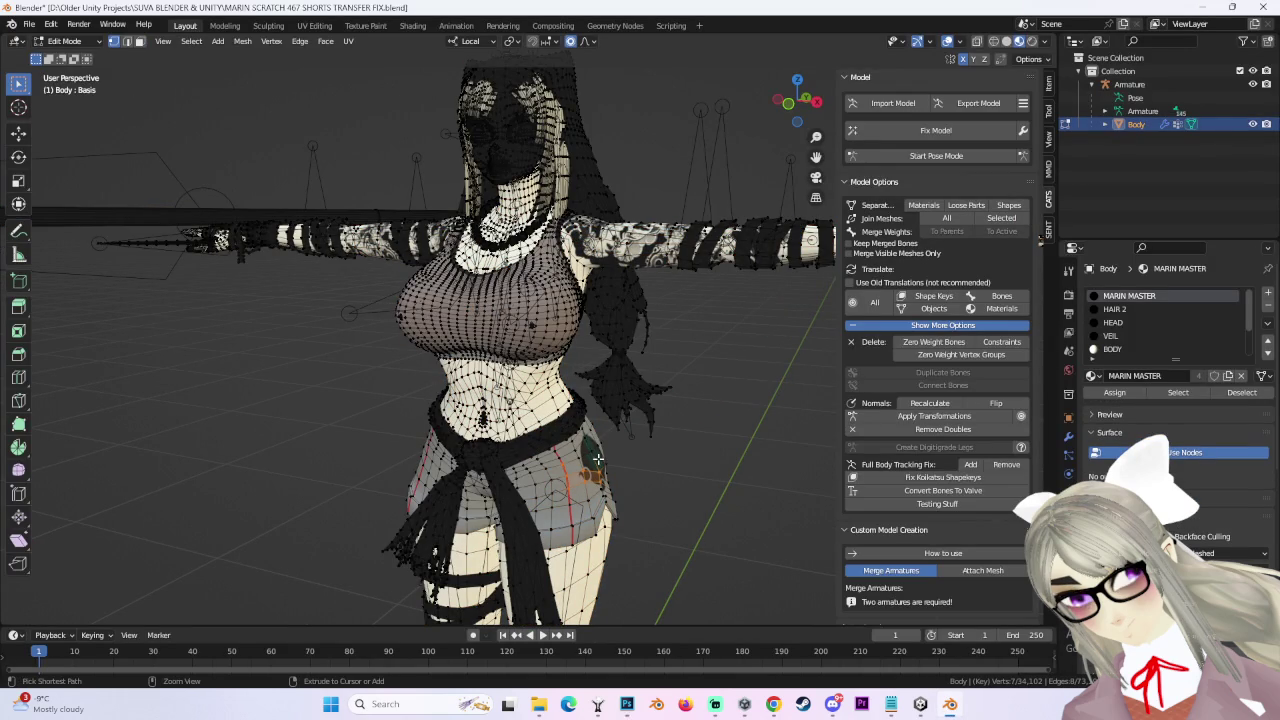
pyautogui.hotkey('ctrl', 'l')
pyautogui.click(797, 100)
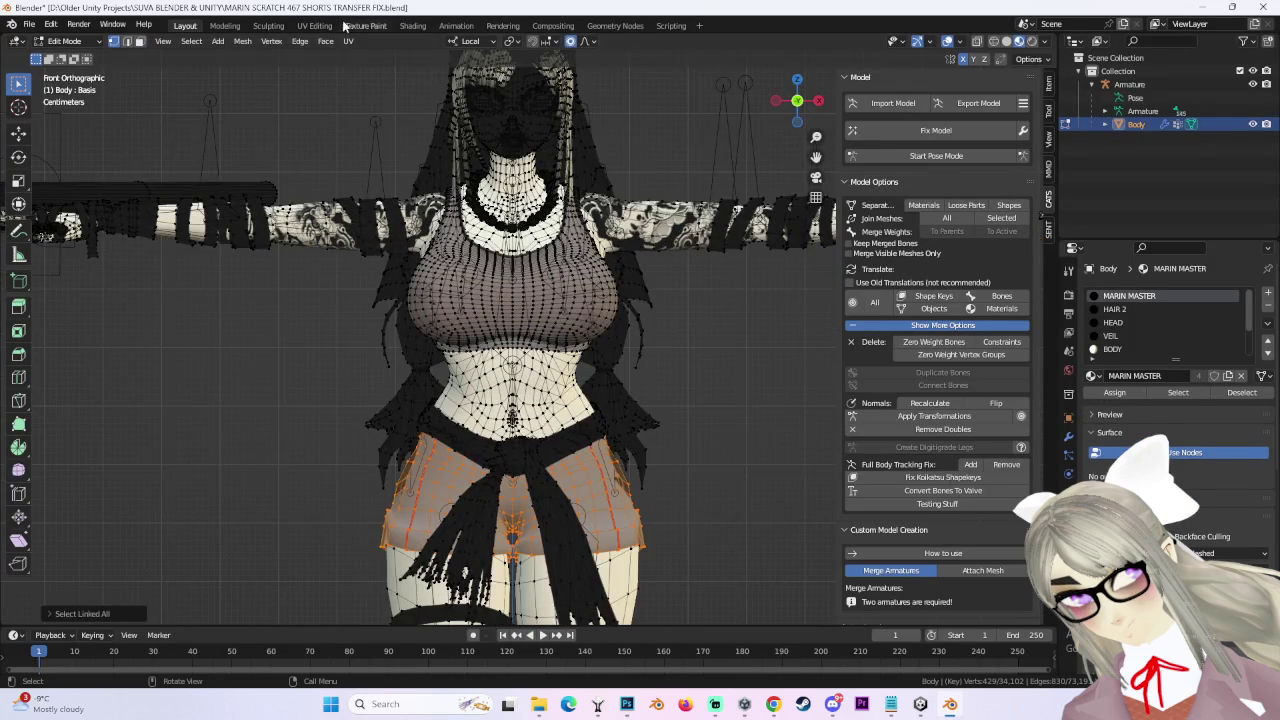
# - From UV Editing, export the UV layout as Body.png into BIKINIS AND STUFF, then minimize Blender
pyautogui.click(314, 25)
pyautogui.scroll(-3, 300, 370)
pyautogui.scroll(3, 402, 294)
pyautogui.scroll(-2, 402, 294)
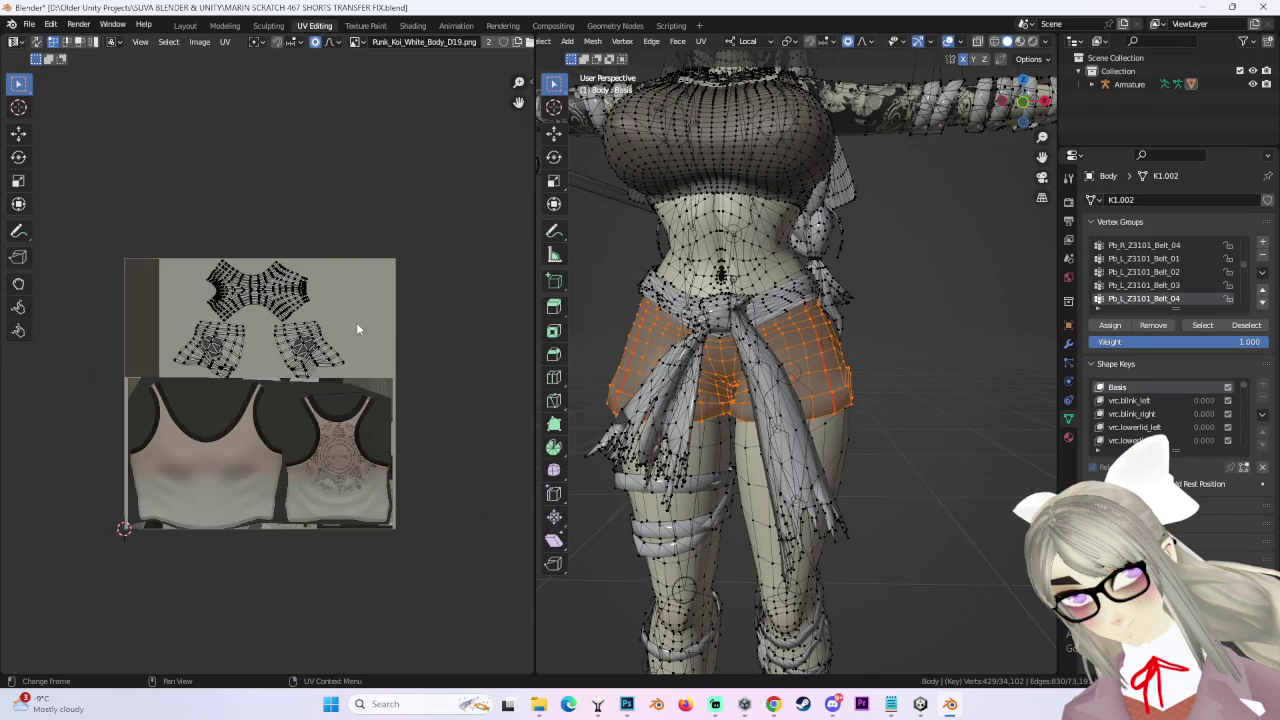
pyautogui.click(225, 41)
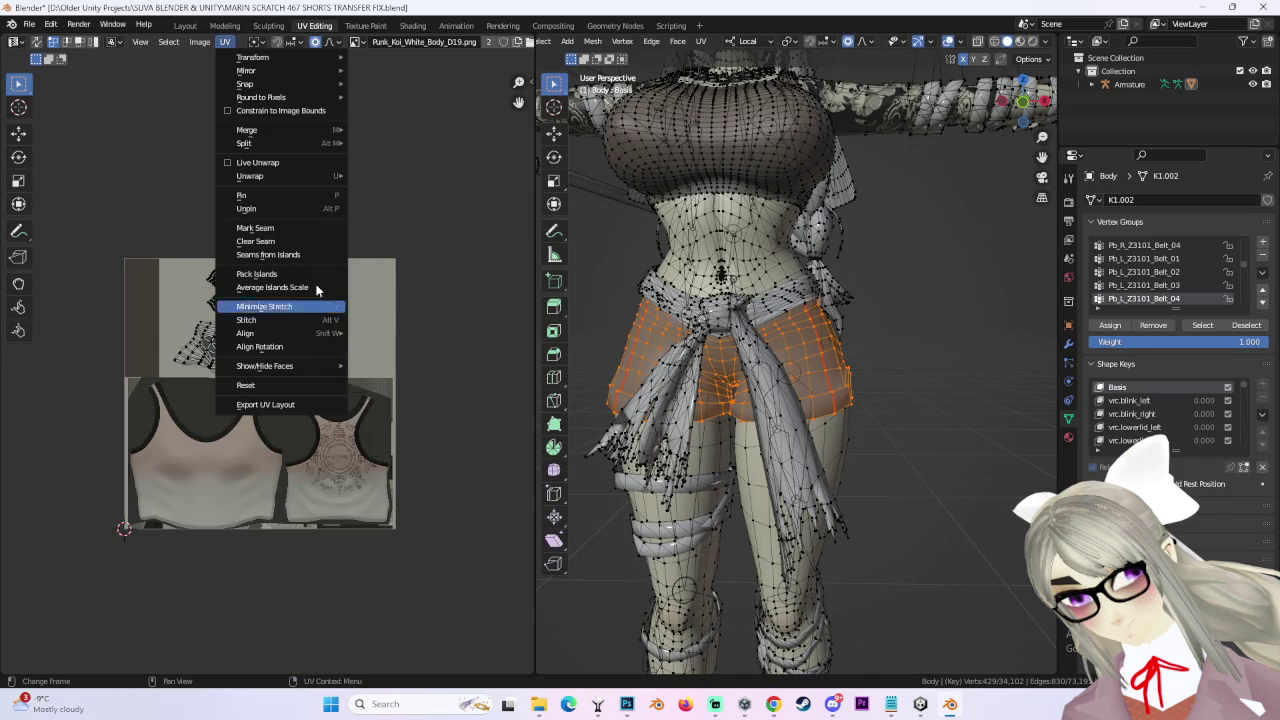
pyautogui.click(225, 41)
pyautogui.click(300, 408)
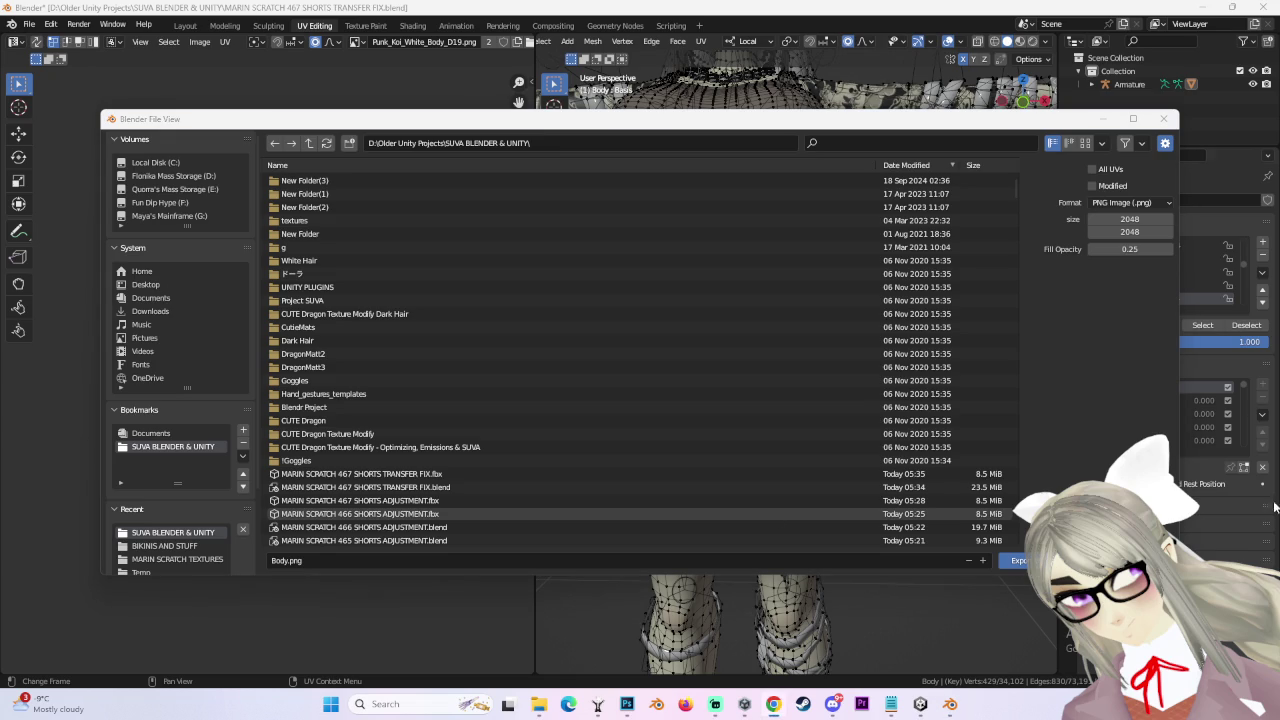
pyautogui.click(162, 546)
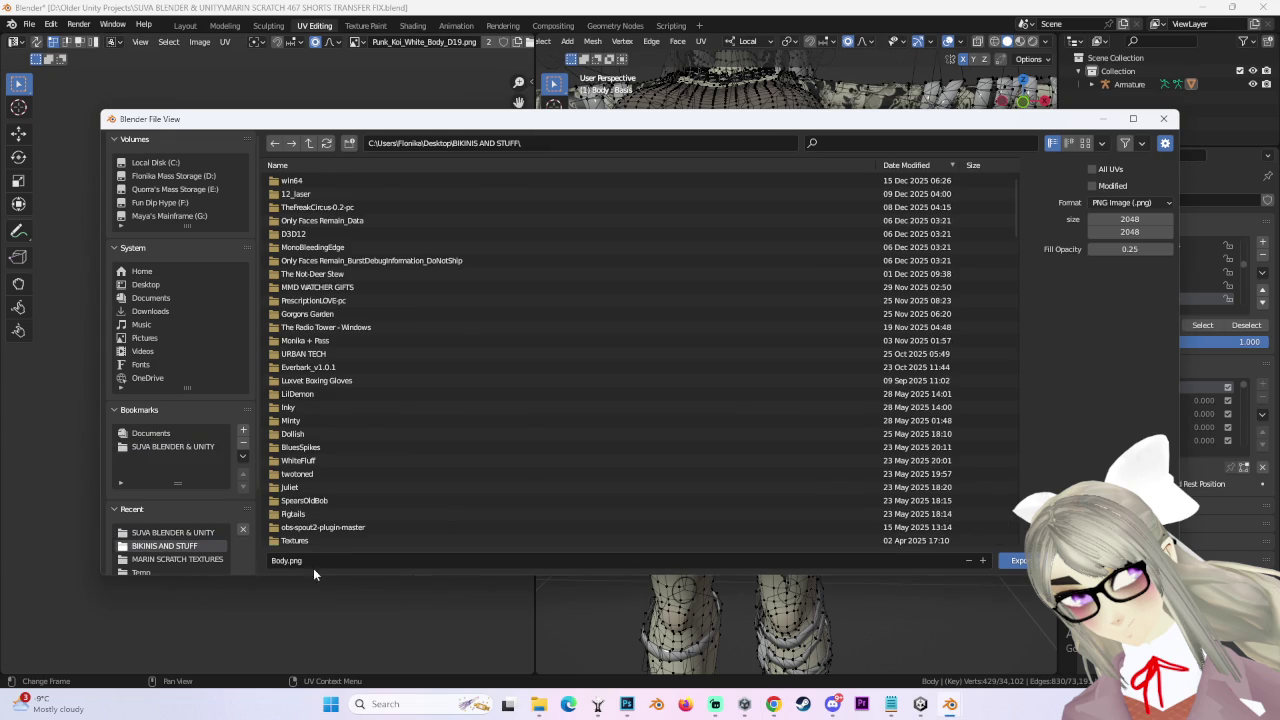
pyautogui.press('Return')
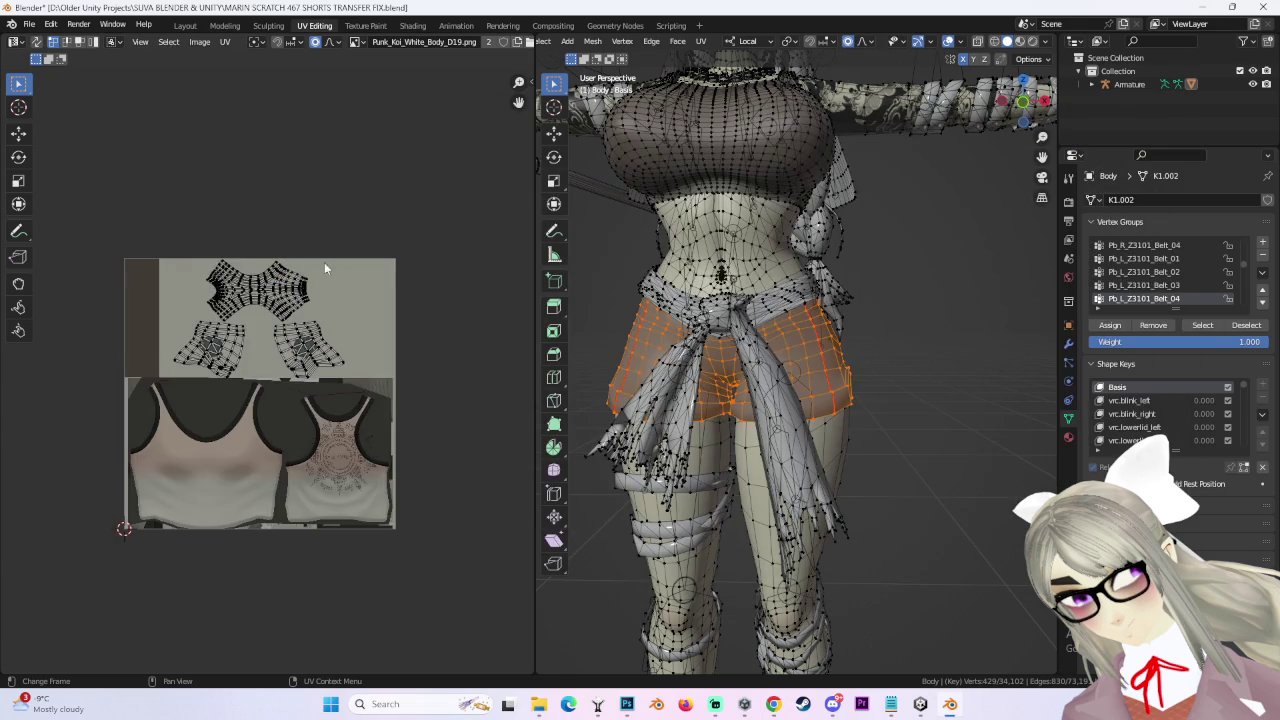
pyautogui.click(1203, 6)
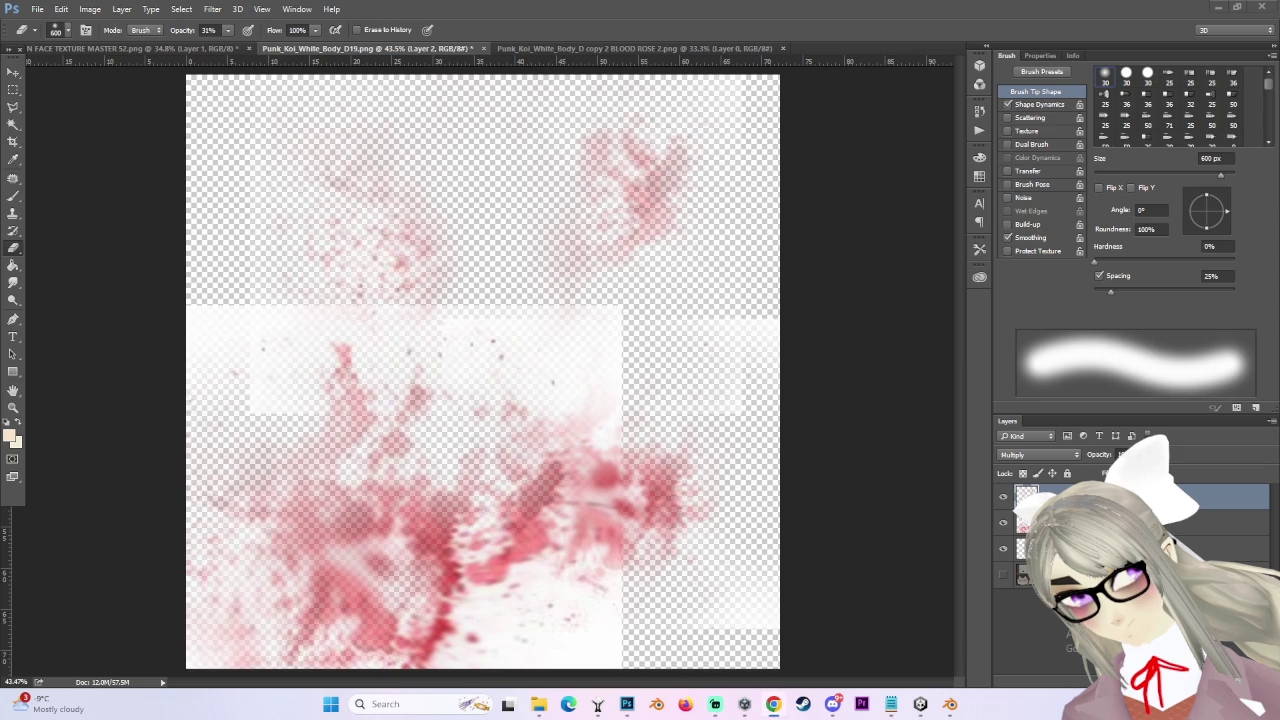
# - Bring Unity forward and orbit to the avatar's front to show the blood-decaled shorts
pyautogui.click(920, 704)
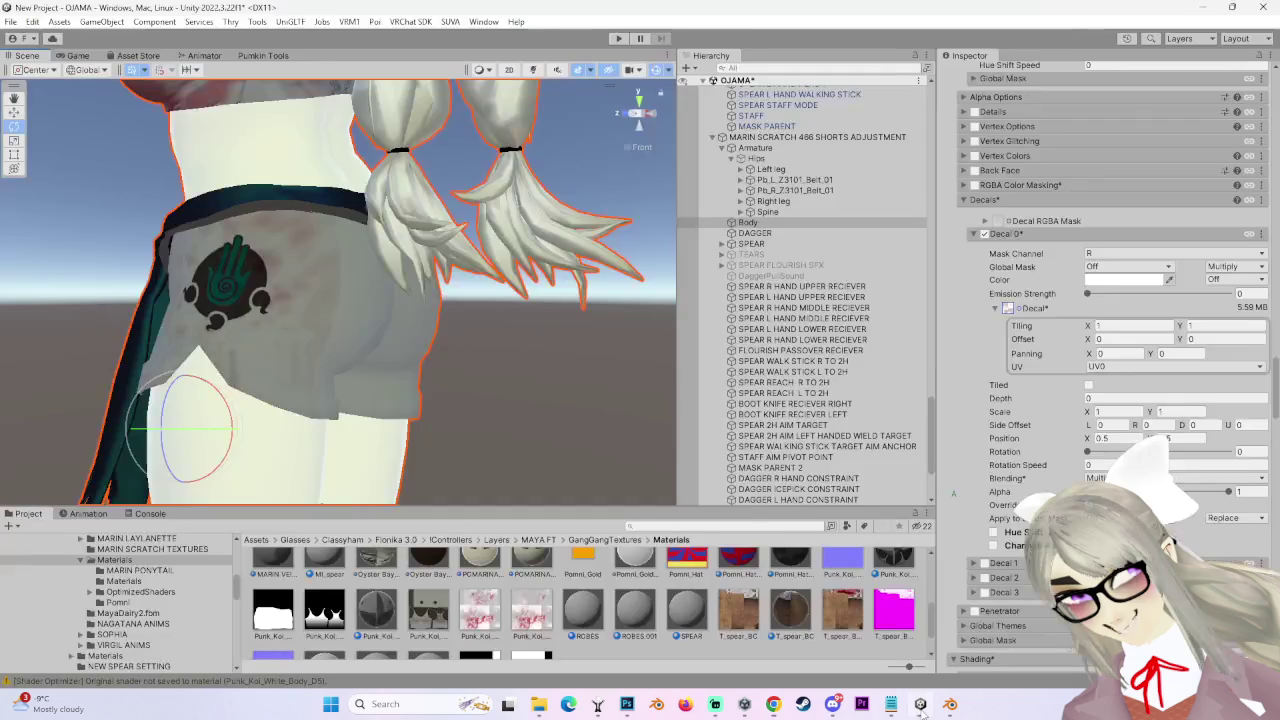
pyautogui.moveTo(394, 349); pyautogui.dragTo(602, 334)
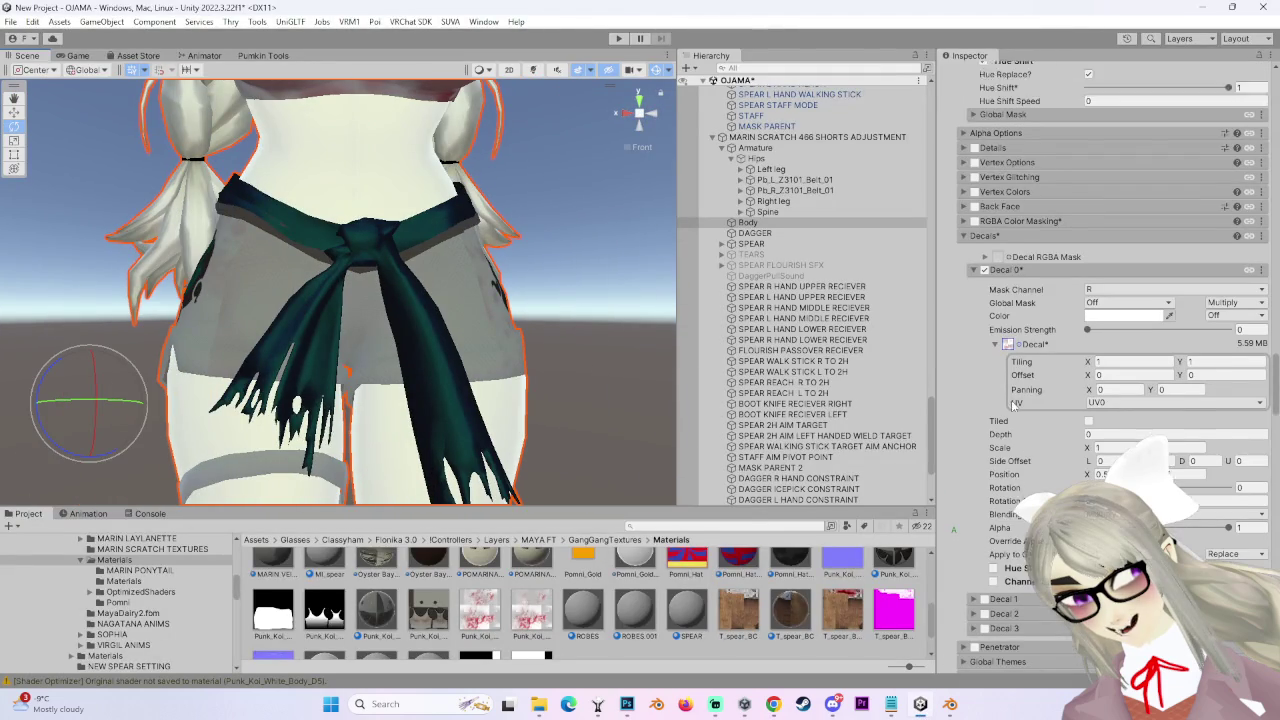
# - Back in Photoshop, show the base tank-top layer, compare the blood layers, and make Layer 2 active
pyautogui.click(949, 704)
pyautogui.click(949, 704)
pyautogui.click(626, 704)
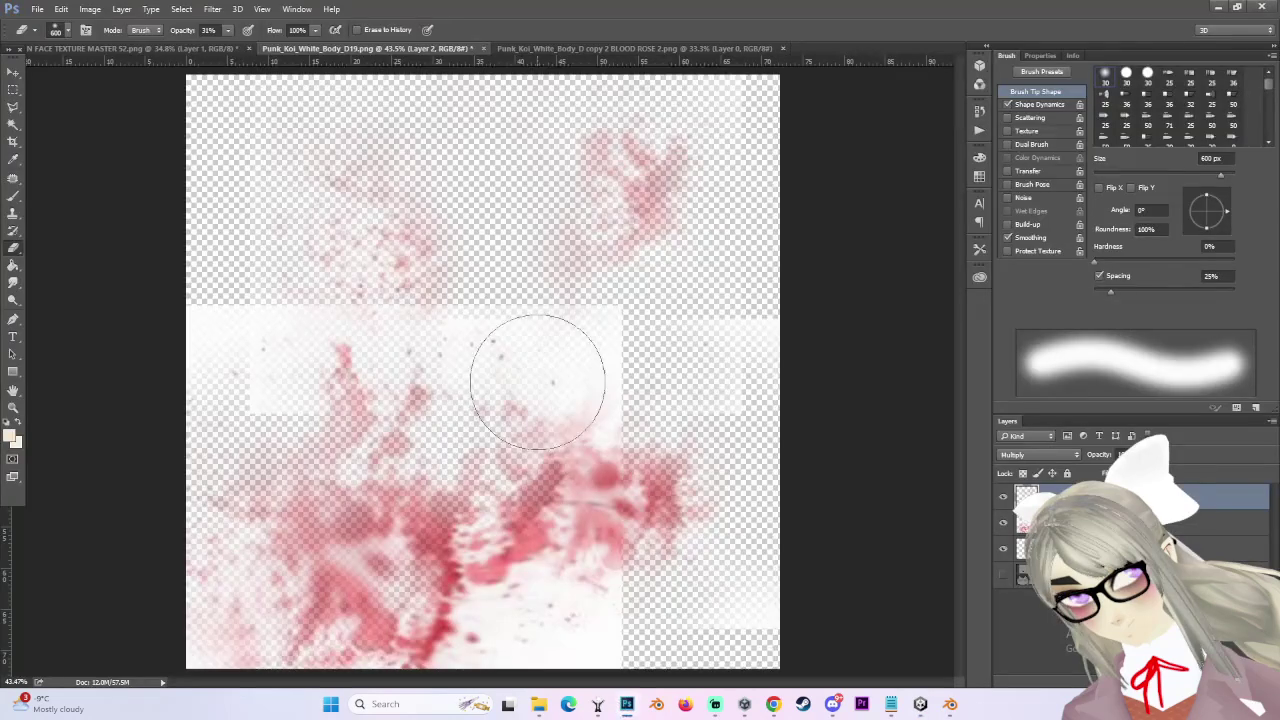
pyautogui.scroll(-2, 537, 382)
pyautogui.click(1005, 578)
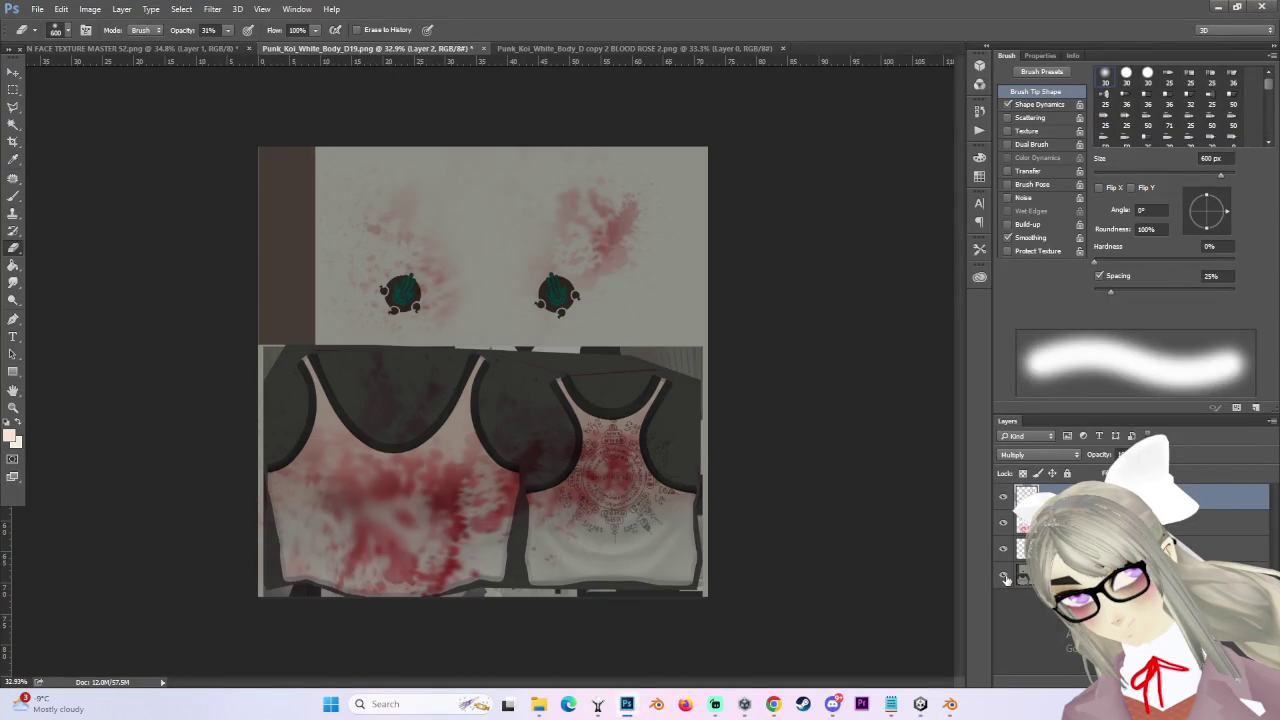
pyautogui.scroll(2, 243, 209)
pyautogui.click(1002, 523)
pyautogui.click(1002, 523)
pyautogui.click(1003, 548)
pyautogui.click(1003, 548)
pyautogui.click(1040, 548)
pyautogui.click(1003, 497)
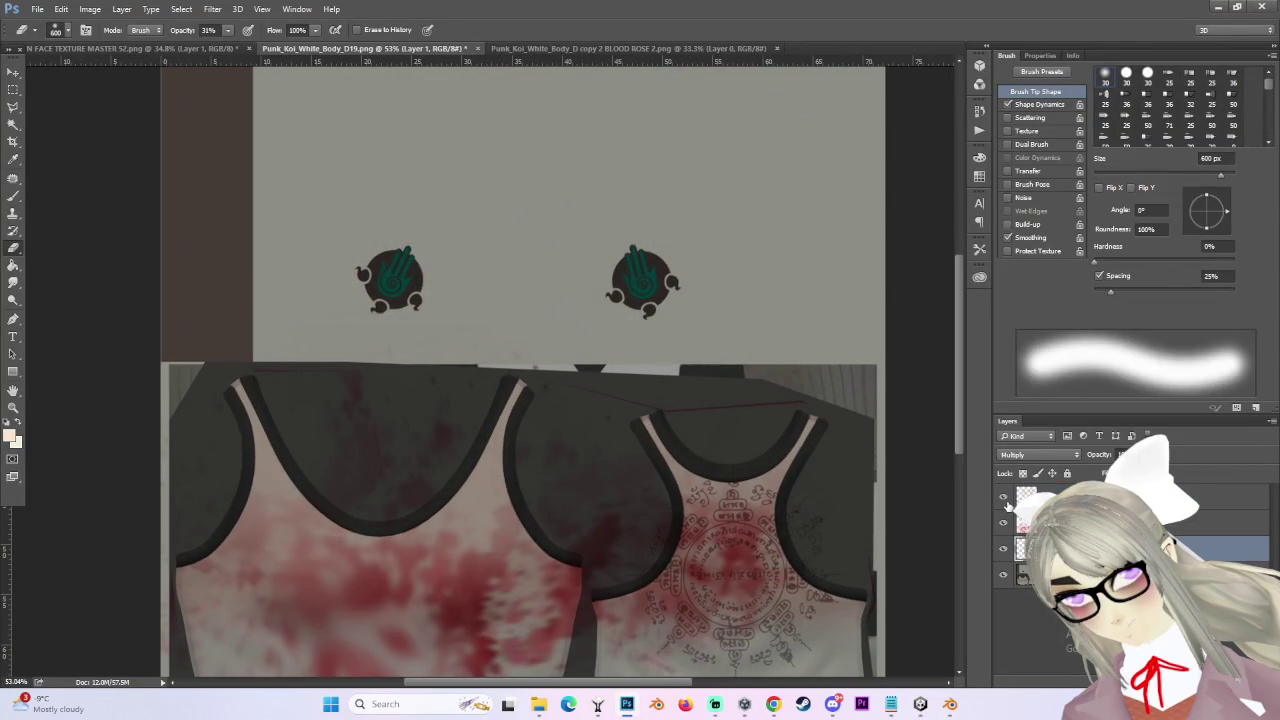
pyautogui.click(1003, 497)
pyautogui.click(1040, 497)
# - Delete the blood inside a rectangular selection over the top half of the canvas
pyautogui.scroll(-2, 529, 357)
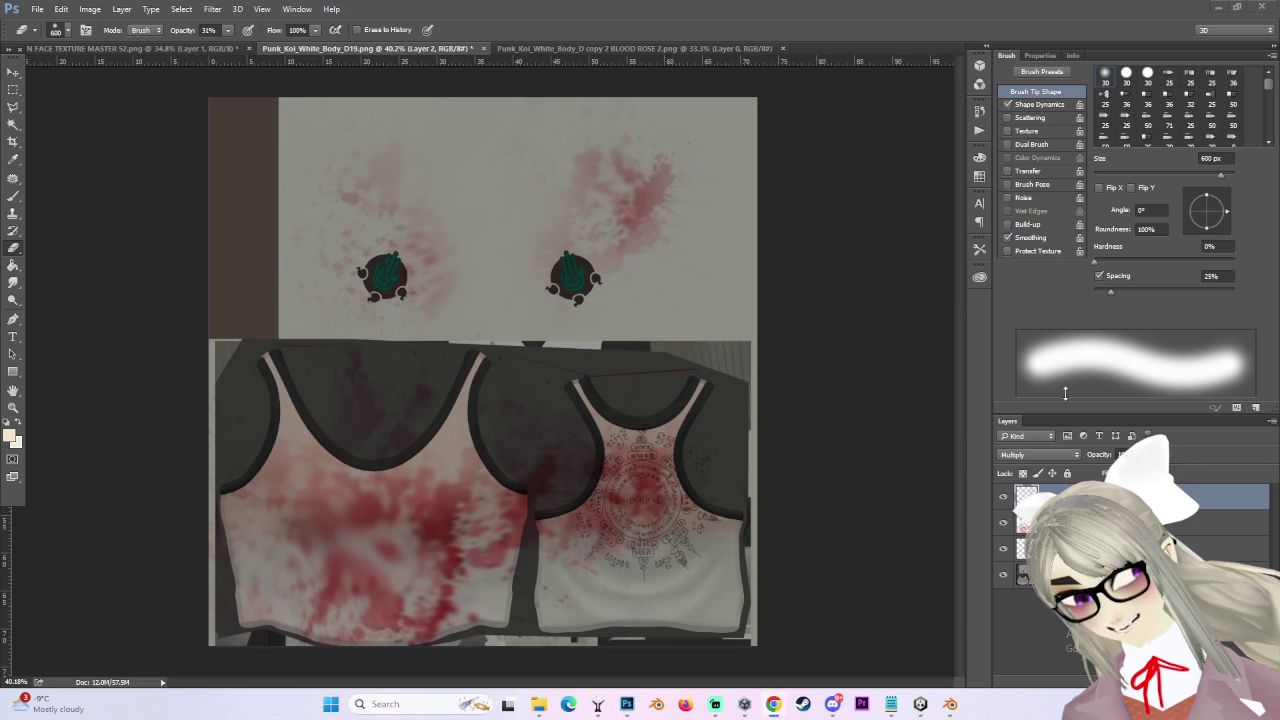
pyautogui.scroll(2, 345, 237)
pyautogui.scroll(-4, 571, 414)
pyautogui.press('m')
pyautogui.moveTo(336, 145); pyautogui.dragTo(854, 340)
pyautogui.press('Delete')
# - Toggle Layer 2 and Layer 3 off and on to compare the result
pyautogui.scroll(1, 497, 206)
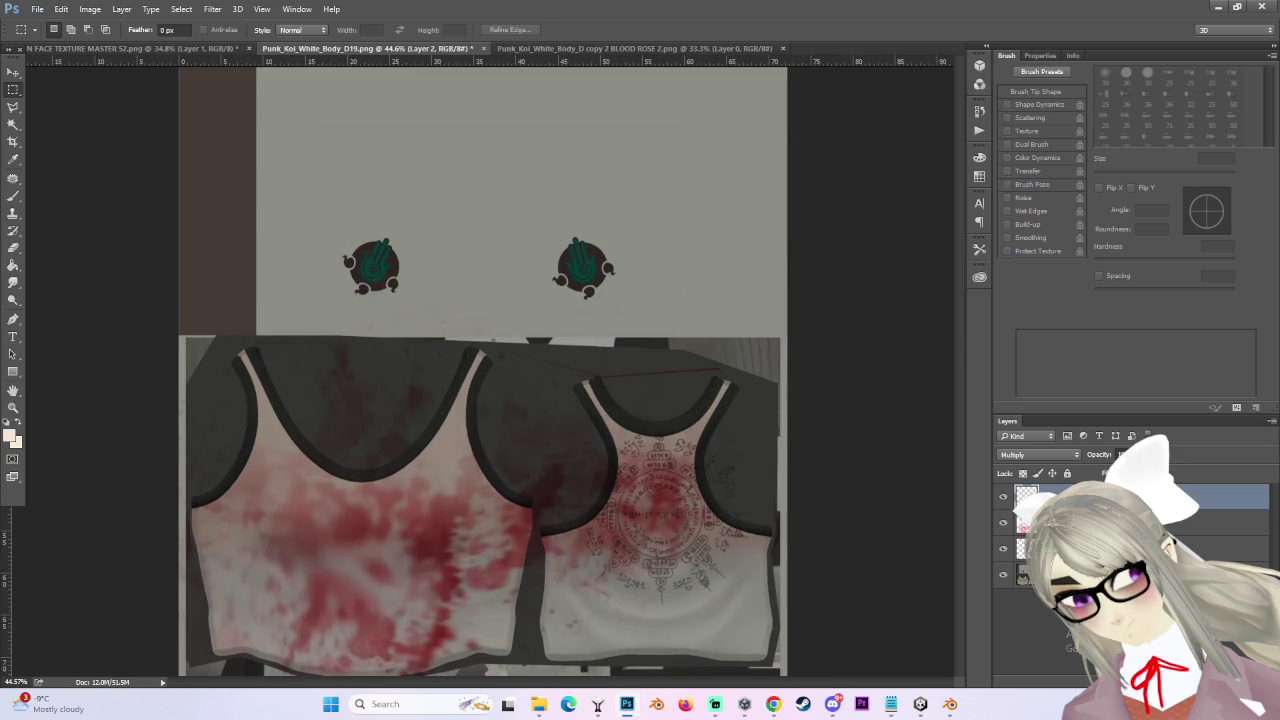
pyautogui.scroll(-1, 693, 365)
pyautogui.click(1003, 522)
pyautogui.click(1003, 522)
pyautogui.click(1003, 548)
pyautogui.click(1003, 548)
# - Check Layer 0, make it active, then view the face and BLOOD ROSE 2 documents before returning to D19
pyautogui.scroll(1, 608, 380)
pyautogui.click(1003, 574)
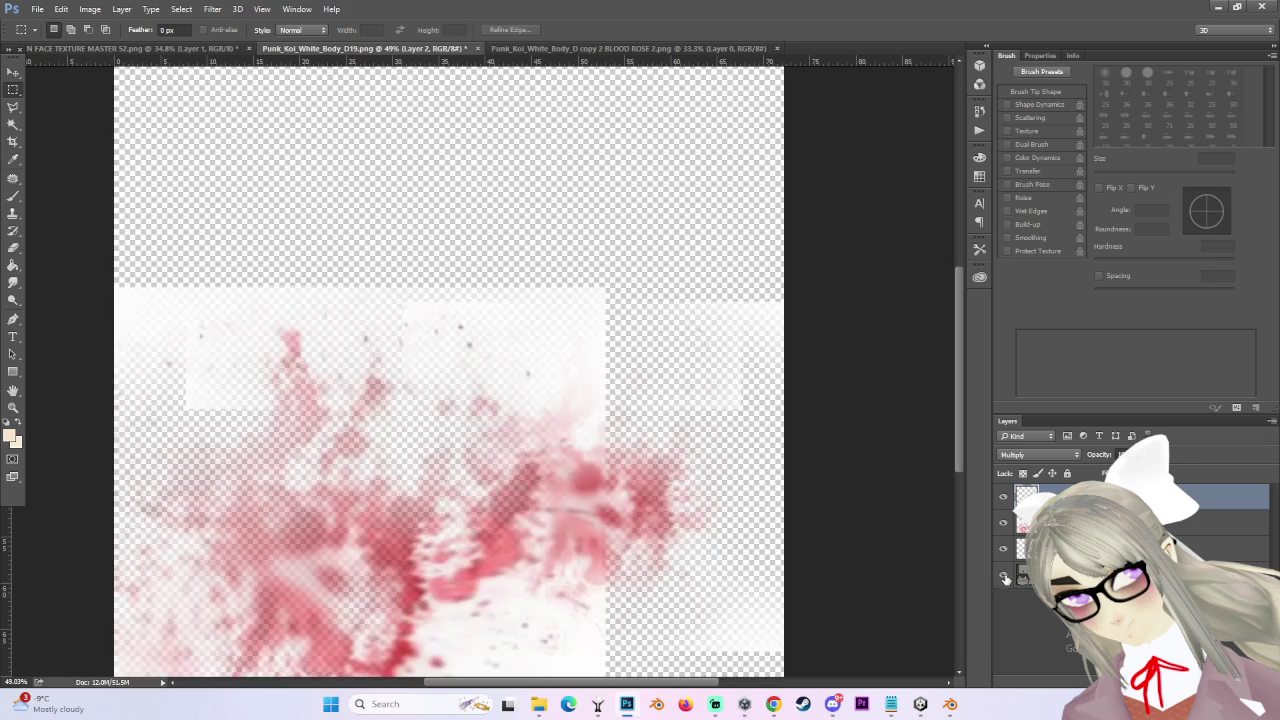
pyautogui.click(1003, 574)
pyautogui.click(1100, 574)
pyautogui.scroll(-1, 866, 428)
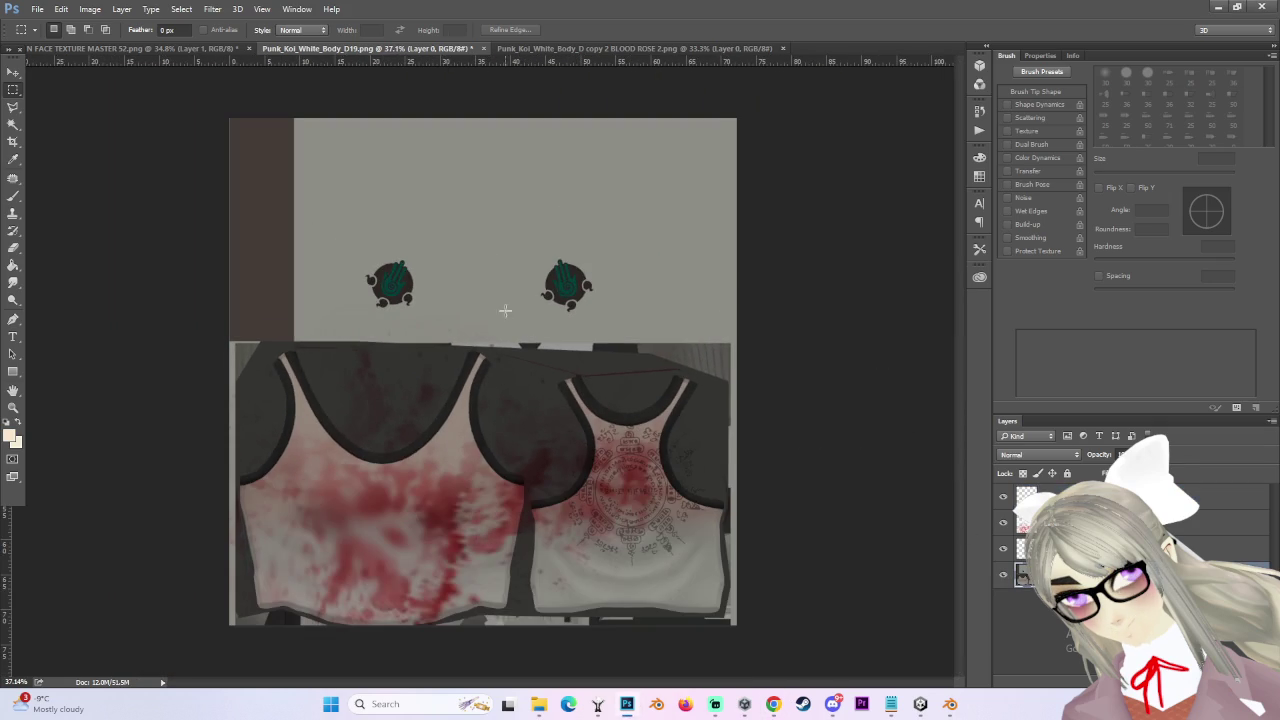
pyautogui.scroll(1, 544, 413)
pyautogui.click(165, 48)
pyautogui.click(608, 49)
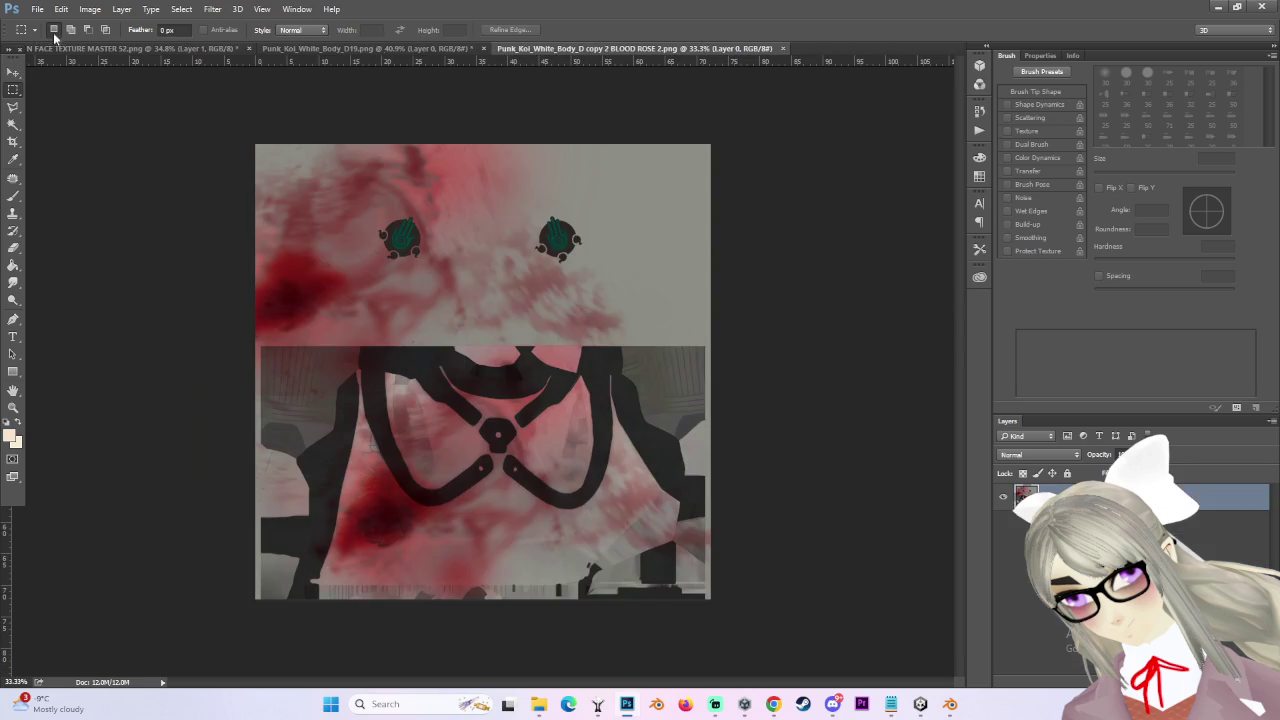
pyautogui.click(353, 47)
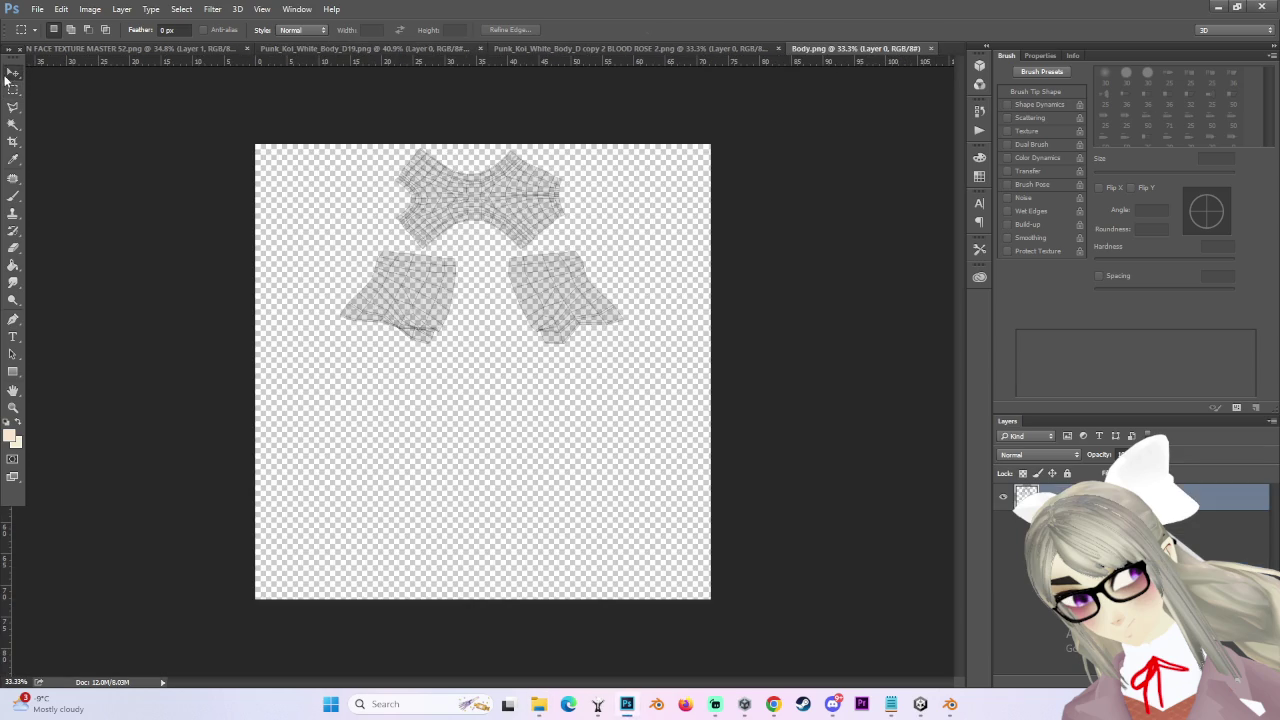
# - Drag the Body.png UV layout into the Punk_Koi_White_Body_D19 document and fit it in the window
pyautogui.press('v')
pyautogui.moveTo(600, 280)
pyautogui.mouseDown()
pyautogui.moveTo(598, 57)
pyautogui.moveTo(494, 209)
pyautogui.moveTo(500, 260)
pyautogui.moveTo(424, 52)
pyautogui.moveTo(592, 281)
pyautogui.mouseUp()
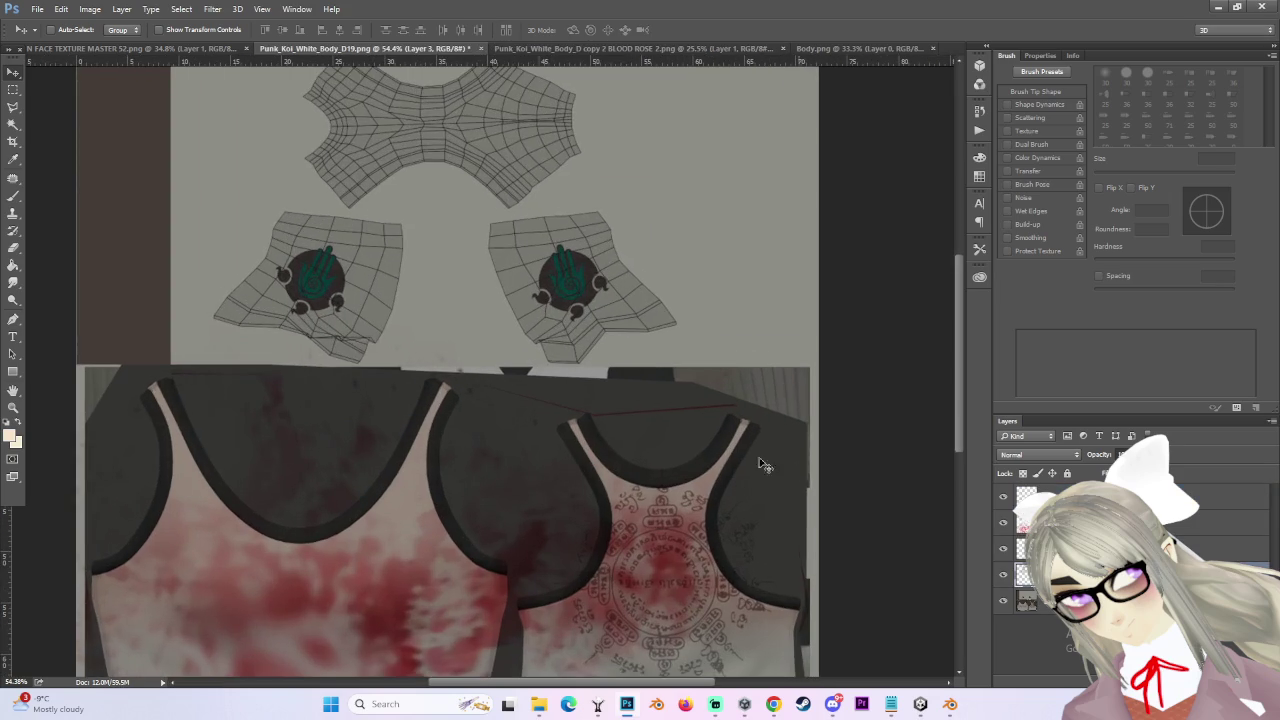
pyautogui.hotkey('ctrl', '0')
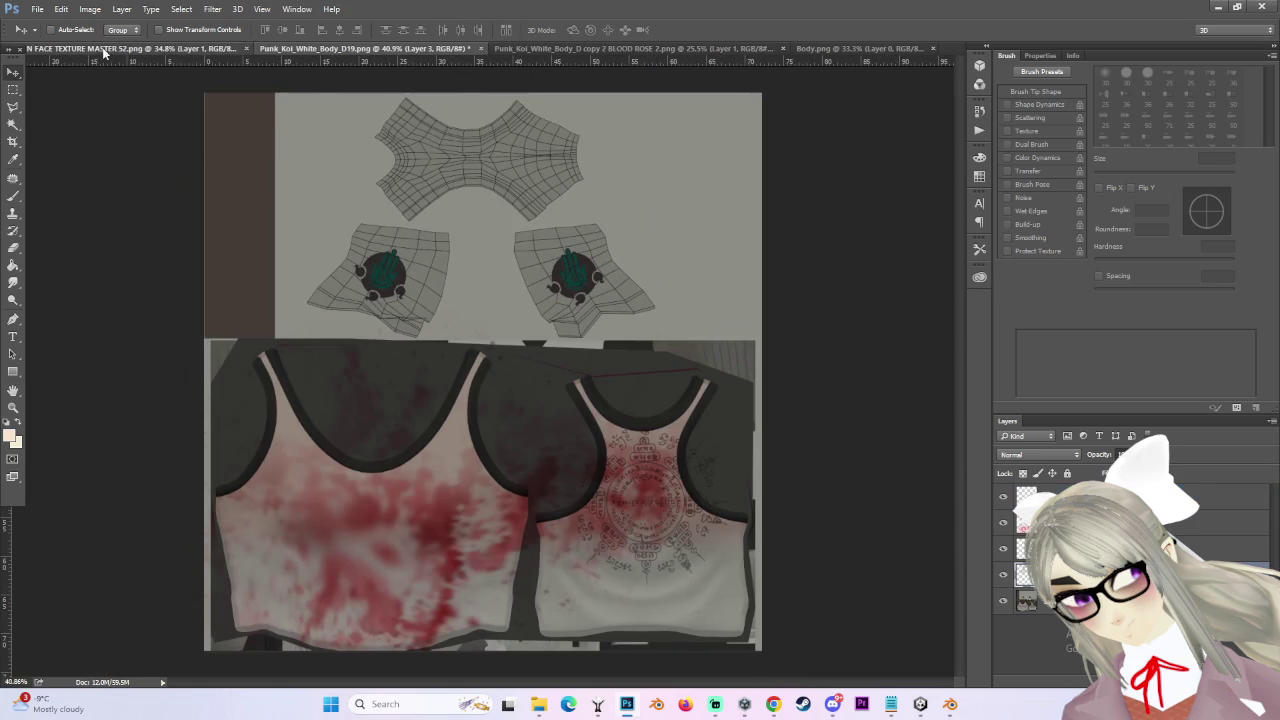
pyautogui.click(150, 48)
pyautogui.click(360, 48)
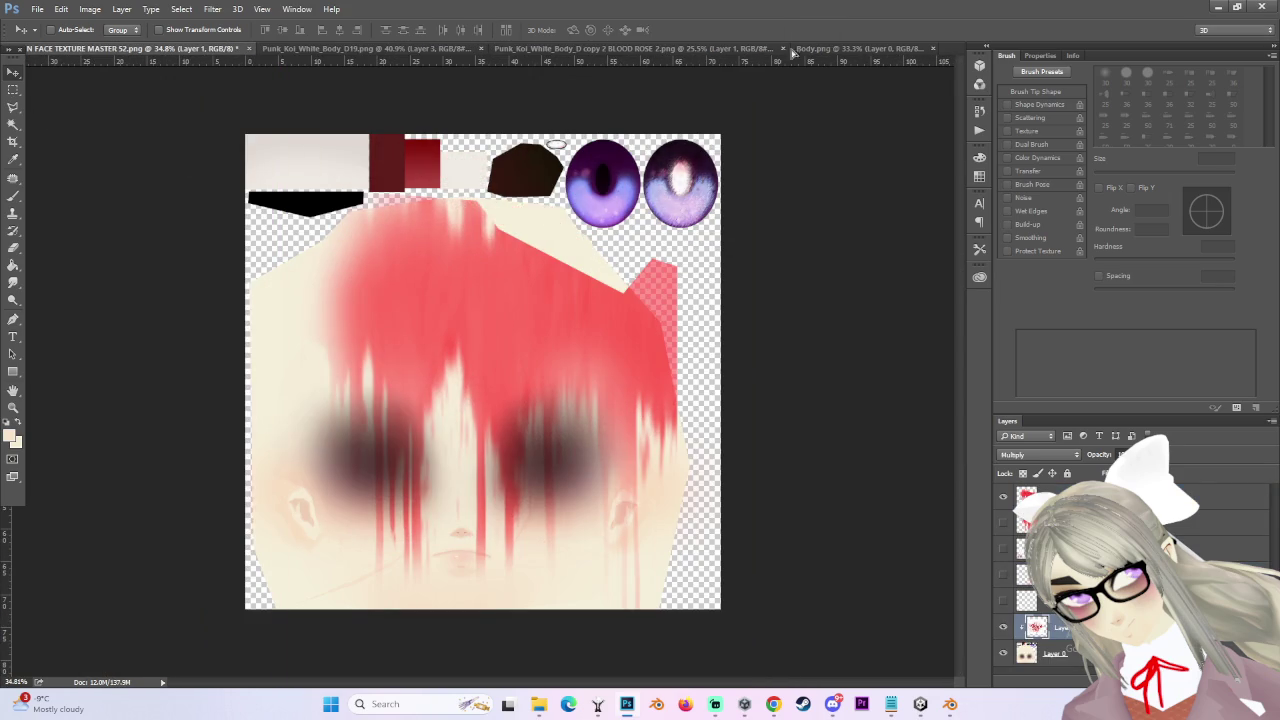
pyautogui.click(830, 48)
pyautogui.click(606, 49)
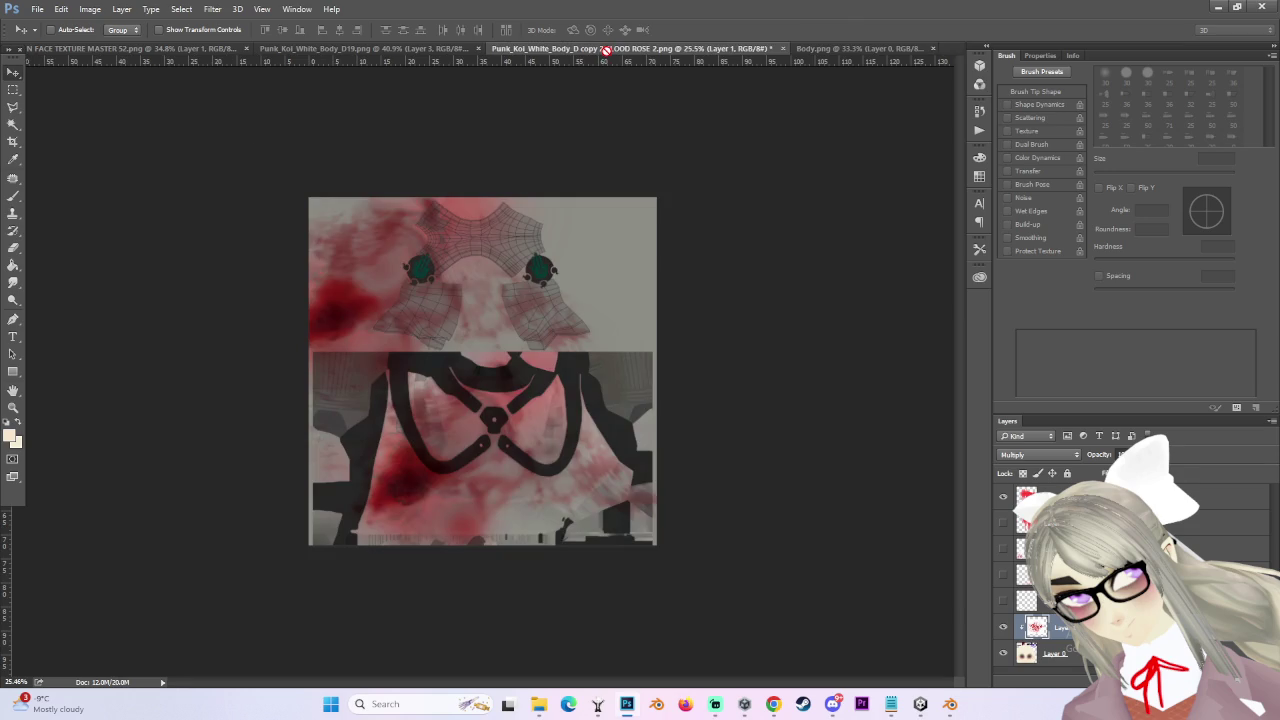
pyautogui.click(416, 49)
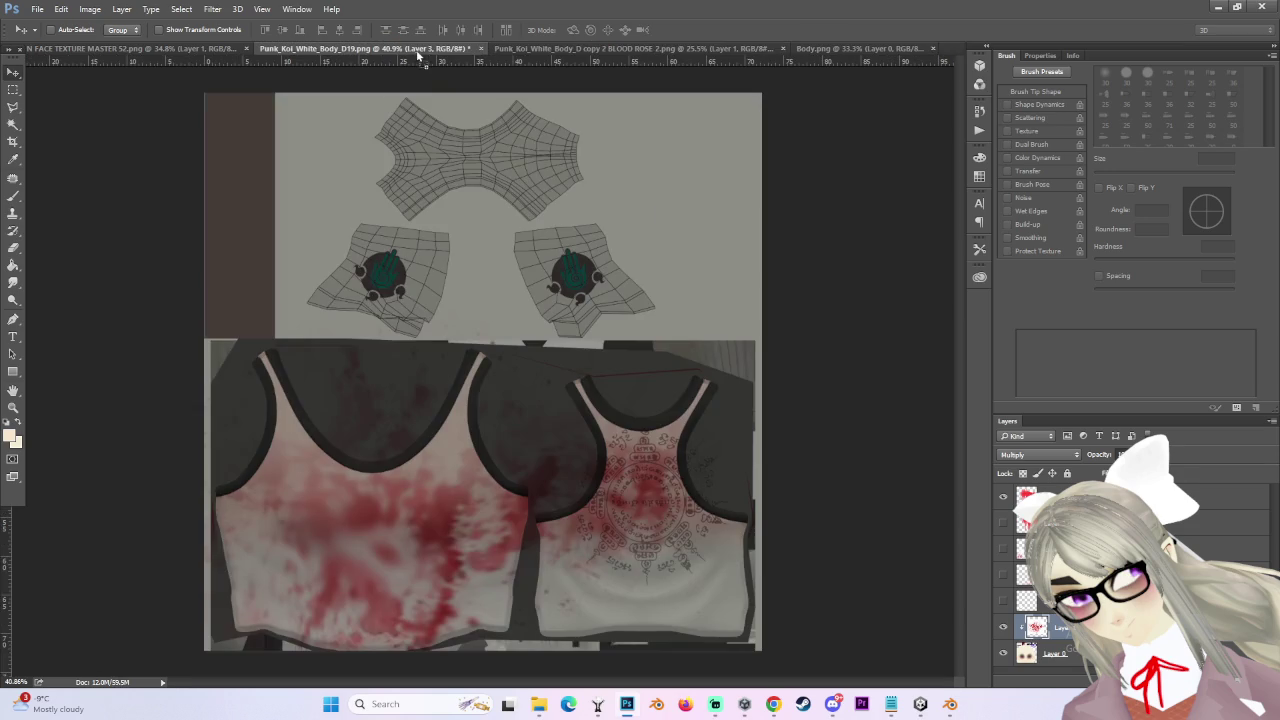
# - Delete the extra blood layer, compare the rest, and make the Layer 1 copy active
pyautogui.press('Delete')
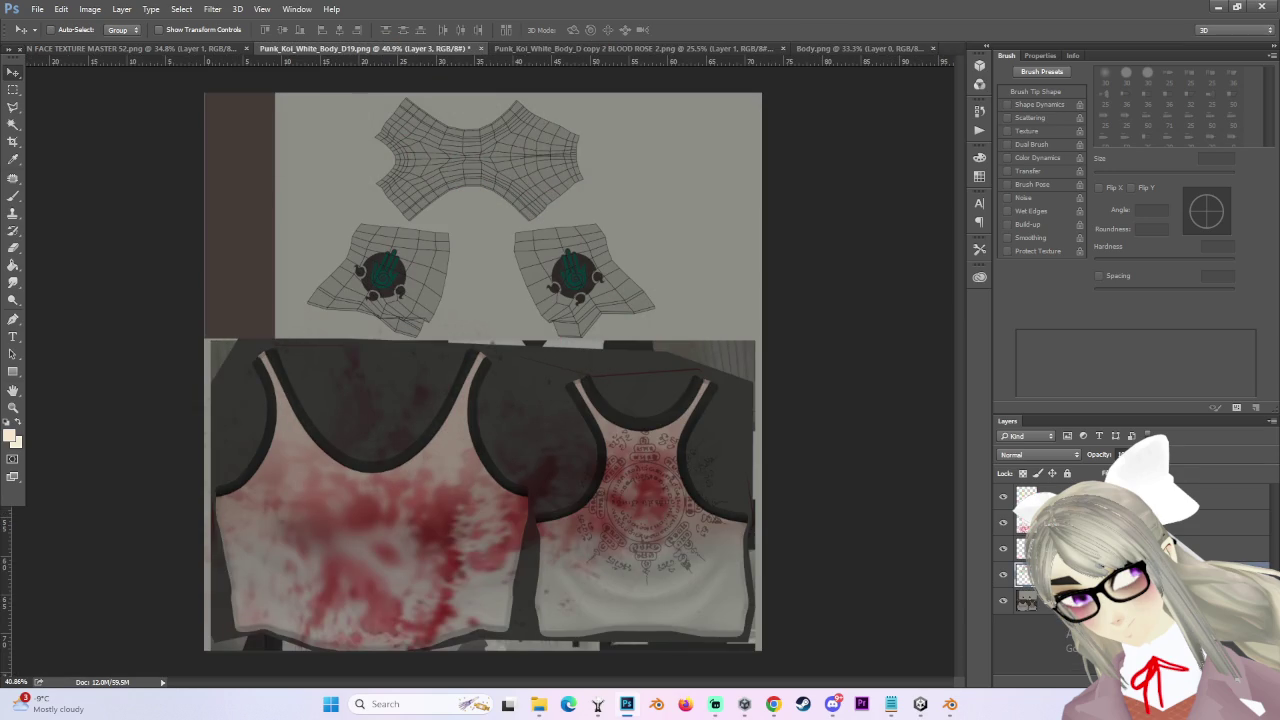
pyautogui.click(1200, 522)
pyautogui.click(1003, 522)
pyautogui.click(1003, 522)
pyautogui.click(1003, 548)
pyautogui.click(1003, 548)
pyautogui.click(1003, 548)
pyautogui.click(1003, 548)
# - Place a copy of the blood over the shorts UVs, scaled to about 64%
pyautogui.moveTo(435, 506)
pyautogui.mouseDown()
pyautogui.moveTo(500, 186)
pyautogui.moveTo(530, 205)
pyautogui.mouseUp()
pyautogui.scroll(1, 500, 186)
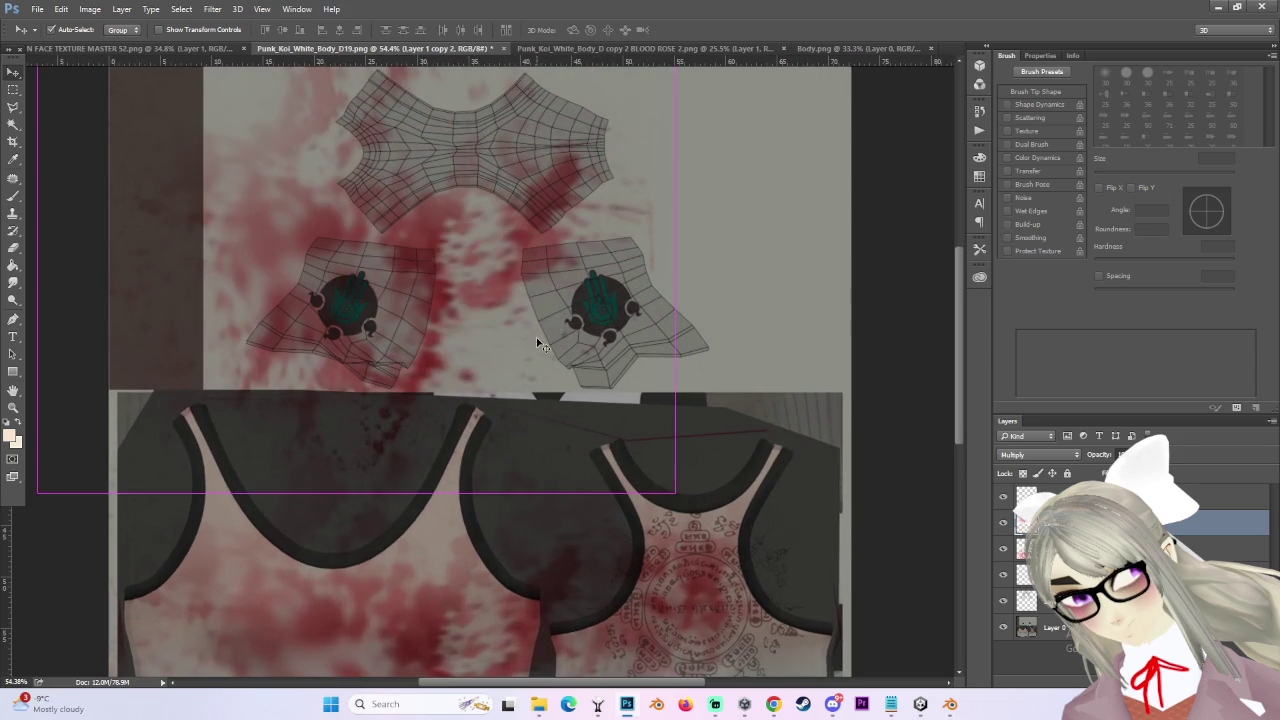
pyautogui.scroll(-1, 536, 343)
pyautogui.hotkey('ctrl', 't')
pyautogui.moveTo(608, 409)
pyautogui.mouseDown()
pyautogui.moveTo(510, 280)
pyautogui.moveTo(452, 270)
pyautogui.moveTo(756, 289)
pyautogui.mouseUp()
pyautogui.scroll(2, 452, 270)
pyautogui.scroll(-2, 504, 283)
pyautogui.press('Return')
pyautogui.scroll(1, 512, 285)
# - Flip the other blood copy horizontally and move it over the right shorts piece
pyautogui.hotkey('ctrl', 't')
pyautogui.rightClick(704, 280)
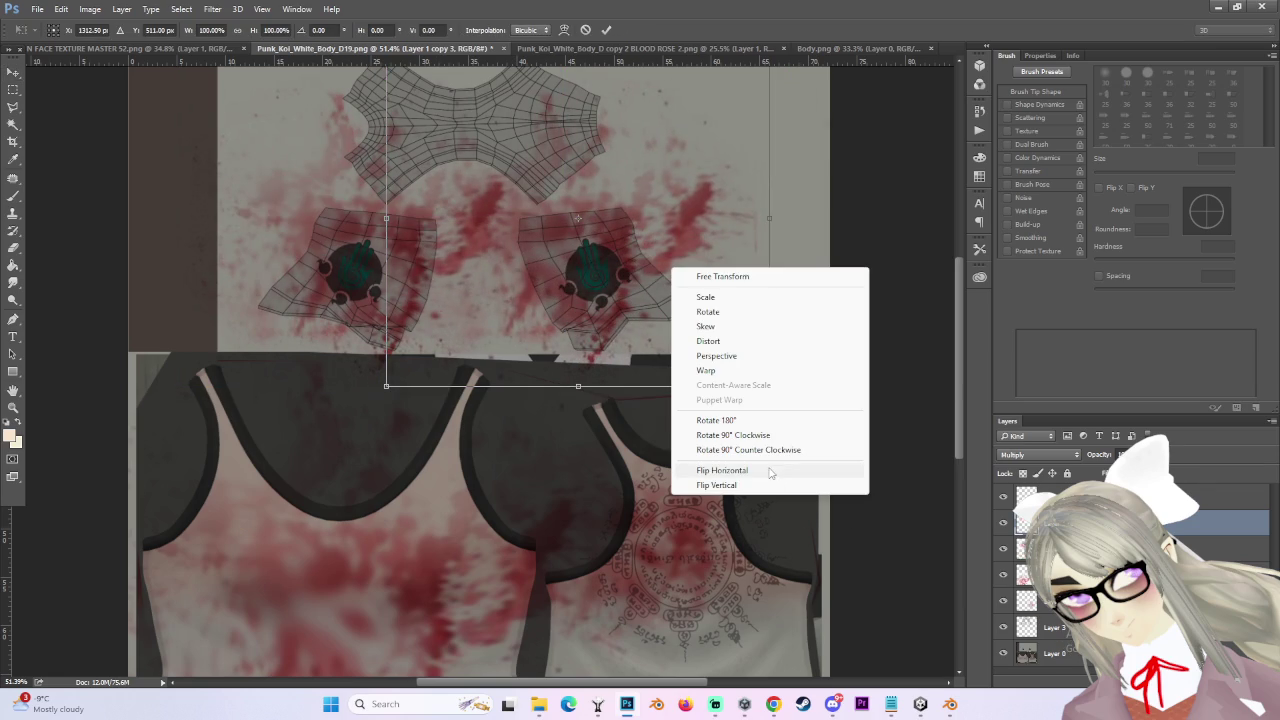
pyautogui.click(731, 466)
pyautogui.moveTo(700, 291)
pyautogui.mouseDown()
pyautogui.moveTo(805, 316)
pyautogui.moveTo(785, 318)
pyautogui.moveTo(777, 347)
pyautogui.mouseUp()
pyautogui.press('Return')
pyautogui.scroll(2, 777, 347)
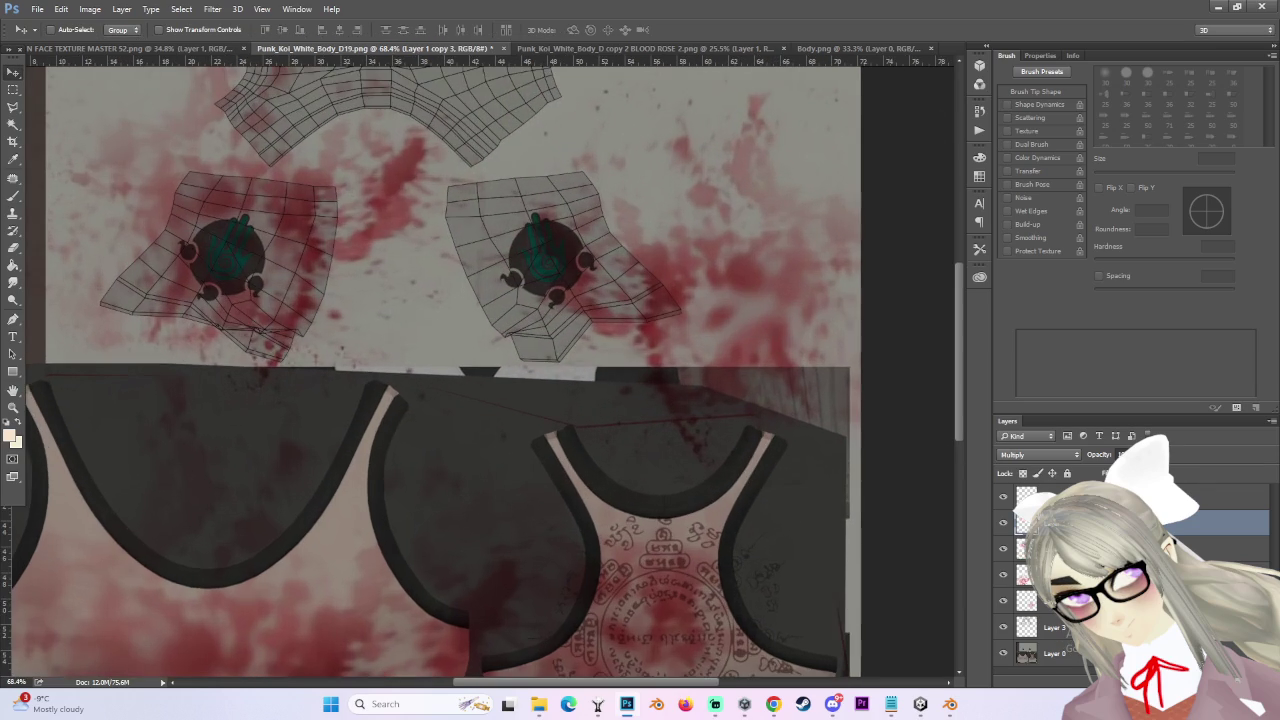
pyautogui.scroll(-1, 555, 266)
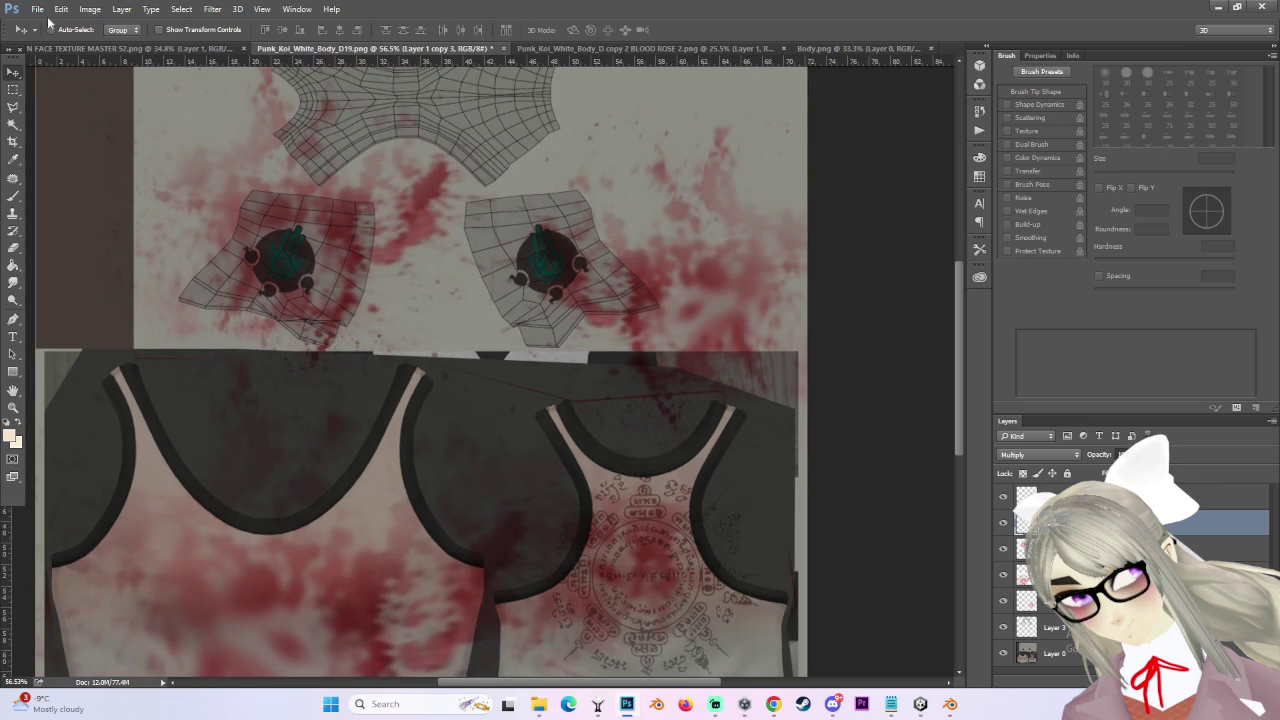
# - Outline the right shorts piece with the Polygonal Lasso and invert the selection back and forth
pyautogui.click(13, 104)
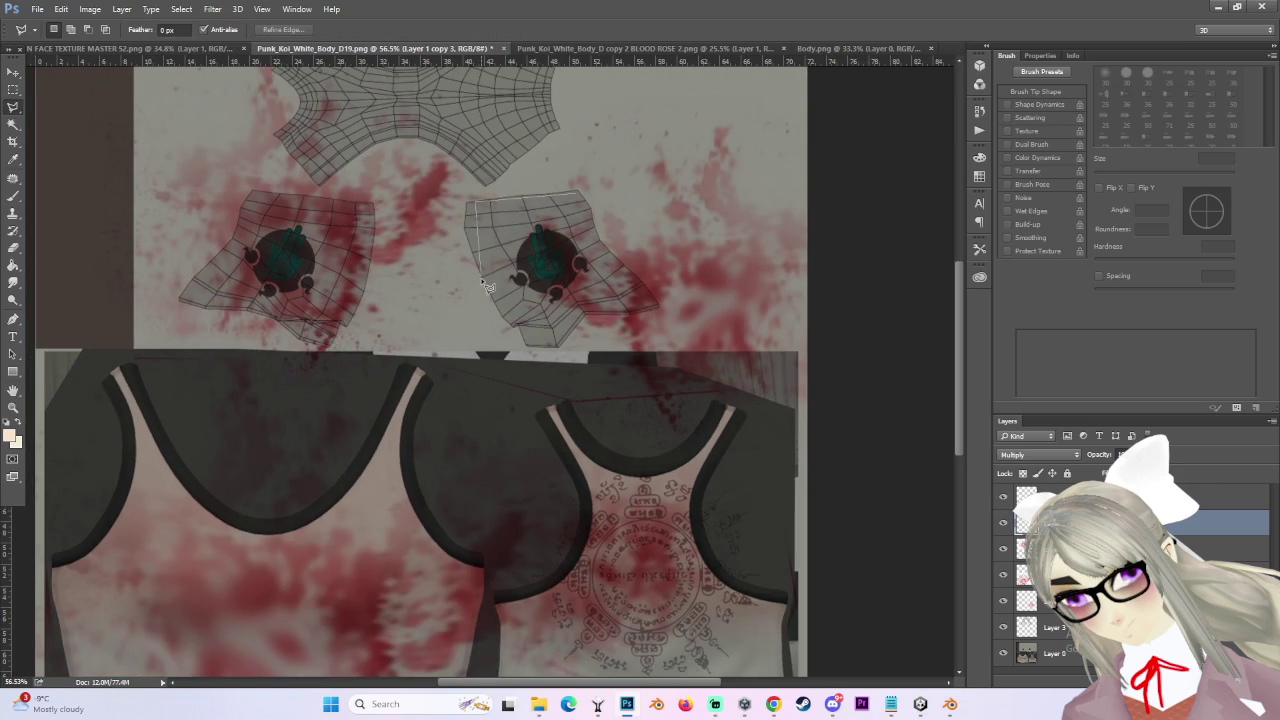
pyautogui.click(586, 315)
pyautogui.click(589, 214)
pyautogui.doubleClick(577, 189)
pyautogui.click(158, 12)
pyautogui.click(200, 62)
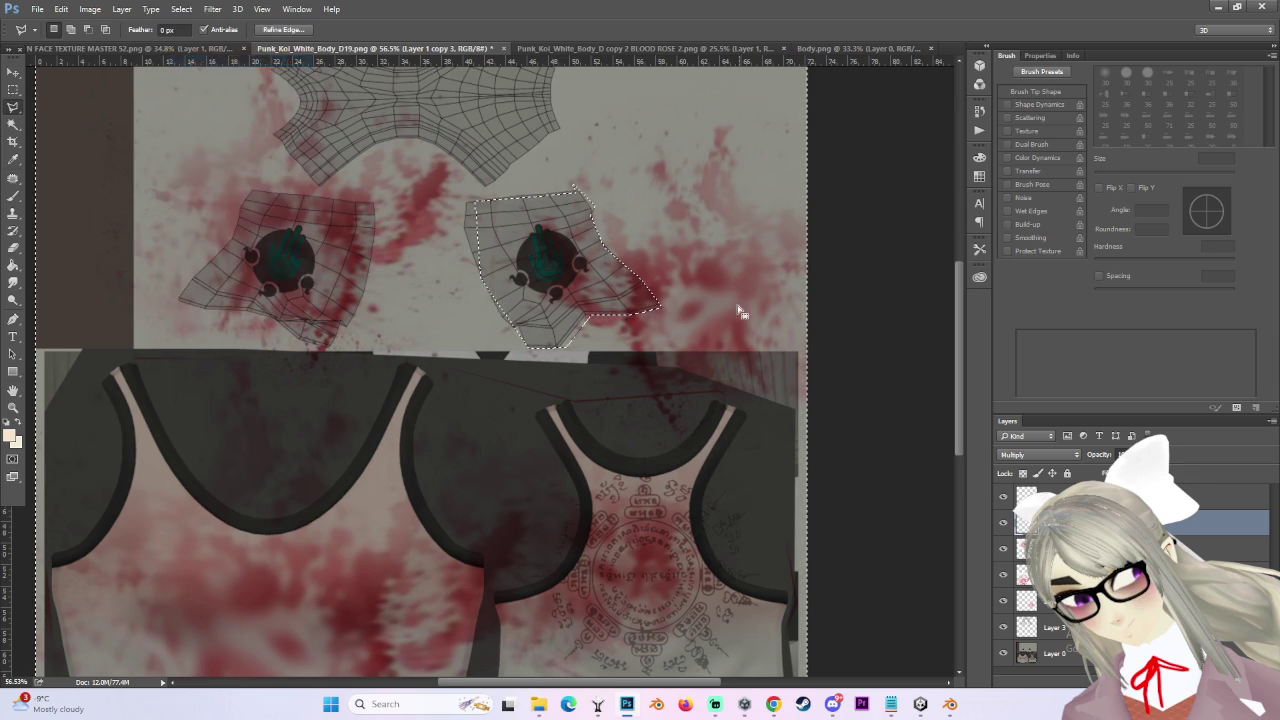
pyautogui.scroll(-2, 727, 294)
pyautogui.scroll(4, 740, 294)
pyautogui.click(181, 8)
pyautogui.click(200, 63)
pyautogui.scroll(2, 619, 332)
# - Erase stray blood around the right patch with a 175–400 px eraser, then deselect
pyautogui.press('b')
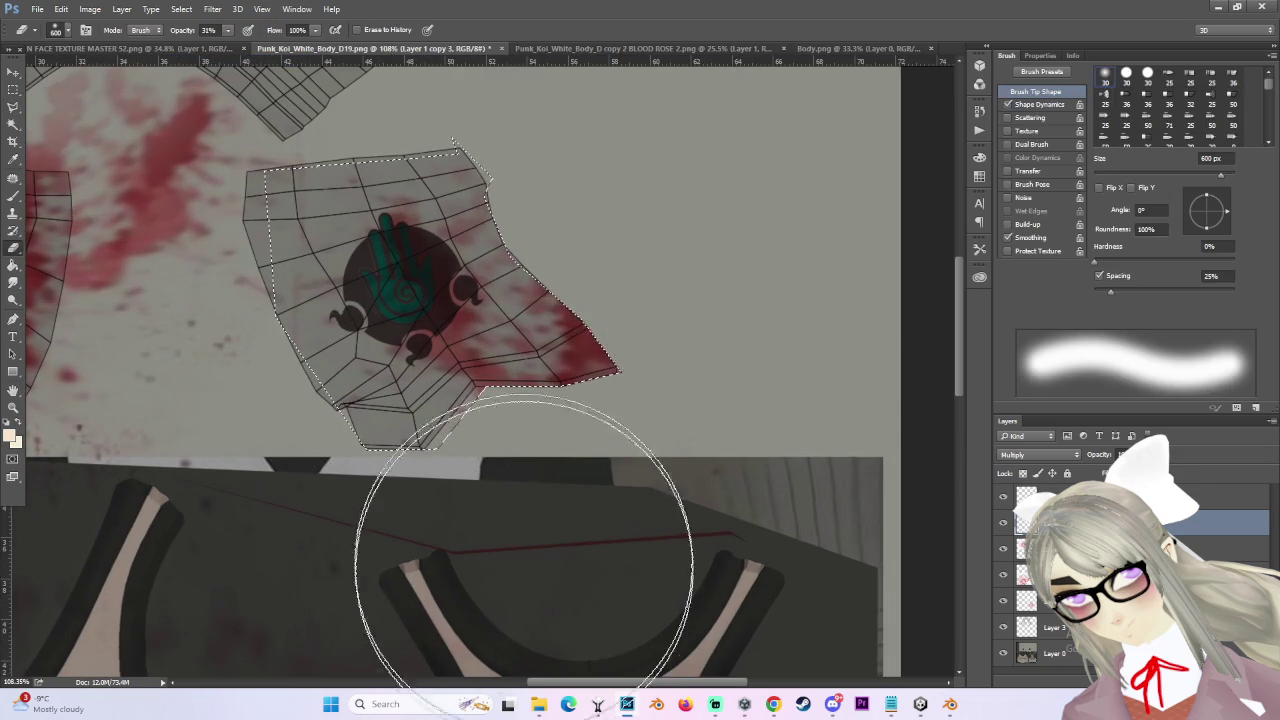
pyautogui.press('[')
pyautogui.press('[')
pyautogui.press('[')
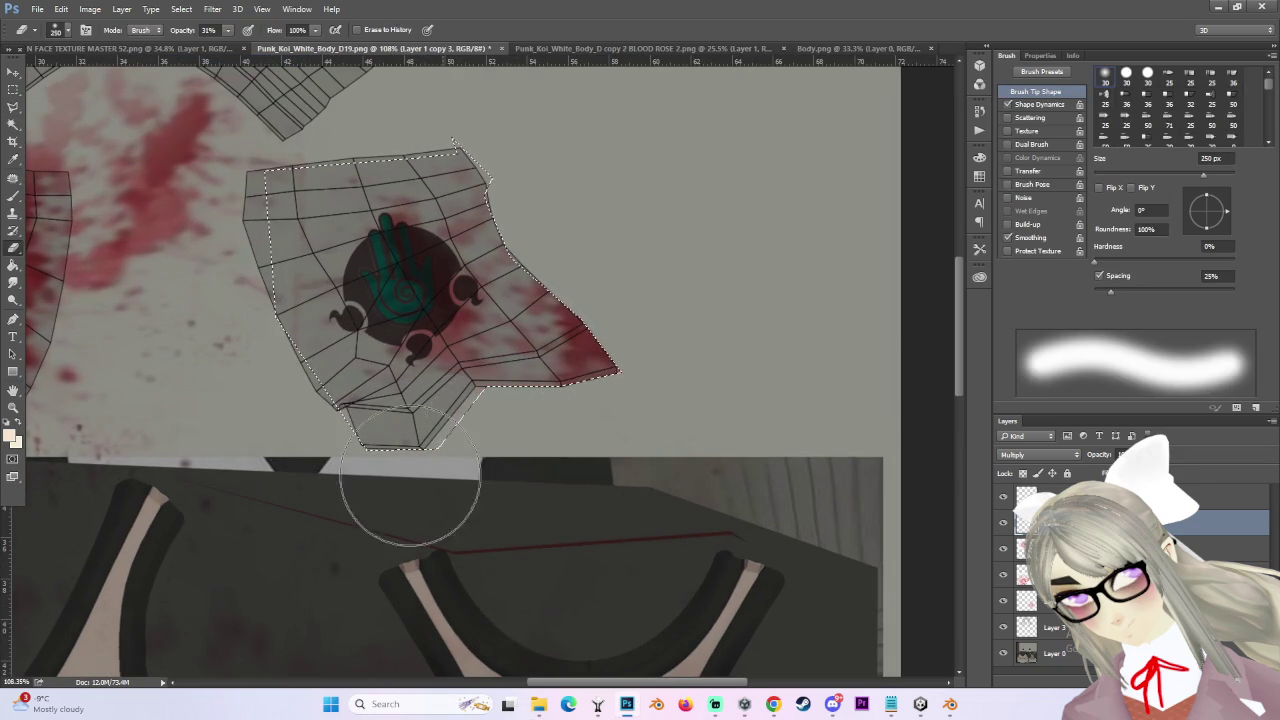
pyautogui.press(']')
pyautogui.press(']')
pyautogui.press('[')
pyautogui.press('[')
pyautogui.press('[')
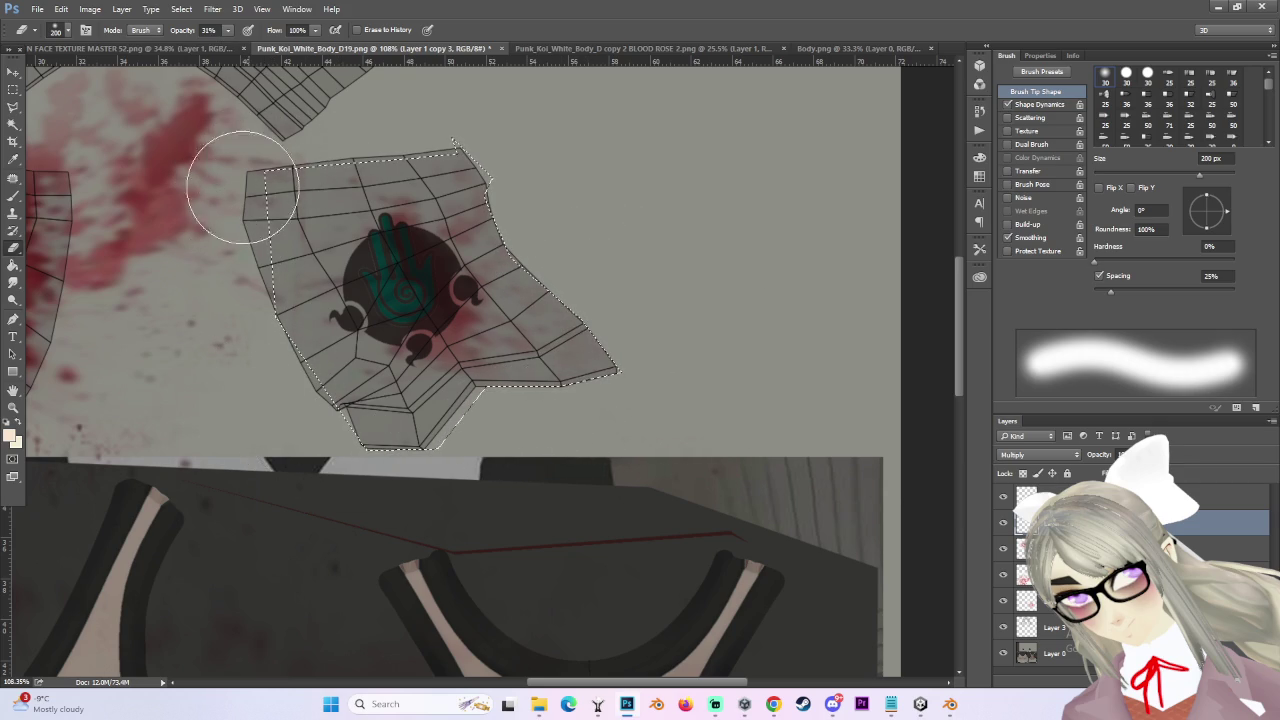
pyautogui.press('[')
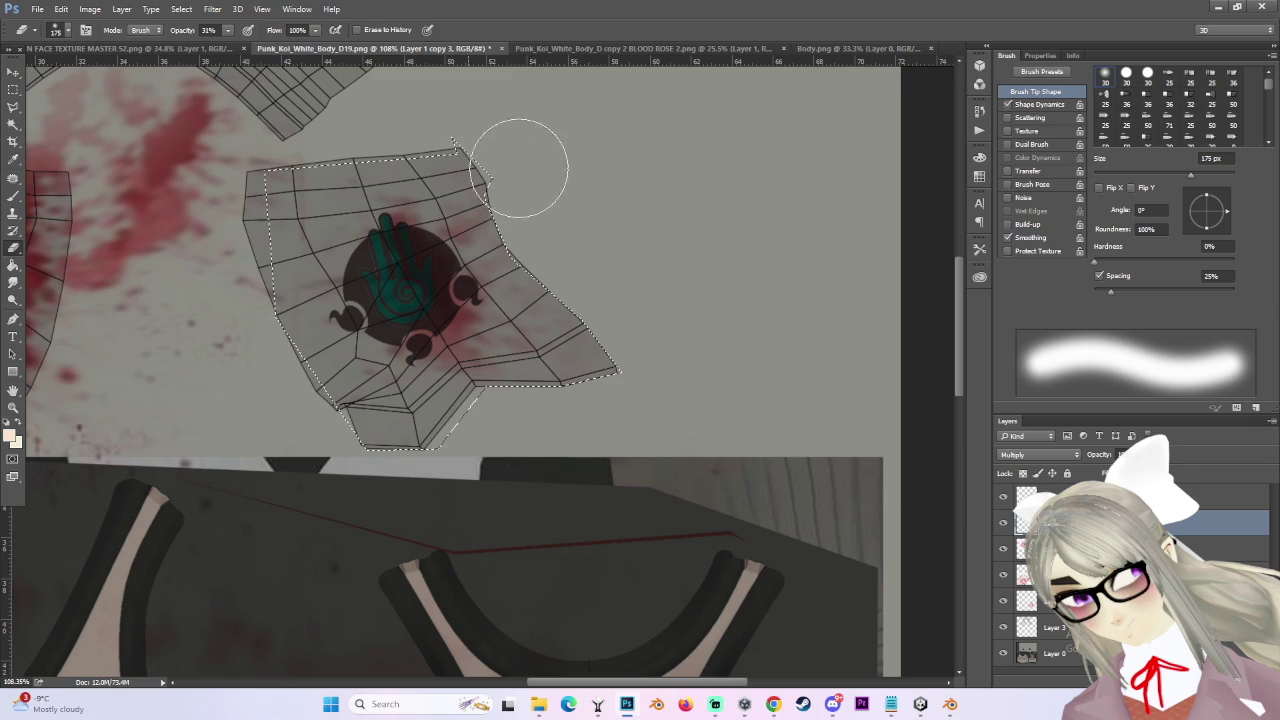
pyautogui.scroll(-2, 625, 336)
pyautogui.press(']')
pyautogui.press(']')
pyautogui.press(']')
pyautogui.scroll(-3, 651, 391)
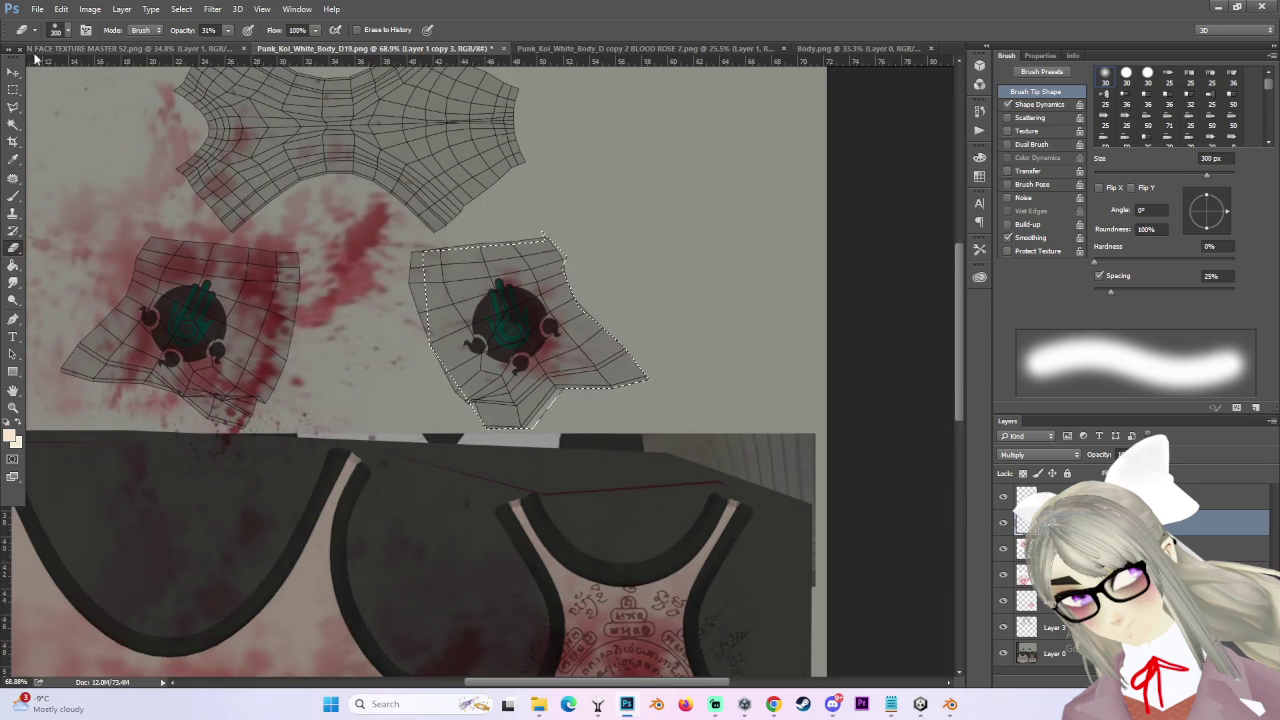
pyautogui.click(13, 89)
# - Trace a lasso outline around the left shorts patch
pyautogui.click(626, 209)
pyautogui.scroll(1, 626, 209)
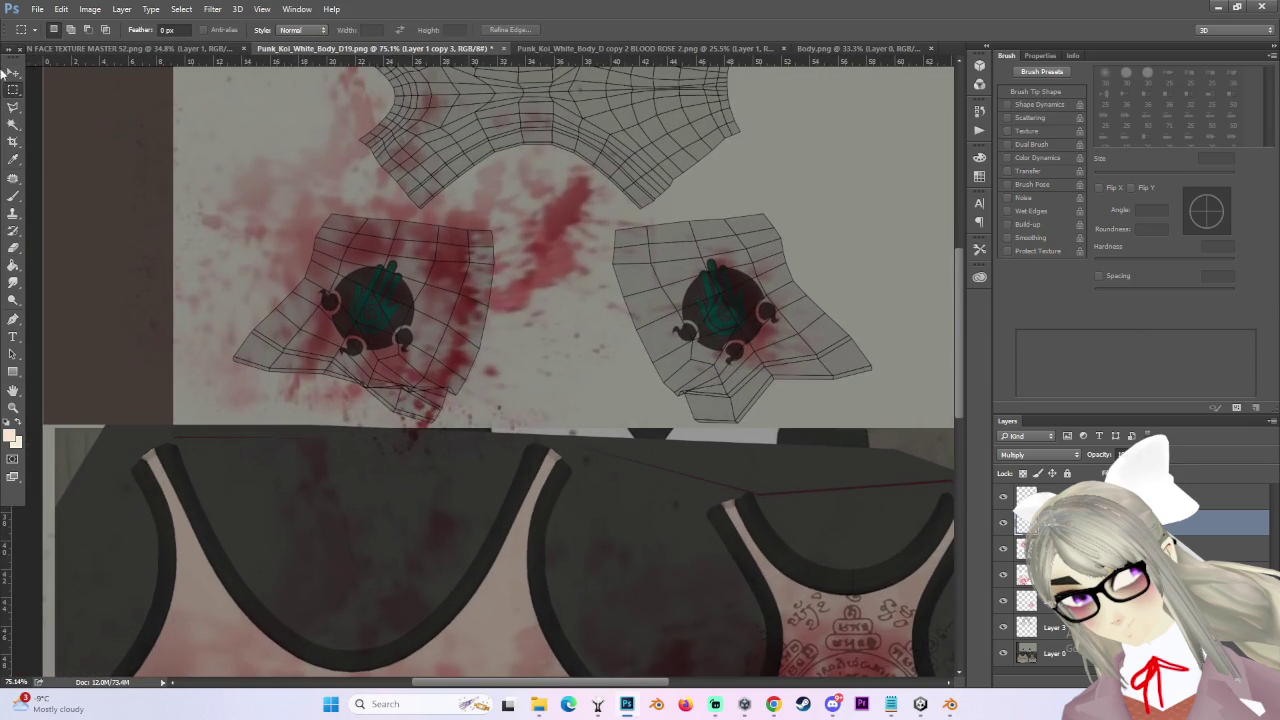
pyautogui.click(13, 106)
pyautogui.moveTo(231, 357)
pyautogui.mouseDown()
pyautogui.moveTo(325, 373)
pyautogui.moveTo(422, 425)
pyautogui.moveTo(452, 396)
pyautogui.mouseUp()
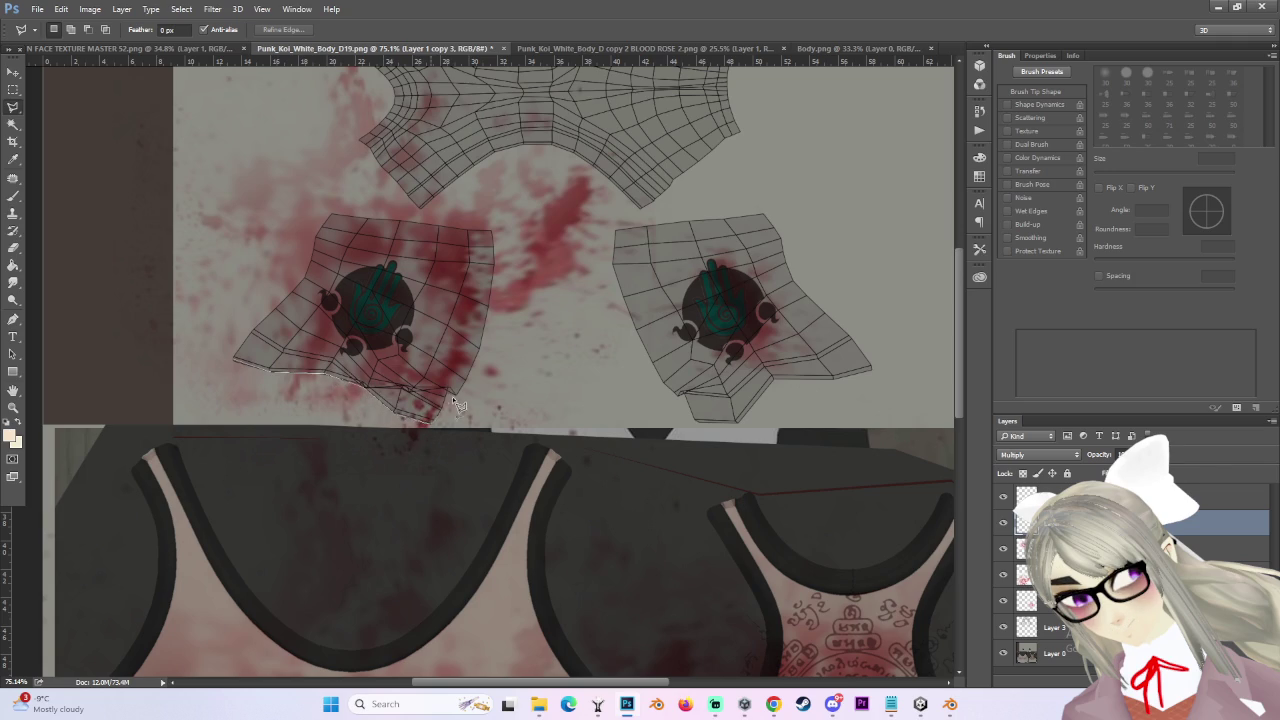
pyautogui.moveTo(487, 300)
pyautogui.mouseDown()
pyautogui.moveTo(496, 227)
pyautogui.moveTo(492, 316)
pyautogui.mouseUp()
pyautogui.click(315, 215)
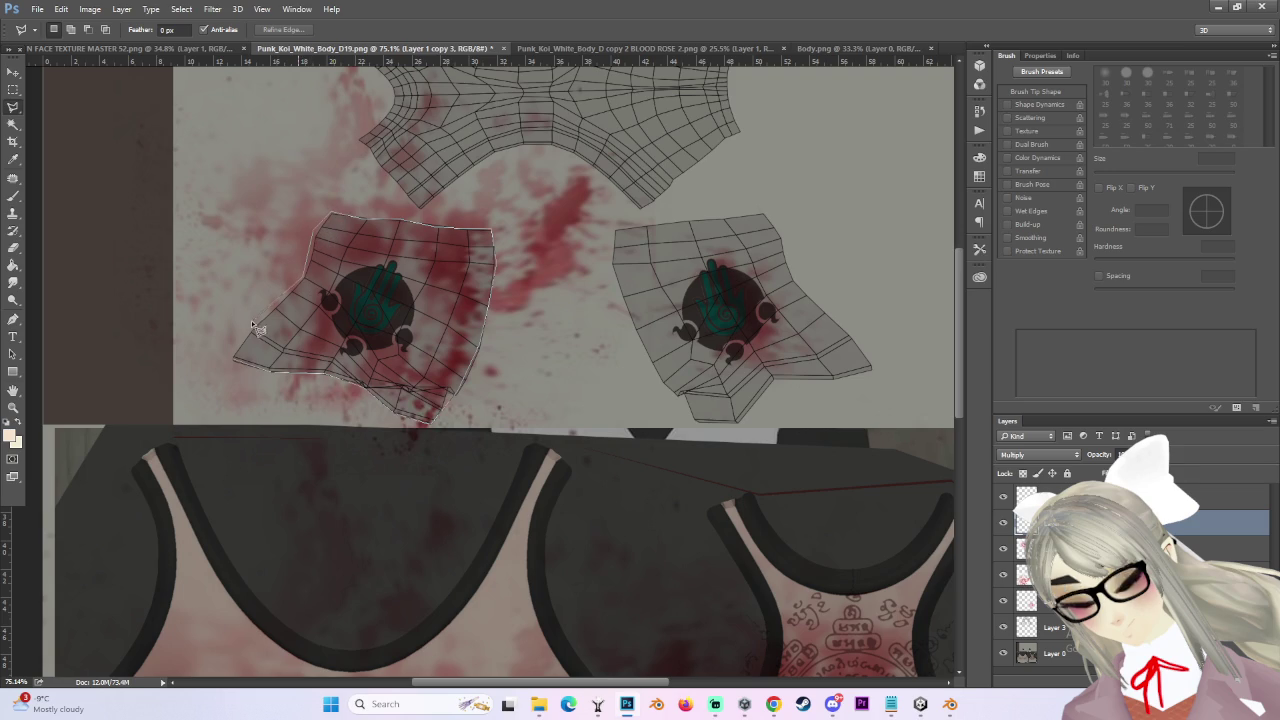
pyautogui.click(223, 358)
pyautogui.doubleClick(278, 378)
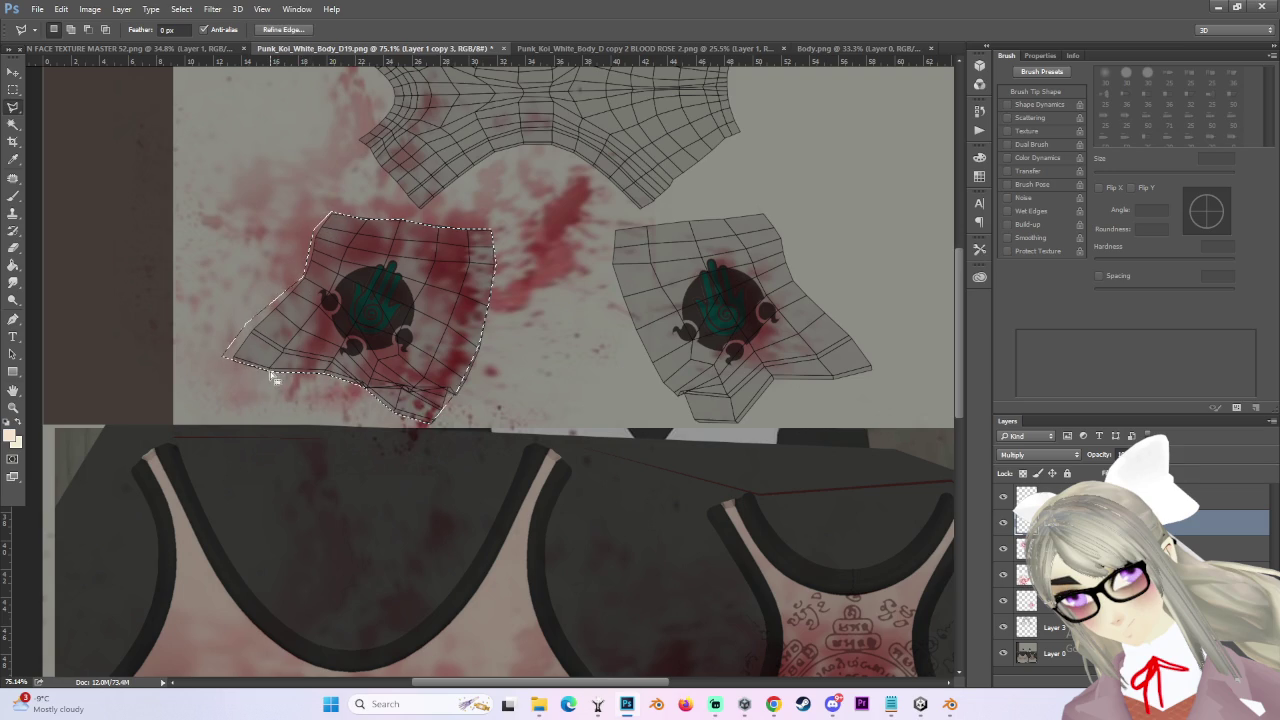
# - On Layer 1 copy 2, delete the blood outside the left patch, then bring up the YouTube video
pyautogui.hotkey('alt', '[')
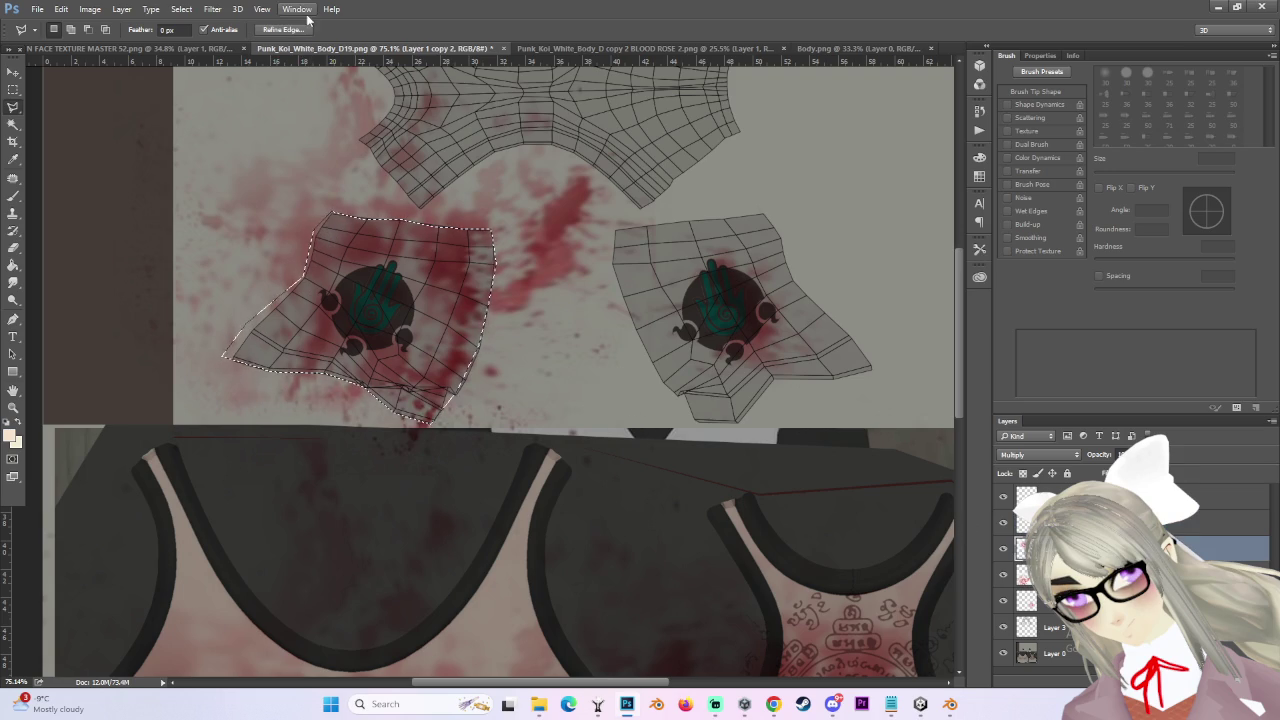
pyautogui.click(181, 9)
pyautogui.click(207, 66)
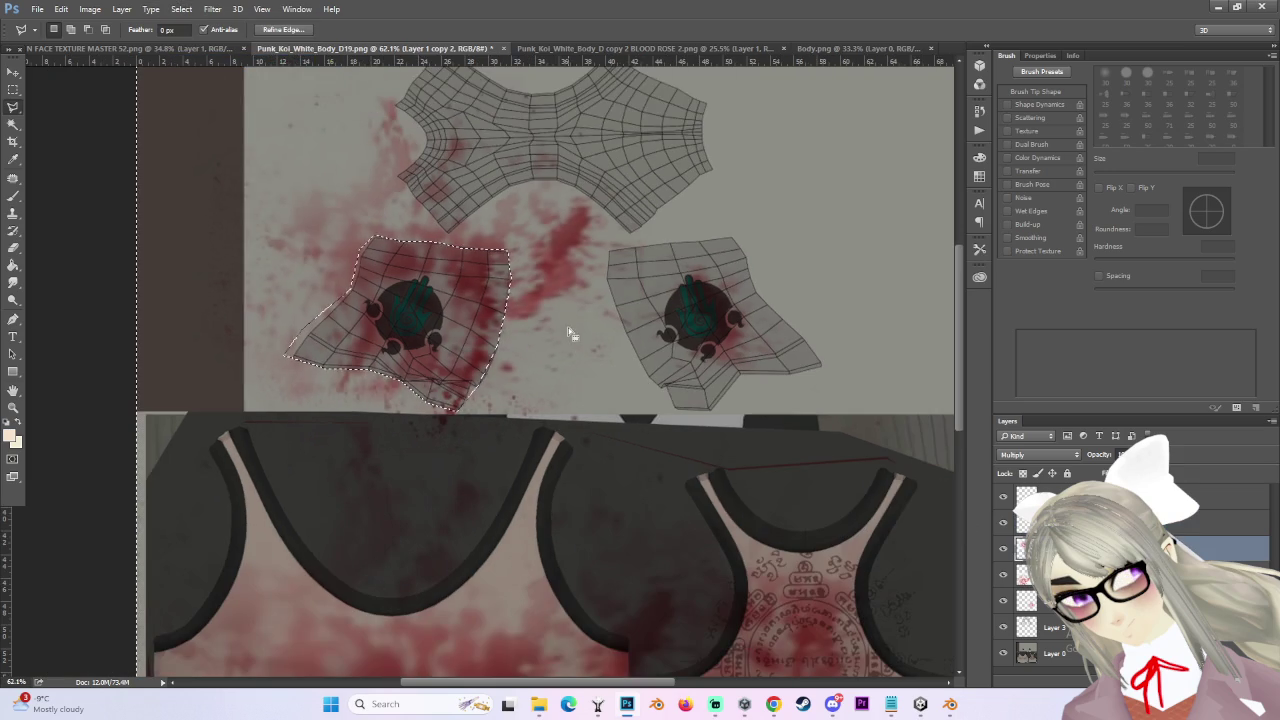
pyautogui.press('Delete')
pyautogui.hotkey('ctrl', '+')
pyautogui.click(181, 9)
pyautogui.click(207, 62)
pyautogui.press('e')
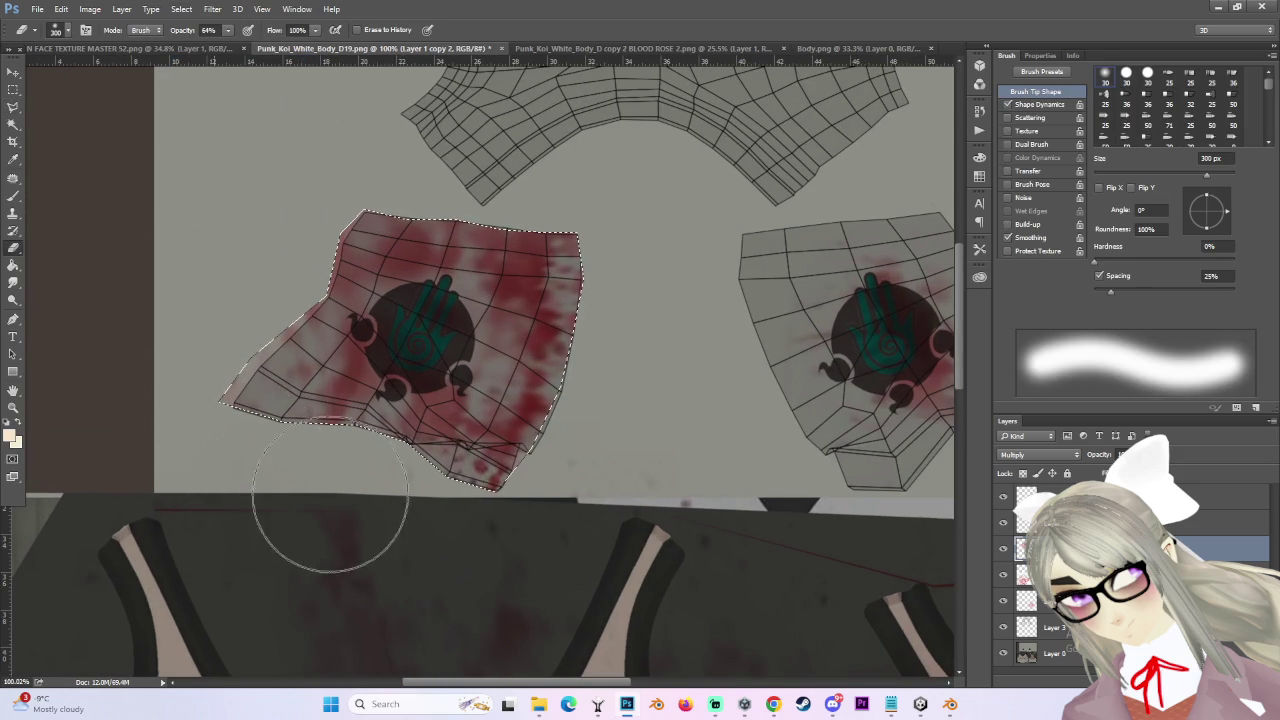
pyautogui.hotkey('ctrl', 'd')
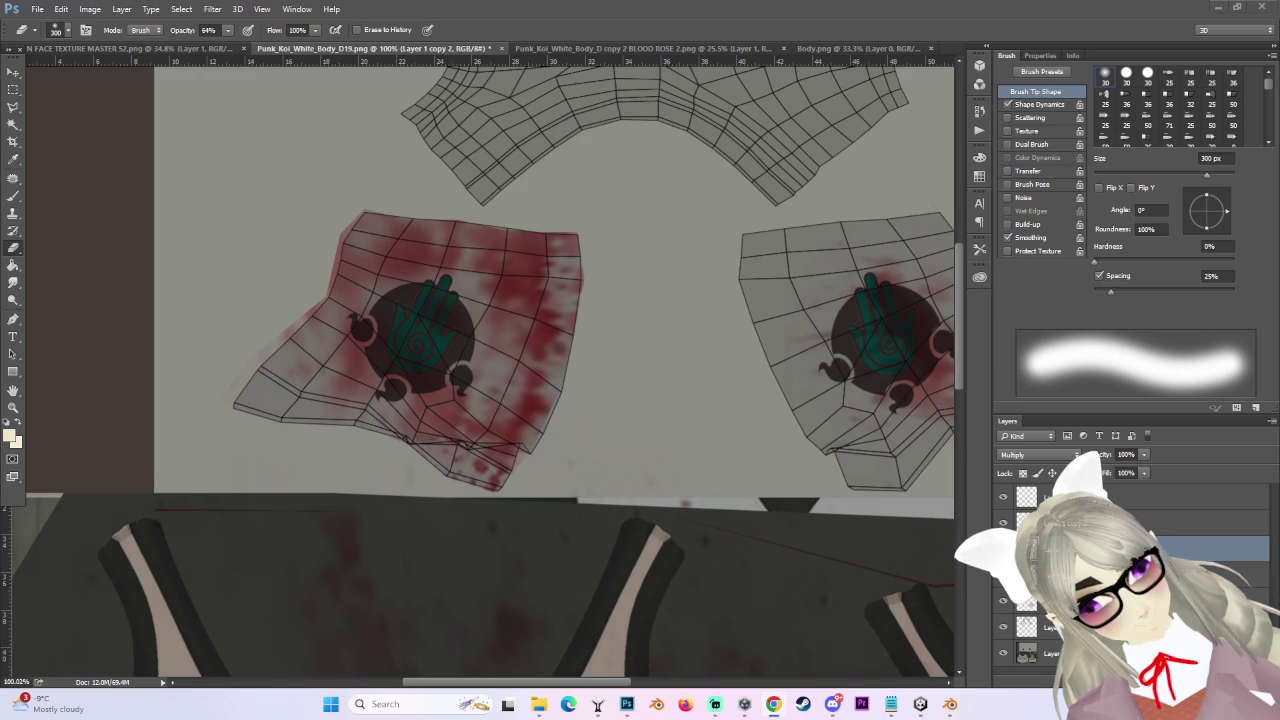
pyautogui.click(773, 704)
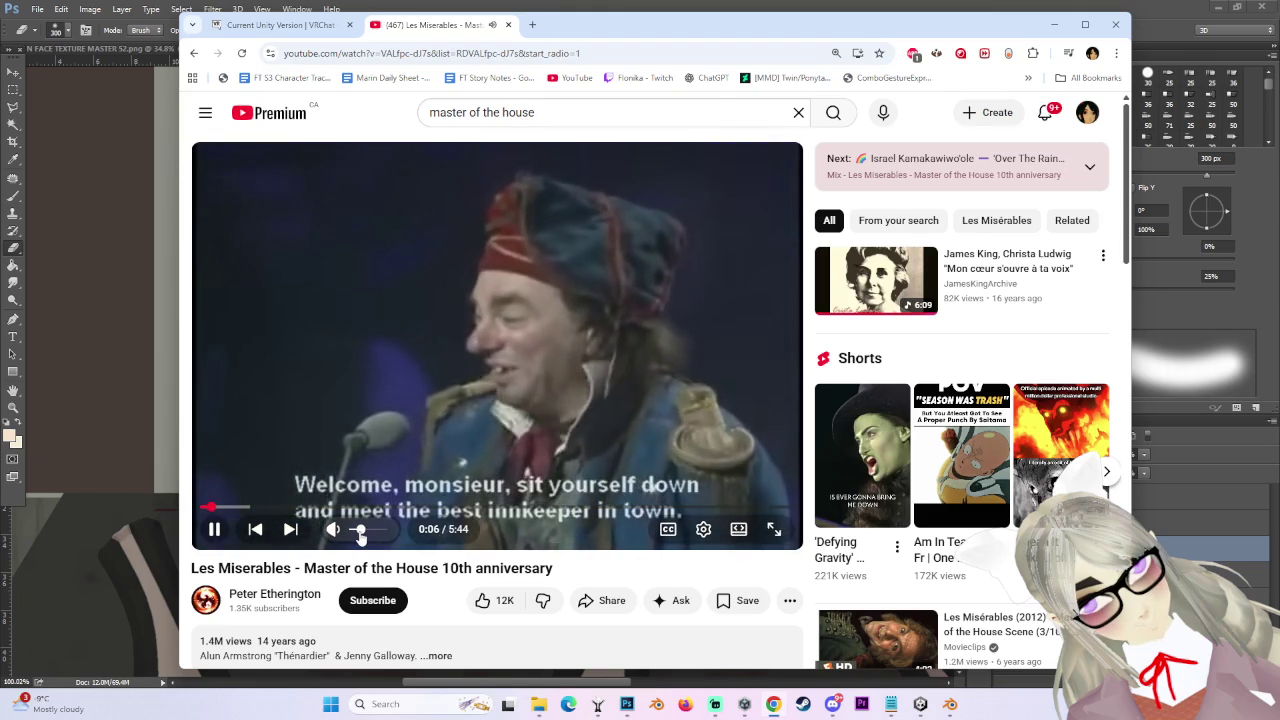
# - Nudge the video volume up and drag the Chrome window off the right side of the screen
pyautogui.moveTo(361, 537); pyautogui.dragTo(368, 539)
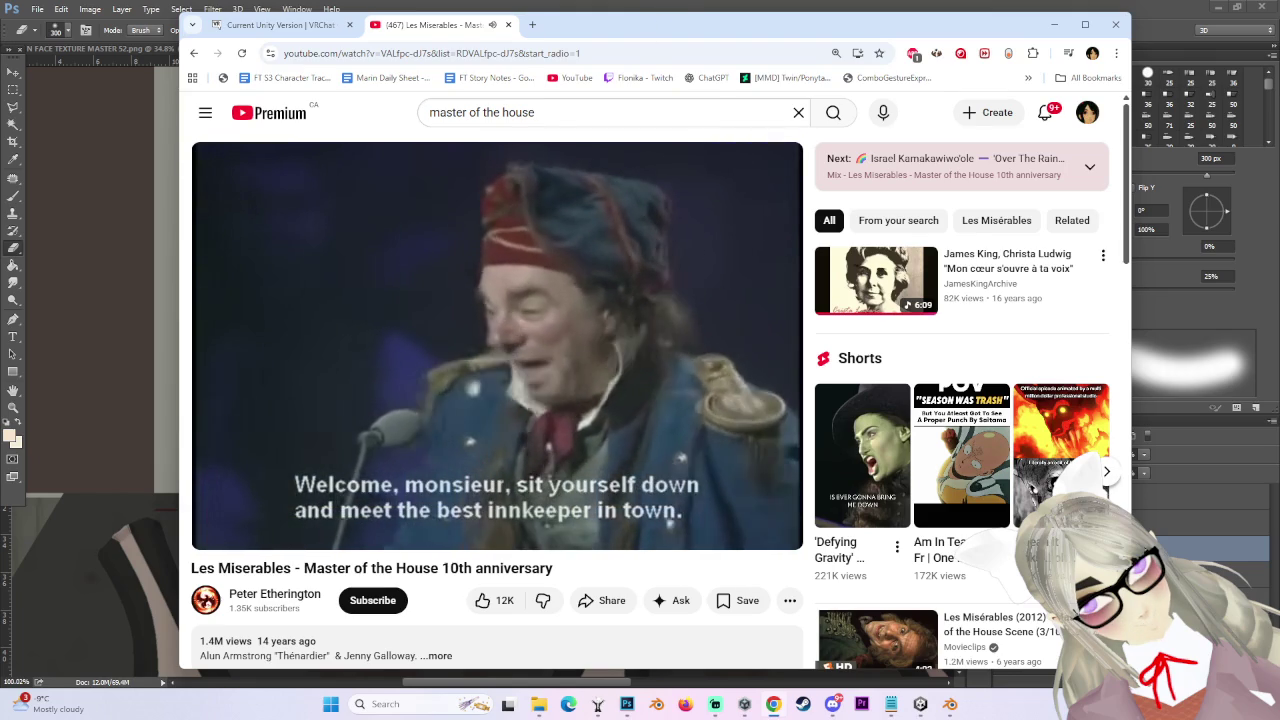
pyautogui.moveTo(800, 24); pyautogui.dragTo(1279, 60)
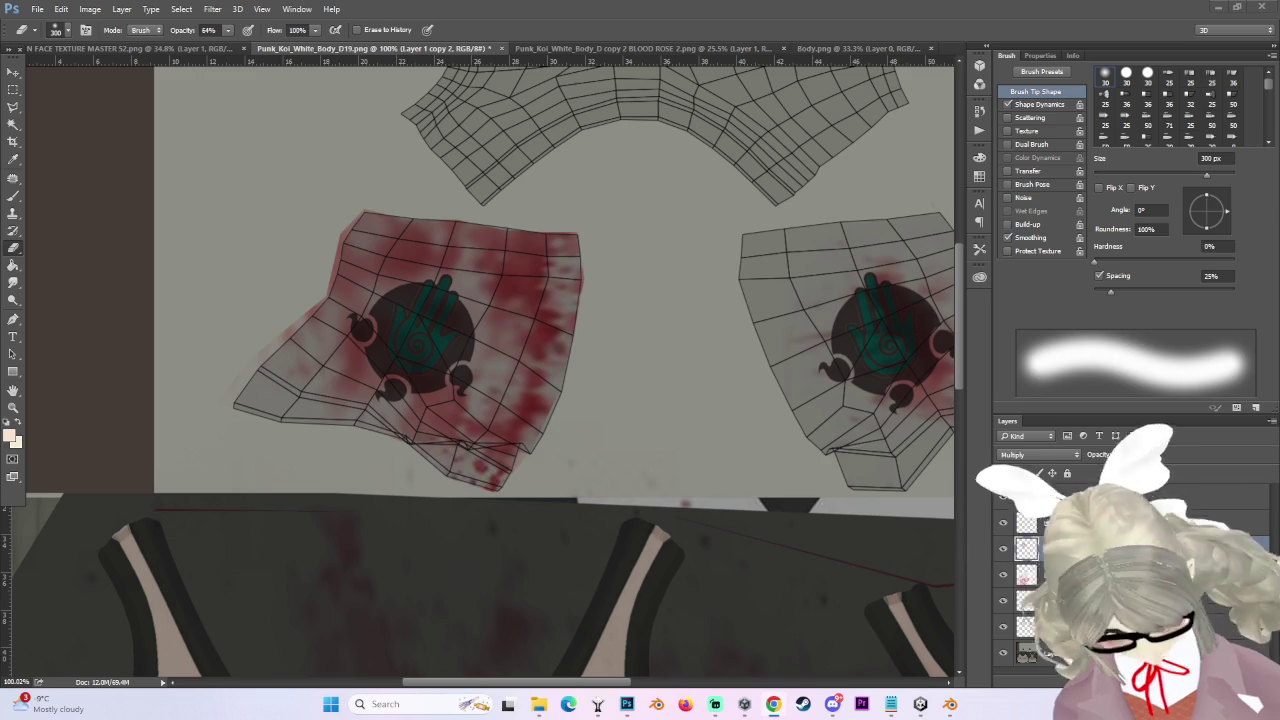
# - Soften the left patch's blood with the 64% Eraser at 150–250 px, then deselect
pyautogui.hotkey('ctrl', 'shift', 'd')
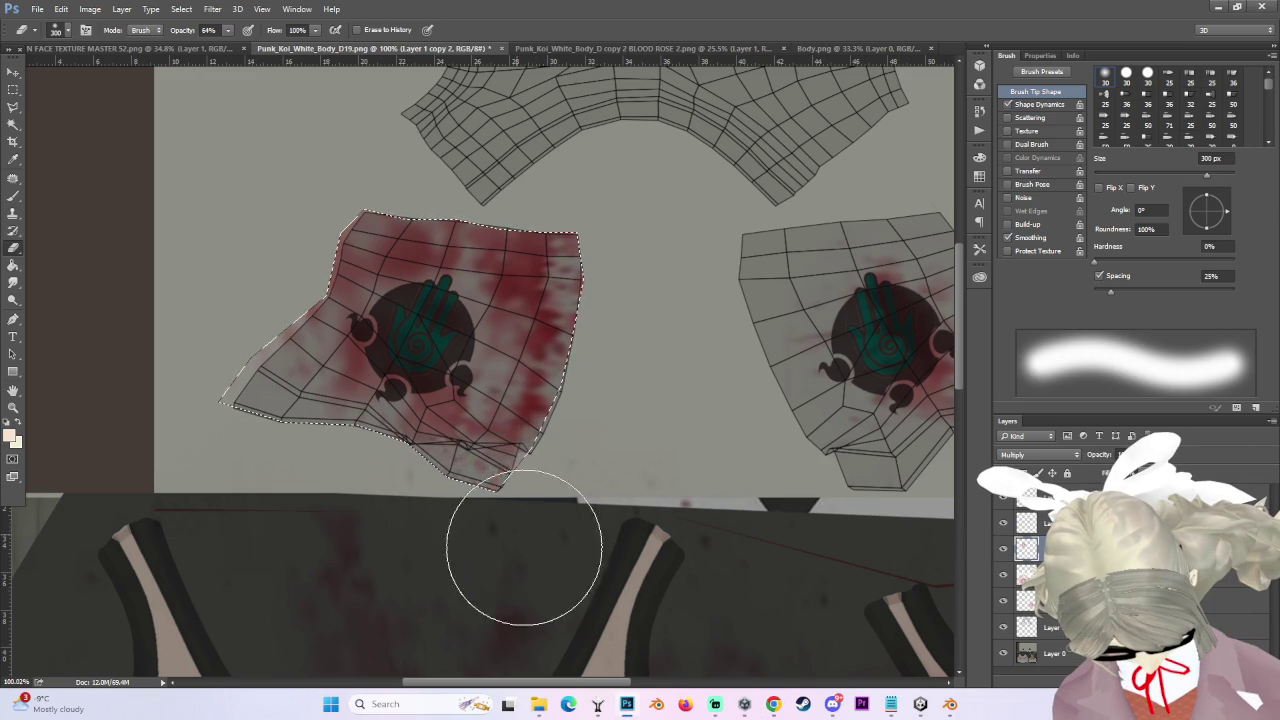
pyautogui.hotkey('ctrl', 'd')
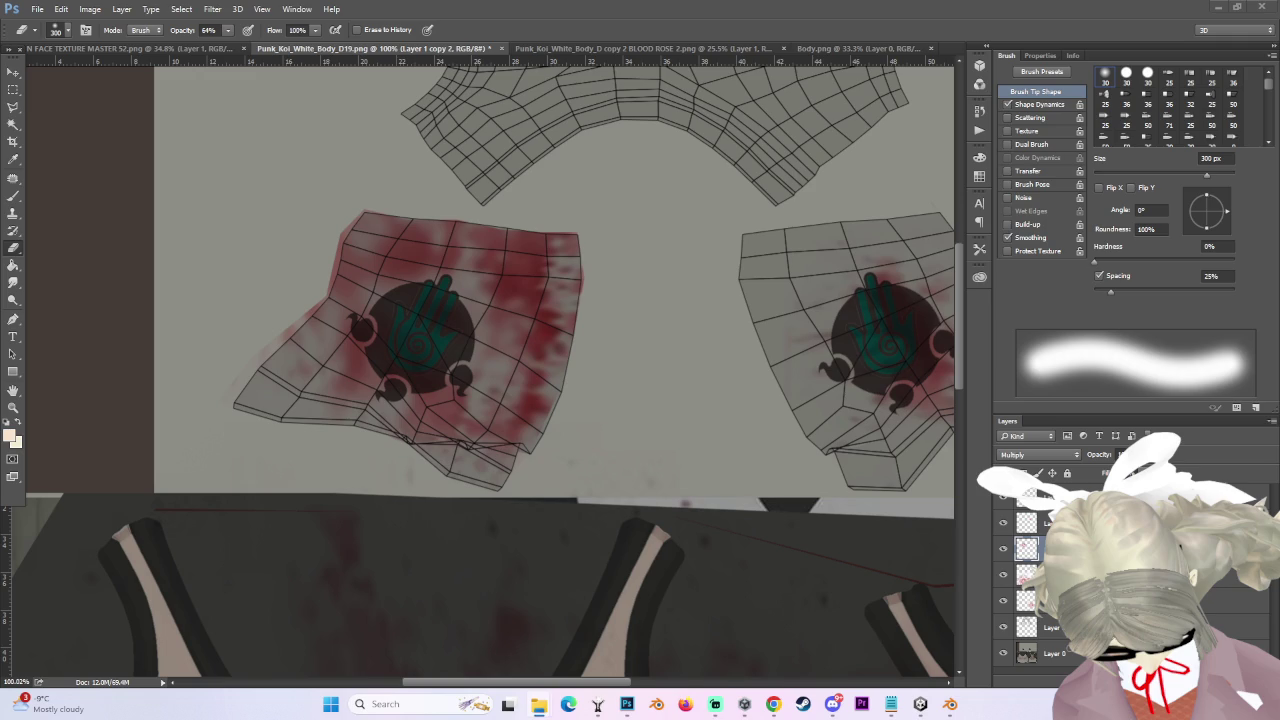
pyautogui.hotkey('ctrl', 'shift', 'd')
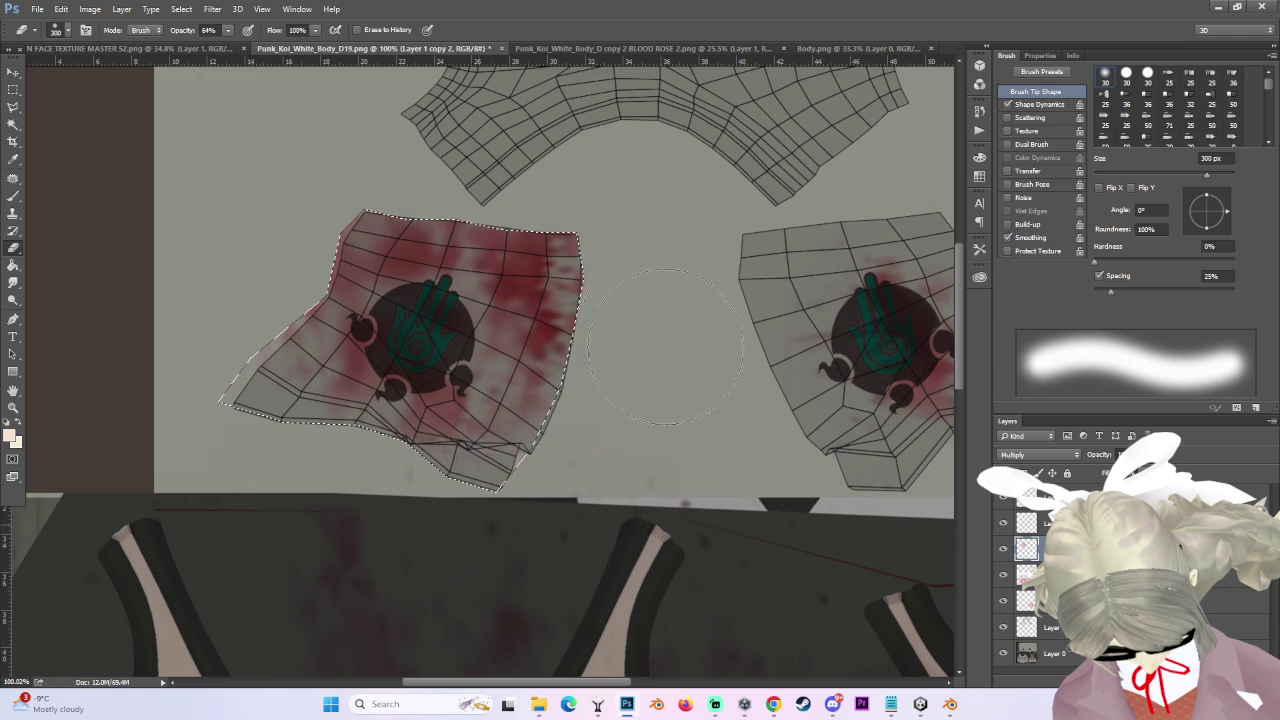
pyautogui.press('[')
pyautogui.press('[')
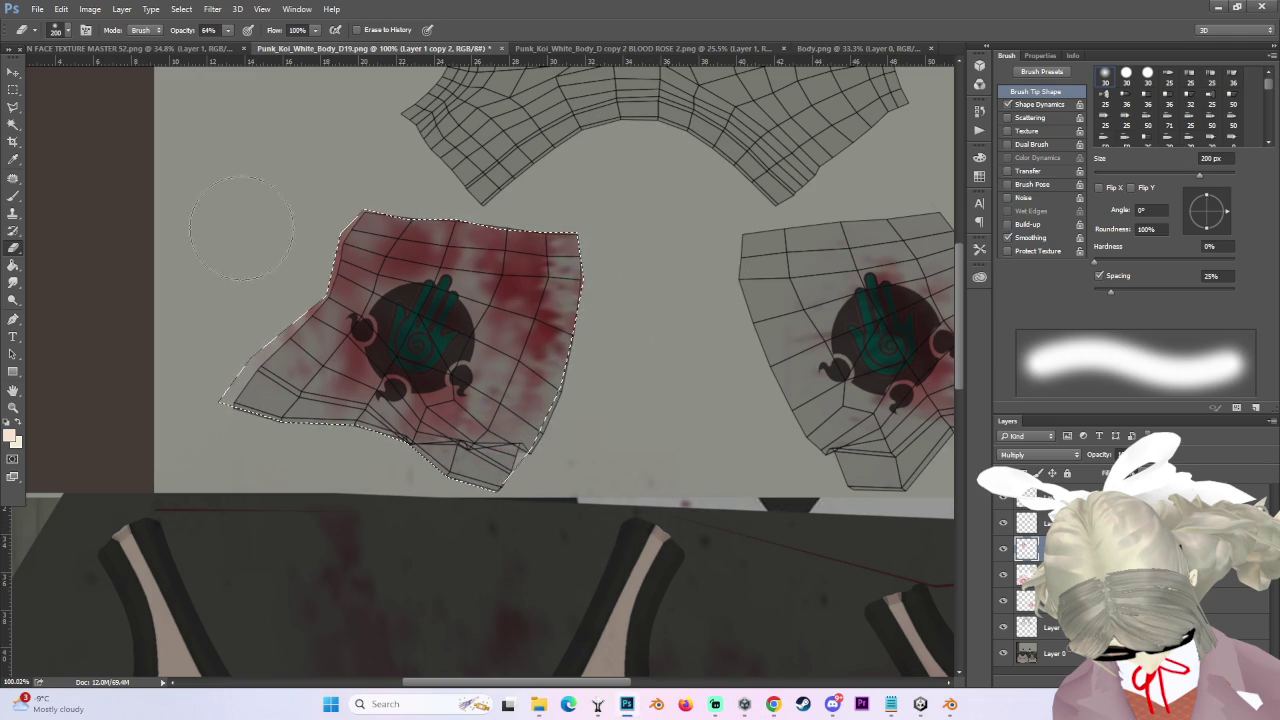
pyautogui.press(']')
pyautogui.press(']')
pyautogui.press(']')
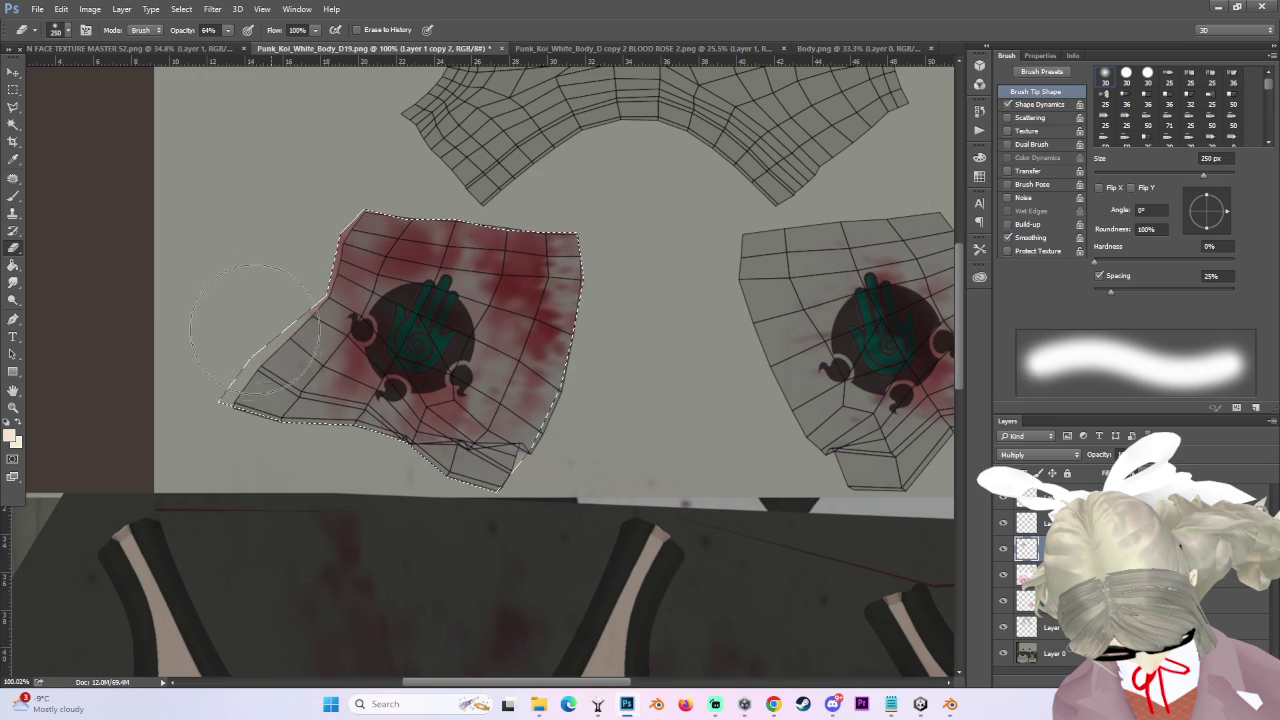
pyautogui.press(']')
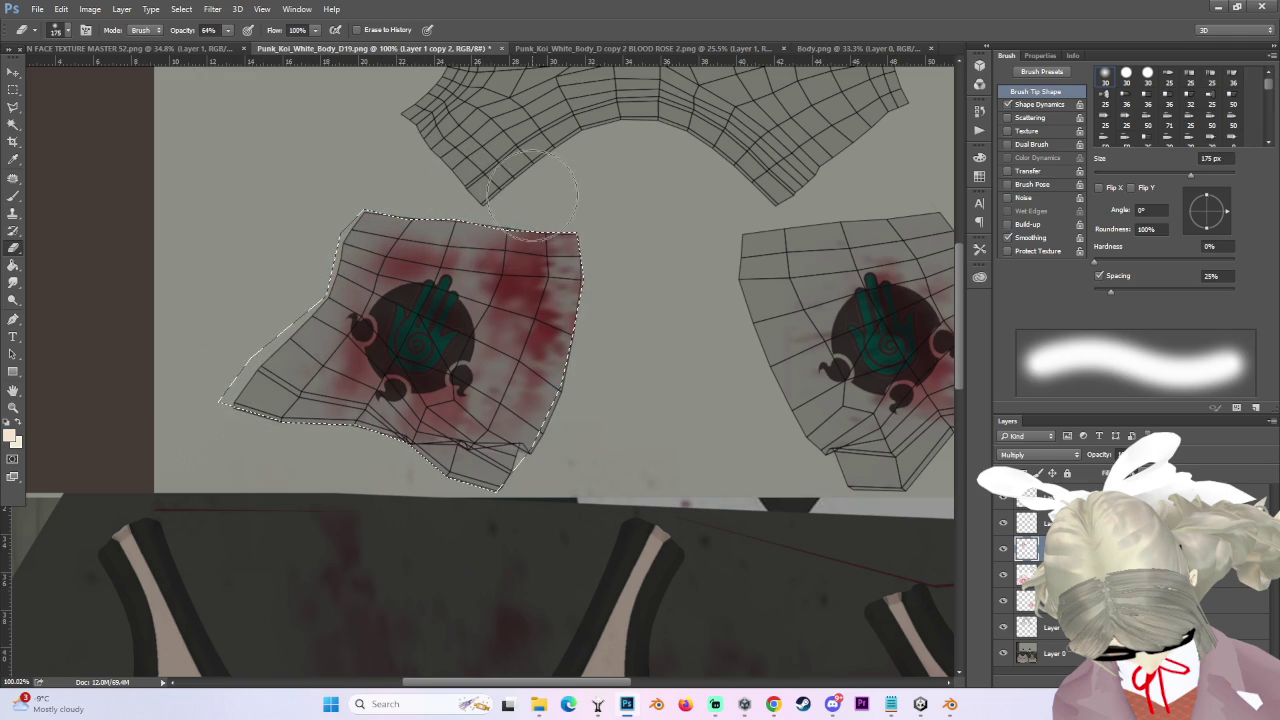
pyautogui.press(']')
pyautogui.press(']')
pyautogui.press(']')
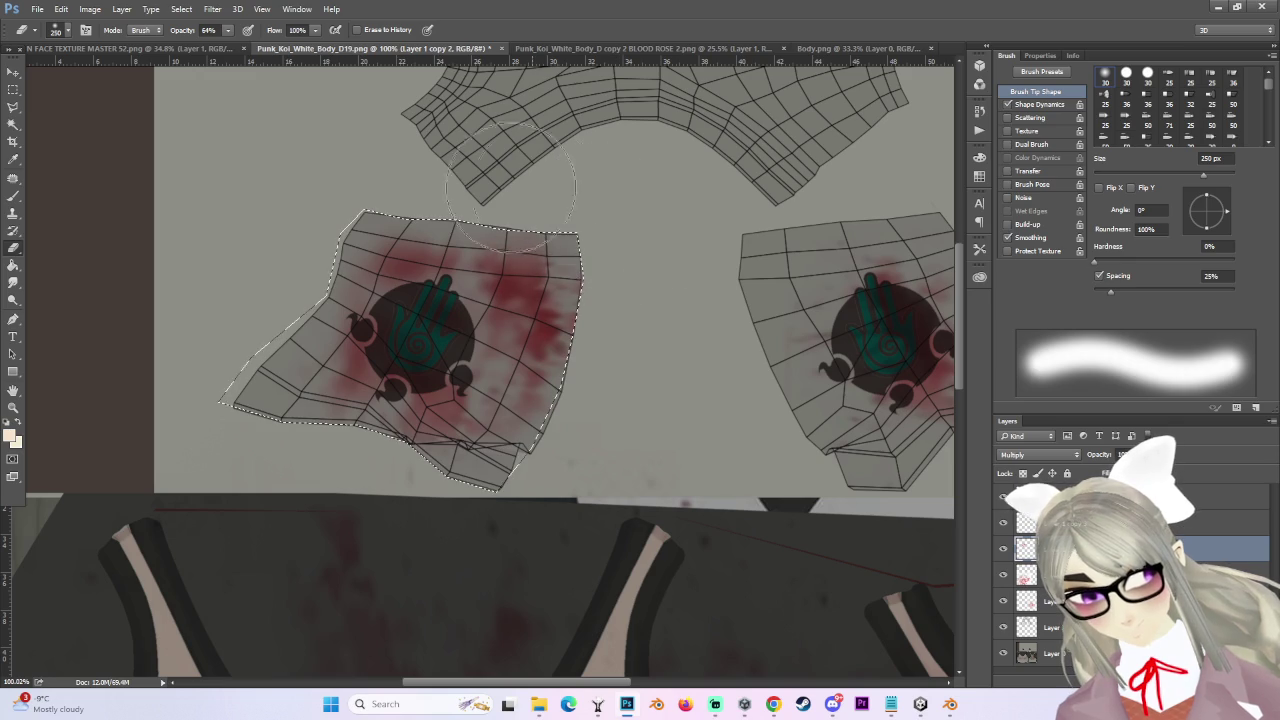
pyautogui.press('[')
pyautogui.press('[')
pyautogui.press('[')
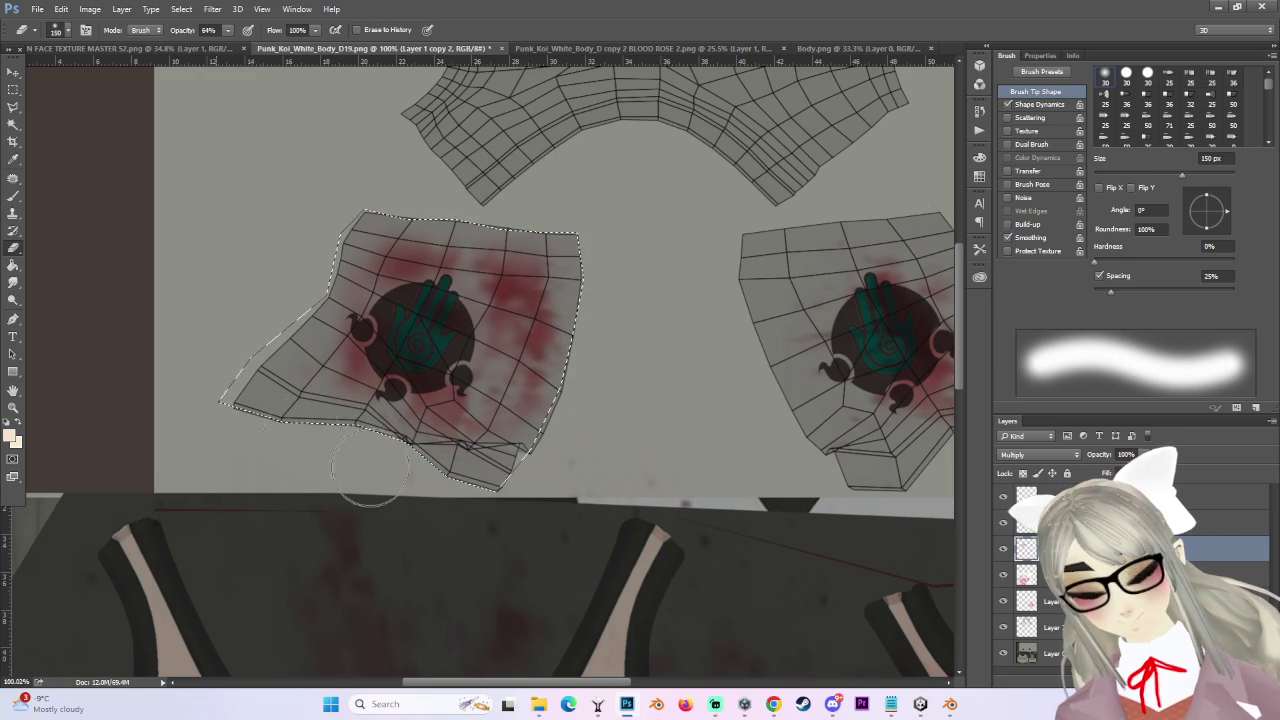
pyautogui.press(']')
pyautogui.press(']')
pyautogui.scroll(-3, 650, 500)
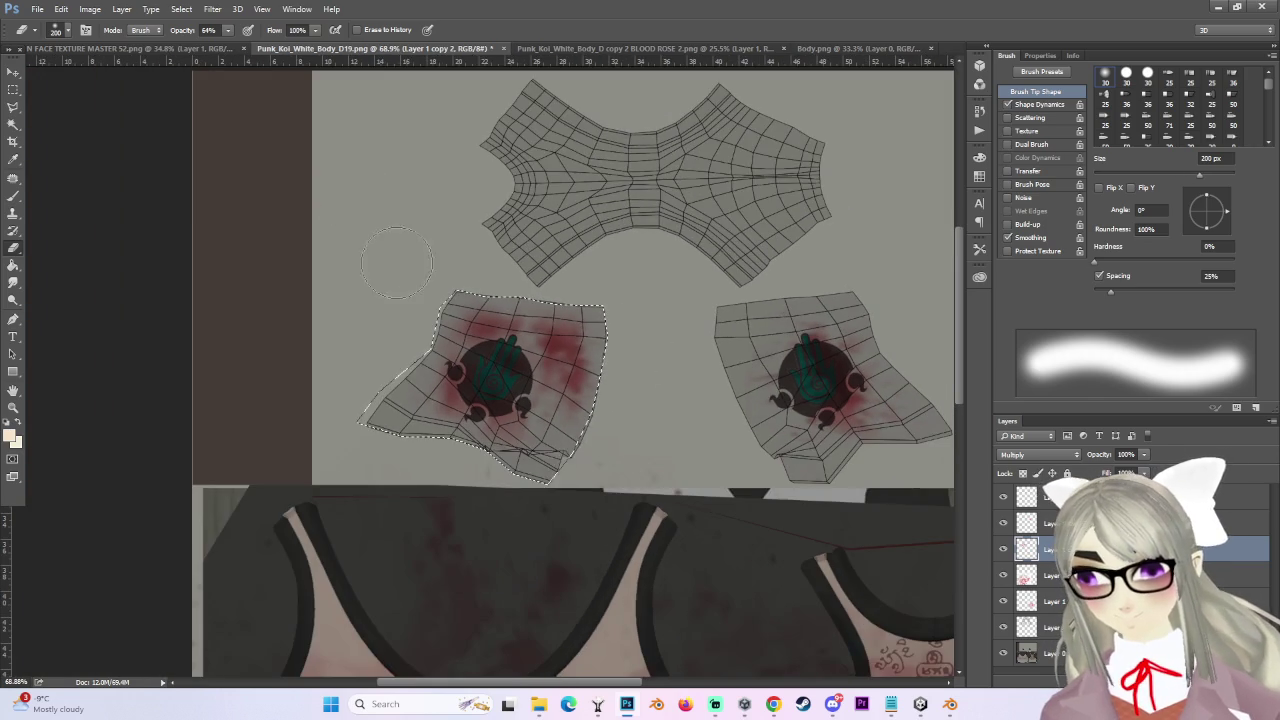
pyautogui.press('m')
pyautogui.click(436, 169)
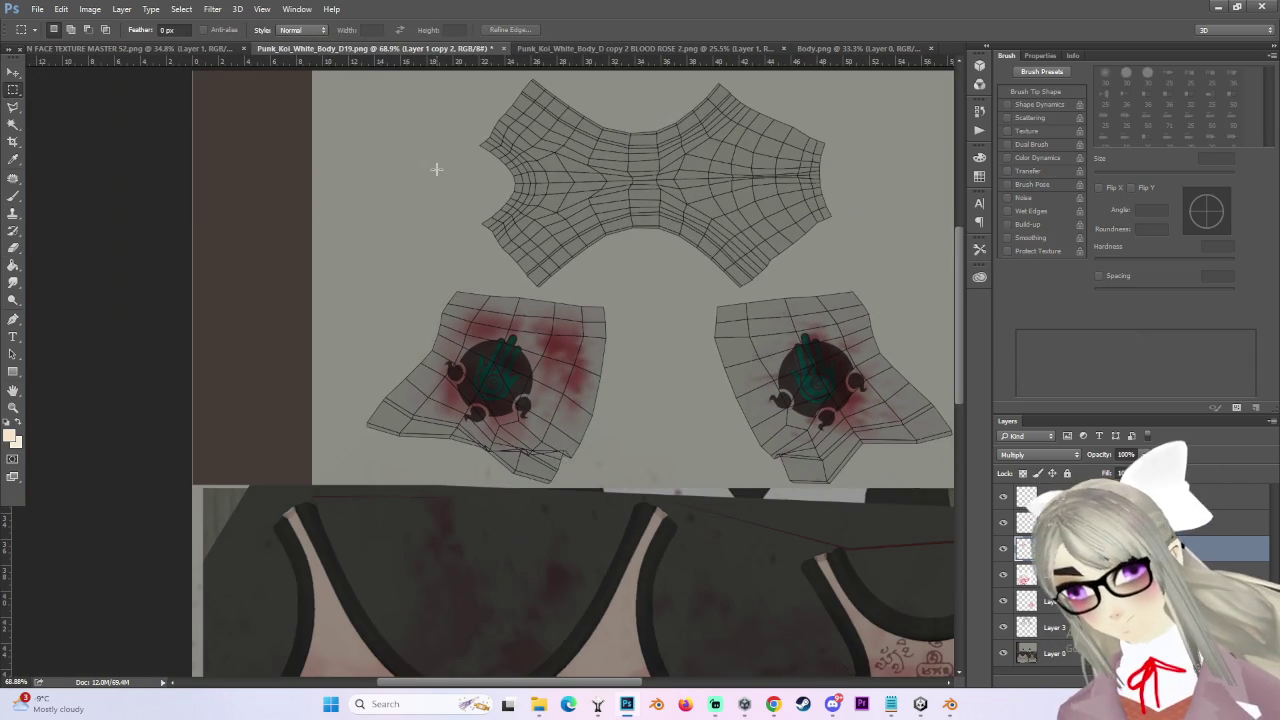
pyautogui.scroll(2, 436, 169)
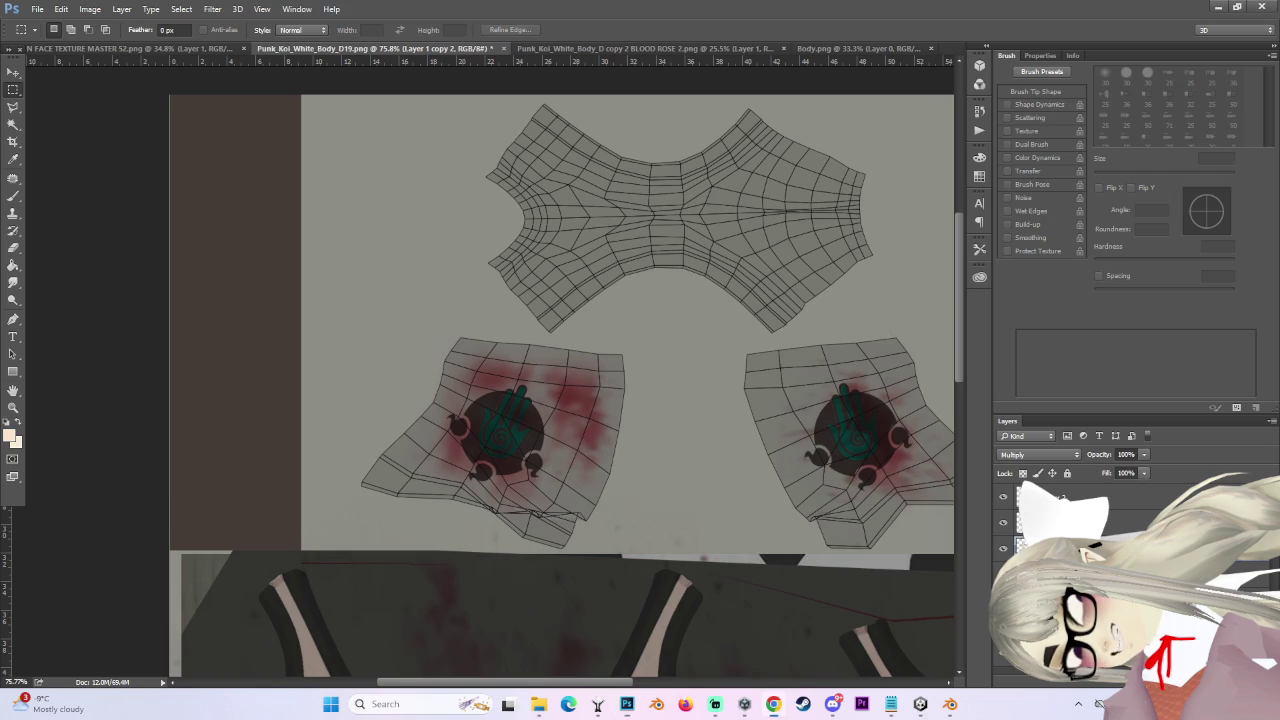
pyautogui.scroll(1, 678, 247)
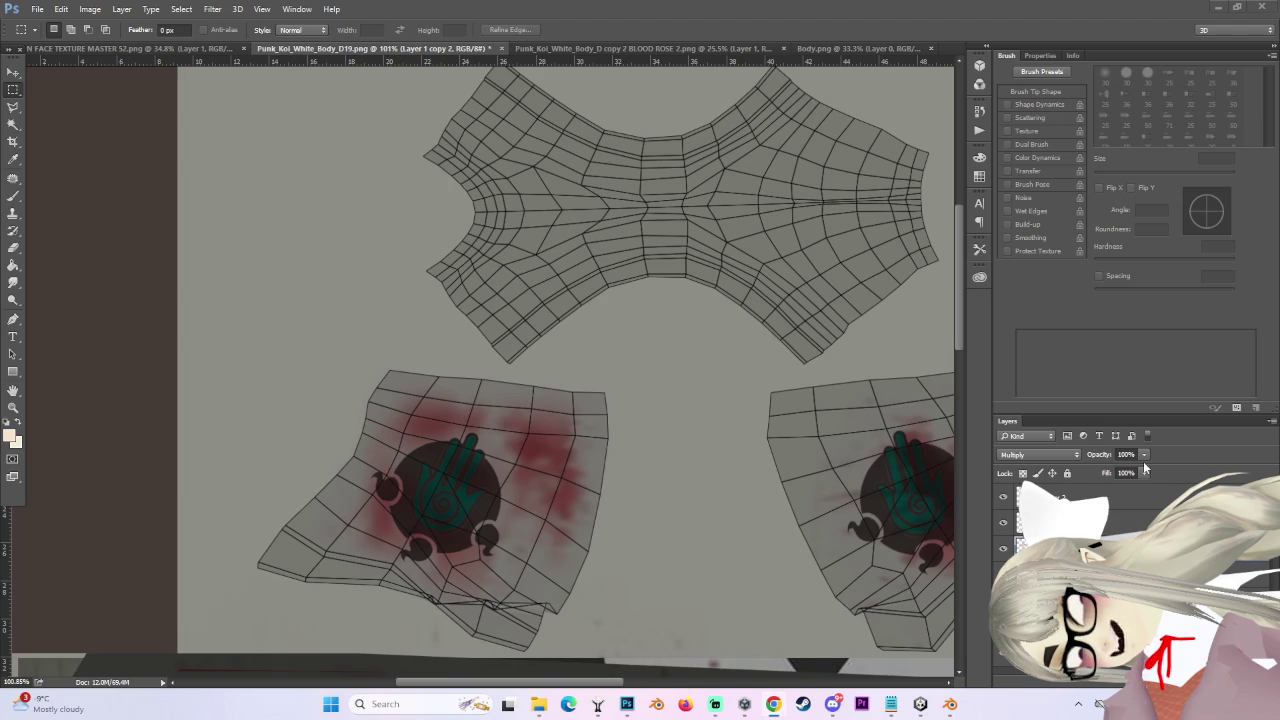
pyautogui.scroll(-2, 784, 334)
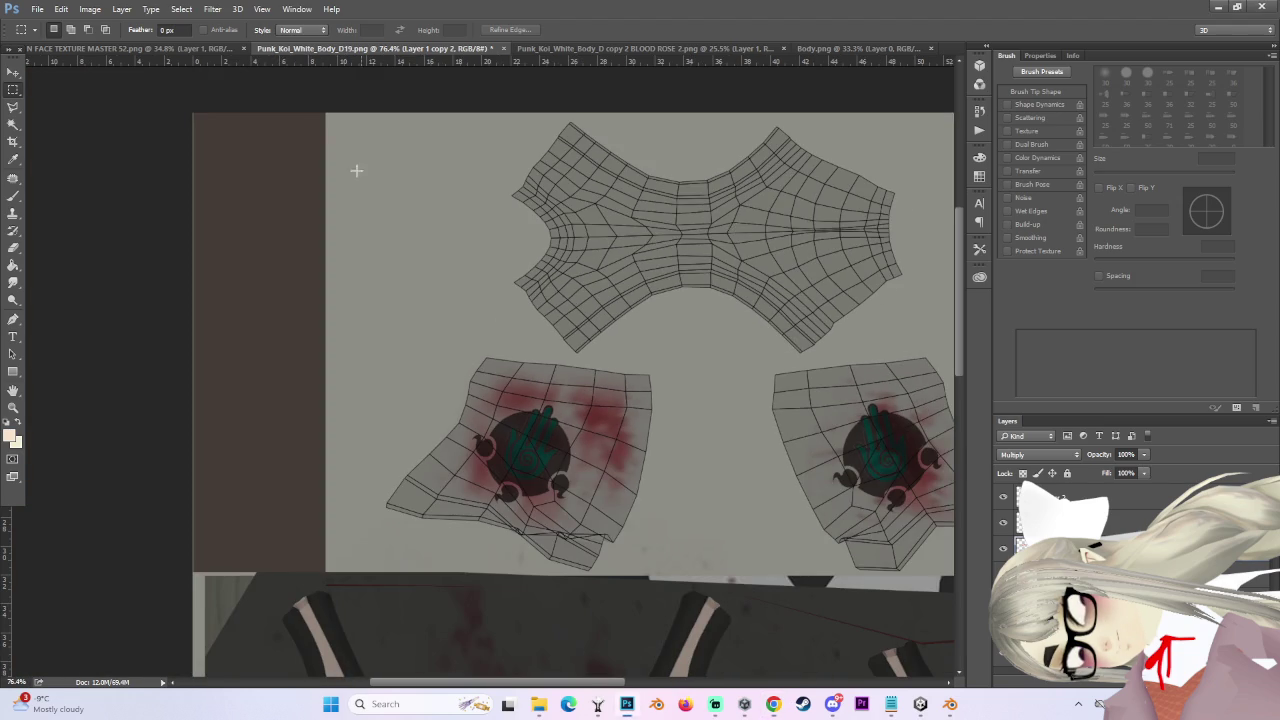
pyautogui.scroll(-3, 357, 171)
pyautogui.hotkey('alt', '[')
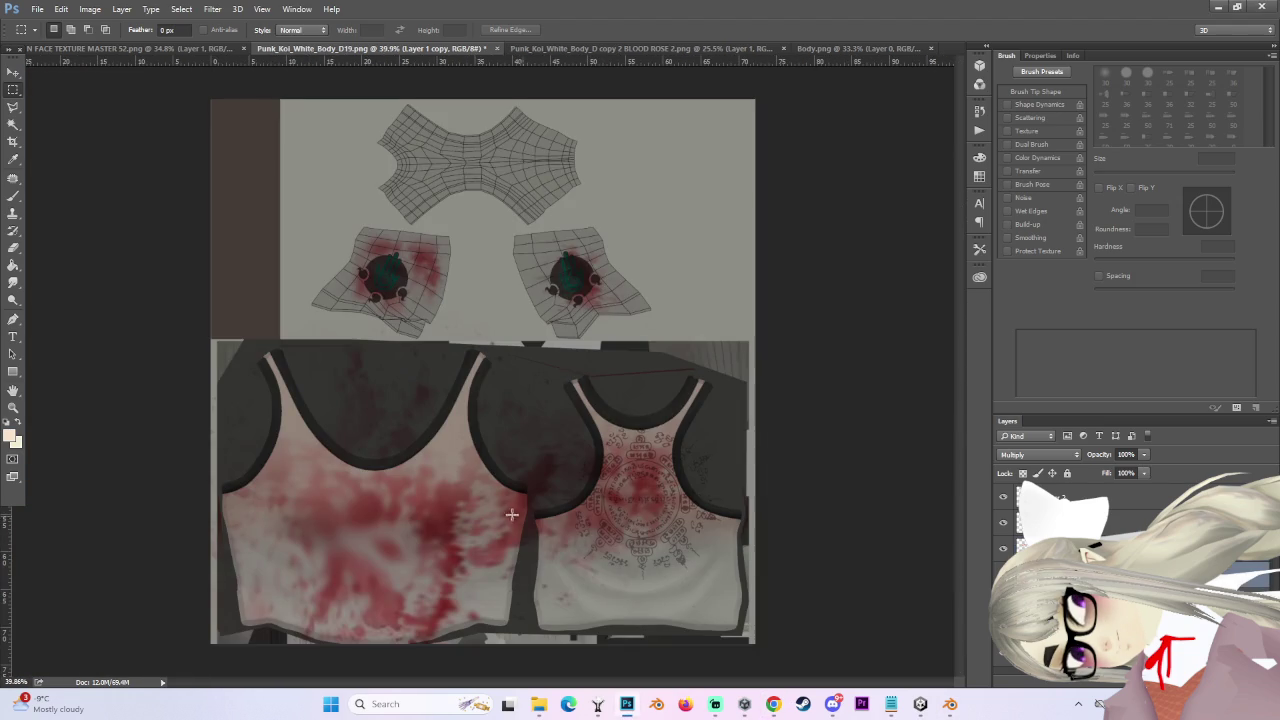
pyautogui.click(13, 73)
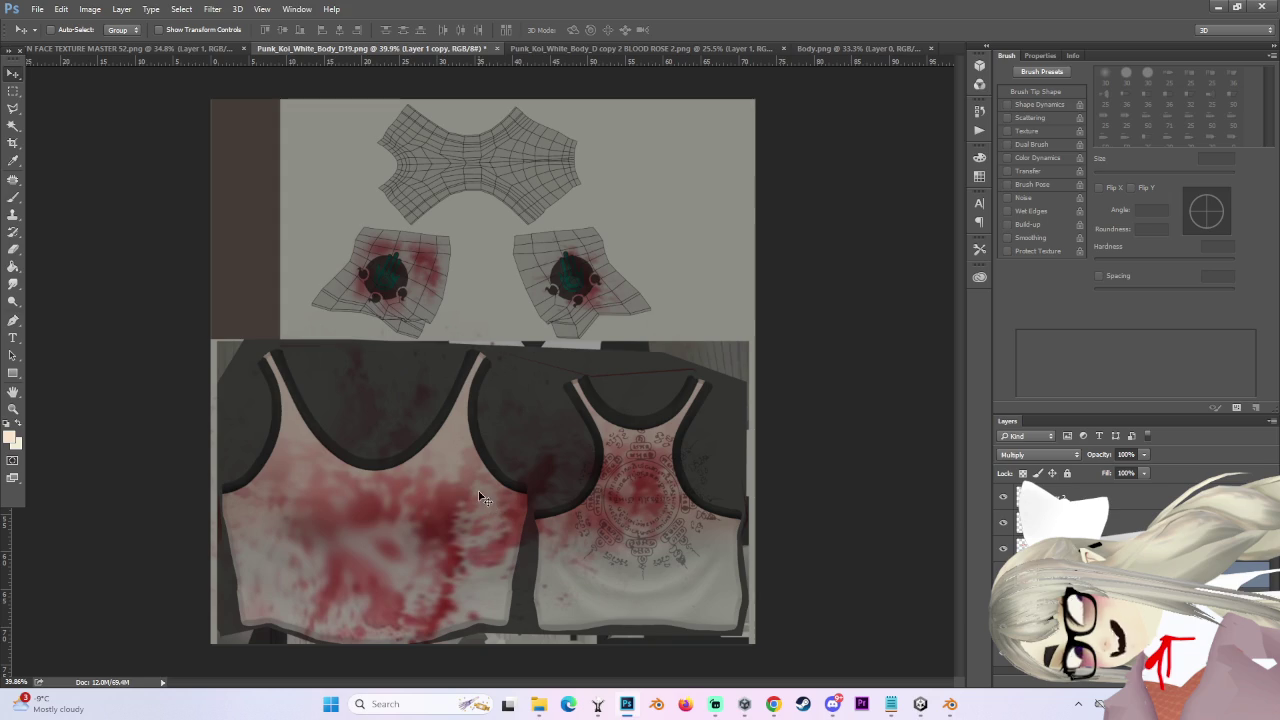
pyautogui.moveTo(440, 493)
pyautogui.mouseDown()
pyautogui.moveTo(590, 115)
pyautogui.moveTo(605, 177)
pyautogui.mouseUp()
pyautogui.hotkey('ctrl', 'z')
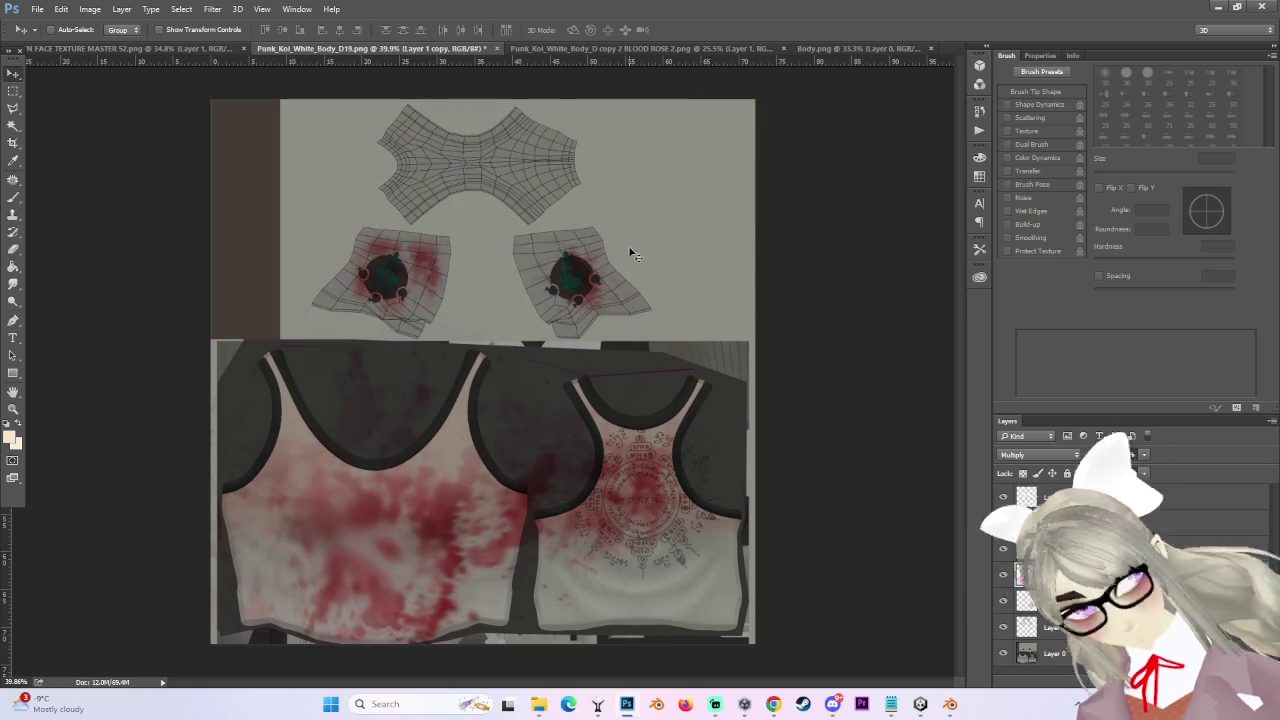
pyautogui.scroll(2, 580, 312)
# - Duplicate the blood layer and move the copy up over the shorts and waistband pieces
pyautogui.moveTo(590, 300); pyautogui.dragTo(550, 100)
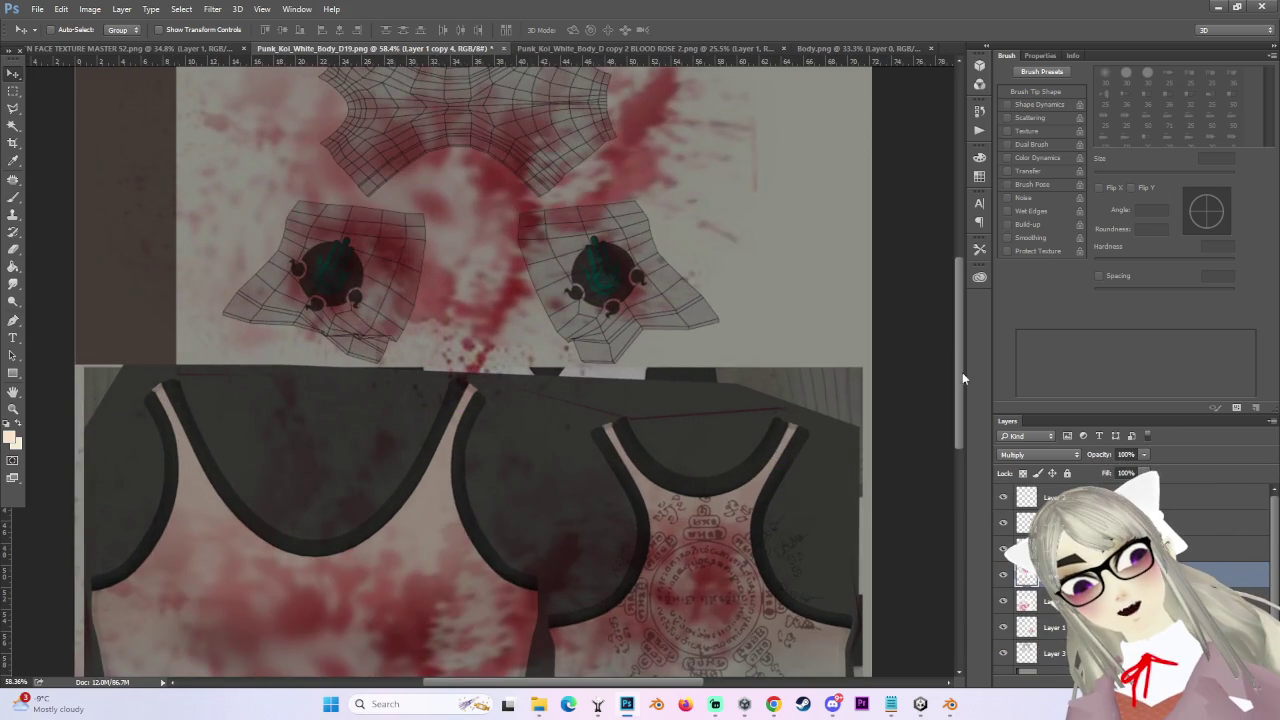
pyautogui.scroll(3, 558, 403)
pyautogui.moveTo(558, 403); pyautogui.dragTo(560, 515)
pyautogui.scroll(-2, 493, 492)
# - Scale the blood copy to about 57%, rotate it -15°, and shift it down-left
pyautogui.hotkey('ctrl', 't')
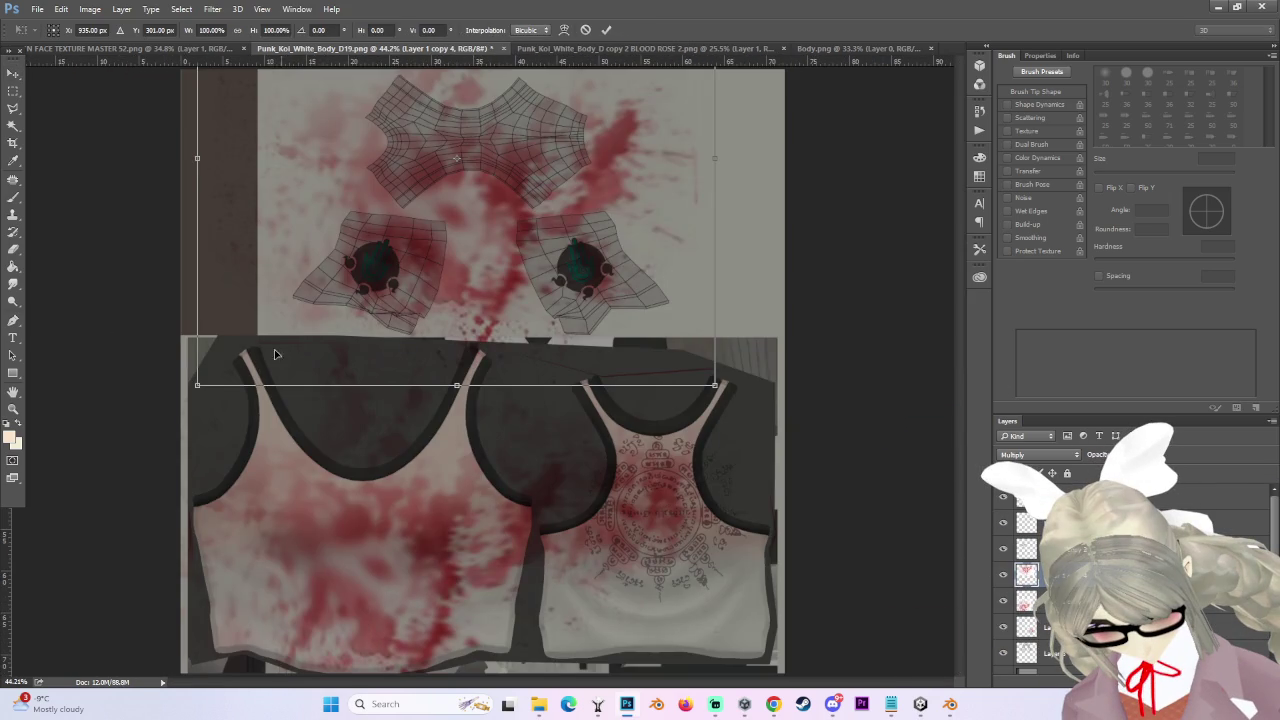
pyautogui.moveTo(190, 382); pyautogui.dragTo(428, 200)
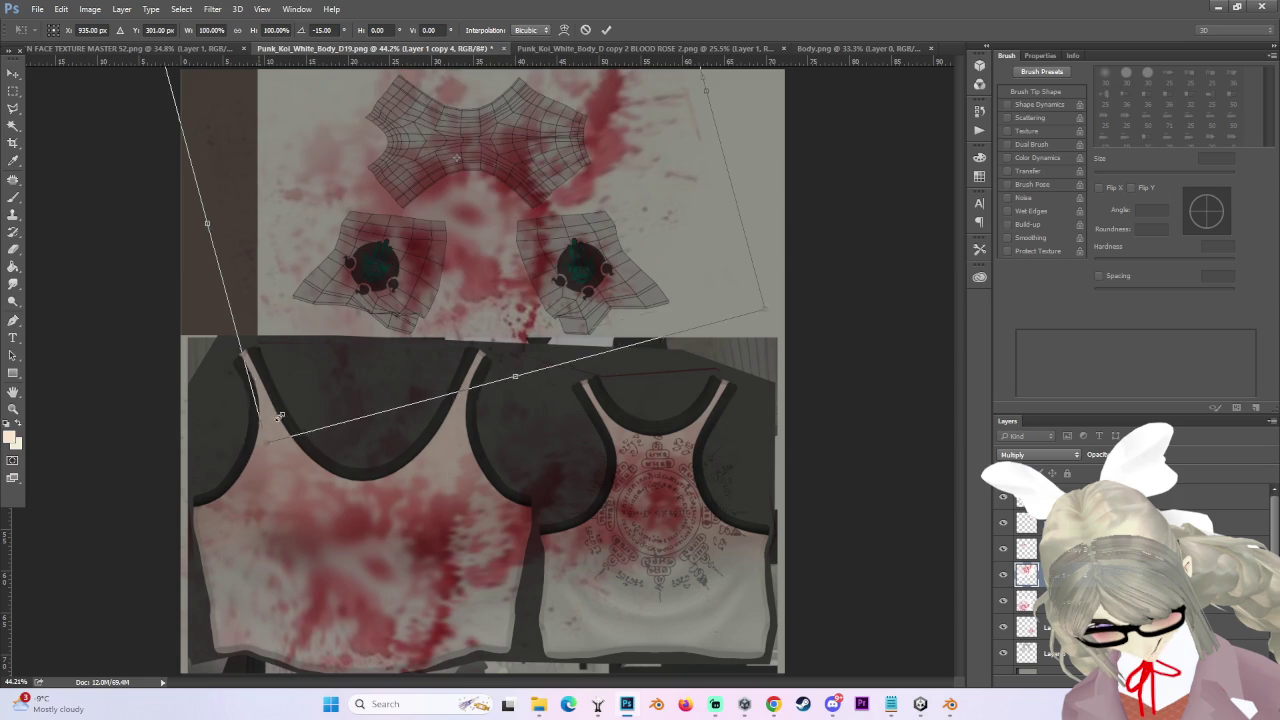
pyautogui.moveTo(460, 240); pyautogui.dragTo(479, 214)
pyautogui.moveTo(617, 84); pyautogui.dragTo(560, 175)
# - Shrink the copy further to about 44% over the waistband and apply the transform
pyautogui.scroll(2, 560, 175)
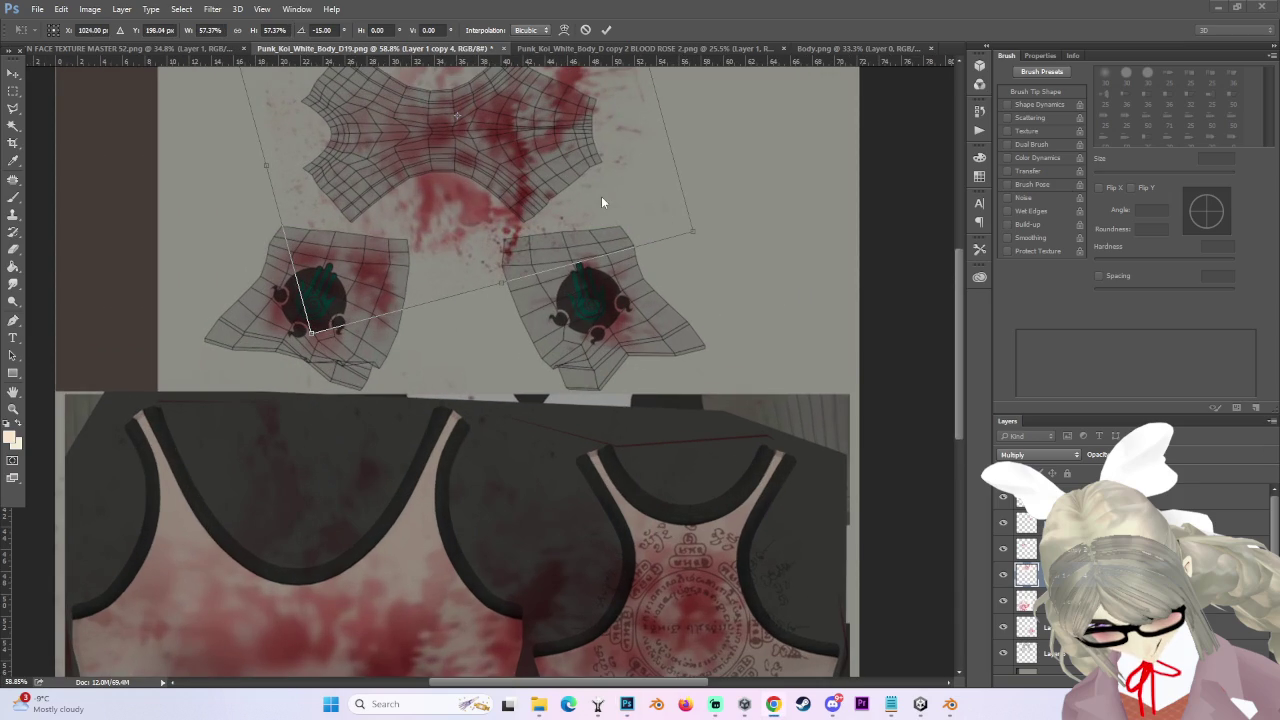
pyautogui.scroll(-1, 485, 232)
pyautogui.scroll(2, 365, 292)
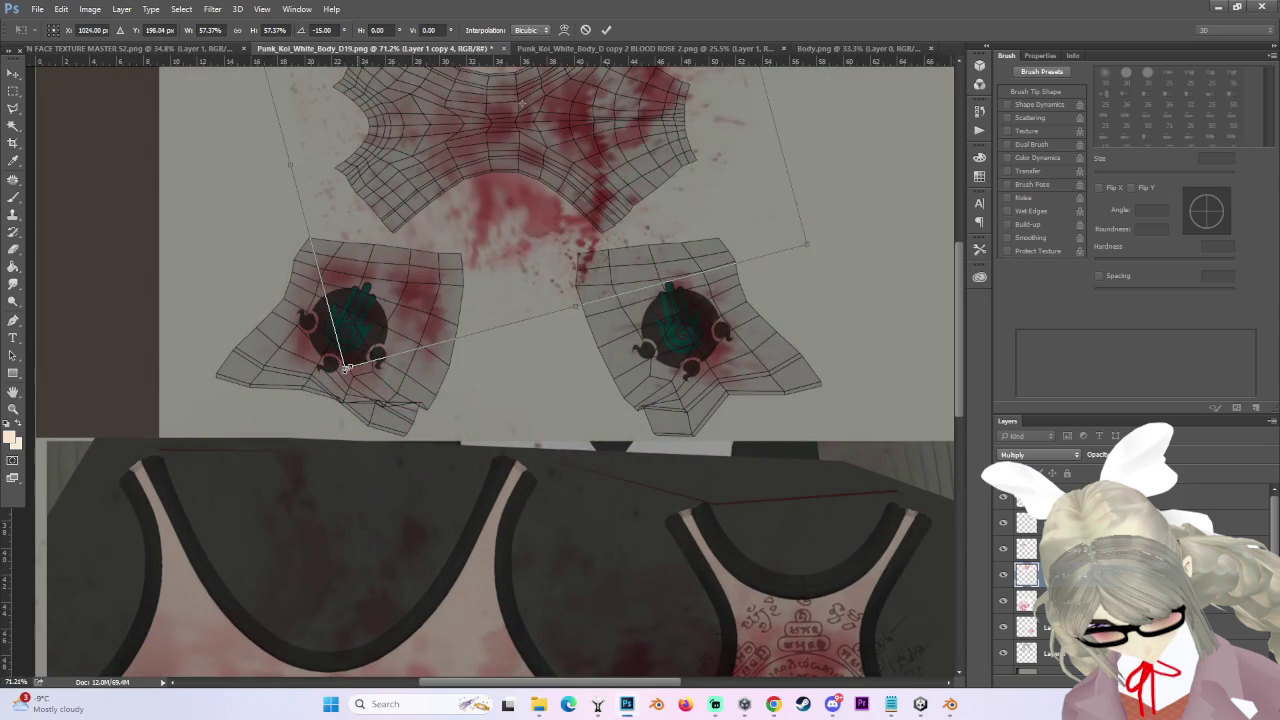
pyautogui.scroll(-3, 460, 260)
pyautogui.scroll(1, 440, 300)
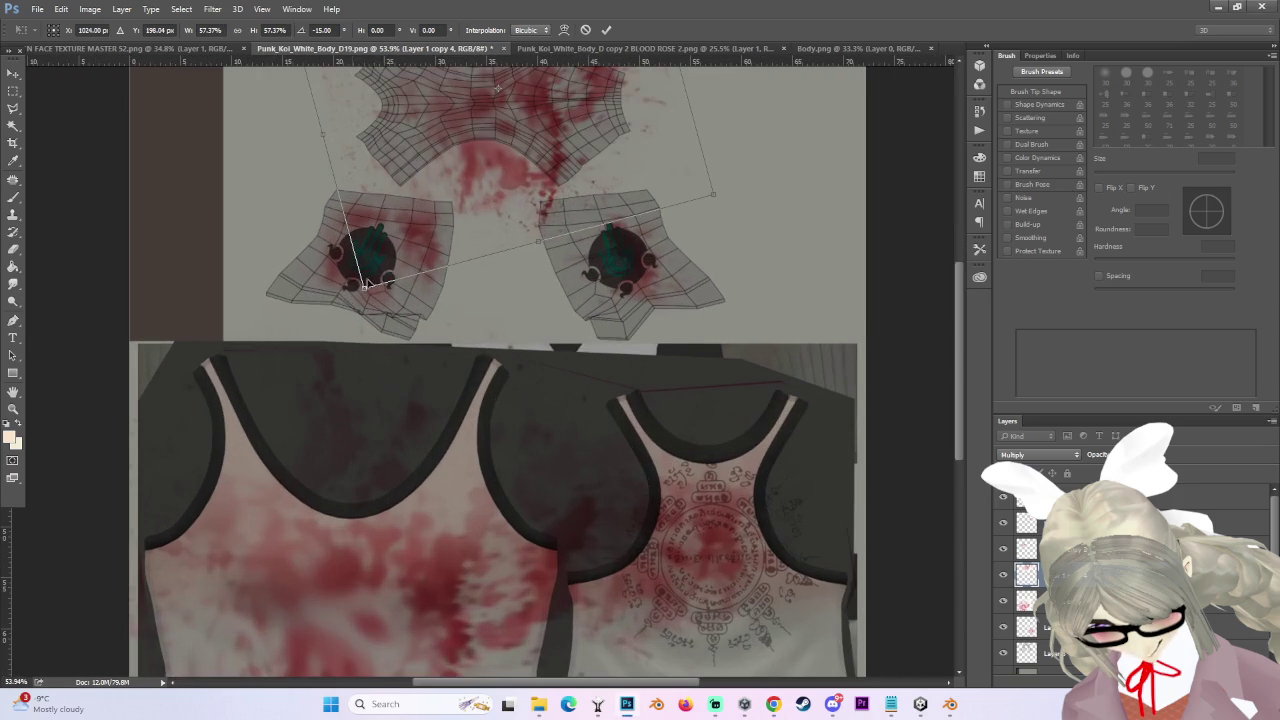
pyautogui.moveTo(365, 287)
pyautogui.mouseDown()
pyautogui.moveTo(505, 200)
pyautogui.moveTo(590, 170)
pyautogui.mouseUp()
pyautogui.scroll(1, 510, 170)
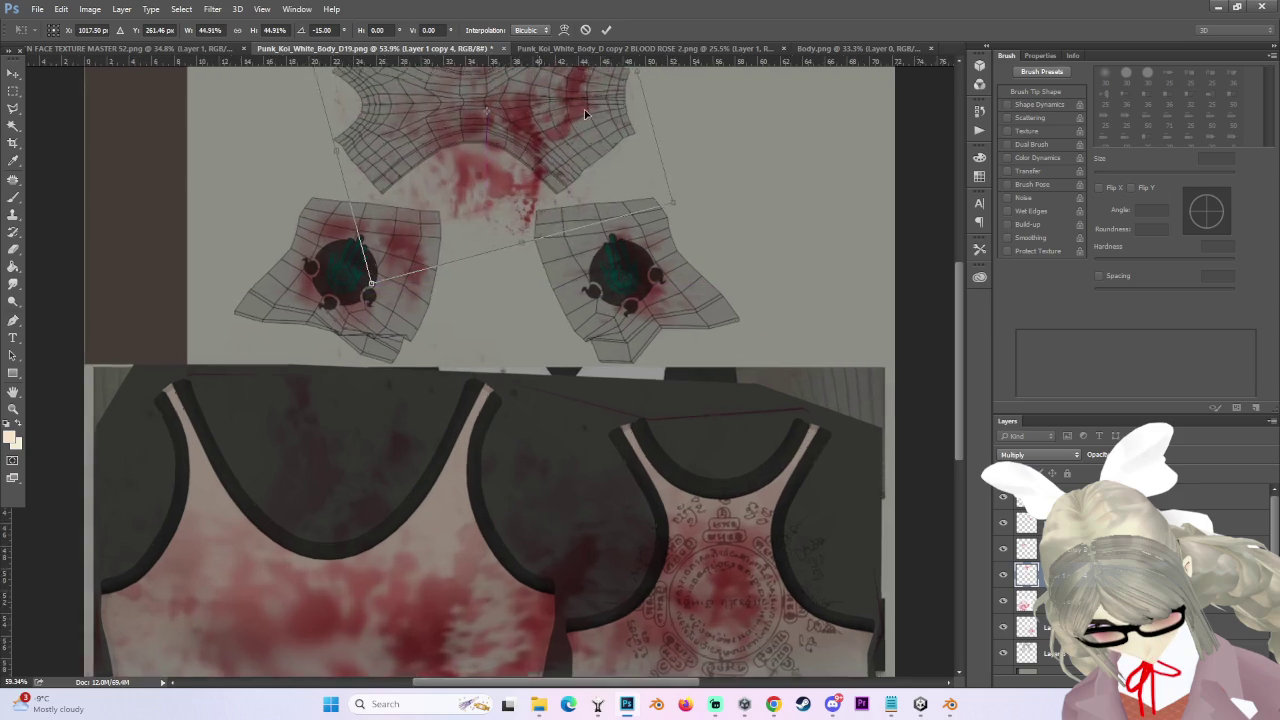
pyautogui.scroll(3, 964, 239)
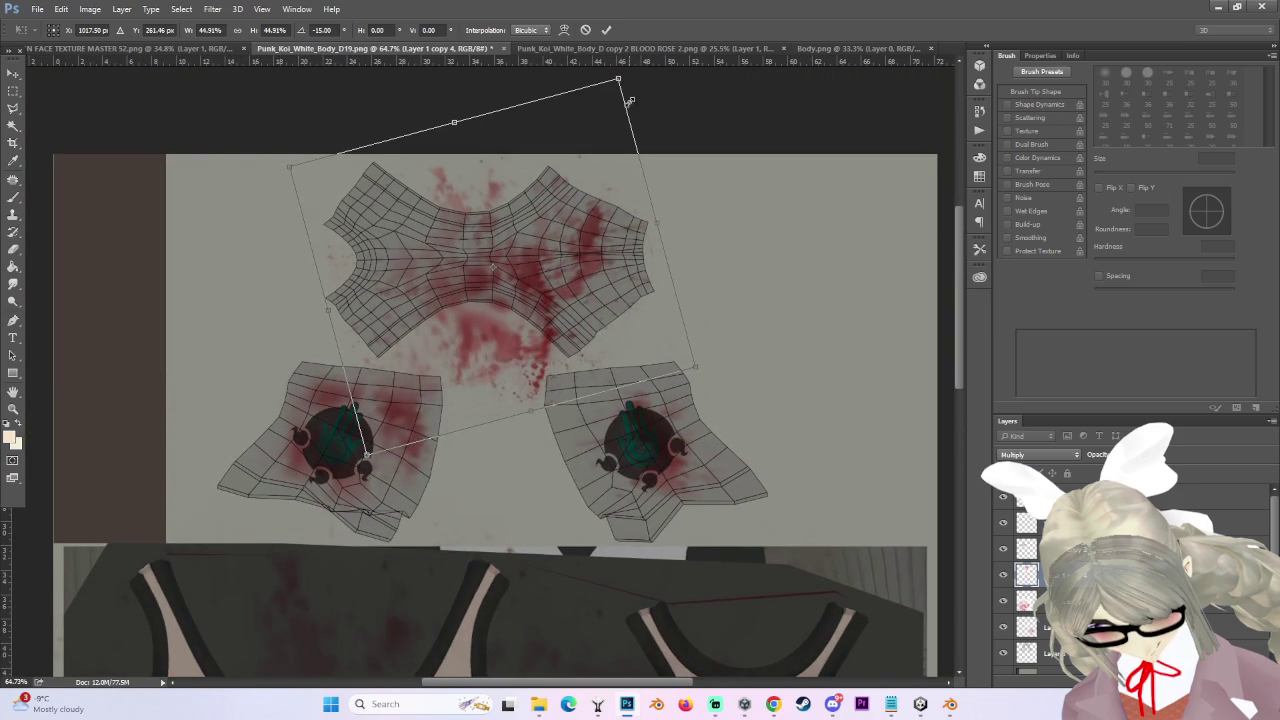
pyautogui.scroll(-1, 630, 100)
pyautogui.moveTo(628, 98)
pyautogui.mouseDown()
pyautogui.moveTo(650, 65)
pyautogui.moveTo(640, 80)
pyautogui.mouseUp()
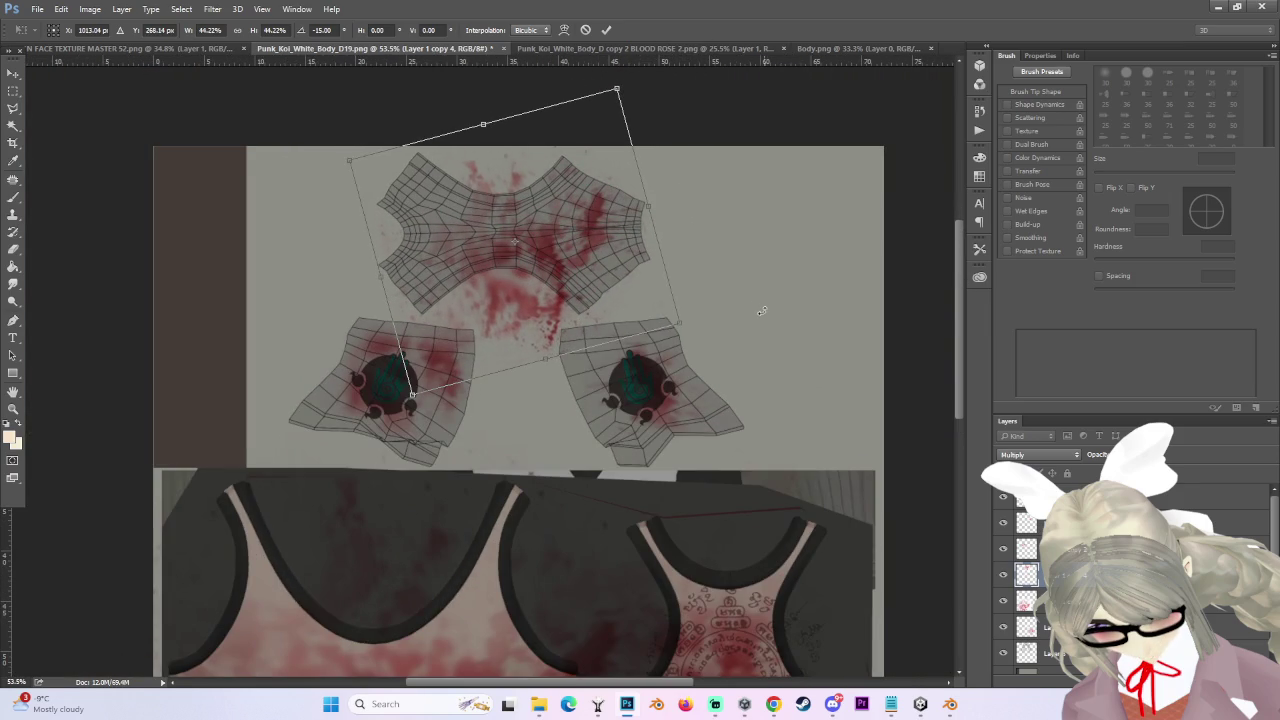
pyautogui.press('Return')
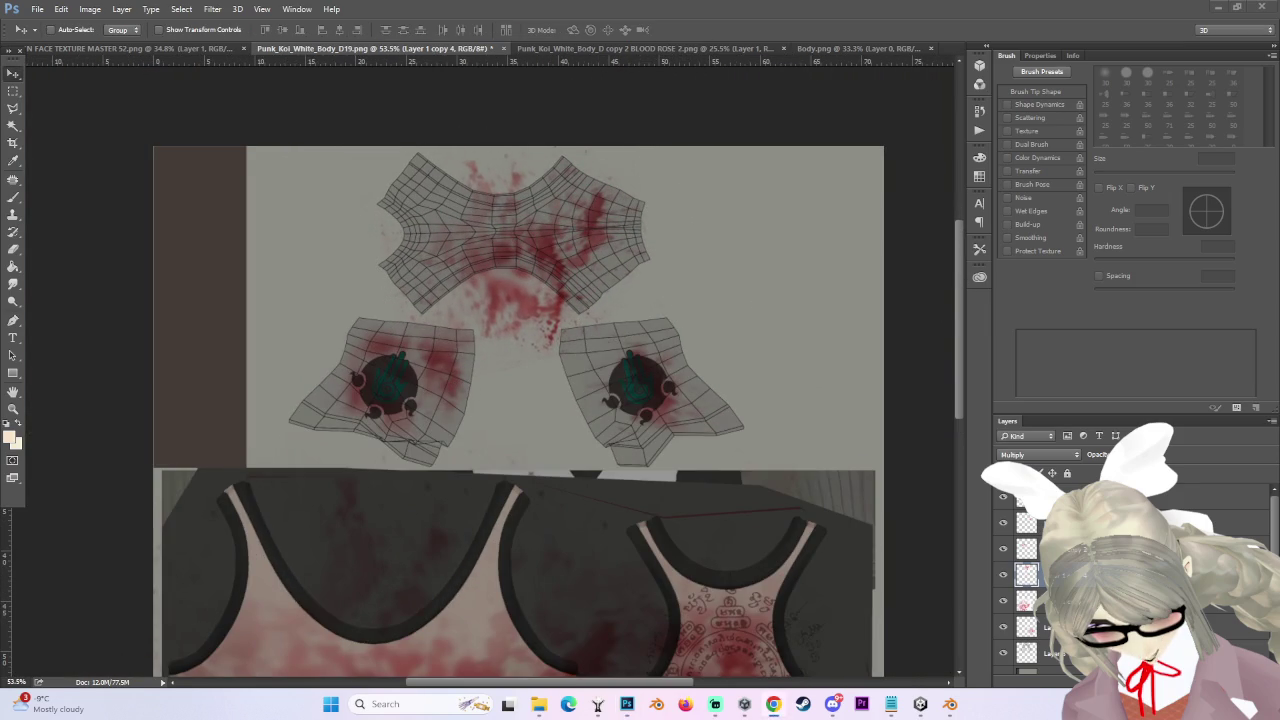
pyautogui.scroll(2, 551, 151)
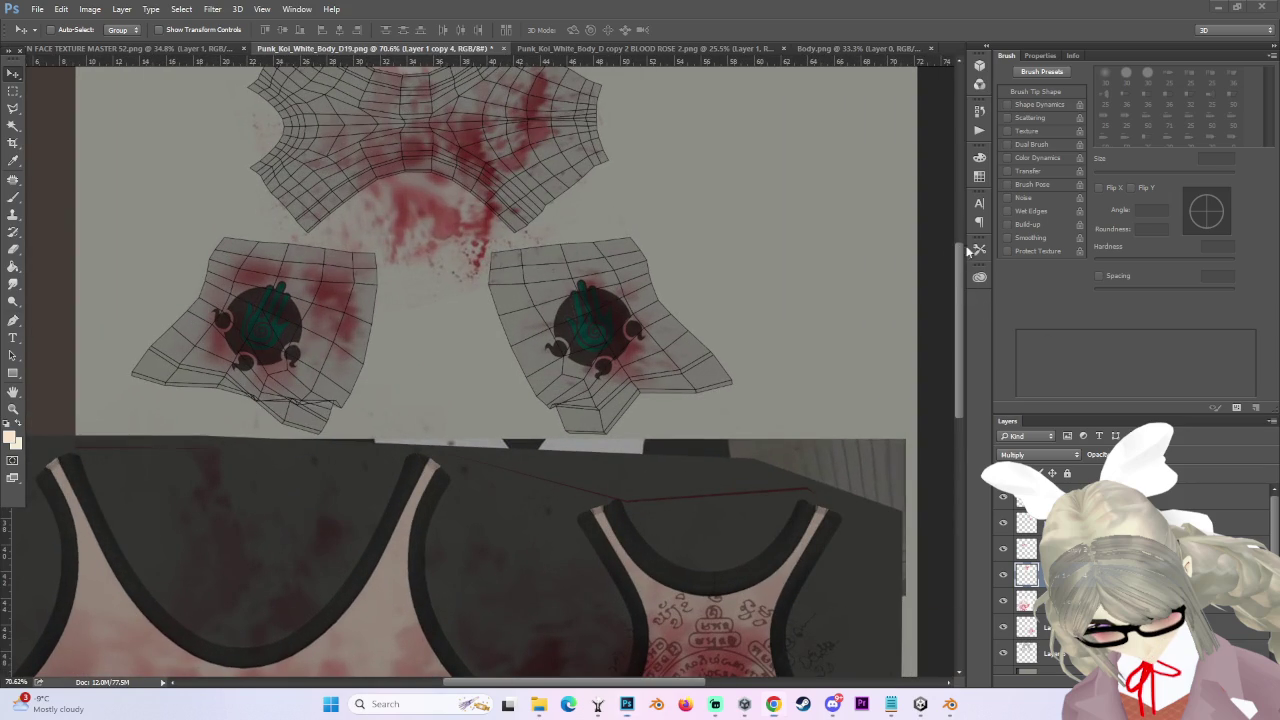
pyautogui.moveTo(958, 296); pyautogui.dragTo(960, 259)
pyautogui.scroll(1, 150, 180)
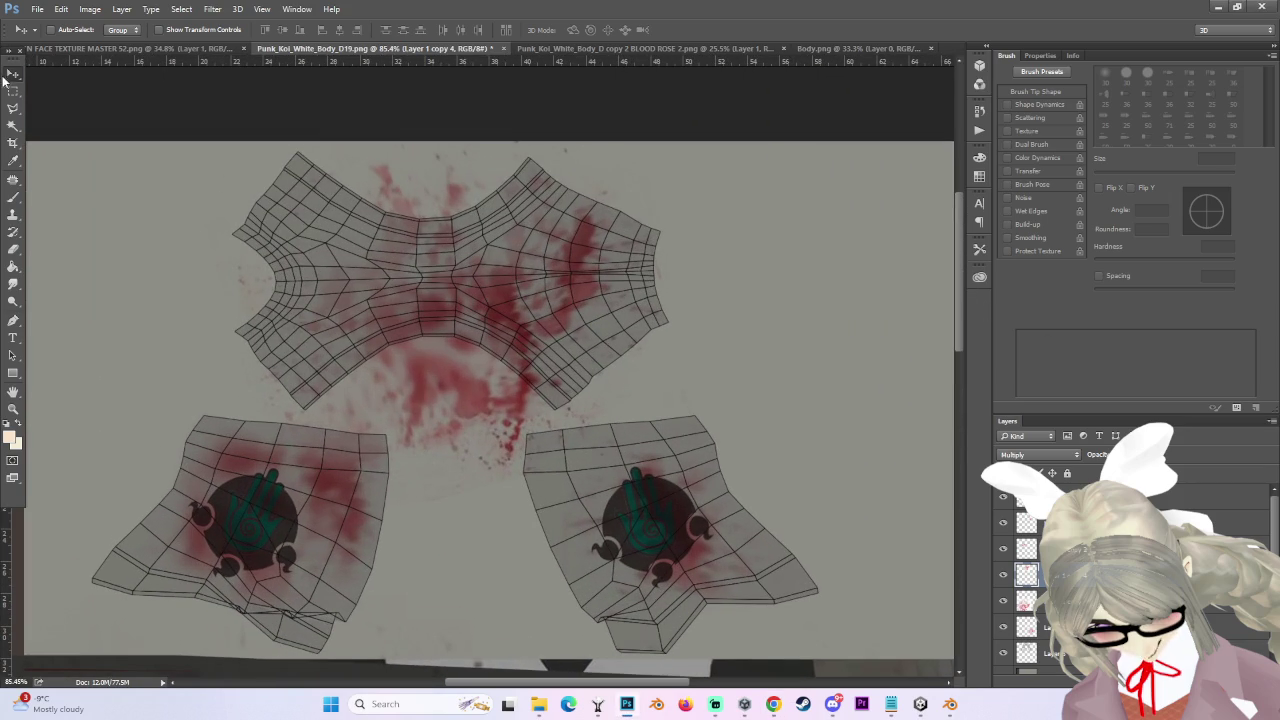
# - Trace a closed freehand Lasso selection around the large top UV piece
pyautogui.click(13, 90)
pyautogui.click(13, 108)
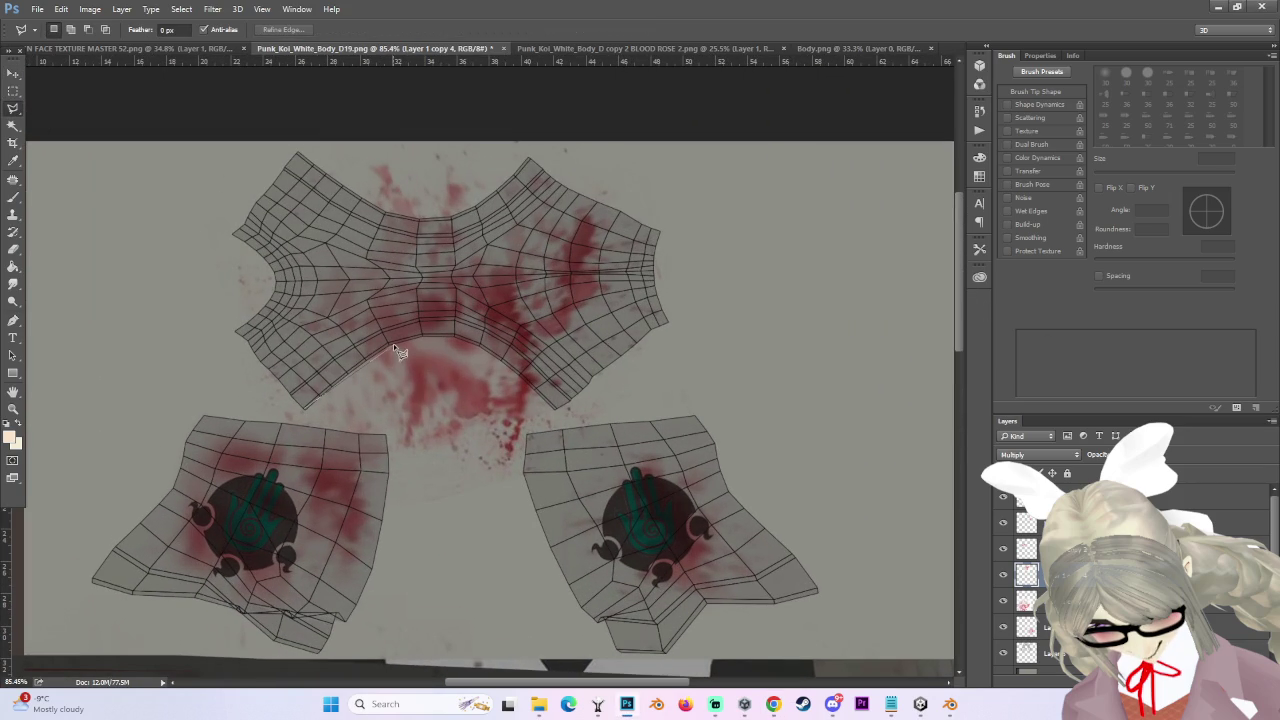
pyautogui.moveTo(430, 338)
pyautogui.mouseDown()
pyautogui.moveTo(468, 344)
pyautogui.moveTo(562, 419)
pyautogui.moveTo(659, 399)
pyautogui.moveTo(695, 320)
pyautogui.moveTo(700, 213)
pyautogui.moveTo(558, 158)
pyautogui.moveTo(518, 166)
pyautogui.mouseUp()
pyautogui.moveTo(390, 218)
pyautogui.mouseDown()
pyautogui.moveTo(424, 226)
pyautogui.moveTo(384, 216)
pyautogui.moveTo(292, 145)
pyautogui.moveTo(158, 213)
pyautogui.mouseUp()
pyautogui.moveTo(295, 415); pyautogui.dragTo(297, 418)
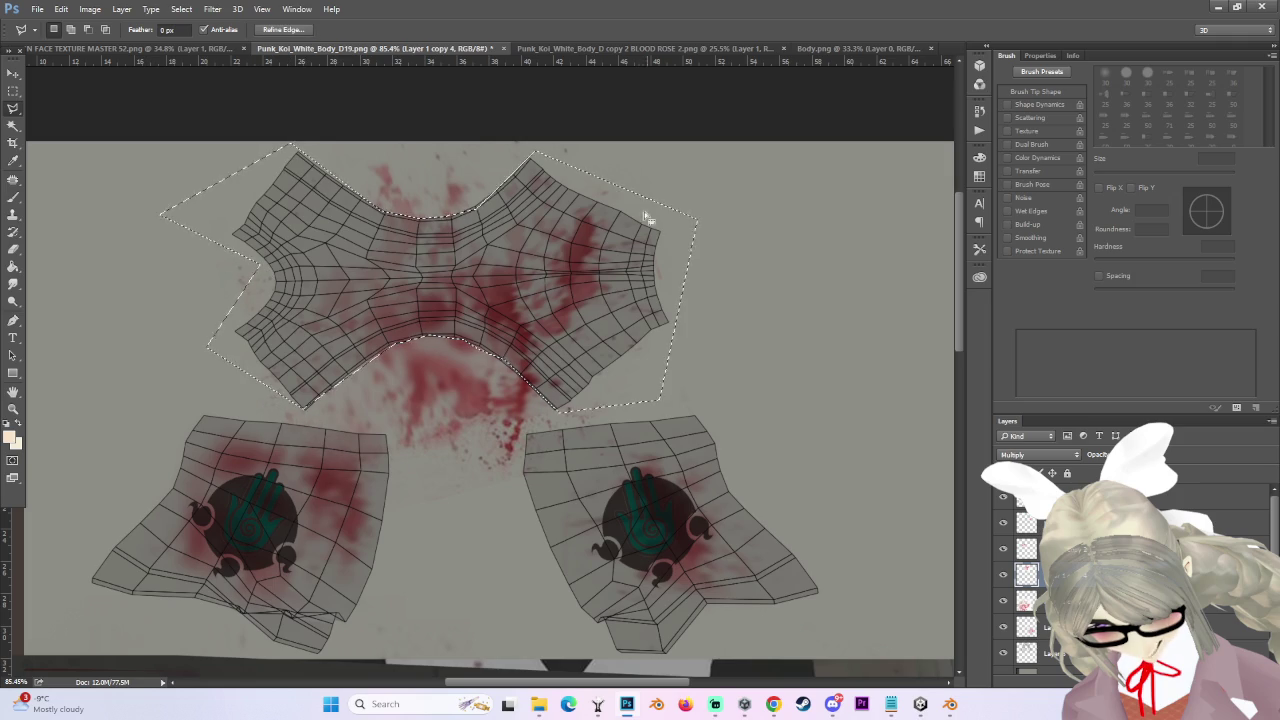
pyautogui.scroll(2, 326, 375)
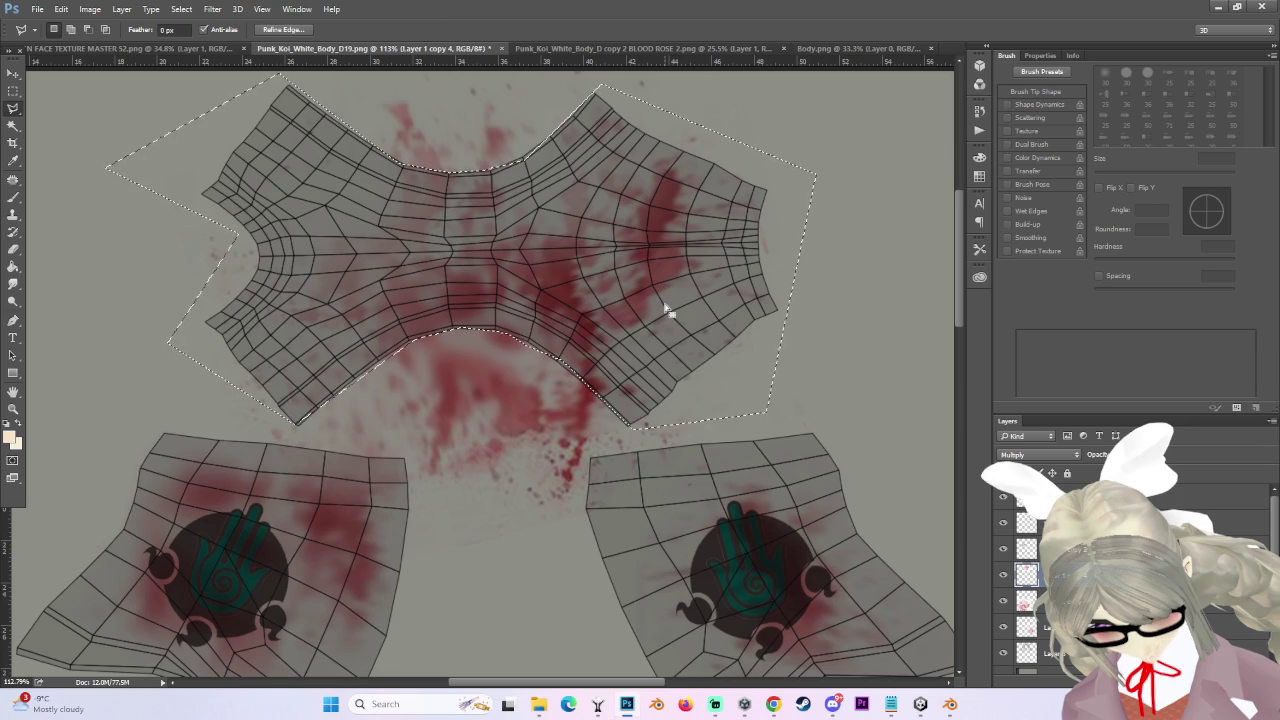
pyautogui.scroll(-2, 722, 310)
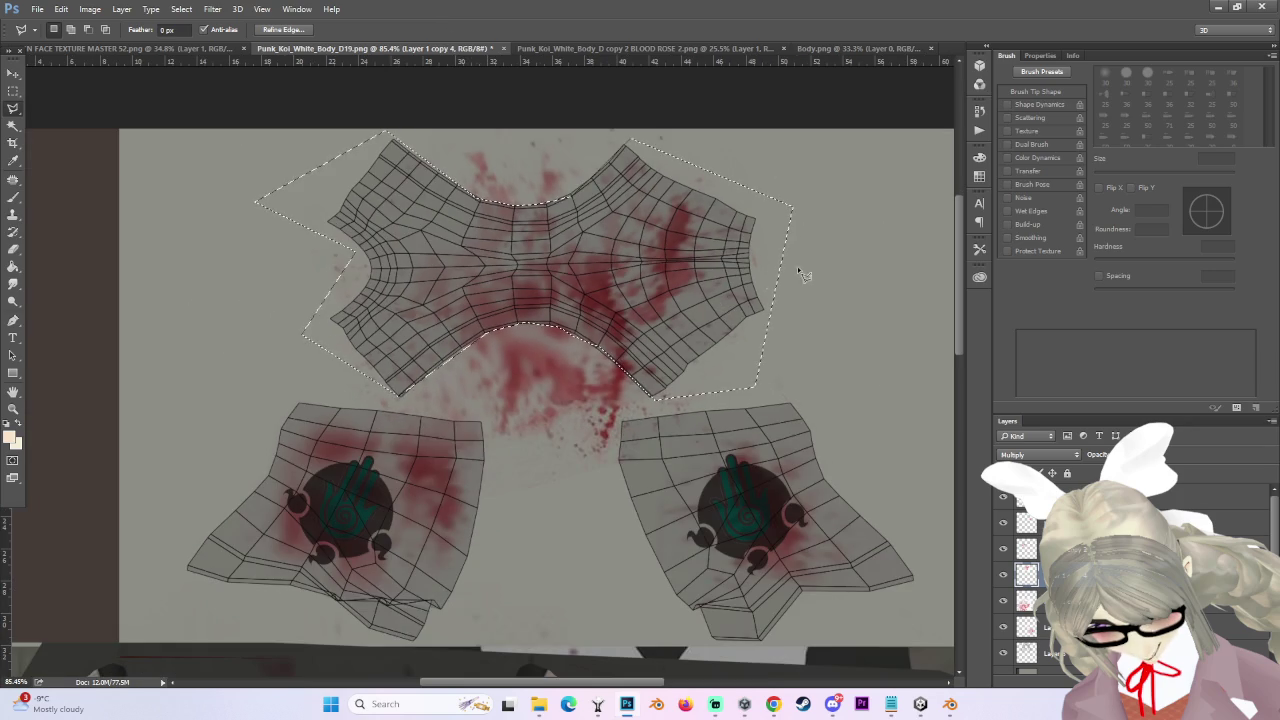
pyautogui.scroll(4, 694, 314)
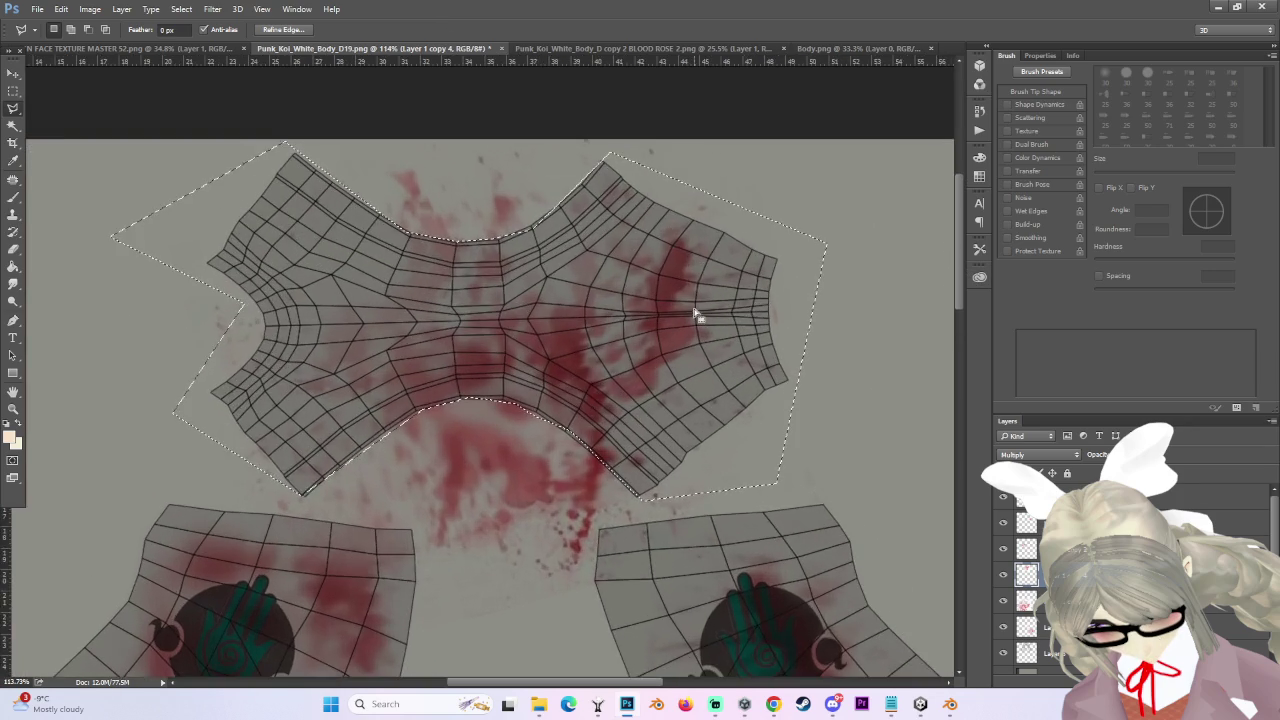
pyautogui.scroll(-1, 614, 283)
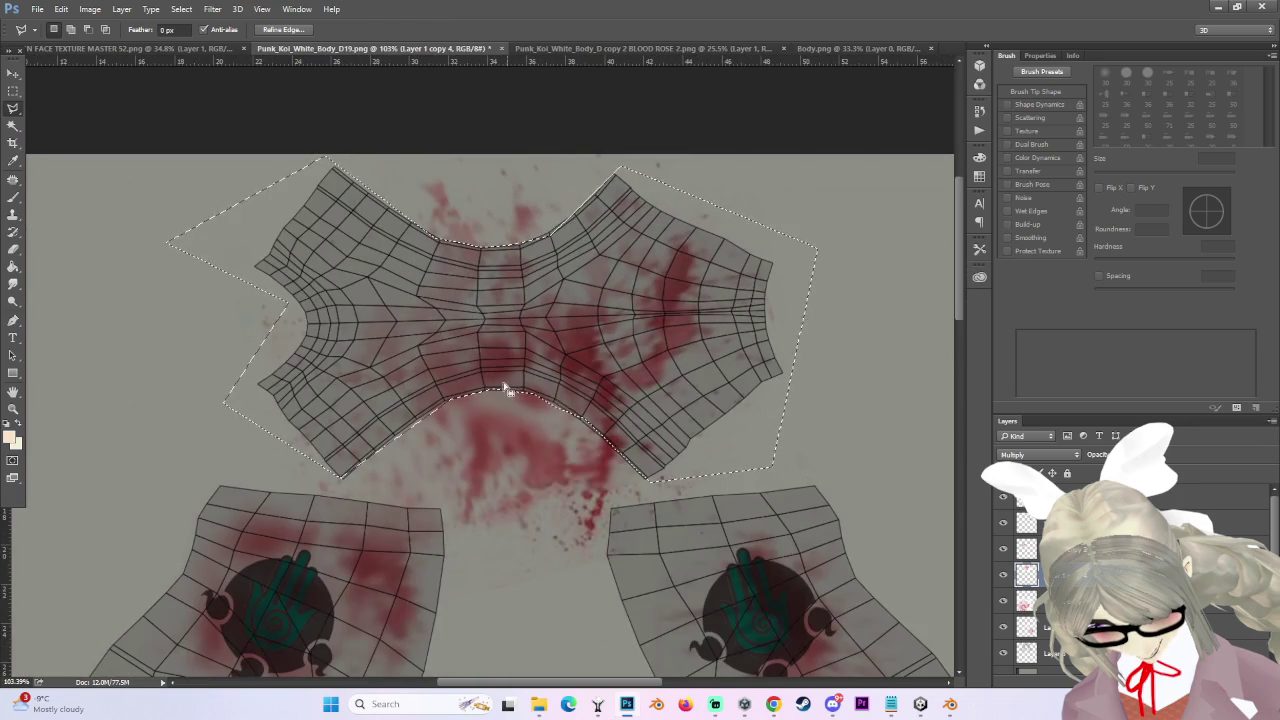
pyautogui.scroll(1, 506, 386)
pyautogui.scroll(-1, 529, 349)
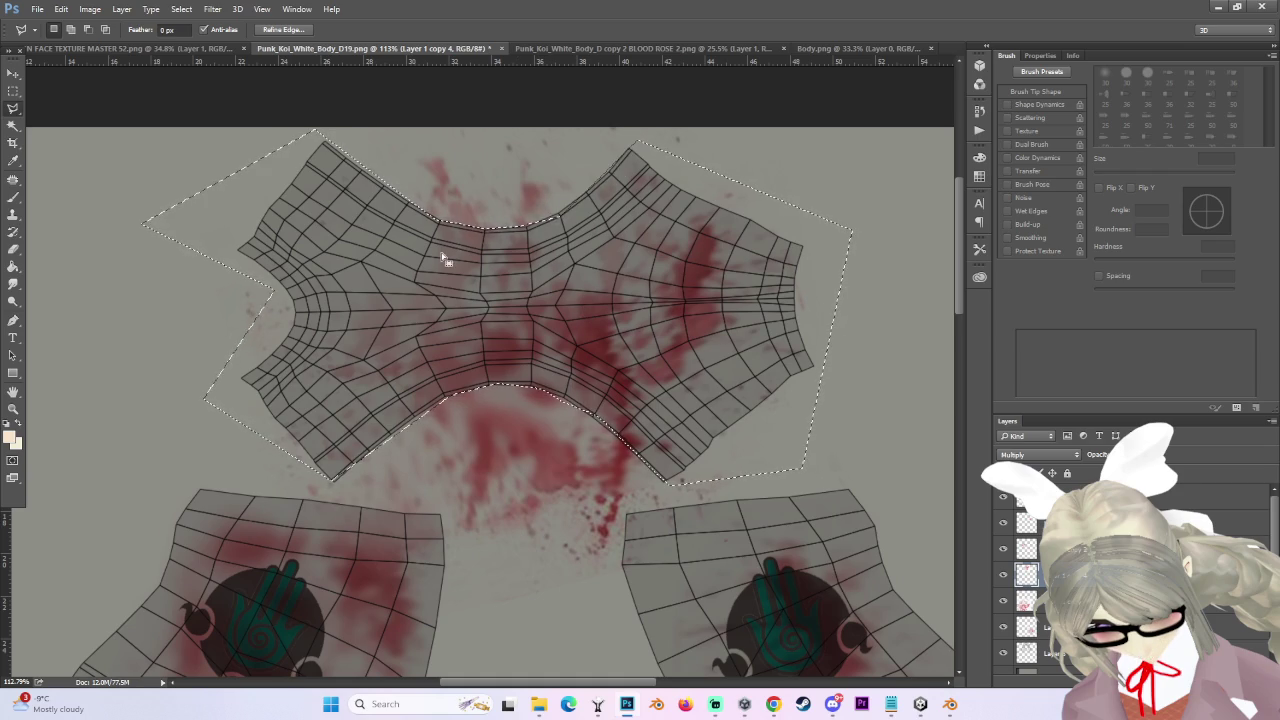
# - Invert the selection so everything except the top UV piece is selected
pyautogui.click(176, 8)
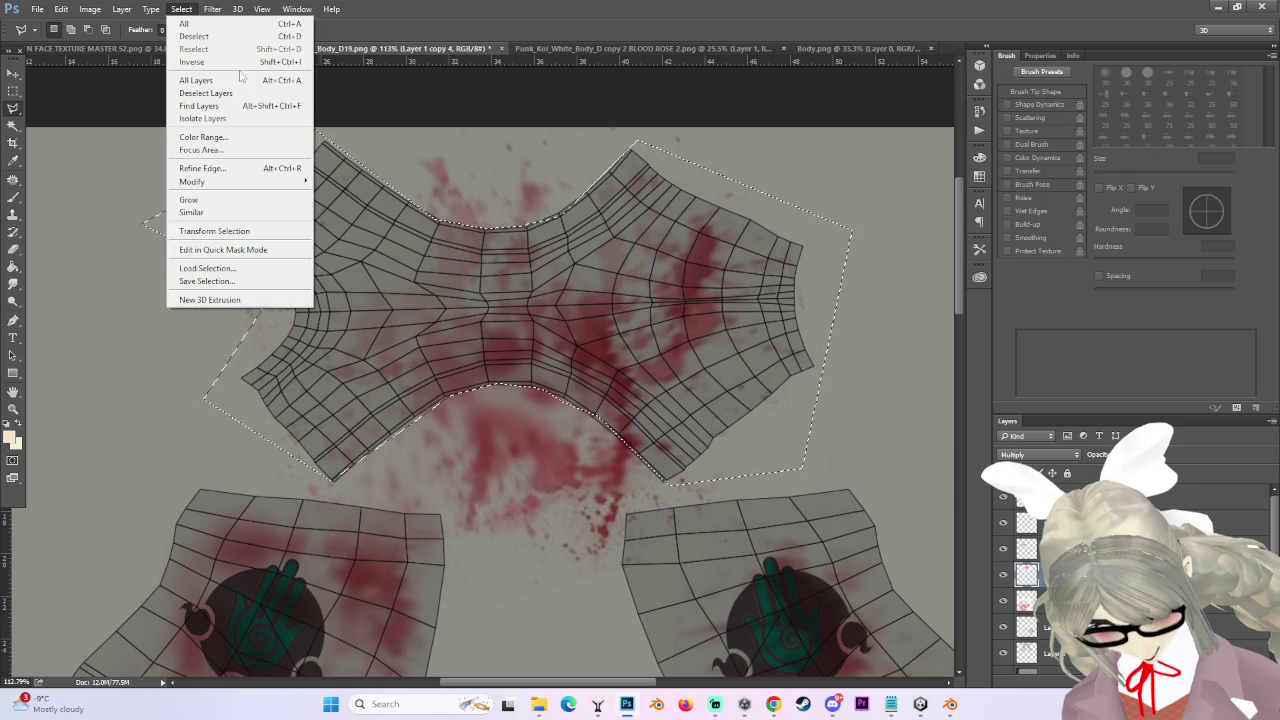
pyautogui.click(200, 69)
pyautogui.scroll(-1, 676, 344)
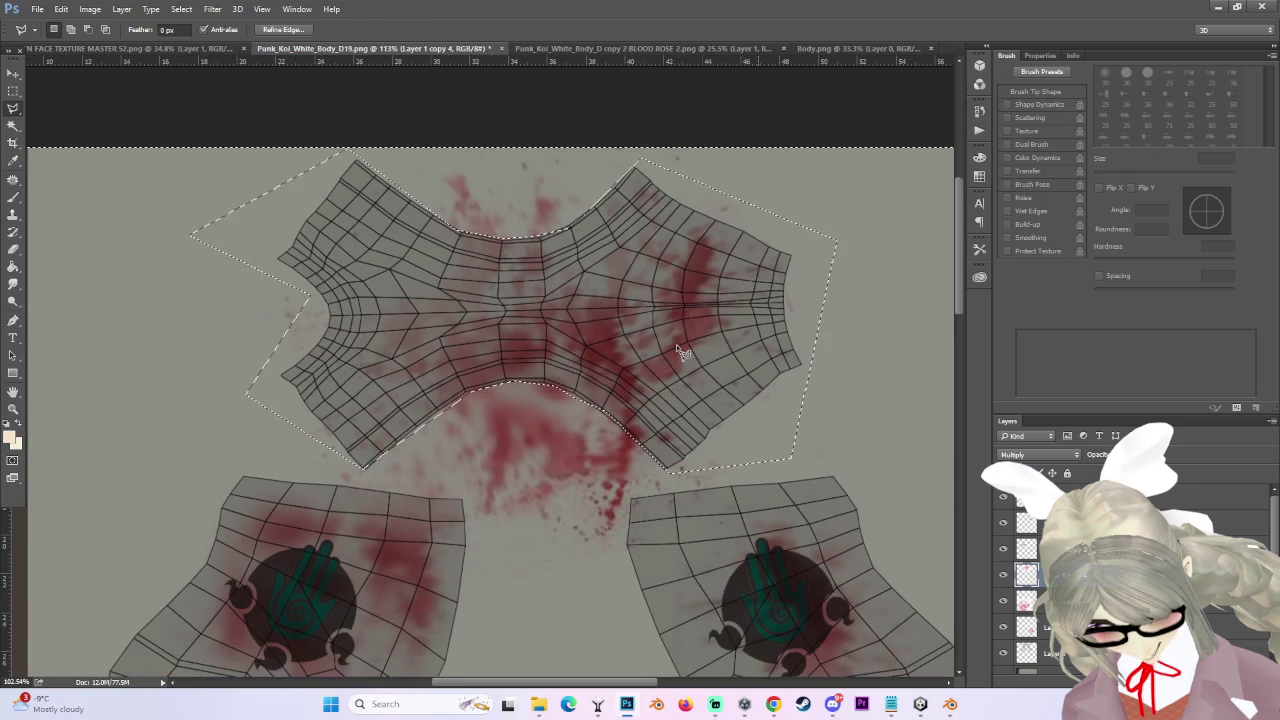
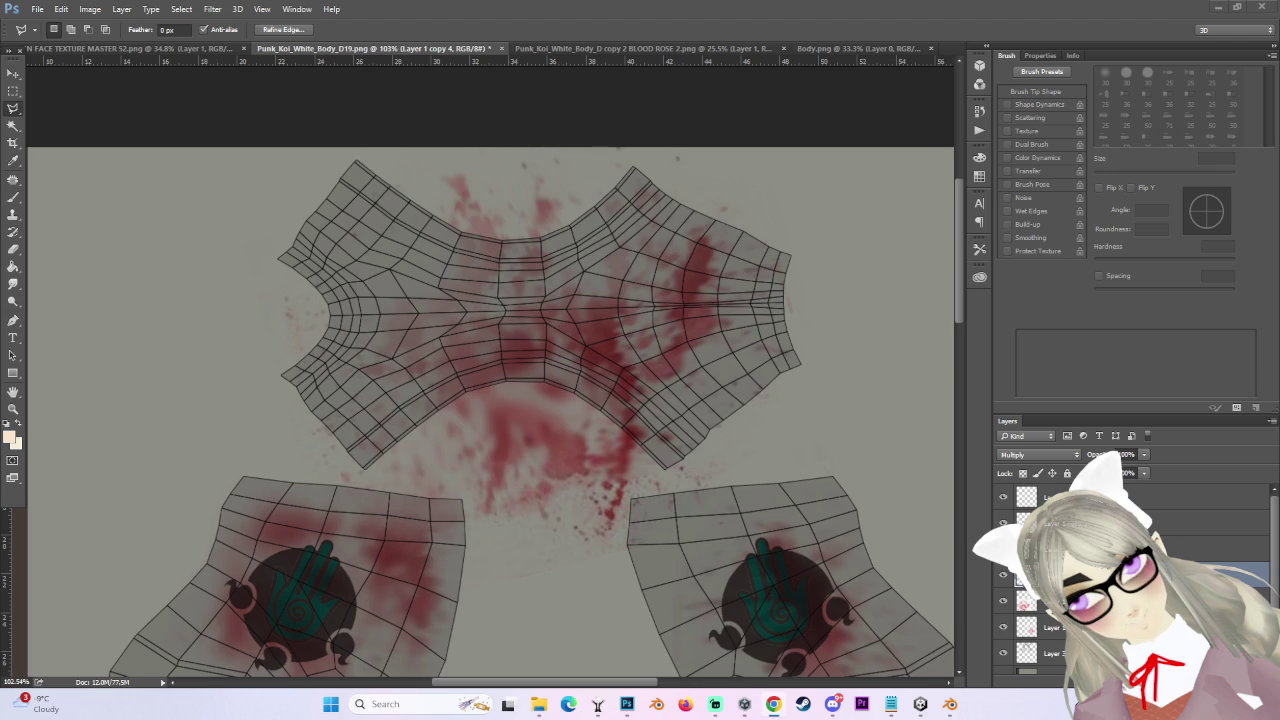
# - Invert the selection around the top's UV piece and delete, then undo the accidental deletion
pyautogui.scroll(-2, 662, 277)
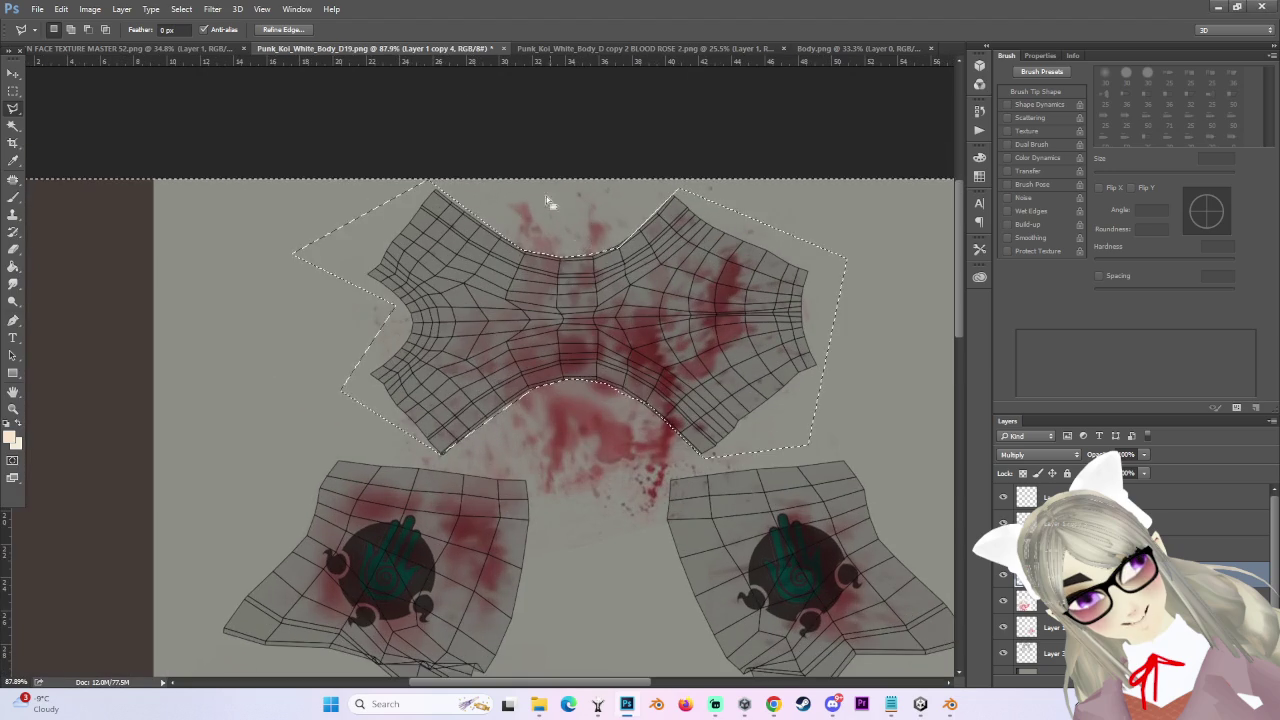
pyautogui.click(181, 9)
pyautogui.click(191, 61)
pyautogui.scroll(-2, 680, 423)
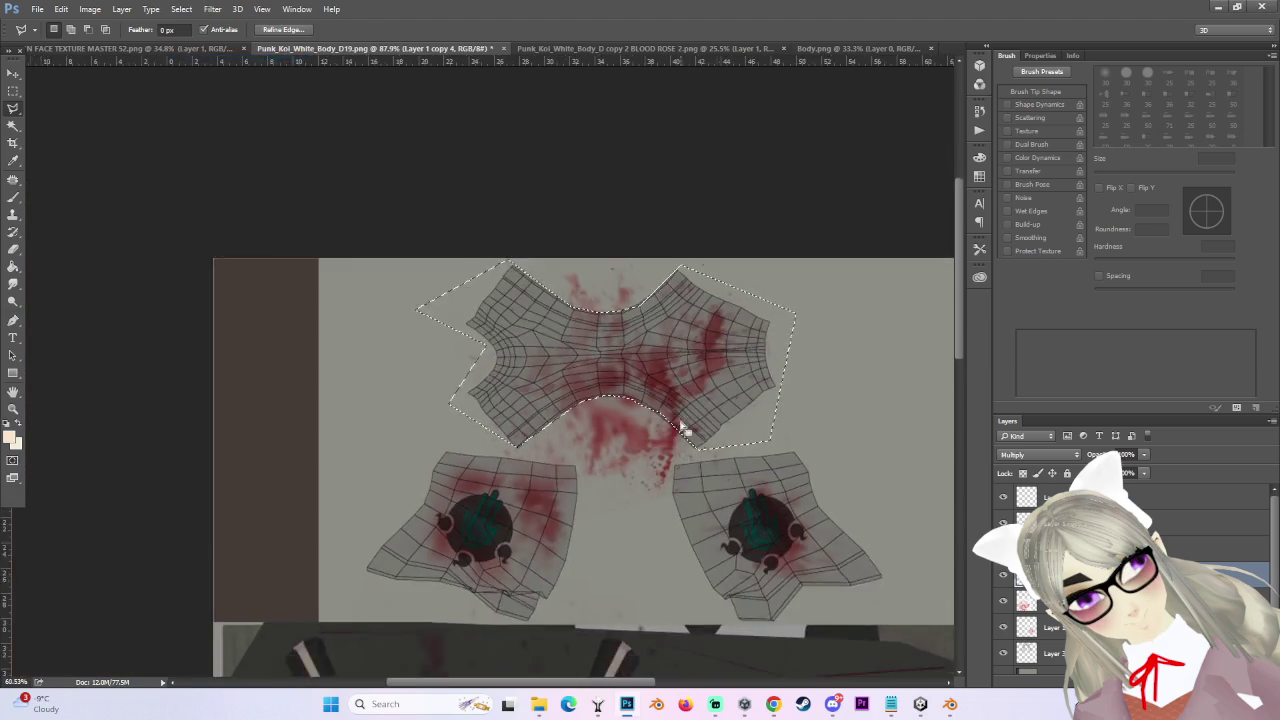
pyautogui.scroll(1, 688, 371)
pyautogui.press('Delete')
pyautogui.scroll(2, 698, 377)
pyautogui.hotkey('ctrl', 'z')
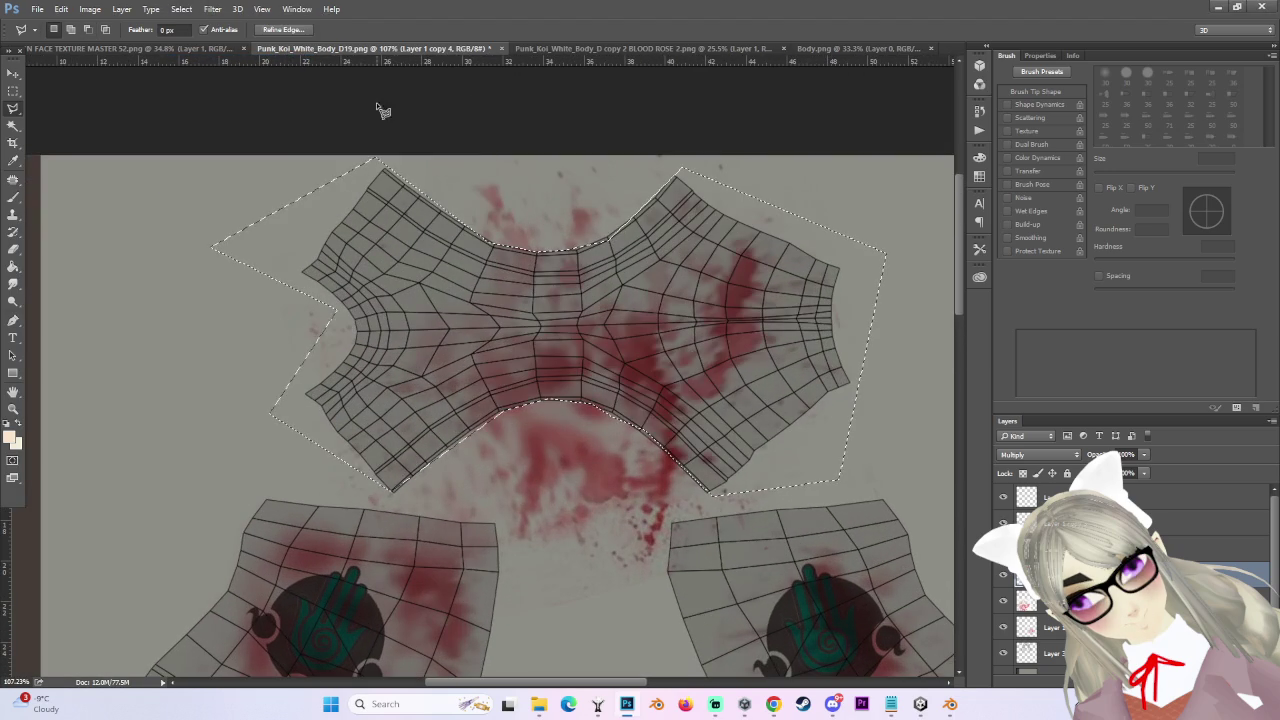
# - Invert the selection again, delete the blood outside the top piece, and deselect
pyautogui.click(181, 9)
pyautogui.click(191, 61)
pyautogui.scroll(-2, 670, 375)
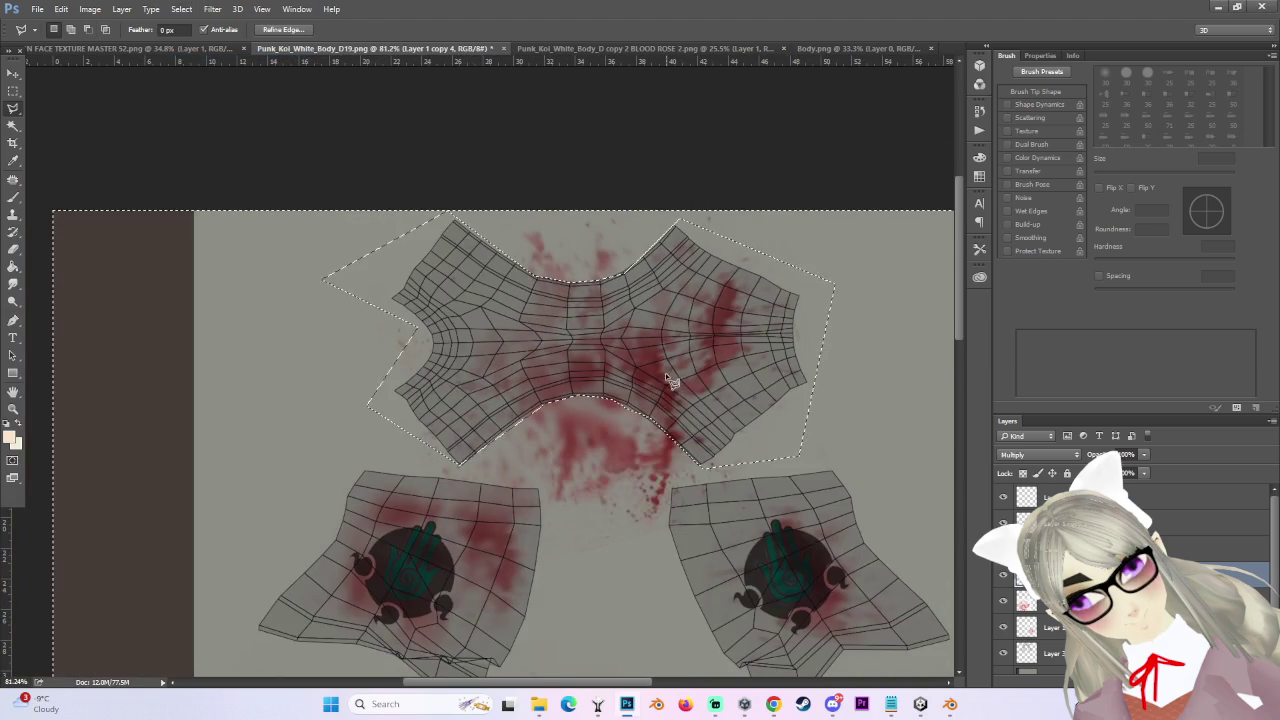
pyautogui.press('Delete')
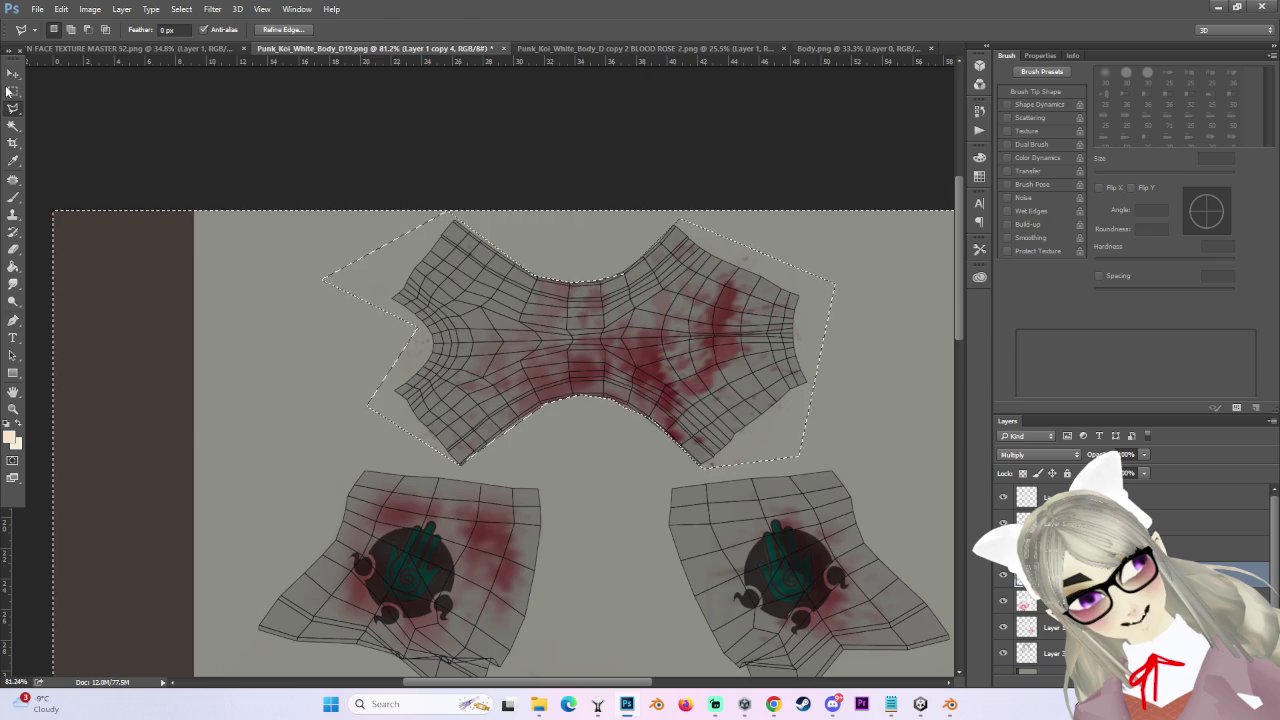
pyautogui.click(13, 90)
pyautogui.hotkey('ctrl', 'd')
pyautogui.scroll(2, 810, 360)
# - Erase the leftover red tint below the top piece with a 250–300 px eraser
pyautogui.press('e')
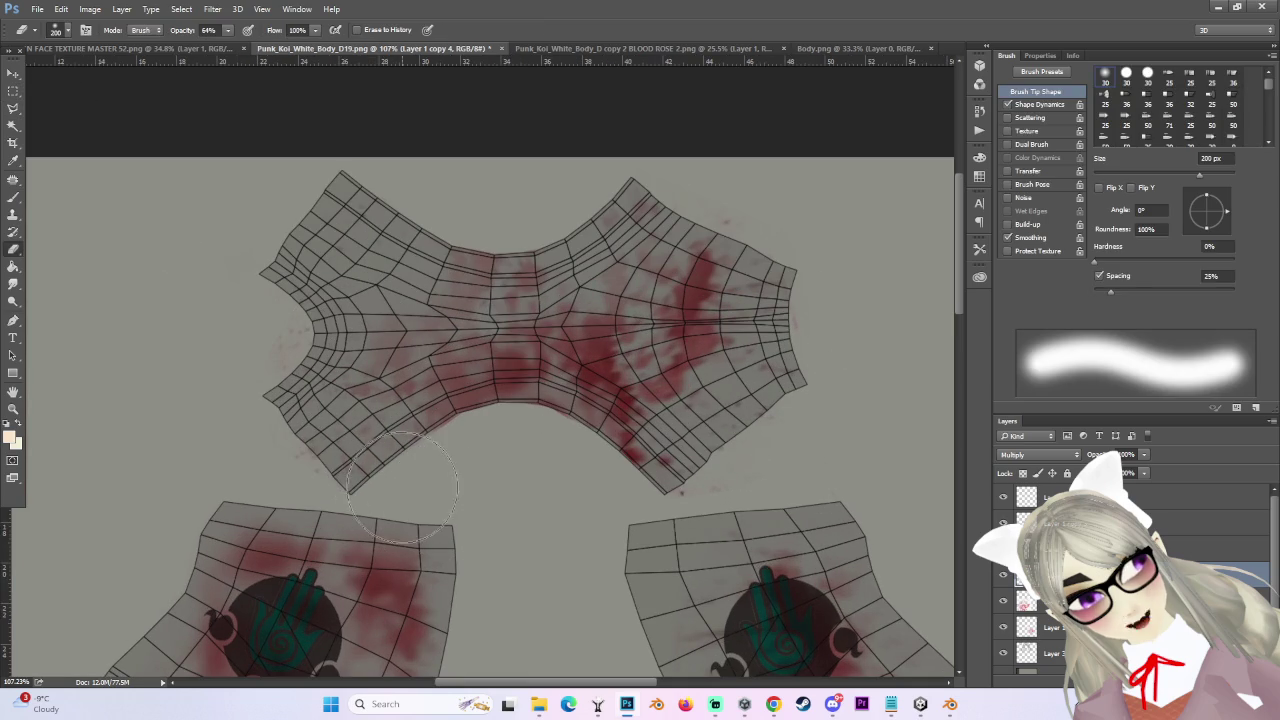
pyautogui.scroll(1, 477, 443)
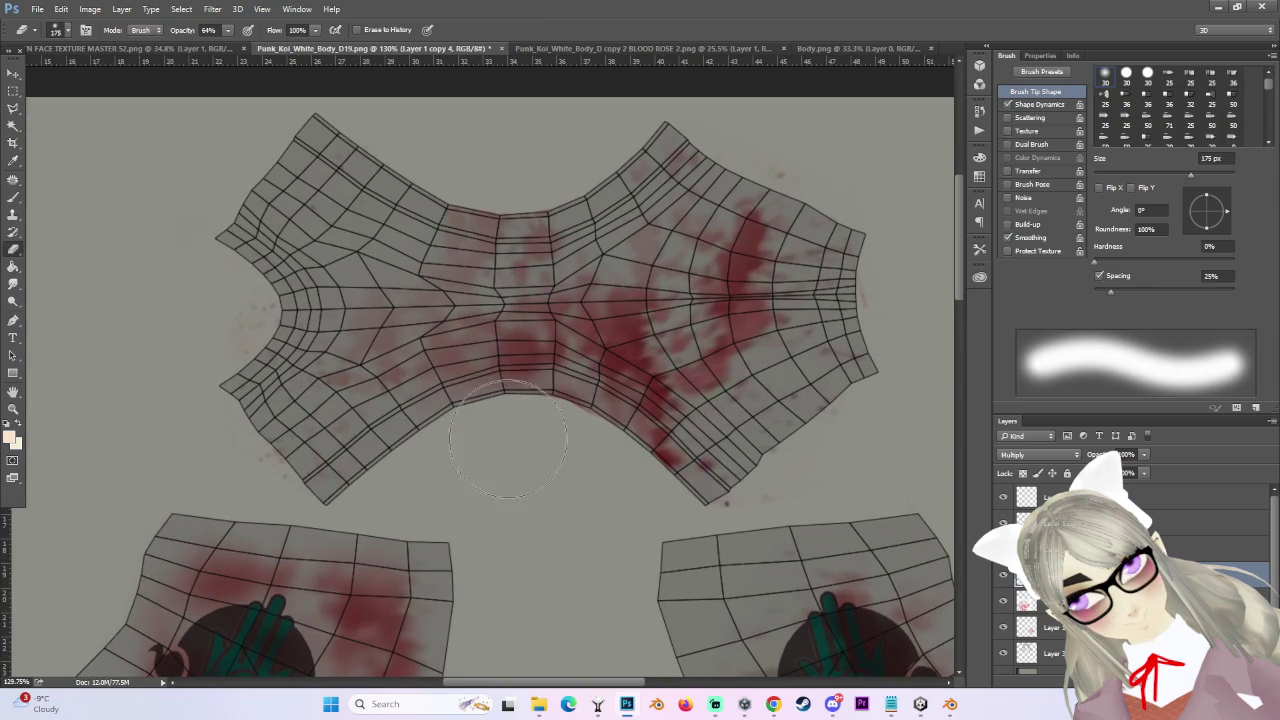
pyautogui.moveTo(625, 443); pyautogui.dragTo(690, 510)
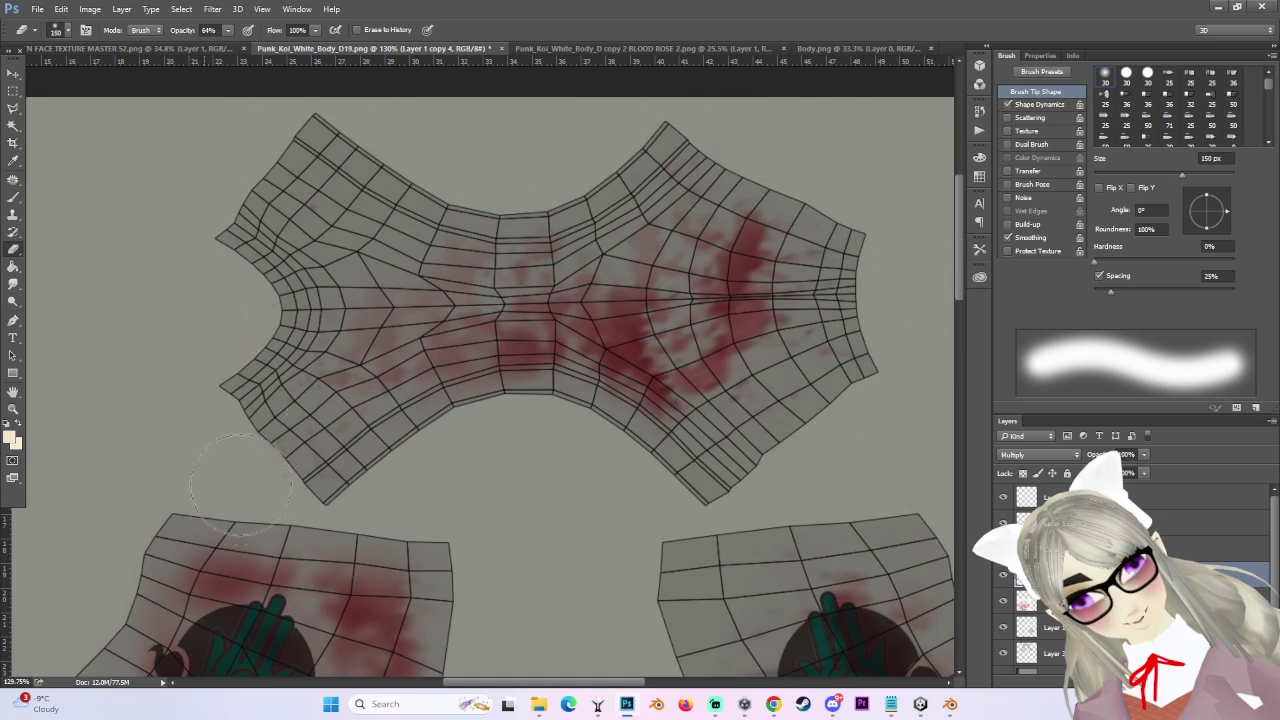
pyautogui.scroll(-2, 524, 482)
pyautogui.moveTo(642, 423); pyautogui.dragTo(629, 420)
pyautogui.press(']')
pyautogui.press(']')
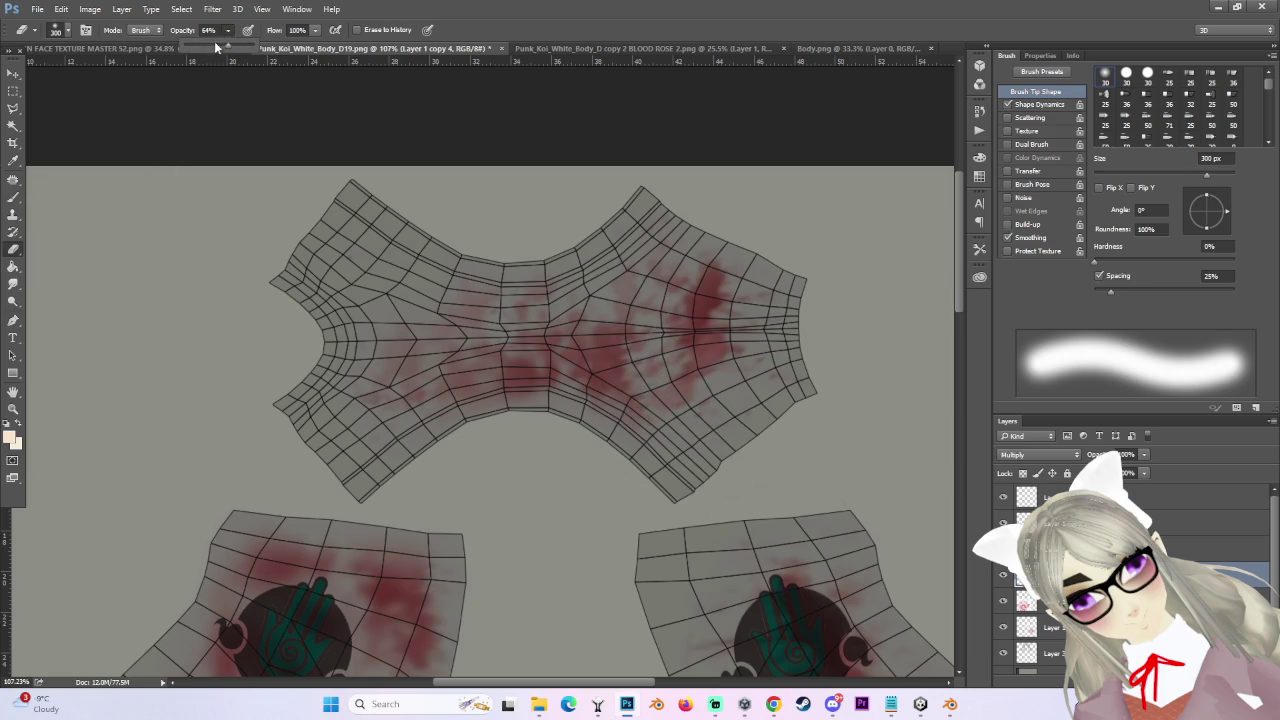
pyautogui.press('[')
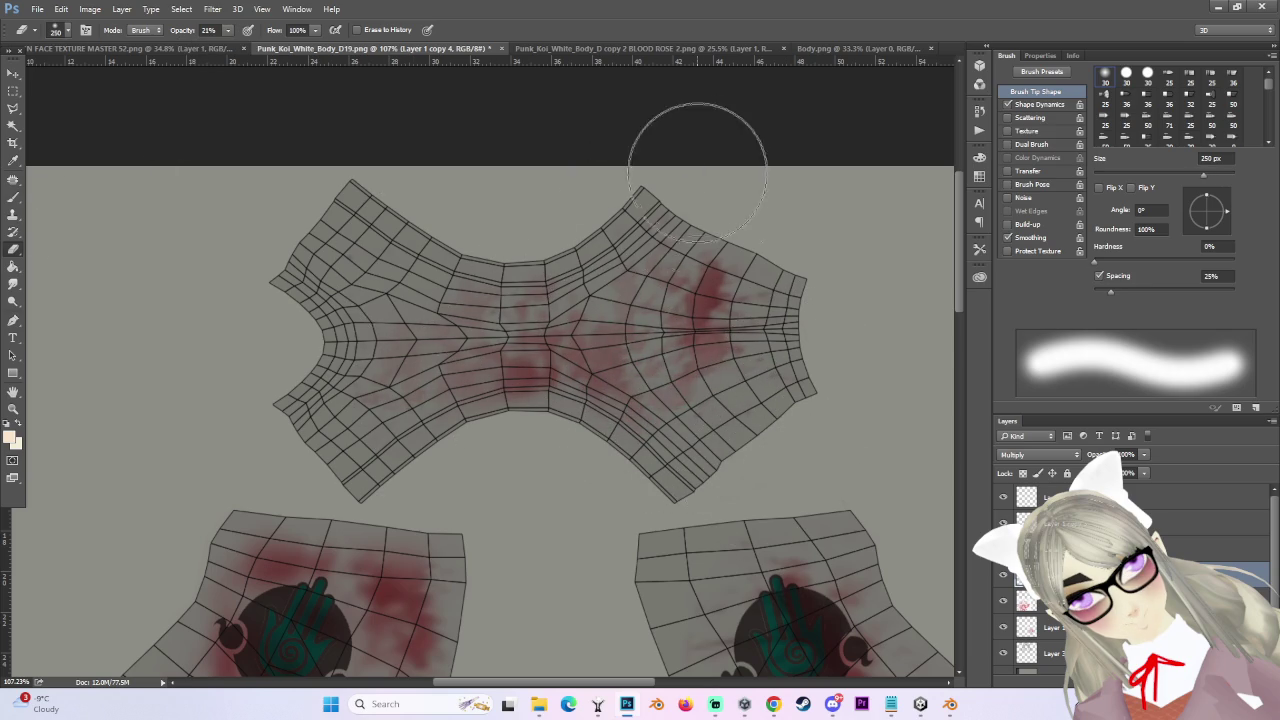
# - Hide the UV wireframe layer, Layer 3
pyautogui.scroll(-2, 763, 560)
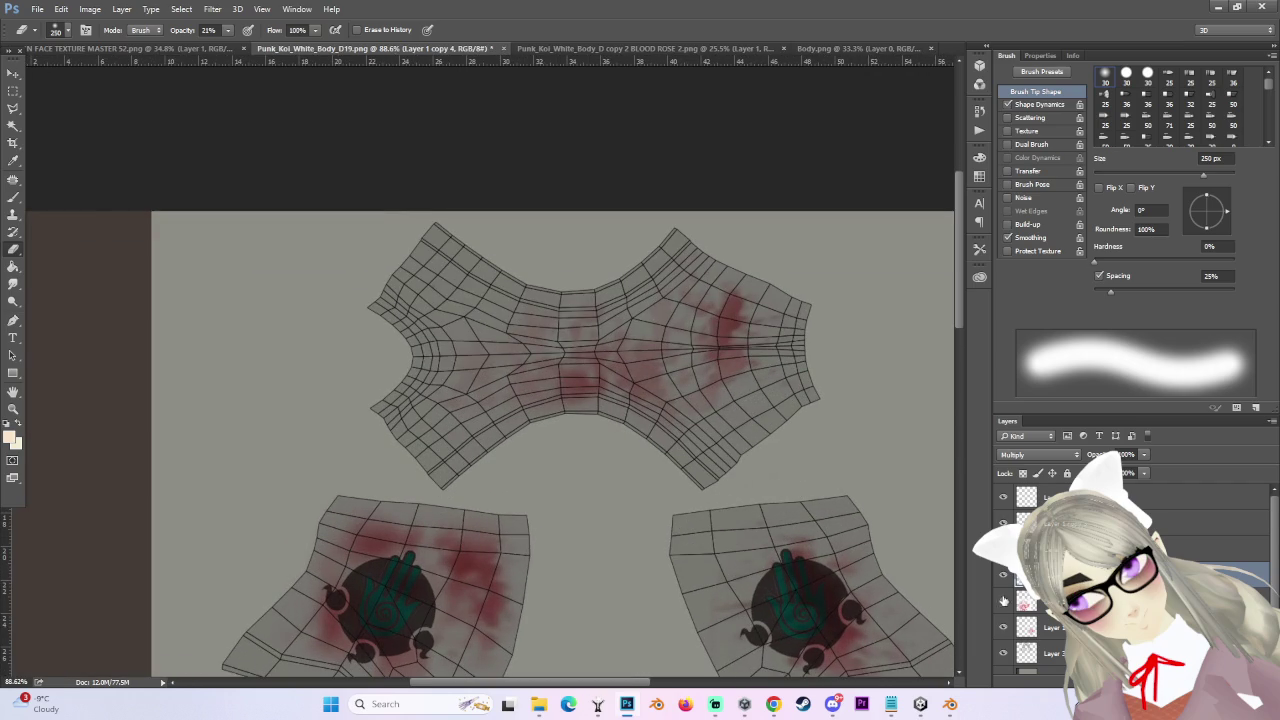
pyautogui.scroll(-1, 1006, 612)
pyautogui.click(1004, 634)
pyautogui.scroll(-4, 708, 394)
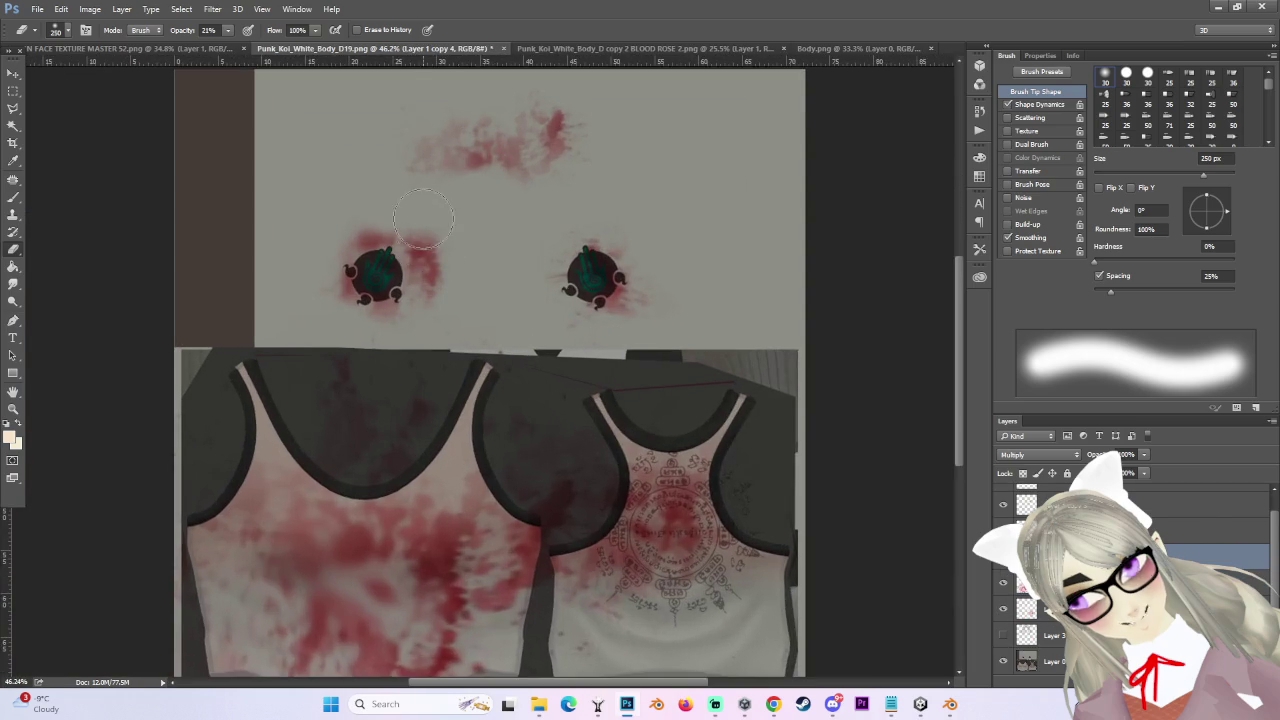
# - Hide the background layer, Layer 0, so the splatter sits on transparency
pyautogui.scroll(-1, 423, 218)
pyautogui.click(37, 9)
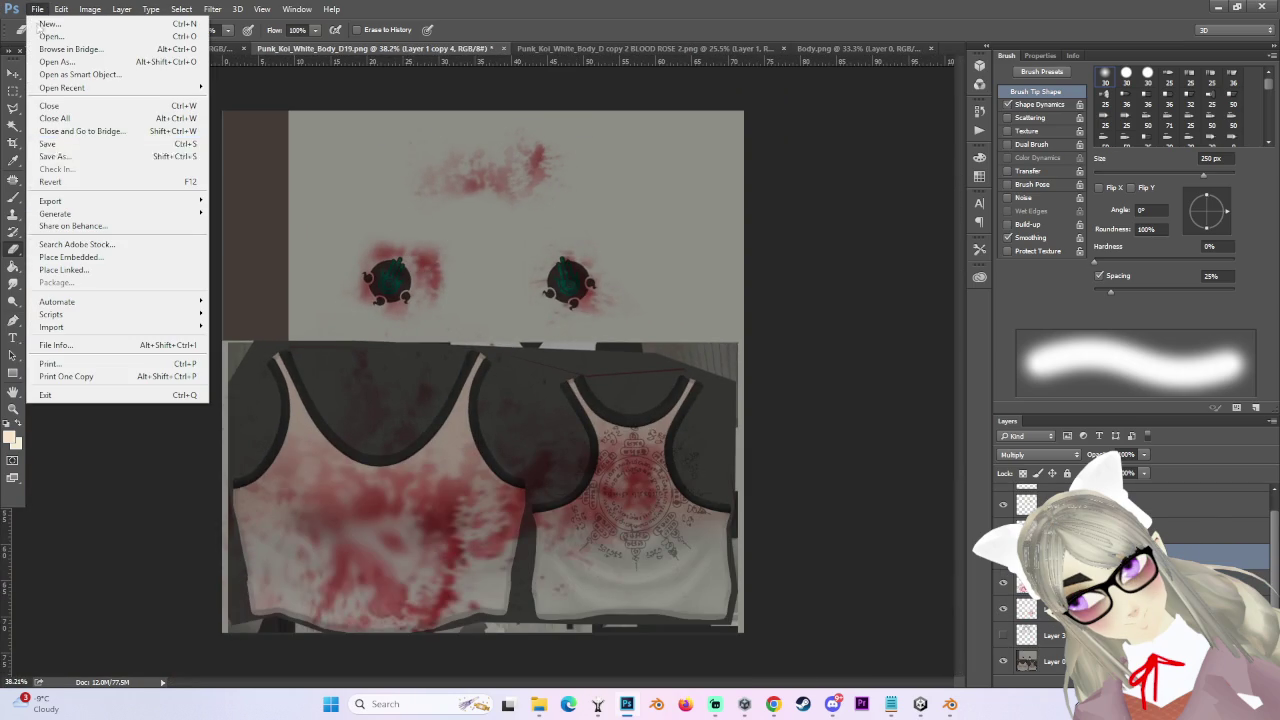
pyautogui.click(1050, 635)
pyautogui.click(1003, 660)
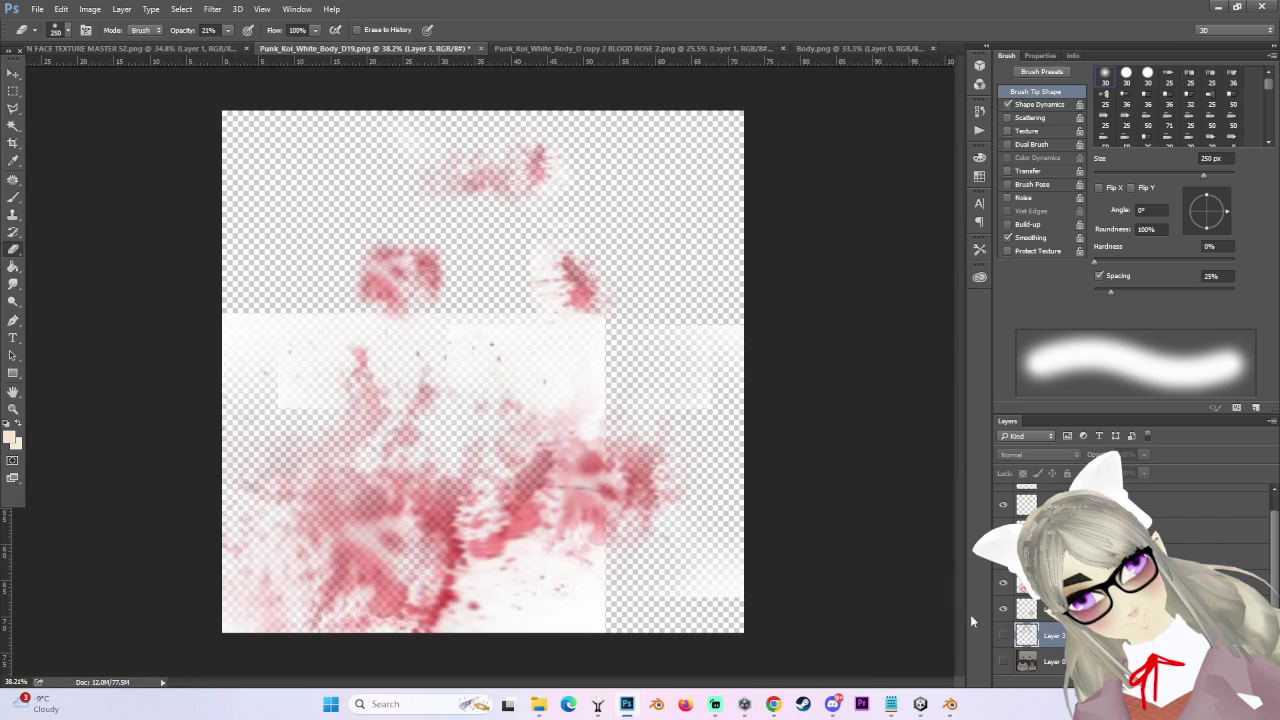
# - Save as PNG Punk_Koi_White_Body_D19 BLOOD 2, accepting the PNG options
pyautogui.click(37, 9)
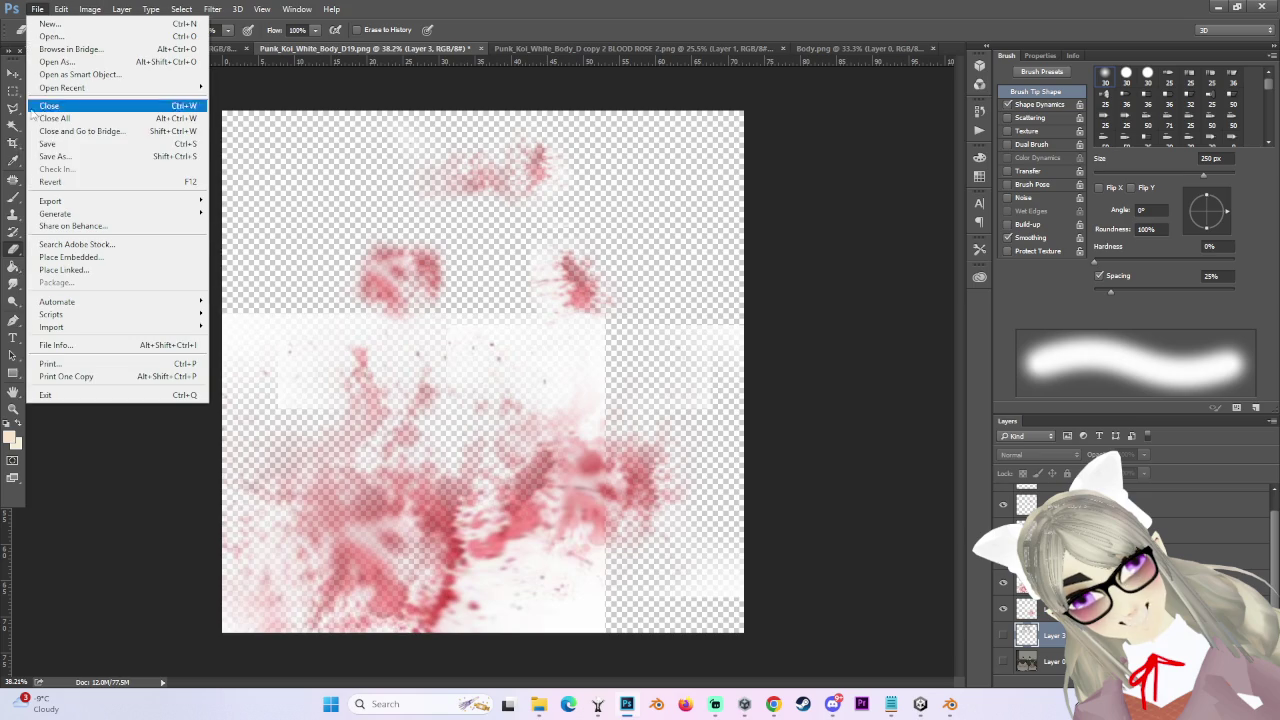
pyautogui.click(60, 161)
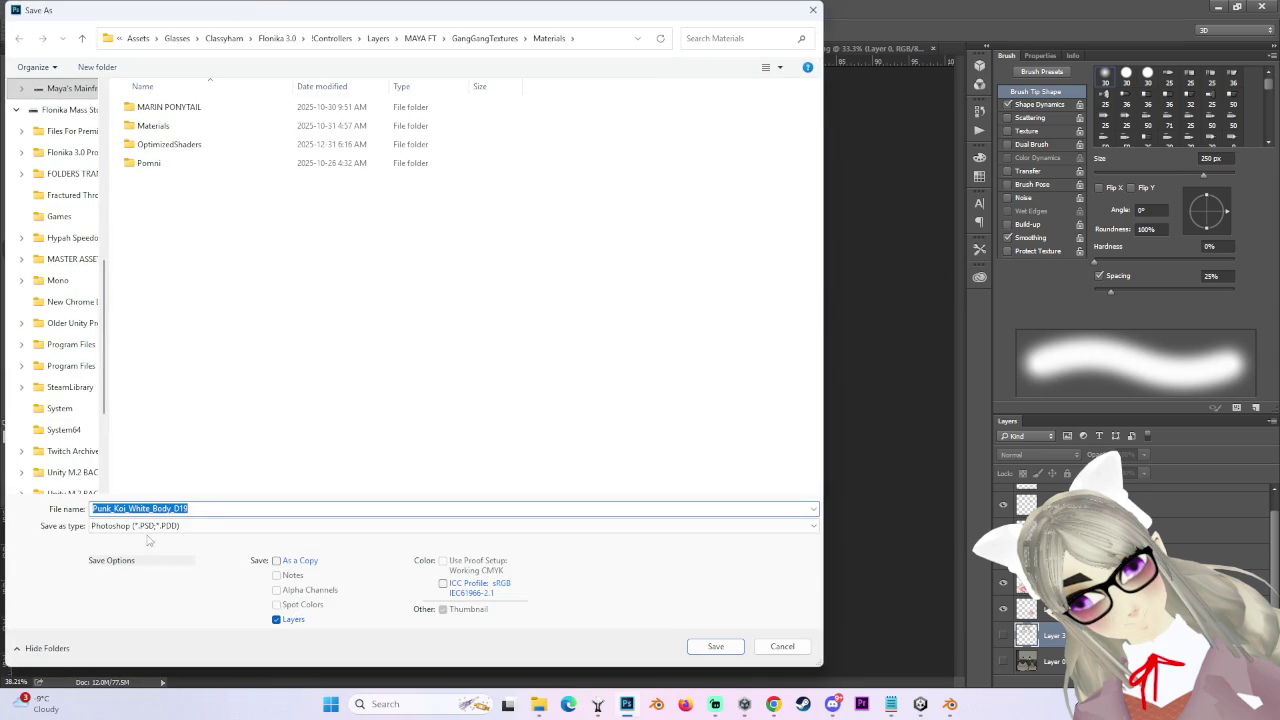
pyautogui.click(172, 527)
pyautogui.click(150, 466)
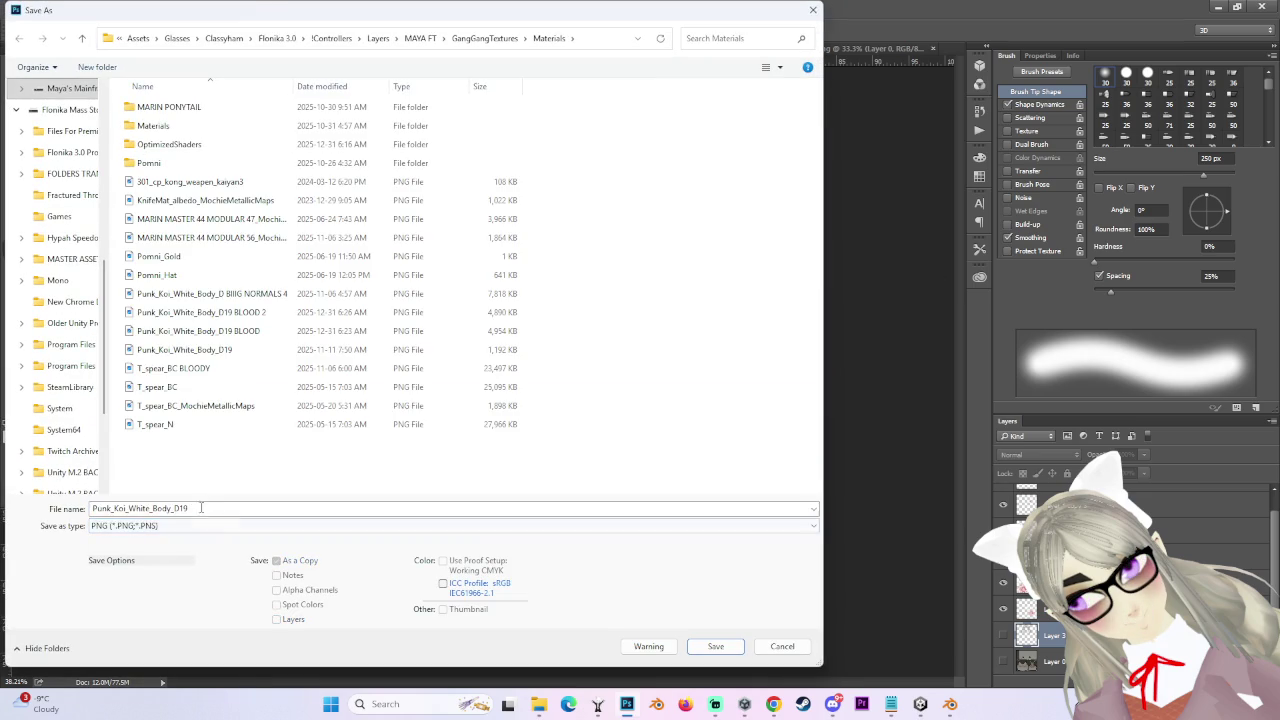
pyautogui.click(275, 313)
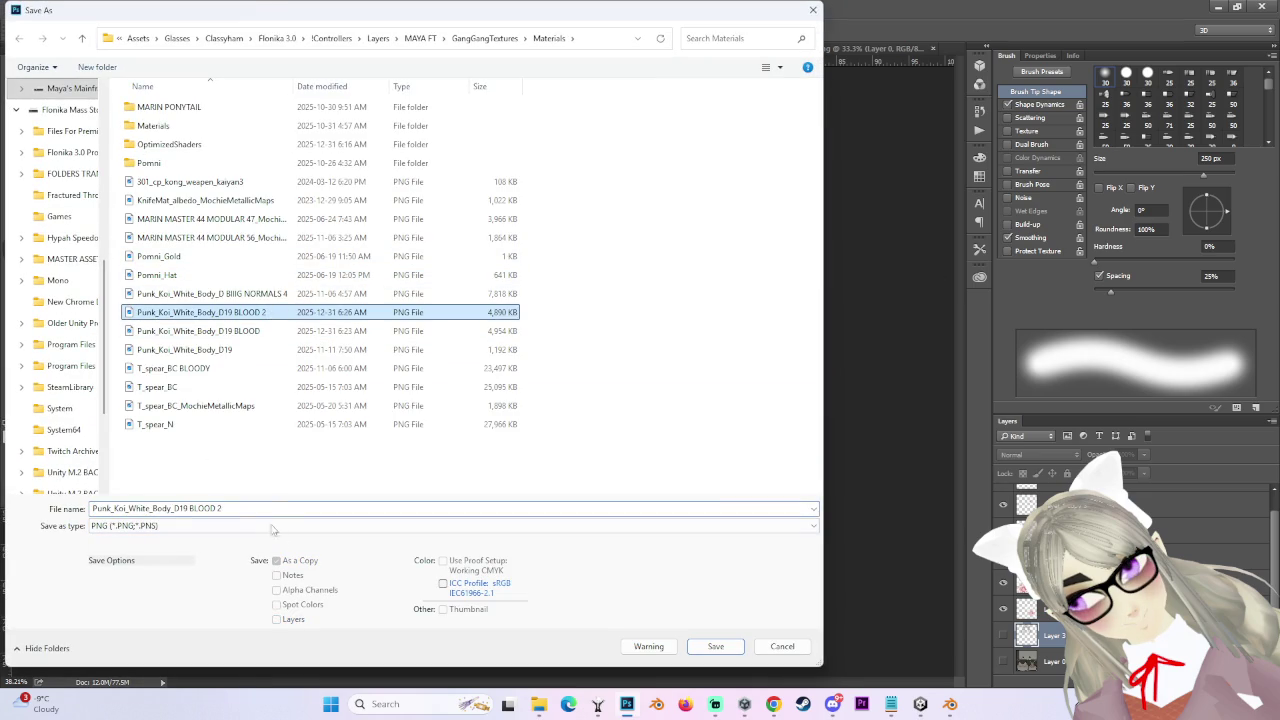
pyautogui.click(703, 643)
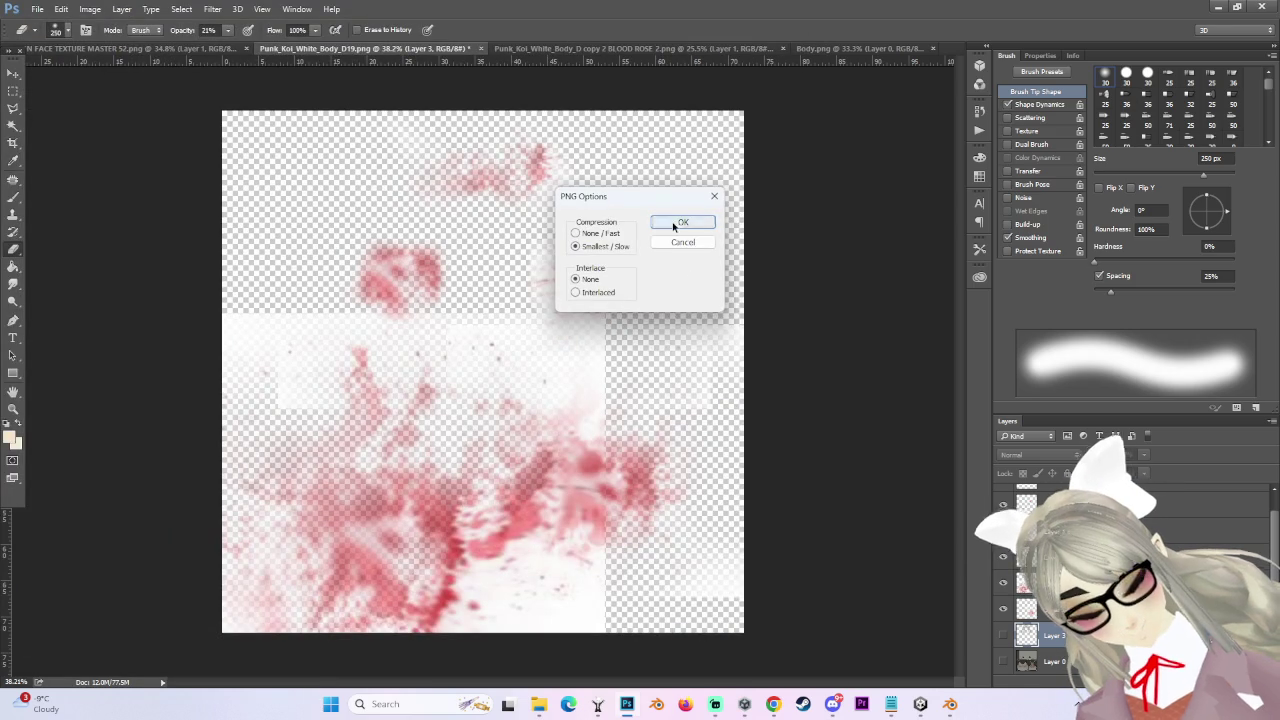
pyautogui.click(674, 223)
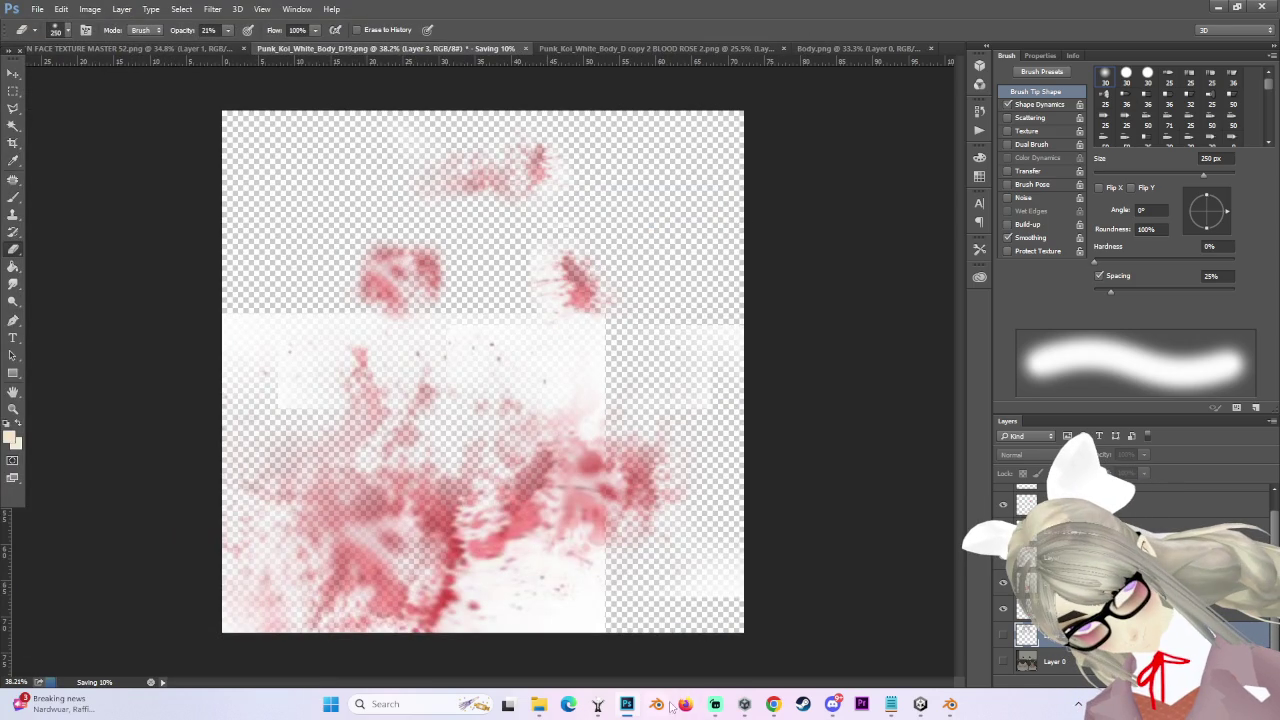
# - Orbit the avatar's waist in Unity and set the blood texture to Alpha Is Transparency
pyautogui.click(920, 704)
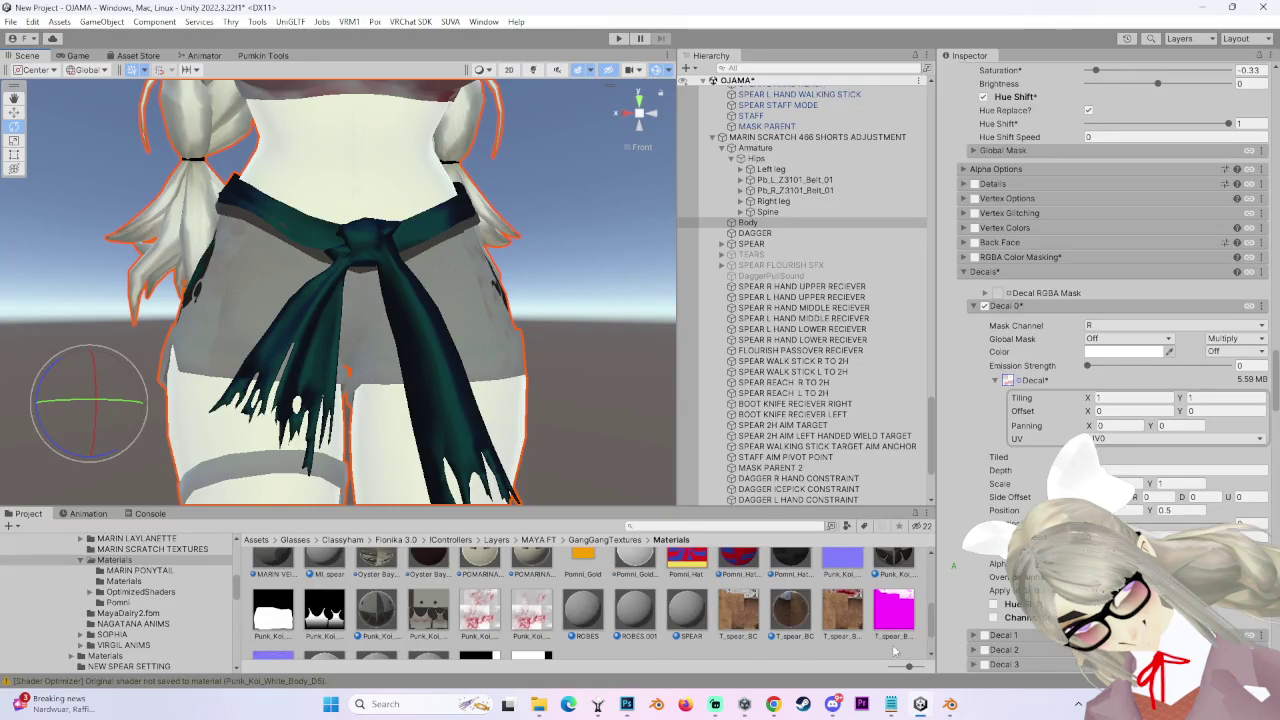
pyautogui.click(921, 704)
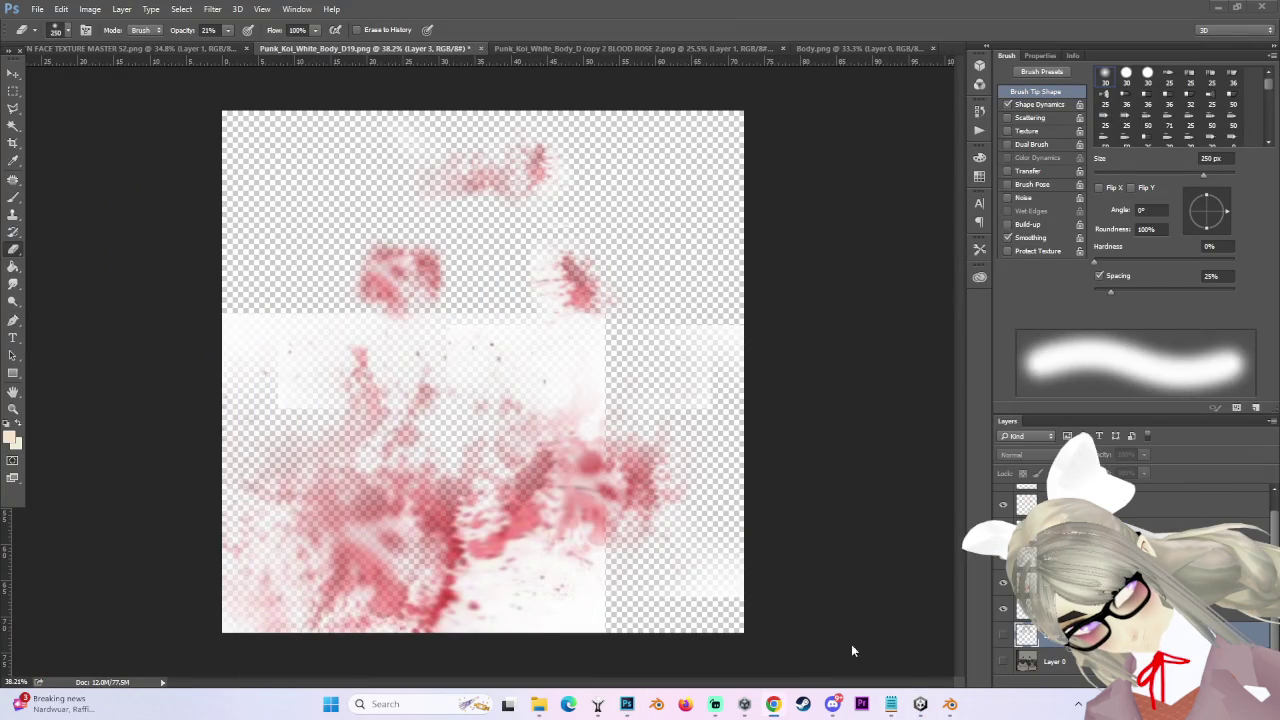
pyautogui.click(920, 705)
pyautogui.moveTo(587, 418)
pyautogui.mouseDown()
pyautogui.moveTo(590, 335)
pyautogui.moveTo(658, 337)
pyautogui.moveTo(530, 269)
pyautogui.moveTo(513, 354)
pyautogui.moveTo(502, 328)
pyautogui.moveTo(528, 457)
pyautogui.moveTo(556, 383)
pyautogui.mouseUp()
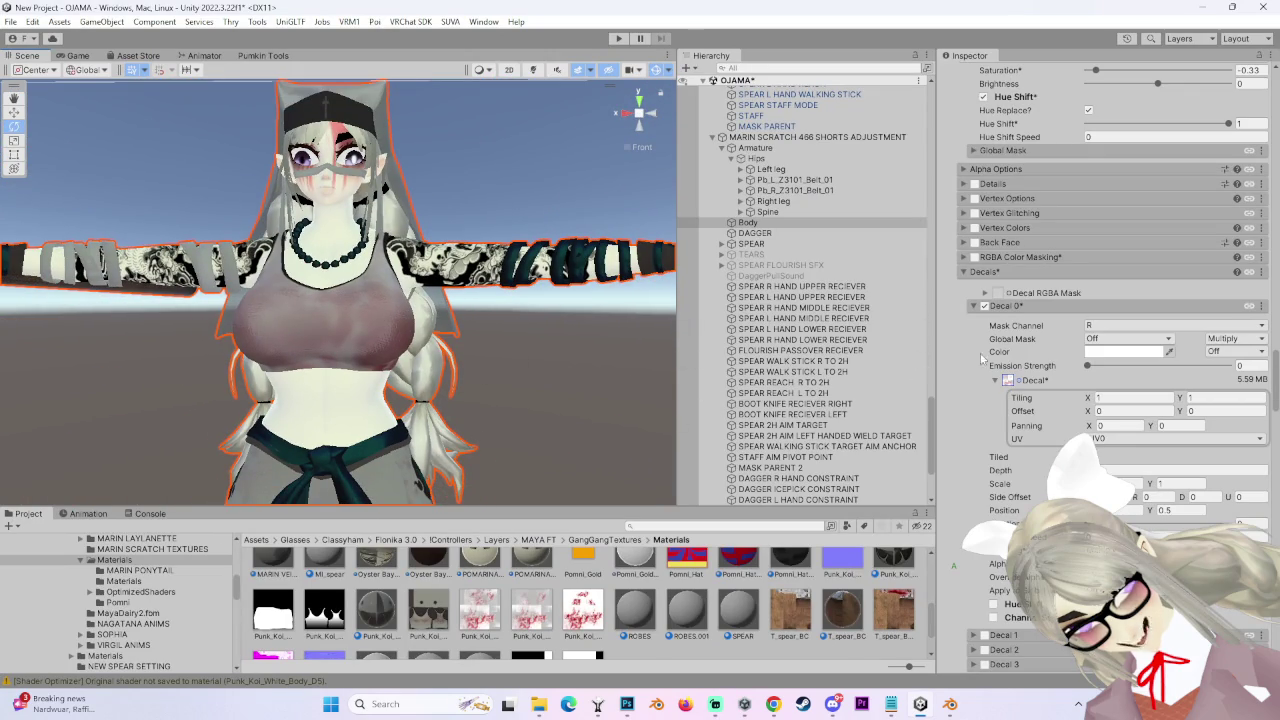
pyautogui.click(1030, 380)
pyautogui.click(1030, 380)
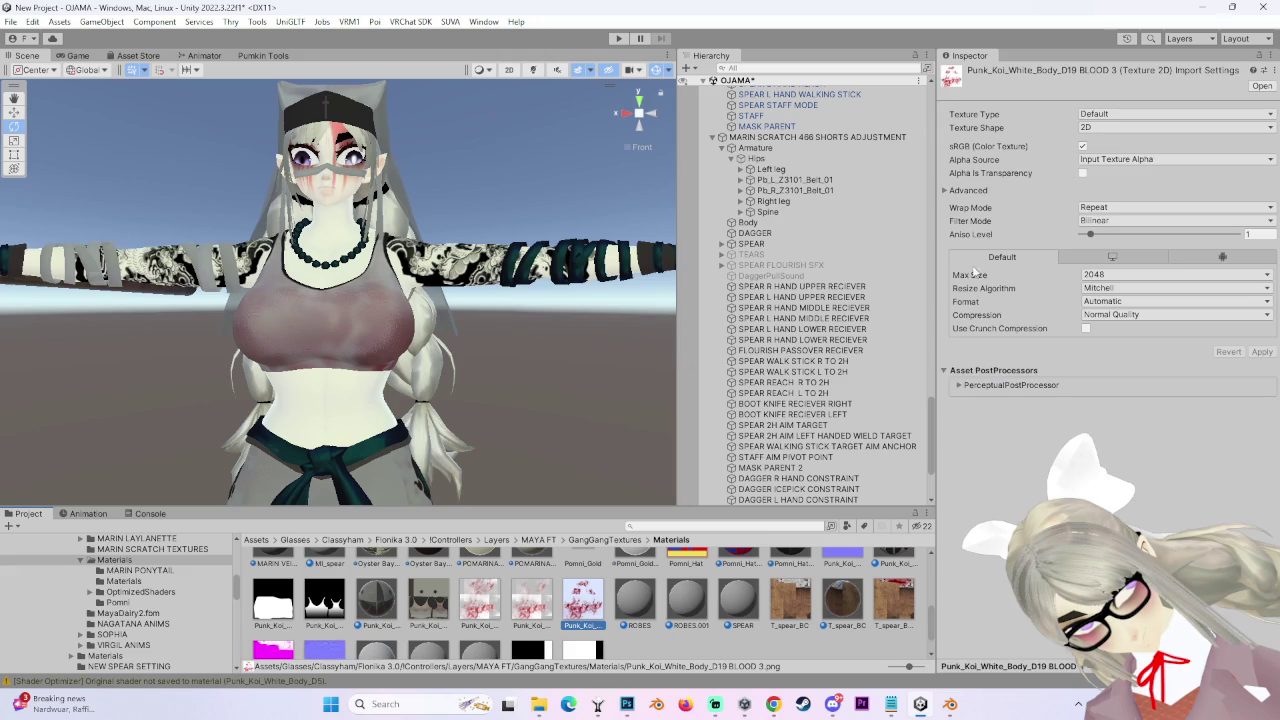
pyautogui.click(1262, 353)
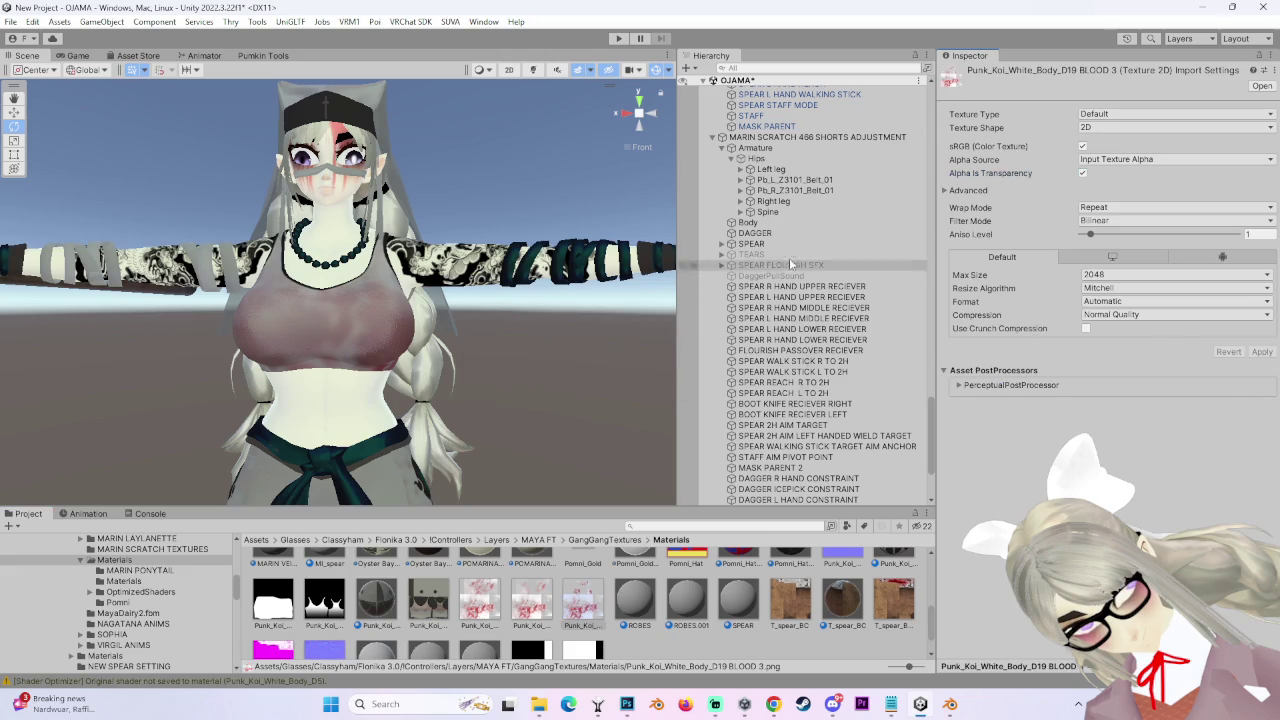
# - Select the Body mesh and orbit around the back of the shorts to inspect the decal
pyautogui.click(748, 222)
pyautogui.scroll(-15, 1100, 300)
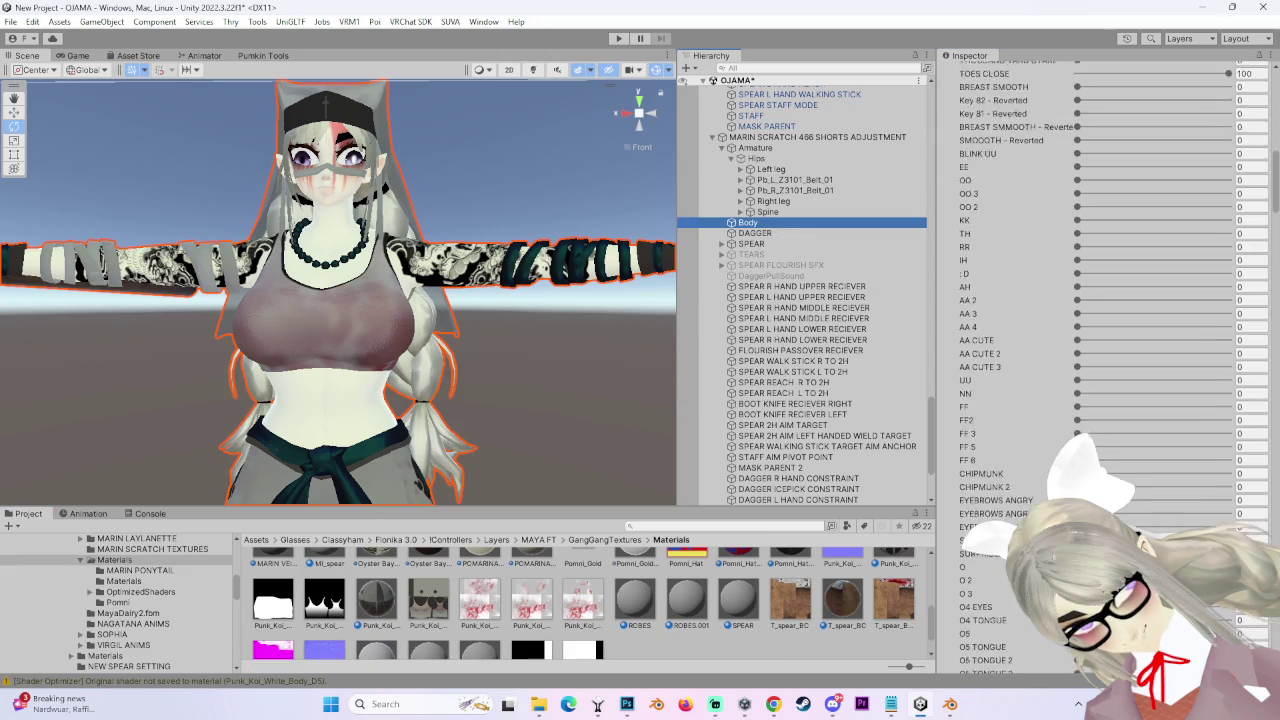
pyautogui.moveTo(1276, 300); pyautogui.dragTo(1277, 393)
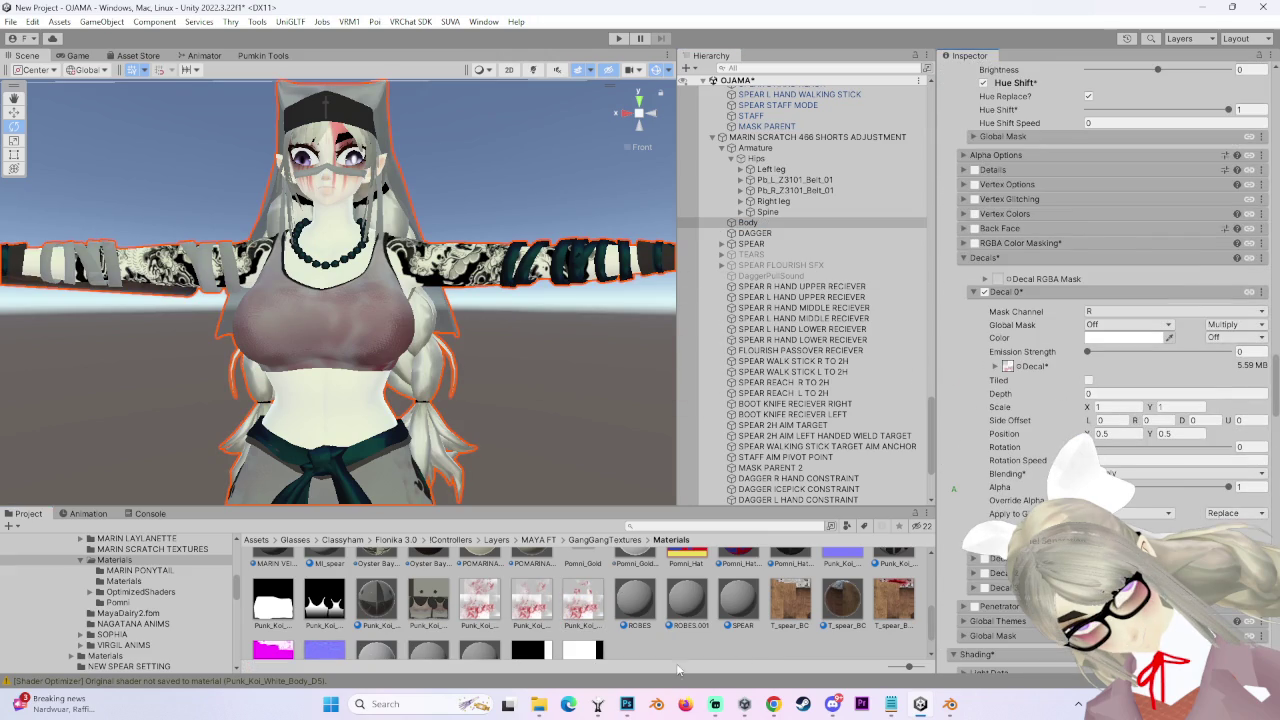
pyautogui.moveTo(420, 380)
pyautogui.mouseDown()
pyautogui.moveTo(400, 340)
pyautogui.moveTo(321, 271)
pyautogui.moveTo(550, 342)
pyautogui.mouseUp()
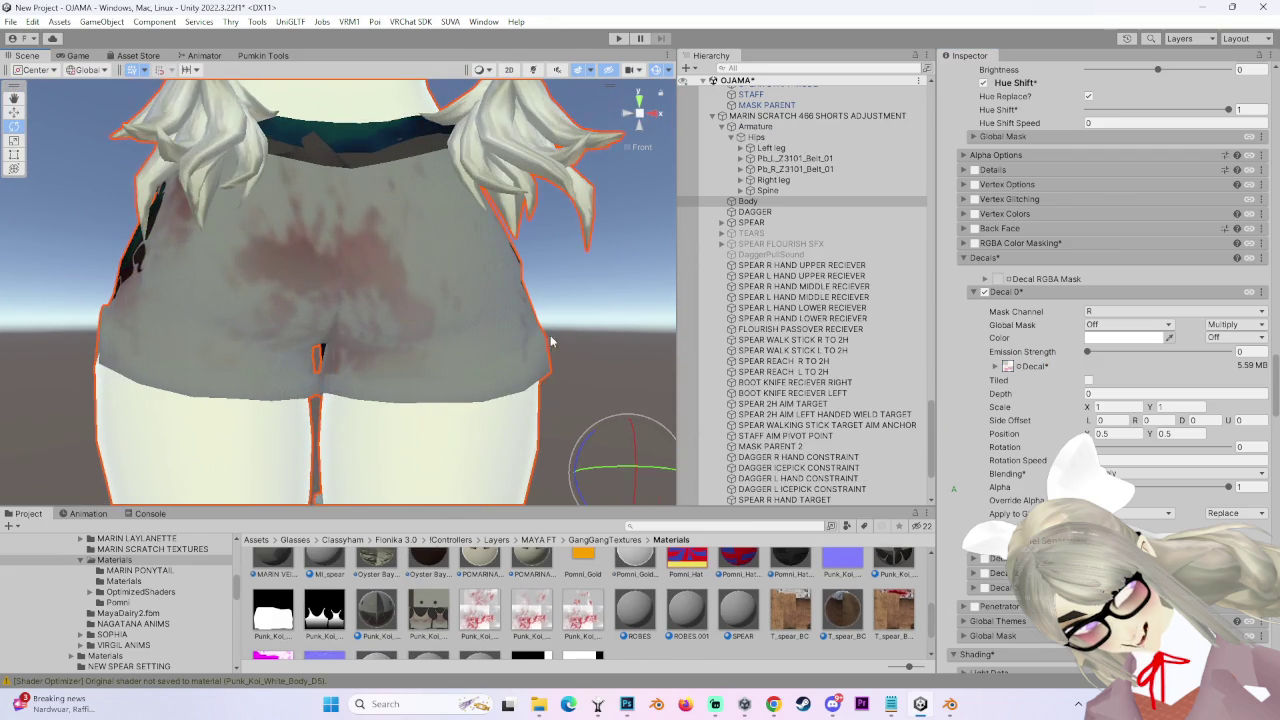
pyautogui.moveTo(446, 357)
pyautogui.mouseDown()
pyautogui.moveTo(412, 266)
pyautogui.moveTo(394, 357)
pyautogui.moveTo(415, 343)
pyautogui.moveTo(553, 352)
pyautogui.moveTo(315, 295)
pyautogui.mouseUp()
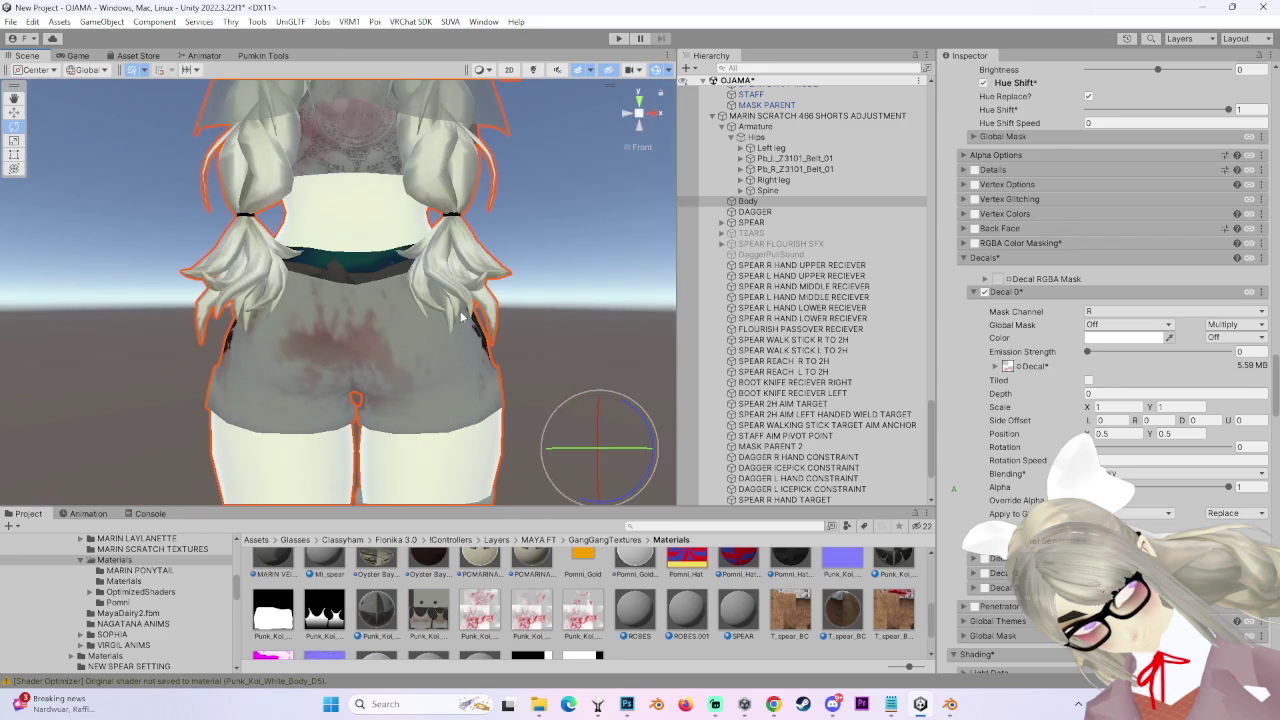
pyautogui.moveTo(462, 318); pyautogui.dragTo(512, 437)
pyautogui.hotkey('alt', 'Tab')
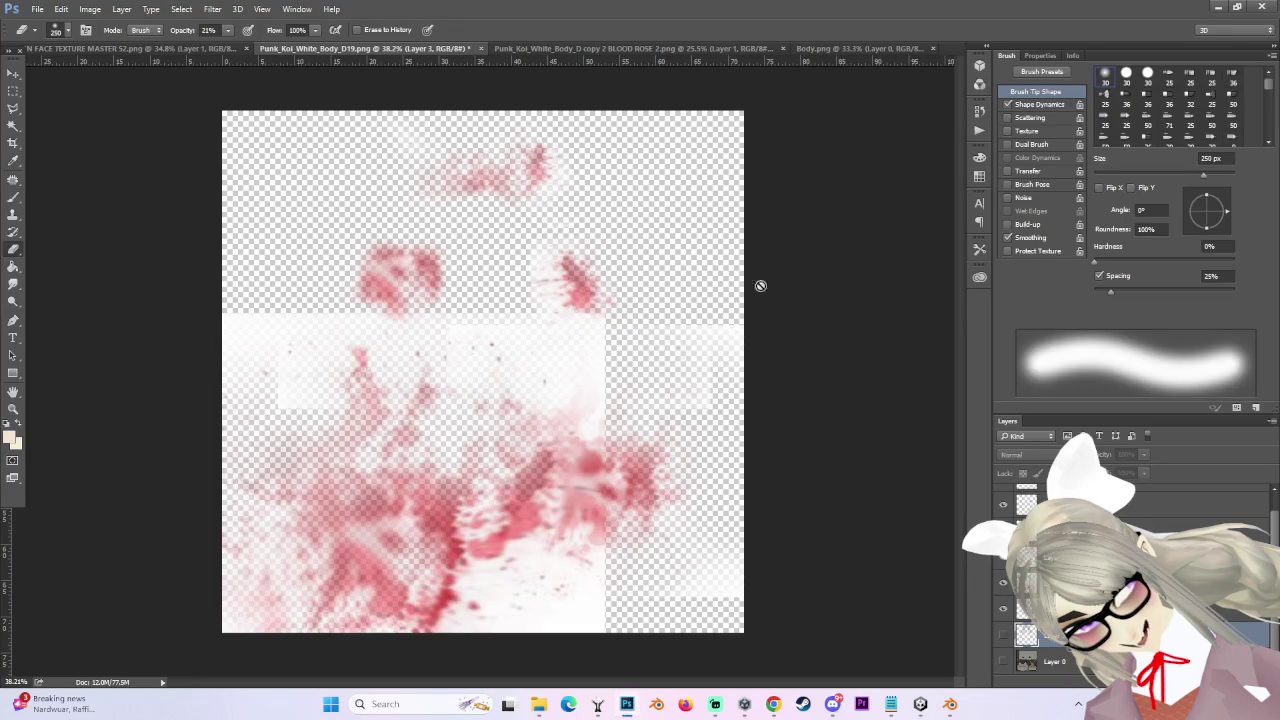
# - Hide the faint top splatter, select Layer 1 copy 4, and orbit the Unity model to the front
pyautogui.click(996, 558)
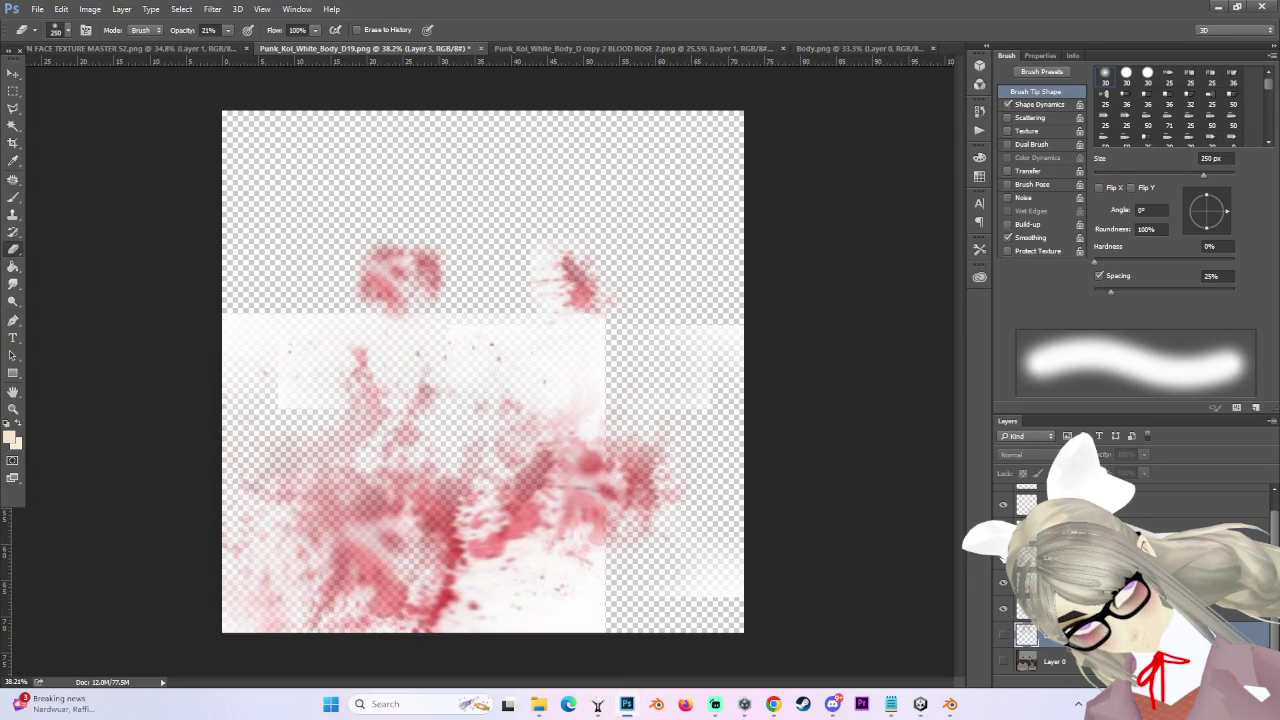
pyautogui.click(1040, 556)
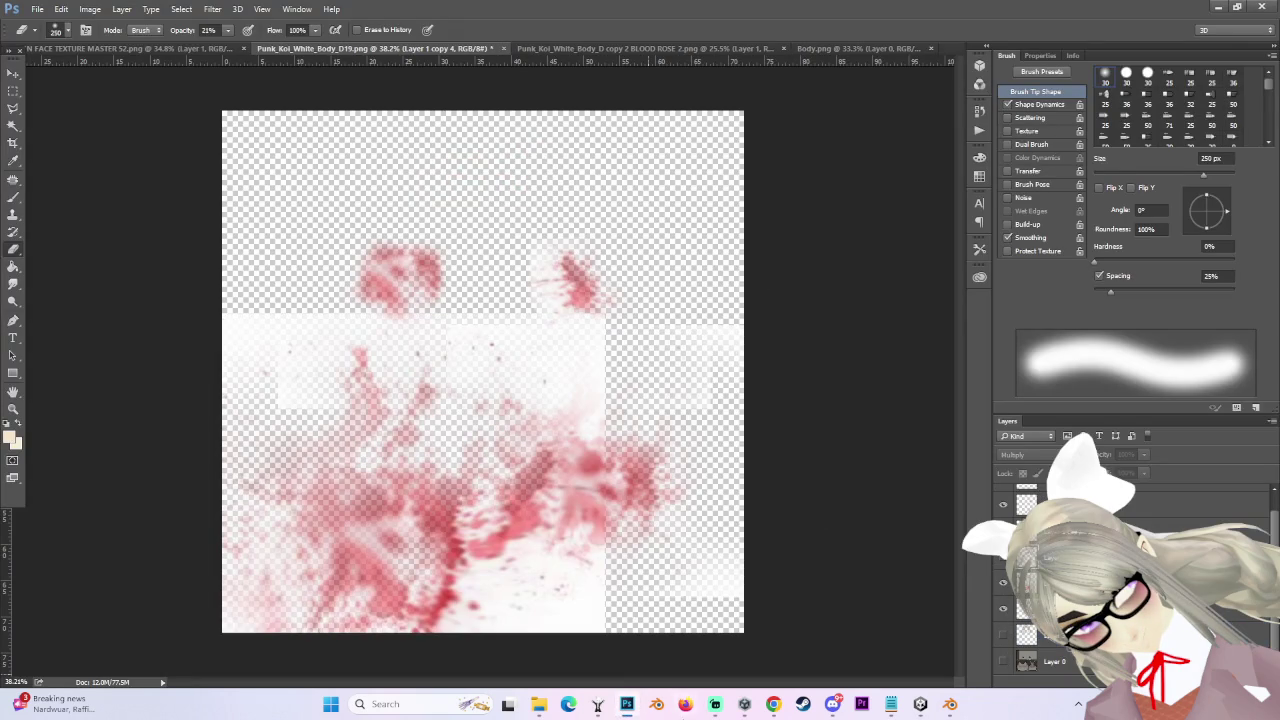
pyautogui.click(920, 705)
pyautogui.moveTo(393, 371)
pyautogui.mouseDown()
pyautogui.moveTo(183, 413)
pyautogui.moveTo(255, 323)
pyautogui.moveTo(413, 301)
pyautogui.moveTo(532, 465)
pyautogui.moveTo(485, 425)
pyautogui.moveTo(520, 460)
pyautogui.mouseUp()
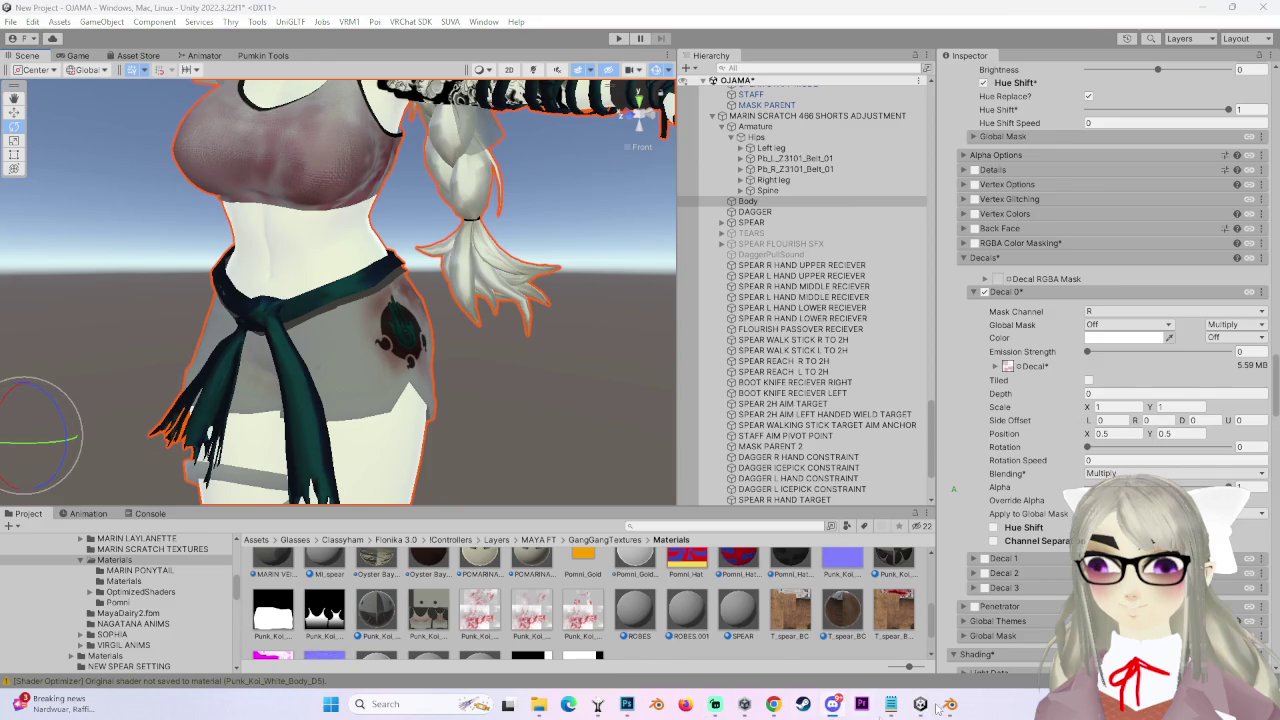
# - Briefly show then re-hide Layer 1 copy 4, then return to Unity and the YouTube window
pyautogui.click(626, 704)
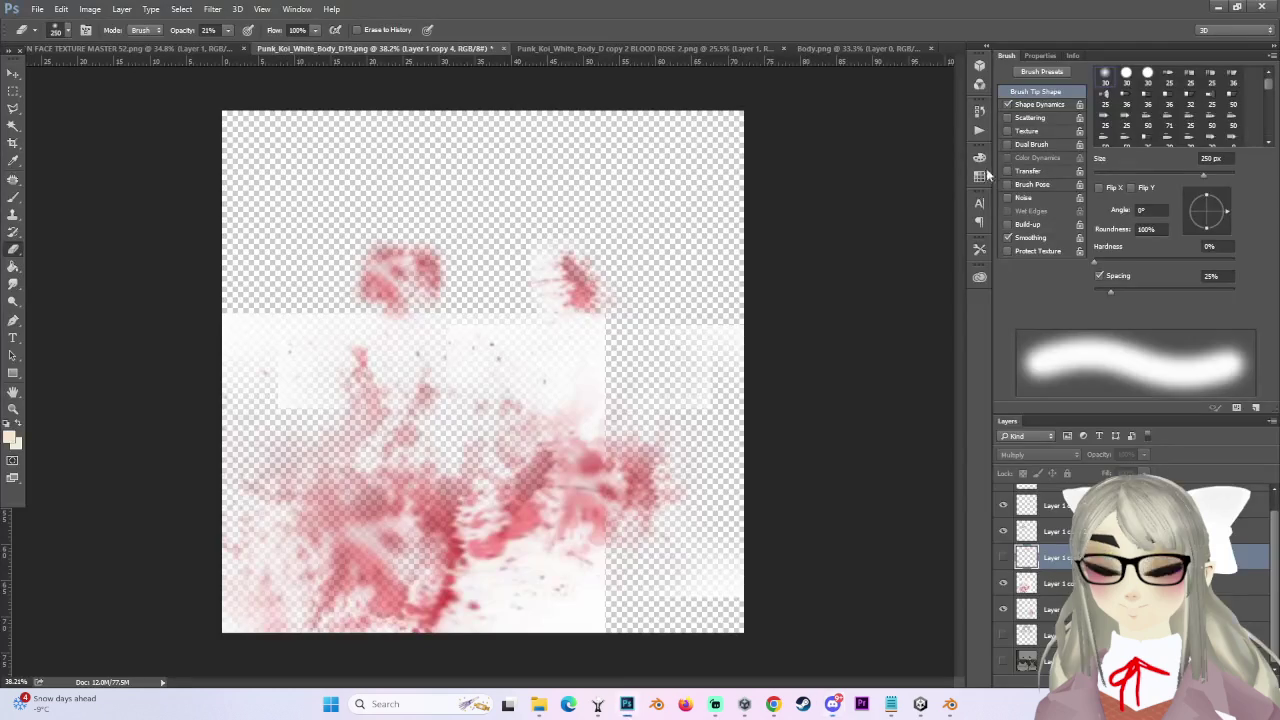
pyautogui.click(1004, 557)
pyautogui.click(1004, 557)
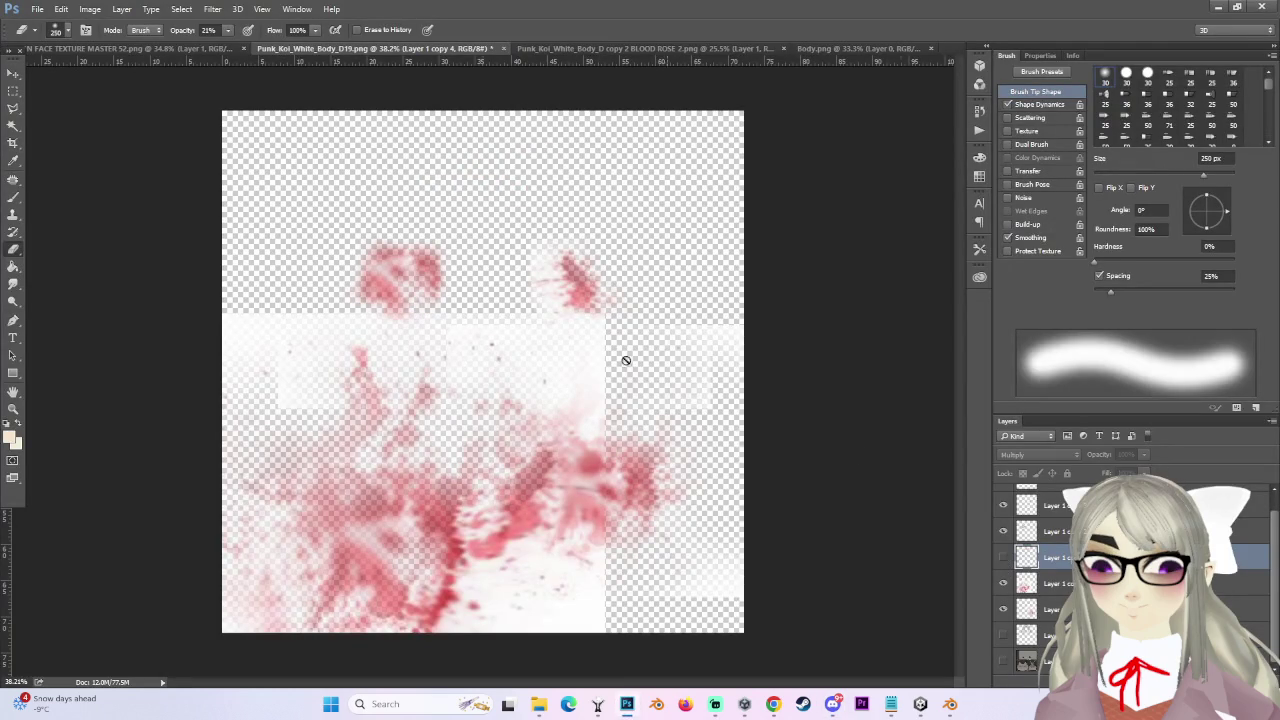
pyautogui.scroll(3, 455, 306)
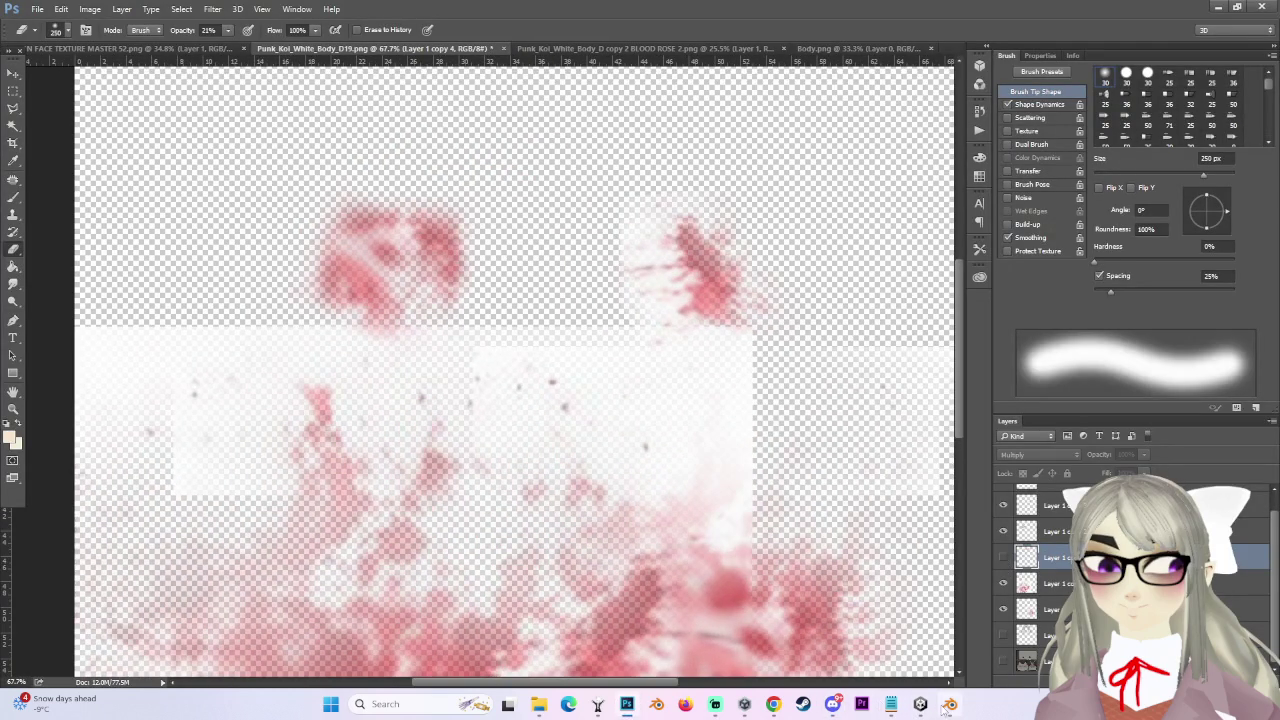
pyautogui.click(920, 704)
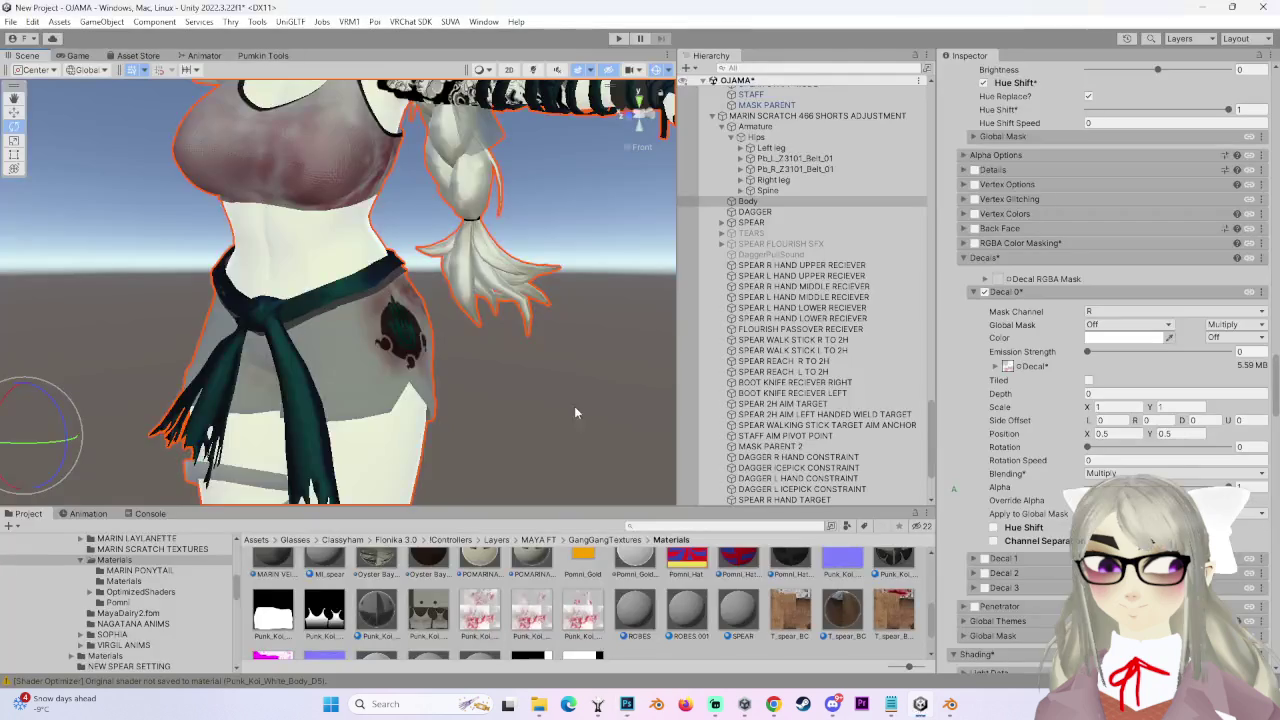
pyautogui.click(773, 704)
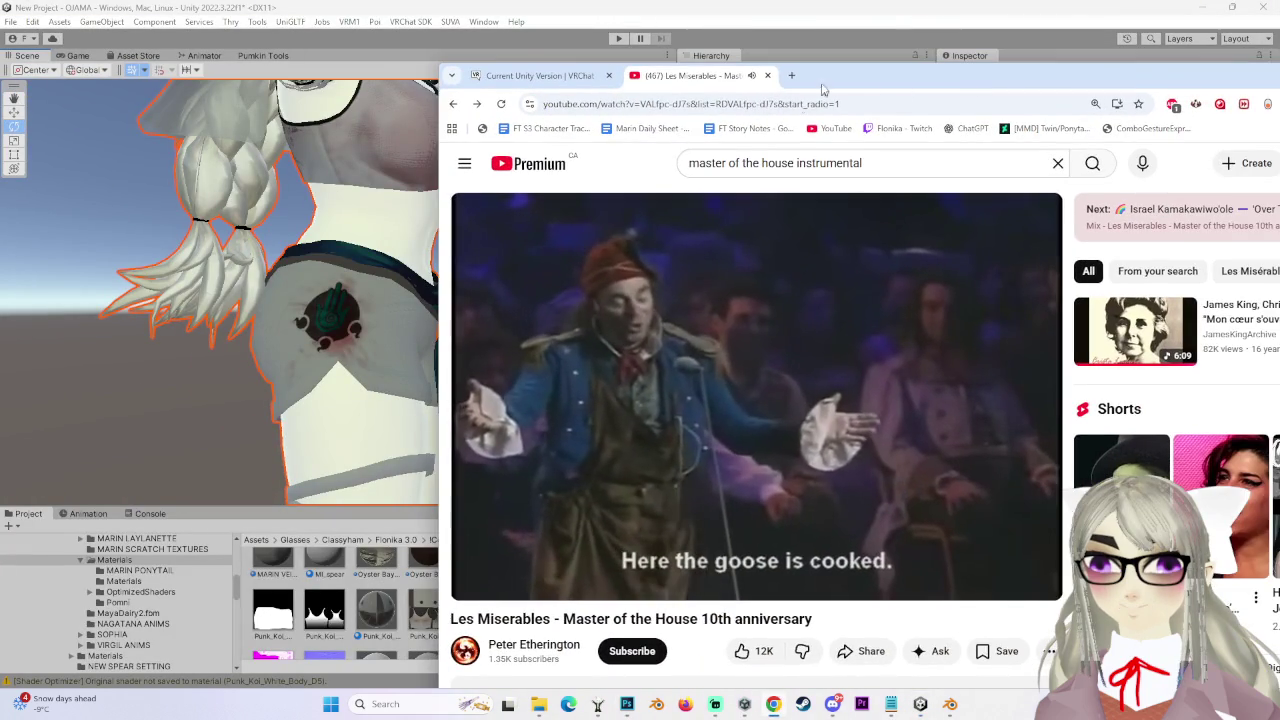
pyautogui.moveTo(850, 75)
pyautogui.mouseDown()
pyautogui.moveTo(621, 75)
pyautogui.moveTo(620, 61)
pyautogui.mouseUp()
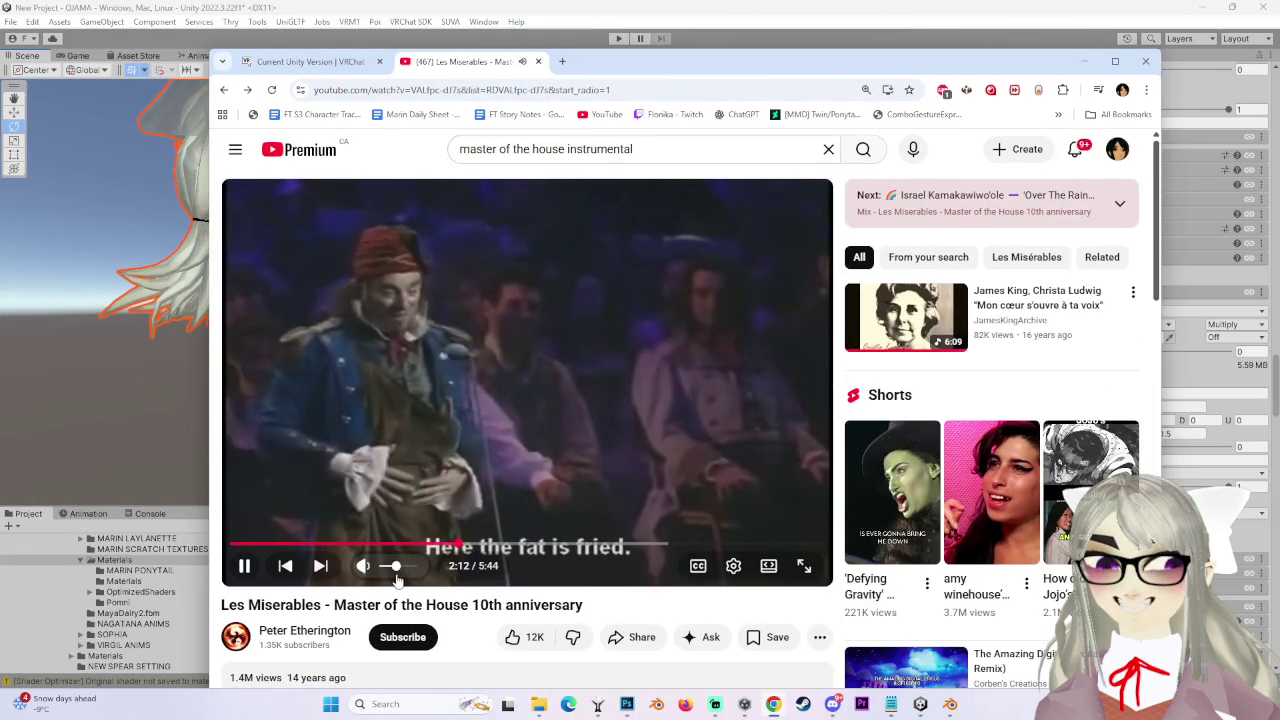
pyautogui.moveTo(623, 66); pyautogui.dragTo(1279, 65)
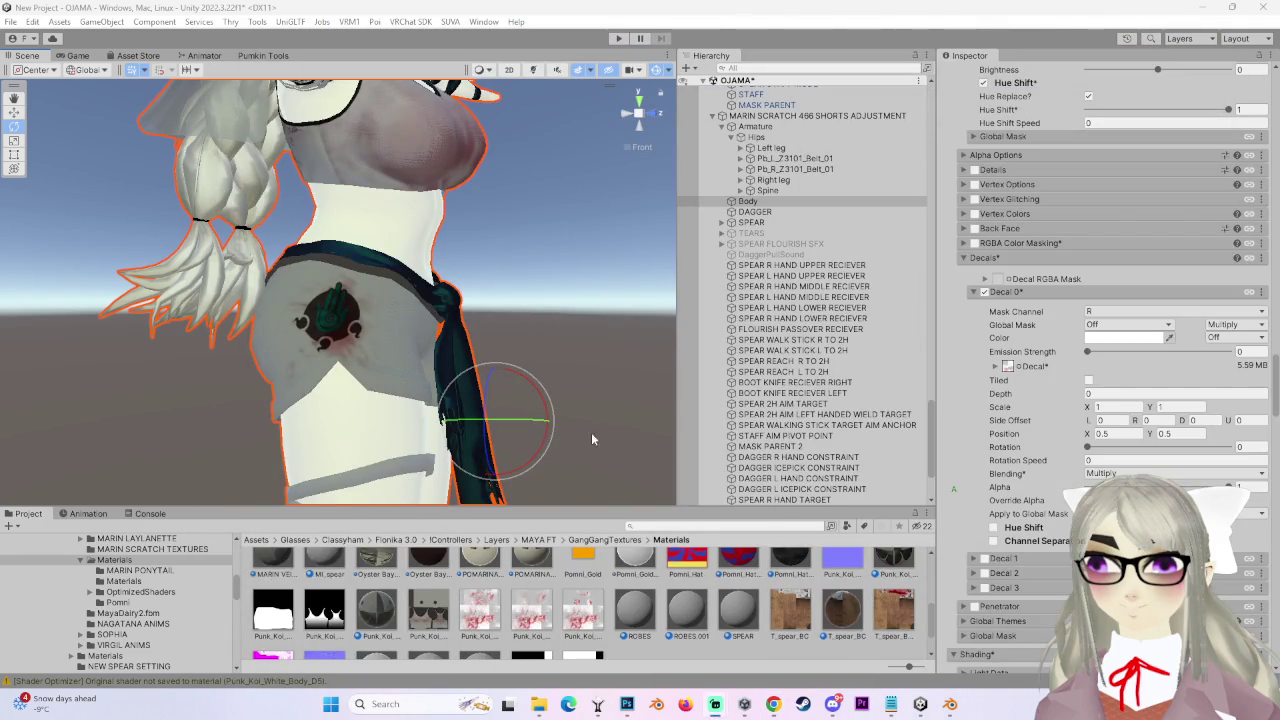
pyautogui.moveTo(431, 236)
pyautogui.mouseDown()
pyautogui.moveTo(362, 354)
pyautogui.moveTo(287, 263)
pyautogui.moveTo(330, 275)
pyautogui.mouseUp()
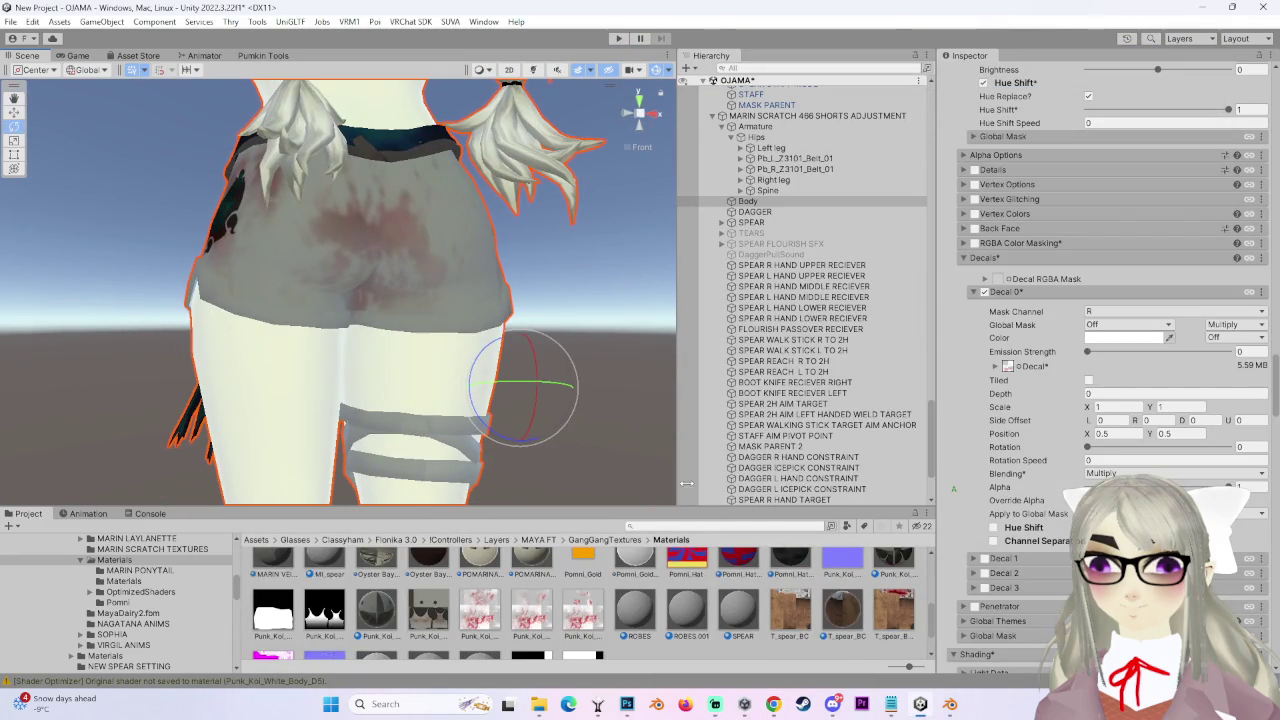
# - Show the pink top splatter layer and mostly erase it with a 600 px, then 300 px eraser
pyautogui.click(627, 704)
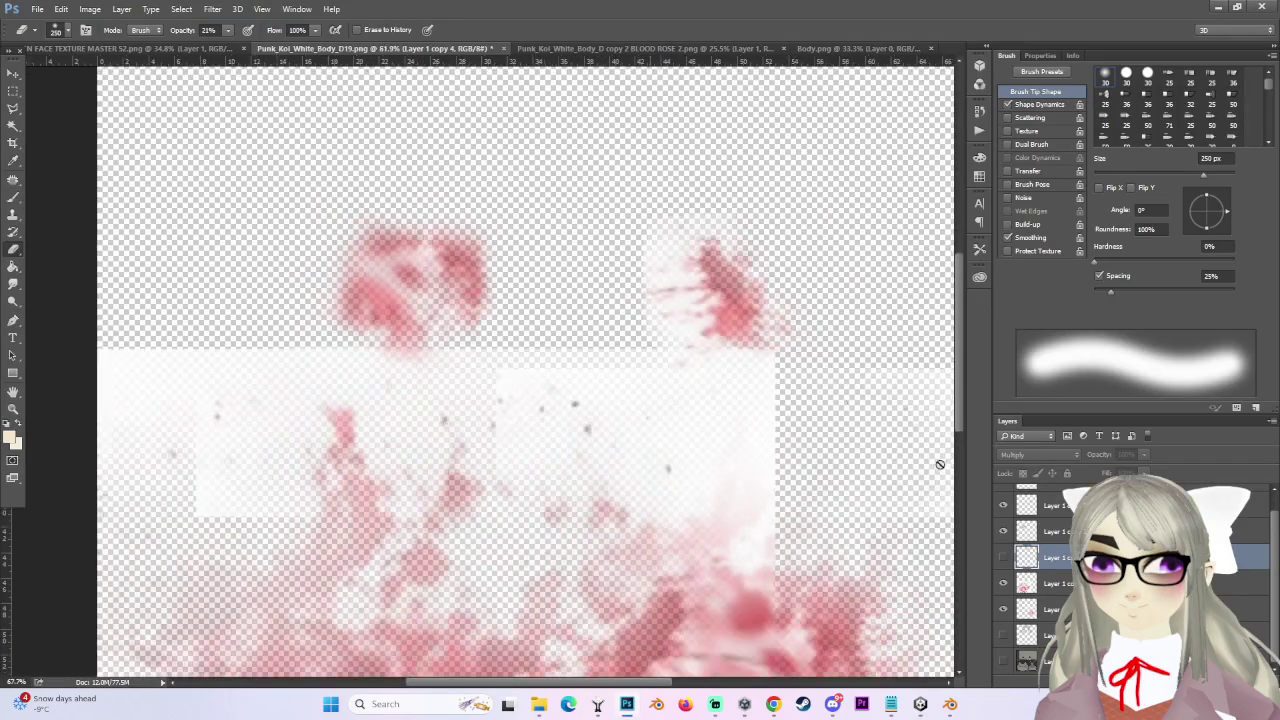
pyautogui.click(1003, 557)
pyautogui.moveTo(960, 395); pyautogui.dragTo(958, 363)
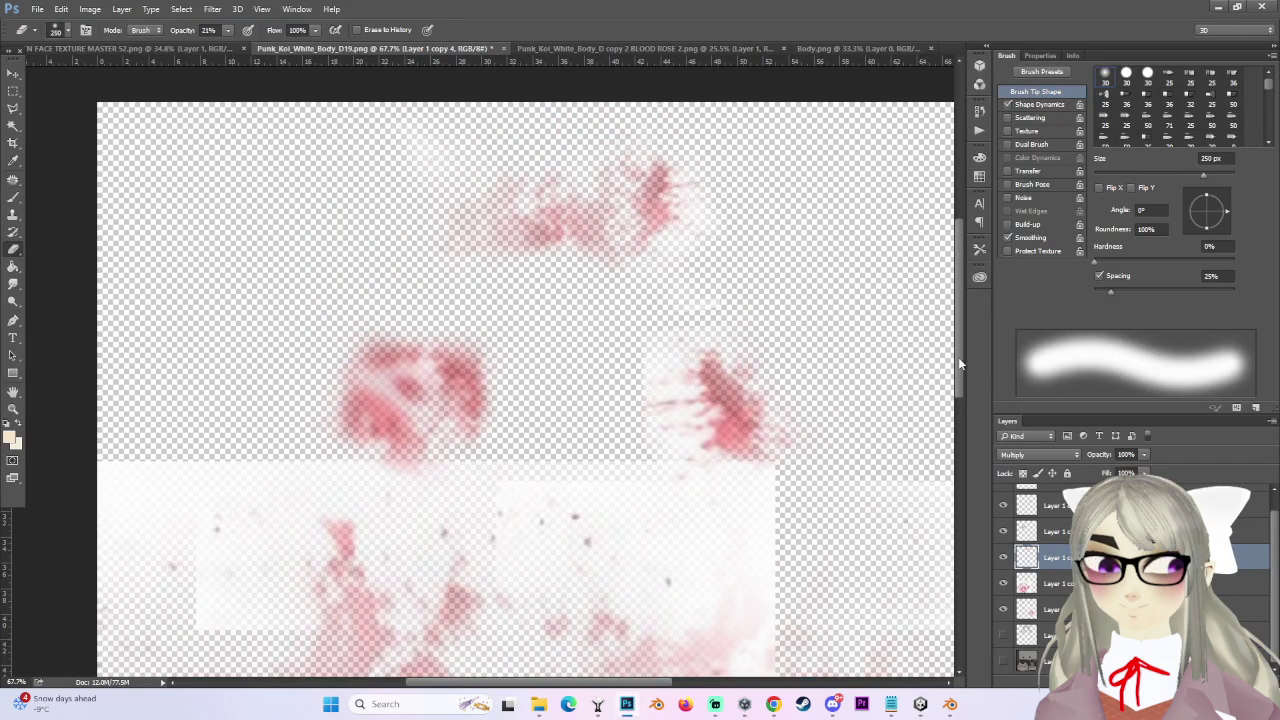
pyautogui.press(']')
pyautogui.press(']')
pyautogui.press(']')
pyautogui.click(680, 175)
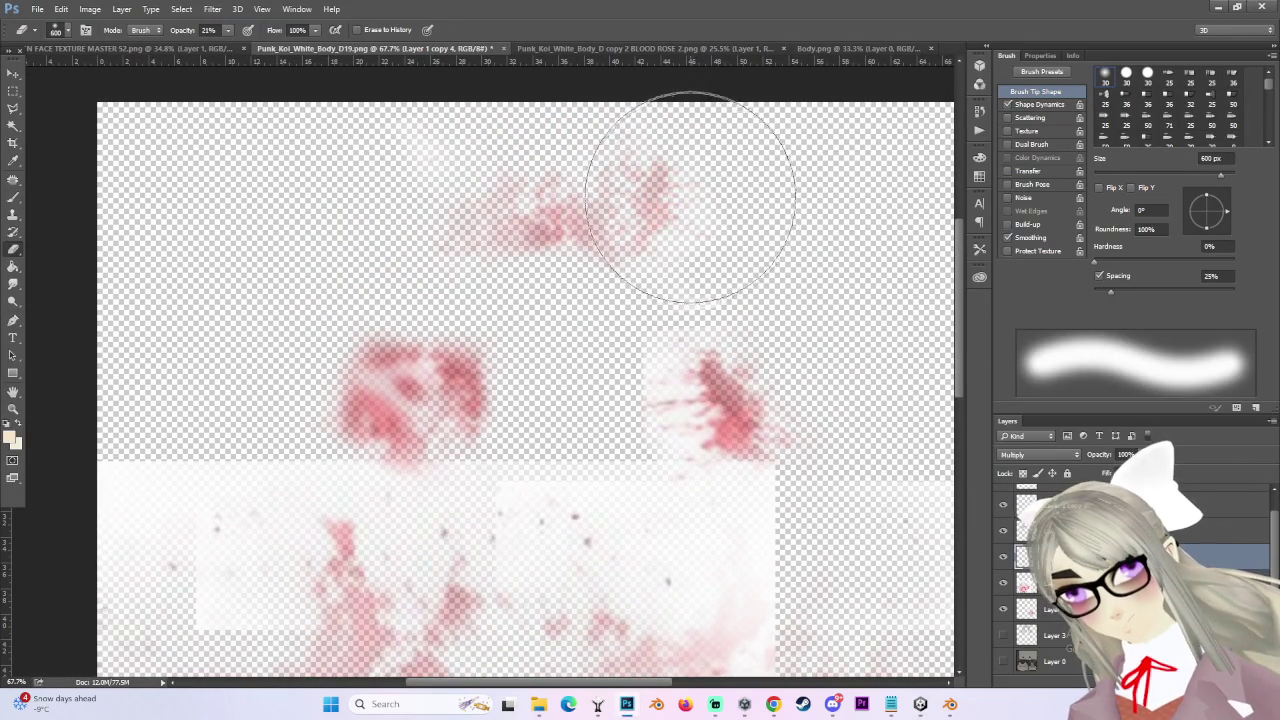
pyautogui.click(685, 195)
pyautogui.press('[')
pyautogui.press('[')
pyautogui.press('[')
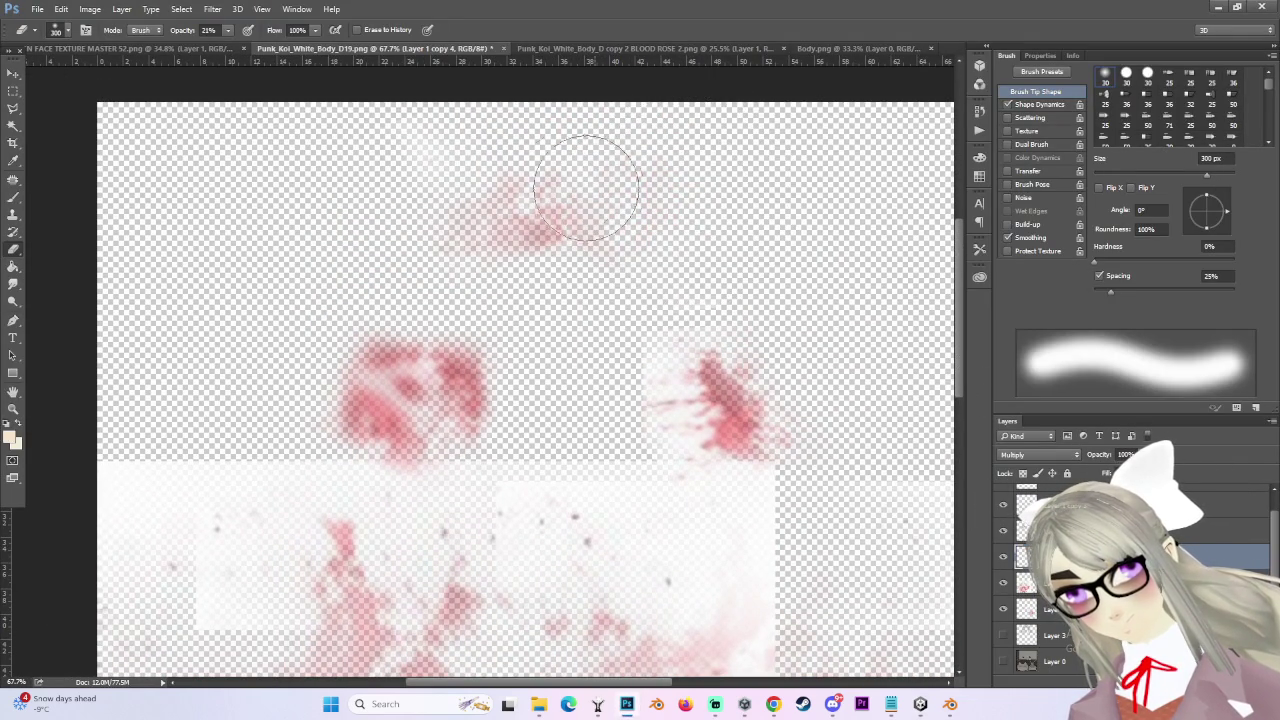
pyautogui.scroll(-3, 689, 214)
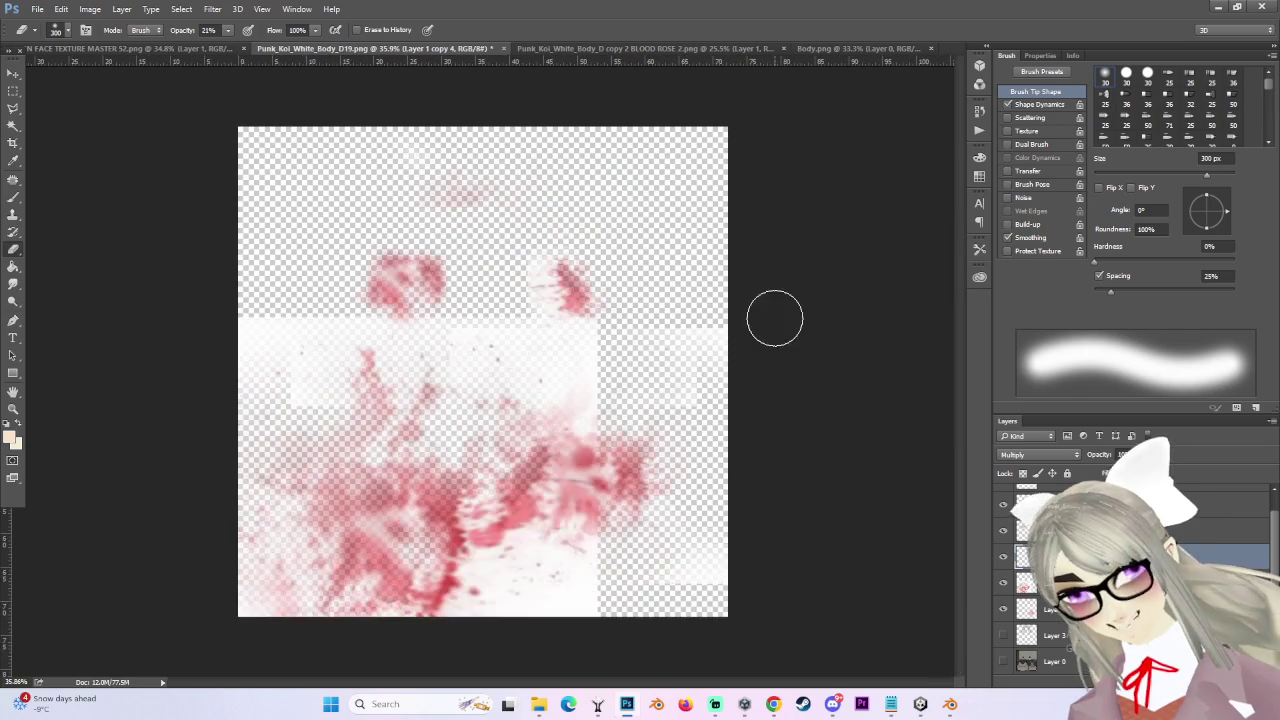
# - Start a Save As and open the file format list
pyautogui.click(37, 9)
pyautogui.click(30, 157)
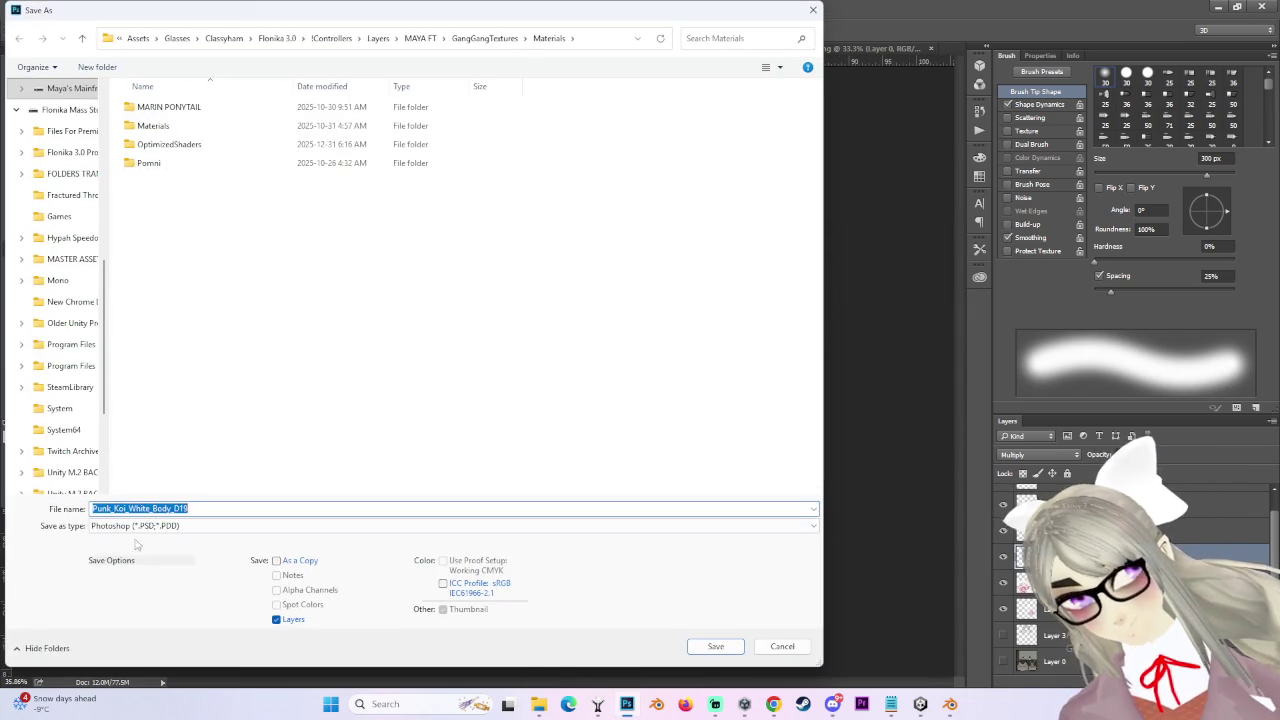
pyautogui.click(135, 525)
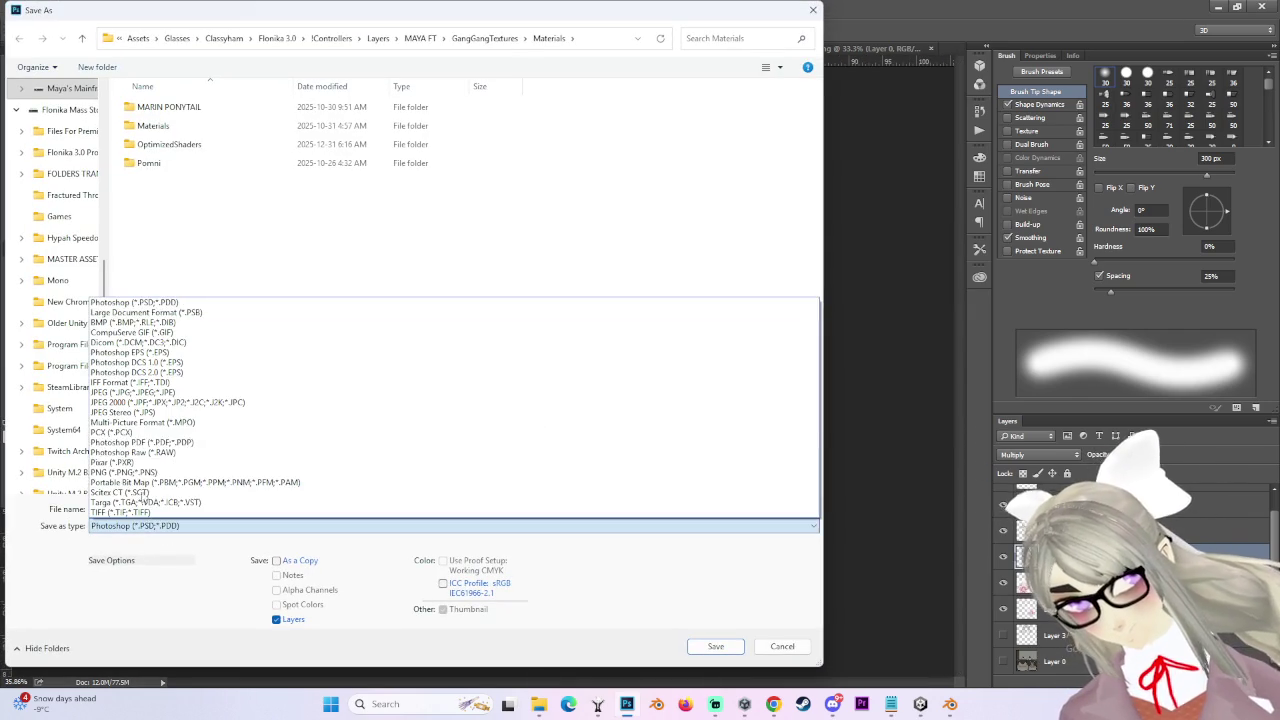
# - Choose PNG as the format, then reposition and minimize the YouTube window
pyautogui.click(123, 472)
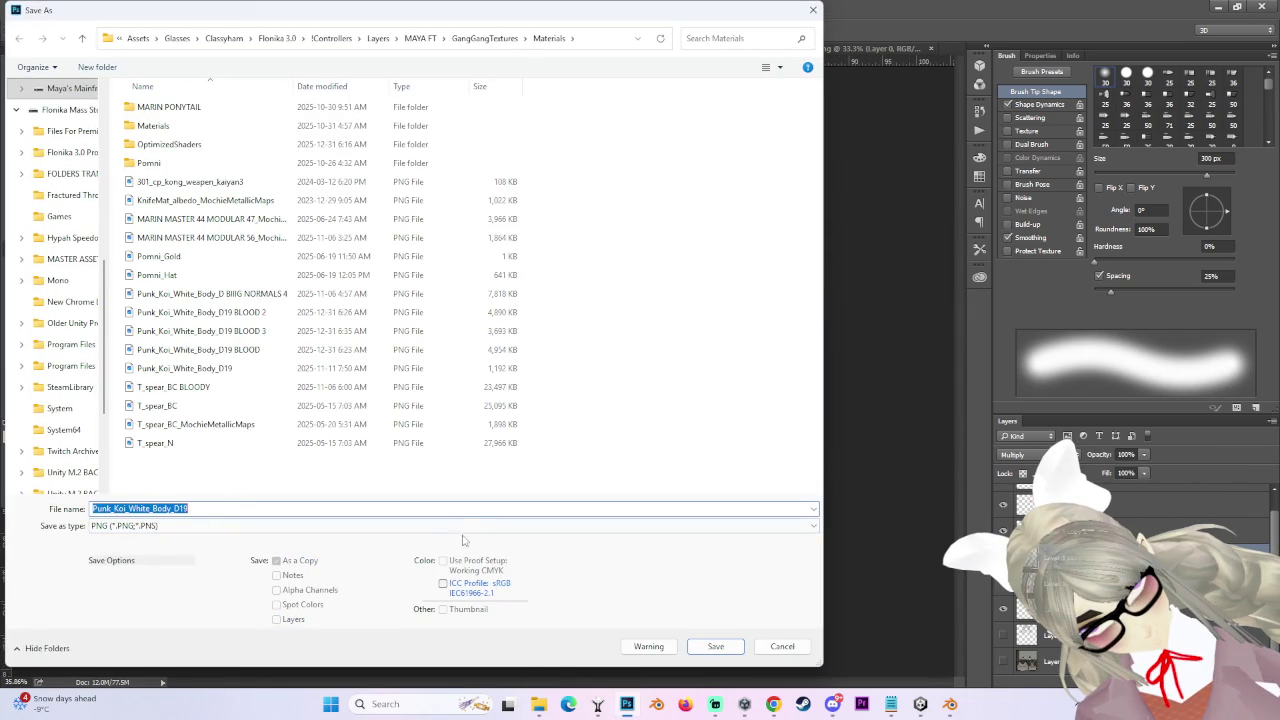
pyautogui.click(768, 700)
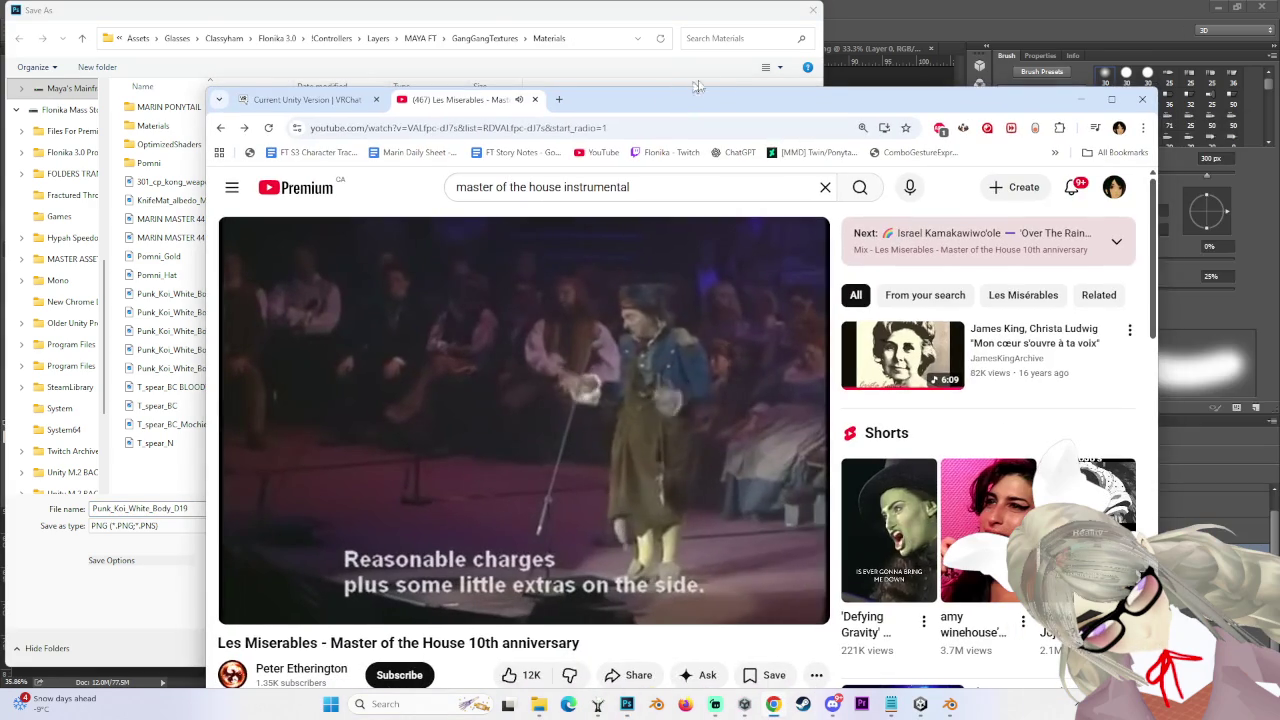
pyautogui.moveTo(681, 72)
pyautogui.mouseDown()
pyautogui.moveTo(779, 97)
pyautogui.moveTo(748, 52)
pyautogui.moveTo(712, 44)
pyautogui.mouseUp()
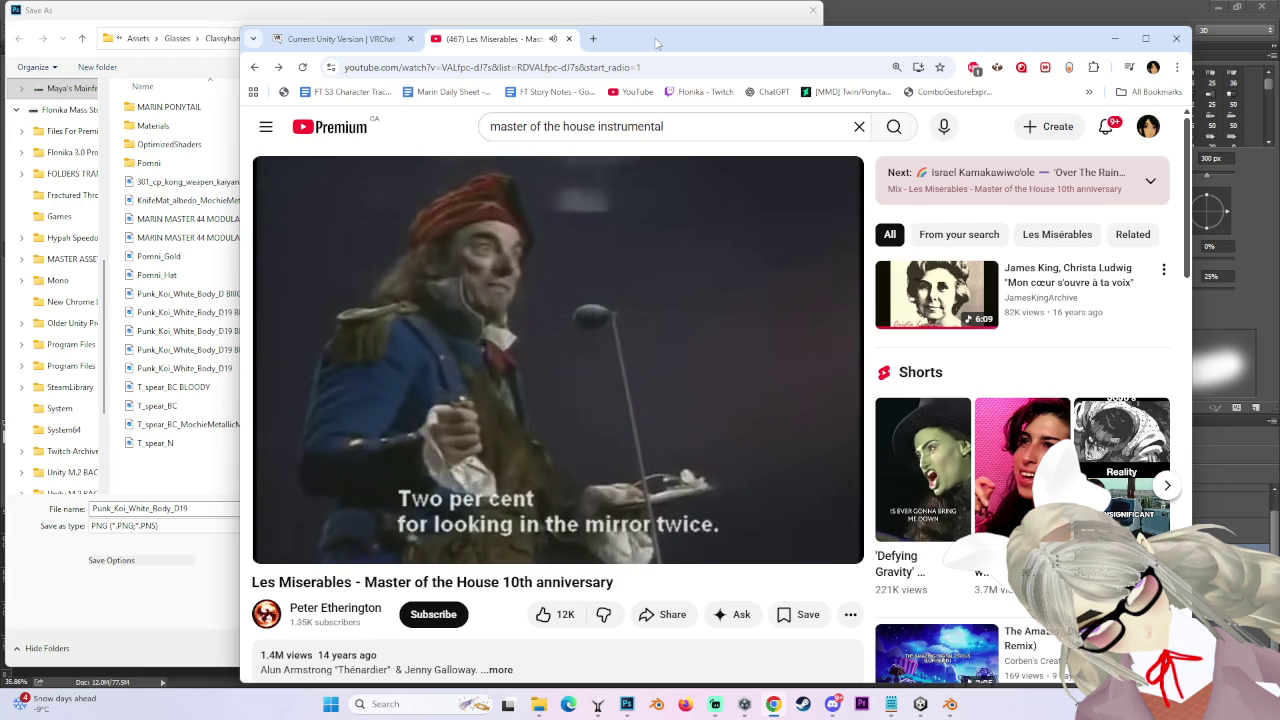
pyautogui.click(1115, 38)
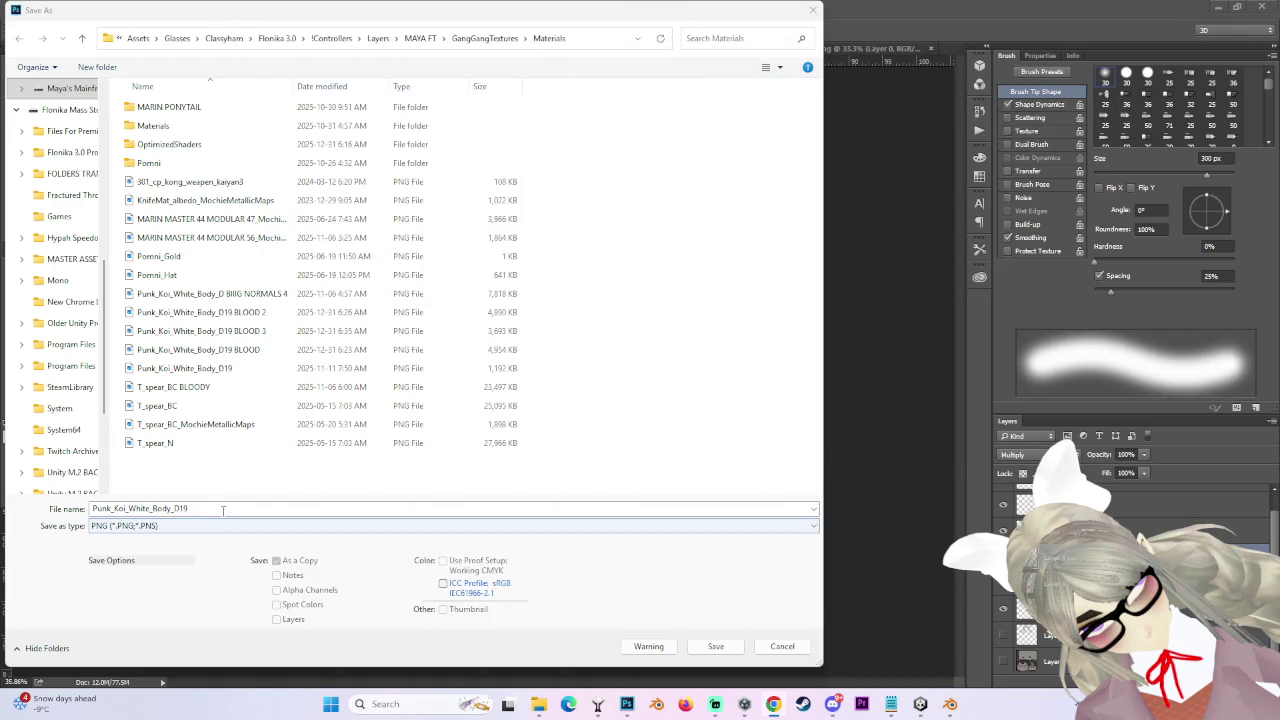
# - Rename the BLOOD 3 name to Punk_Koi_White_Body_D19 BLOOD 4, save, and accept PNG options
pyautogui.click(280, 294)
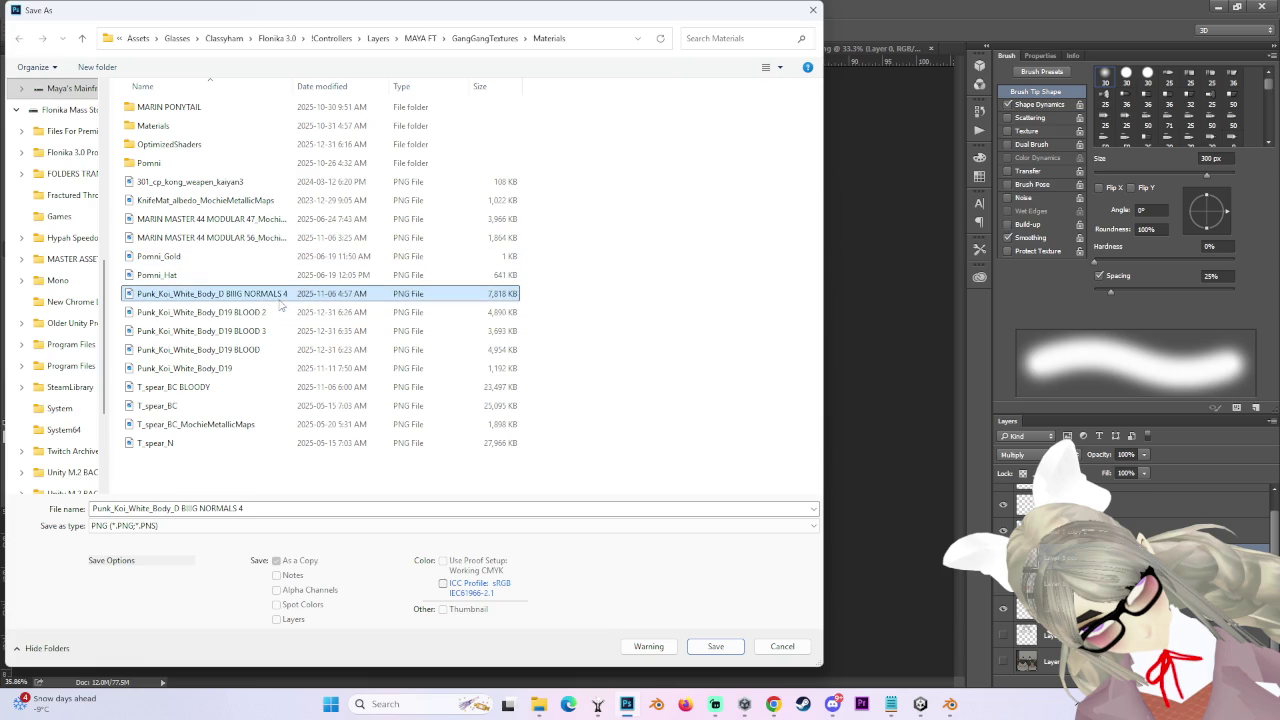
pyautogui.click(285, 331)
pyautogui.click(227, 508)
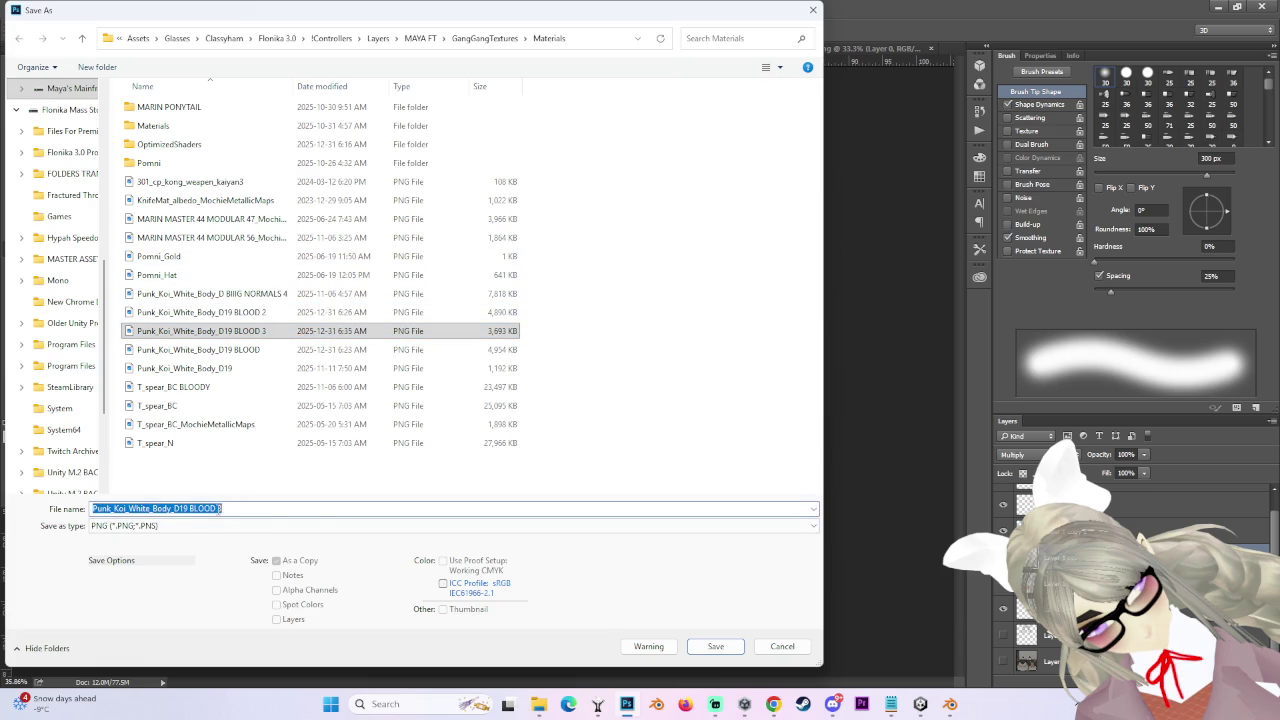
pyautogui.press('End')
pyautogui.press('BackSpace')
pyautogui.write('4')
pyautogui.click(728, 647)
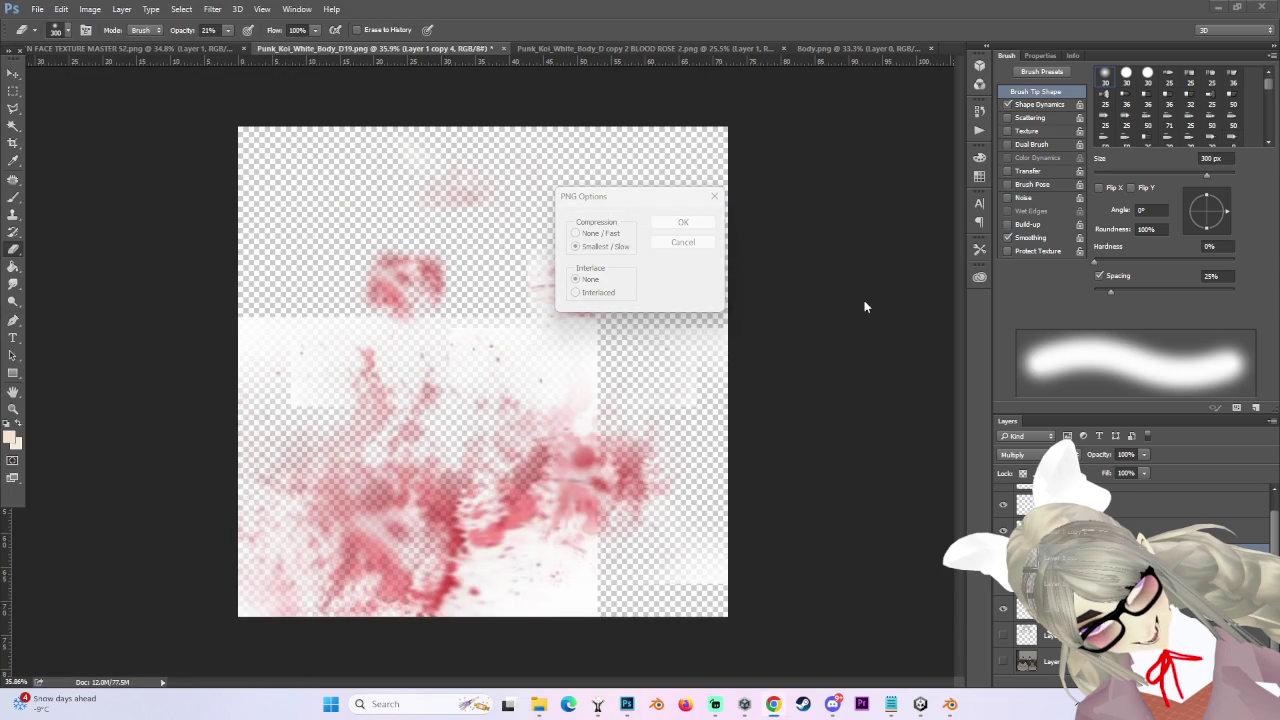
pyautogui.click(683, 222)
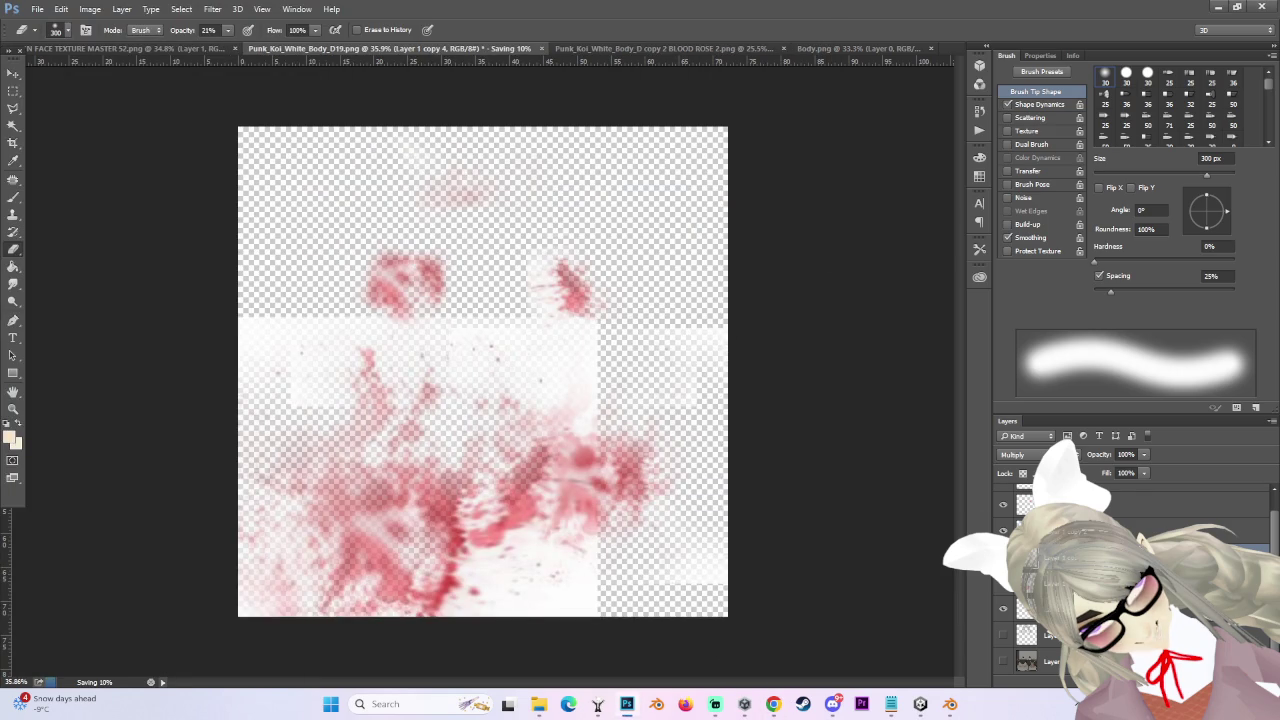
pyautogui.scroll(-4, 603, 371)
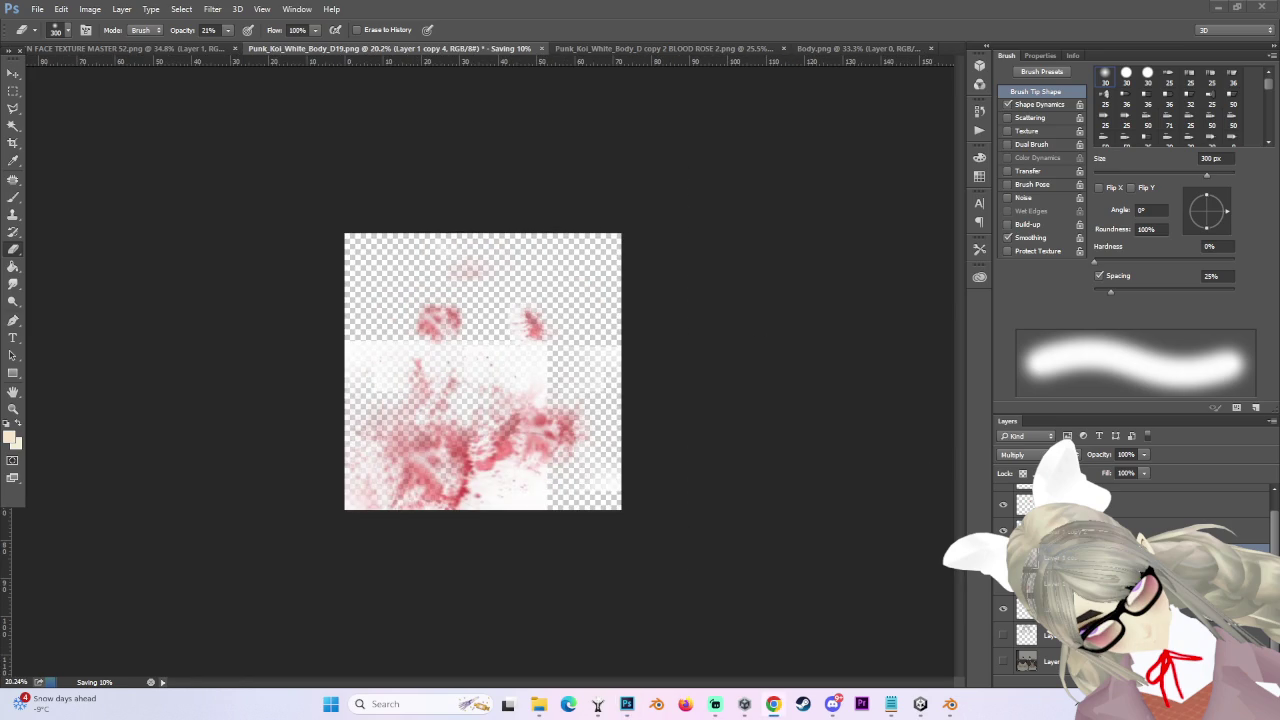
# - Apply Alpha Is Transparency in the BLOOD 4 texture's import settings
pyautogui.click(949, 704)
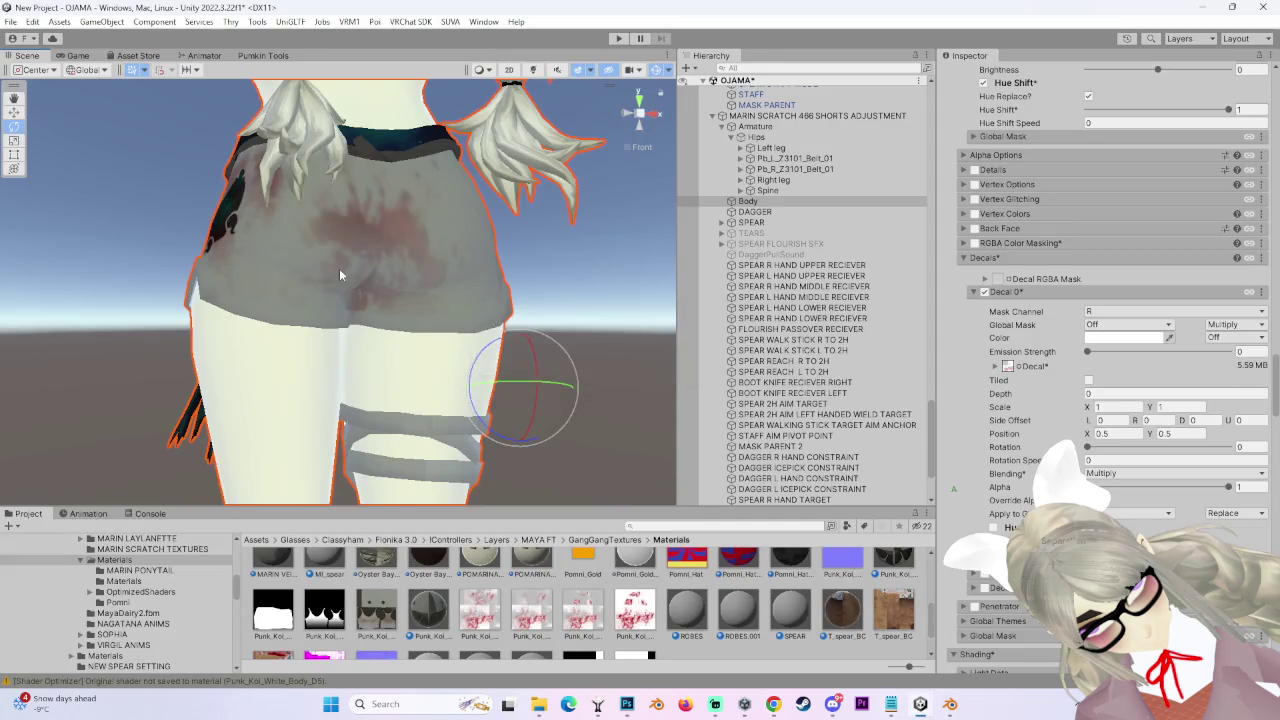
pyautogui.click(635, 615)
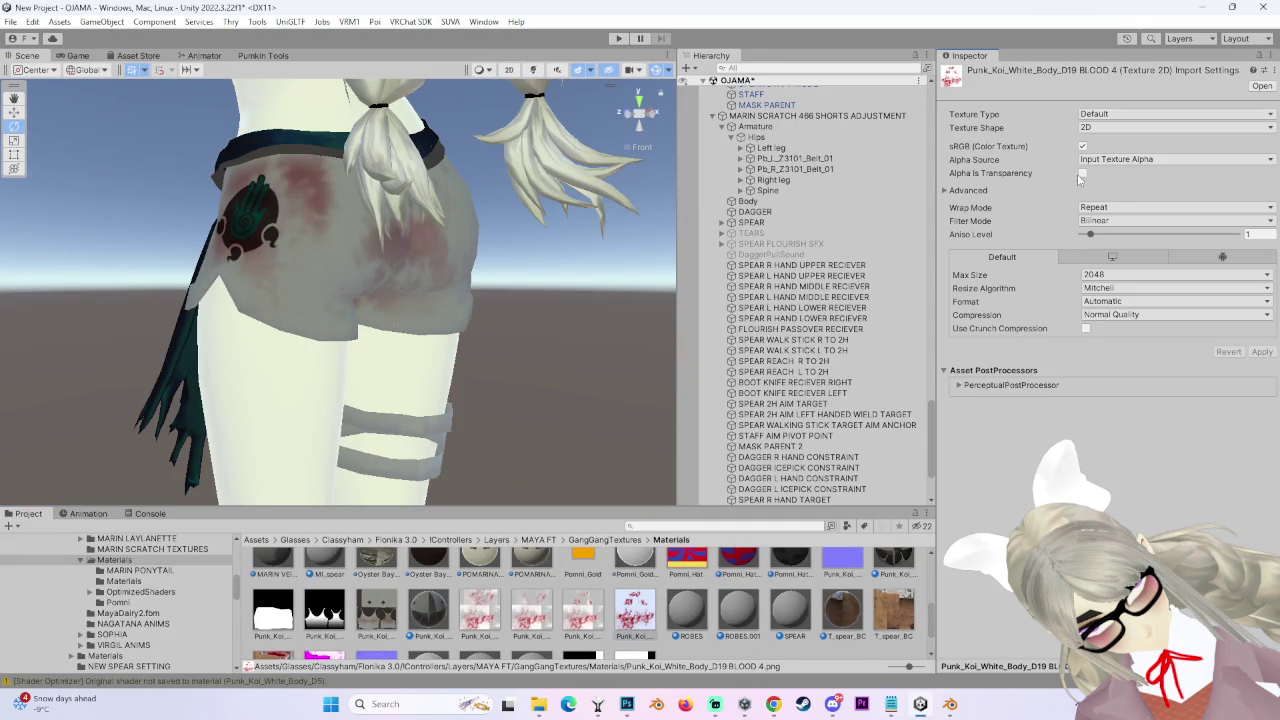
pyautogui.click(1263, 352)
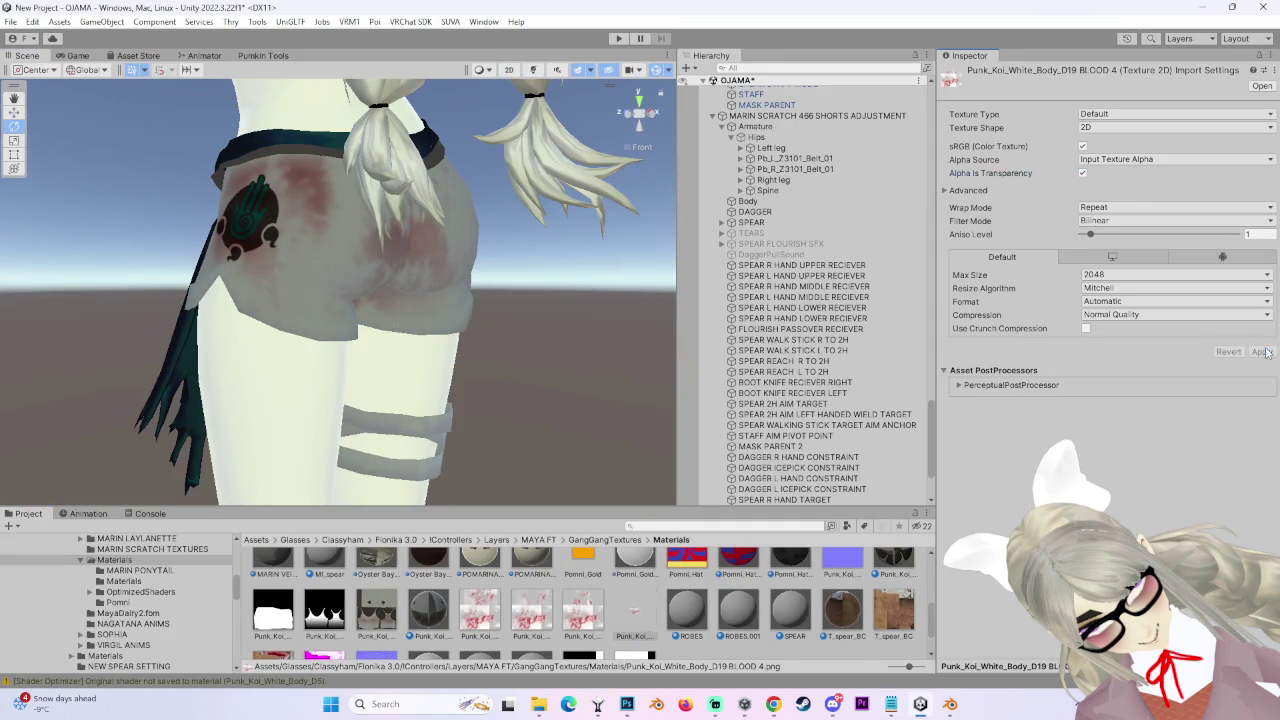
# - Select Body and drop the BLOOD 4 texture into the Poiyomi Decal 0 slot
pyautogui.click(477, 230)
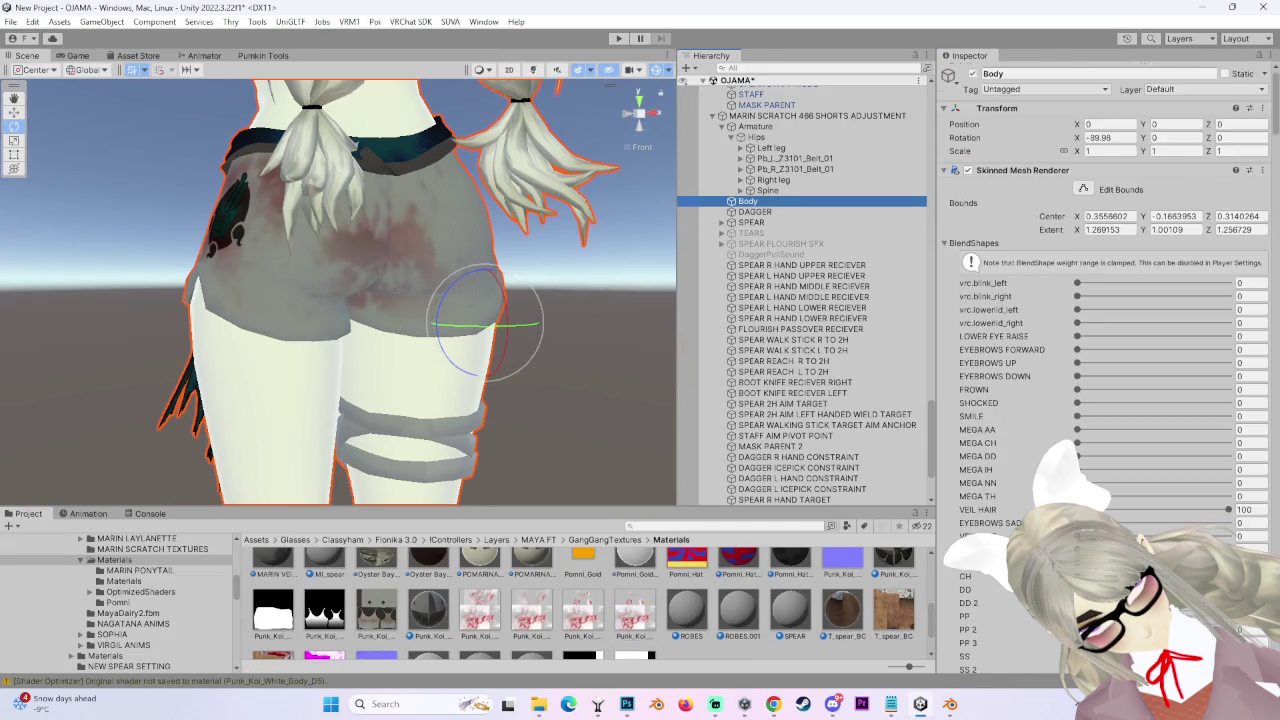
pyautogui.scroll(-10, 1100, 300)
pyautogui.scroll(-15, 1100, 300)
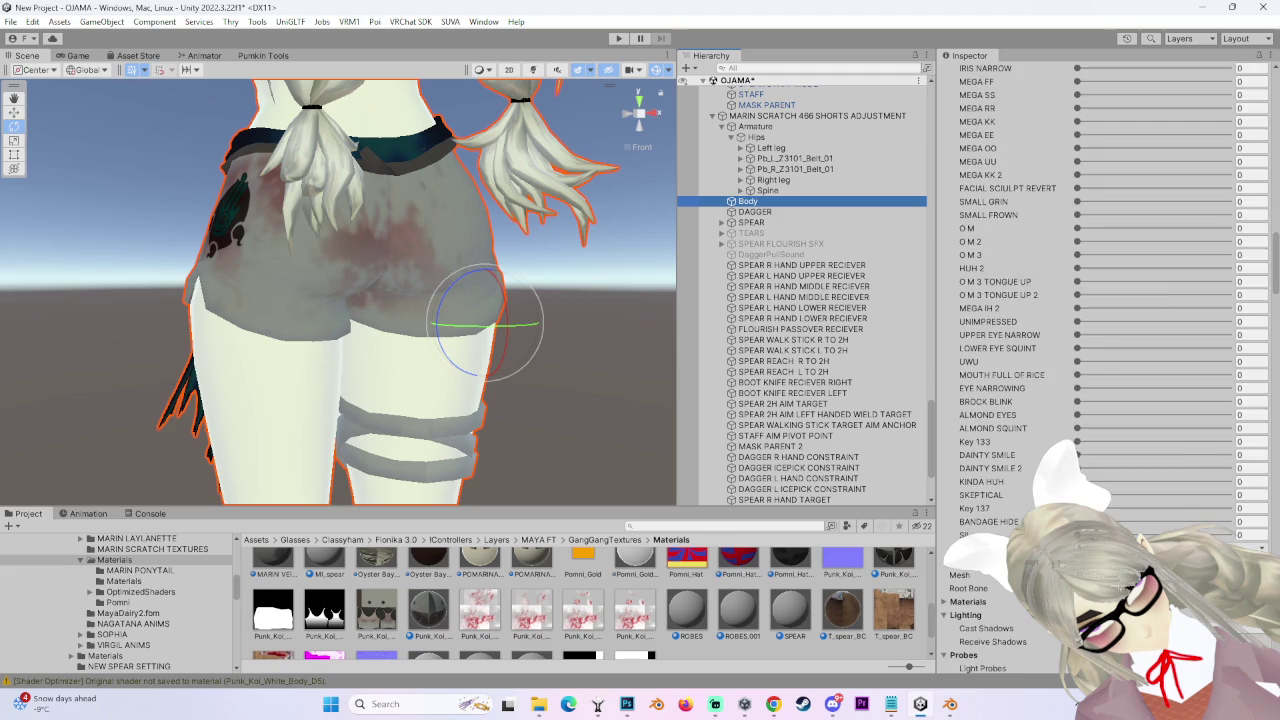
pyautogui.scroll(-5, 1100, 360)
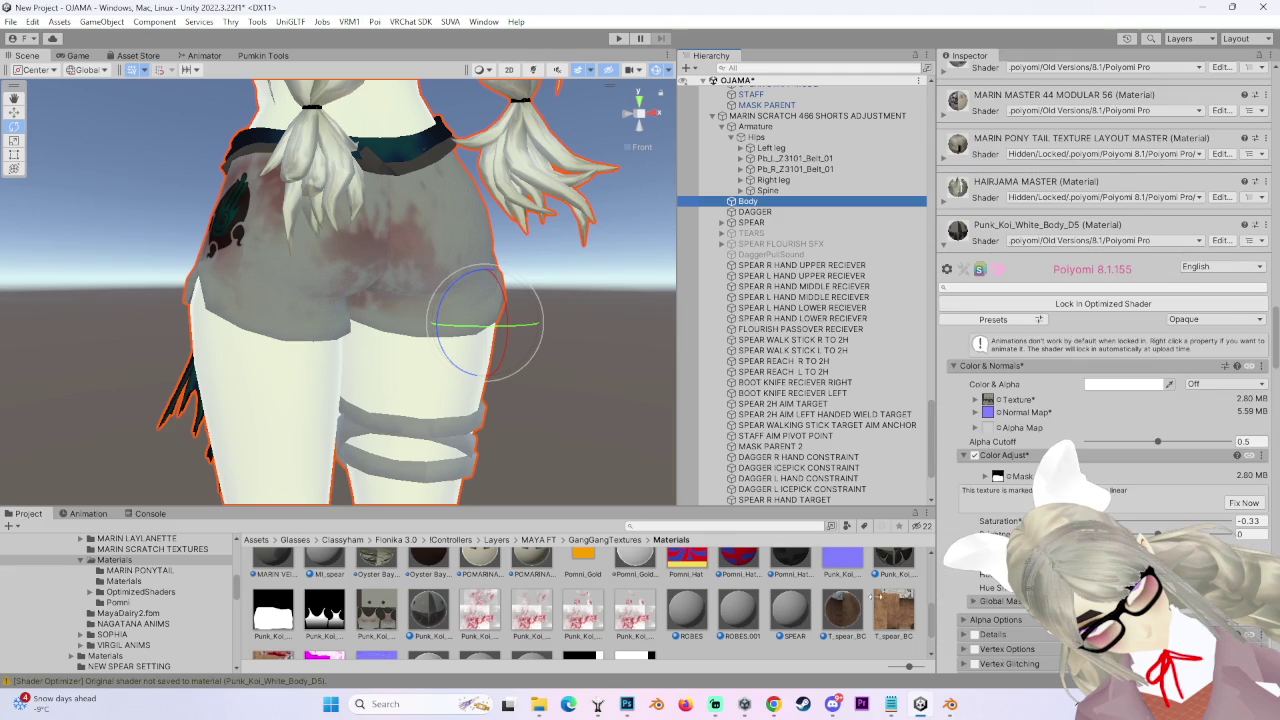
pyautogui.scroll(-12, 1100, 360)
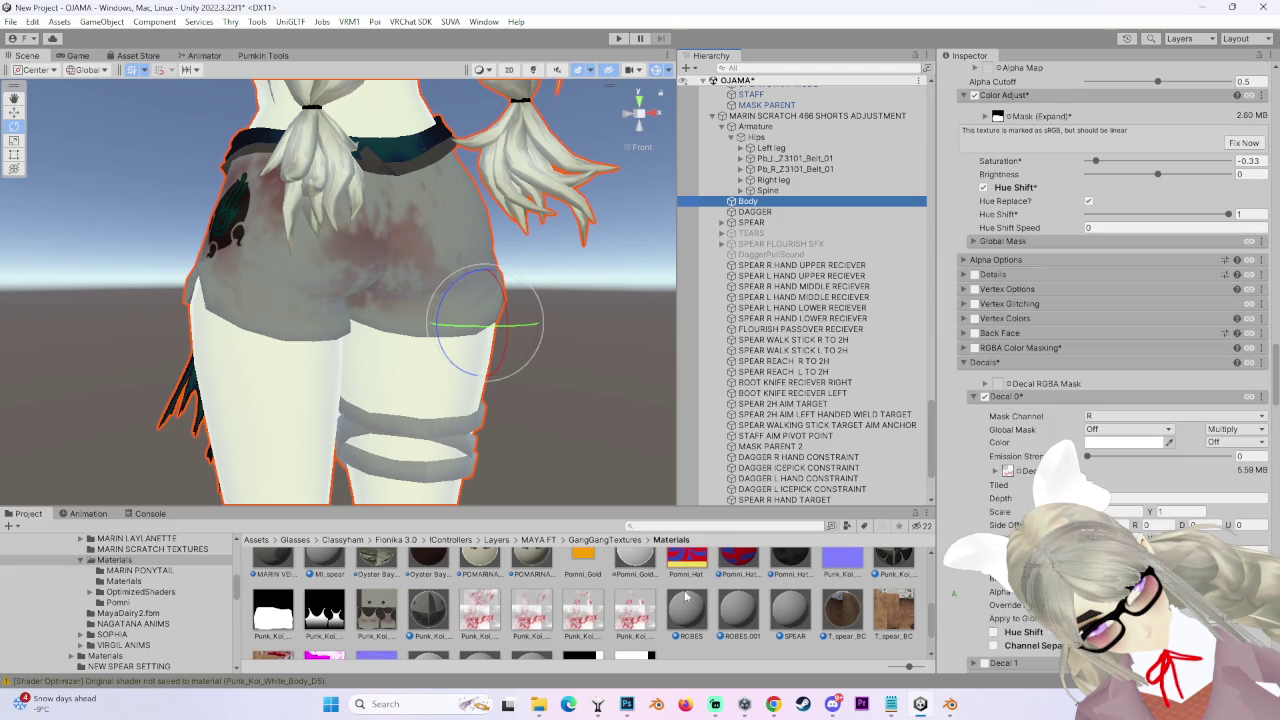
pyautogui.moveTo(686, 597); pyautogui.dragTo(1116, 471)
pyautogui.moveTo(1008, 472); pyautogui.dragTo(1008, 470)
pyautogui.moveTo(440, 330)
pyautogui.mouseDown()
pyautogui.moveTo(500, 330)
pyautogui.moveTo(428, 325)
pyautogui.moveTo(625, 333)
pyautogui.moveTo(449, 286)
pyautogui.moveTo(453, 335)
pyautogui.moveTo(480, 262)
pyautogui.mouseUp()
pyautogui.scroll(-4, 1022, 497)
pyautogui.scroll(-4, 1022, 497)
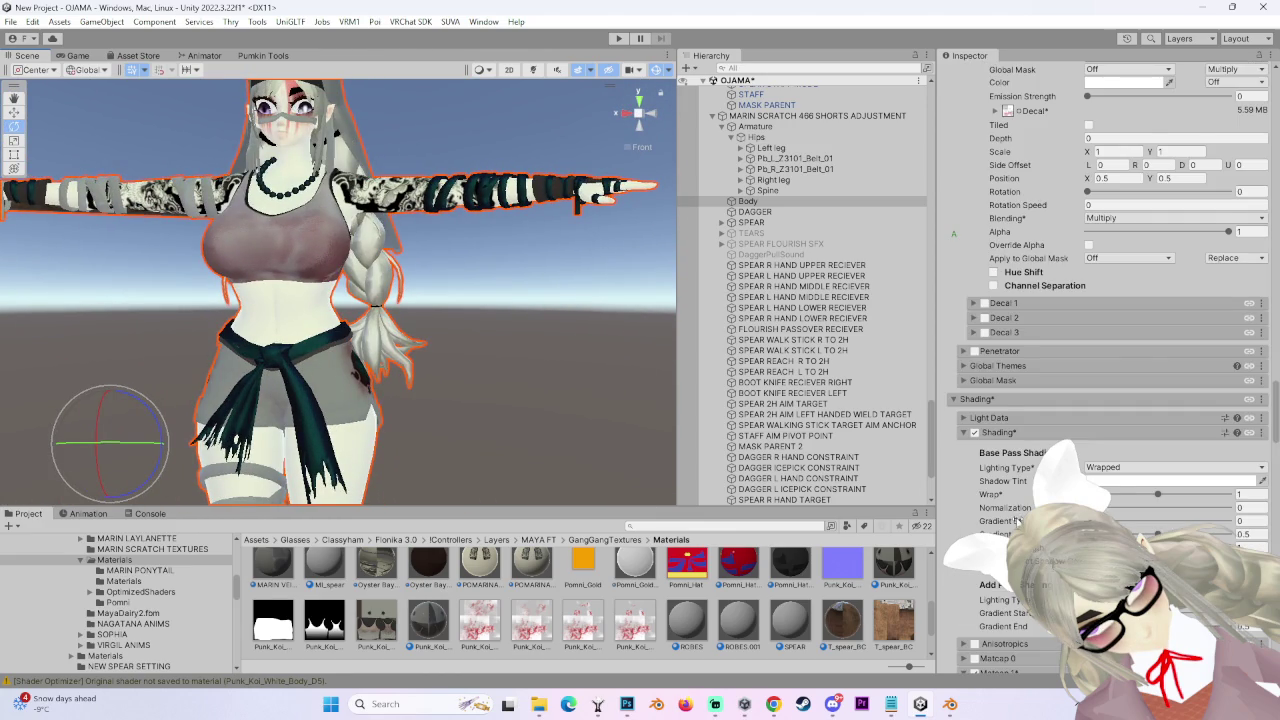
pyautogui.scroll(-8, 1017, 521)
pyautogui.scroll(11, 1017, 521)
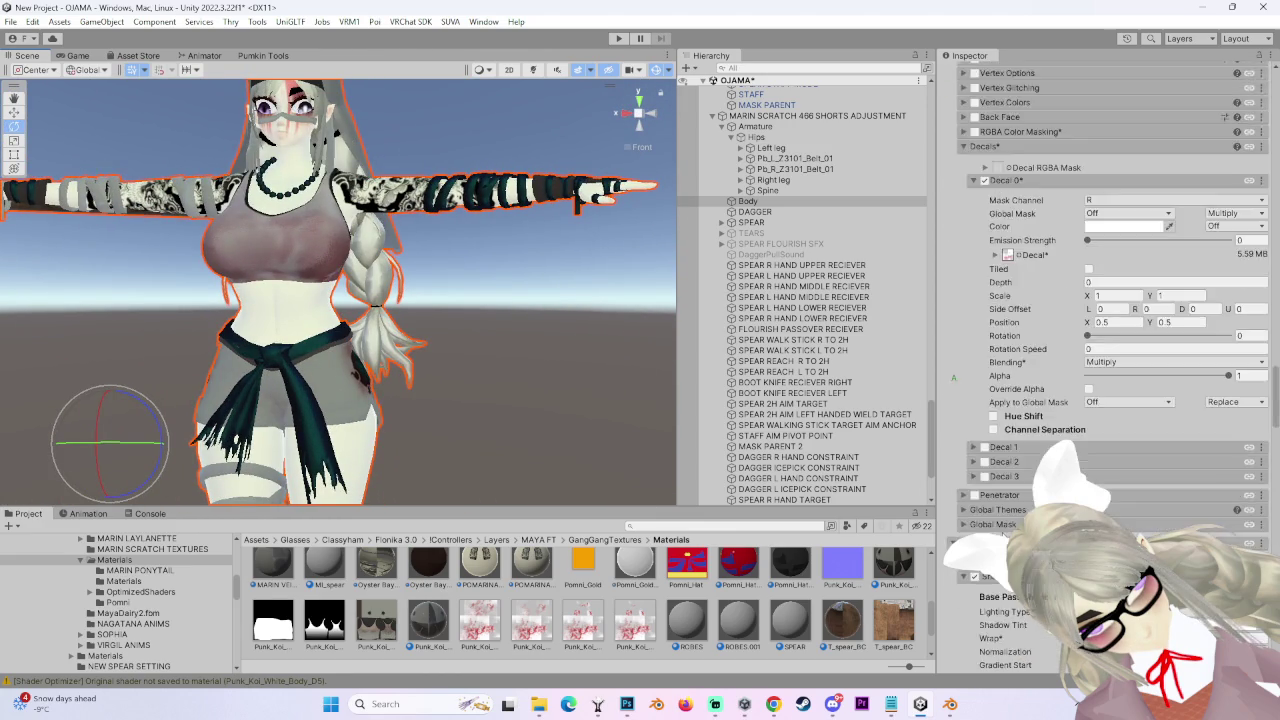
pyautogui.scroll(10, 1073, 157)
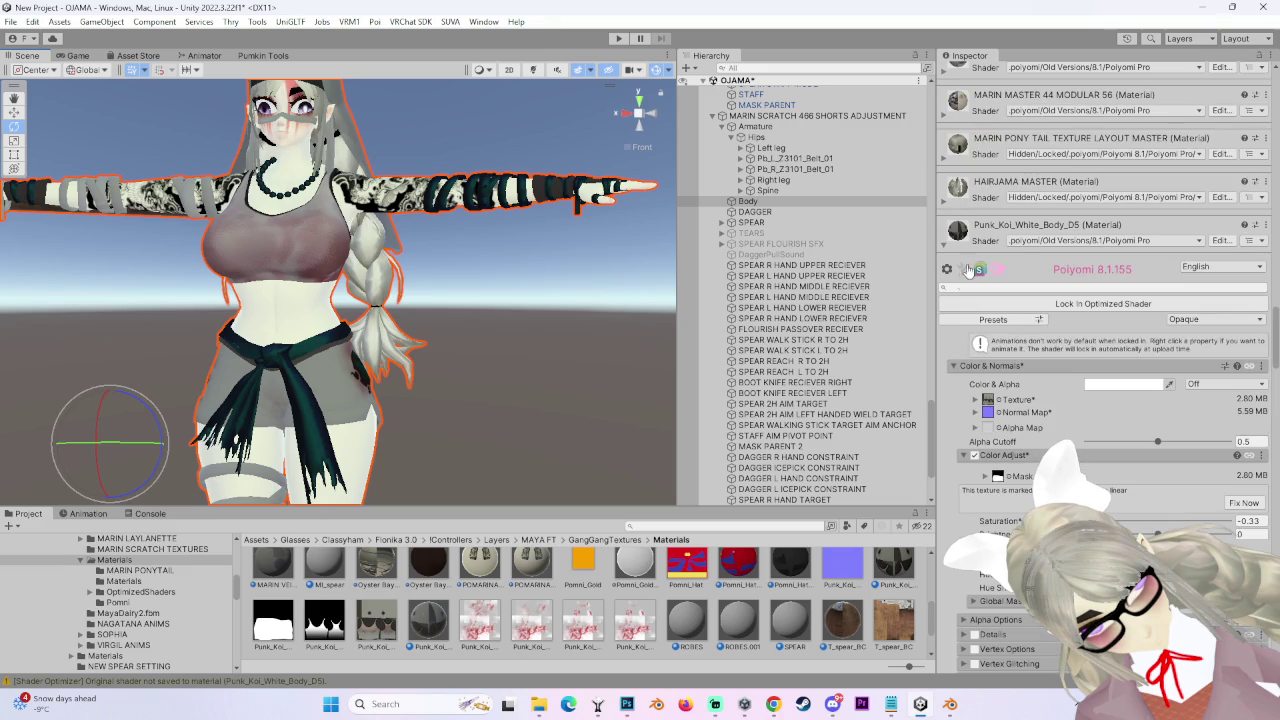
pyautogui.scroll(3, 1088, 354)
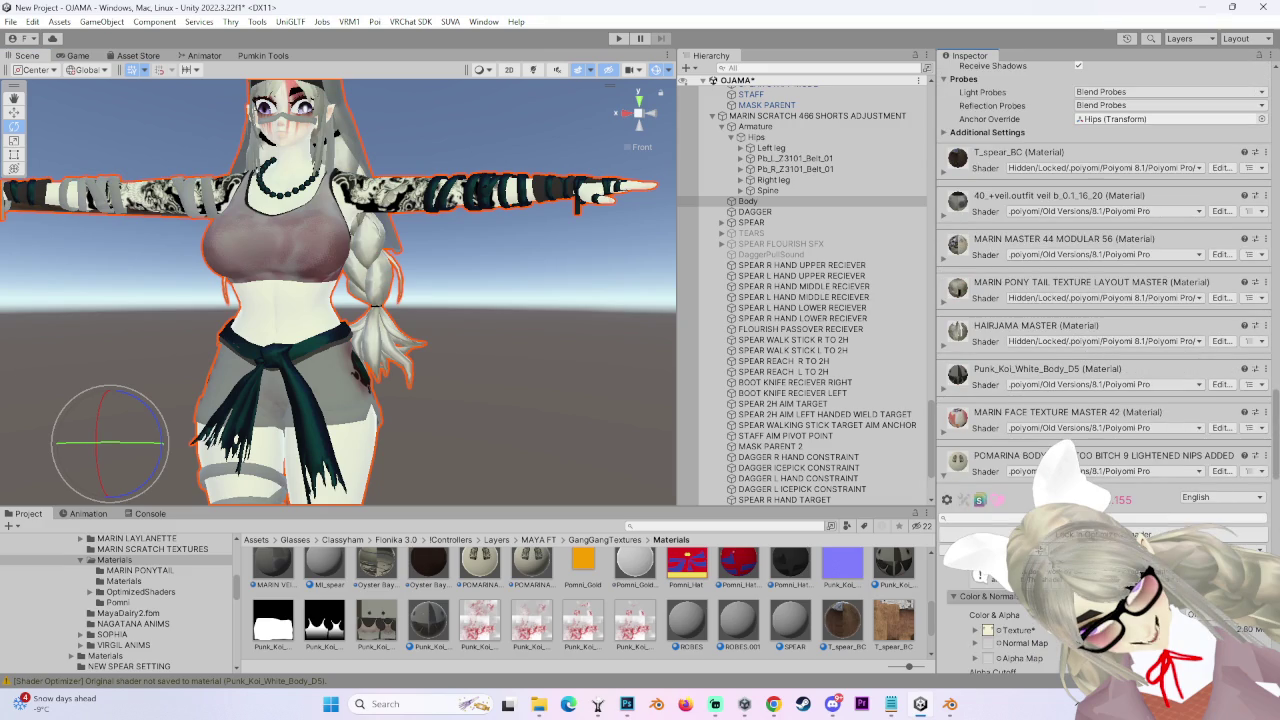
pyautogui.scroll(2, 1120, 294)
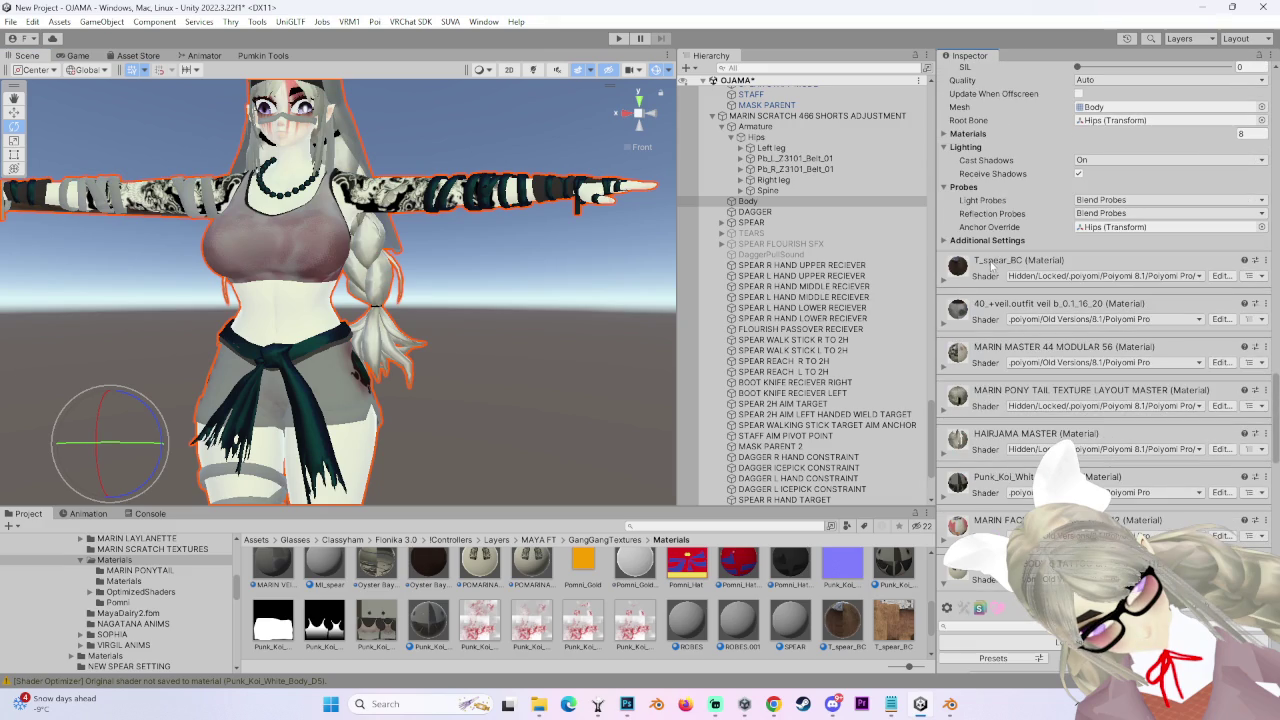
pyautogui.click(946, 283)
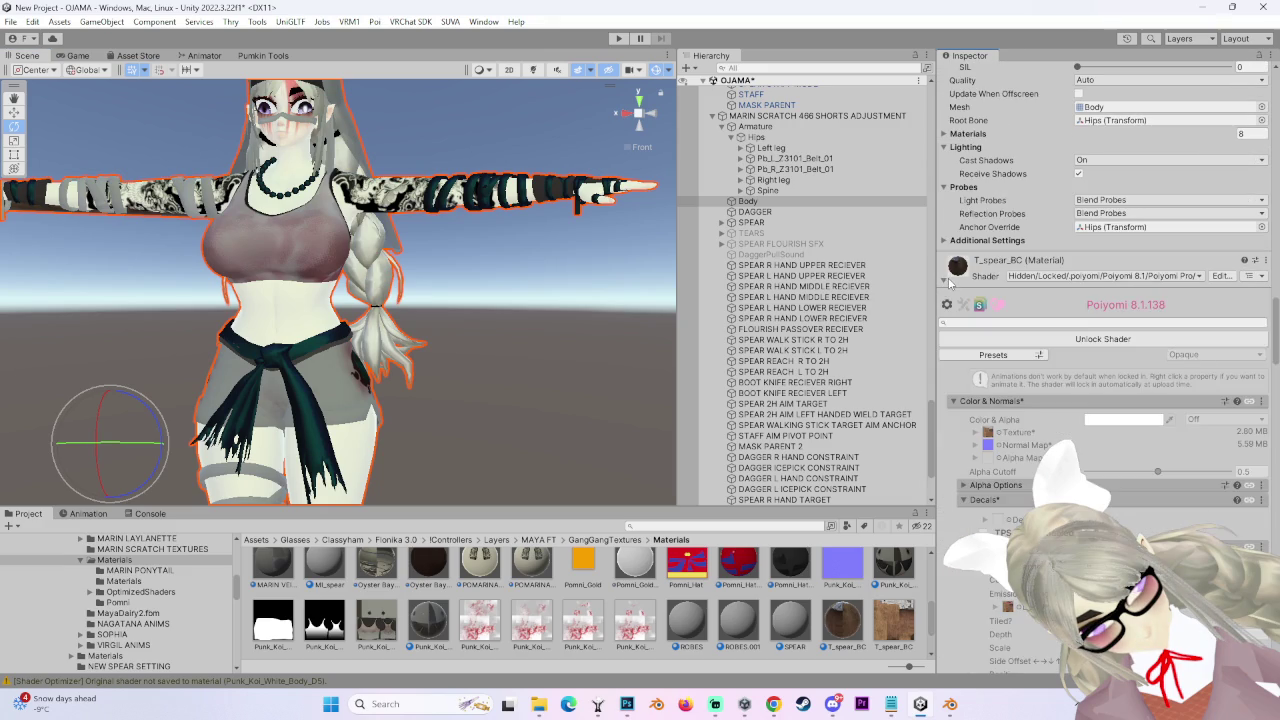
pyautogui.click(946, 280)
pyautogui.click(945, 322)
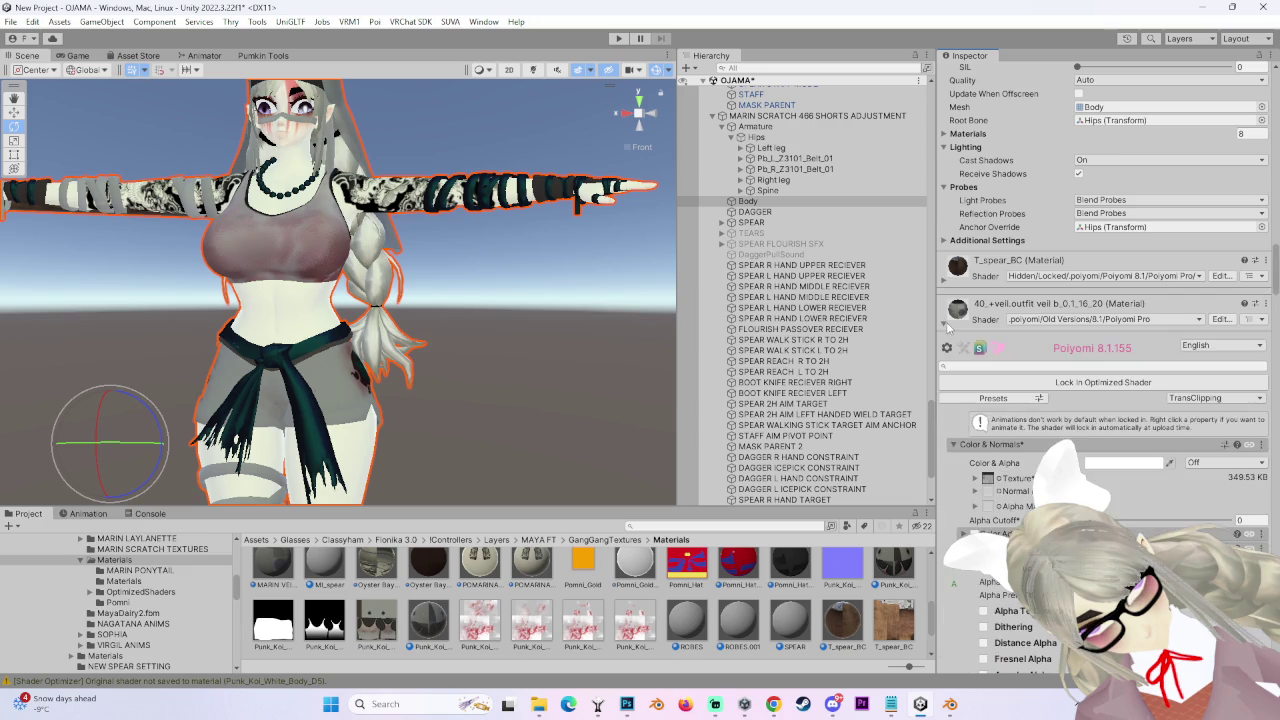
pyautogui.scroll(-2, 1041, 411)
pyautogui.click(943, 254)
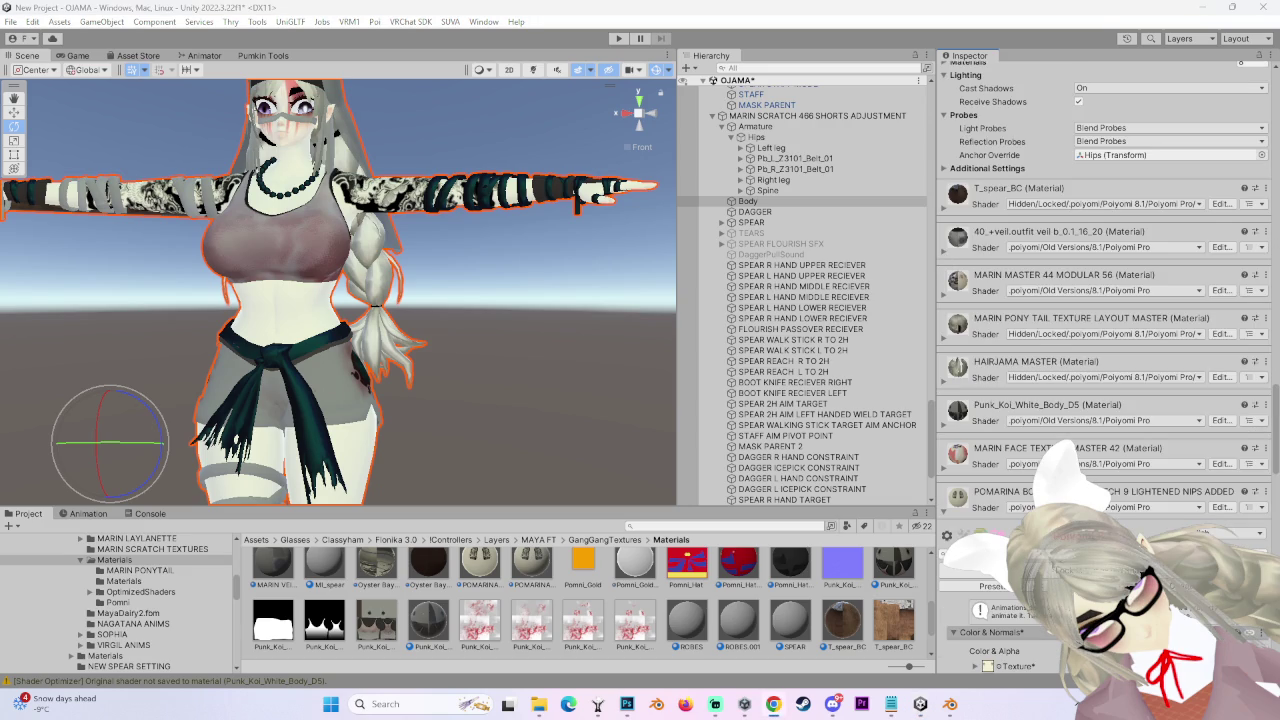
pyautogui.hotkey('alt', 'Tab')
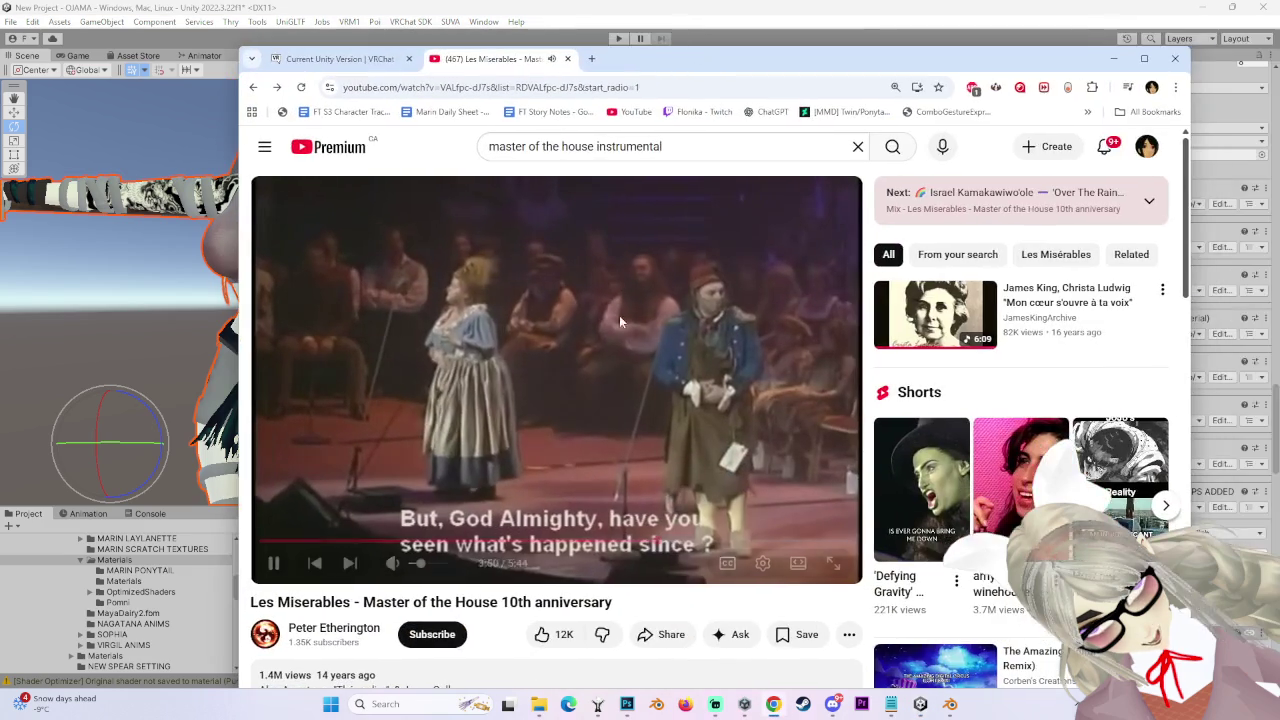
pyautogui.click(626, 306)
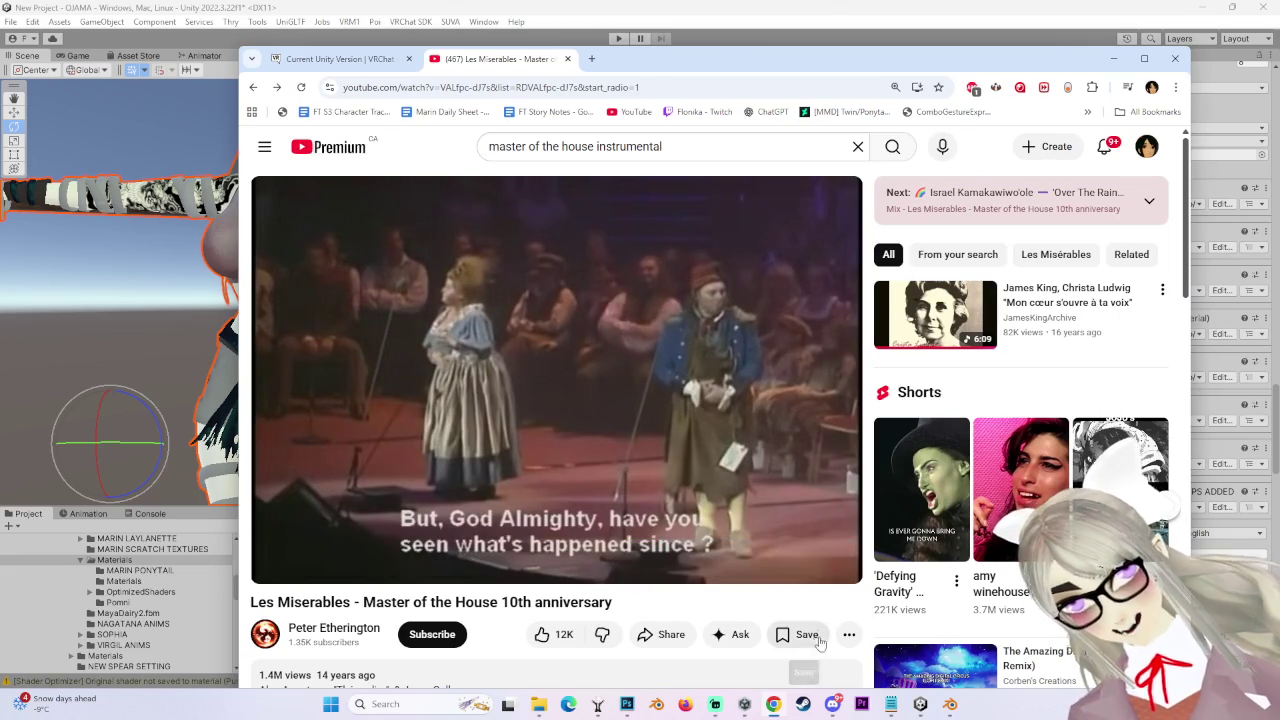
pyautogui.click(784, 445)
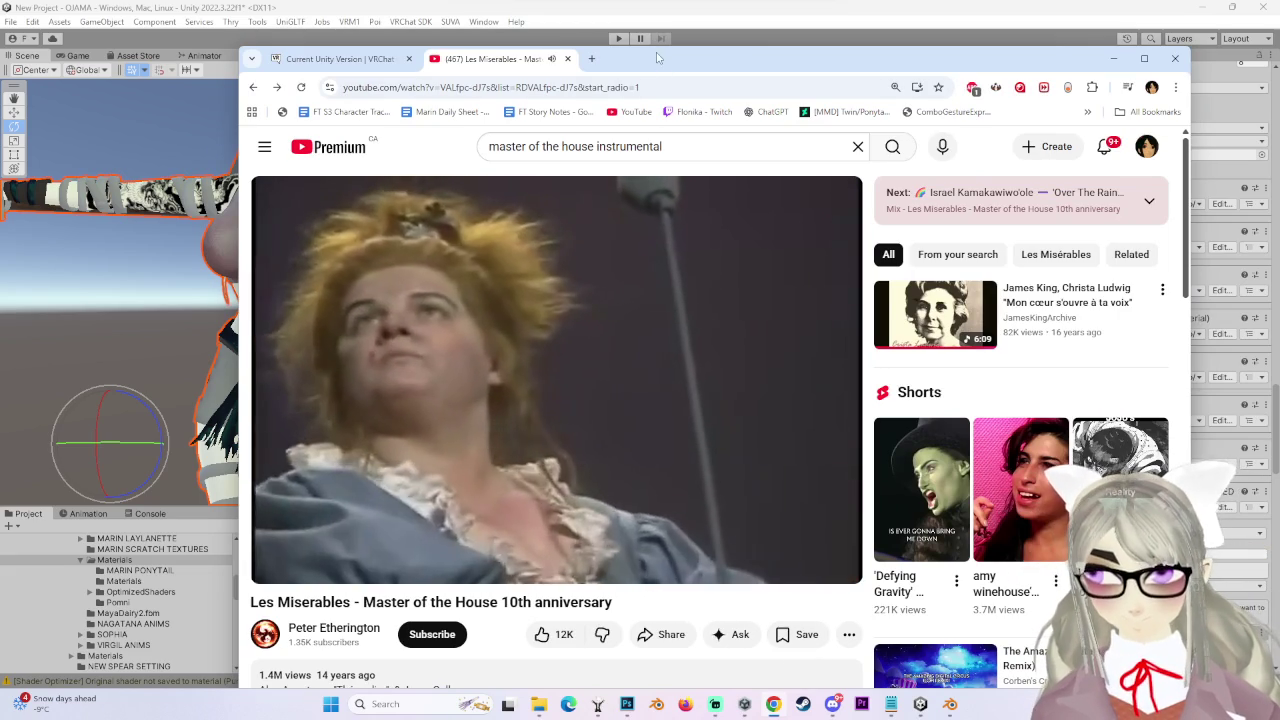
pyautogui.moveTo(675, 68)
pyautogui.mouseDown()
pyautogui.moveTo(647, 62)
pyautogui.moveTo(670, 62)
pyautogui.moveTo(656, 47)
pyautogui.mouseUp()
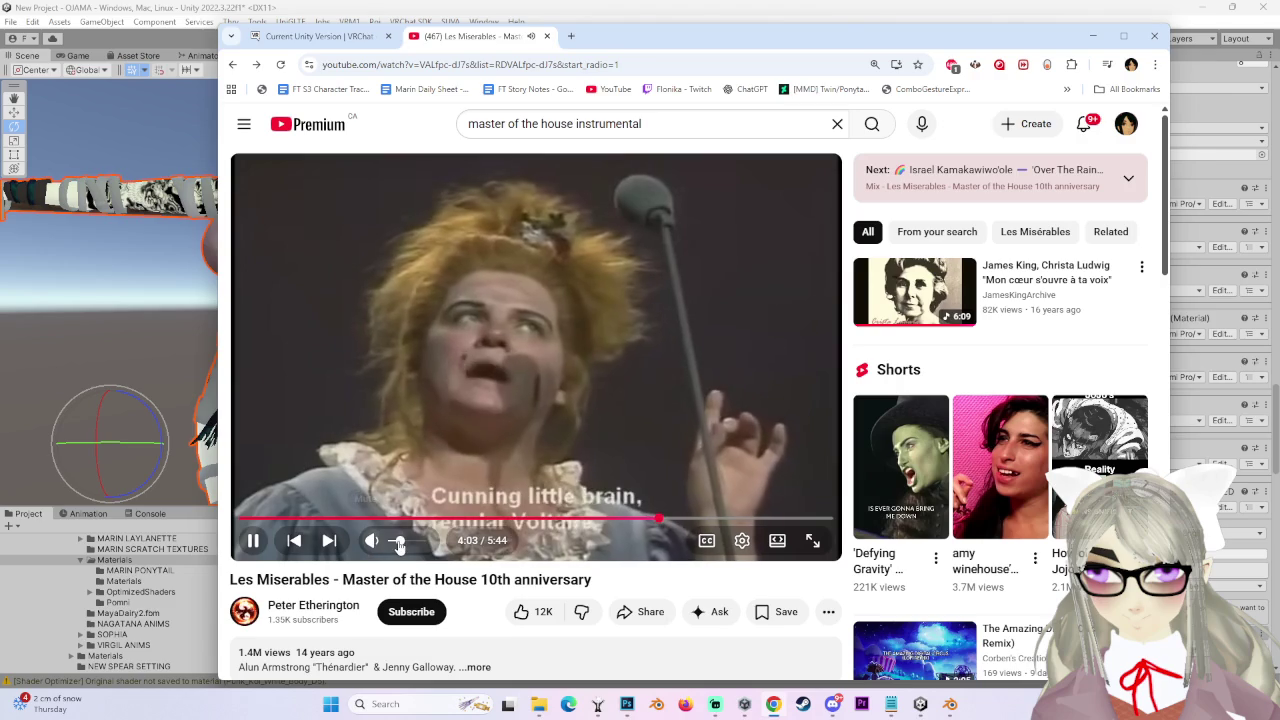
pyautogui.moveTo(658, 52)
pyautogui.mouseDown()
pyautogui.moveTo(1279, 168)
pyautogui.moveTo(522, 150)
pyautogui.moveTo(522, 53)
pyautogui.moveTo(545, 62)
pyautogui.mouseUp()
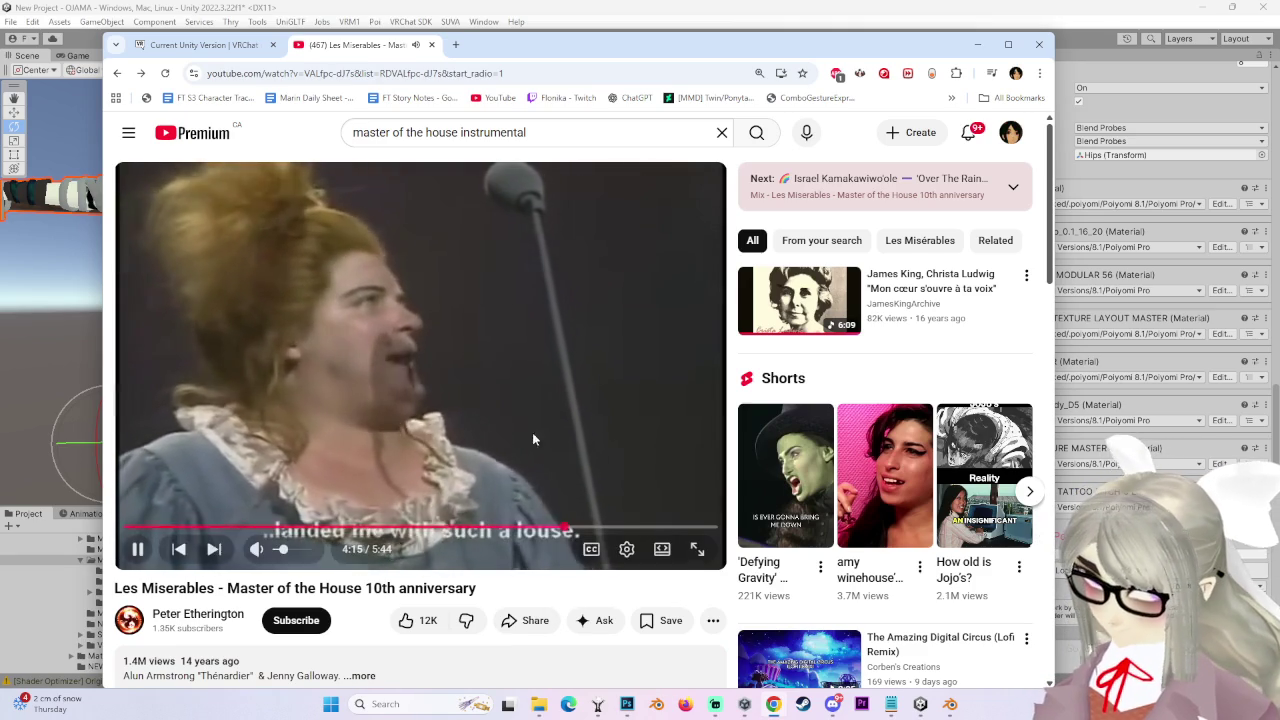
pyautogui.moveTo(521, 49); pyautogui.dragTo(531, 49)
pyautogui.hotkey('alt', 'Tab')
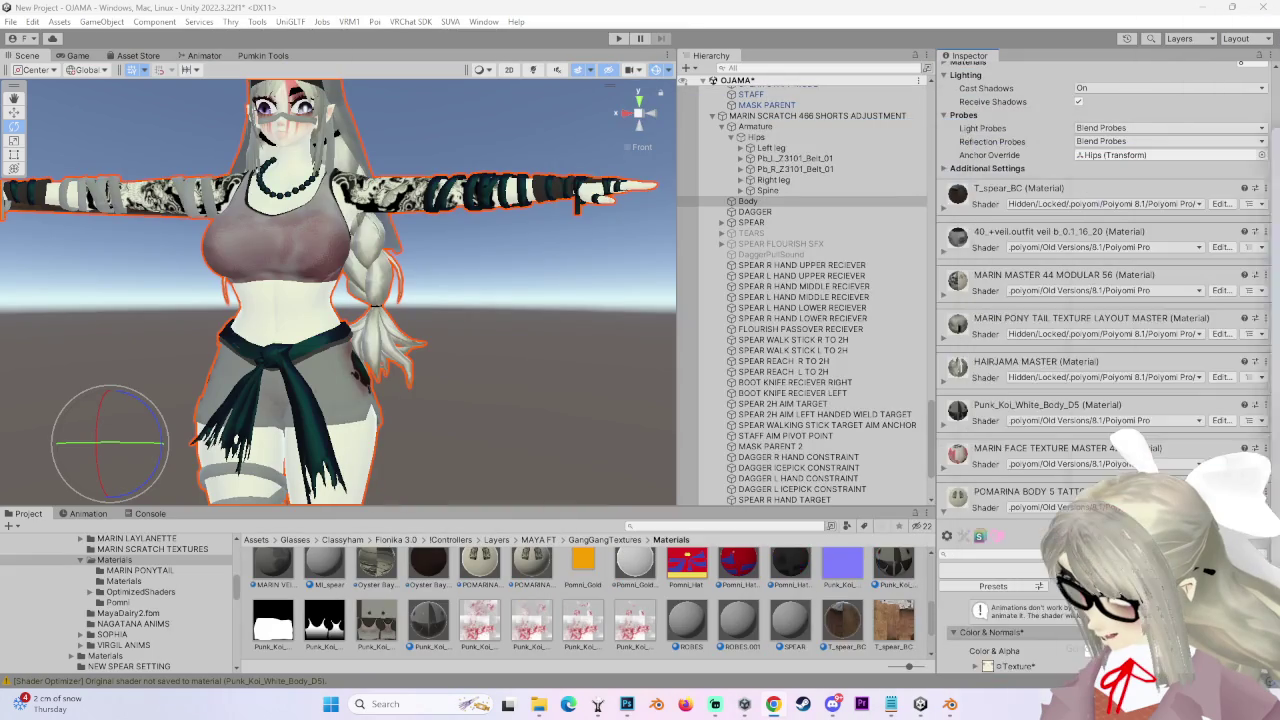
# - Select the avatar's Body mesh and scroll the Inspector down to its material texture slot
pyautogui.click(650, 330)
pyautogui.moveTo(650, 330)
pyautogui.mouseDown()
pyautogui.moveTo(374, 359)
pyautogui.moveTo(620, 300)
pyautogui.mouseUp()
pyautogui.scroll(-5, 805, 300)
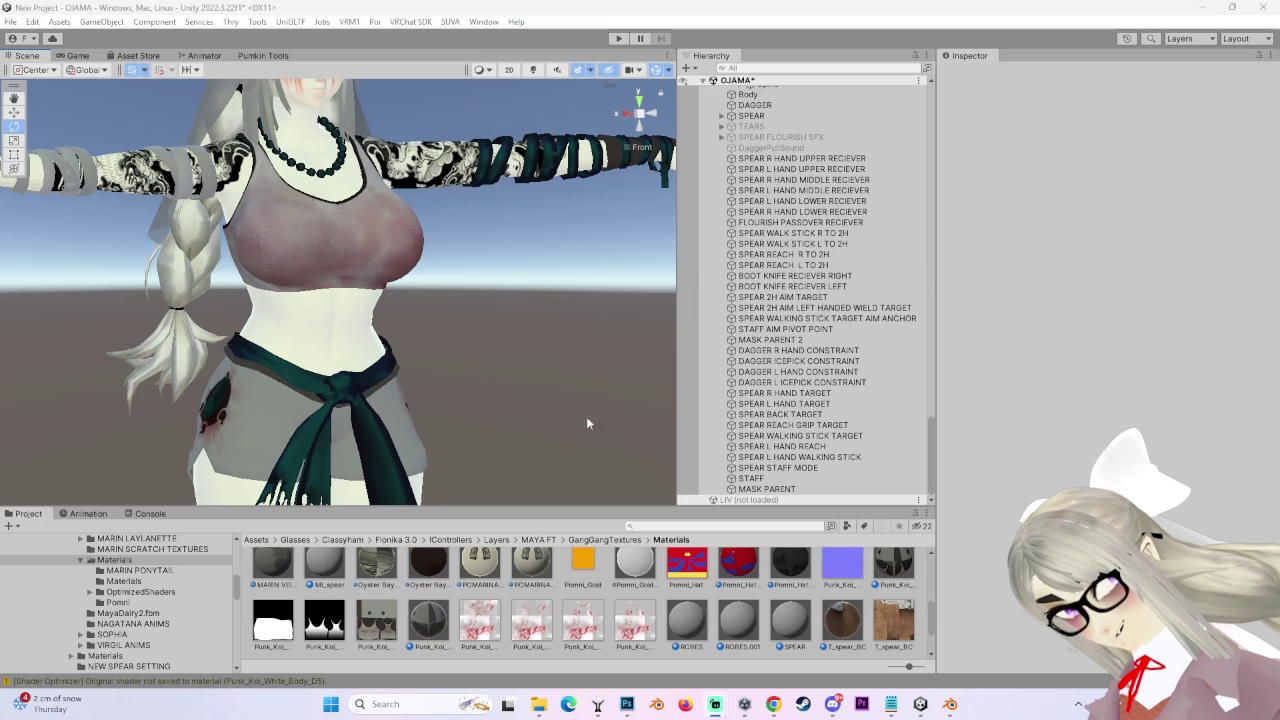
pyautogui.scroll(2, 400, 320)
pyautogui.click(300, 290)
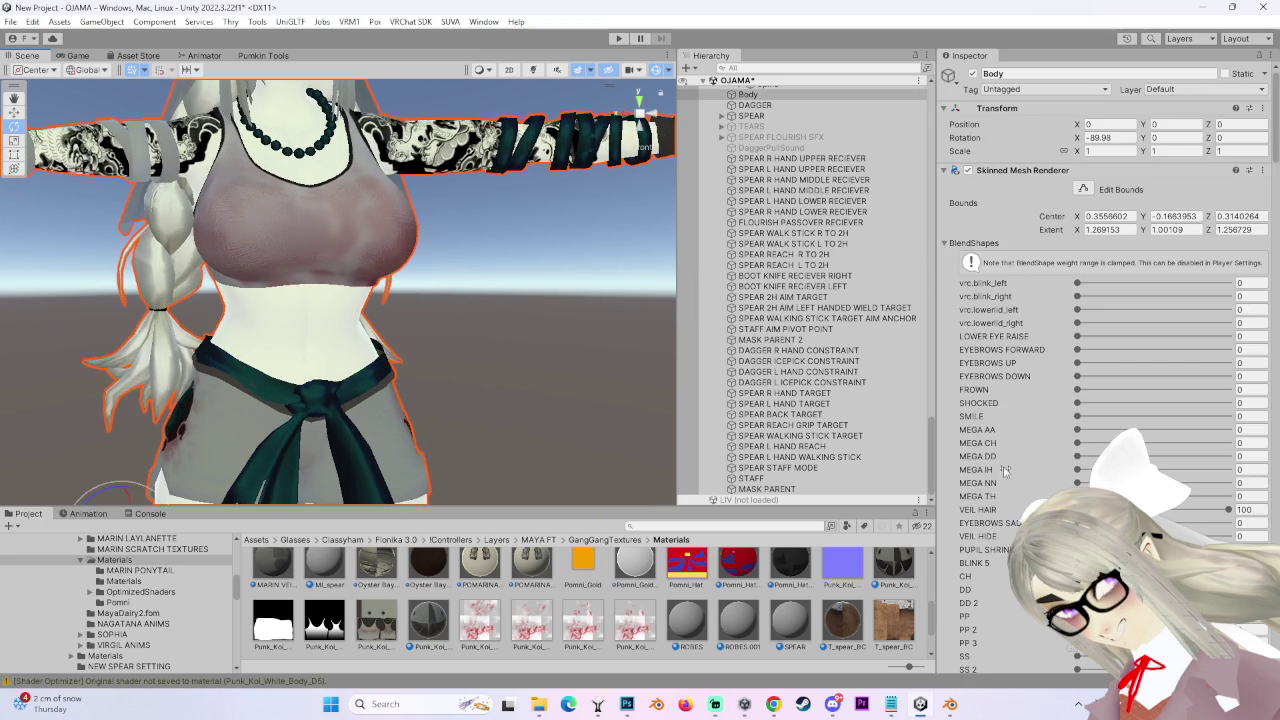
pyautogui.scroll(-5, 1000, 470)
pyautogui.scroll(-7, 985, 440)
pyautogui.scroll(-10, 977, 405)
pyautogui.scroll(-5, 992, 472)
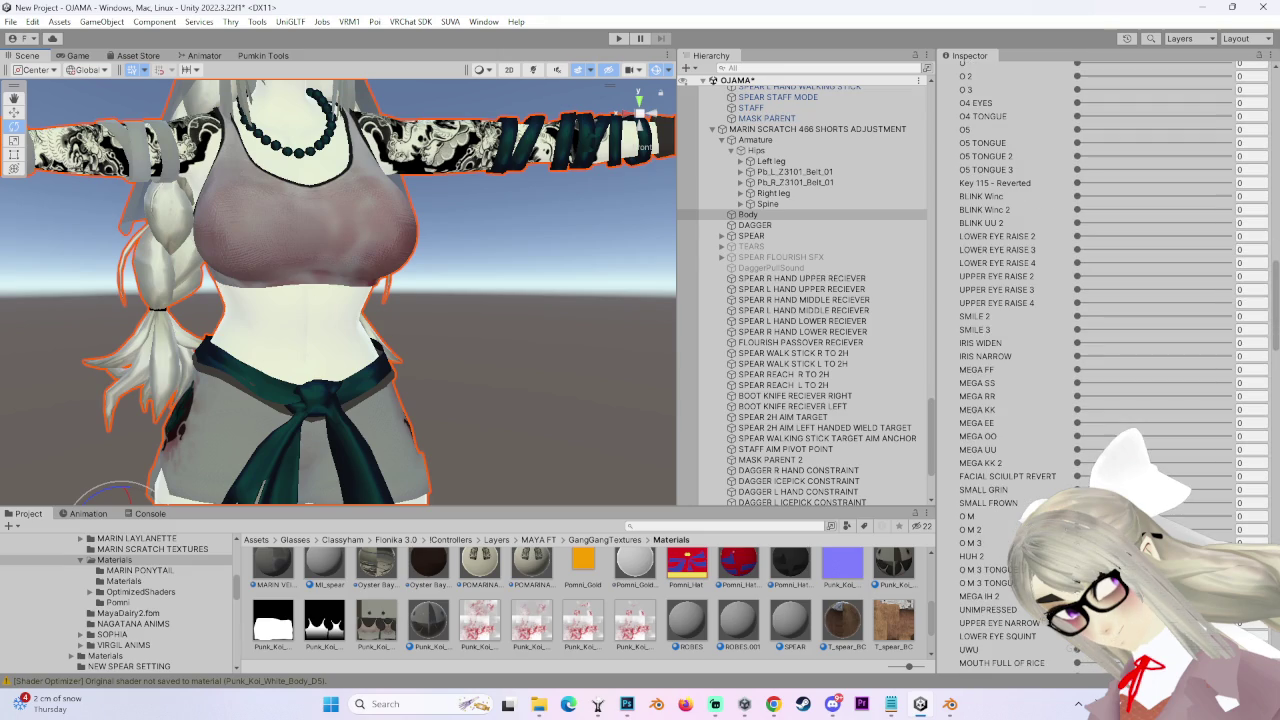
pyautogui.moveTo(350, 308)
pyautogui.mouseDown()
pyautogui.moveTo(430, 305)
pyautogui.moveTo(795, 203)
pyautogui.mouseUp()
pyautogui.scroll(-15, 1100, 300)
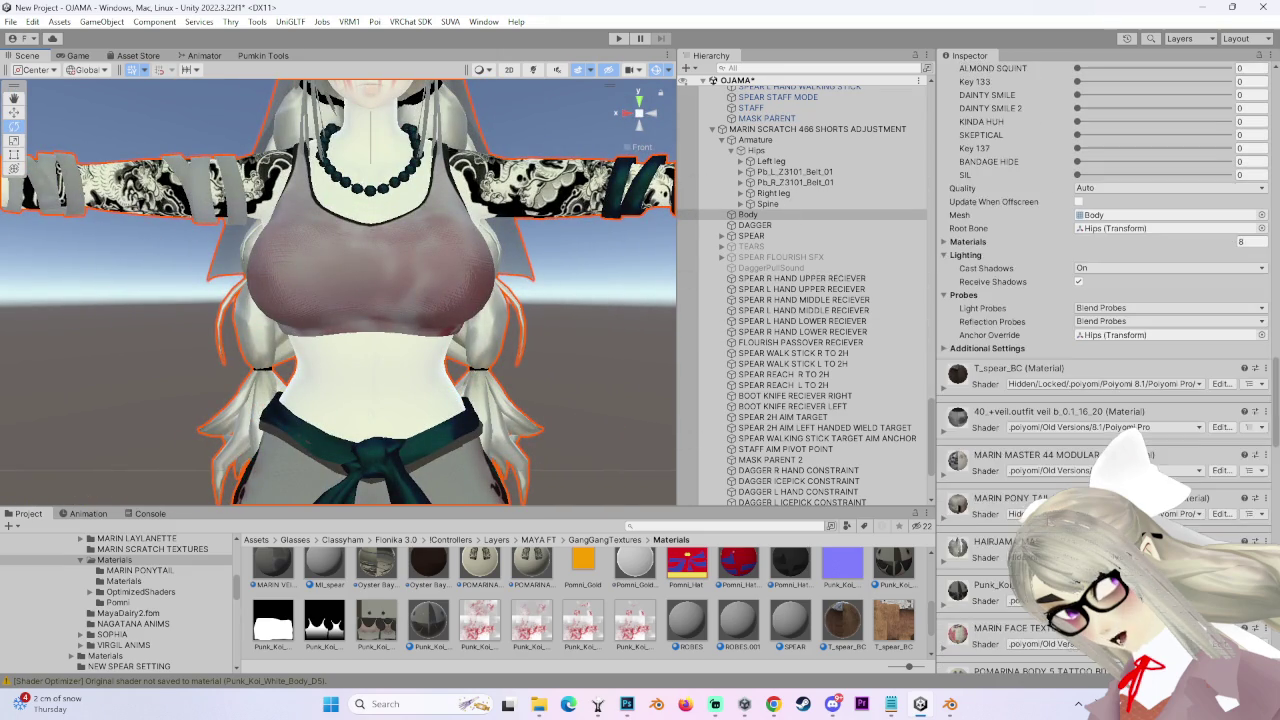
pyautogui.scroll(-3, 975, 478)
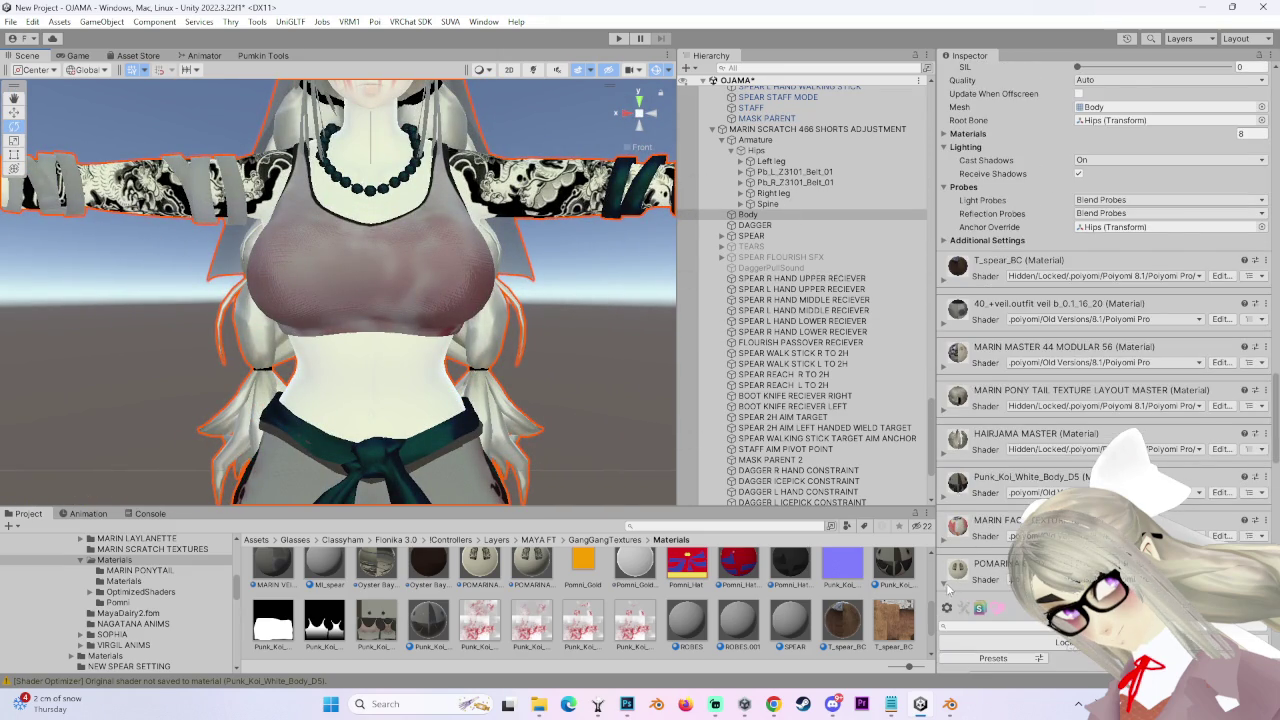
pyautogui.scroll(-6, 950, 590)
# - Ping the POMARINA texture in MARIN SCRATCH TEXTURES and copy its file path
pyautogui.click(988, 522)
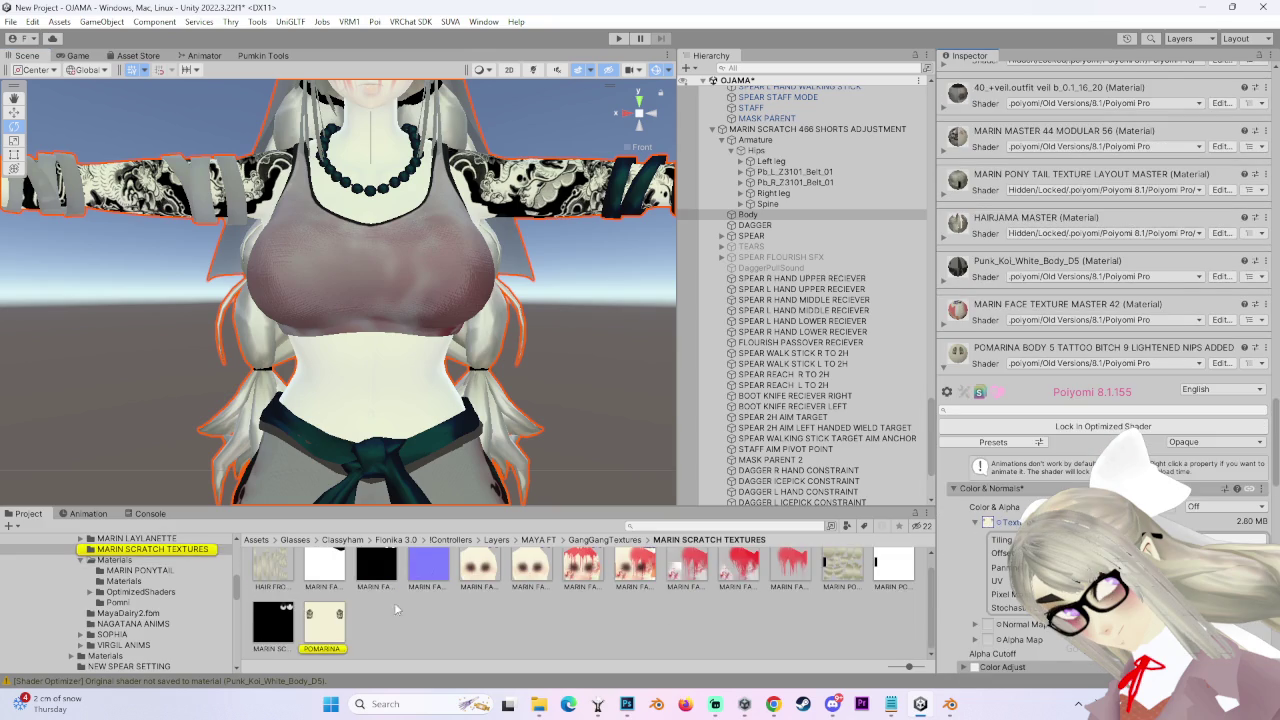
pyautogui.rightClick(330, 625)
pyautogui.click(505, 210)
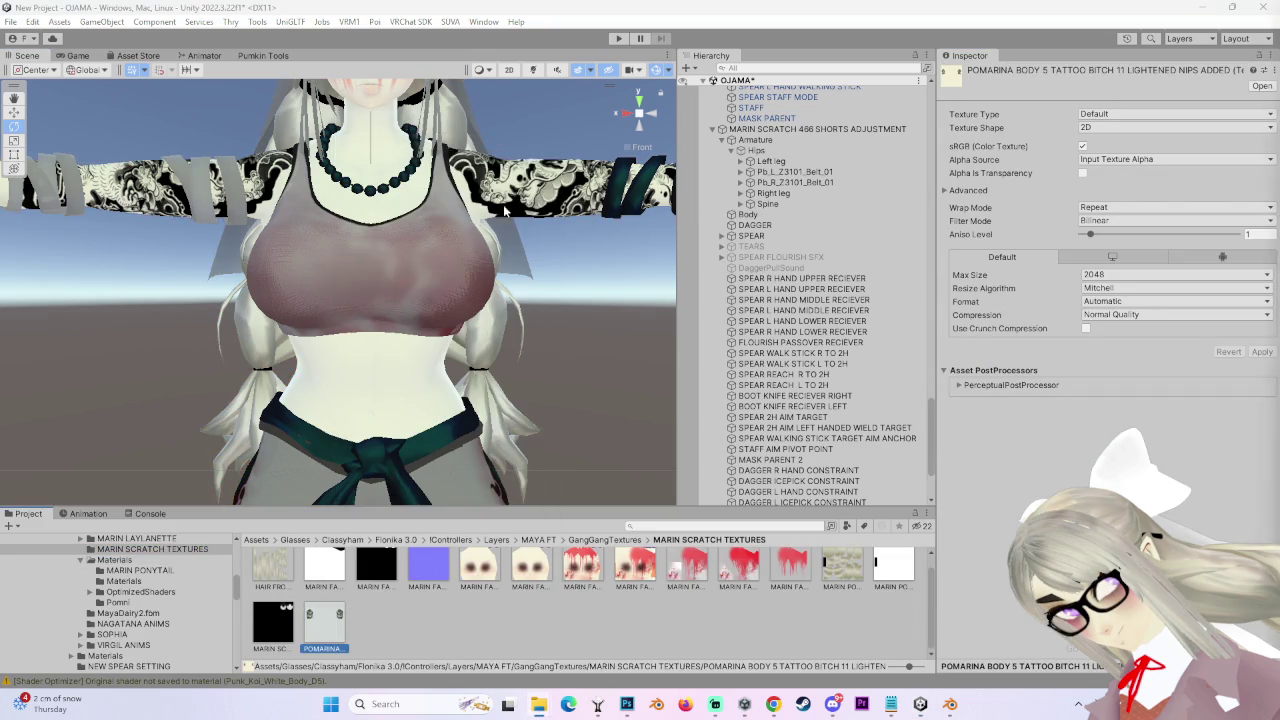
pyautogui.click(632, 712)
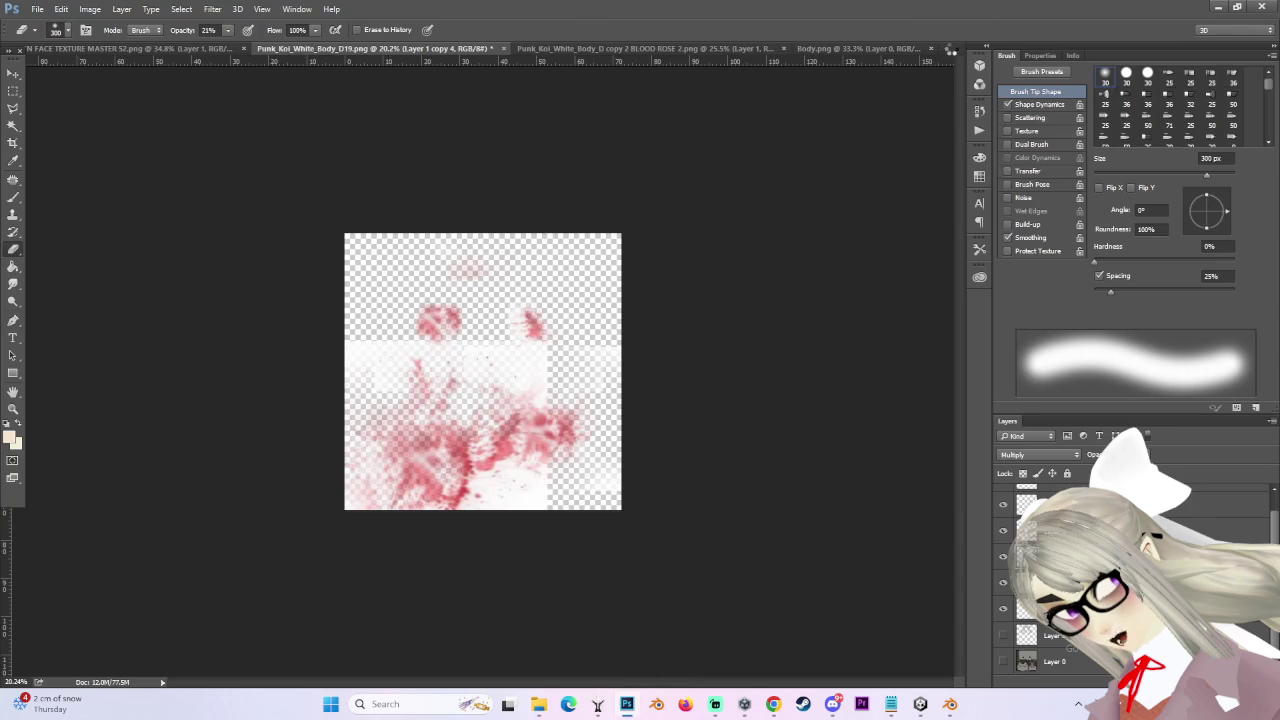
# - Bring up the POMARINA tattoo document, then in Blender select all BODY material faces
pyautogui.click(905, 48)
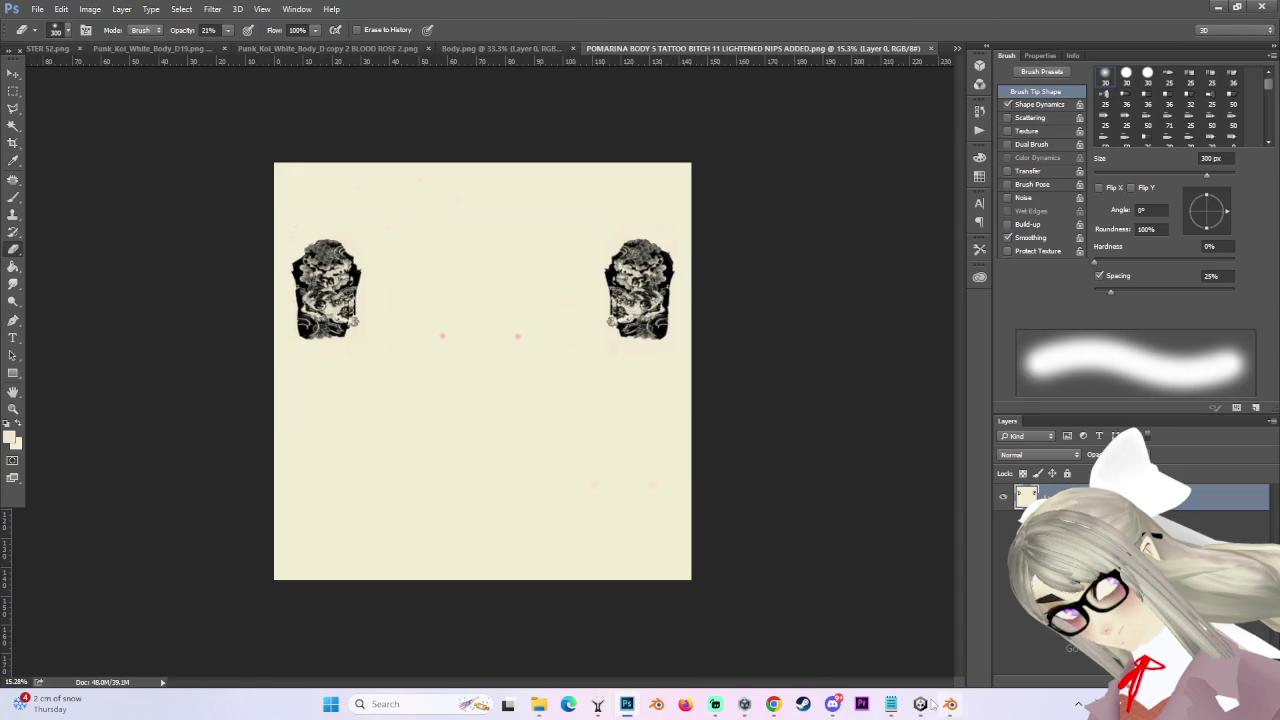
pyautogui.click(950, 704)
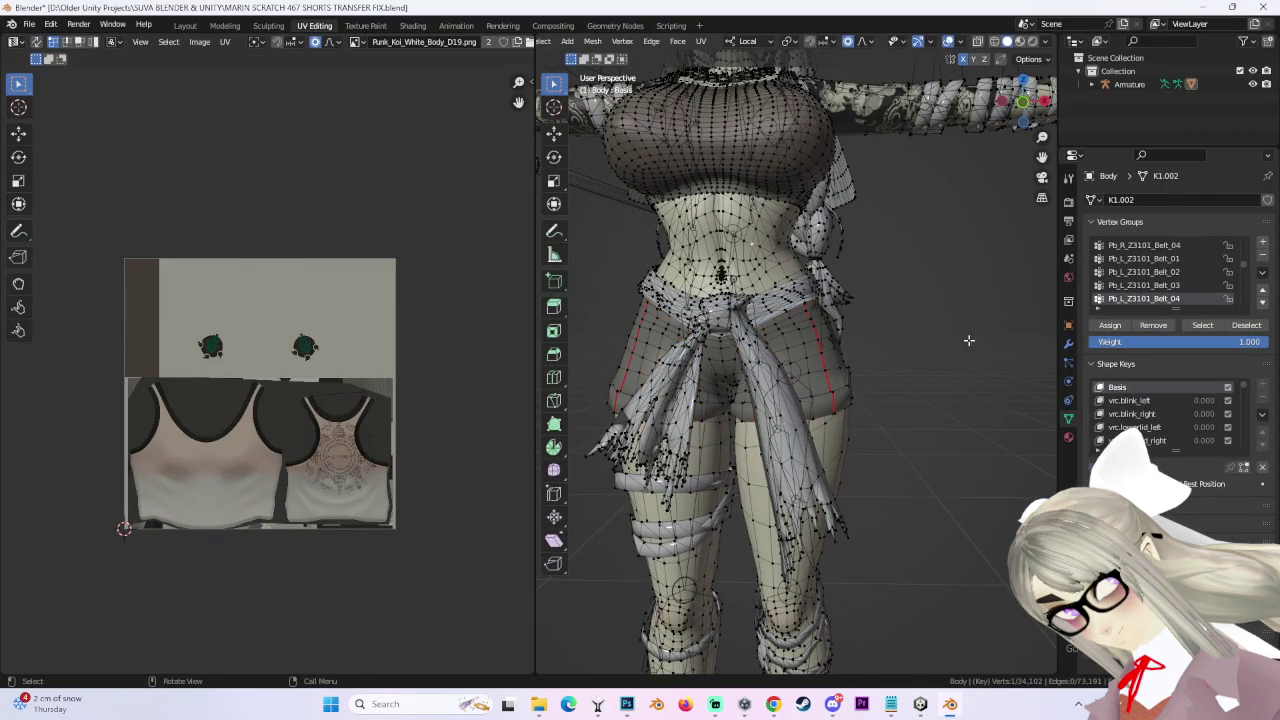
pyautogui.click(1070, 437)
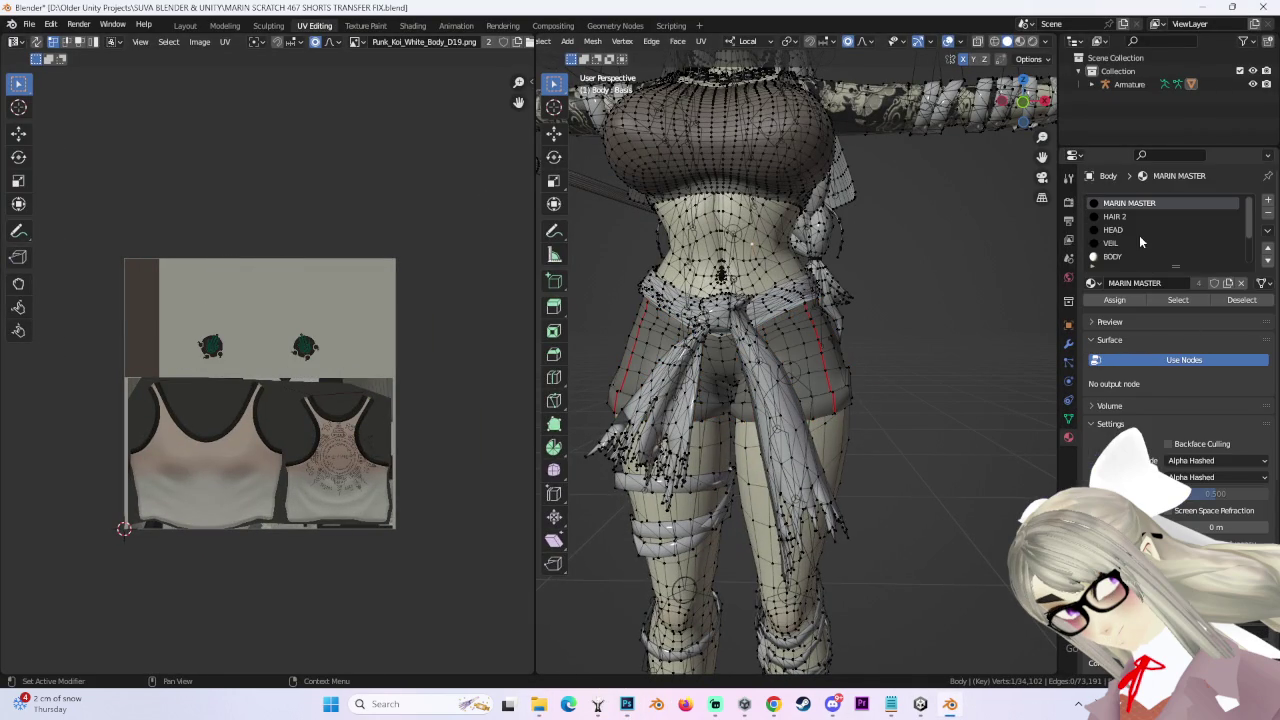
pyautogui.scroll(-3, 1136, 238)
pyautogui.click(1110, 217)
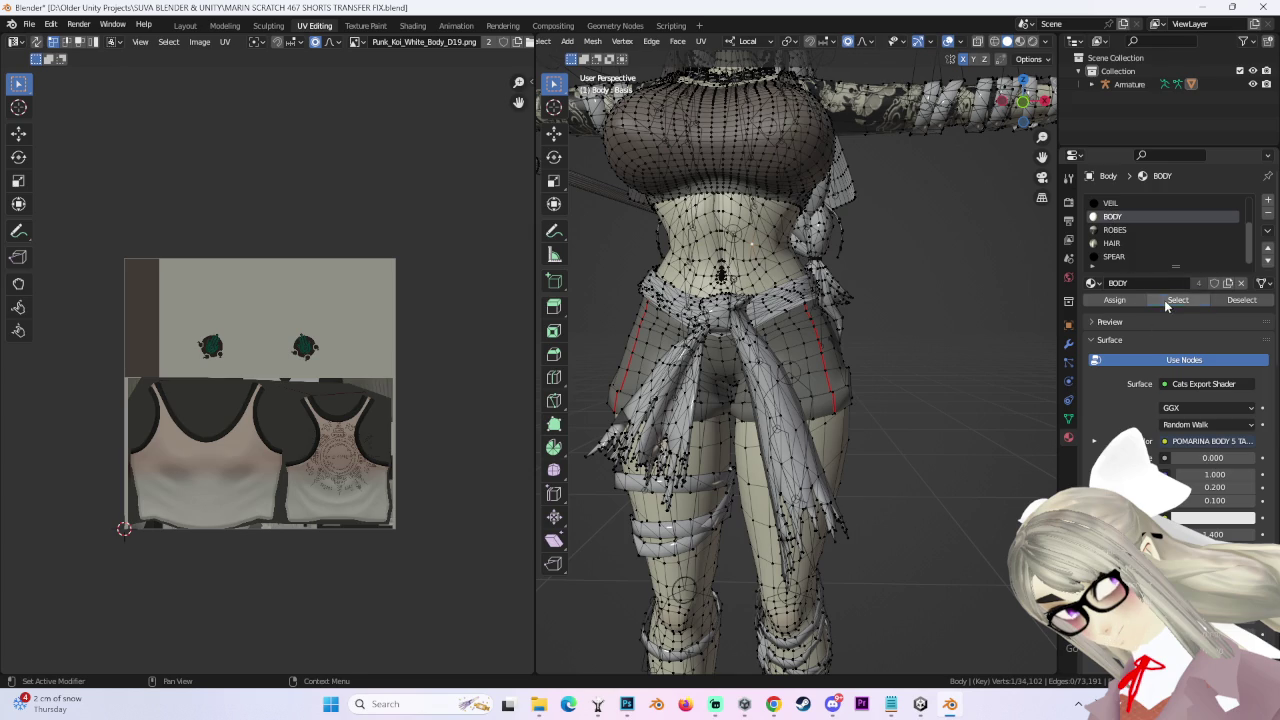
pyautogui.click(1170, 300)
# - Zoom the UV Editor to frame the body UV layout over the tattoo texture
pyautogui.scroll(-4, 384, 430)
pyautogui.scroll(3, 384, 430)
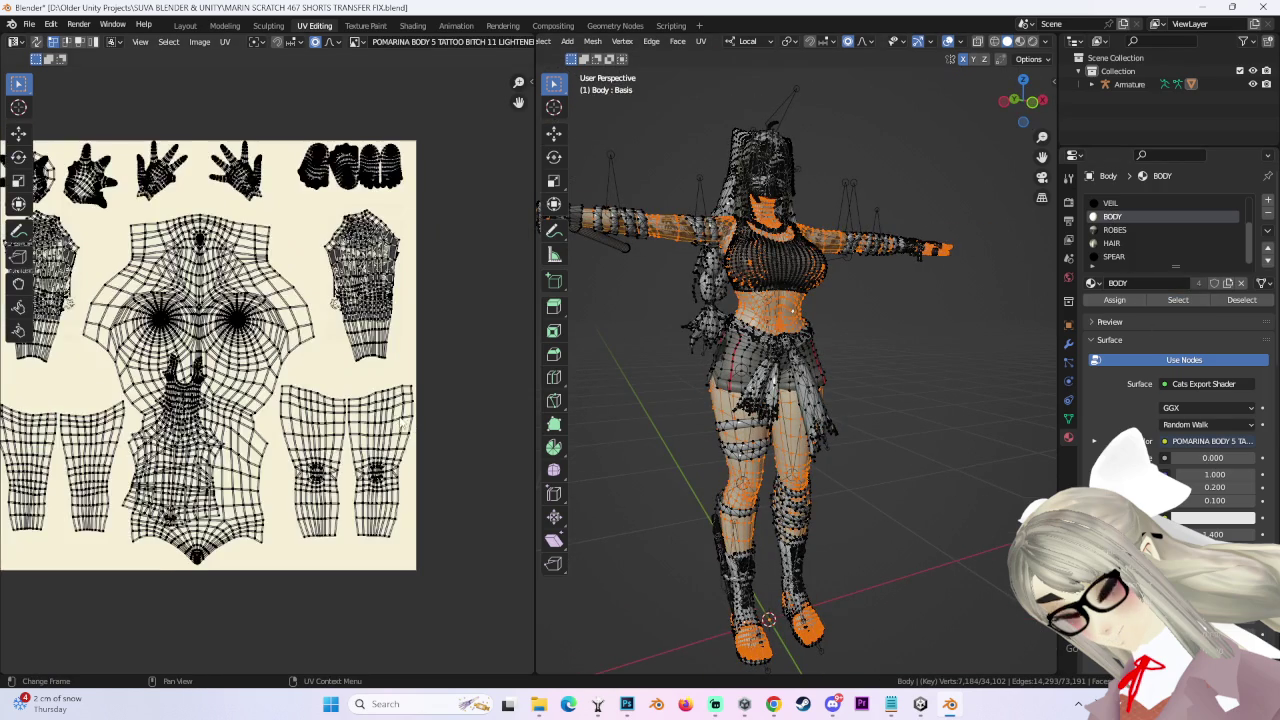
pyautogui.scroll(5, 352, 414)
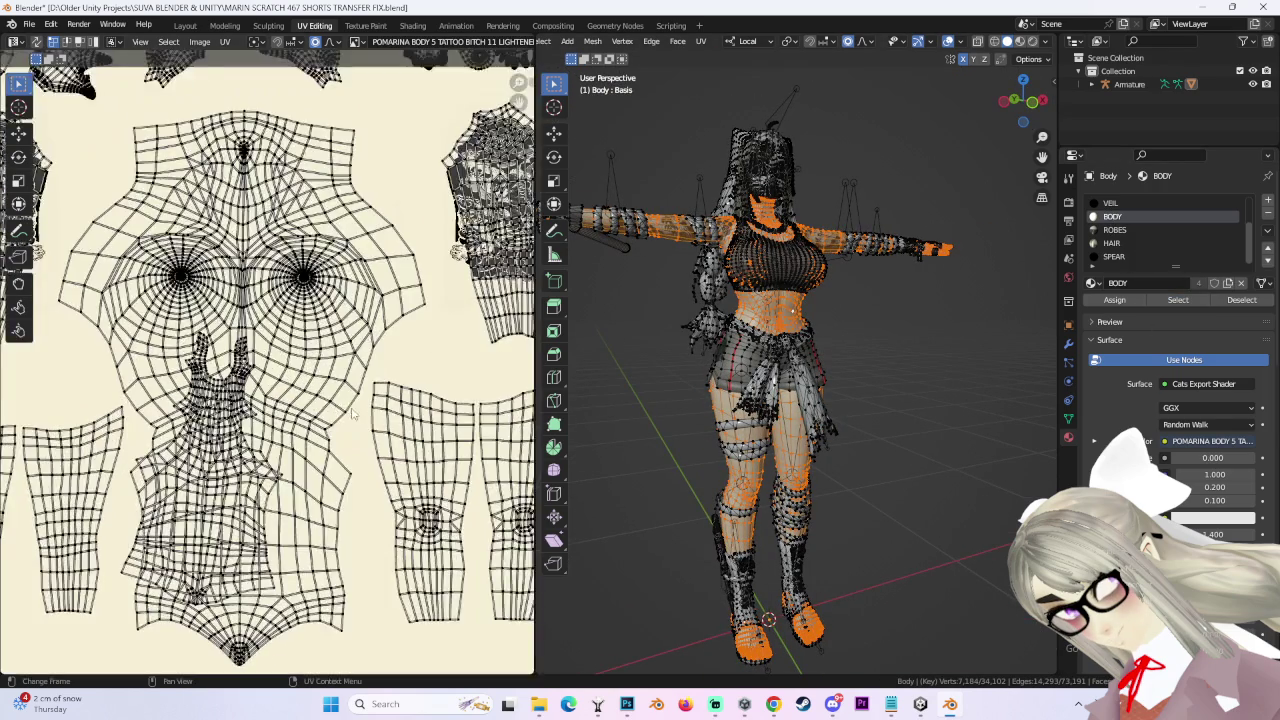
pyautogui.scroll(-4, 352, 414)
pyautogui.scroll(4, 340, 440)
pyautogui.scroll(-4, 330, 463)
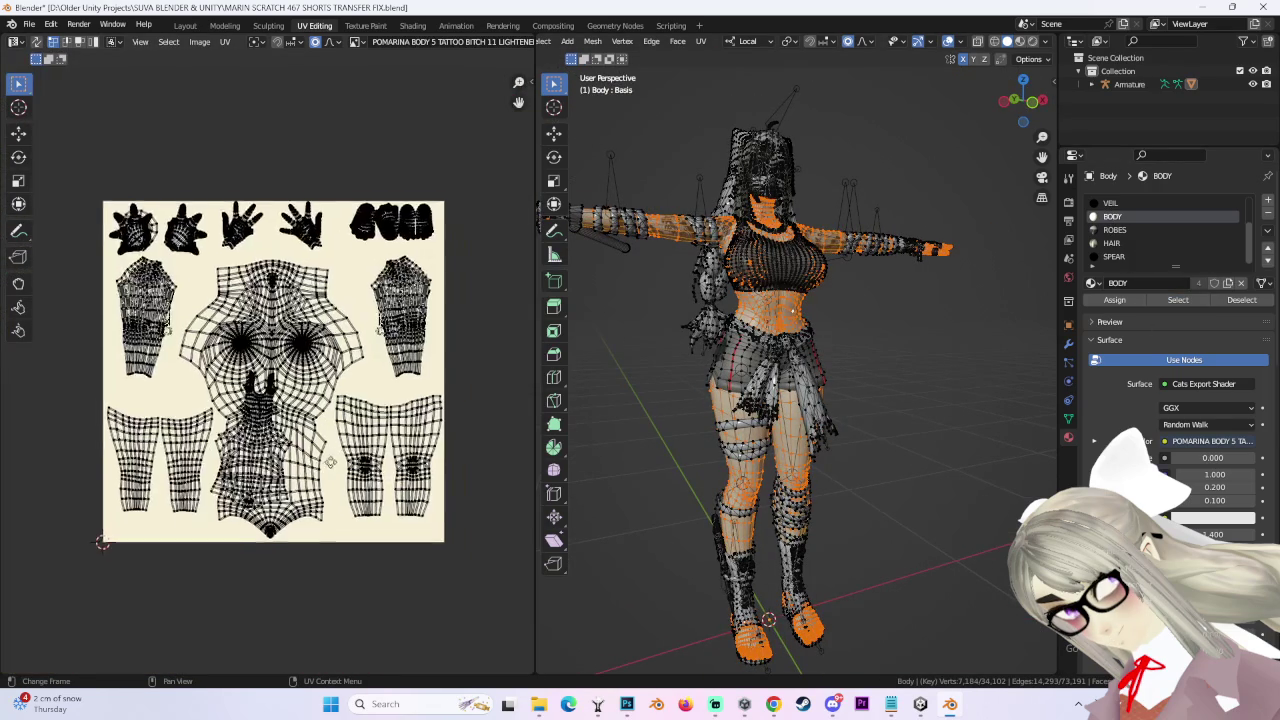
pyautogui.scroll(5, 330, 463)
pyautogui.scroll(-2, 195, 443)
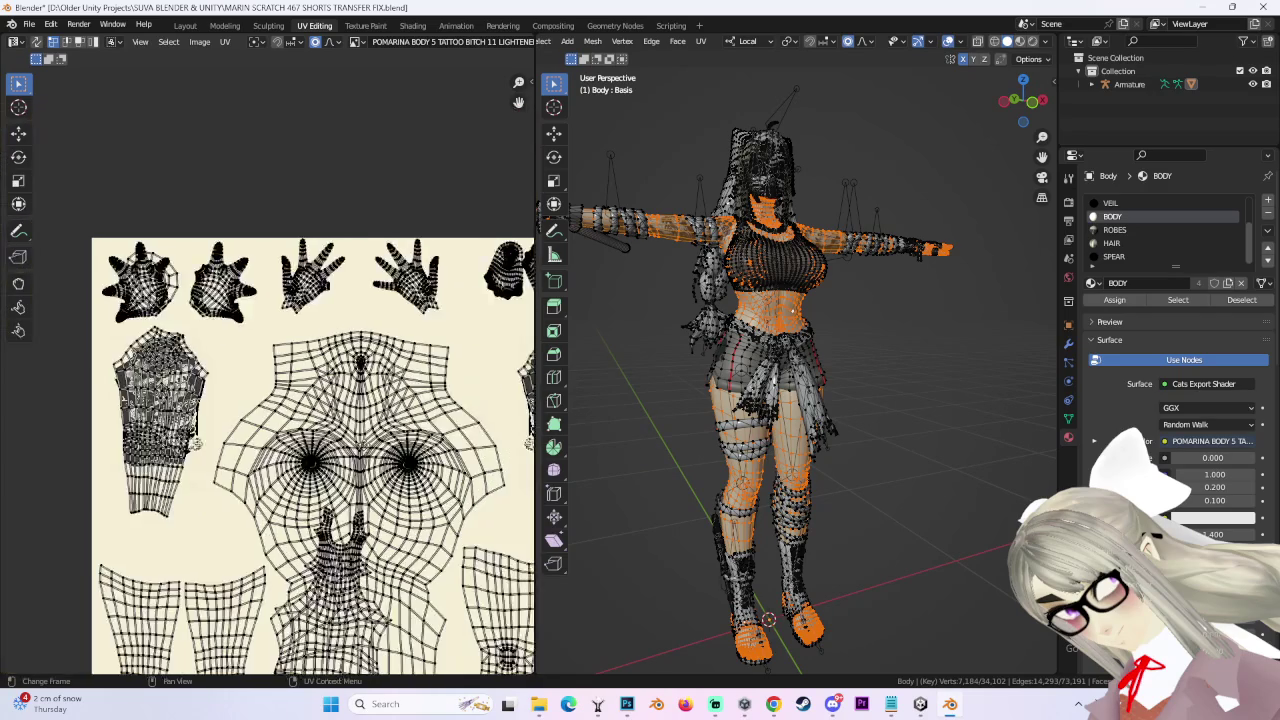
pyautogui.scroll(-1, 310, 447)
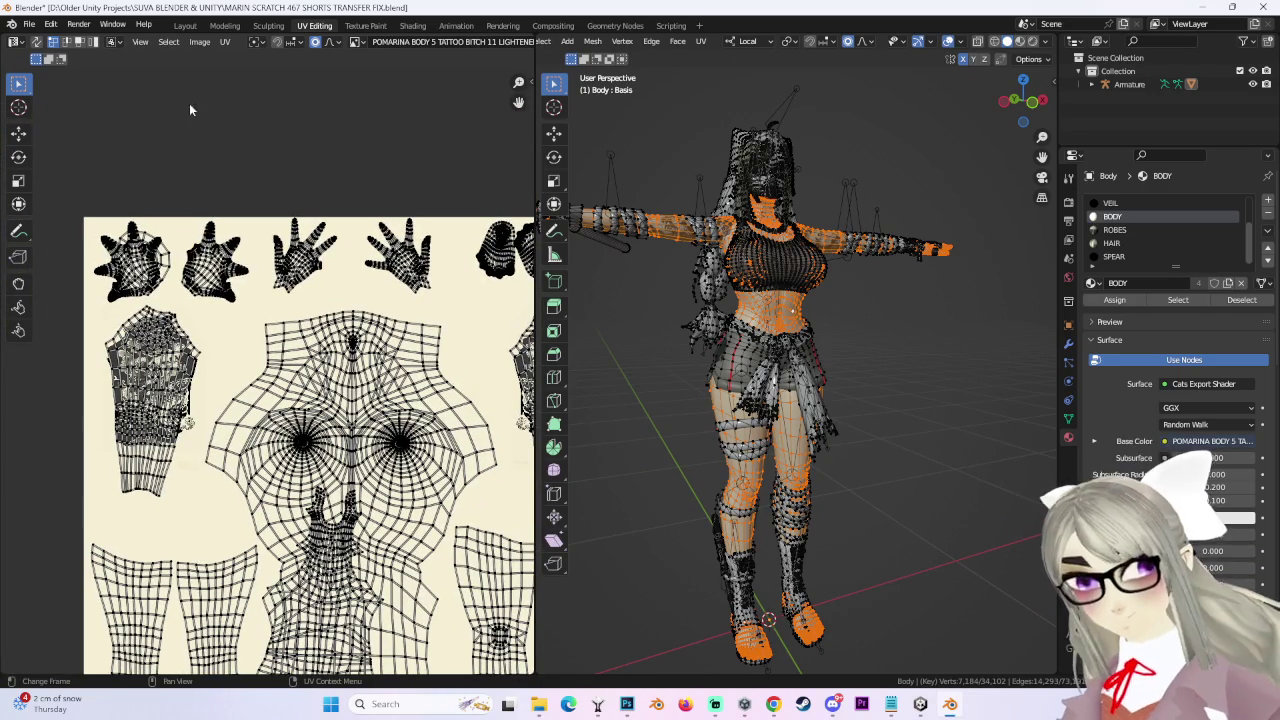
pyautogui.click(225, 41)
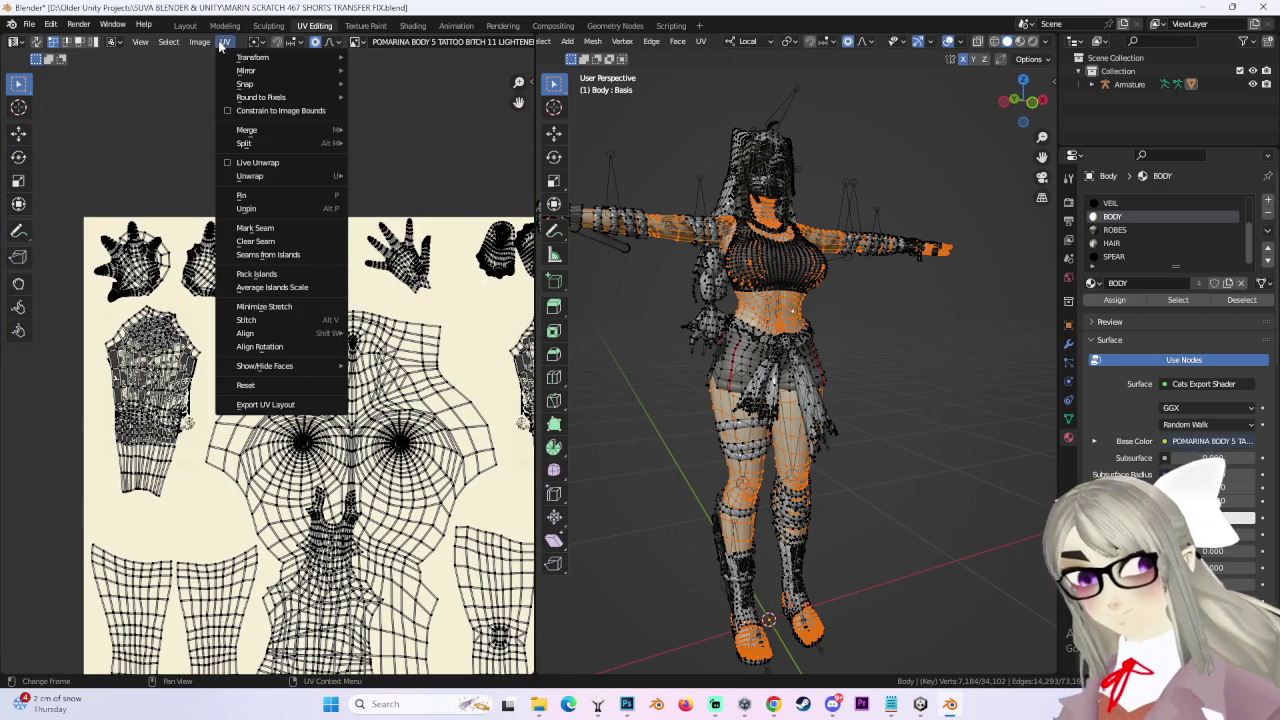
# - Export the UV layout as Body 2.png at 4096 px
pyautogui.click(282, 405)
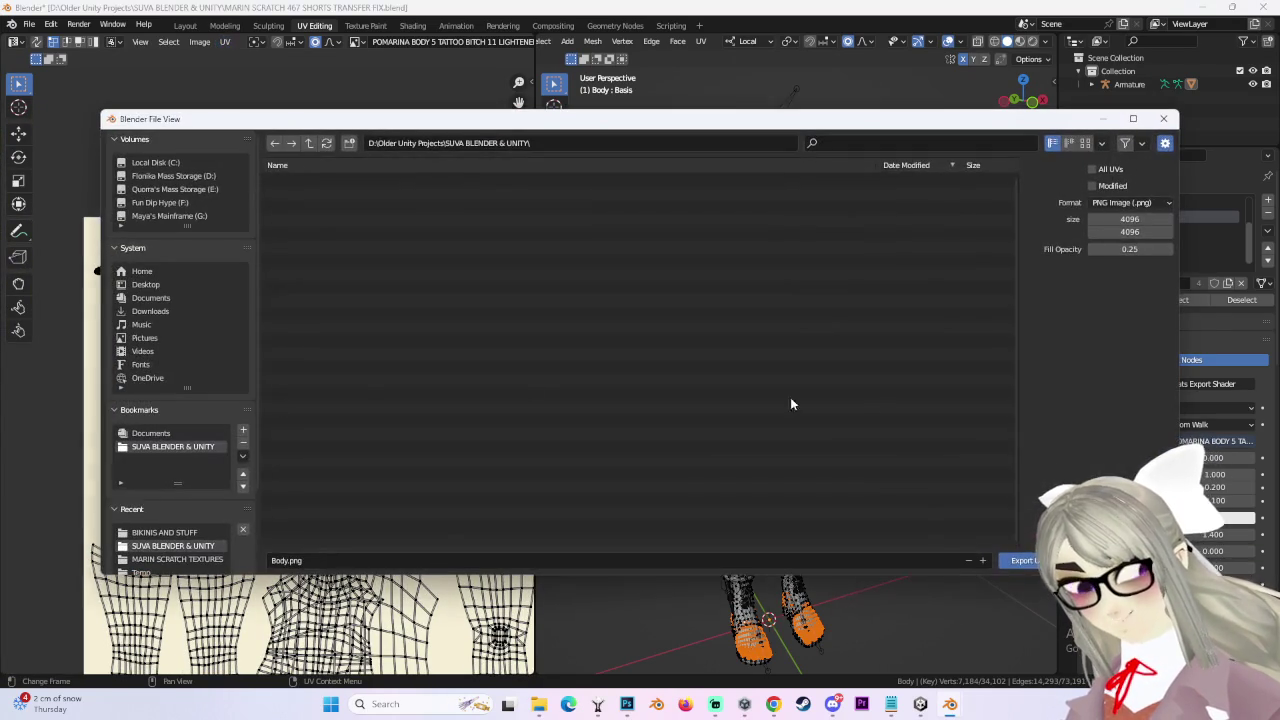
pyautogui.click(285, 561)
pyautogui.click(288, 561)
pyautogui.write('2')
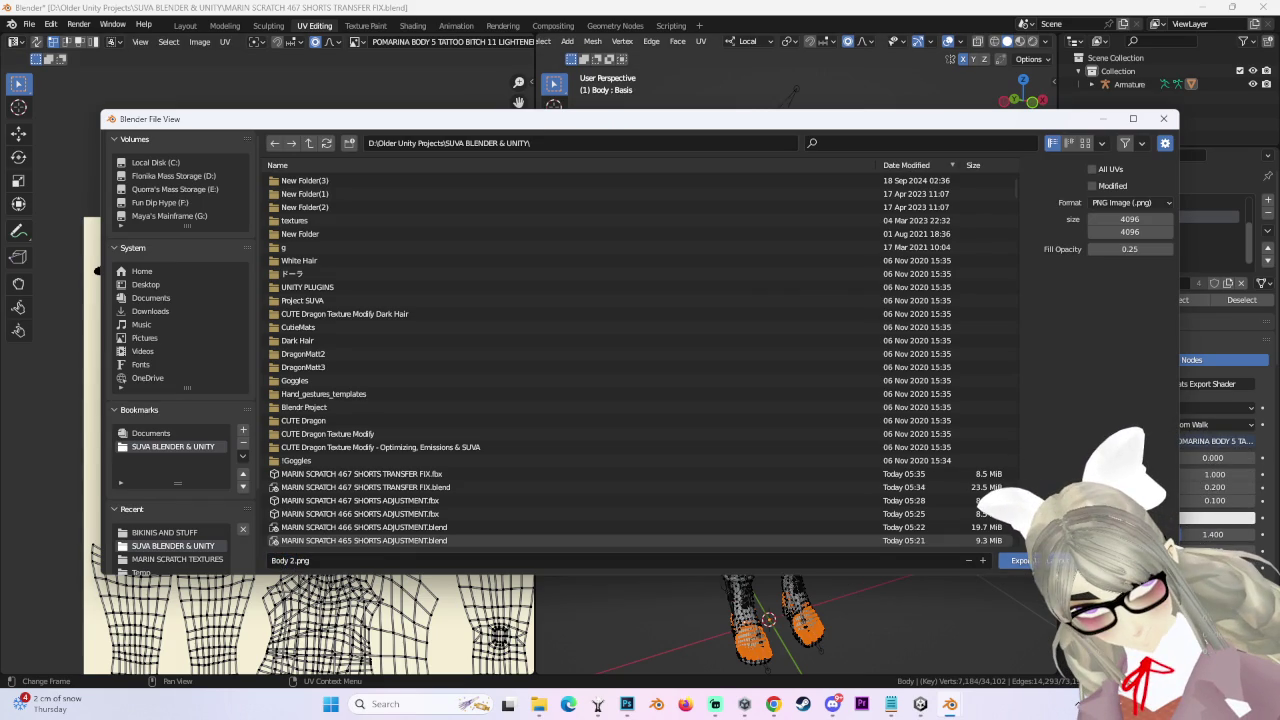
pyautogui.click(1018, 560)
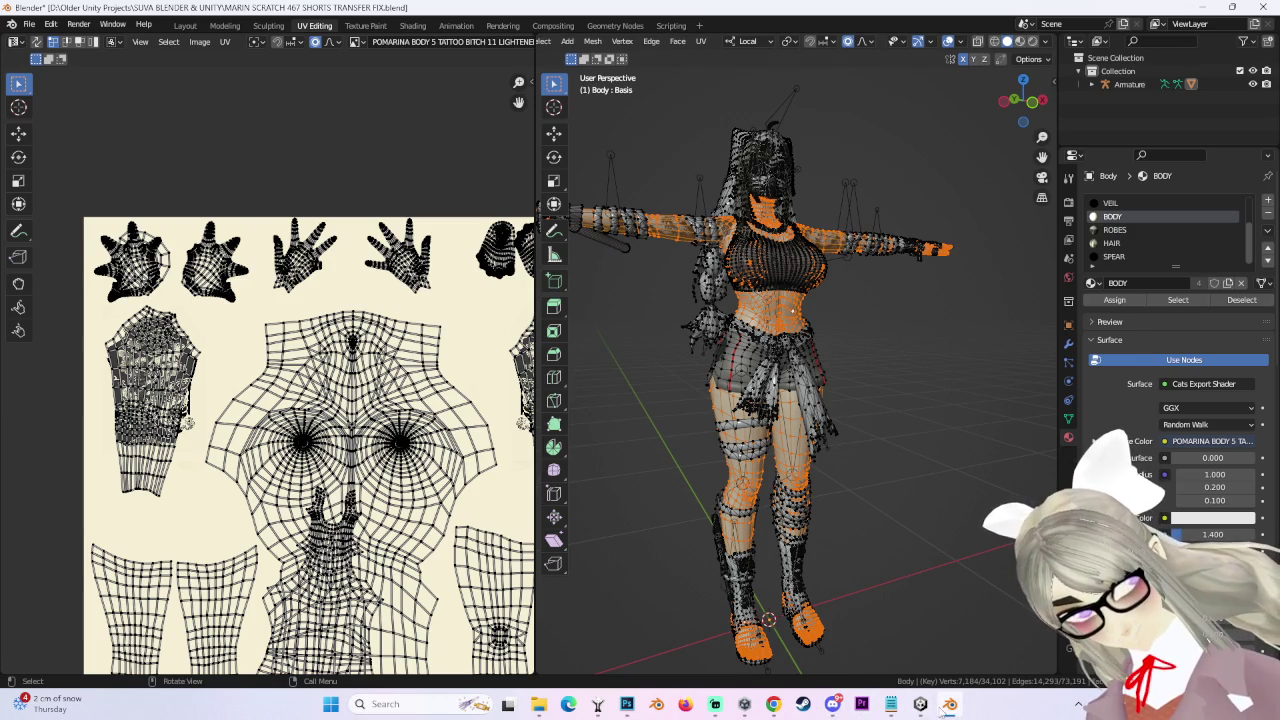
# - Glance at Photoshop and Blender, then return to Unity
pyautogui.click(626, 705)
pyautogui.click(626, 705)
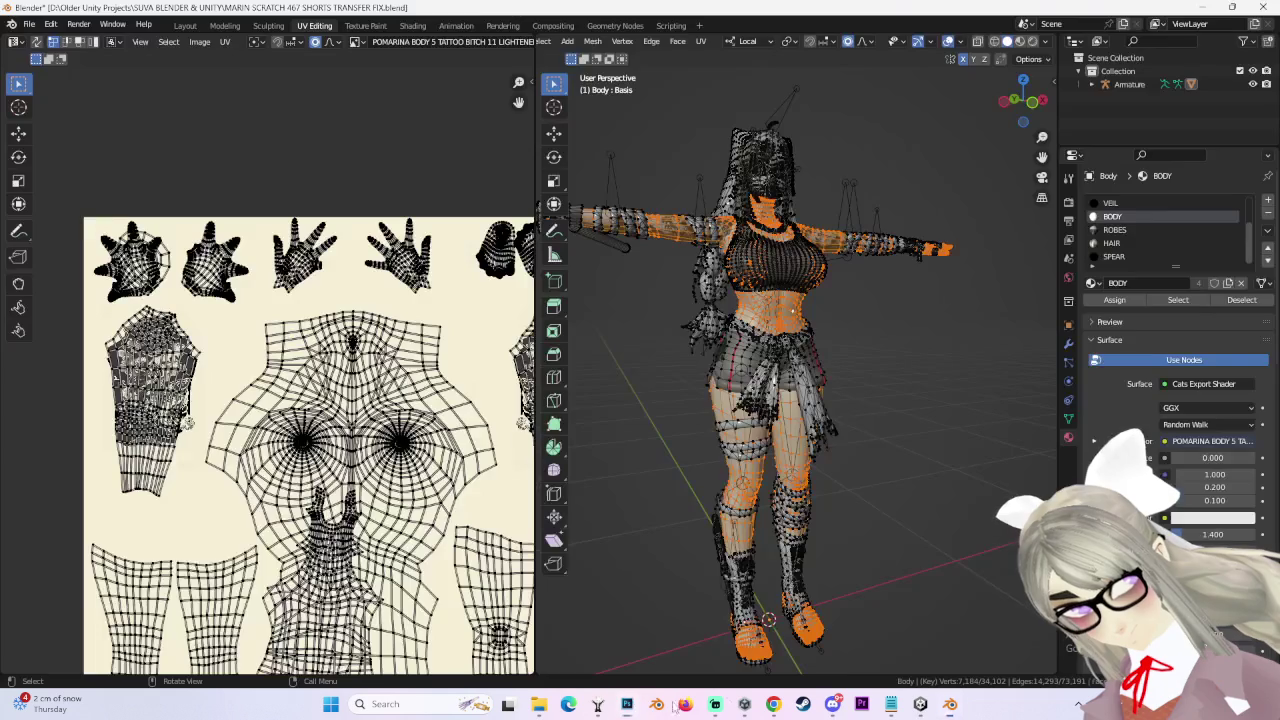
pyautogui.click(921, 704)
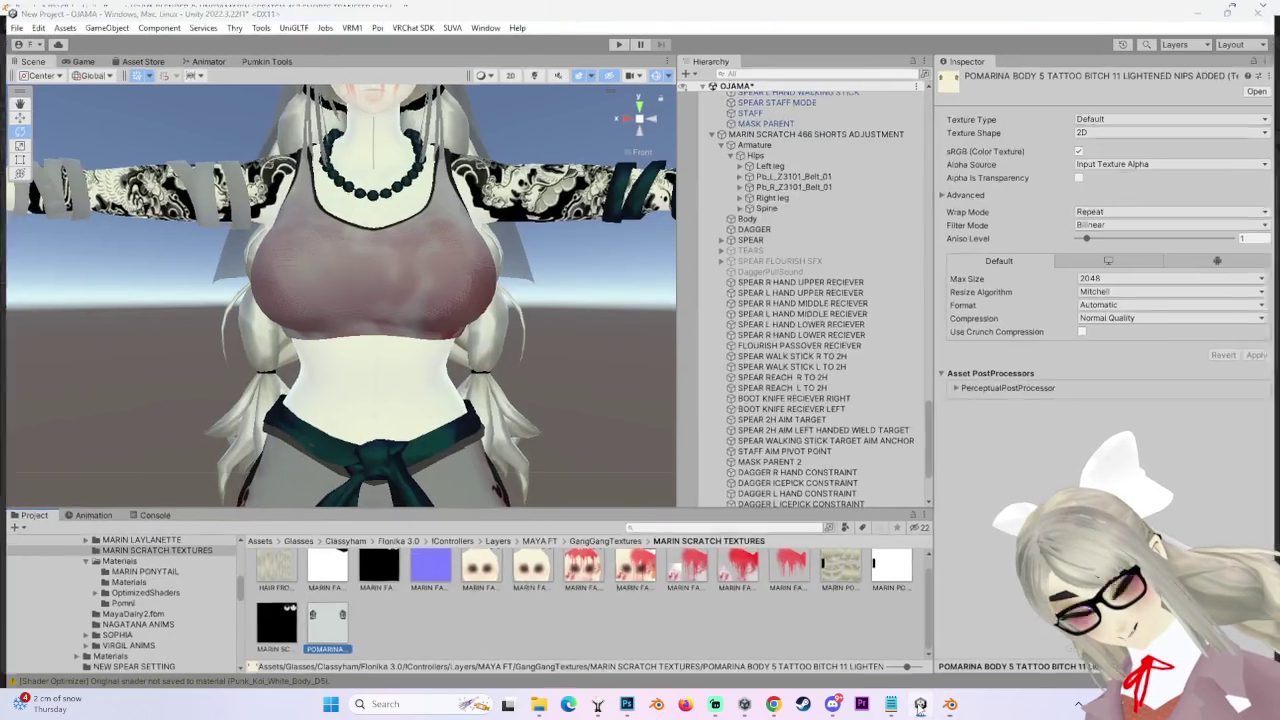
pyautogui.click(921, 704)
pyautogui.click(627, 705)
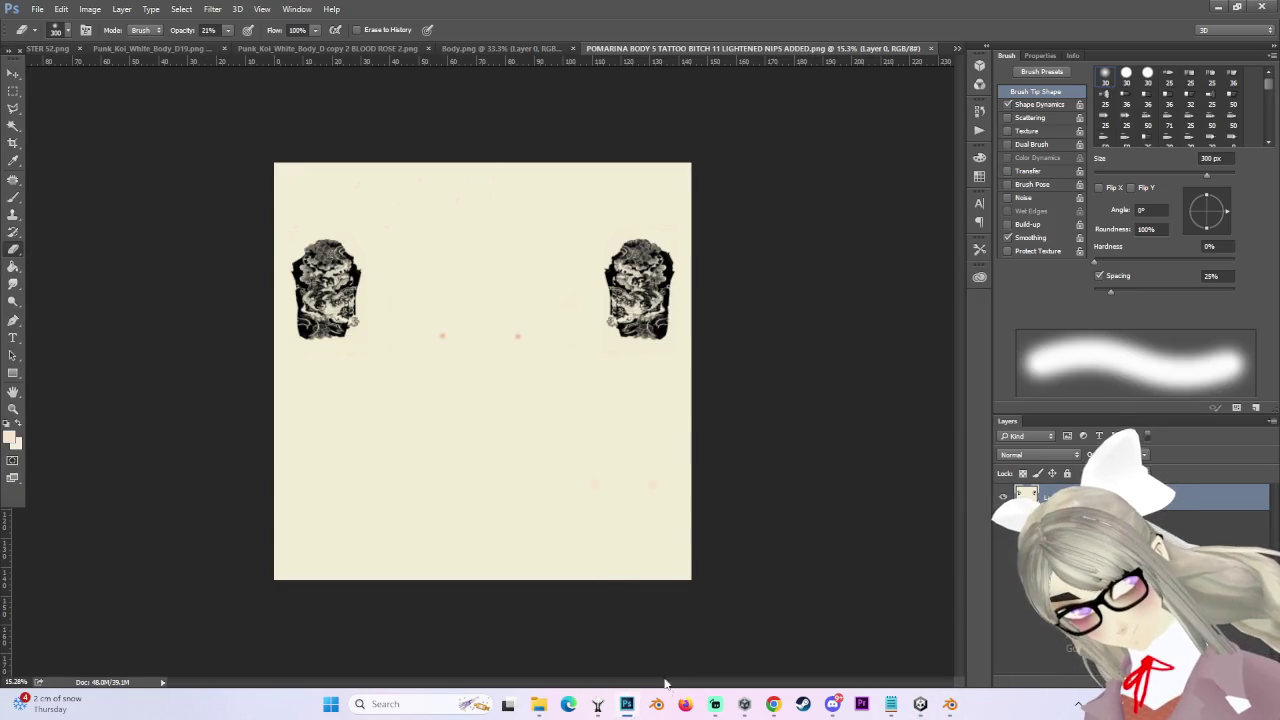
pyautogui.moveTo(549, 699)
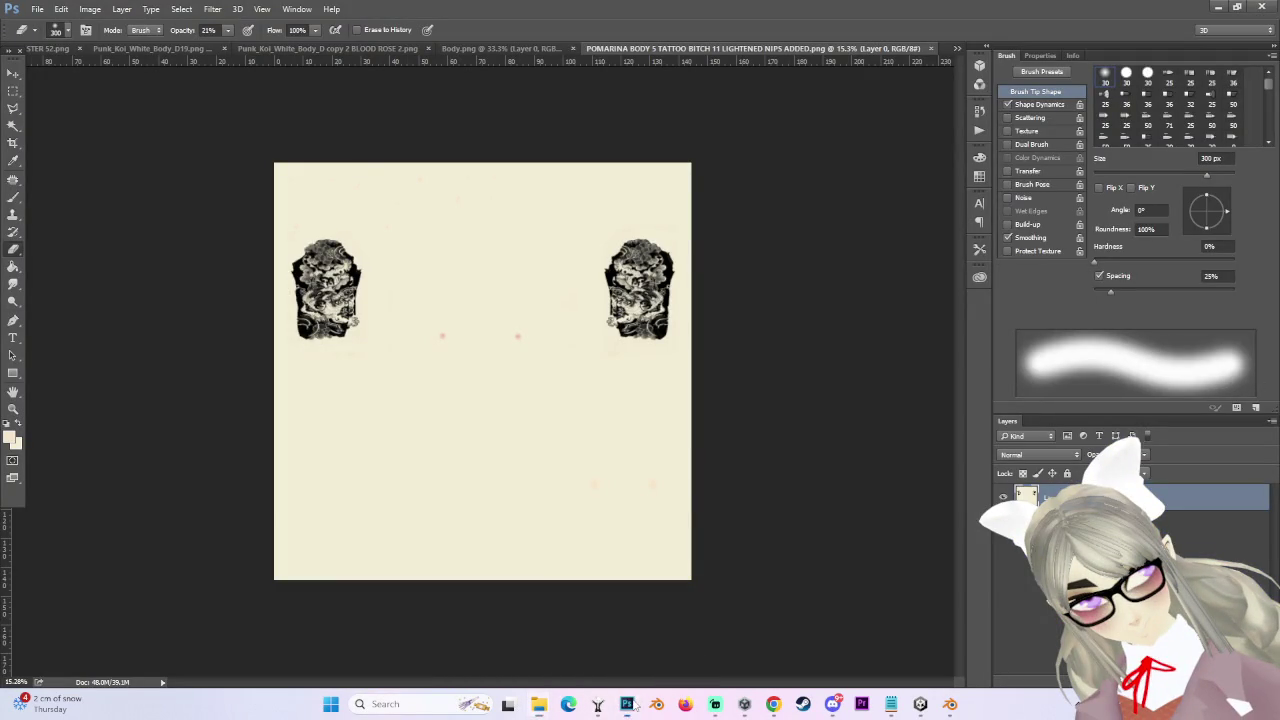
pyautogui.click(37, 9)
pyautogui.click(60, 155)
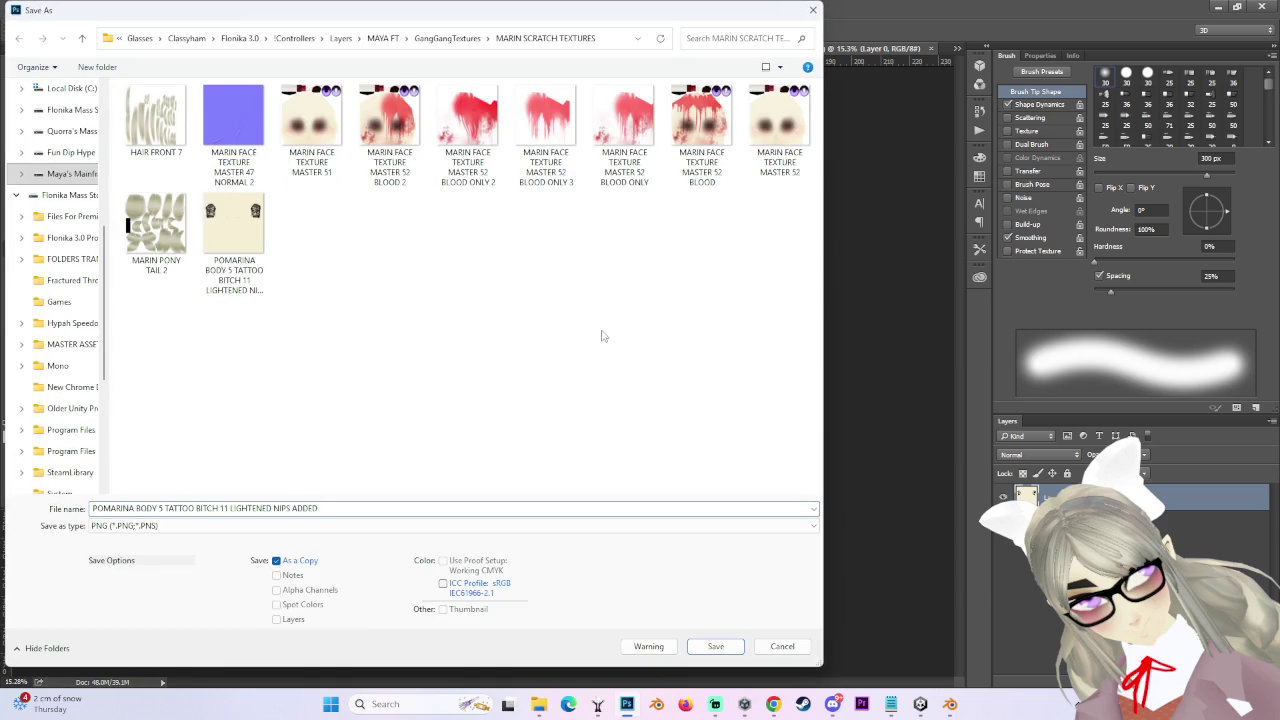
pyautogui.click(790, 647)
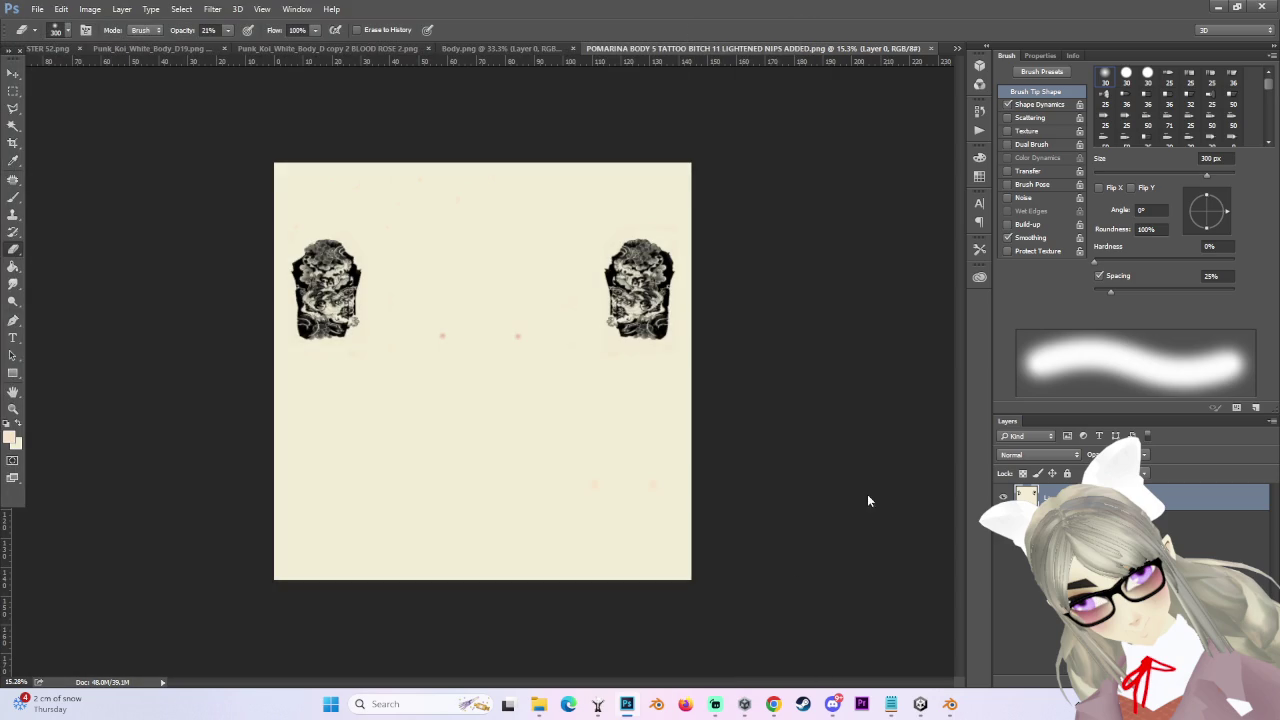
pyautogui.click(745, 702)
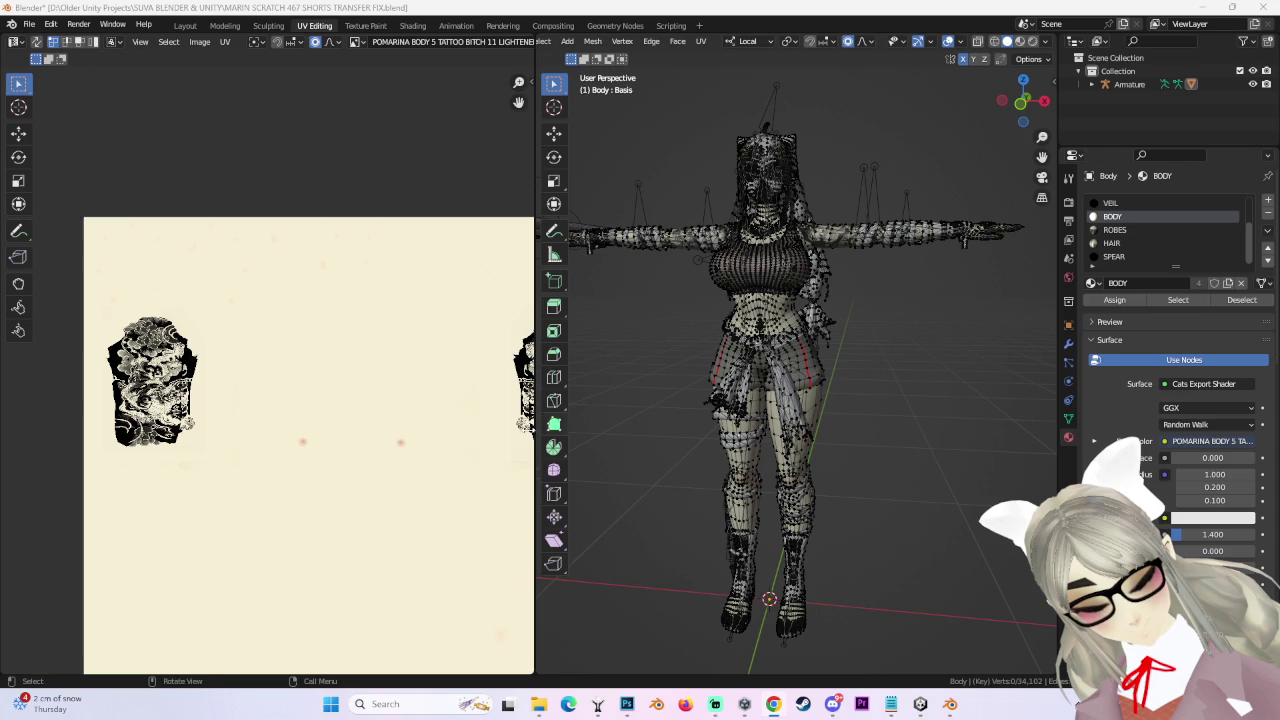
# - Zoom the Blender UV Editor to fit the tattoo texture for inspection
pyautogui.scroll(-5, 389, 423)
pyautogui.scroll(4, 389, 423)
pyautogui.scroll(-1, 893, 398)
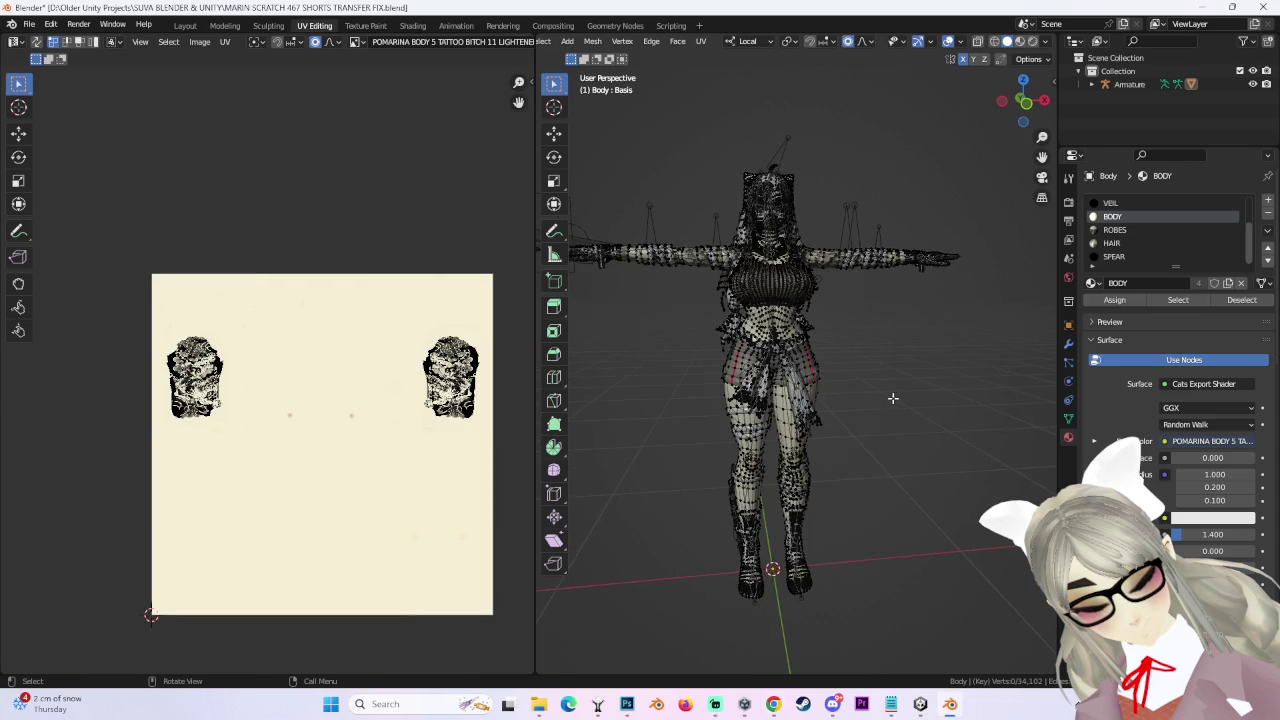
# - Bring Unity forward, orbit the Scene view to the avatar's tattooed front, and clear the Project selection
pyautogui.click(918, 705)
pyautogui.moveTo(511, 324)
pyautogui.mouseDown()
pyautogui.moveTo(439, 270)
pyautogui.moveTo(360, 275)
pyautogui.mouseUp()
pyautogui.click(521, 628)
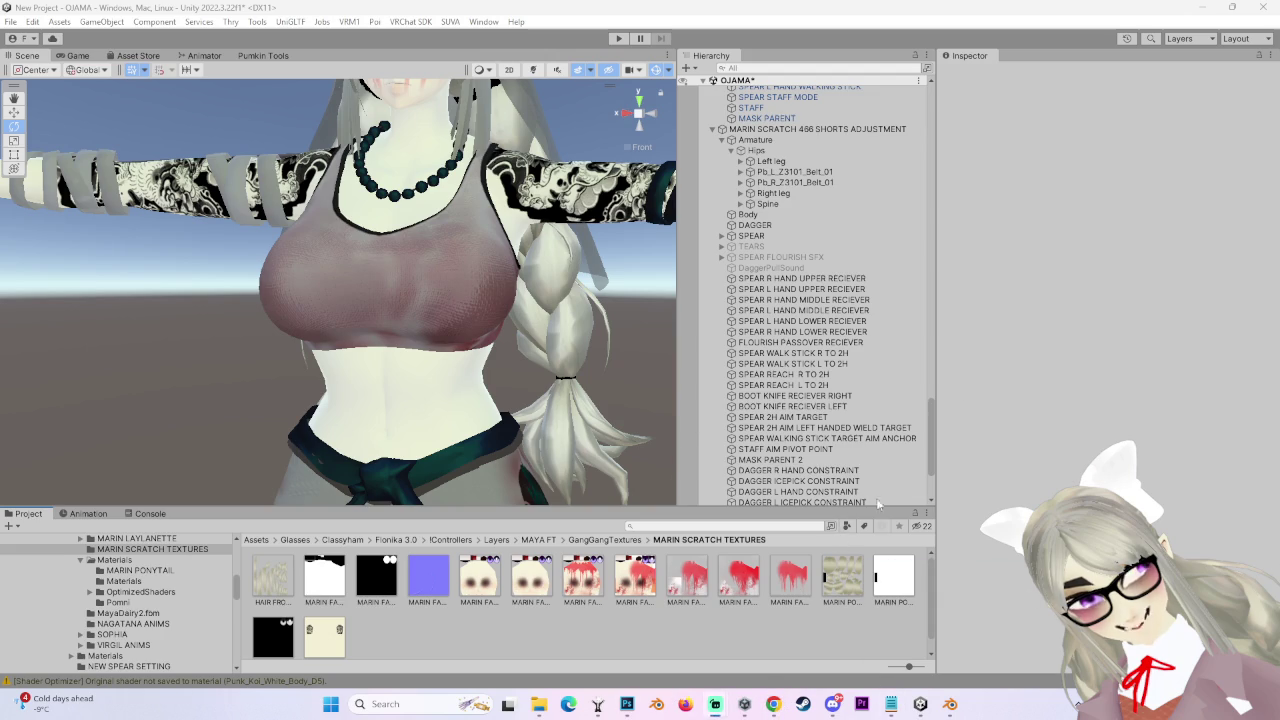
pyautogui.scroll(-5, 937, 470)
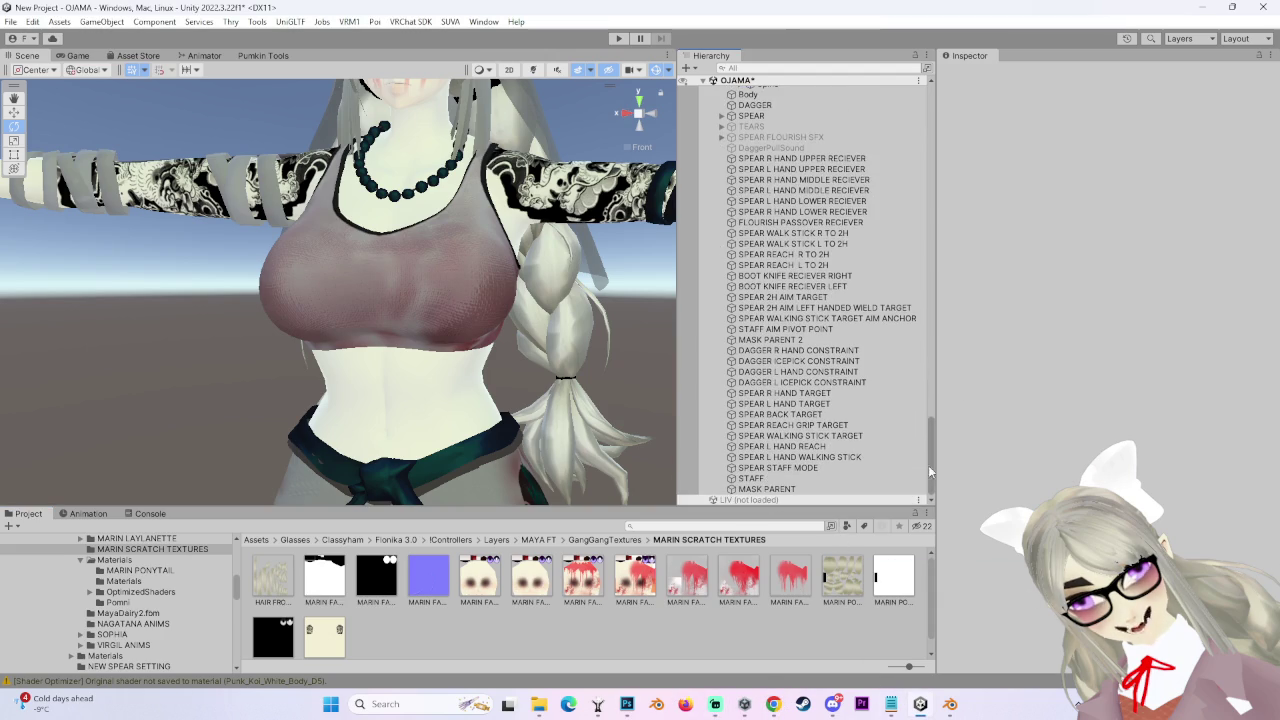
pyautogui.scroll(8, 931, 454)
pyautogui.click(1078, 701)
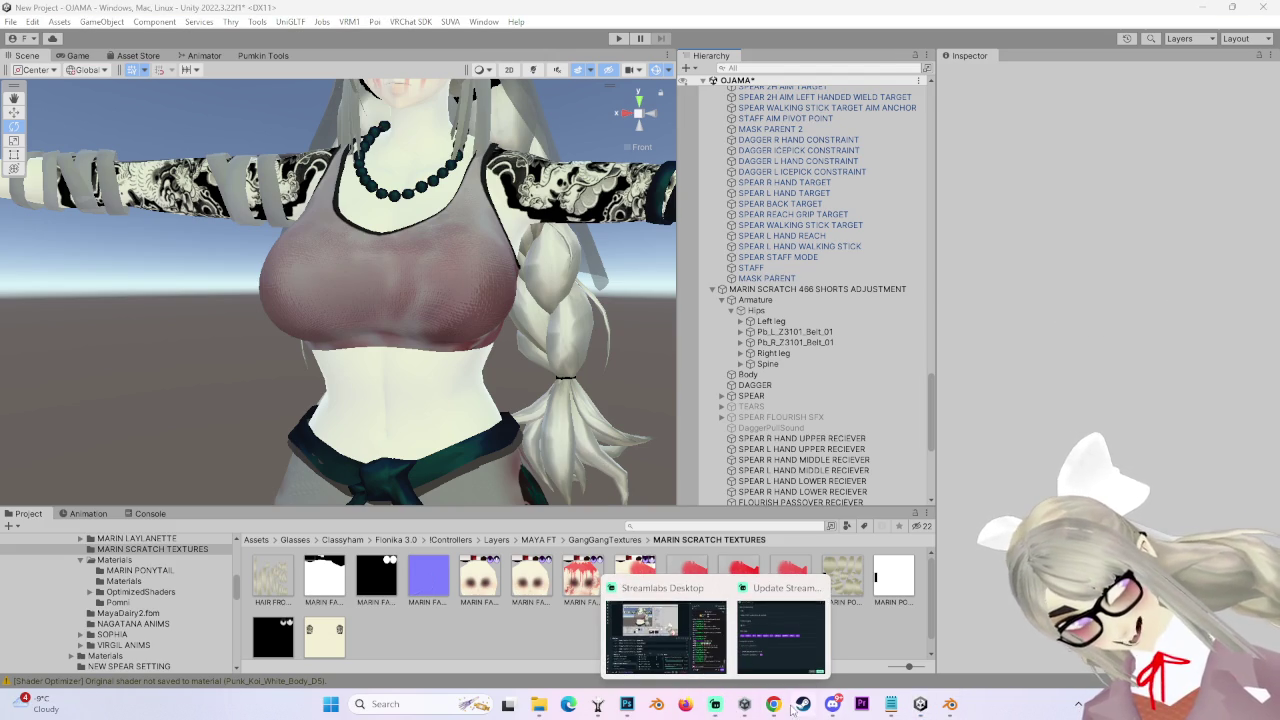
pyautogui.moveTo(538, 704)
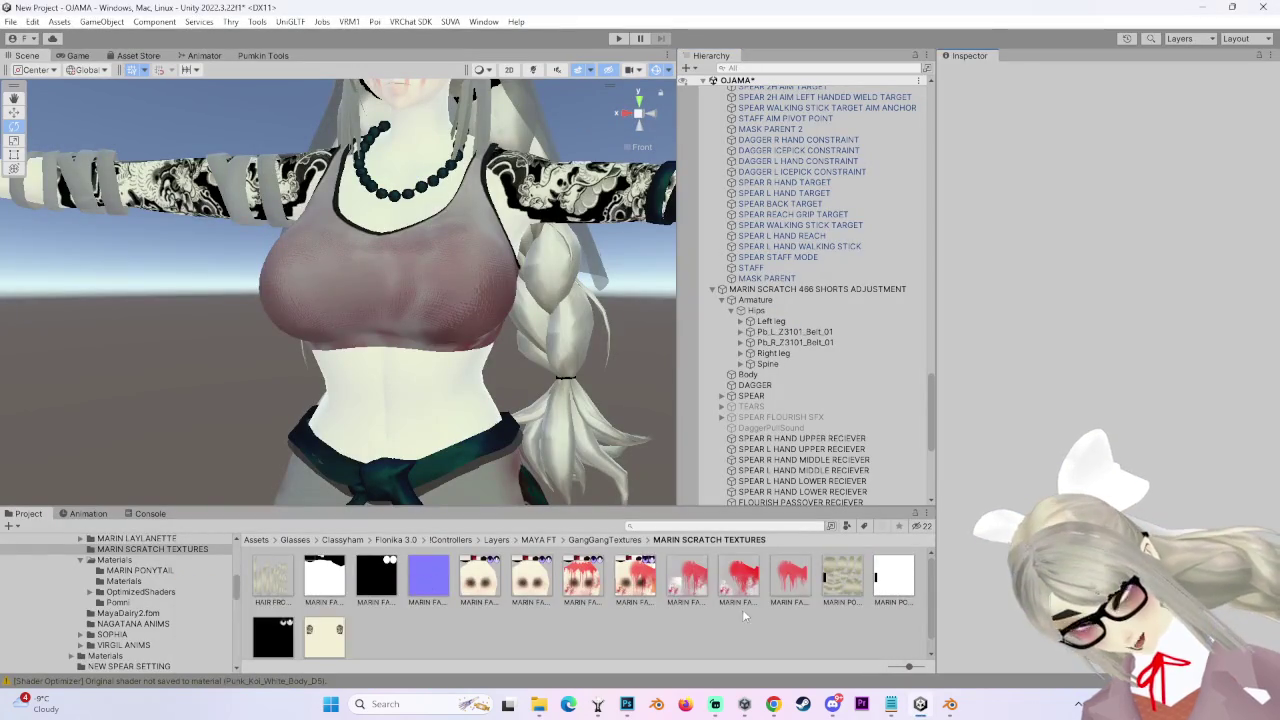
pyautogui.scroll(-1, 780, 605)
pyautogui.scroll(1, 812, 607)
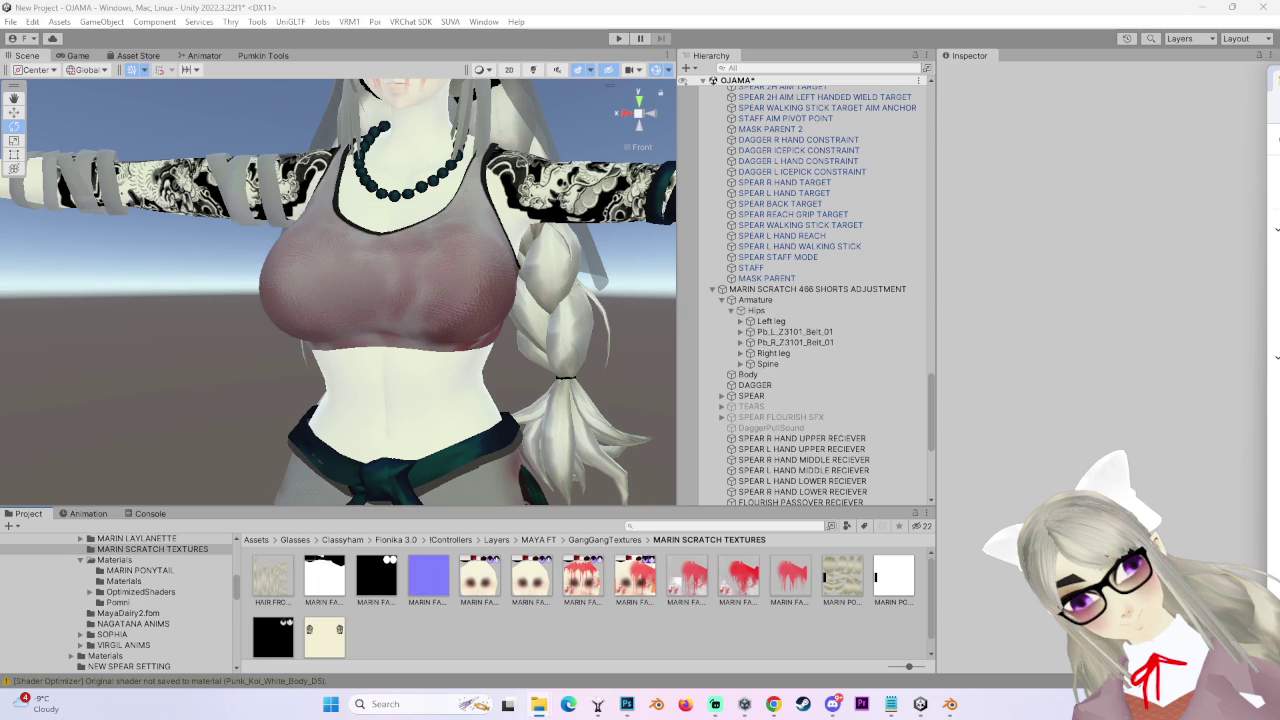
pyautogui.moveTo(715, 704)
pyautogui.click(679, 666)
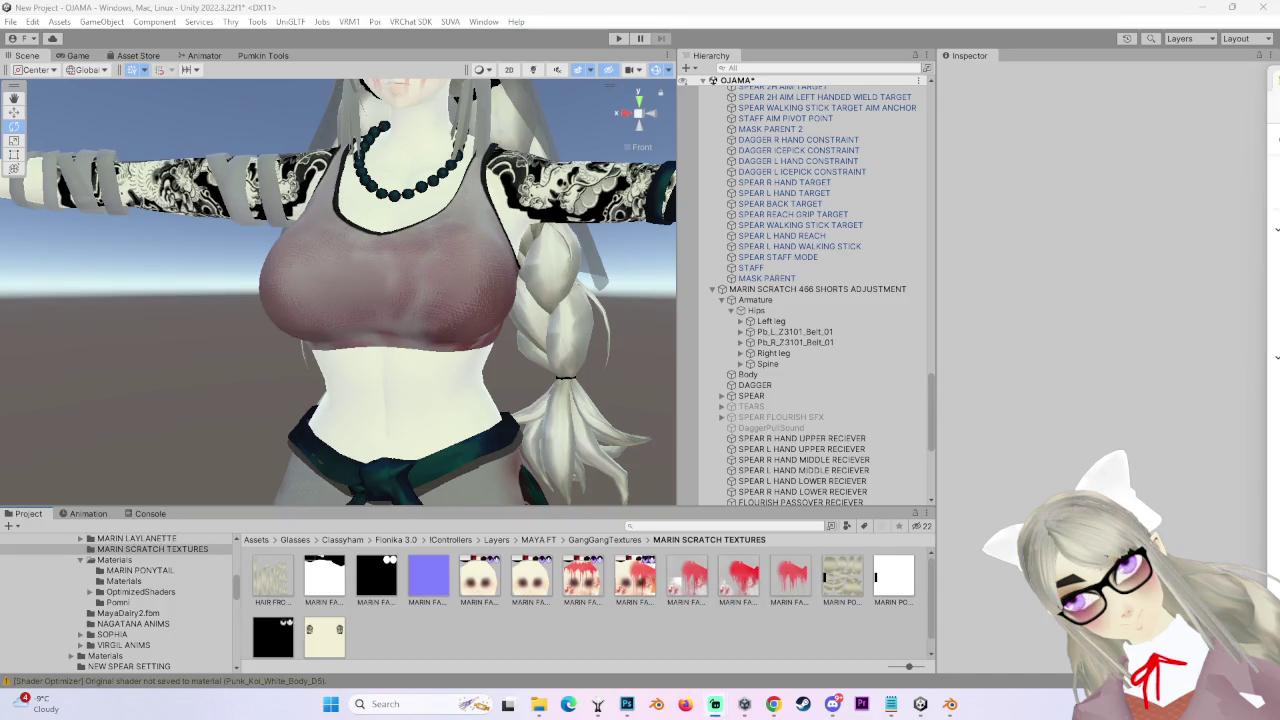